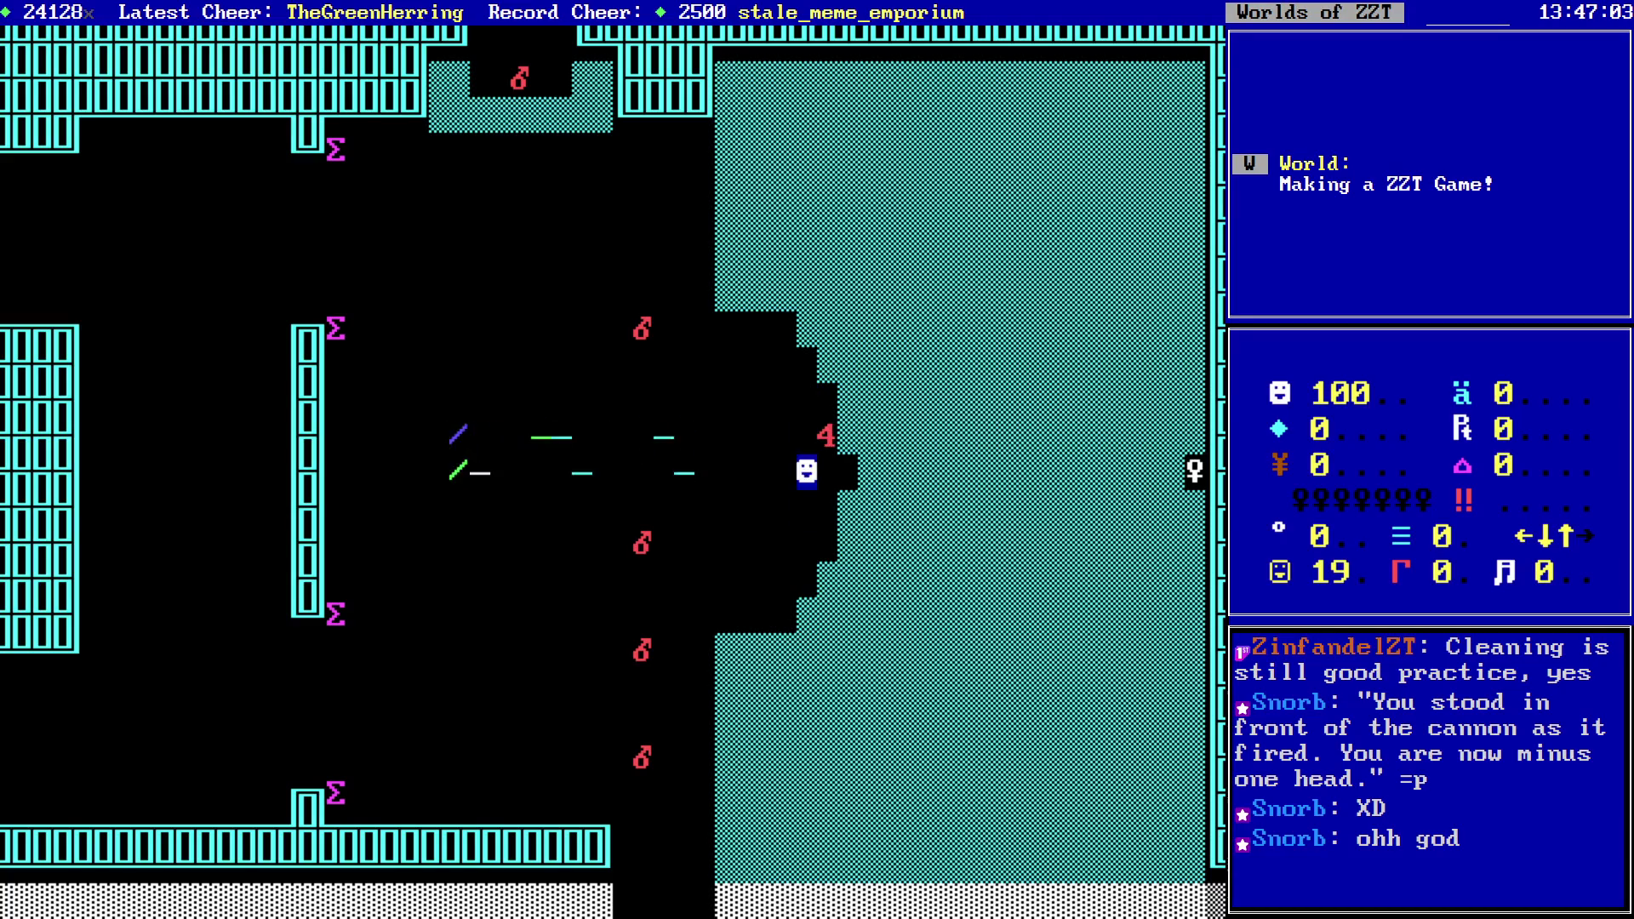
Move the player down-left away from the blast, then back up toward the bombs.
key(Left)
key(Left)
key(Left)
key(Down)
key(Left)
key(Left)
key(Down)
key(Down)
key(Down)
key(Down)
key(Down)
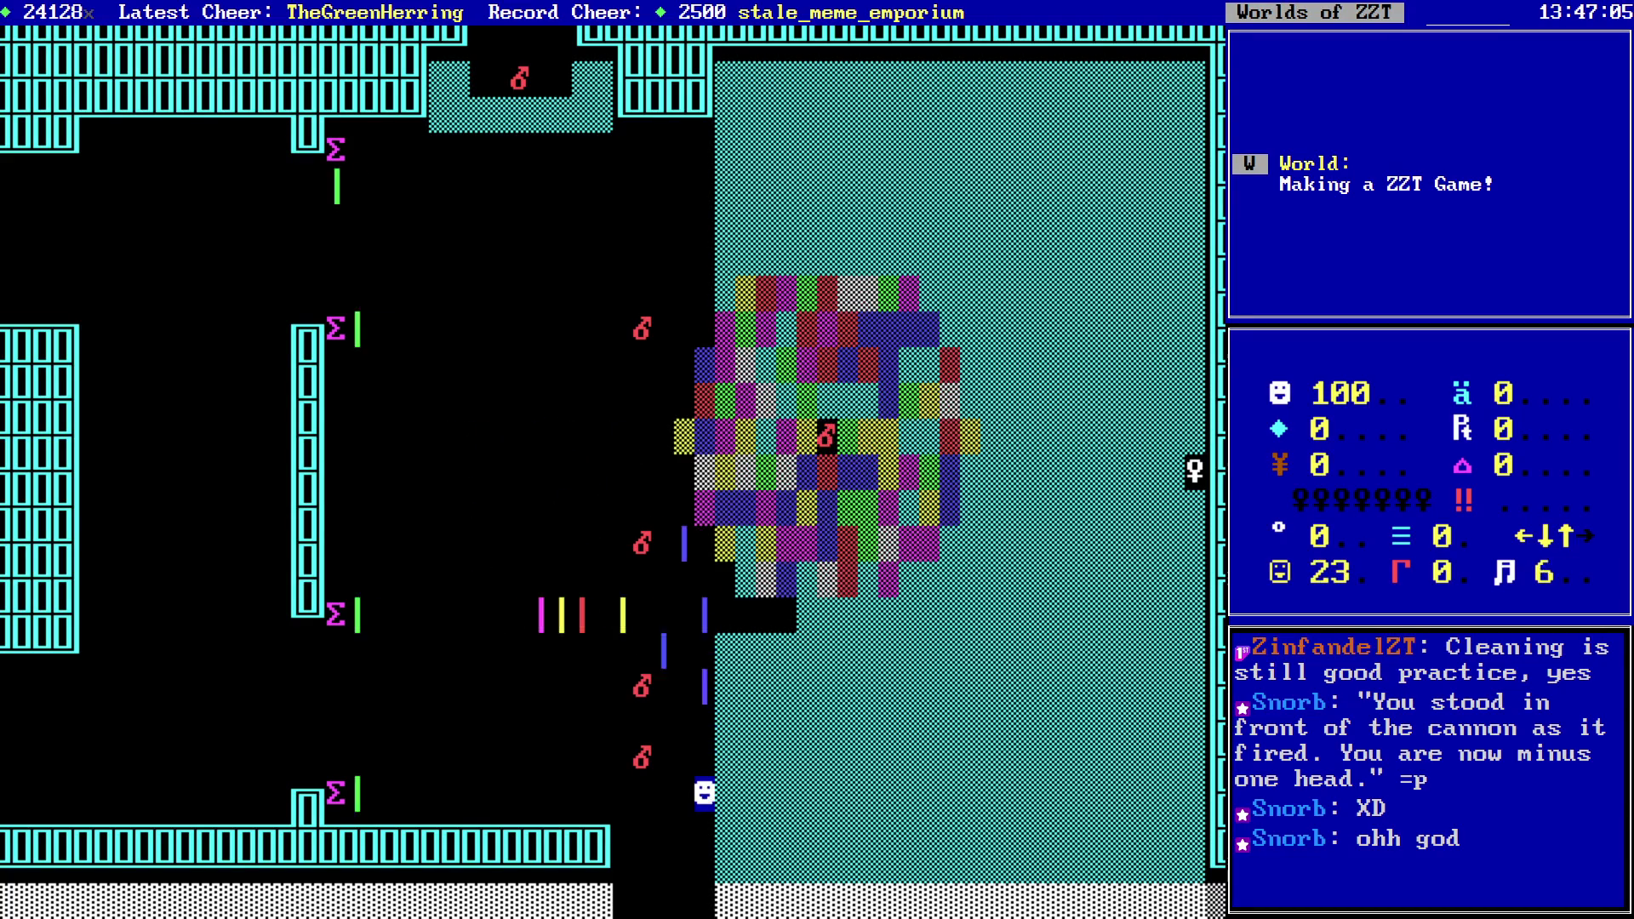
key(Down)
key(Left)
key(Left)
key(Up)
key(Left)
key(Left)
key(Left)
key(Left)
key(Left)
key(Left)
key(Left)
key(Left)
key(Up)
key(Left)
key(Left)
key(Up)
key(Up)
key(Up)
key(Up)
key(Right)
key(Up)
key(Up)
key(Right)
key(Right)
key(Up)
key(Right)
key(Up)
key(Up)
key(Right)
key(Up)
key(Up)
key(Up)
key(Right)
Light a bomb, push it against the teal wall, and step clear of the explosion.
key(Right)
key(Right)
key(Right)
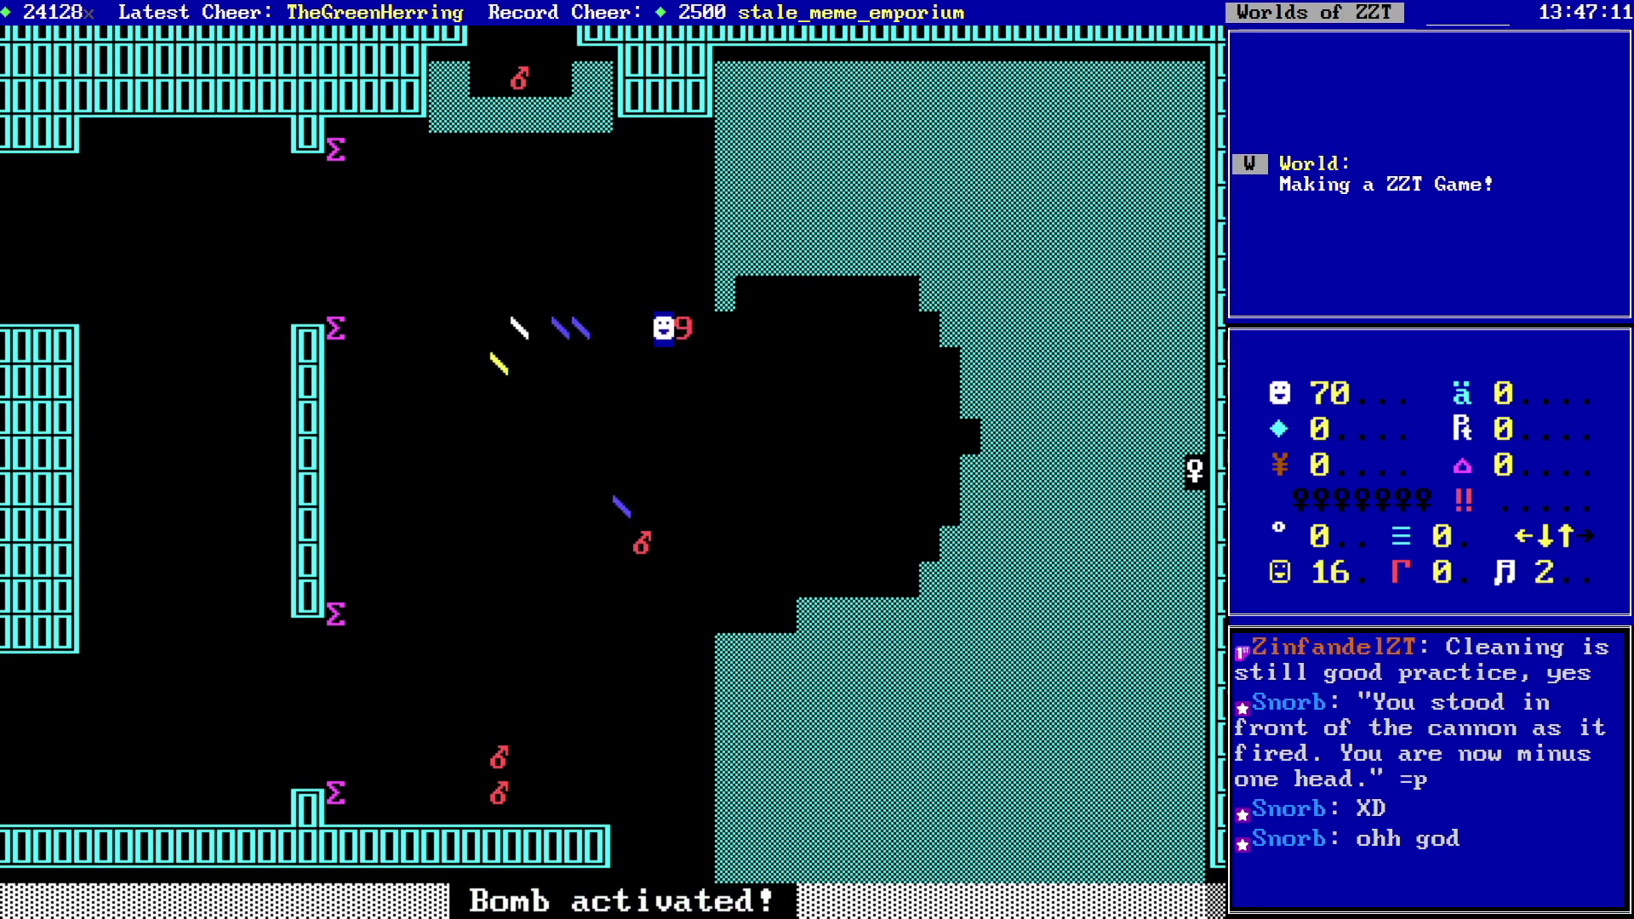
key(Up)
key(Right)
key(Down)
key(Down)
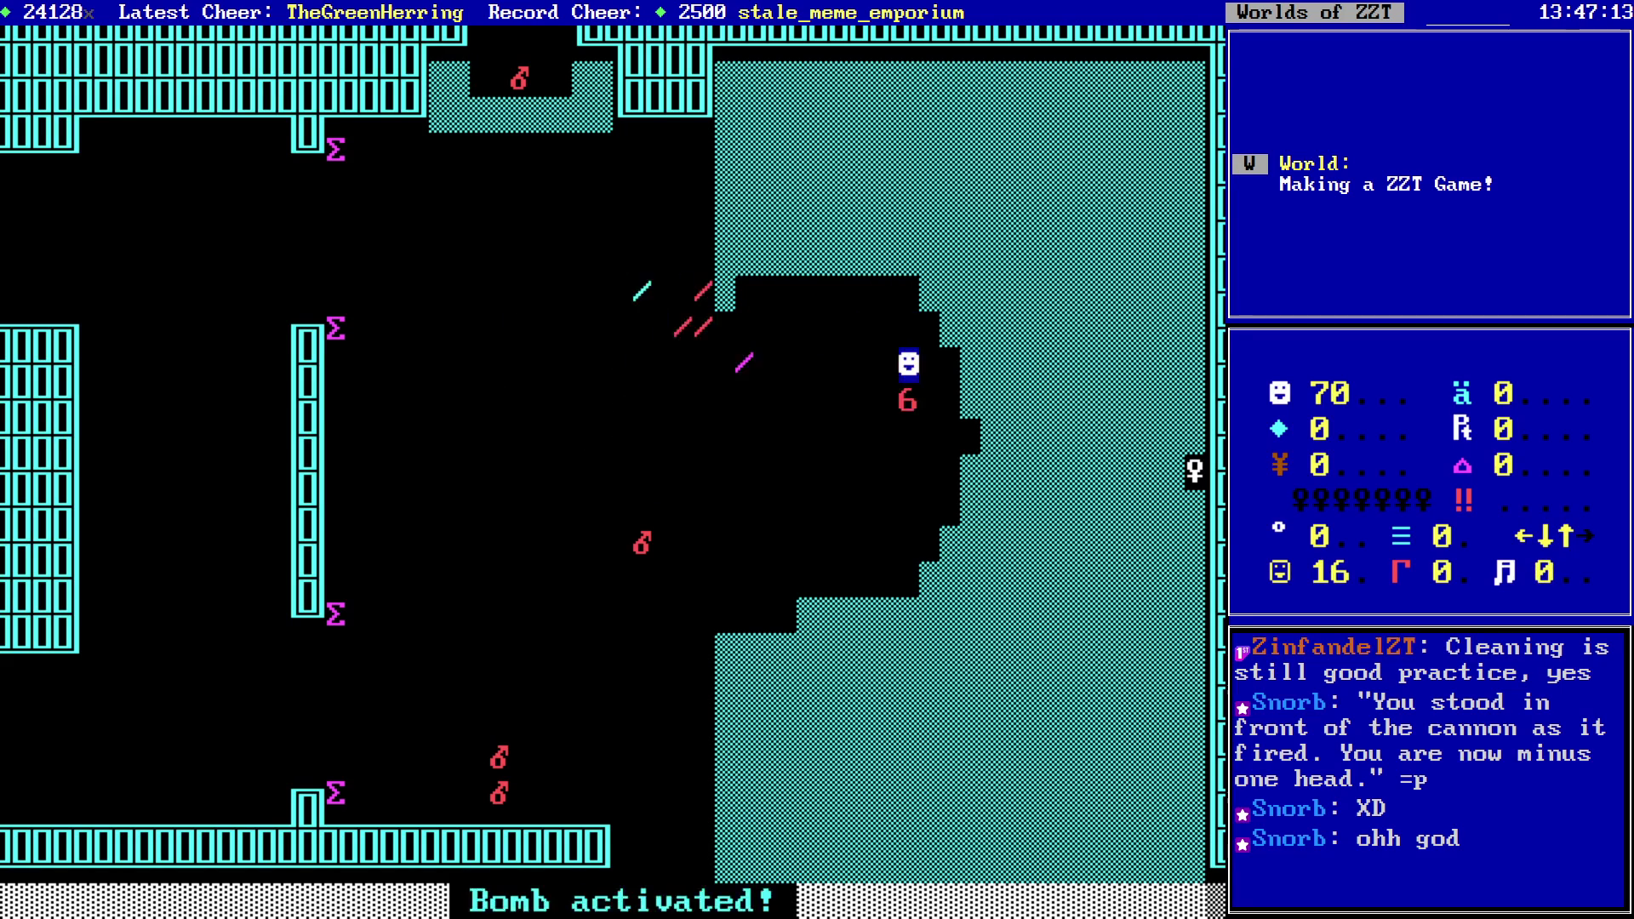
key(Down)
key(Left)
key(Down)
key(Right)
key(Right)
key(Right)
key(Left)
key(Down)
key(Down)
key(Down)
key(Left)
key(Left)
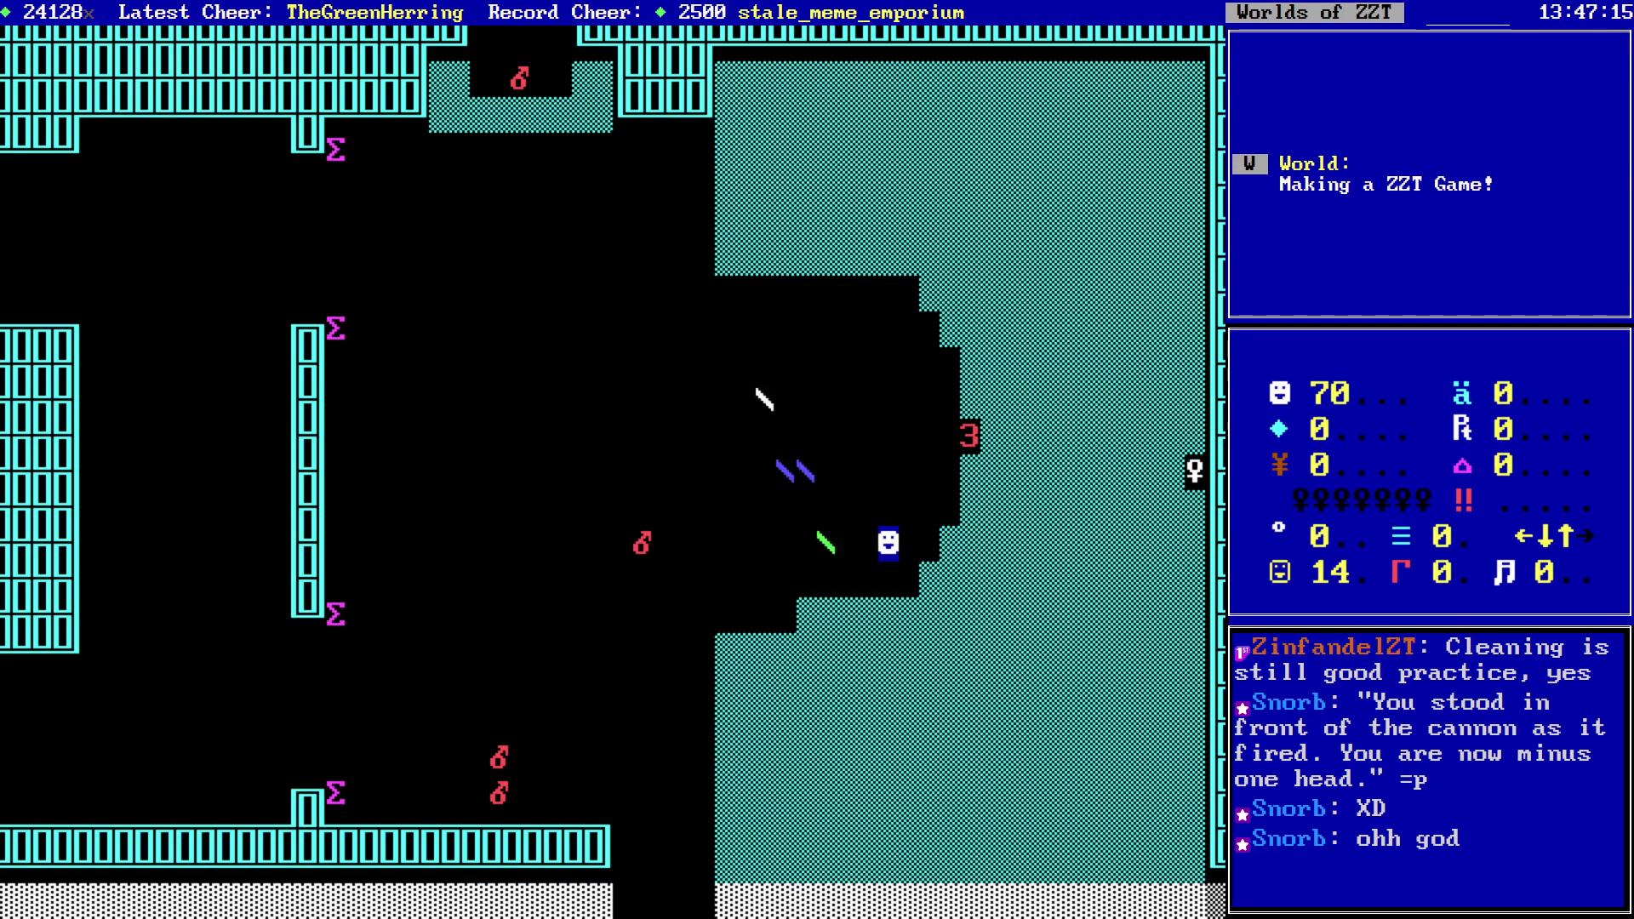
key(Down)
key(Left)
key(Left)
Light another bomb and steer it right and down against the wall.
key(Left)
key(Left)
key(Left)
key(Left)
key(Left)
key(Left)
key(Left)
key(Left)
key(Left)
key(Left)
key(Up)
key(Up)
key(Up)
key(Left)
key(Up)
key(Right)
key(Right)
key(Right)
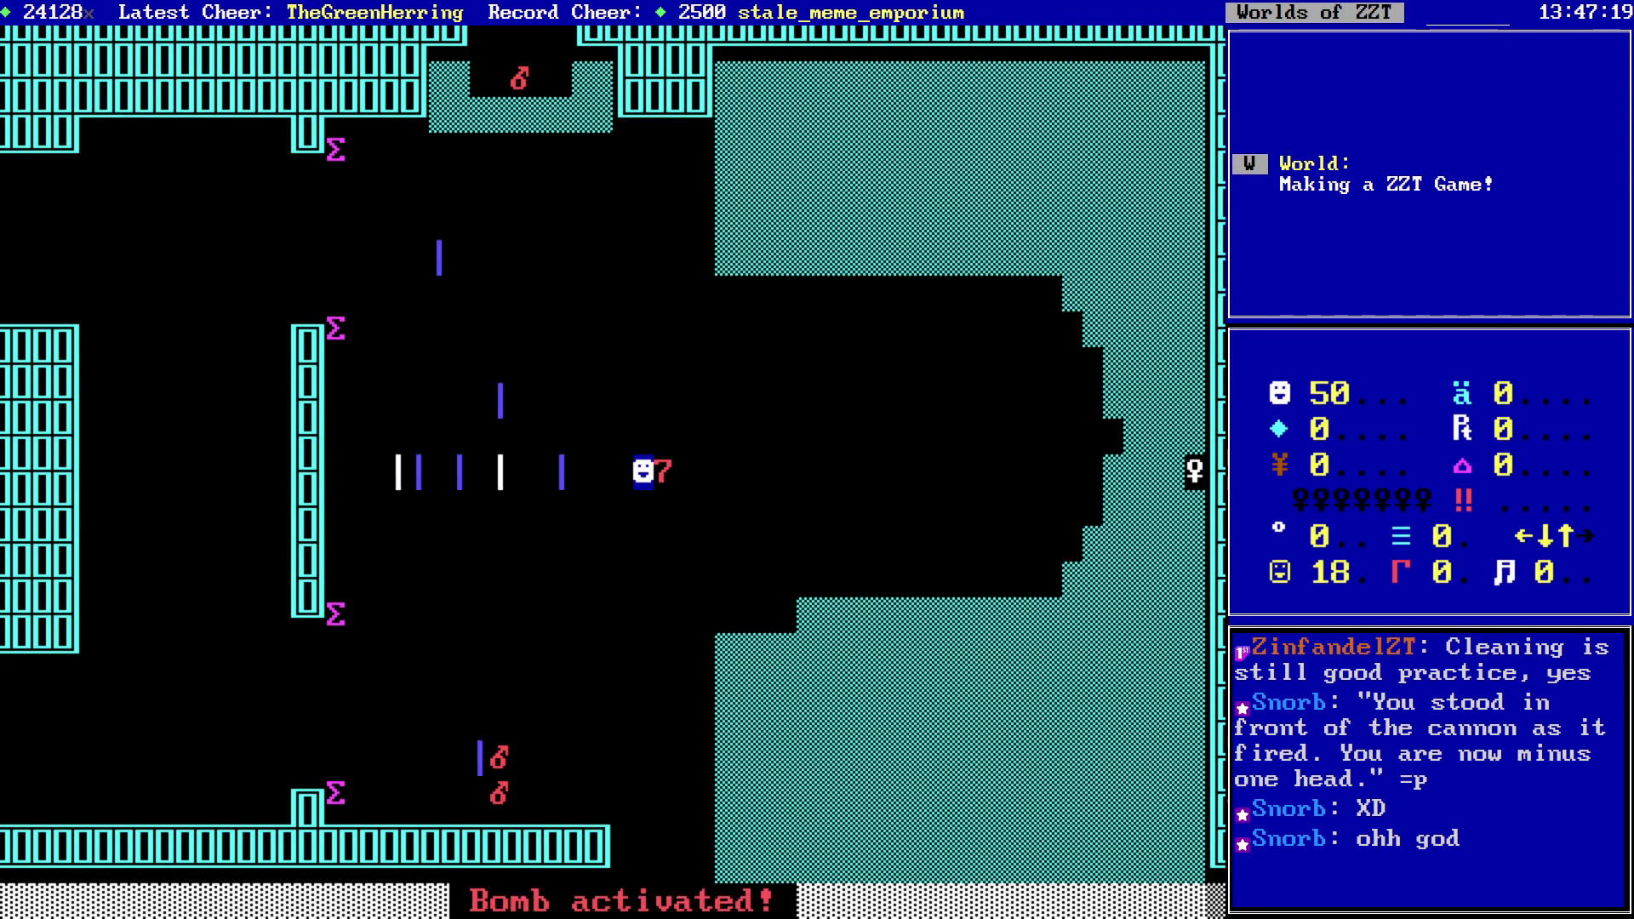
key(Right)
key(Right)
key(Right)
key(Up)
key(Right)
key(Down)
key(Down)
key(Down)
key(Right)
key(Right)
key(Down)
key(Down)
key(Down)
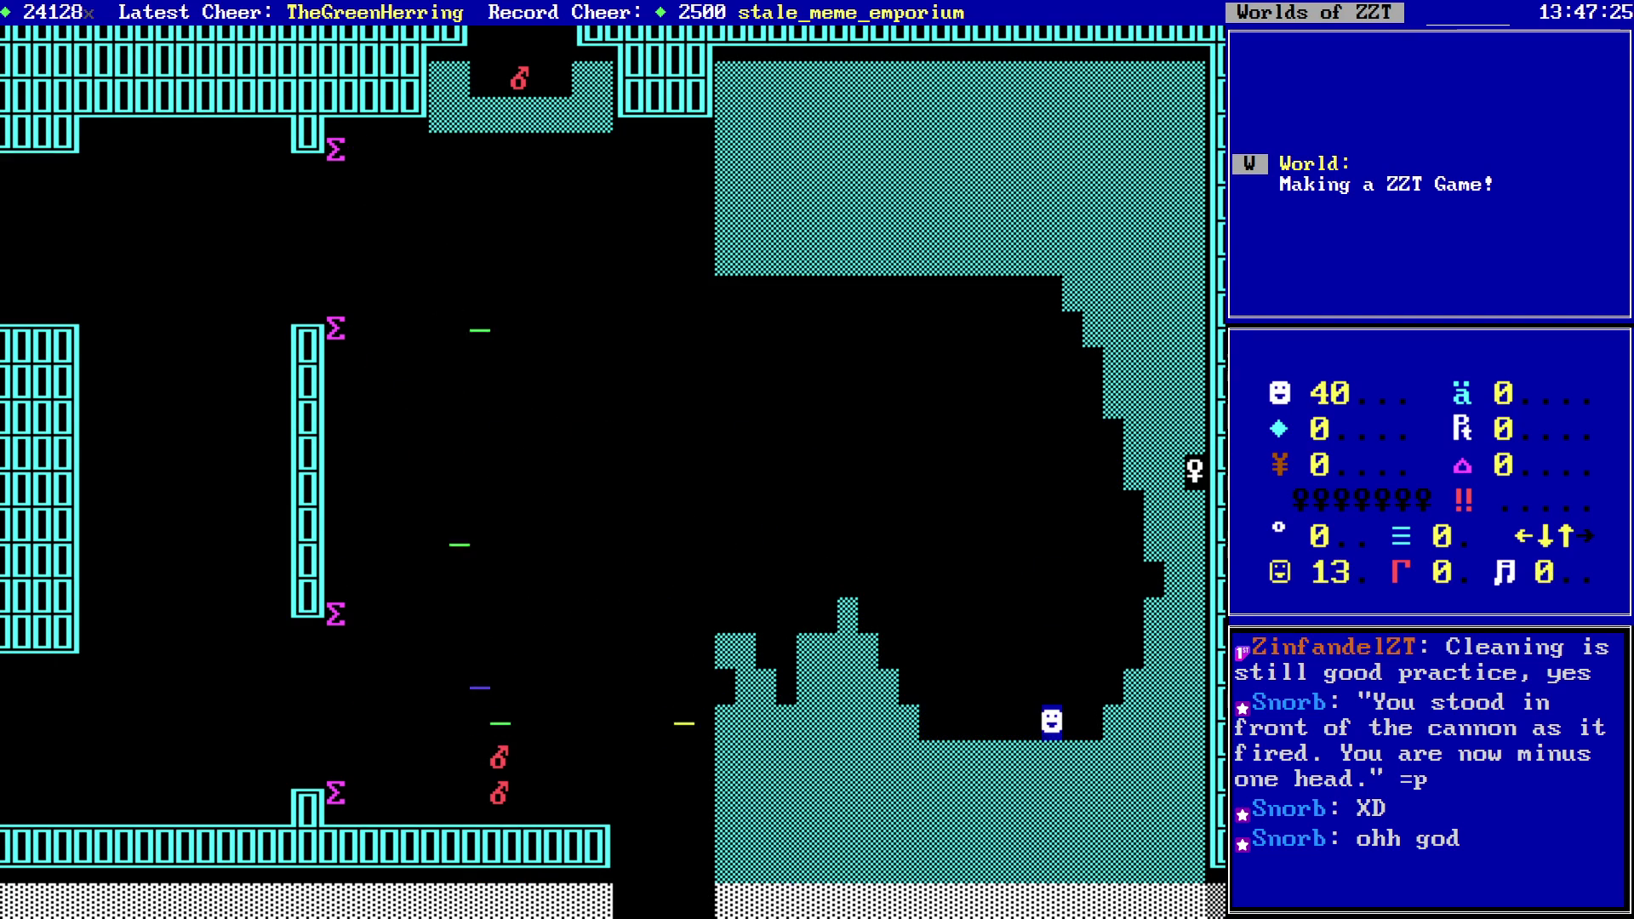
Reach the next bomb, light it, and push it up and right until it detonates.
key(Right)
key(Right)
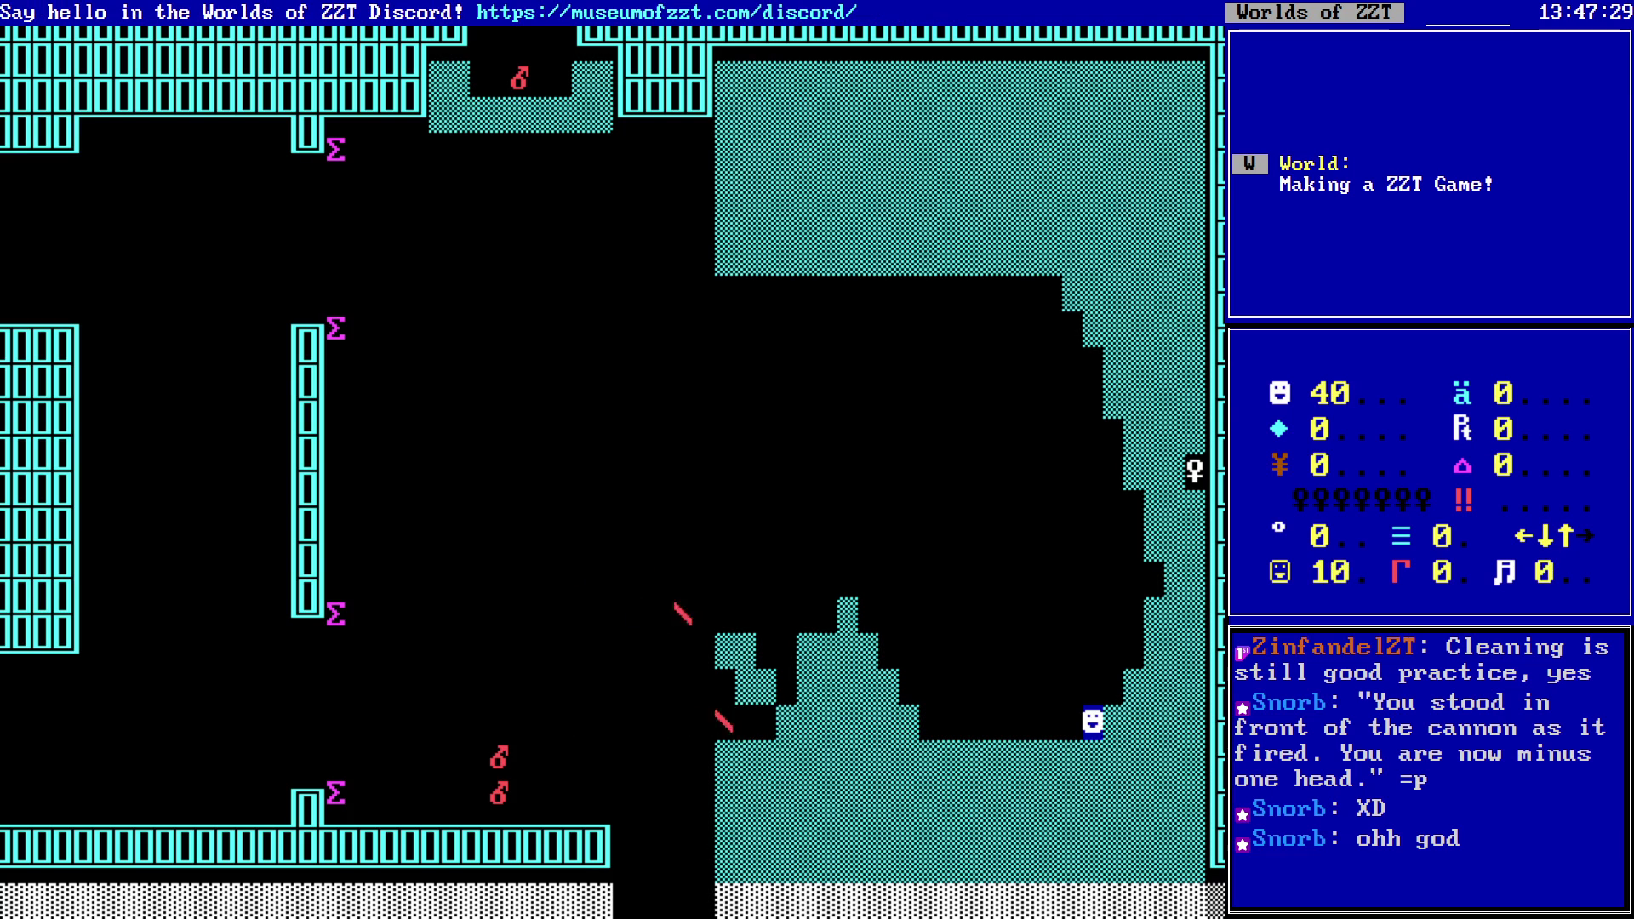
key(Left)
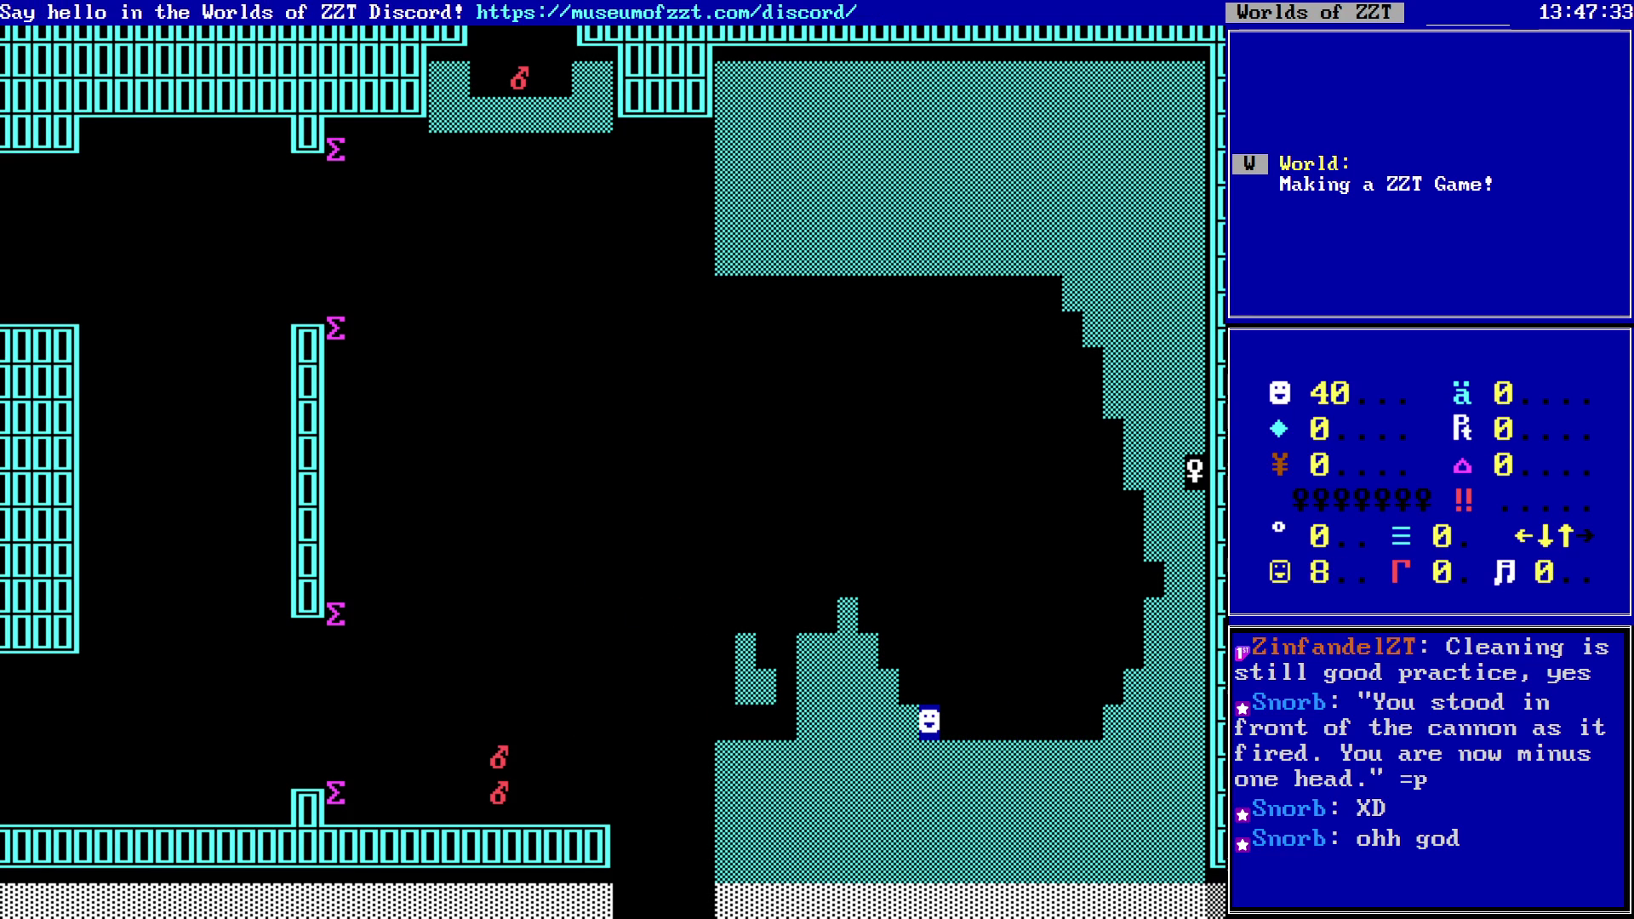
key(Up)
key(Up)
key(Up)
key(Left)
key(Left)
key(Left)
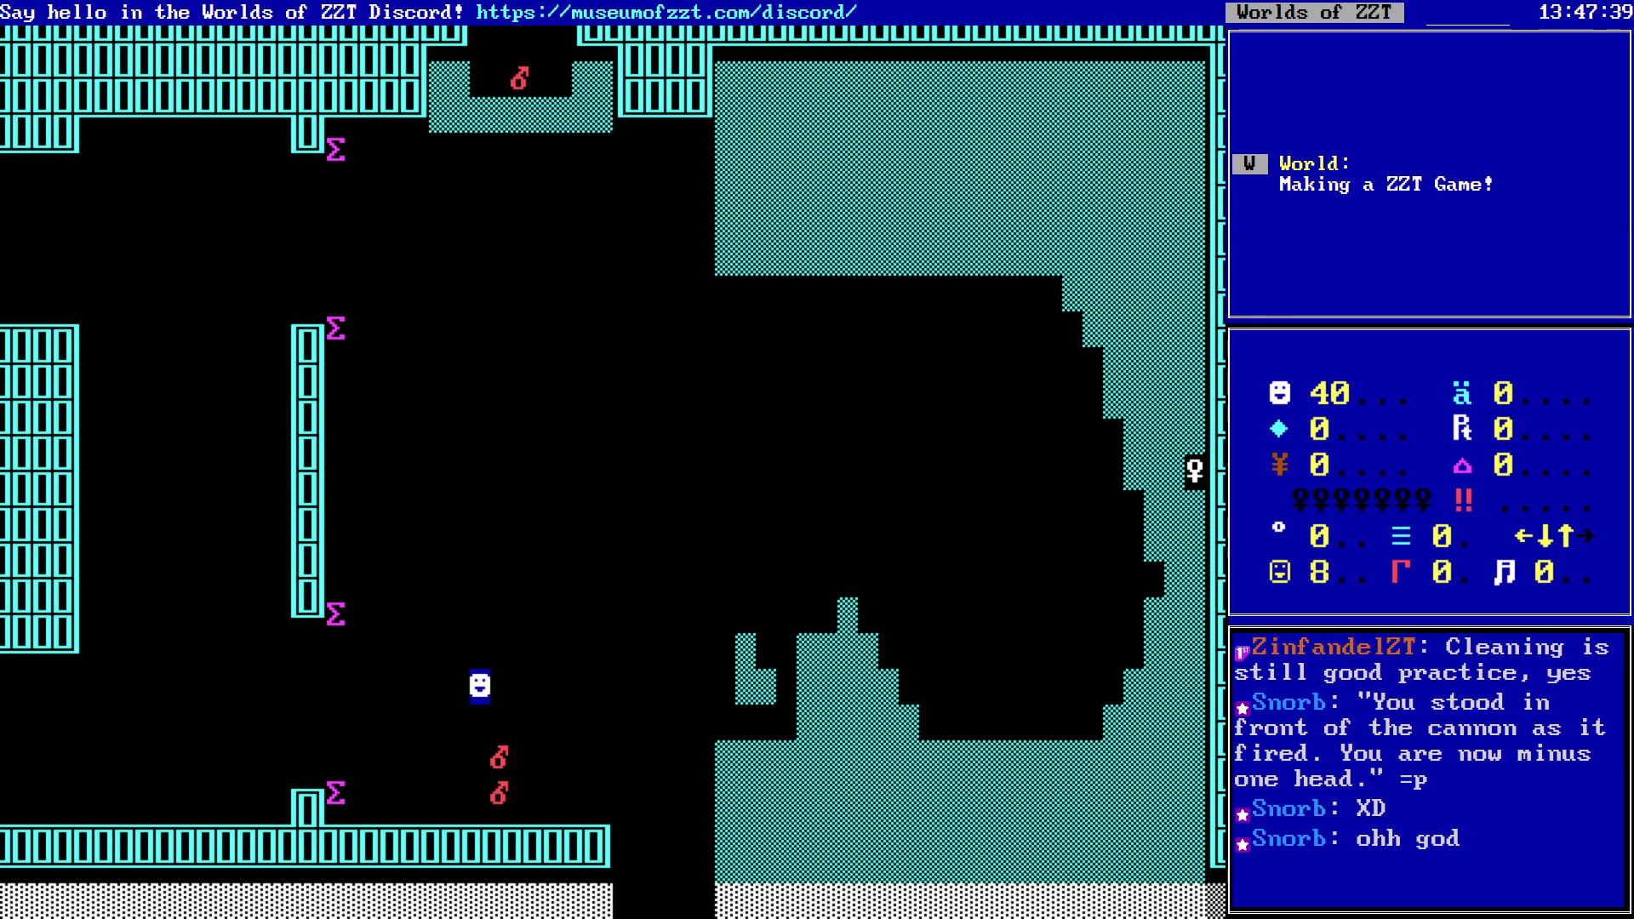
key(Right)
key(Right)
key(Right)
key(Down)
key(Right)
key(Up)
key(Up)
key(Up)
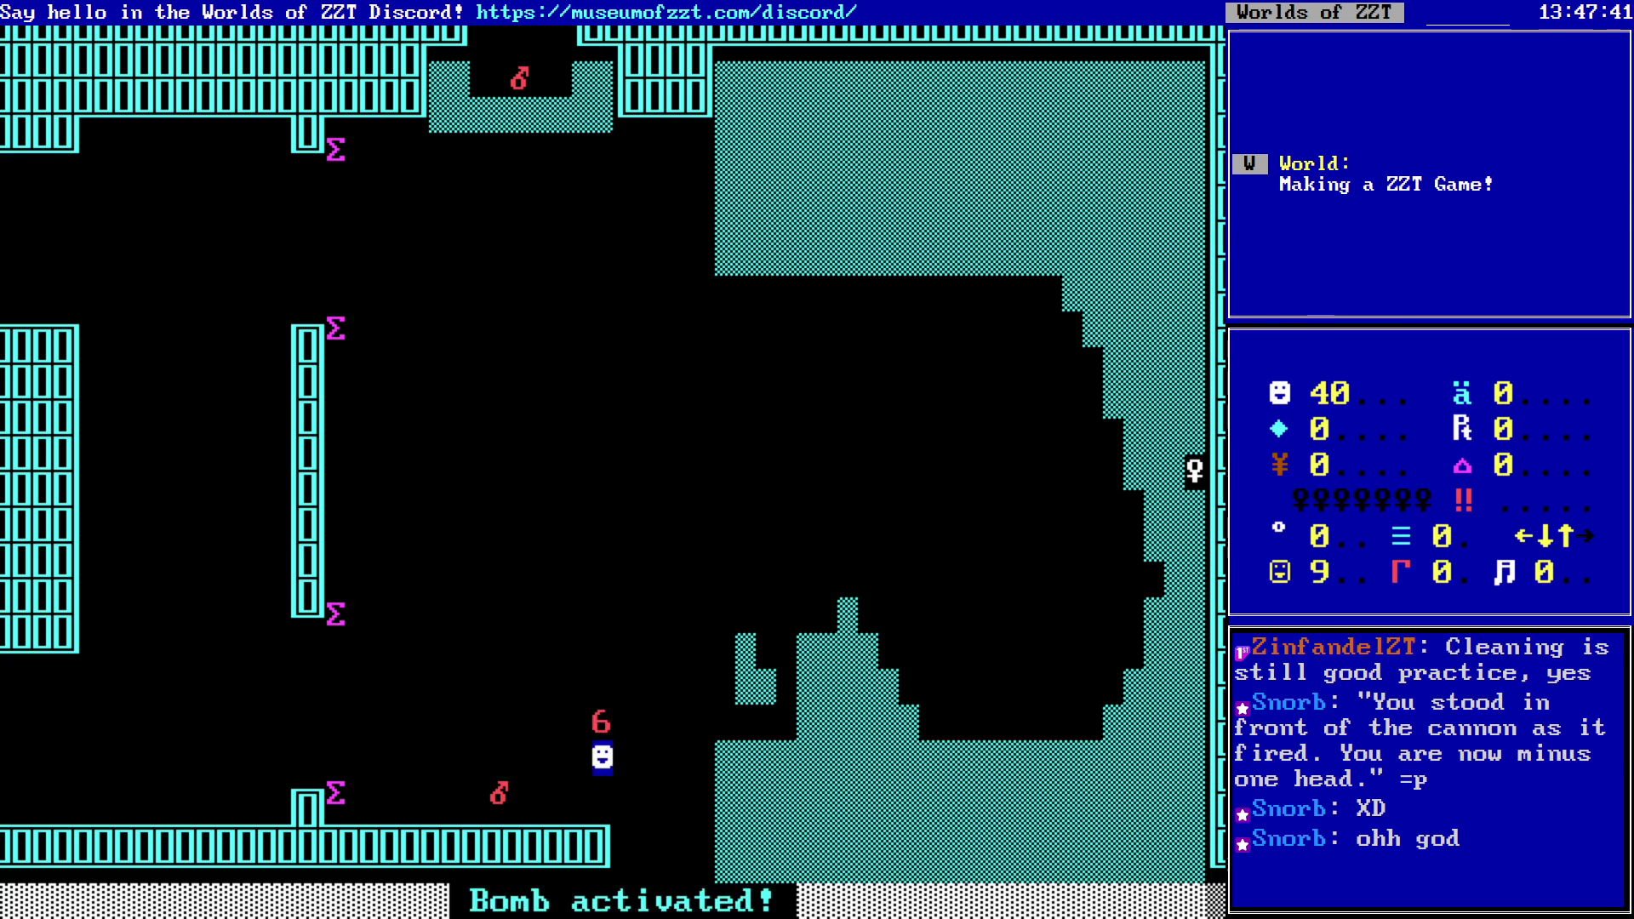
key(Up)
key(Up)
key(Up)
key(Left)
key(Up)
key(Right)
key(Right)
key(Right)
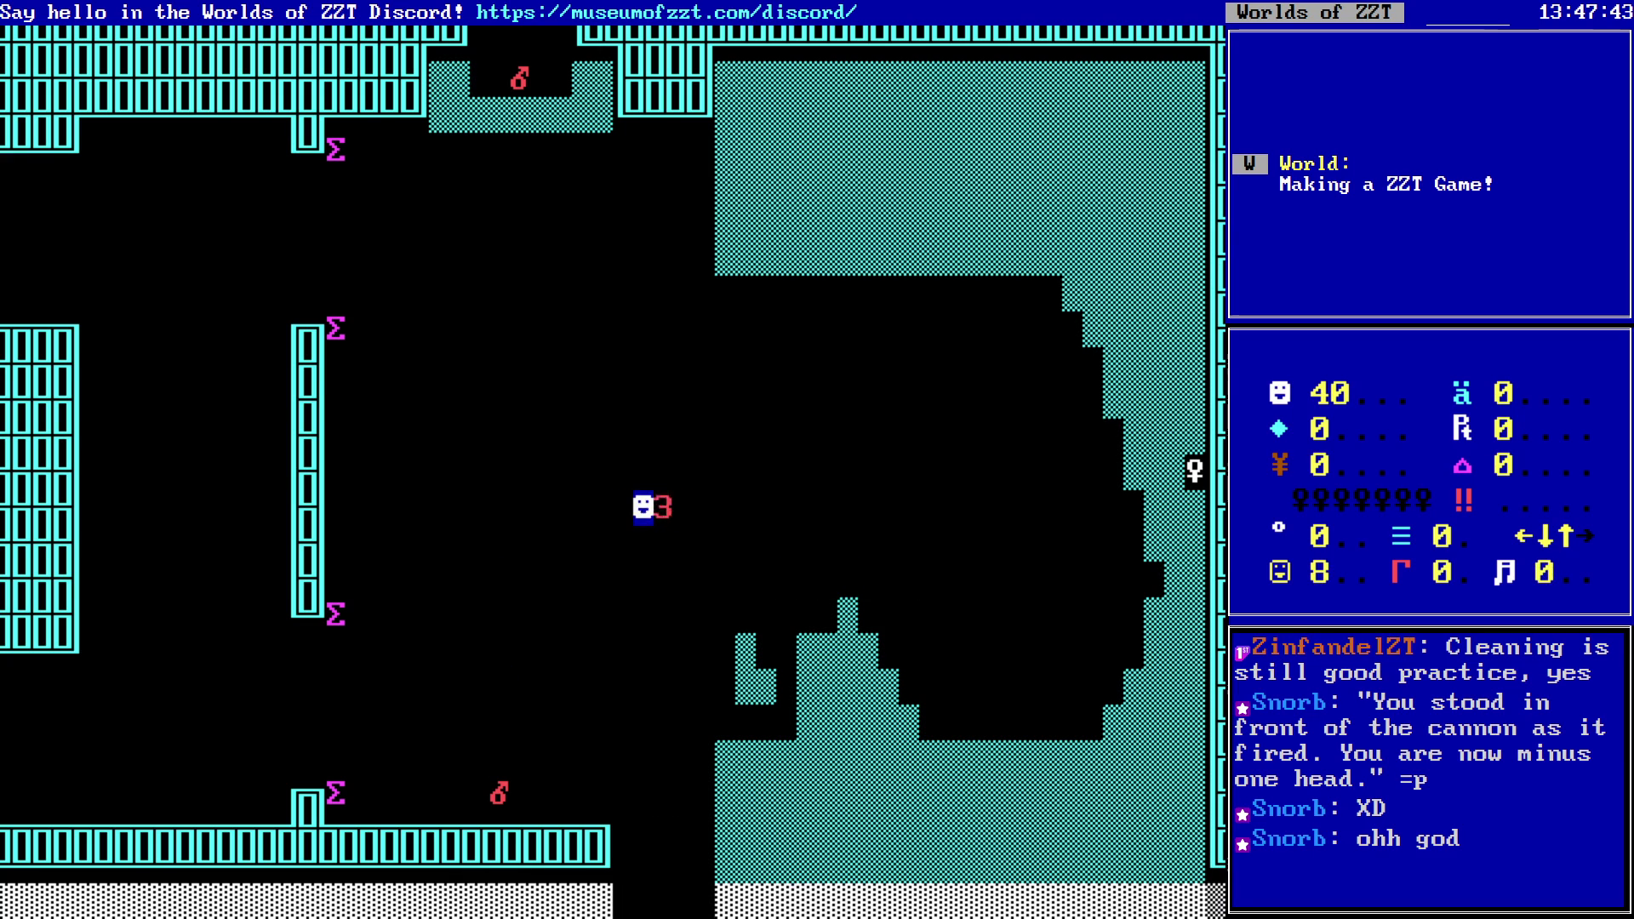
key(Right)
key(Right)
key(Right)
Push the lit lower bomb against the wall to blast an opening, then walk into it.
key(Right)
key(Right)
key(Right)
key(Left)
key(Left)
key(Left)
key(Down)
key(Down)
key(Down)
key(Down)
key(Right)
key(Right)
key(Right)
key(Right)
key(Right)
key(Down)
key(Down)
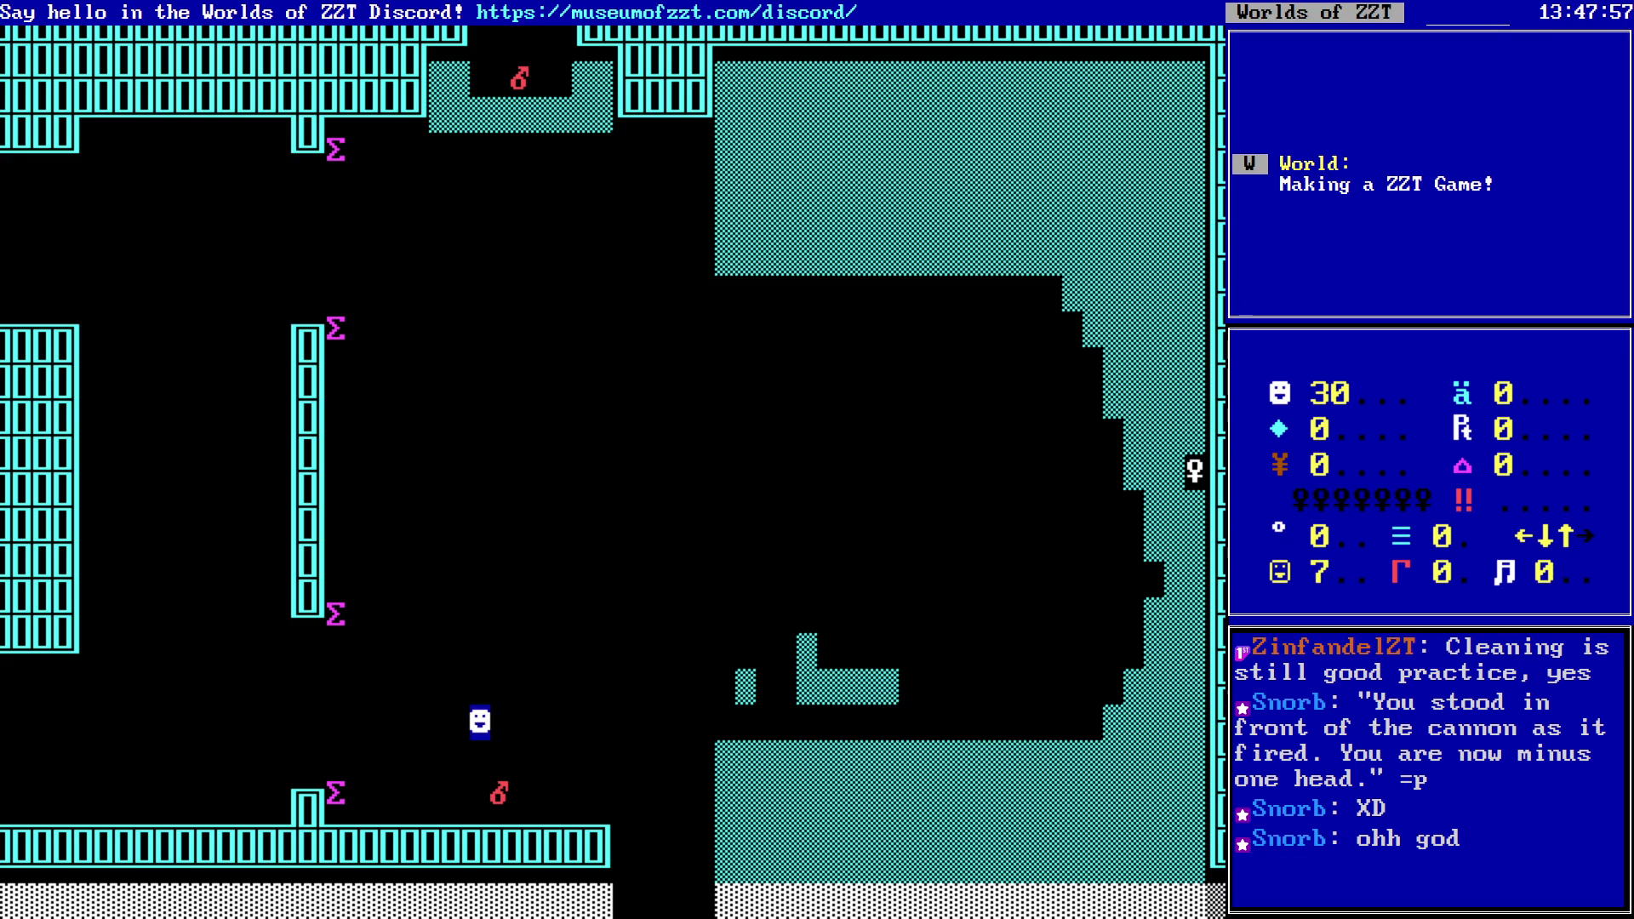
key(Down)
key(Right)
key(Right)
key(Right)
key(Down)
key(Right)
key(Up)
key(Up)
key(Up)
key(Left)
key(Up)
key(Right)
key(Right)
key(Right)
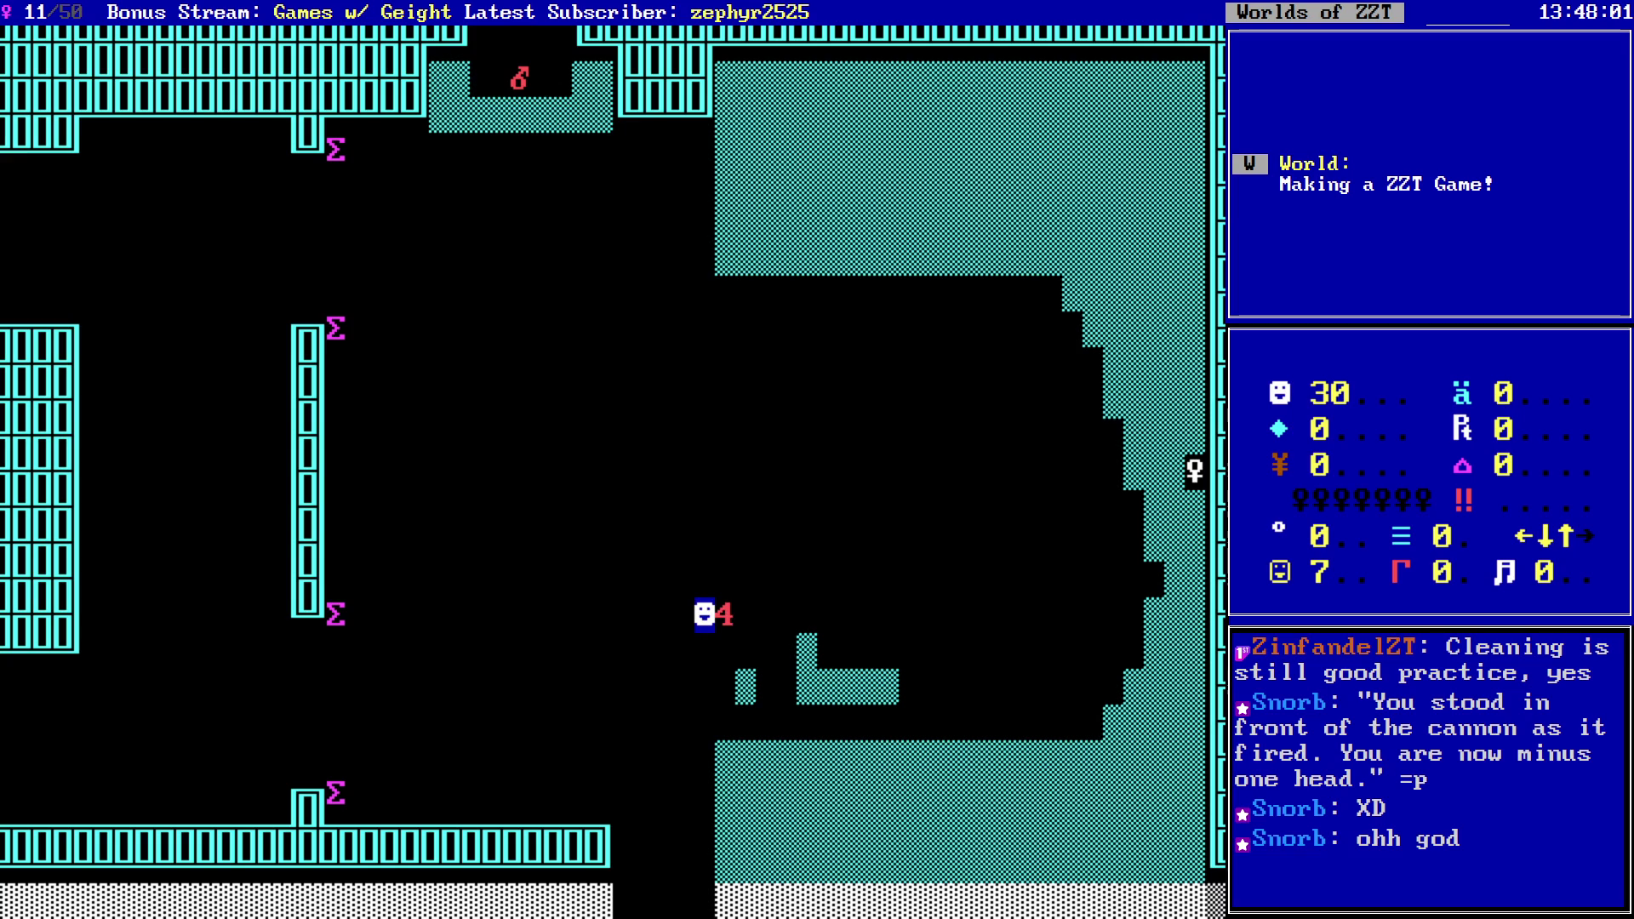
key(Right)
key(Right)
key(Right)
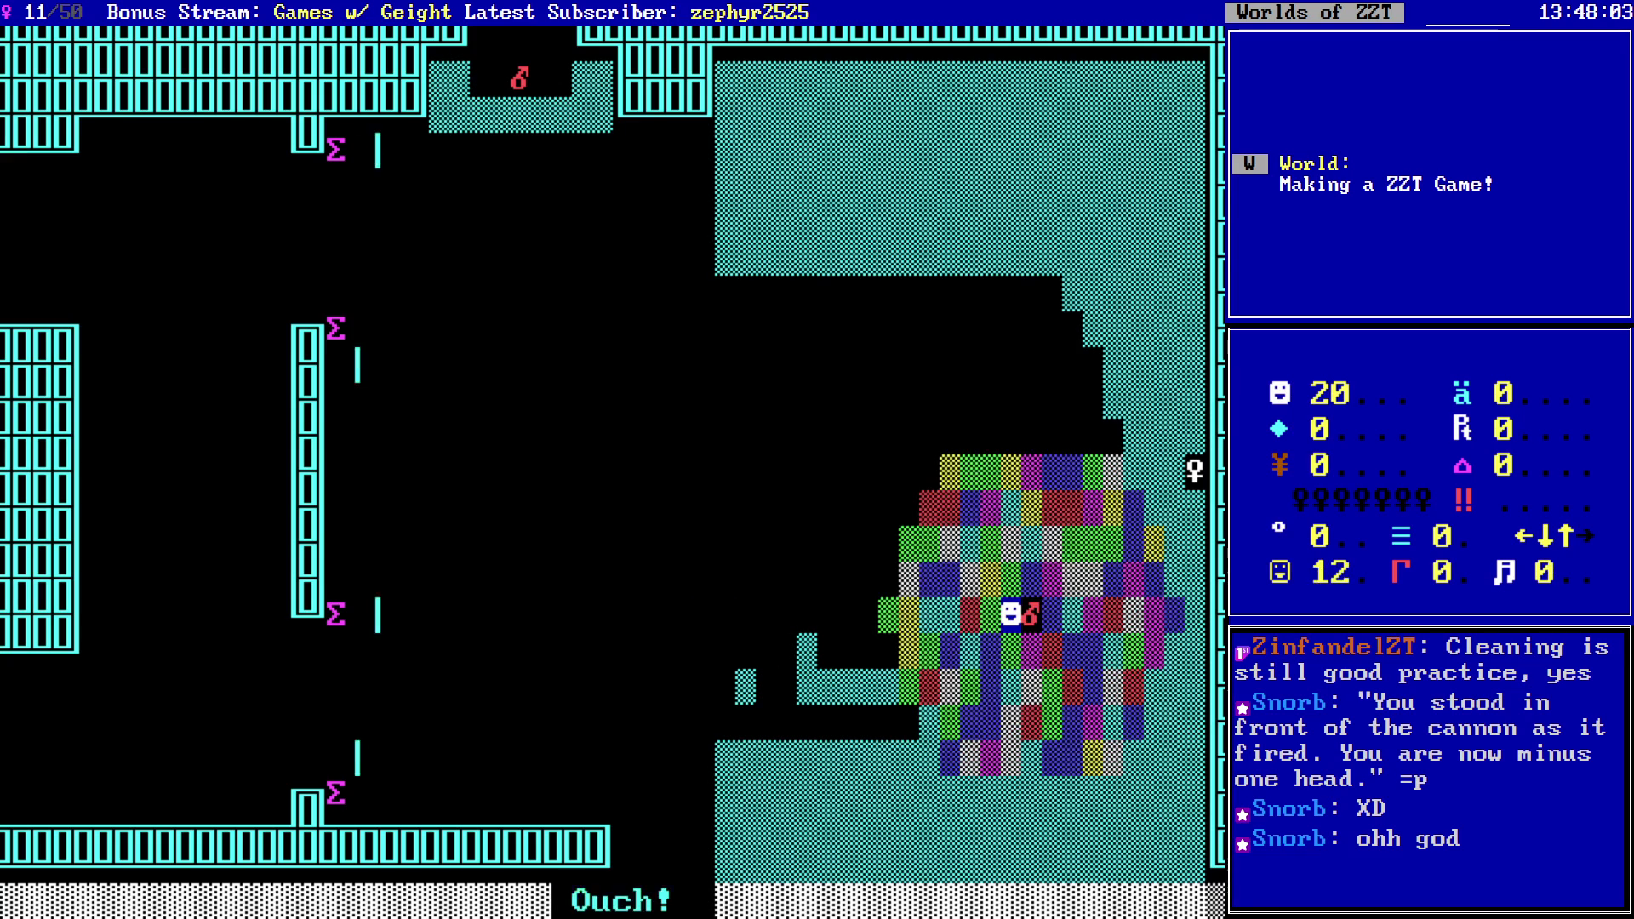
key(Right)
key(Right)
key(Right)
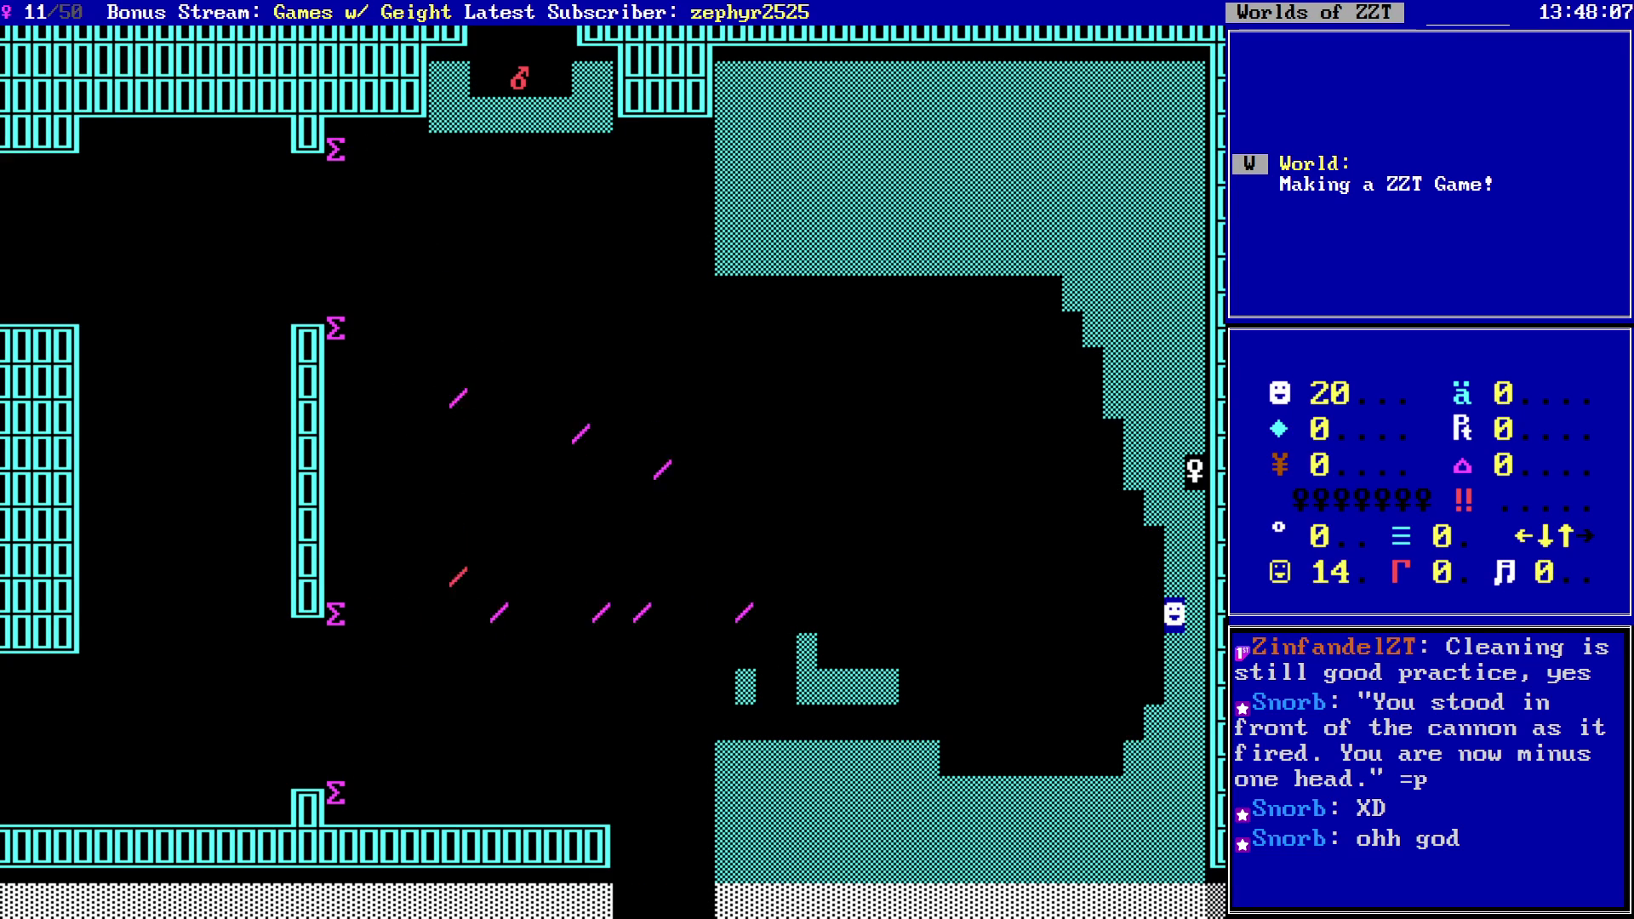
Walk down-left through the cleared area and end the game.
key(Left)
key(Left)
key(Down)
key(Down)
key(Down)
key(Left)
key(Down)
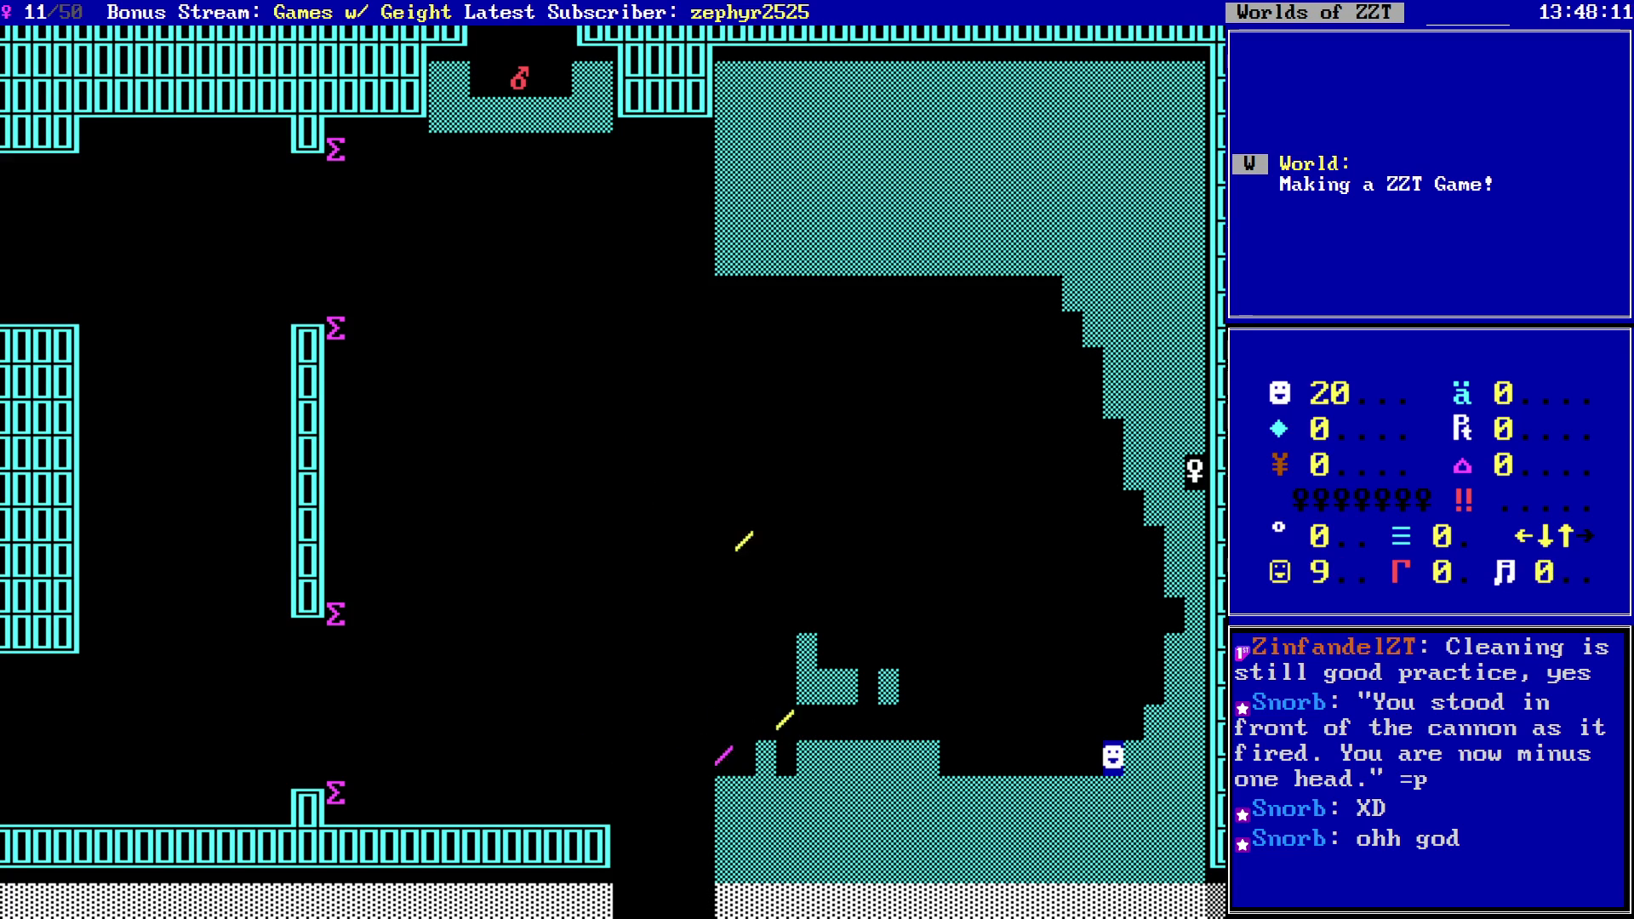
key(Escape)
Confirm ending the game, then confirm quitting ZZT to reach the KevEdit editor.
key(y)
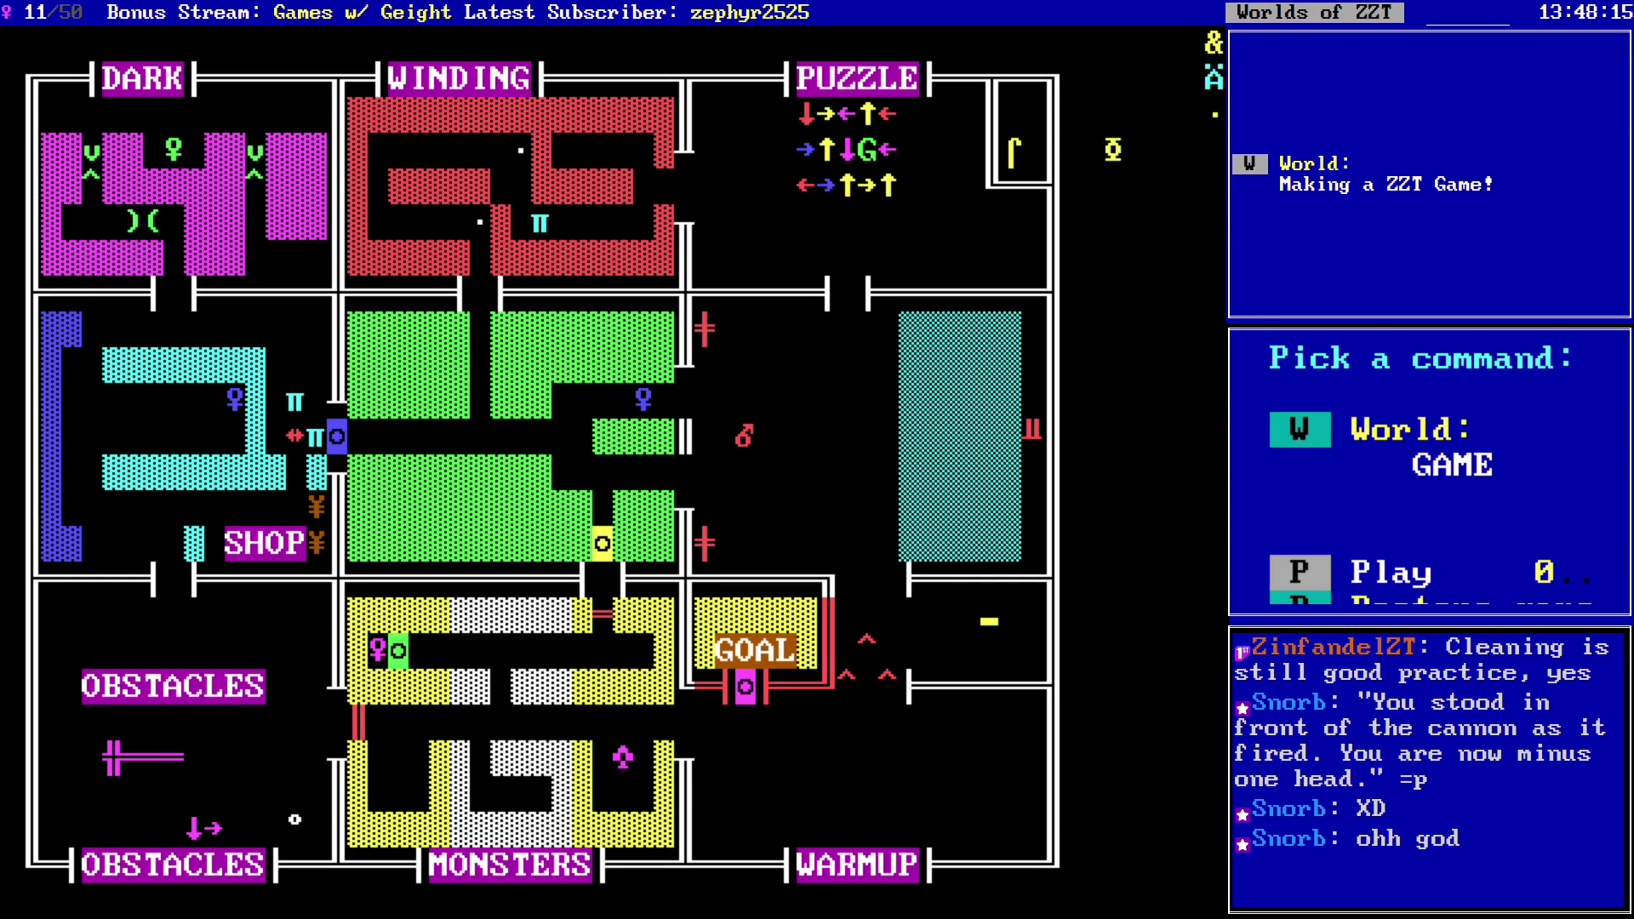
key(Escape)
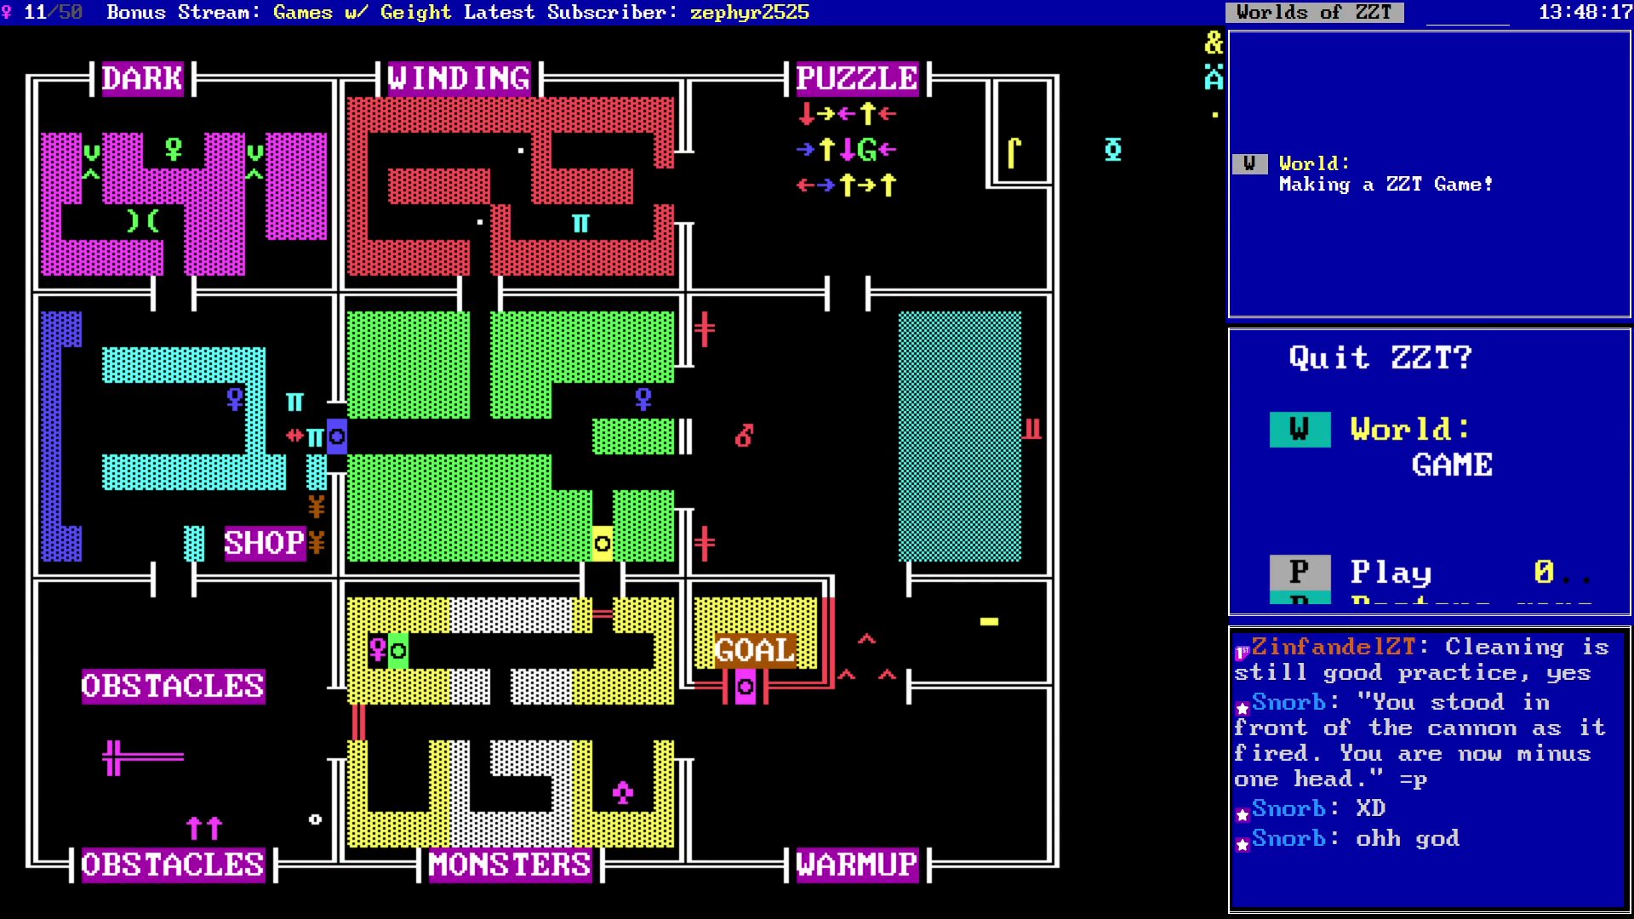
key(y)
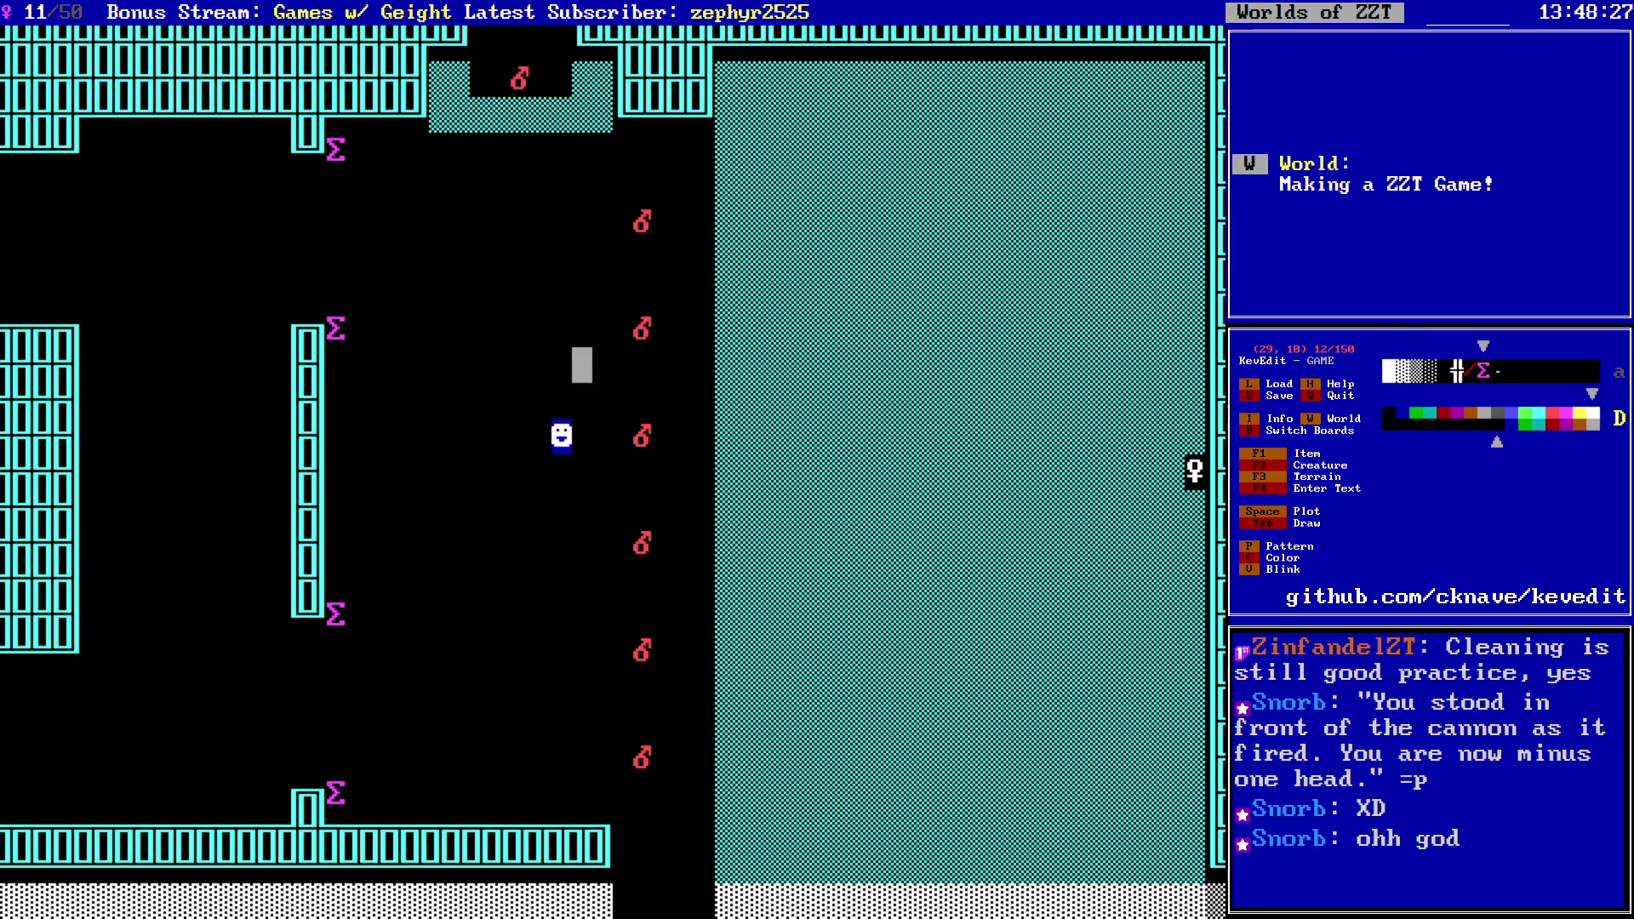
Move the edit cursor to column 25, row 9 and browse the terrain list.
key(Left)
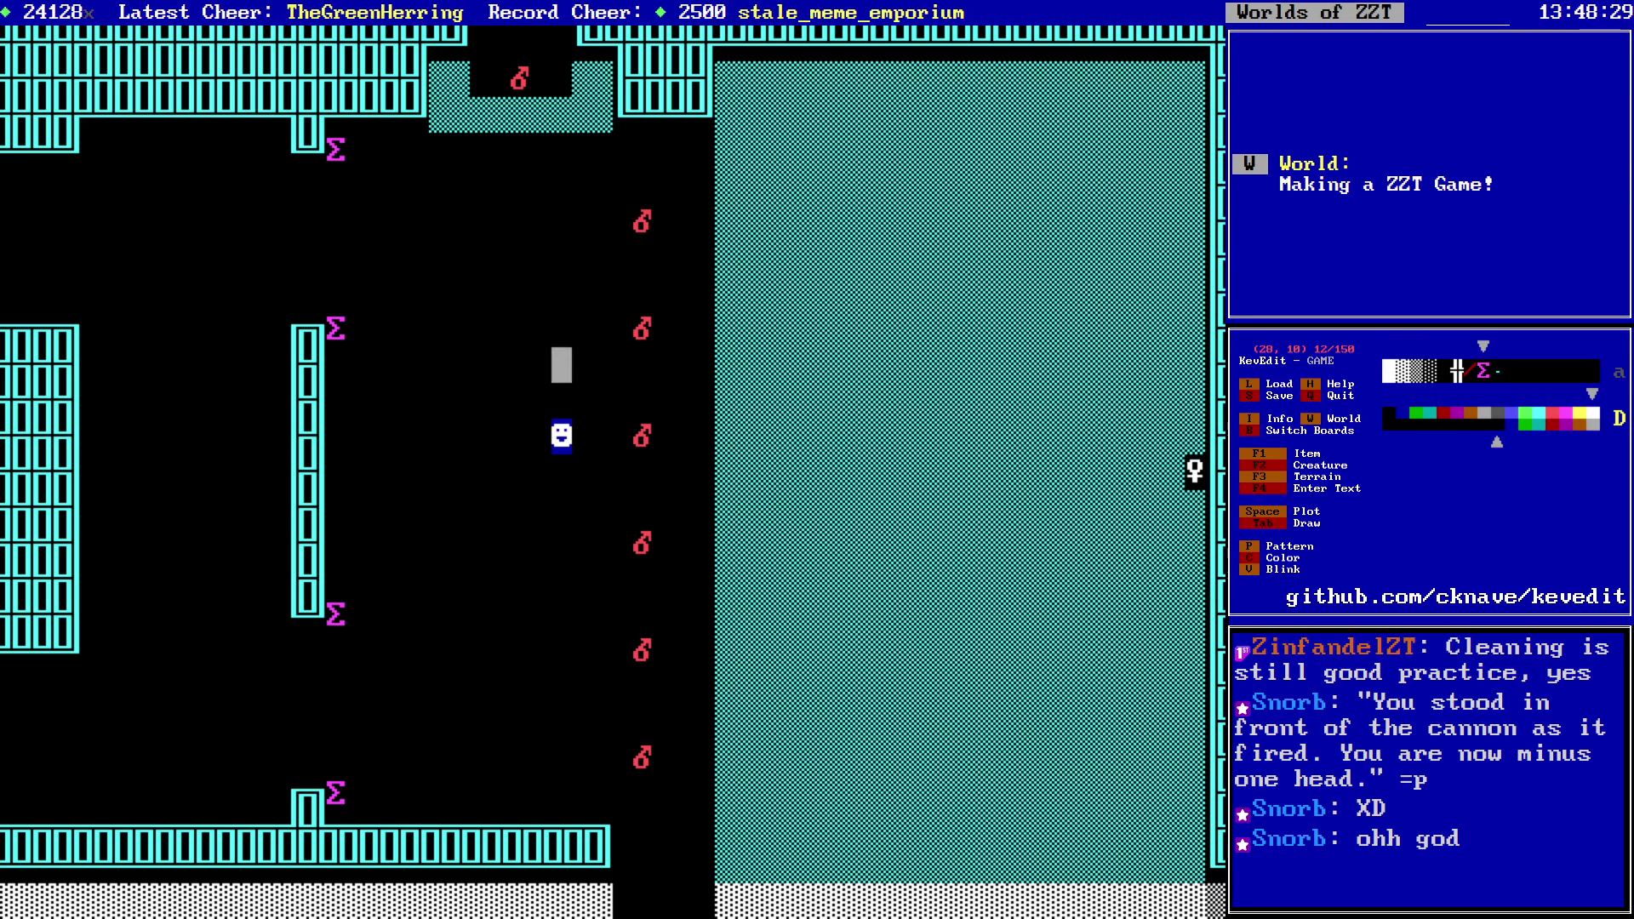
key(Left)
key(Left)
key(Left)
key(Right)
key(Right)
key(Right)
key(Up)
key(Up)
key(Up)
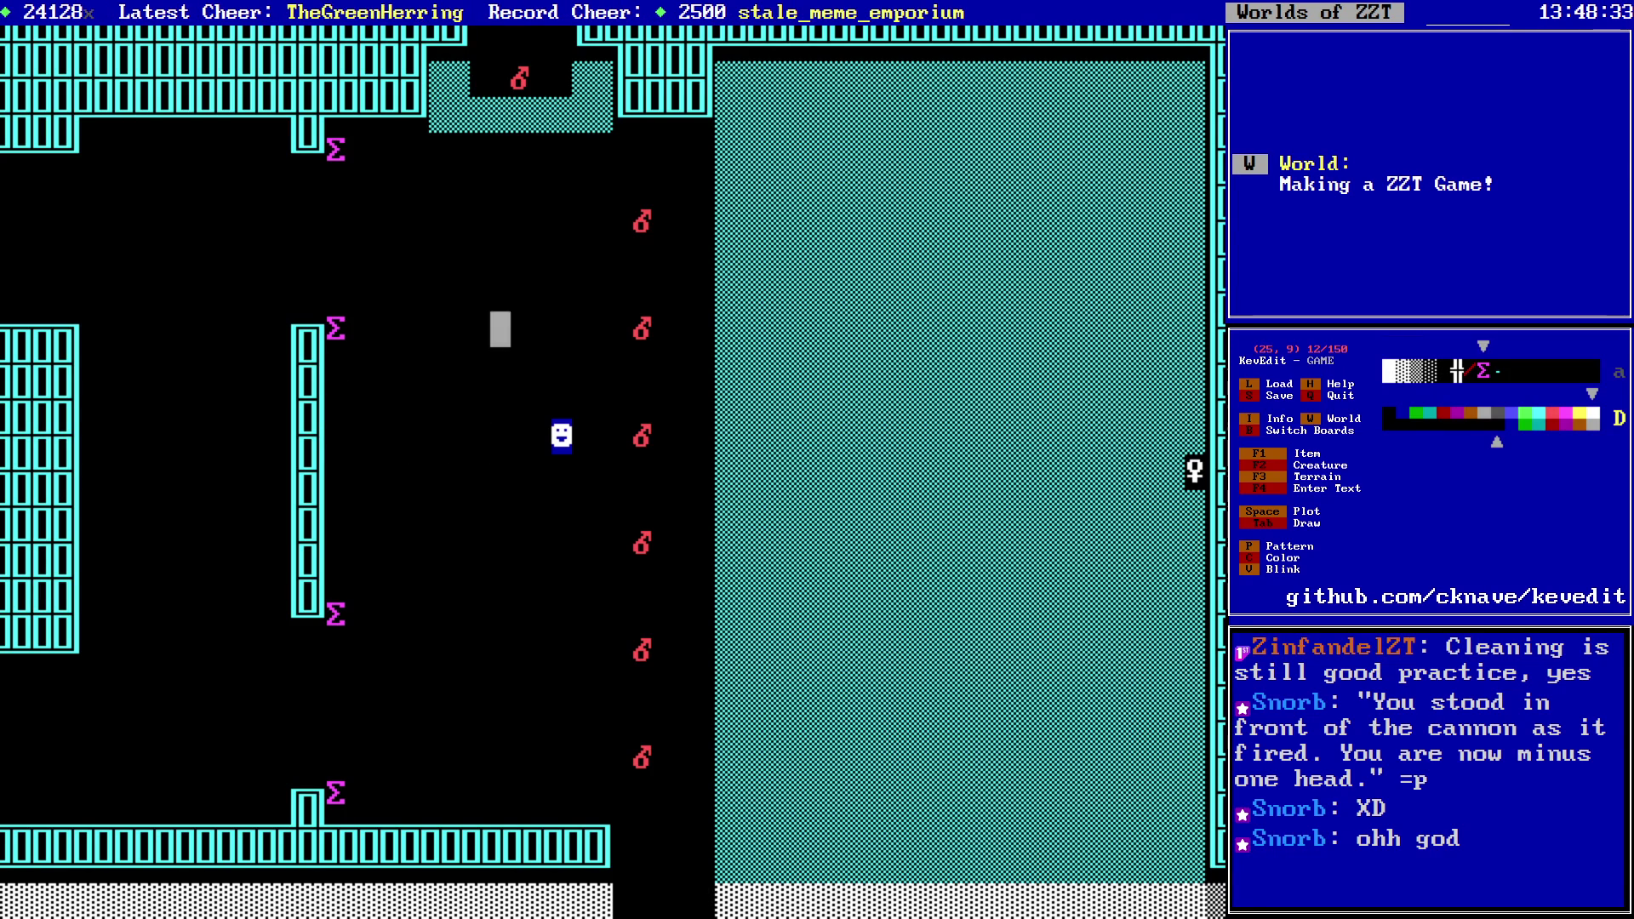
key(F3)
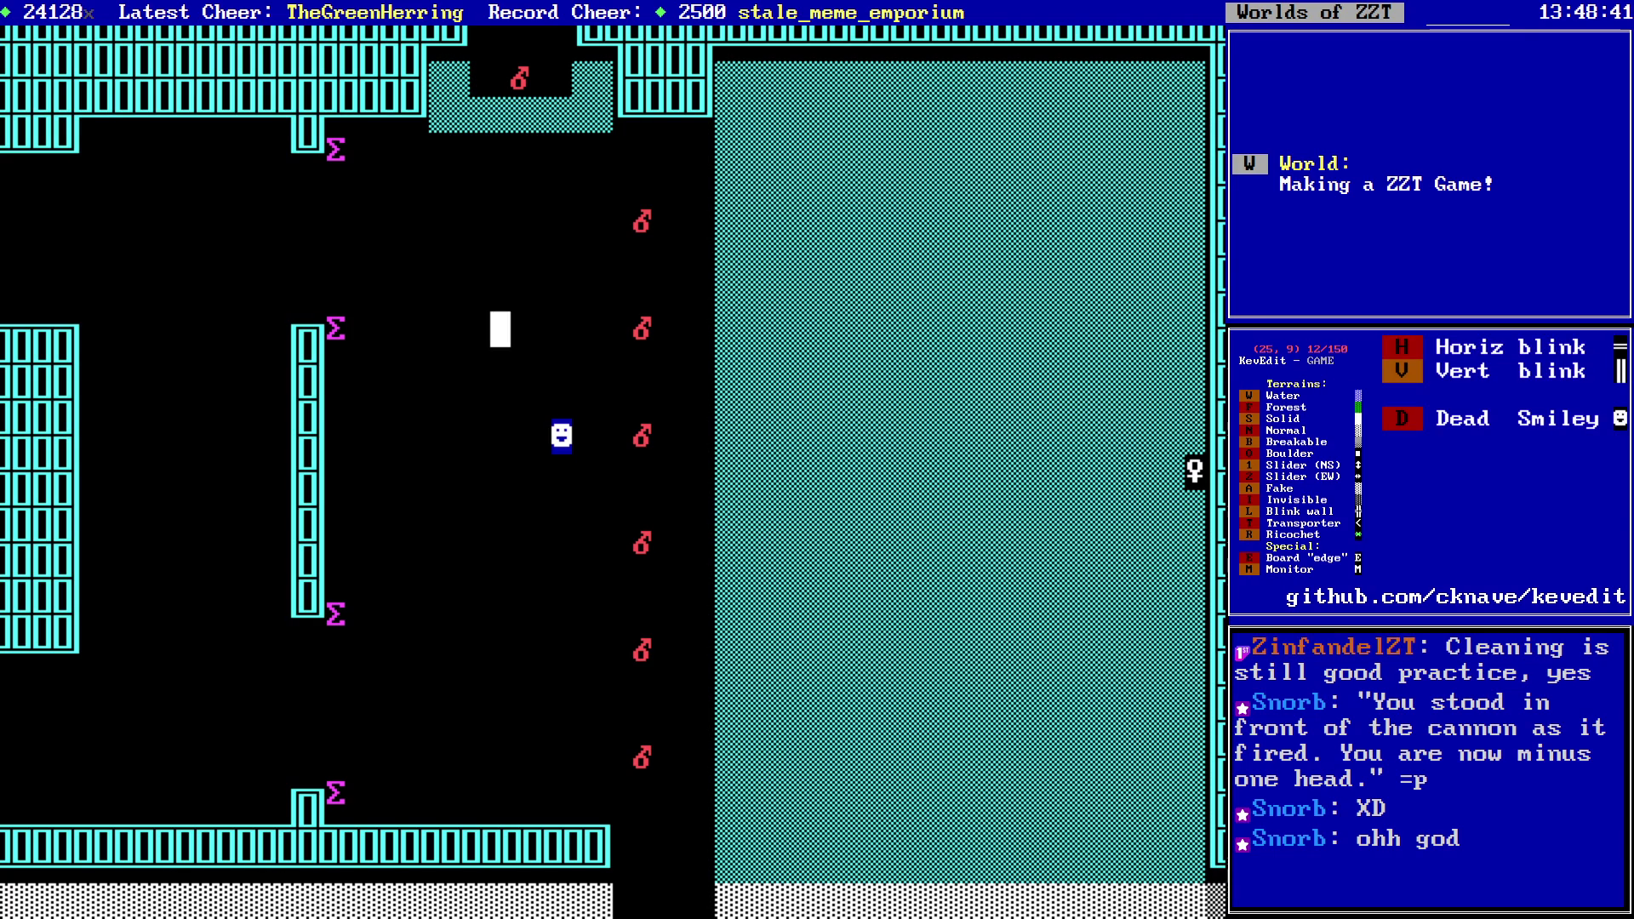
key(Escape)
key(Left)
key(Left)
key(Left)
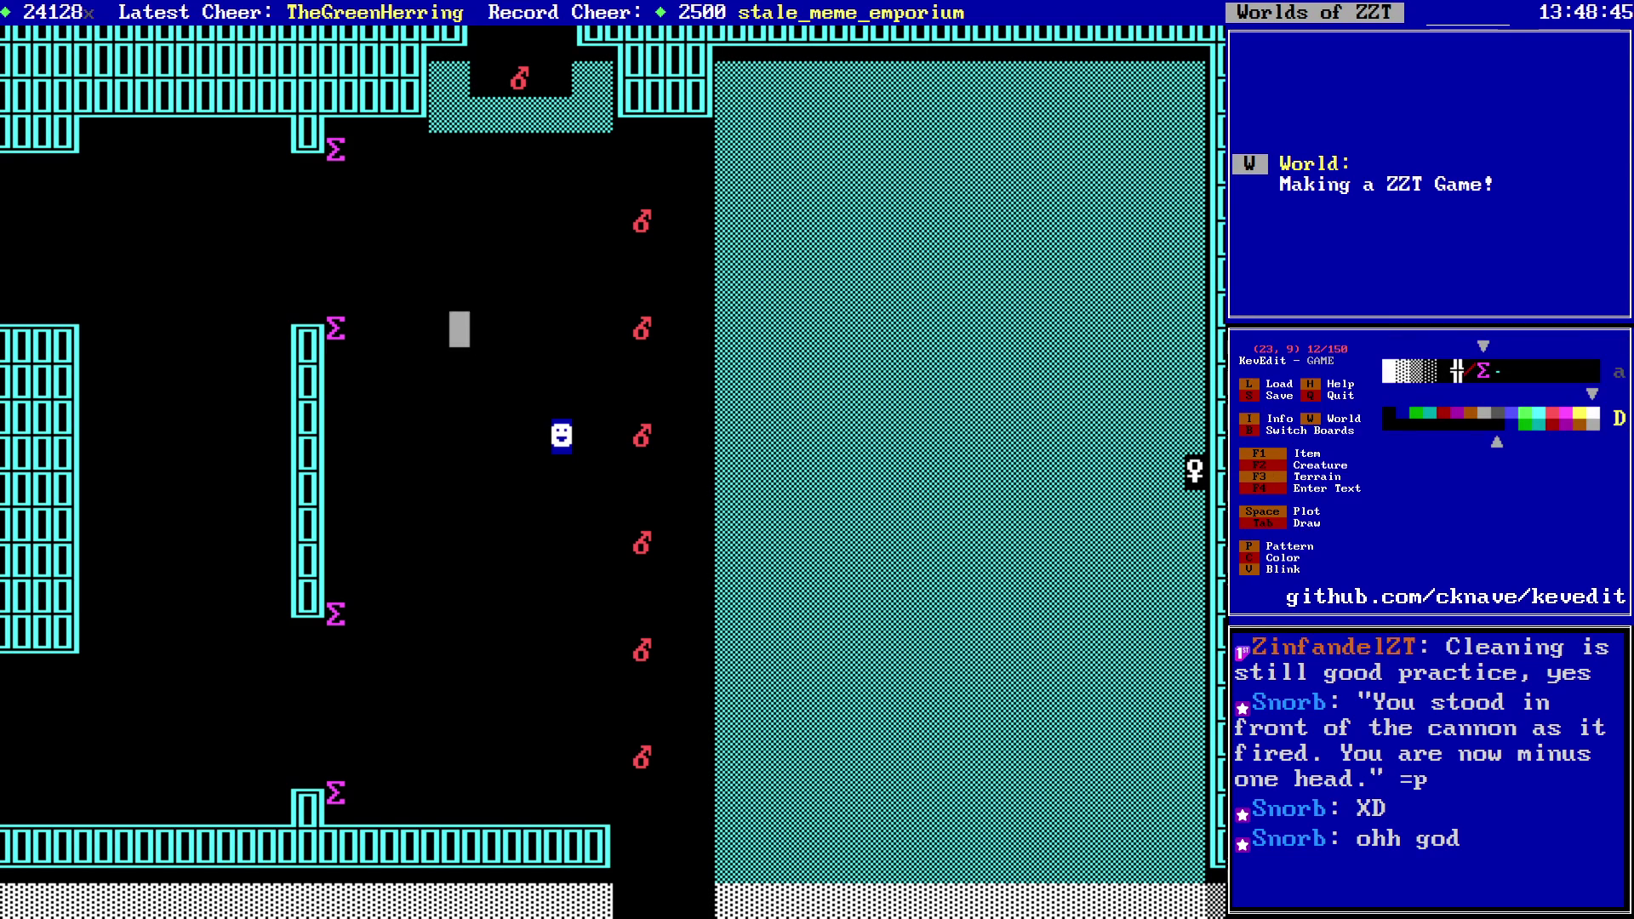
Change the drawing colour, place a brown solid block, and return to the column top.
key(c)
key(Left)
key(Return)
key(Up)
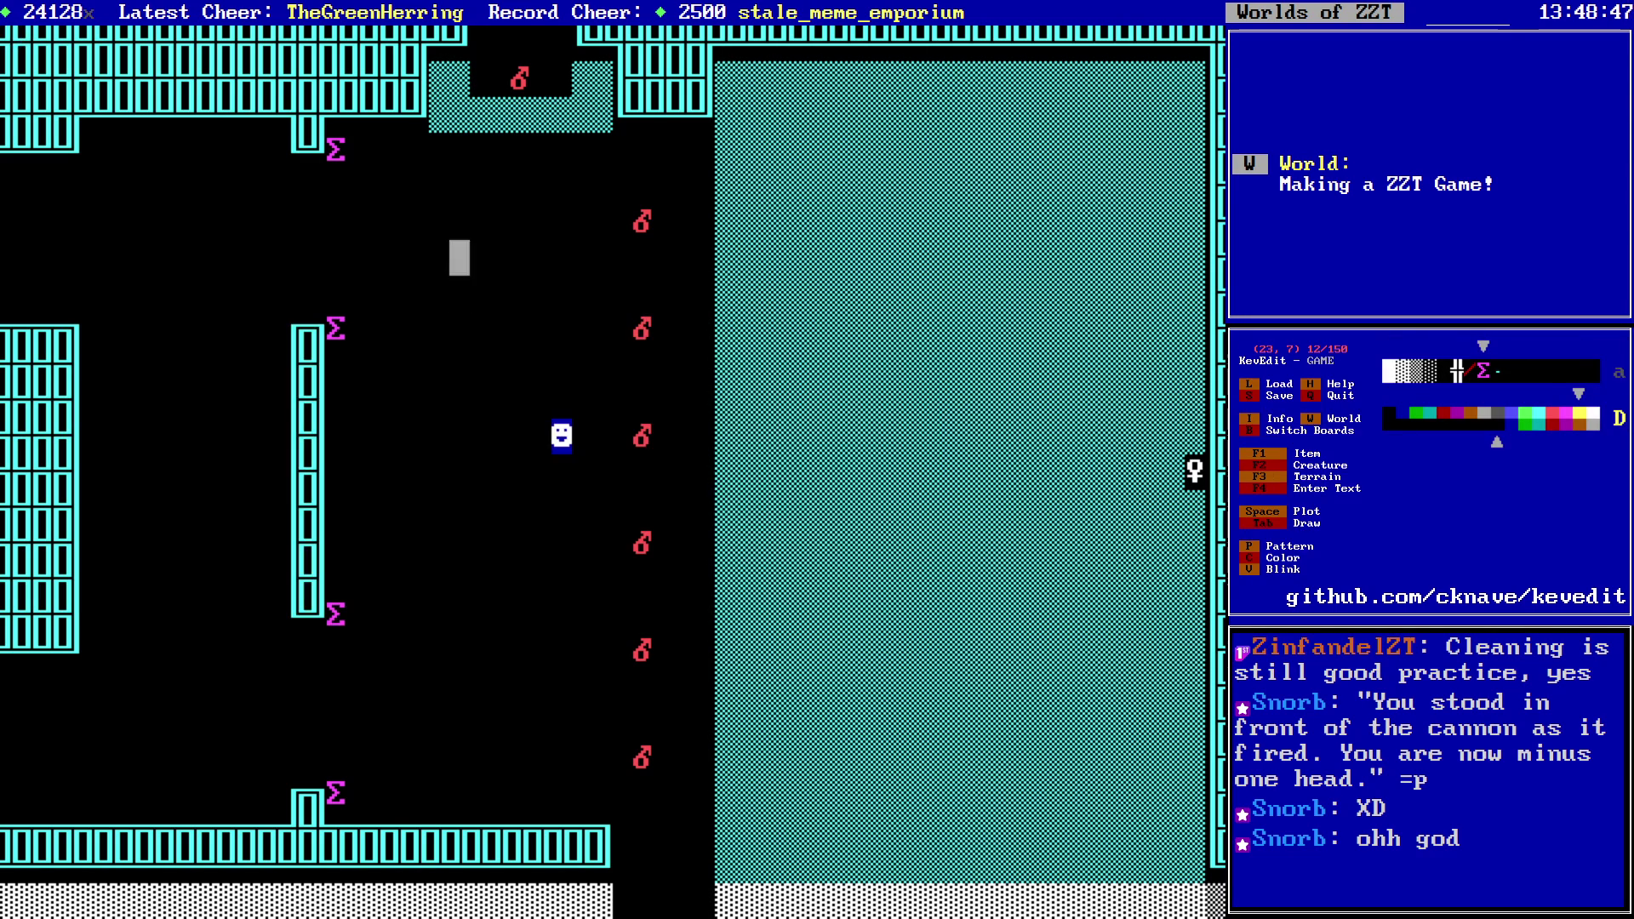
key(F3)
key(s)
key(Down)
key(Down)
key(Down)
key(Down)
key(Down)
key(Down)
key(Down)
key(Down)
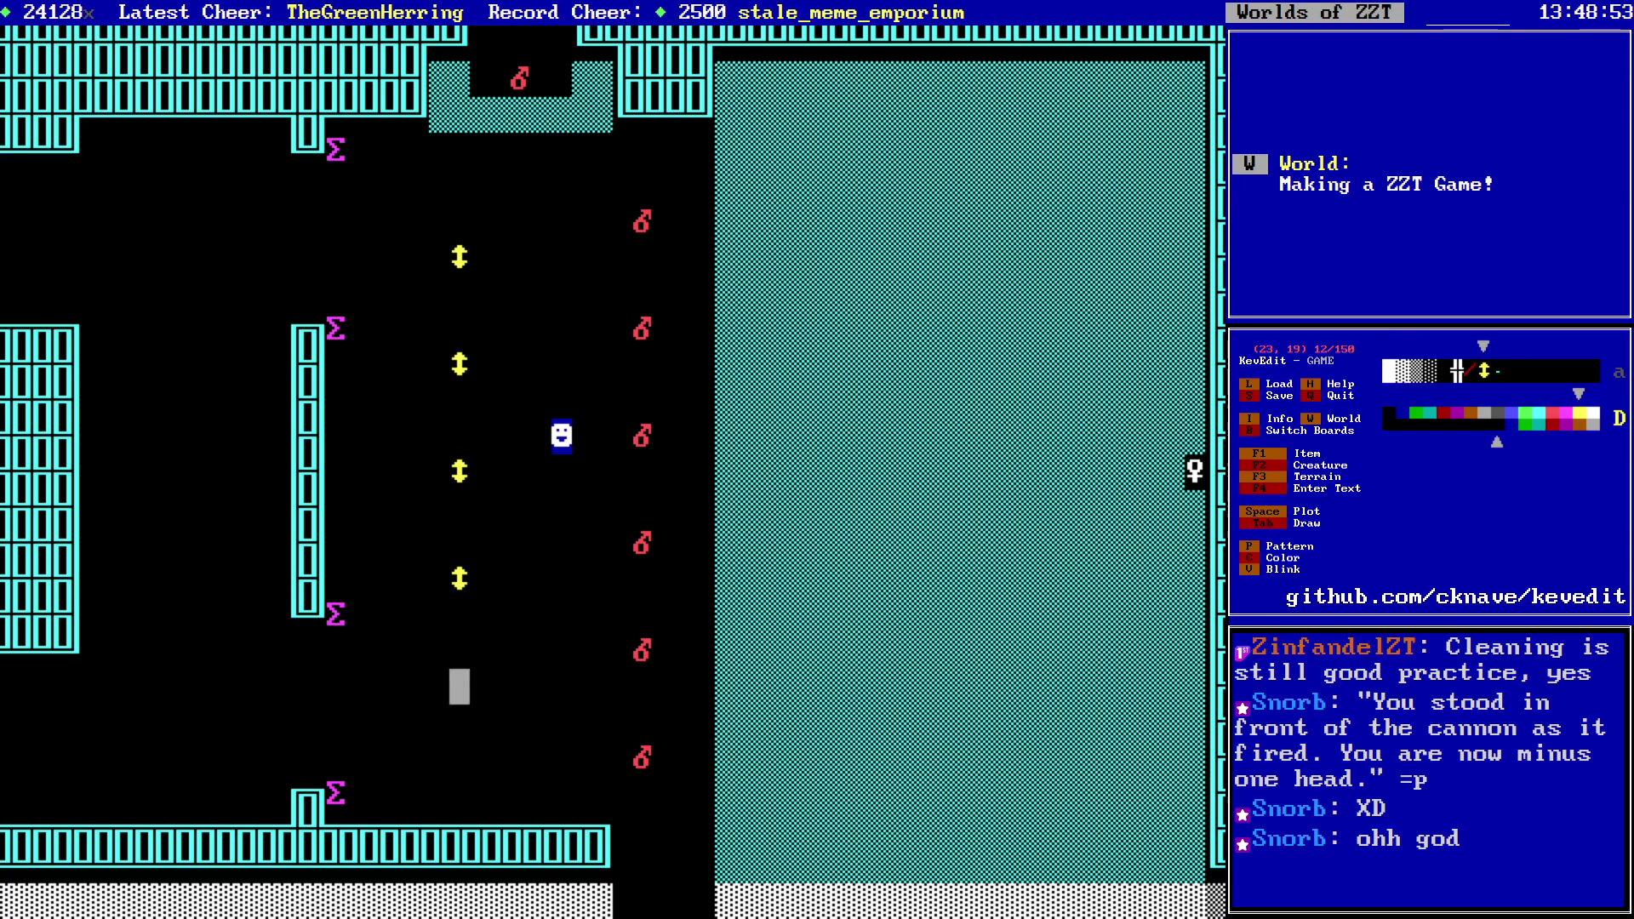
key(Down)
key(Up)
key(Up)
key(Up)
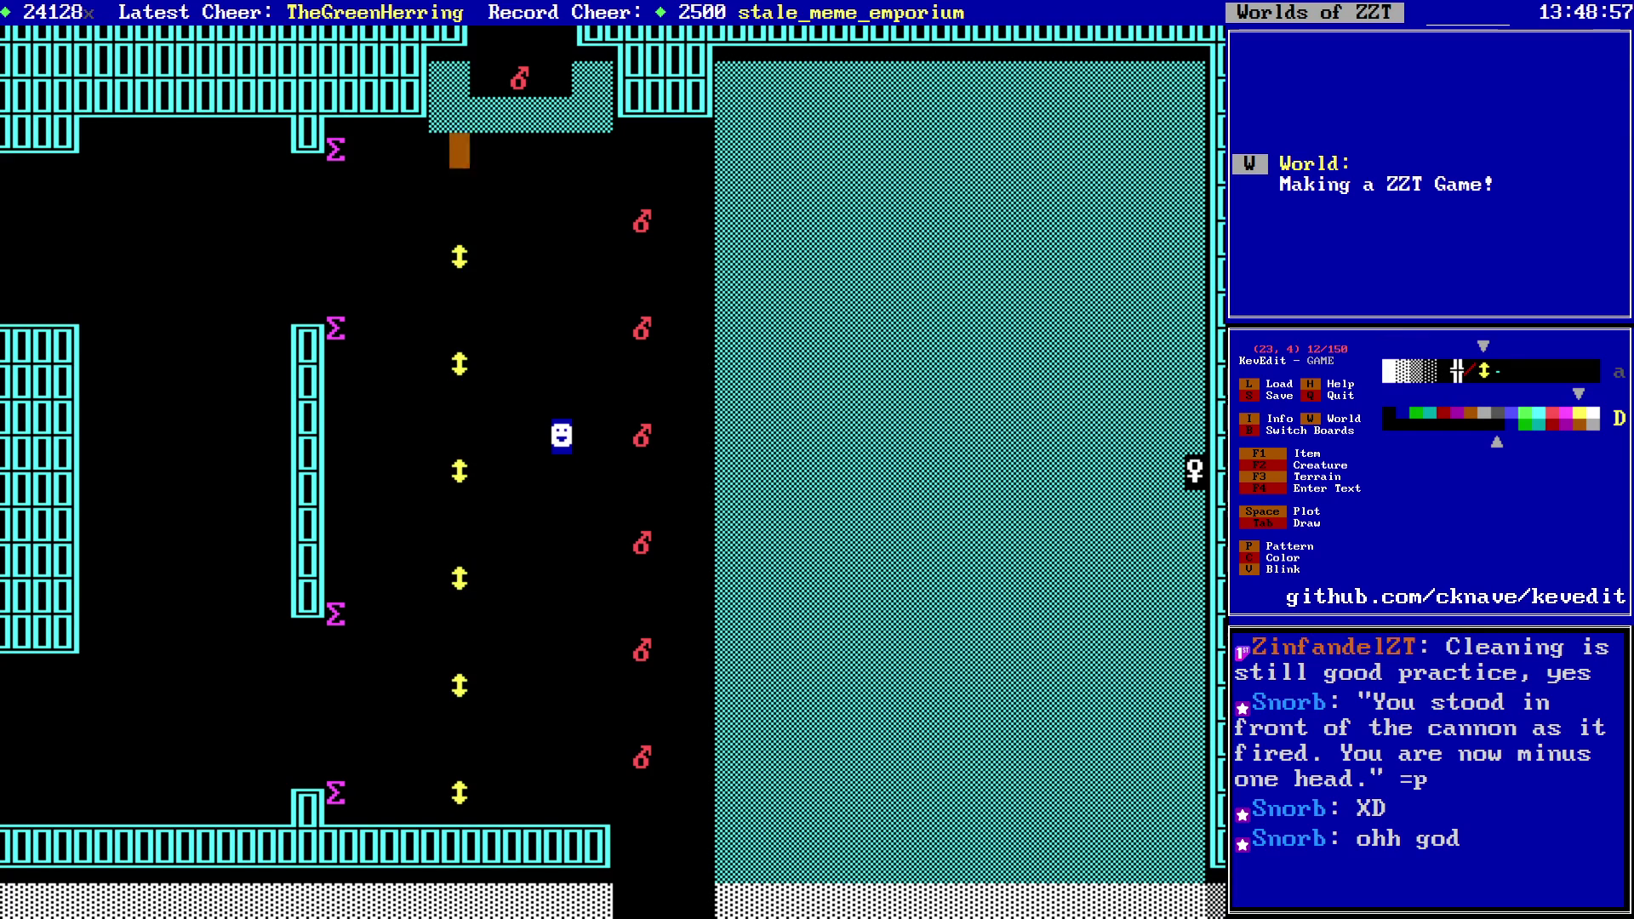
key(Right)
Plot yellow vertical sliders every three rows down column 25, ending at row 17.
key(space)
key(Down)
key(Down)
key(Down)
key(space)
key(Down)
key(Down)
key(Down)
key(space)
key(Down)
key(Down)
key(Down)
key(space)
key(Down)
key(Down)
key(Down)
key(space)
key(Down)
key(Down)
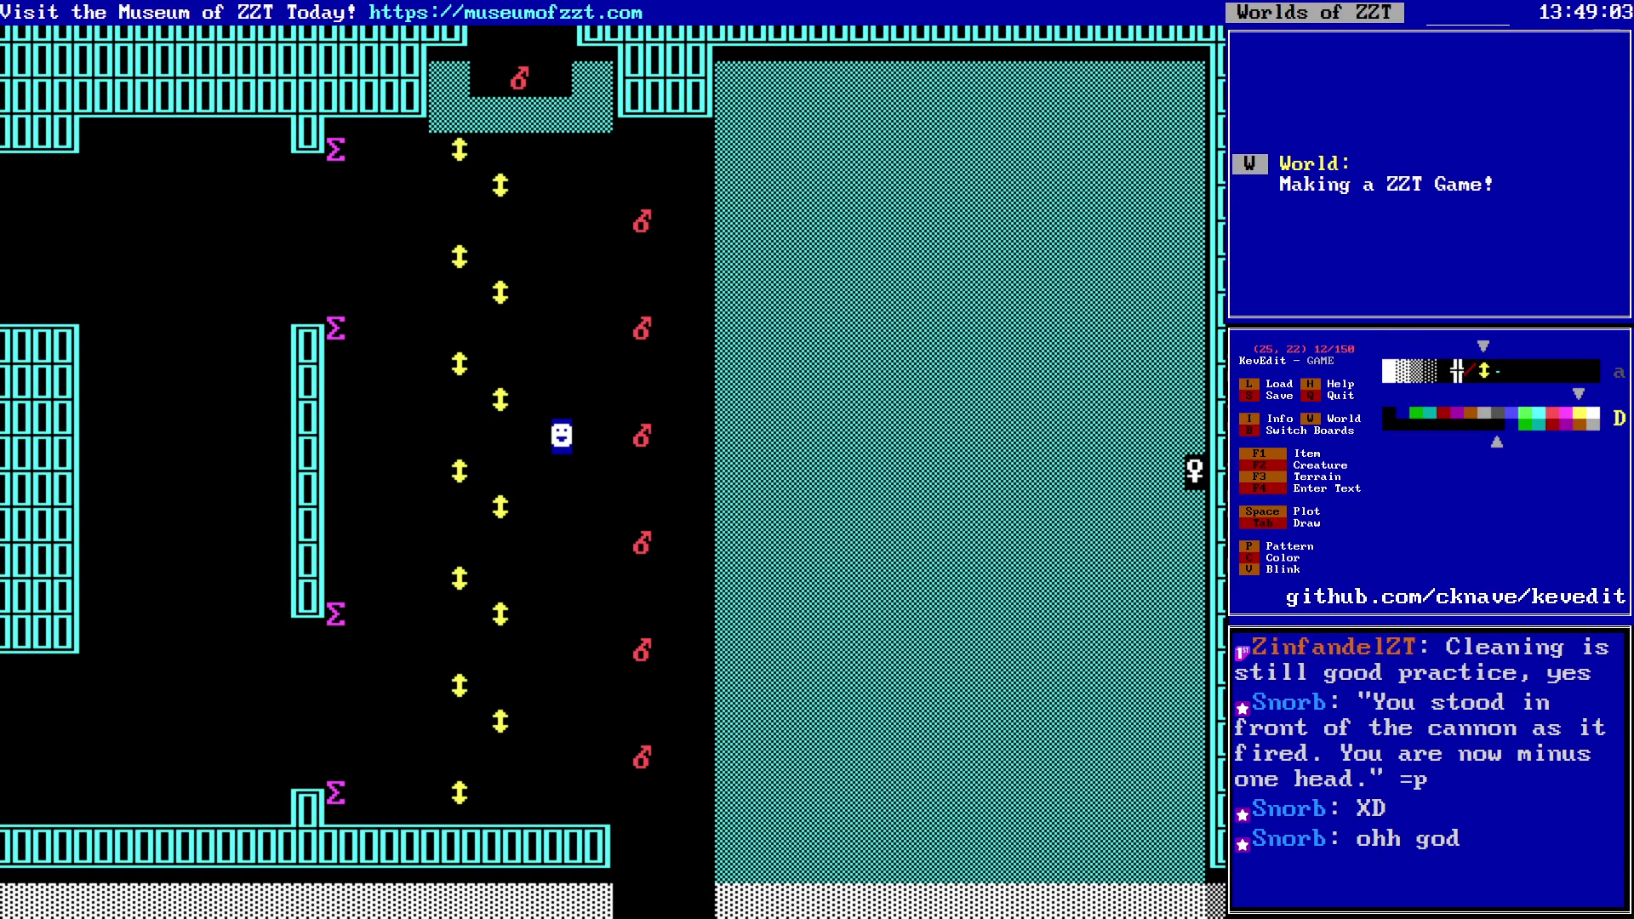
Plot sliders up column 27 from the bottom, then leave the editor for ZZT.
key(Right)
key(Up)
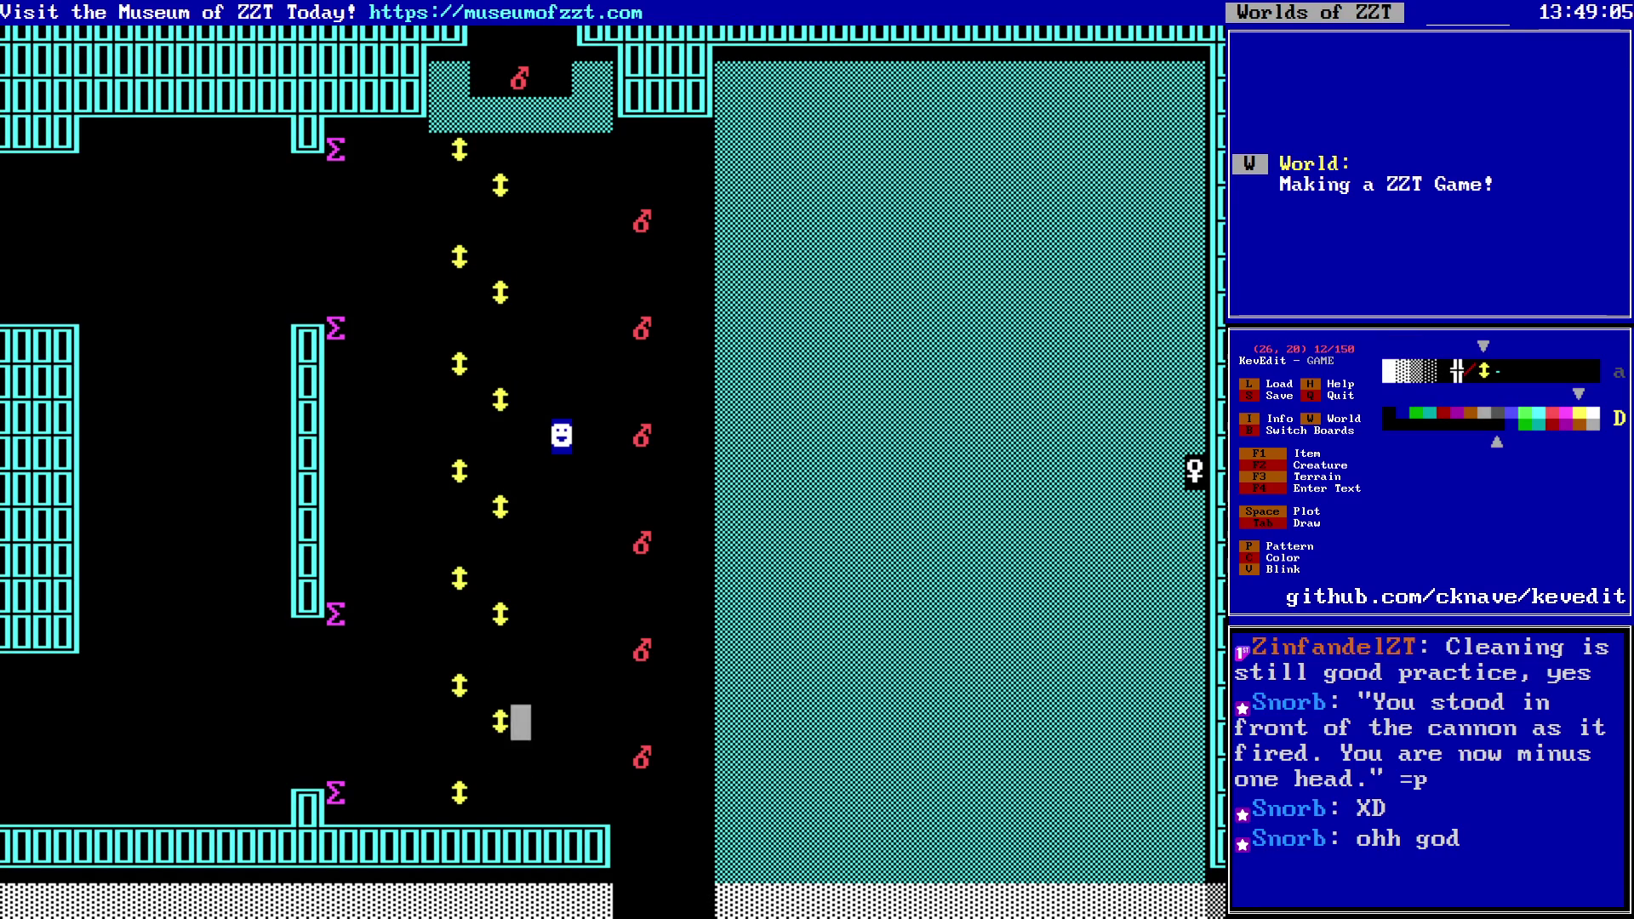
key(space)
key(Up)
key(Up)
key(Up)
key(space)
key(Up)
key(Up)
key(Up)
key(space)
key(Up)
key(Up)
key(Up)
key(space)
key(Up)
key(Up)
key(Up)
key(space)
key(Up)
key(Up)
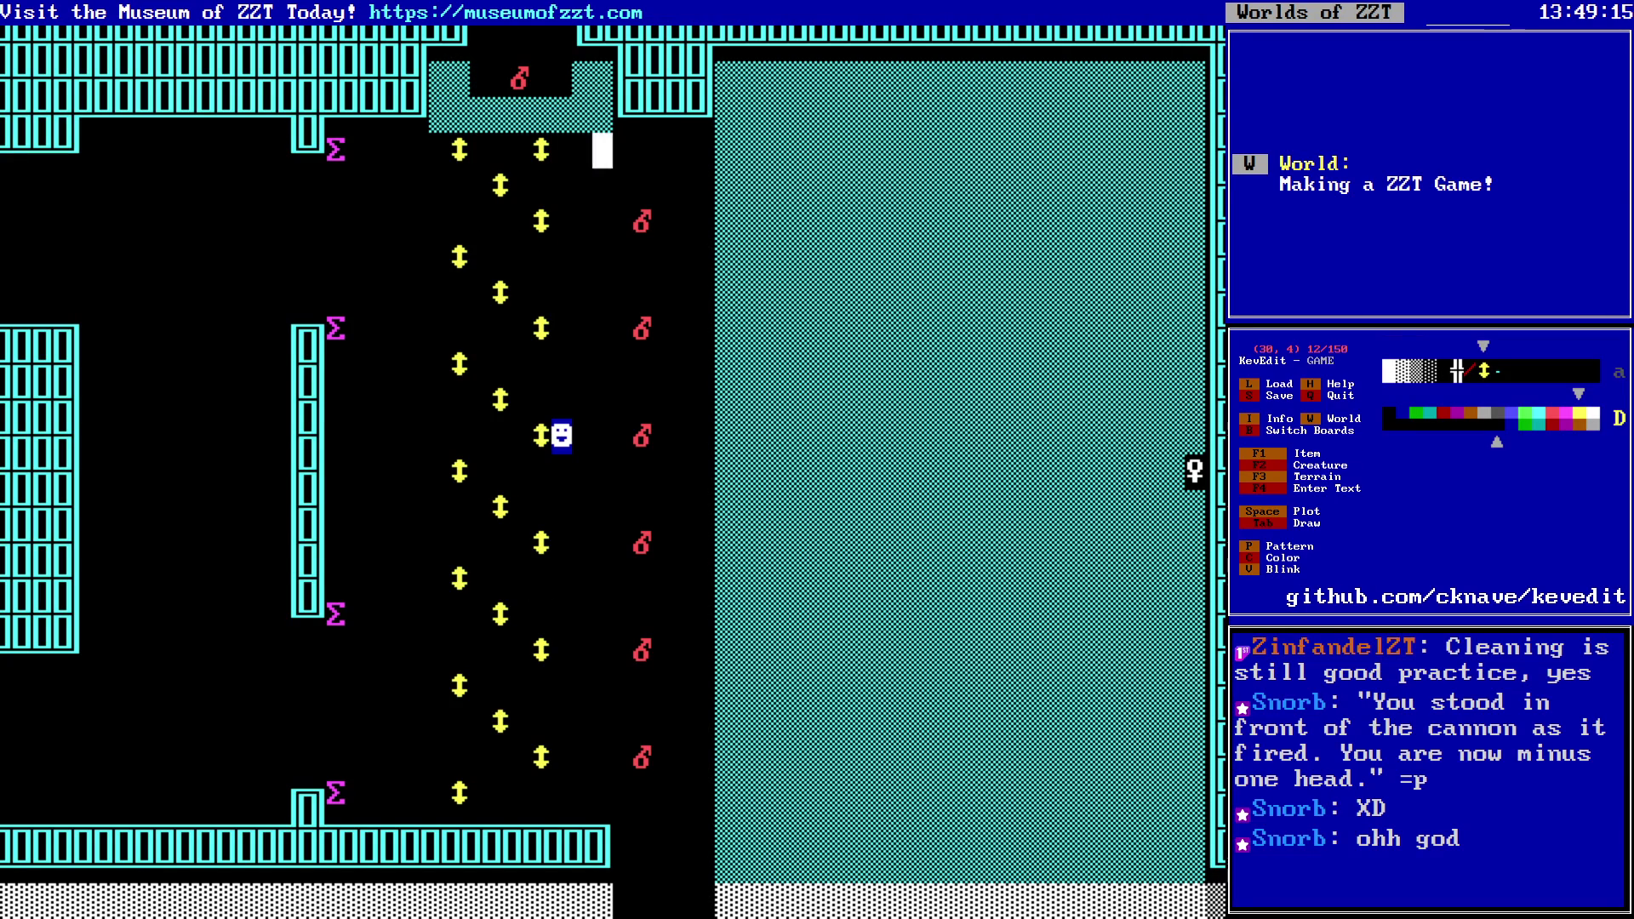
key(alt+t)
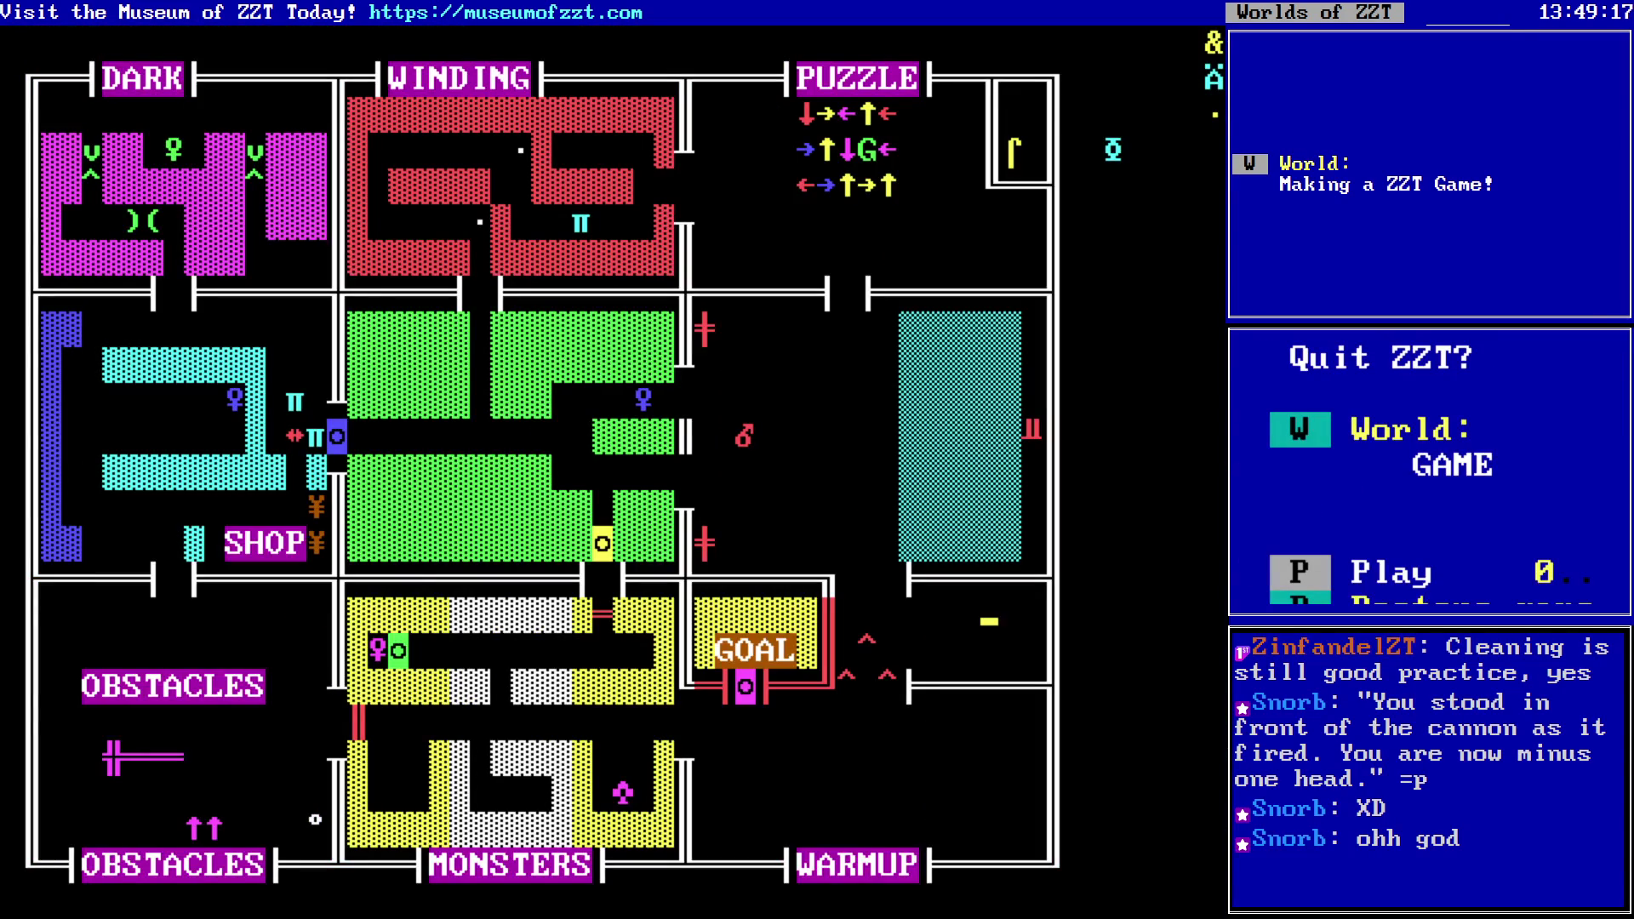
Dismiss the quit prompt and start playing the GAME world.
key(n)
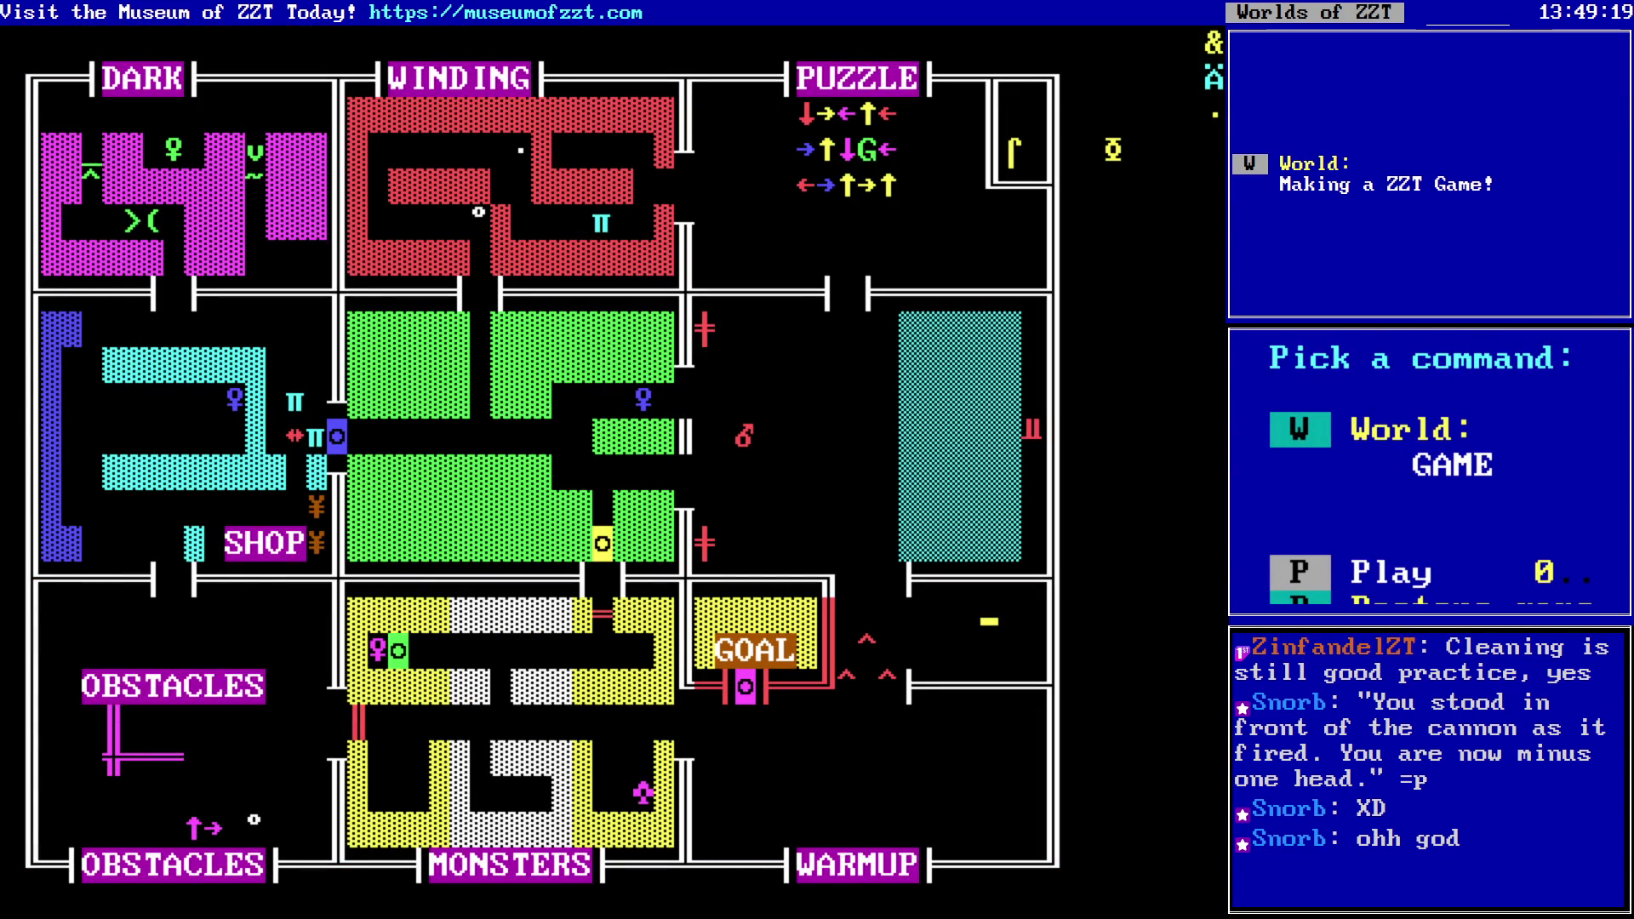
key(w)
key(Down)
key(Down)
key(Down)
key(Return)
key(p)
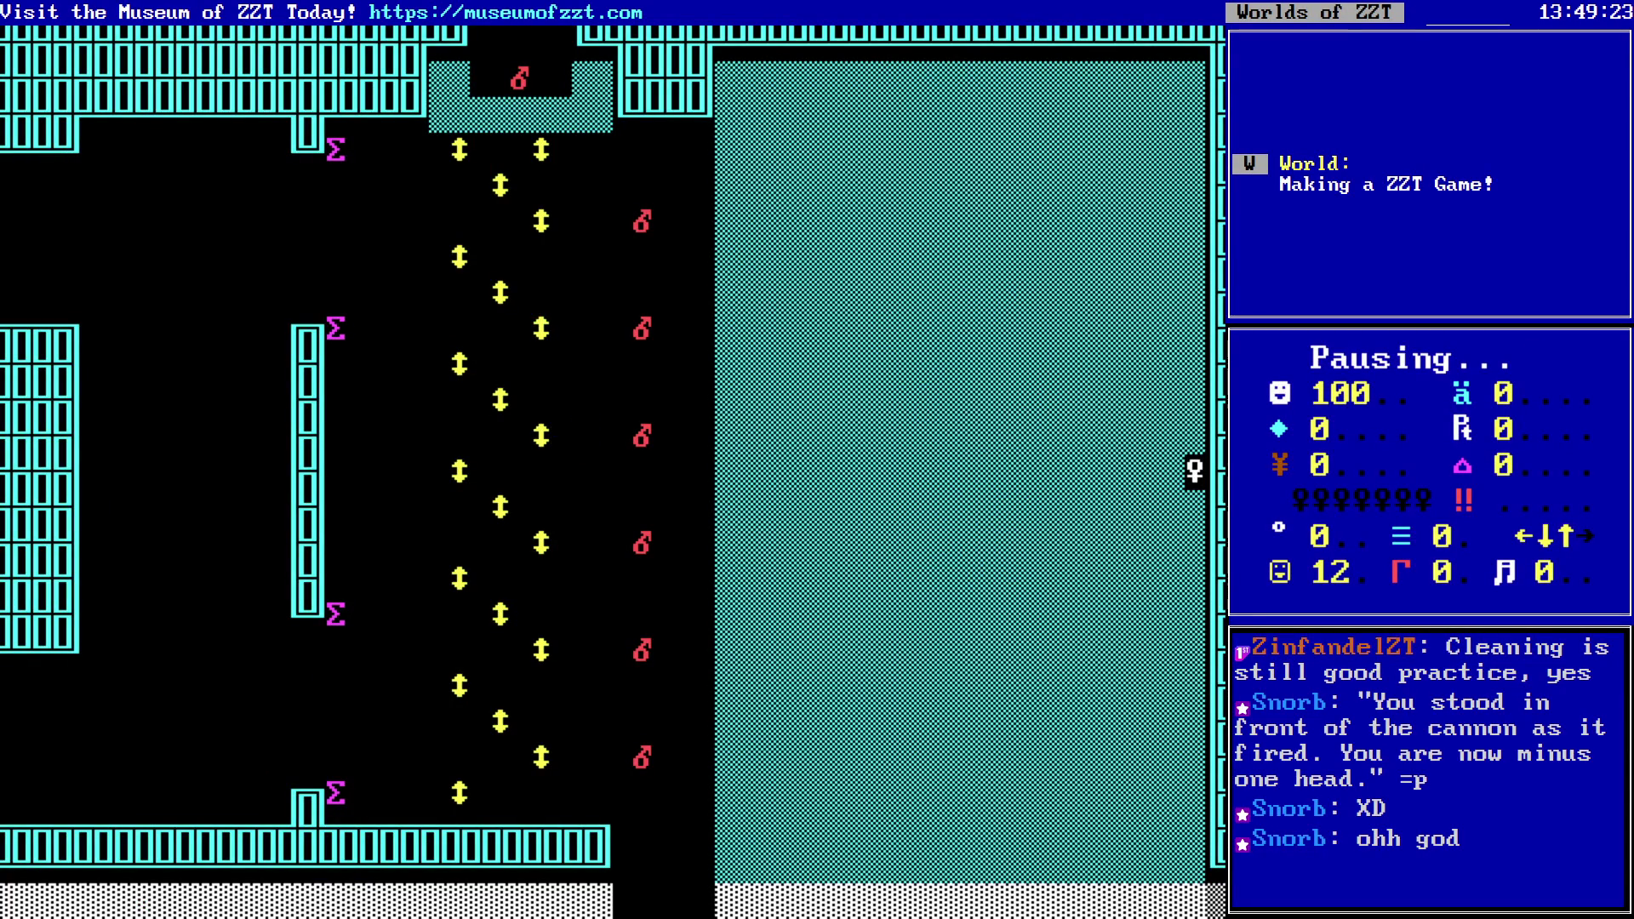
Light the first bomb against the teal wall, back away, and push the vertical slider down a row.
key(Right)
key(Right)
key(Right)
key(Left)
key(Left)
key(Left)
key(Down)
key(Left)
key(Left)
key(Up)
key(Up)
key(Up)
key(Left)
key(Down)
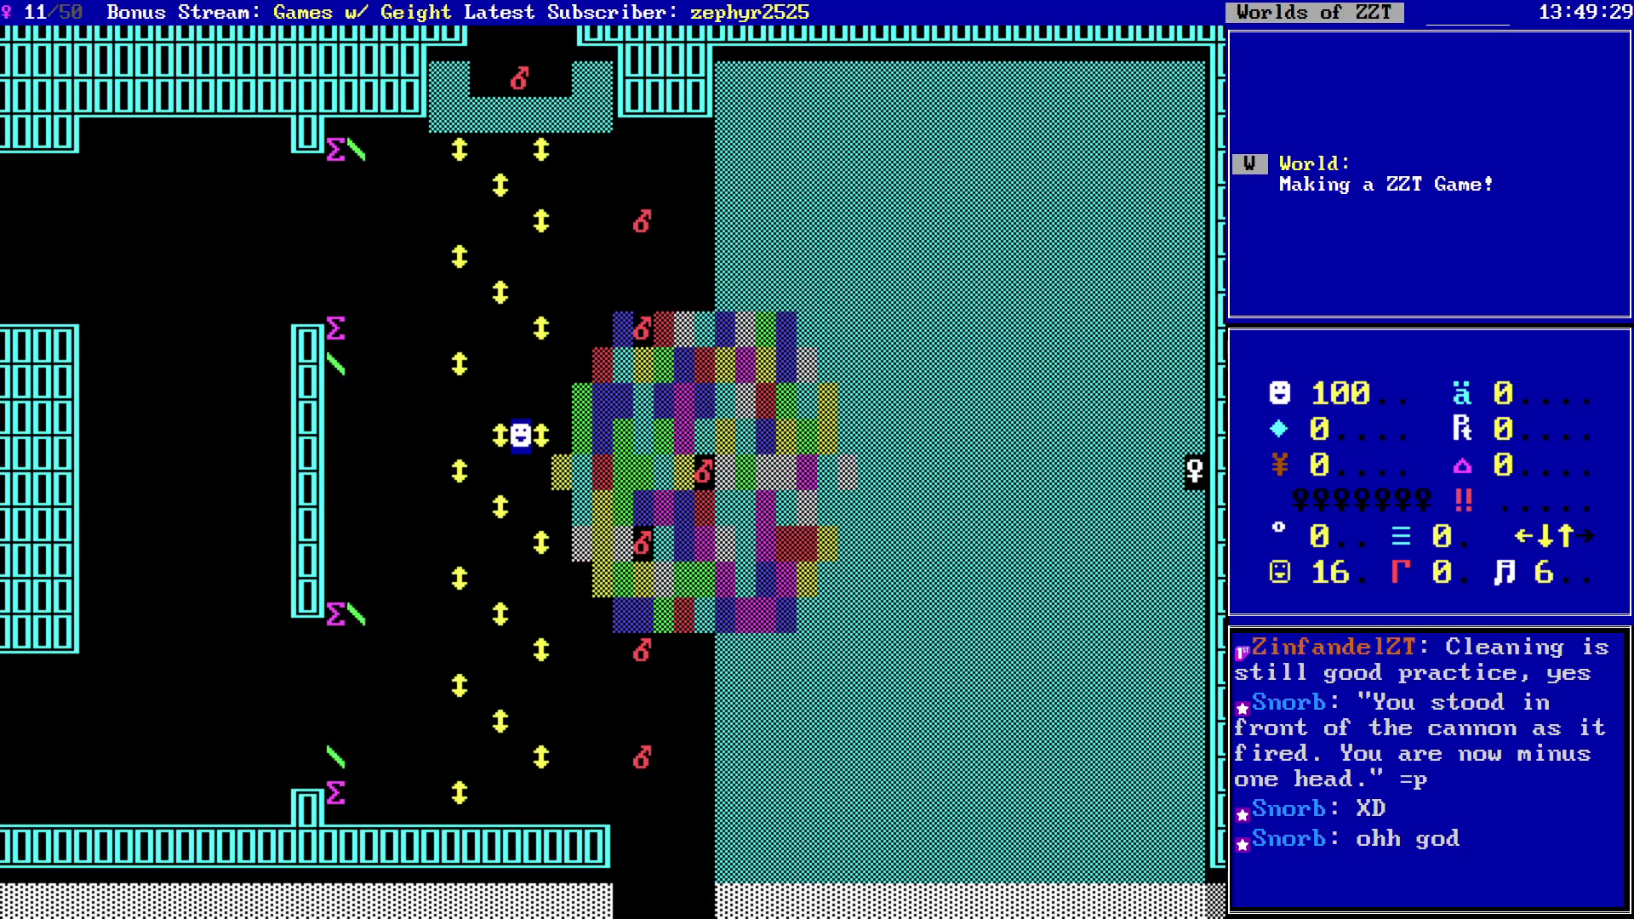
Walk through the blasted opening in the teal wall toward the next red bomb.
key(Down)
key(Right)
key(Right)
key(Right)
key(Right)
key(Right)
key(Right)
key(Down)
key(Down)
key(Up)
key(Down)
key(Left)
key(Right)
key(Right)
key(Right)
key(Right)
key(Right)
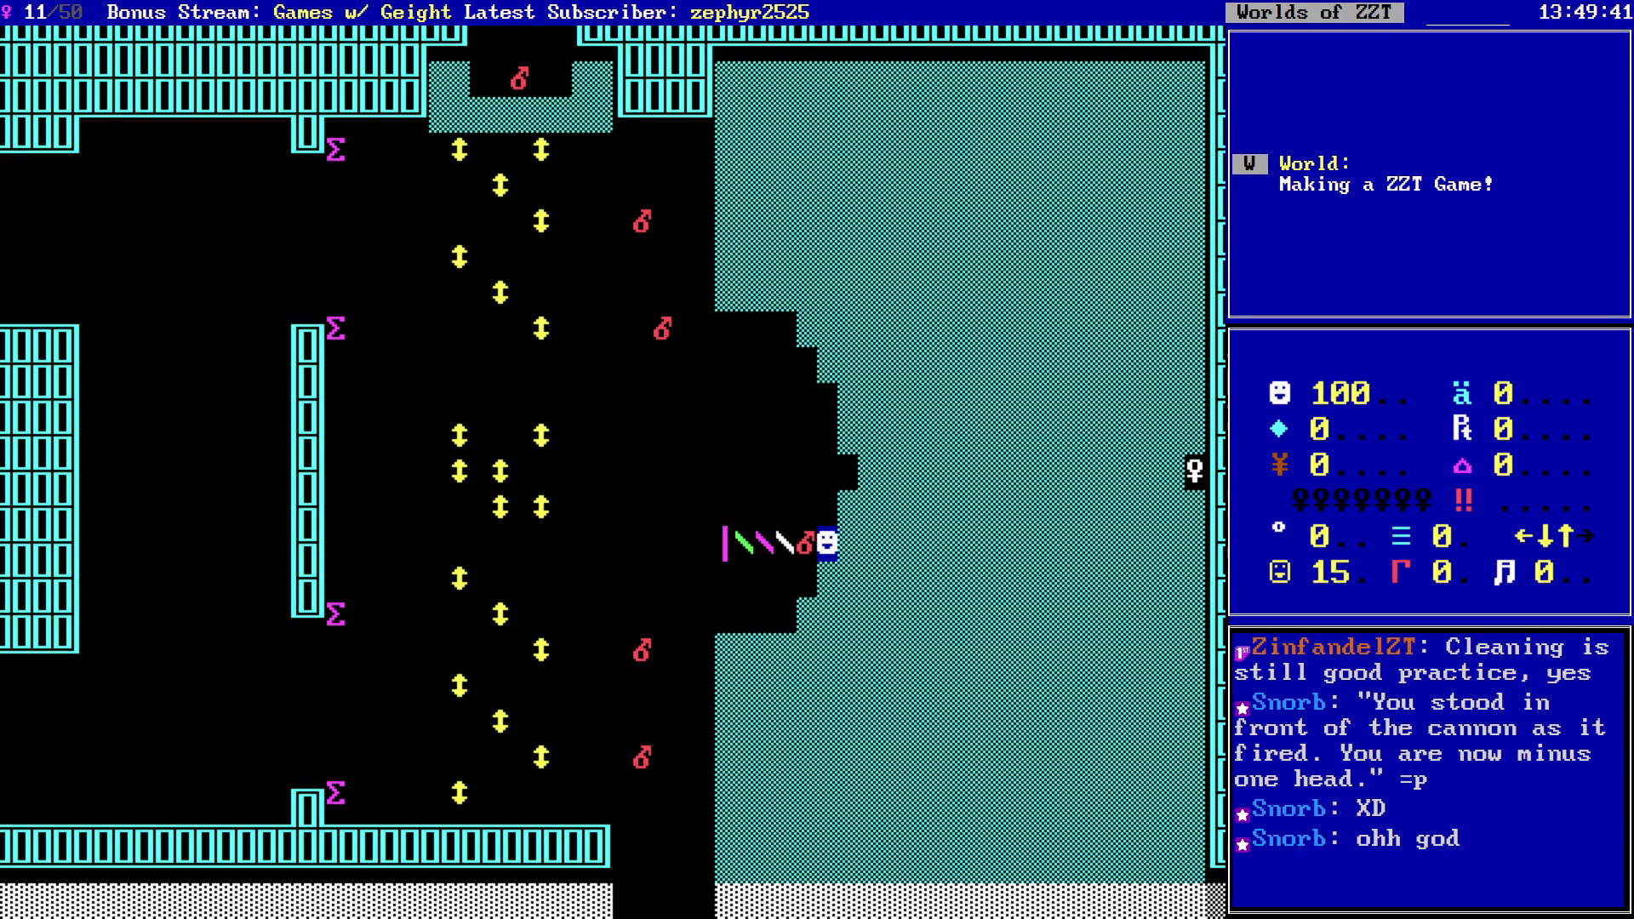
Light the red bomb, push it up and right, then back off.
key(Left)
key(Left)
key(Down)
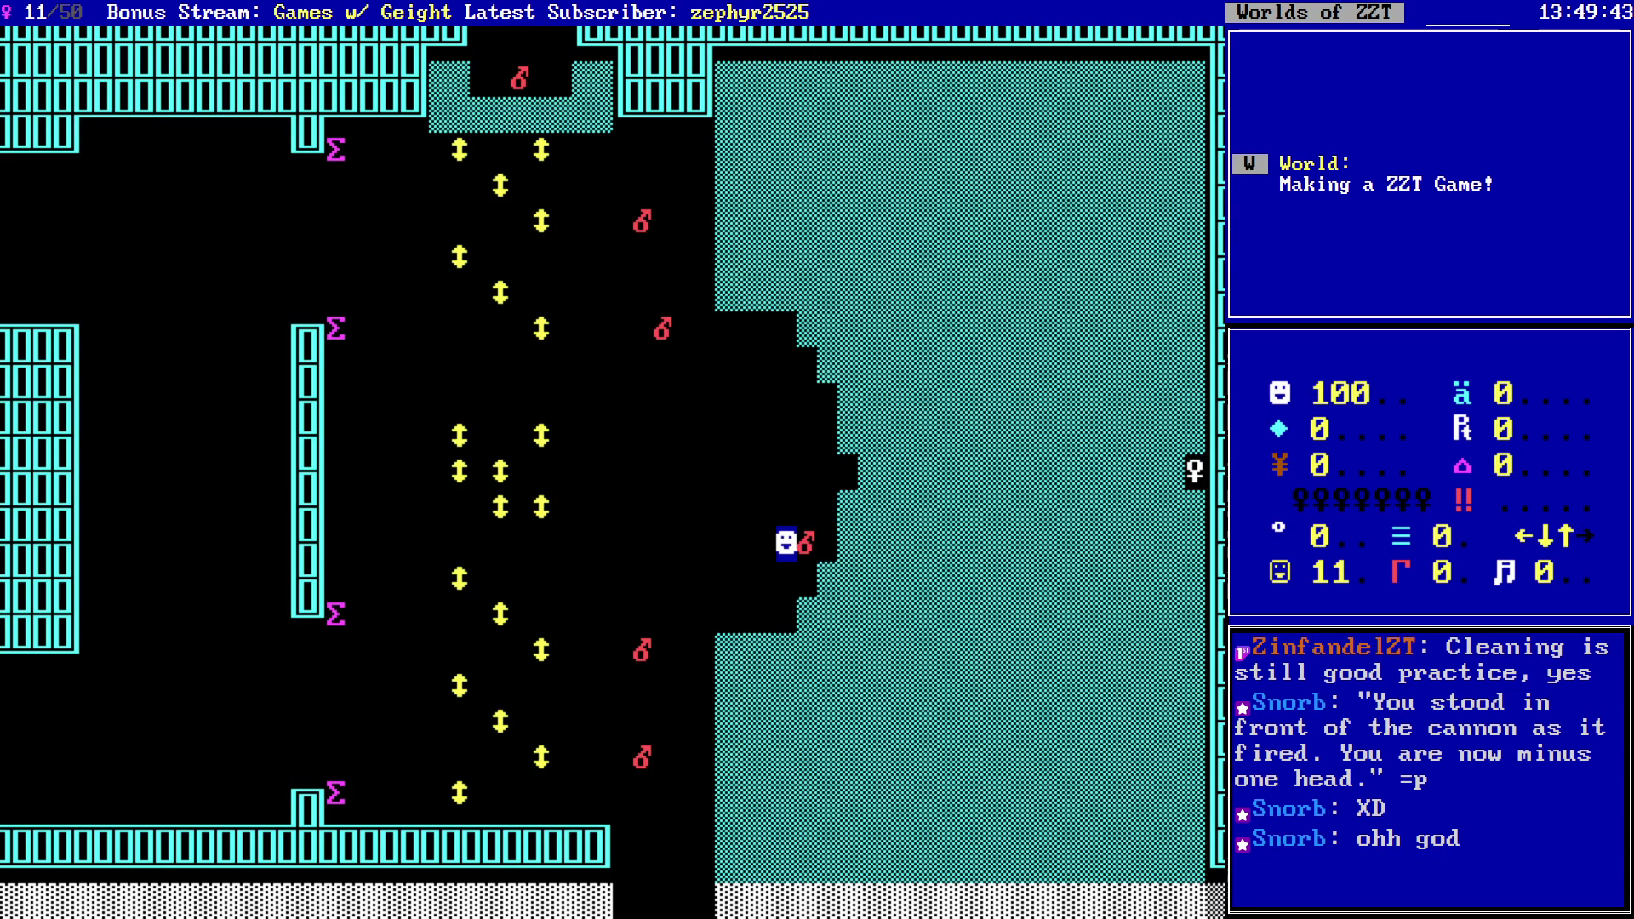
key(Right)
key(Down)
key(Right)
key(Up)
key(Up)
key(Left)
key(Up)
key(Right)
key(Right)
key(Left)
key(Left)
key(Left)
Light another bomb and push it down the corridor against the wall, then retreat.
key(Left)
key(Up)
key(Up)
key(Up)
key(Up)
key(Right)
key(Up)
key(Right)
key(Down)
key(Down)
key(Down)
key(Down)
key(Down)
key(Left)
key(Down)
key(Right)
key(Right)
key(Right)
key(Right)
key(Right)
key(Right)
key(Right)
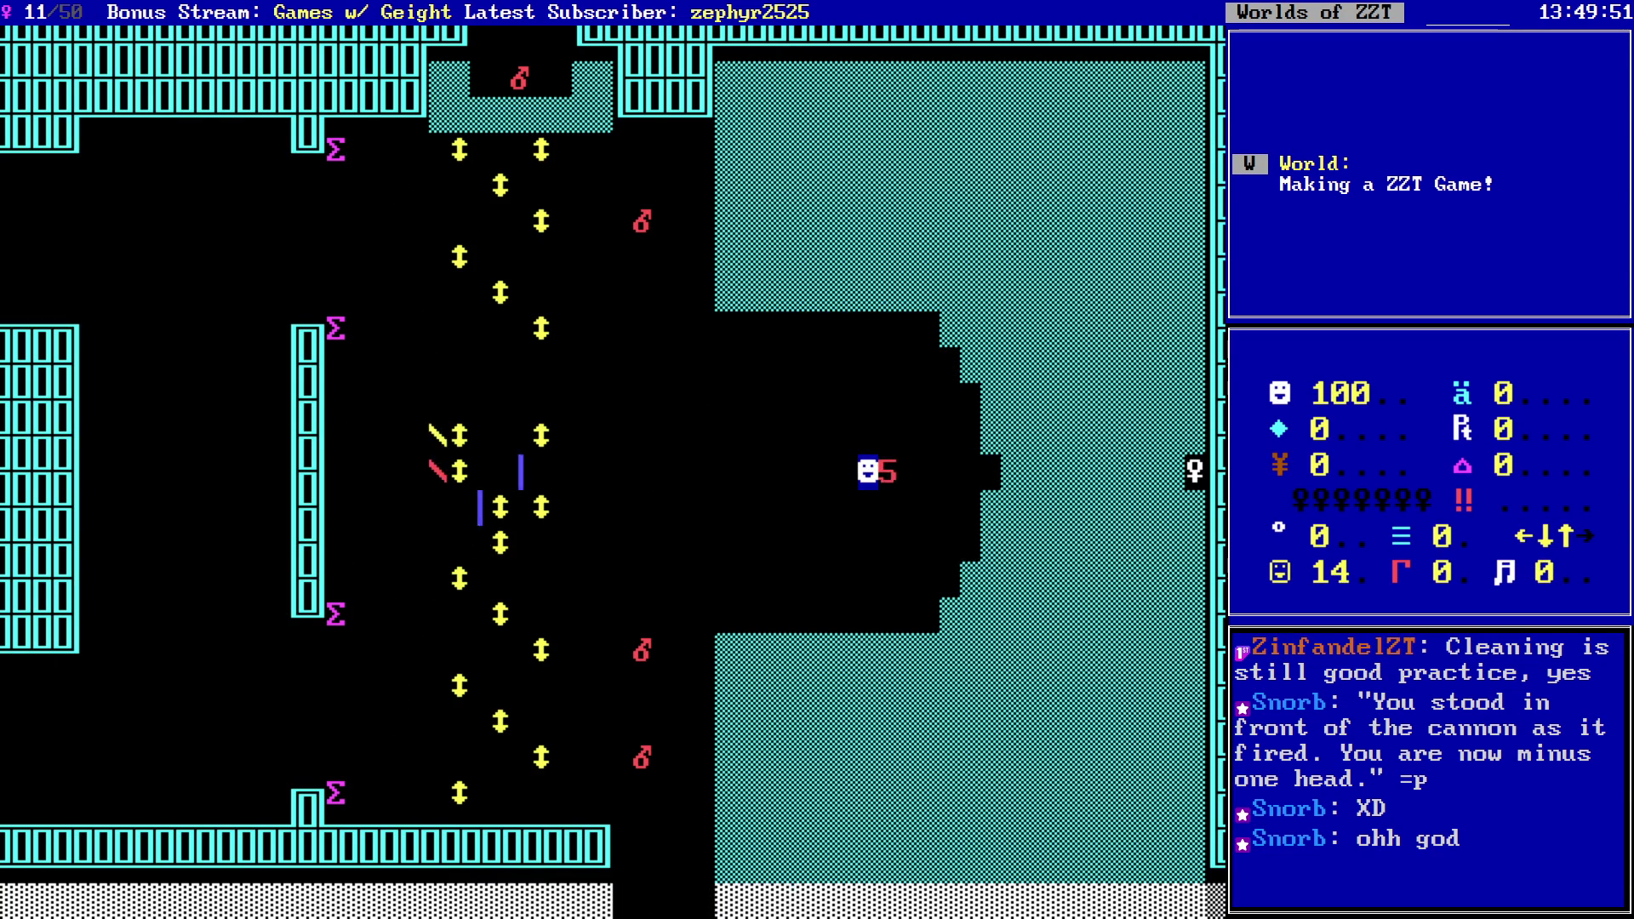
key(Left)
key(Left)
key(Left)
key(Left)
key(Left)
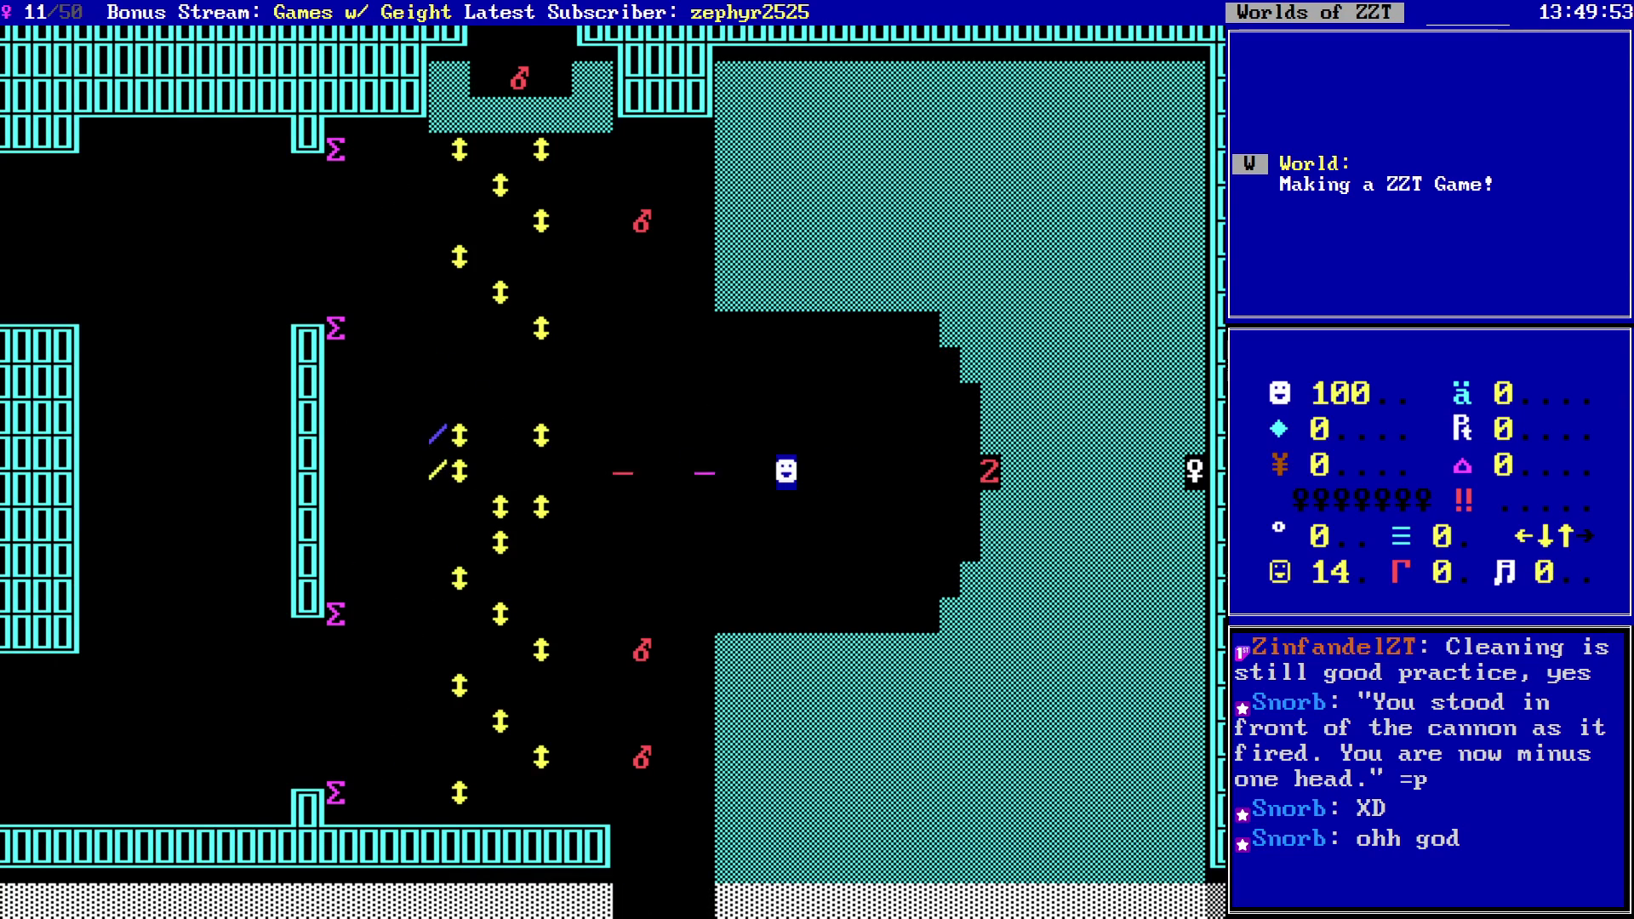
Explore the newly cleared passage to its end and walk back toward the slider columns.
key(Right)
key(Right)
key(Right)
key(Right)
key(Right)
key(Right)
key(Right)
key(Right)
key(Right)
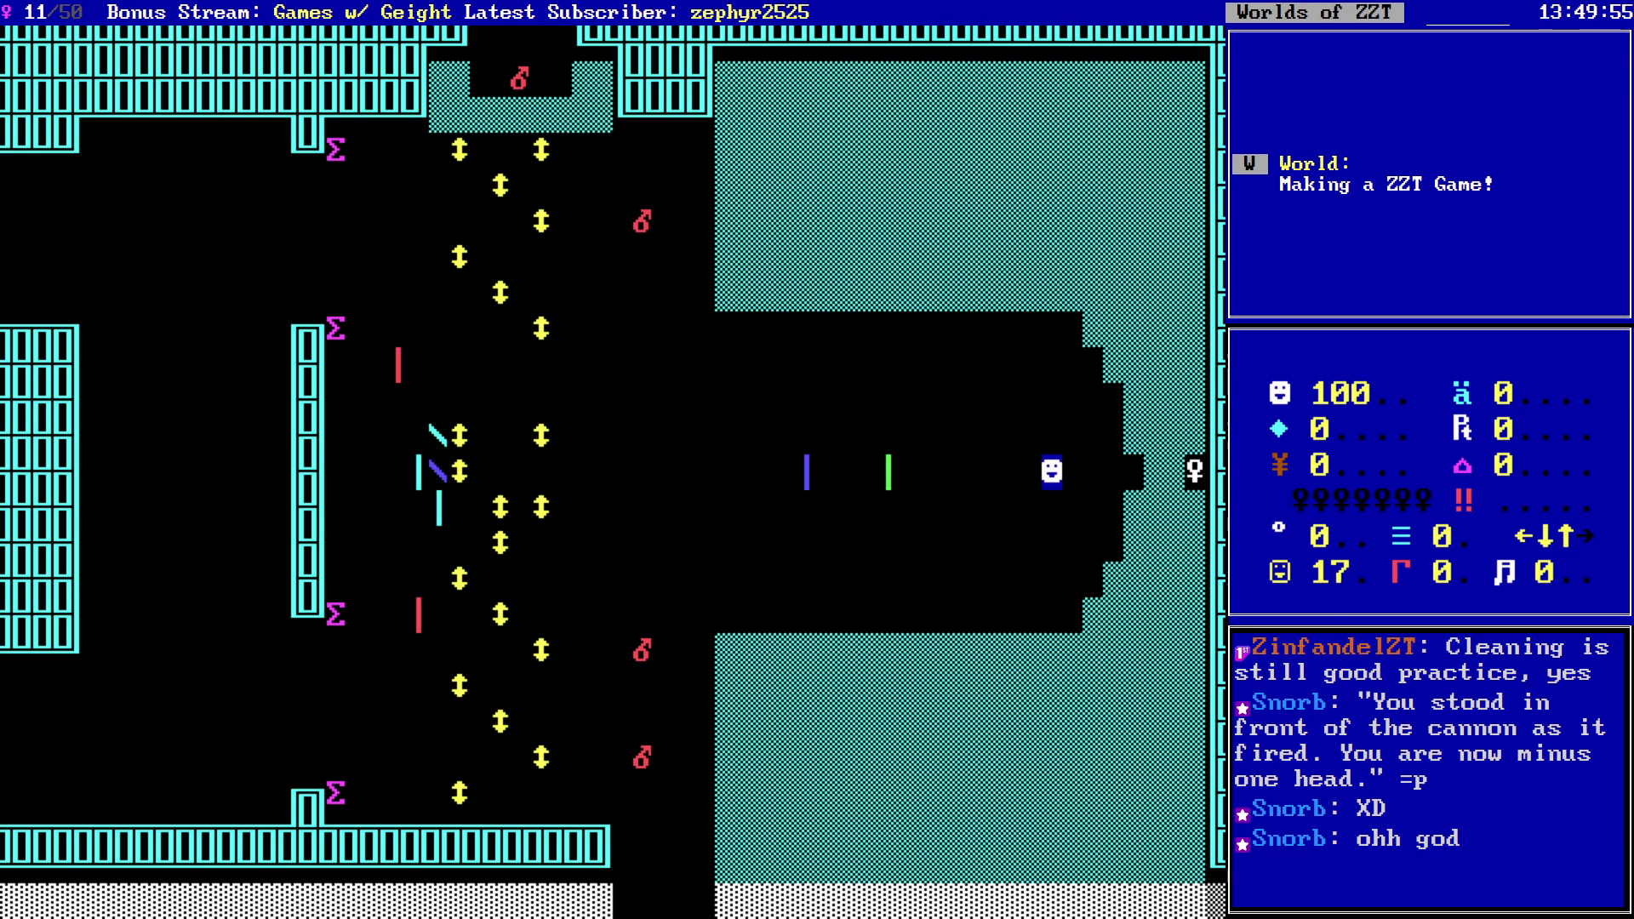
key(Left)
key(Left)
key(Up)
key(Up)
key(Left)
key(Up)
key(Left)
key(Up)
key(Left)
key(Left)
key(Left)
key(Left)
key(Down)
key(Down)
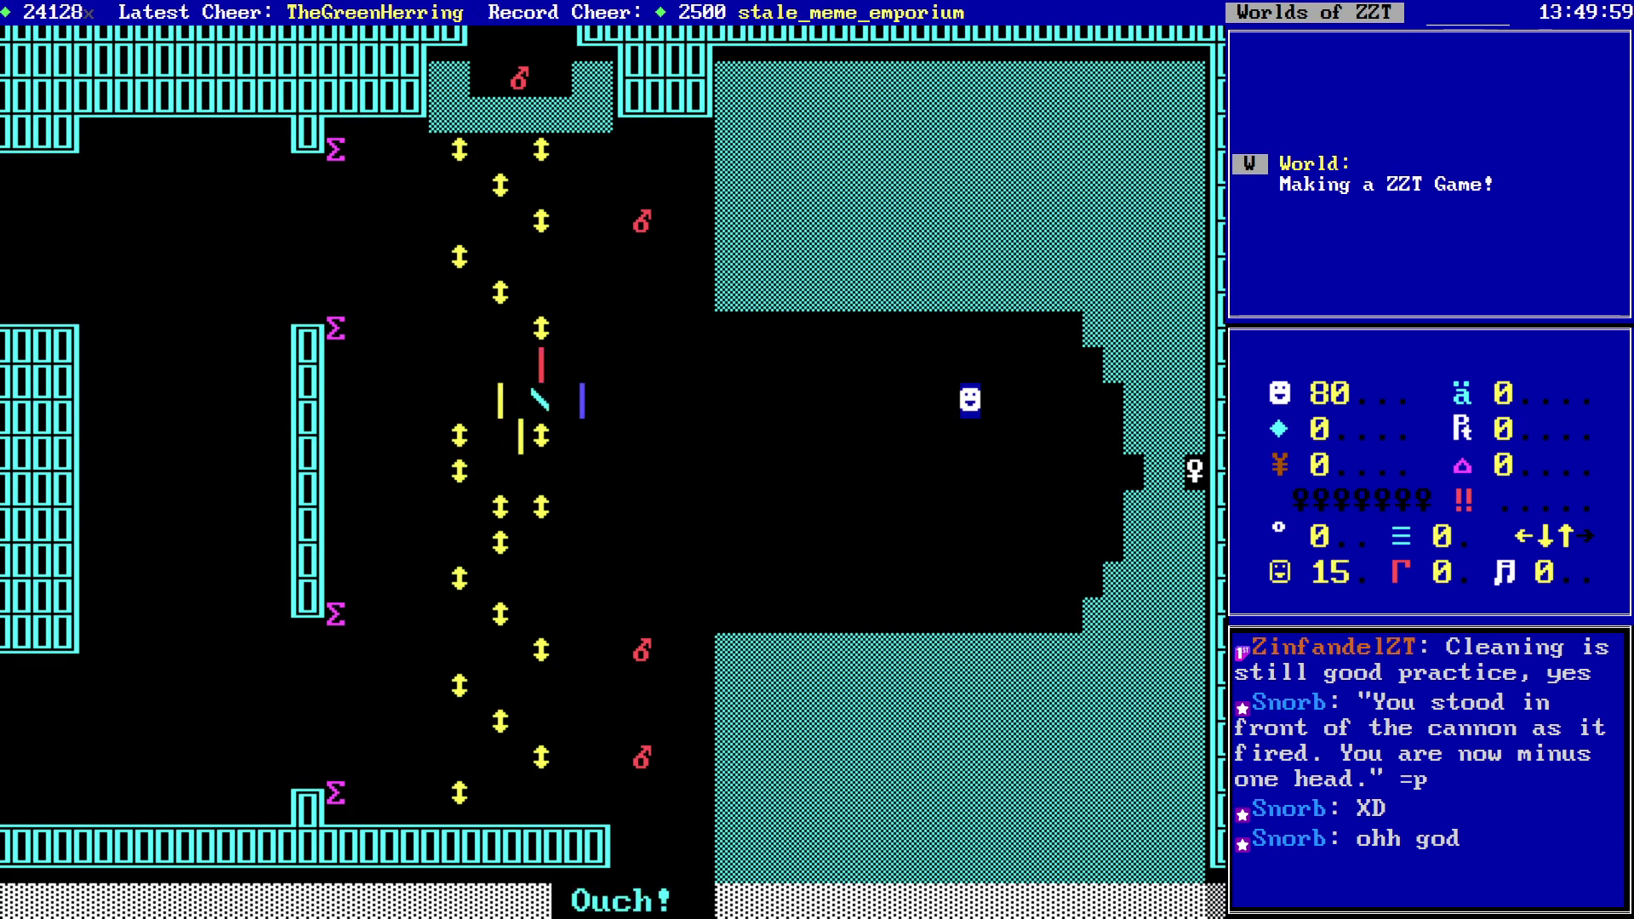
End the playtest and quit ZZT back to the KevEdit editor.
key(q)
key(y)
key(q)
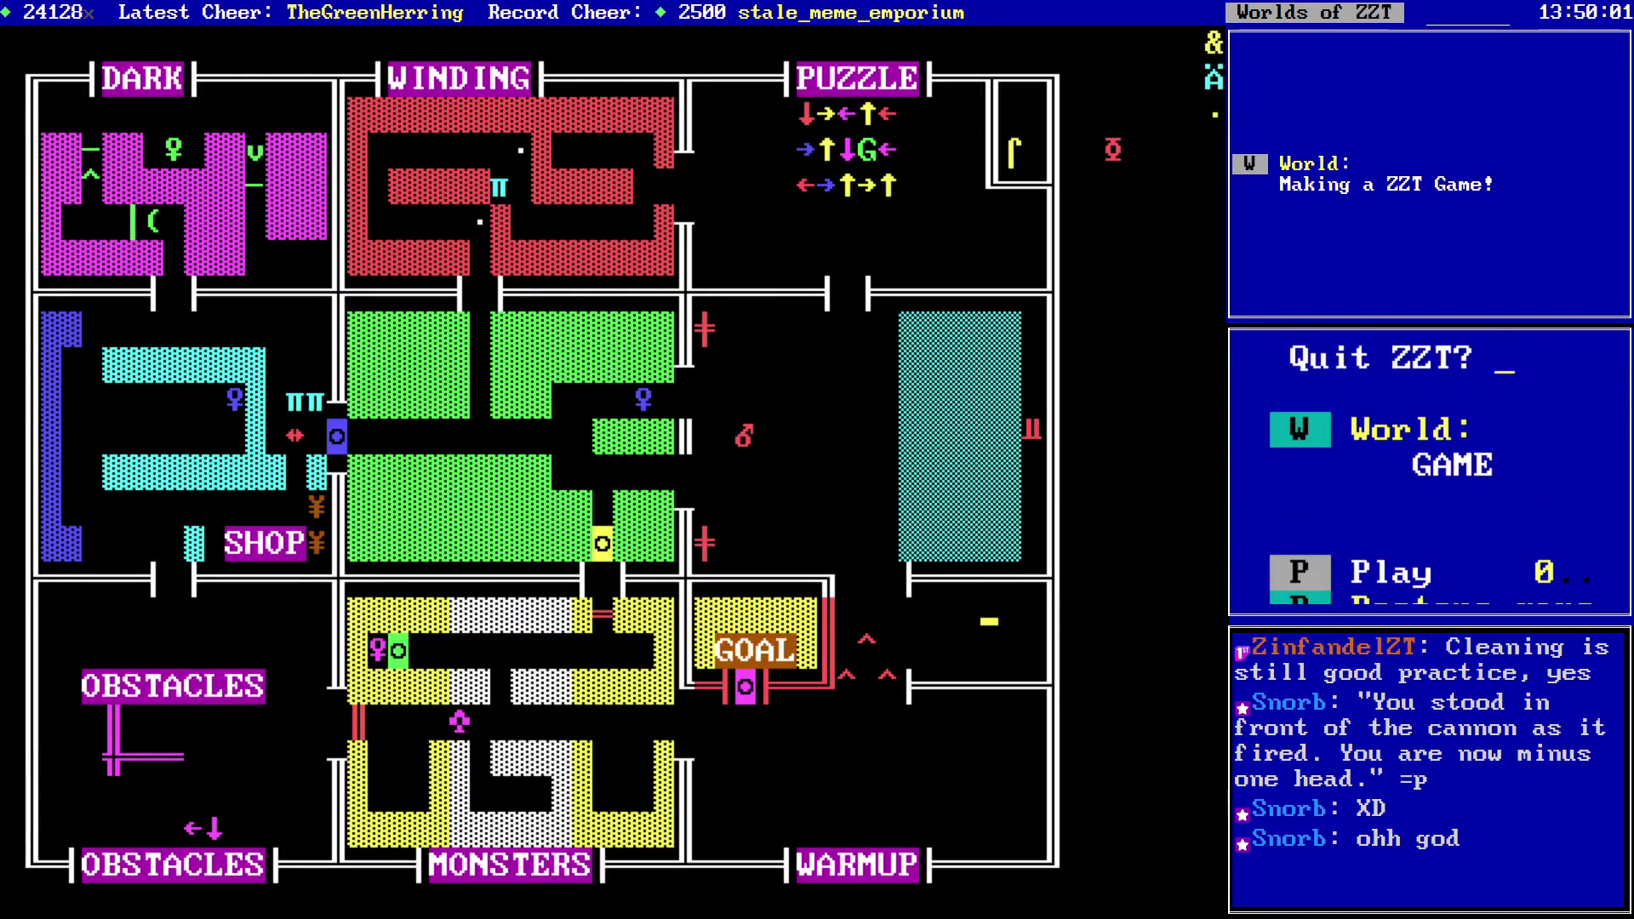
key(y)
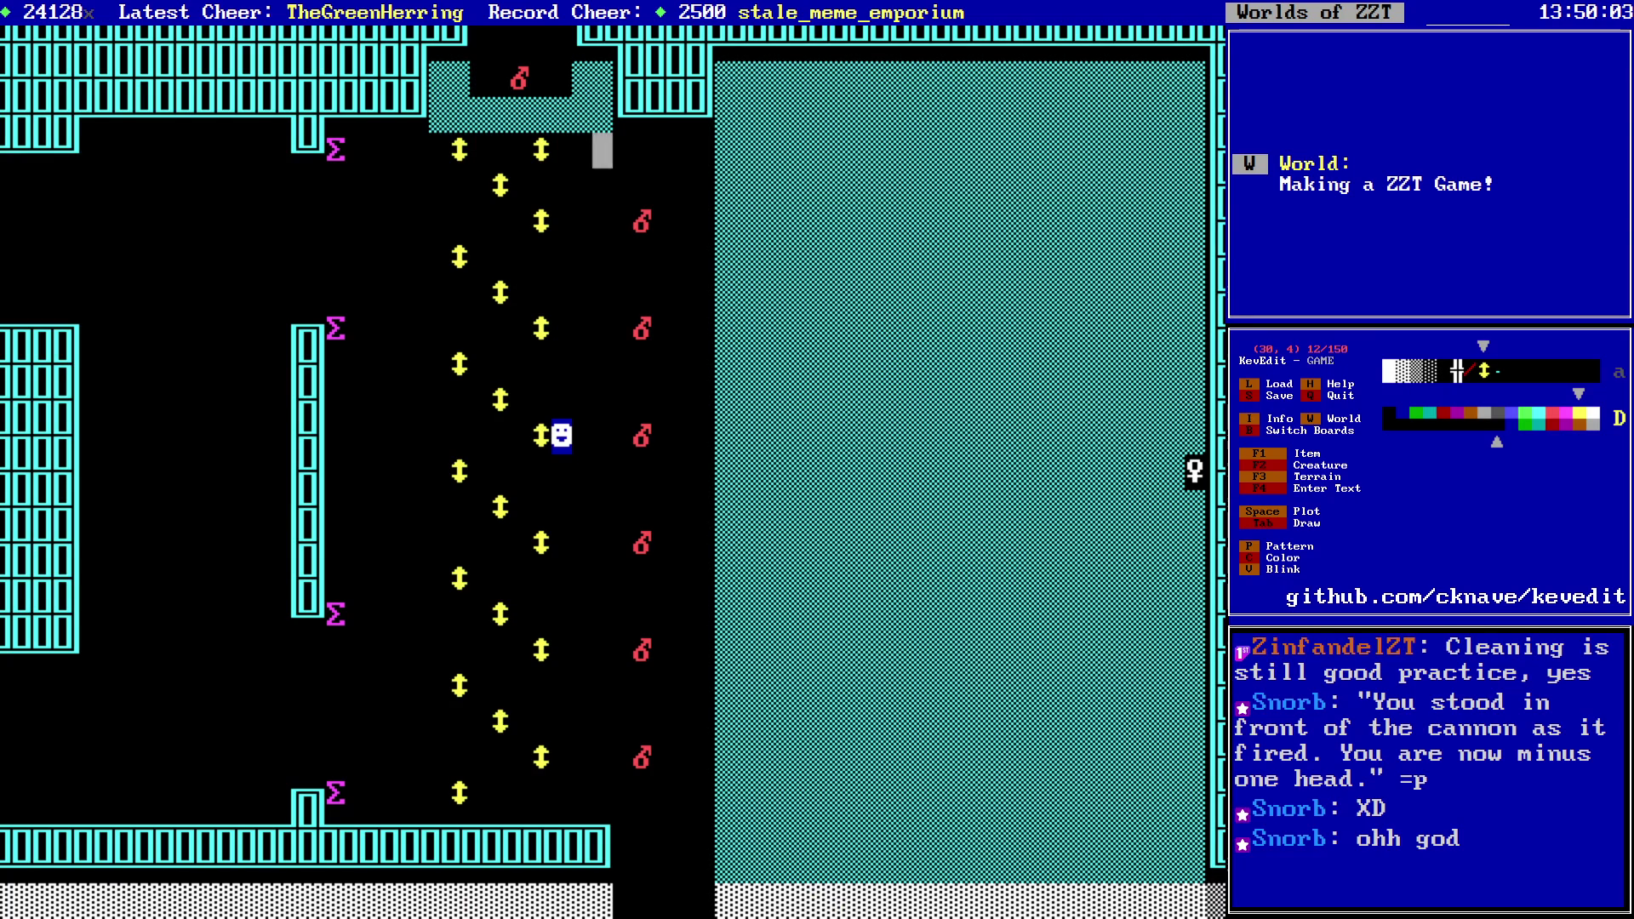
Copy the red object column and paste the duplicate one cell left into the teal floor.
click(807, 508)
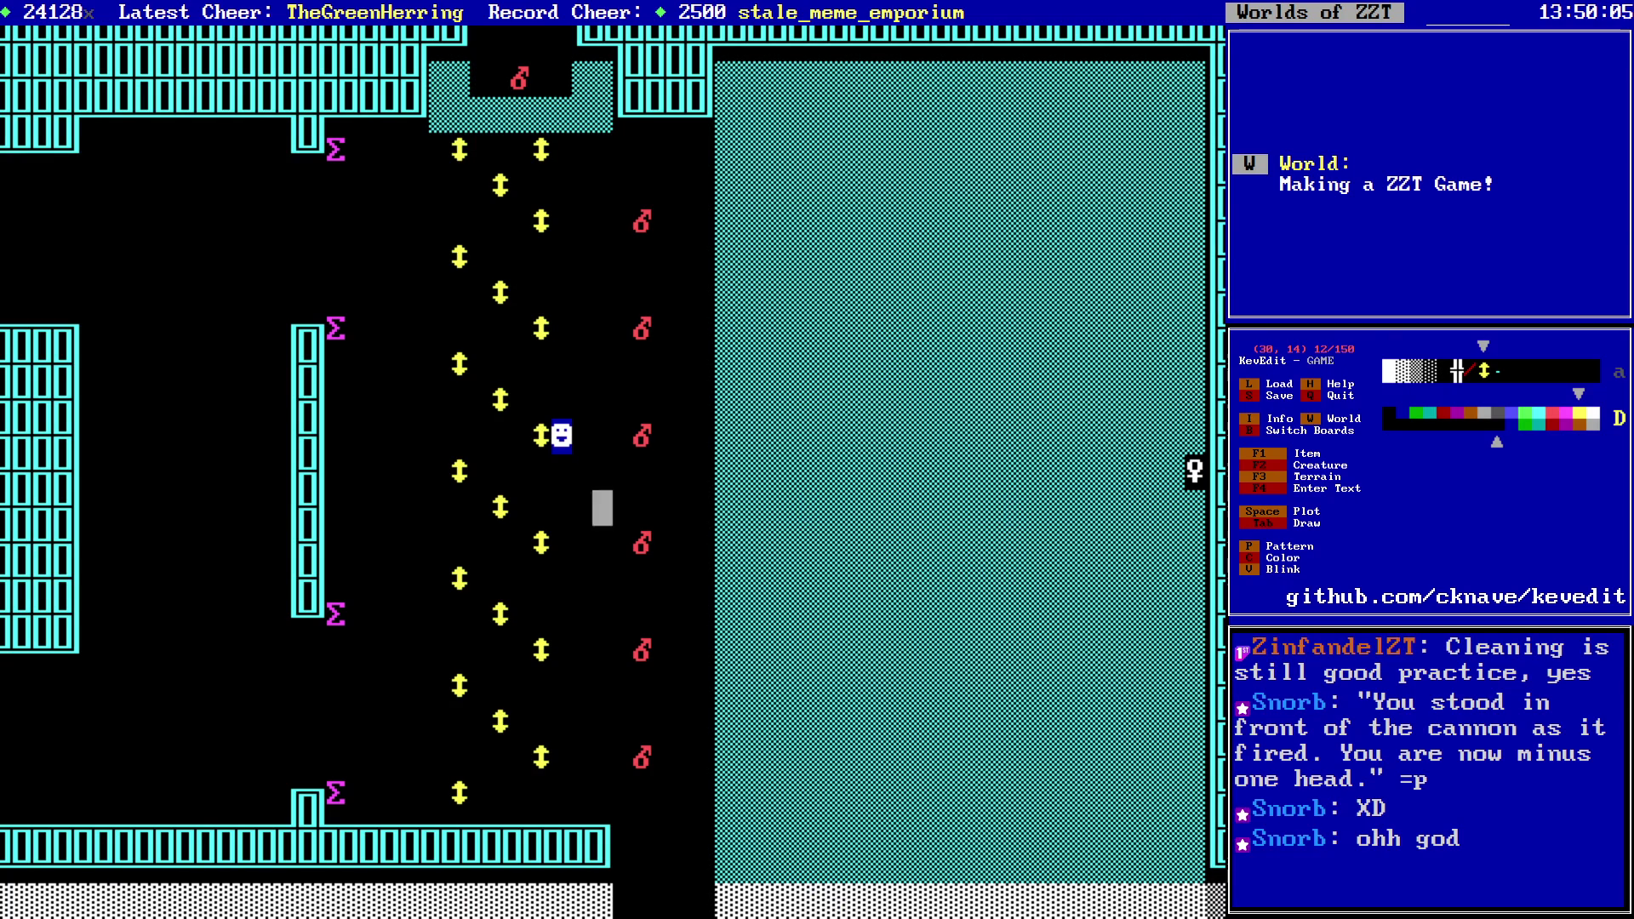
key(Right)
key(Right)
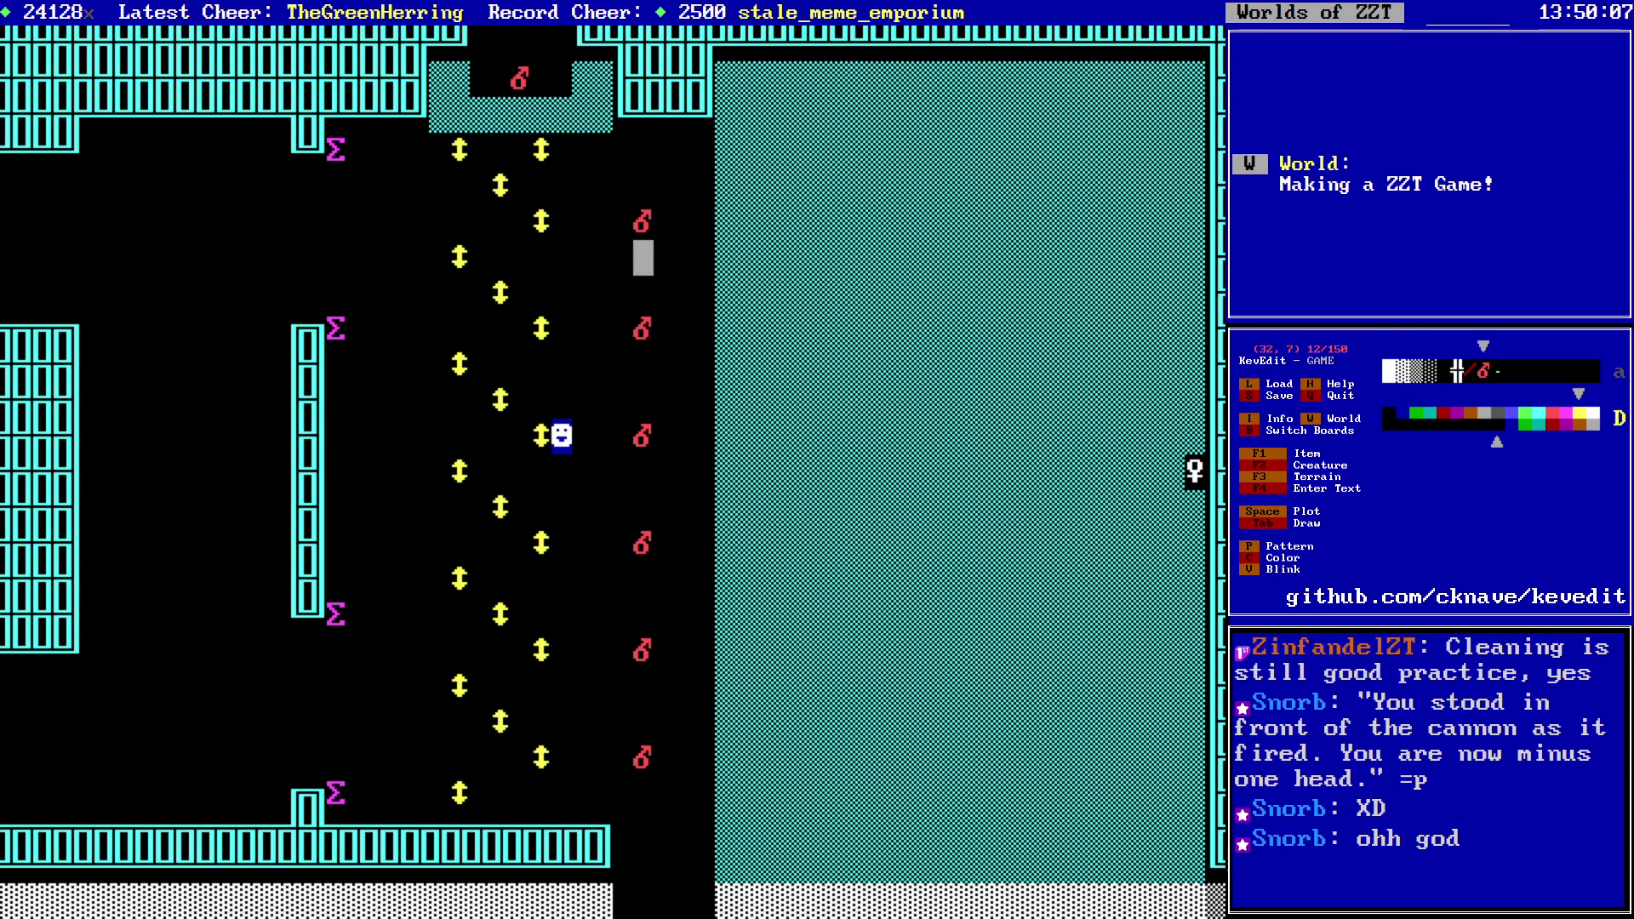
key(shift+Down)
key(shift+Down)
key(shift+Down)
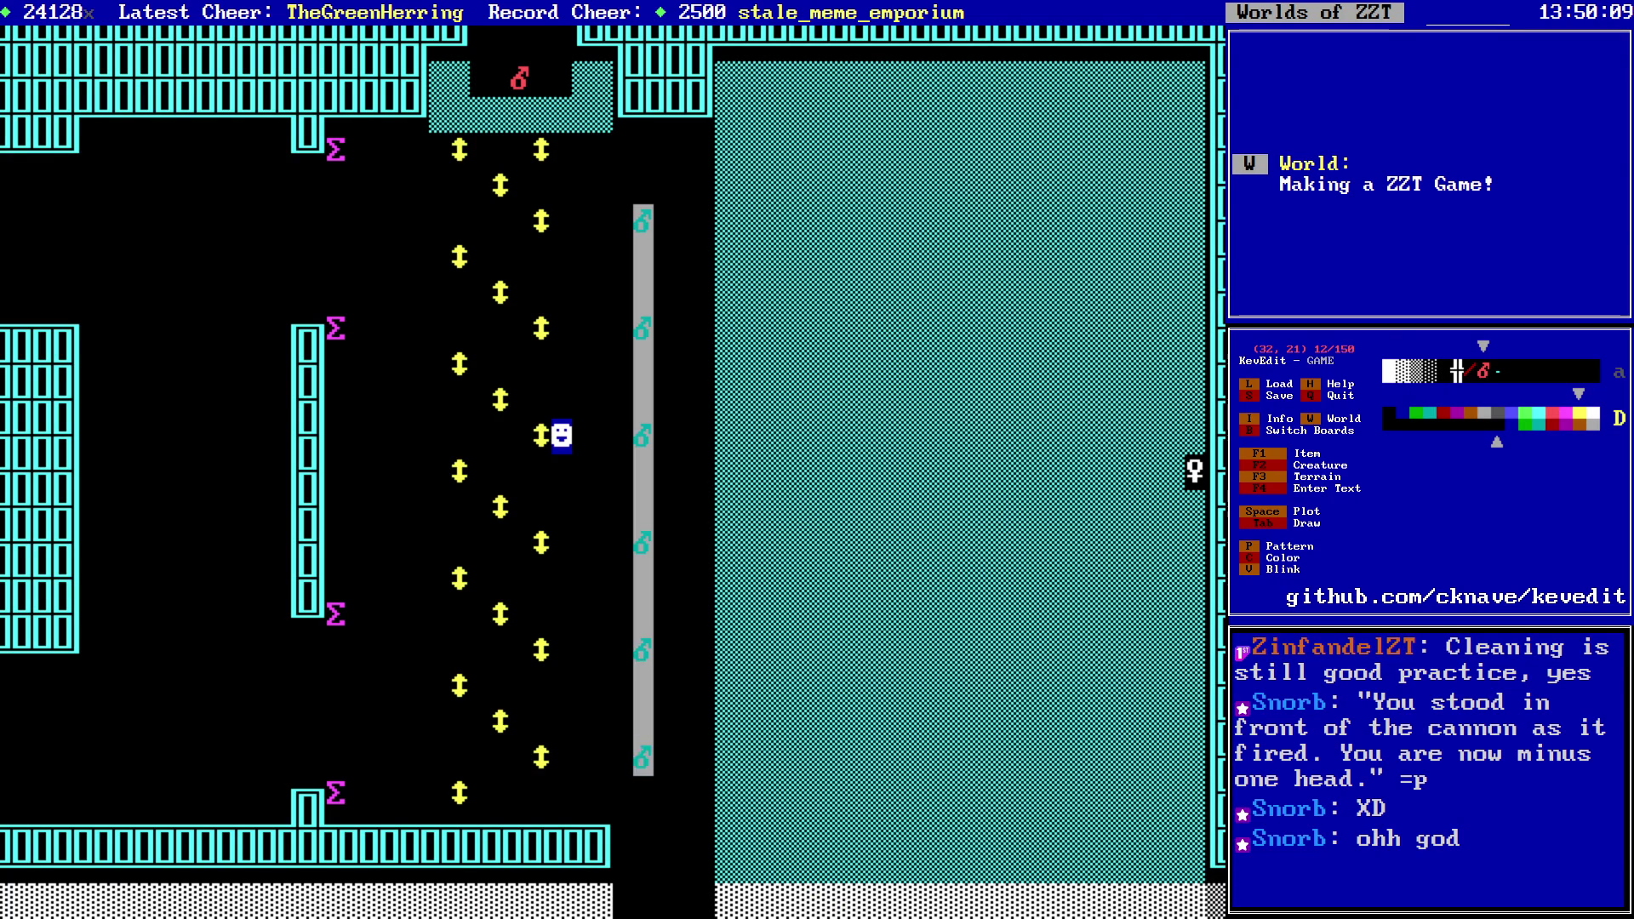
key(ctrl+c)
key(ctrl+v)
key(Left)
key(Left)
key(Left)
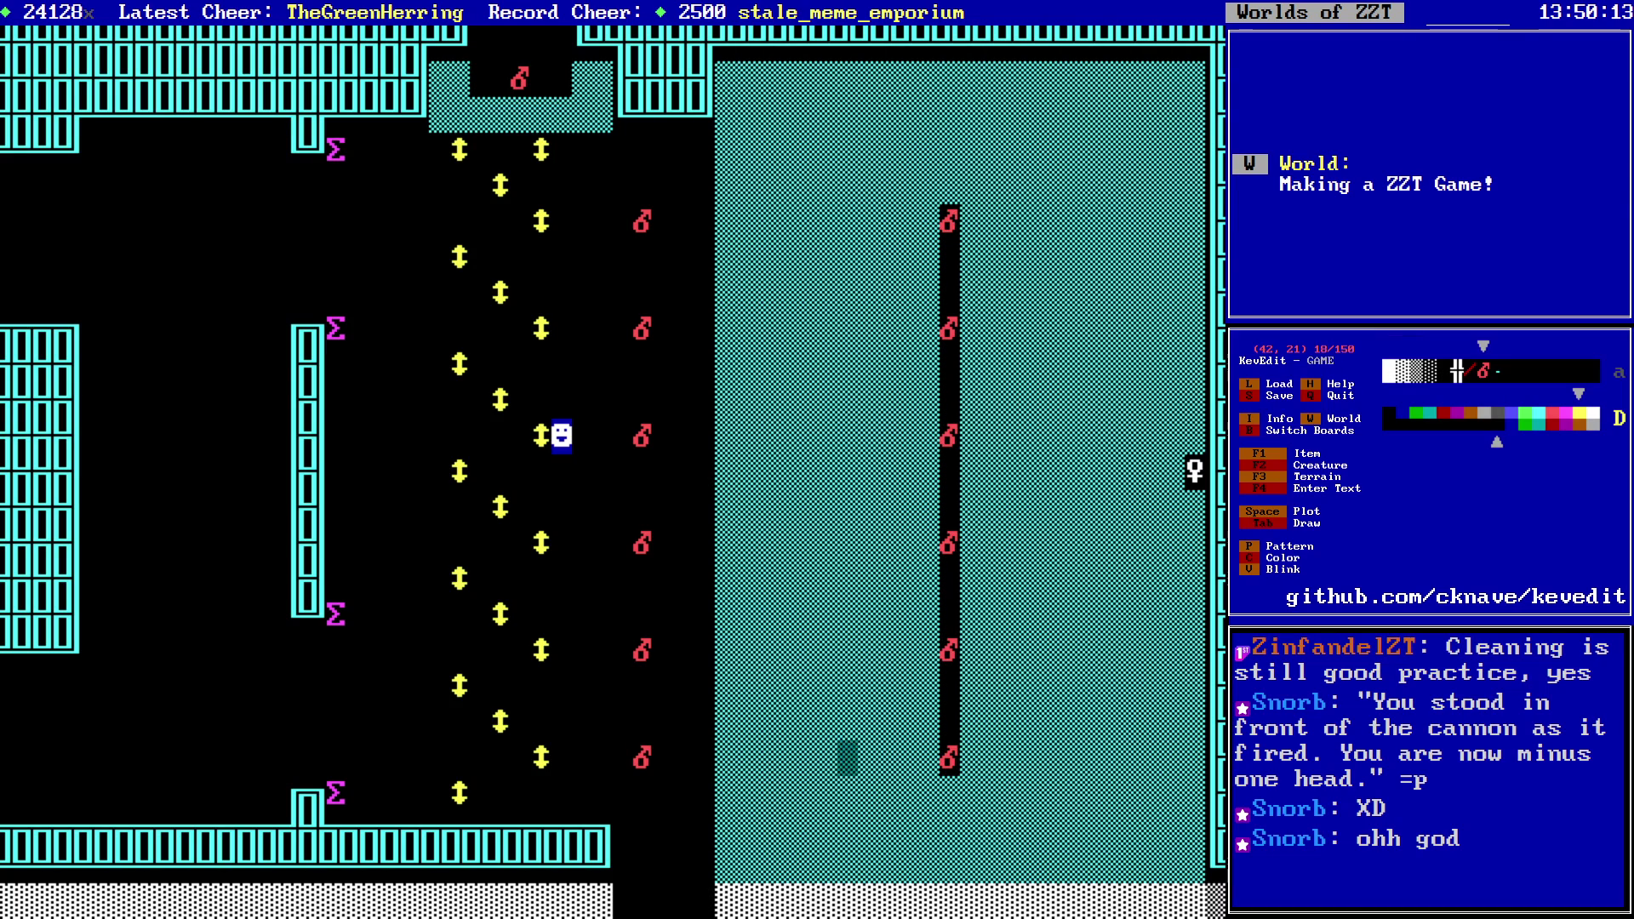
Erase the object at row 18 of the pasted column.
key(Right)
key(space)
key(Up)
key(Up)
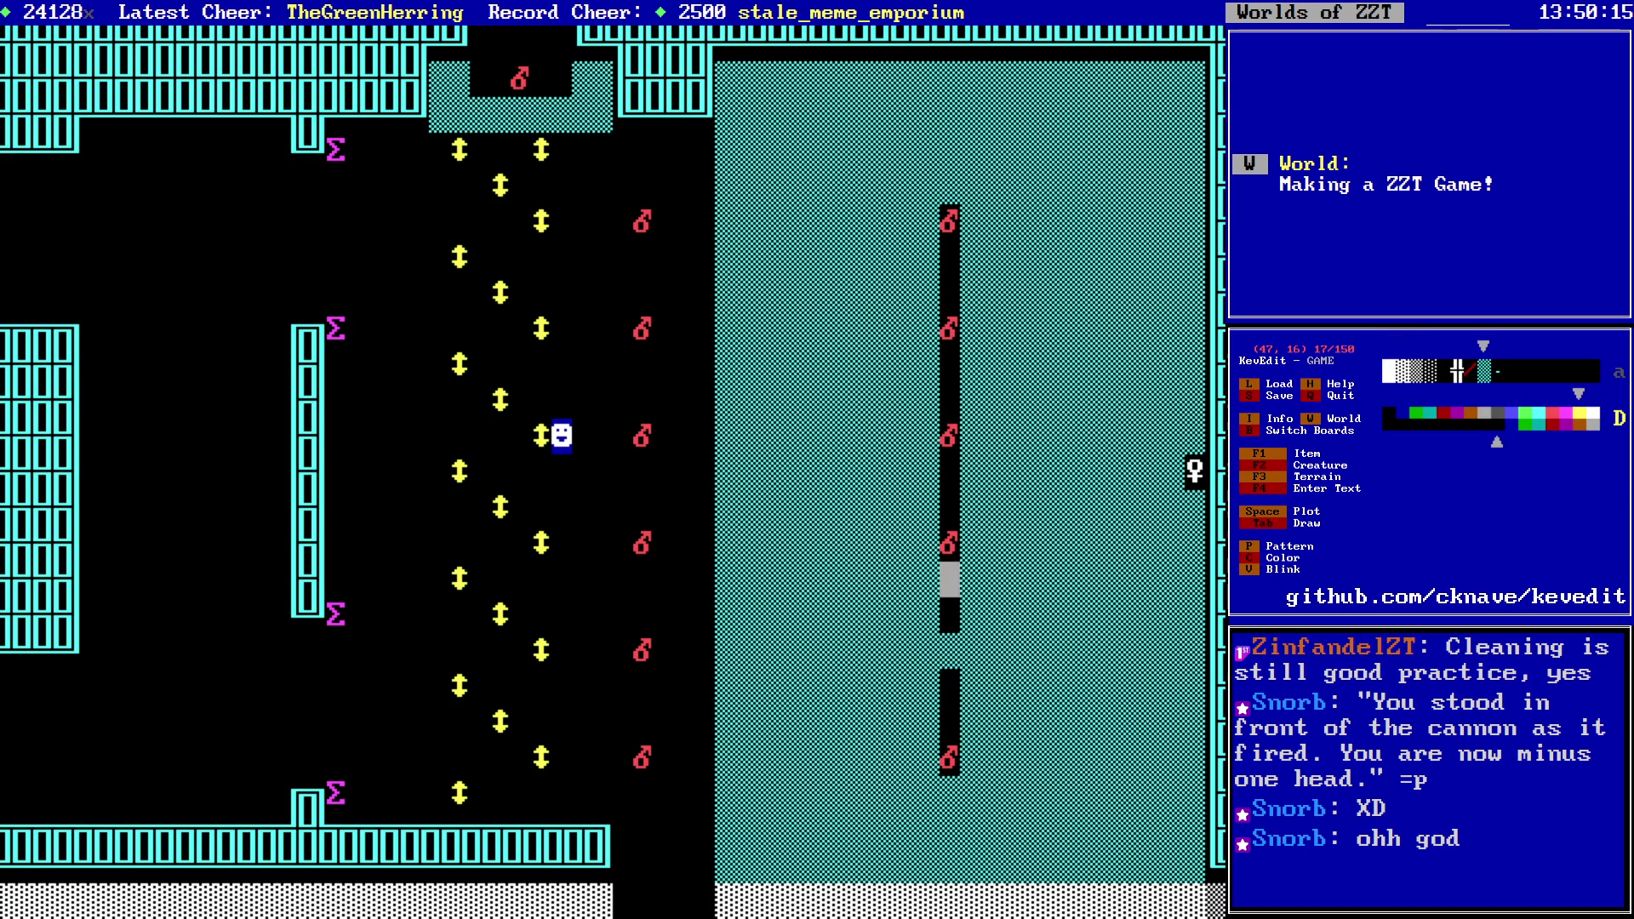
key(Up)
key(Up)
key(Up)
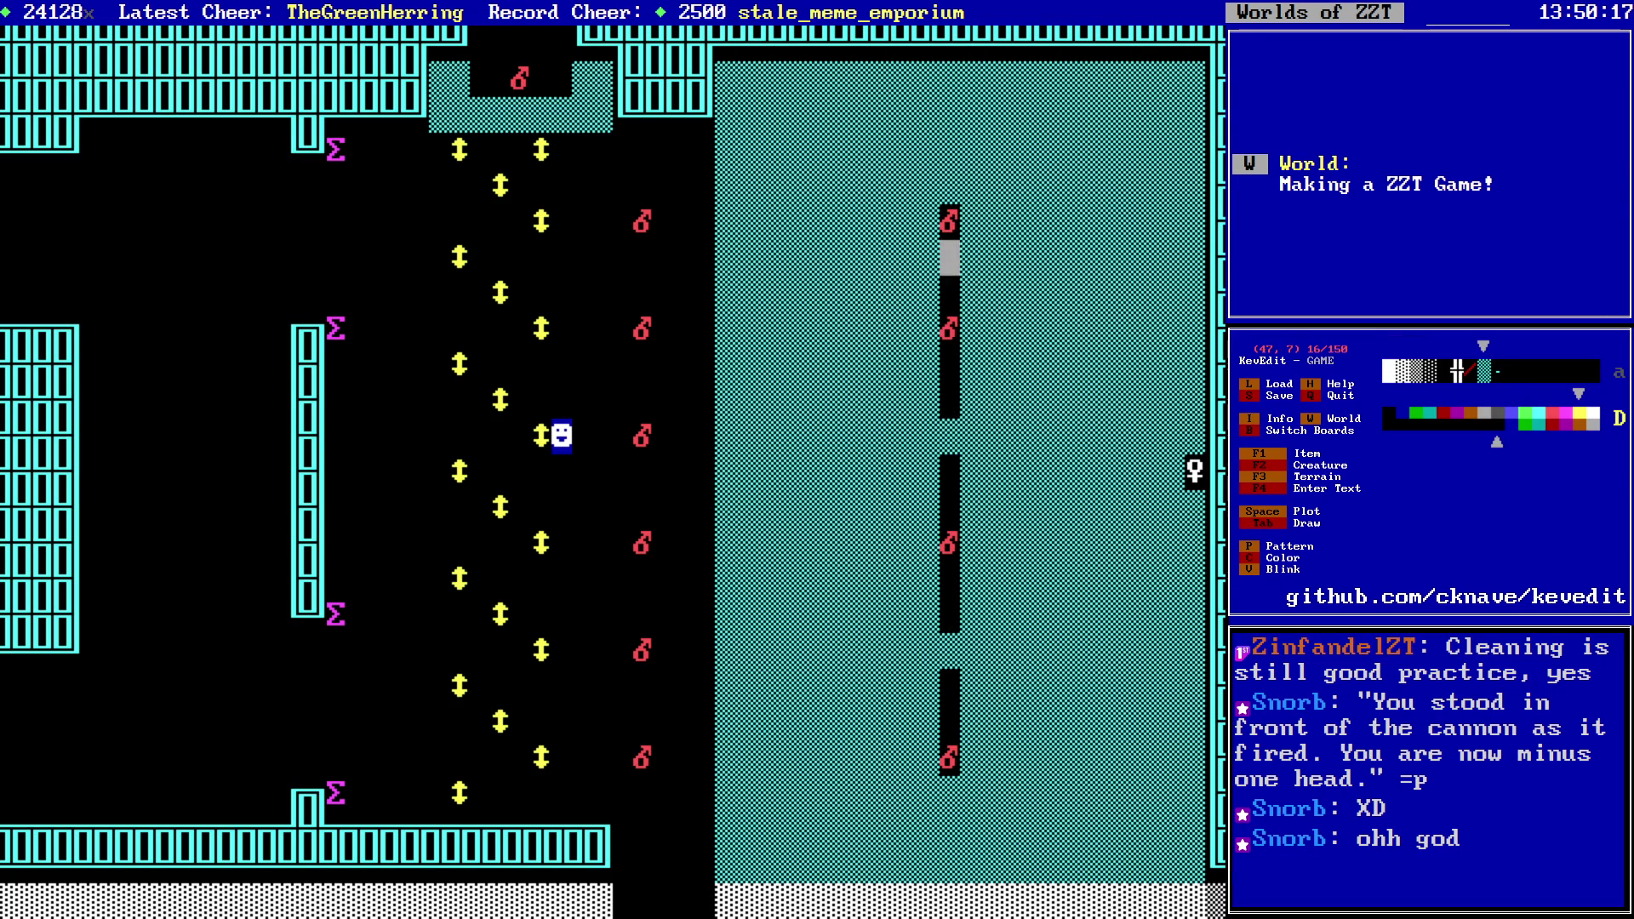
key(Down)
key(Down)
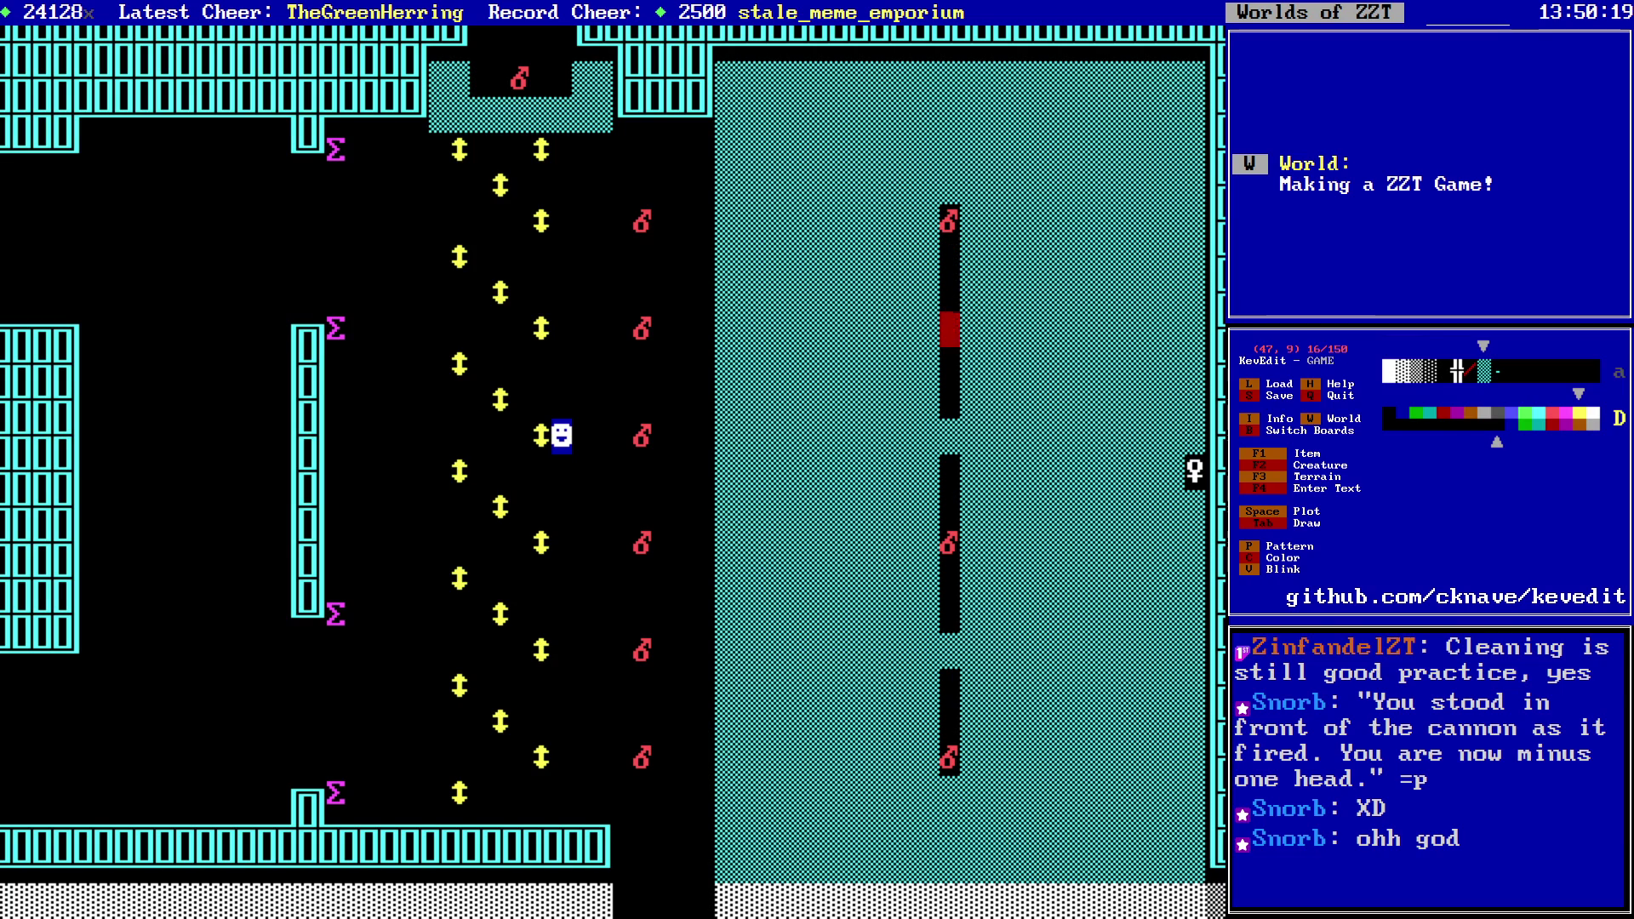
key(Down)
key(Down)
key(Down)
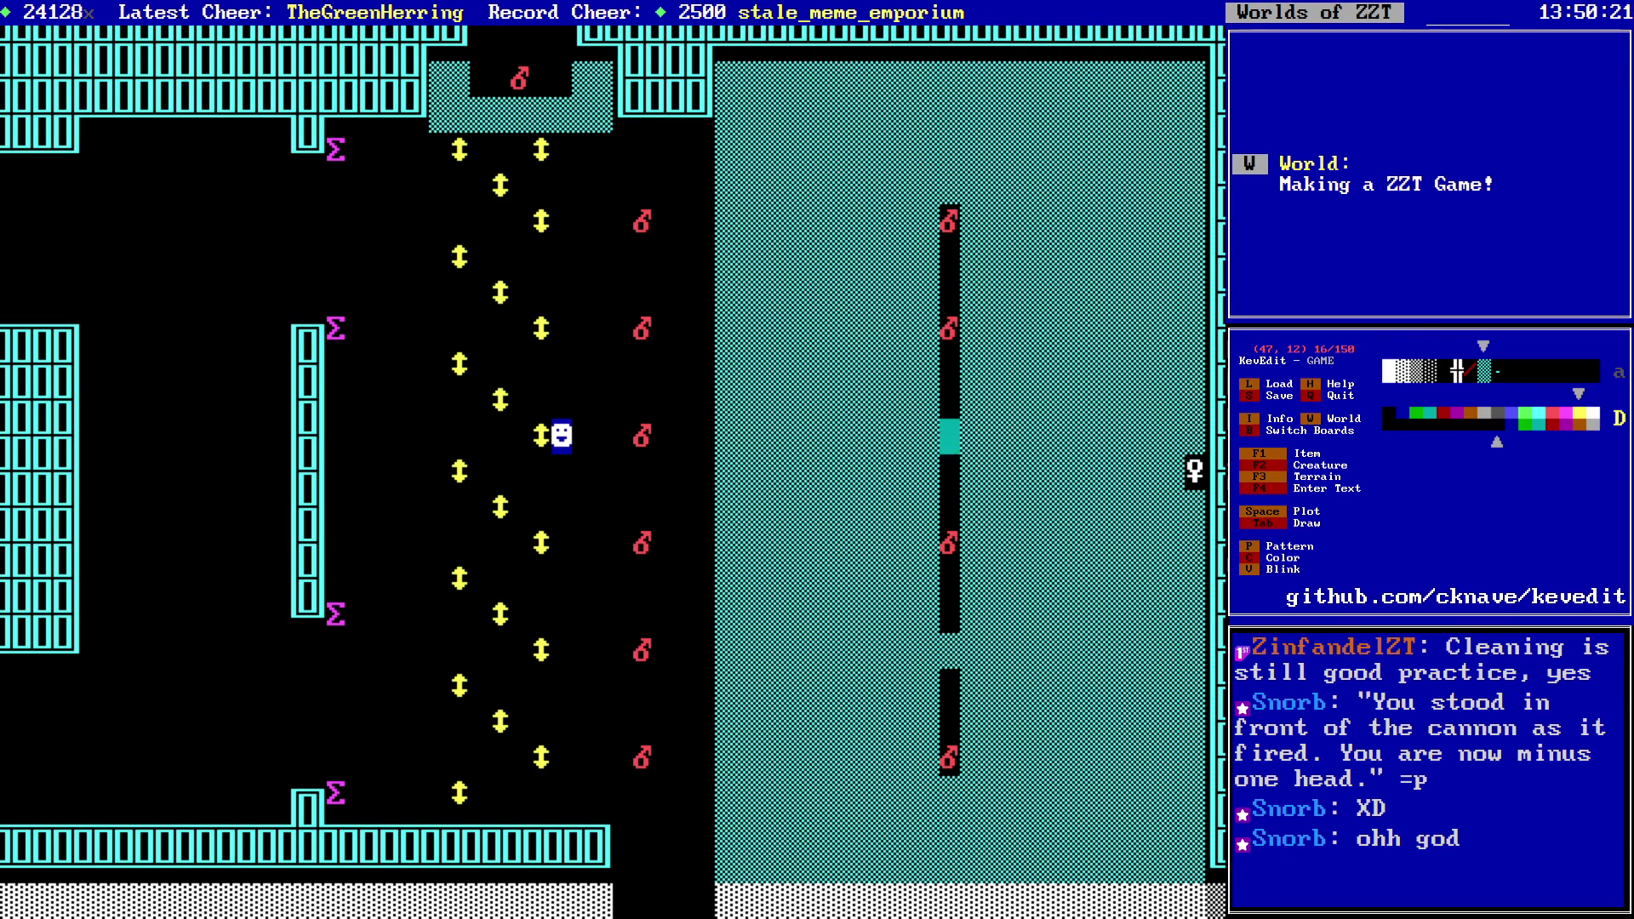
Place an object lower down in the new column.
key(Down)
key(Down)
key(Down)
key(Return)
key(Down)
key(Down)
key(Down)
key(space)
key(Up)
key(Up)
key(Up)
key(Right)
Paint the middle of the column, including rows 16–17, with teal.
key(Return)
key(Left)
key(Tab)
key(Up)
key(Up)
key(Up)
key(Tab)
key(Up)
key(Up)
key(Down)
key(Down)
key(Down)
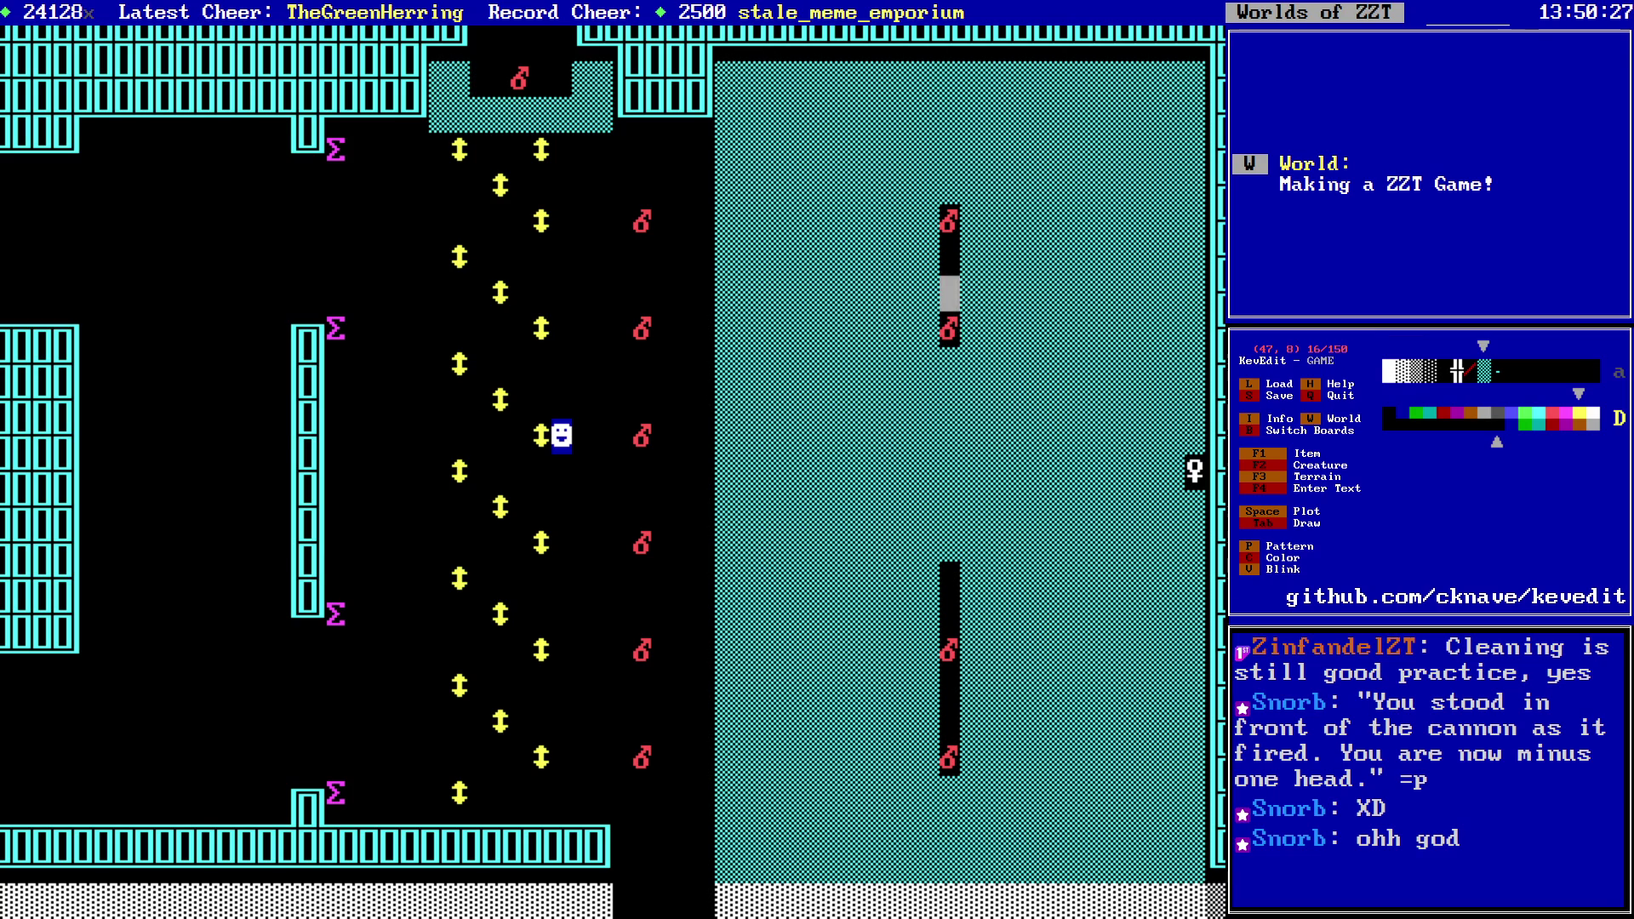
key(Tab)
key(Down)
key(Tab)
key(Up)
Save the world, confirming the overwrite.
key(Right)
key(Right)
key(Right)
key(s)
key(y)
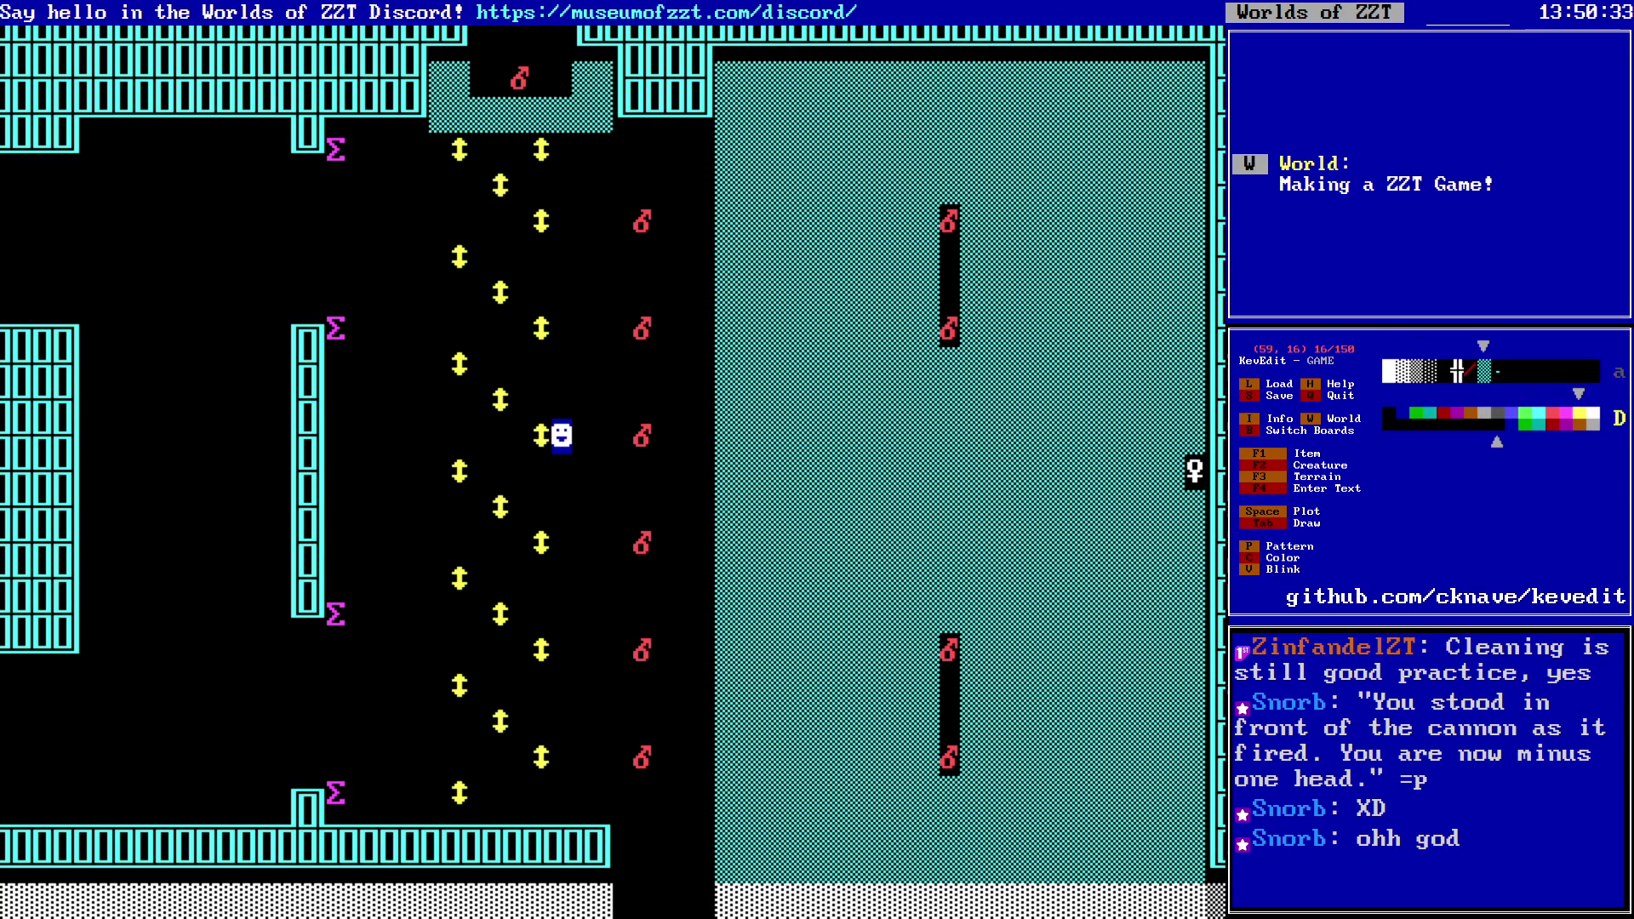
key(Left)
key(Left)
key(Left)
Select the middle column of yellow sliders and delete it.
key(Down)
key(Down)
key(Down)
key(Right)
key(Right)
key(Down)
key(Down)
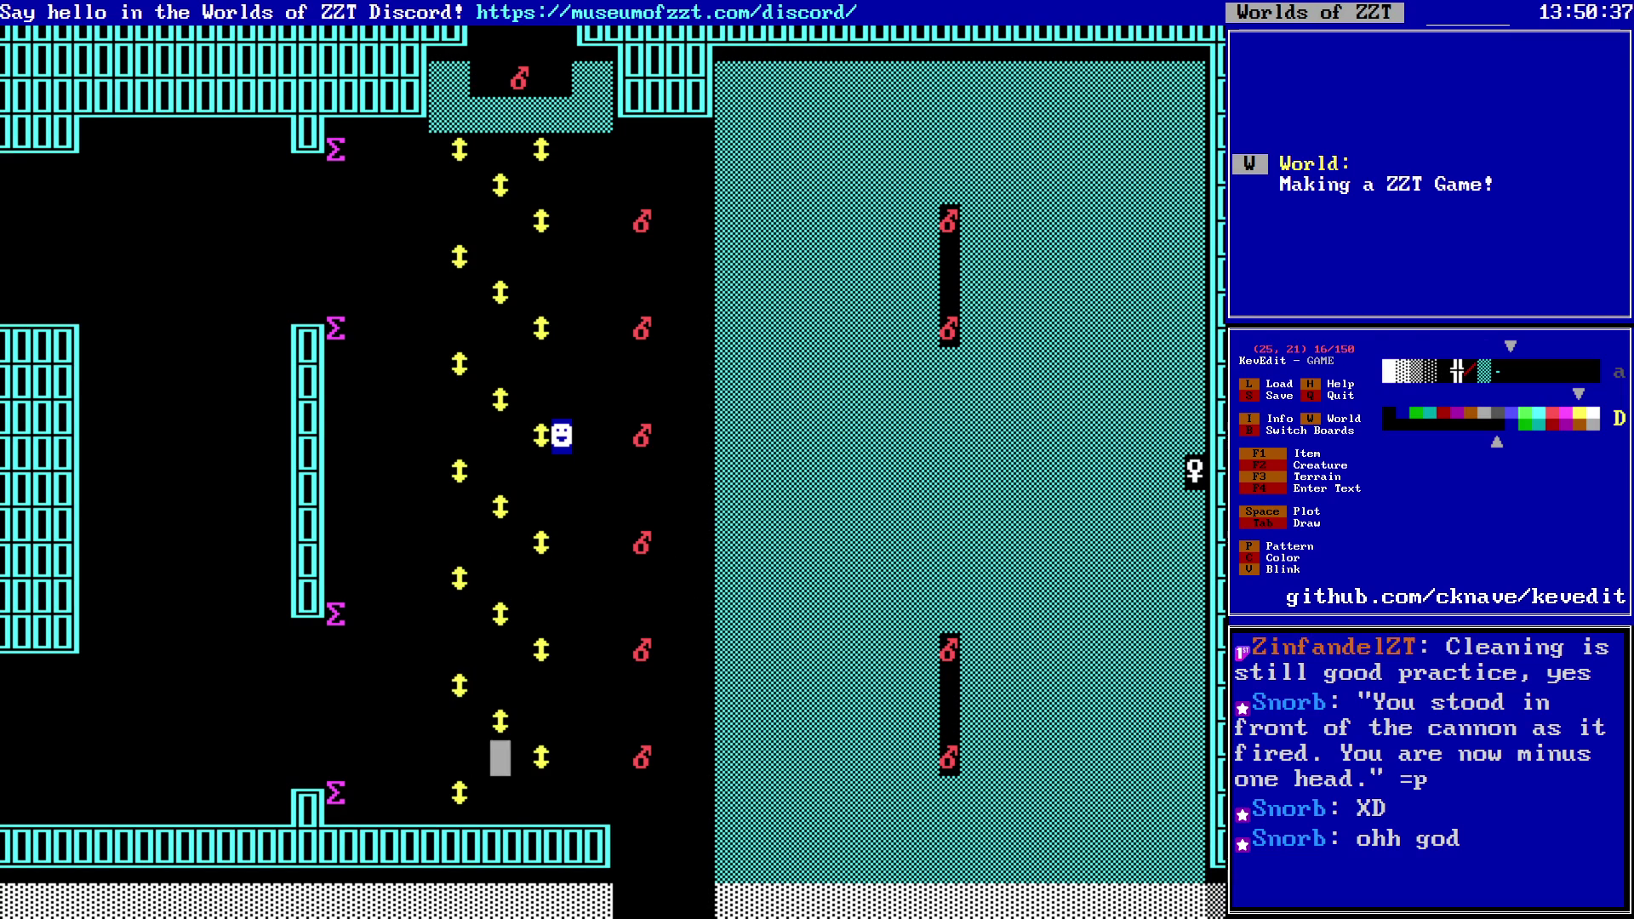
key(shift+Up)
key(shift+Up)
key(shift+Up)
key(shift+Up)
key(shift+Up)
key(shift+Up)
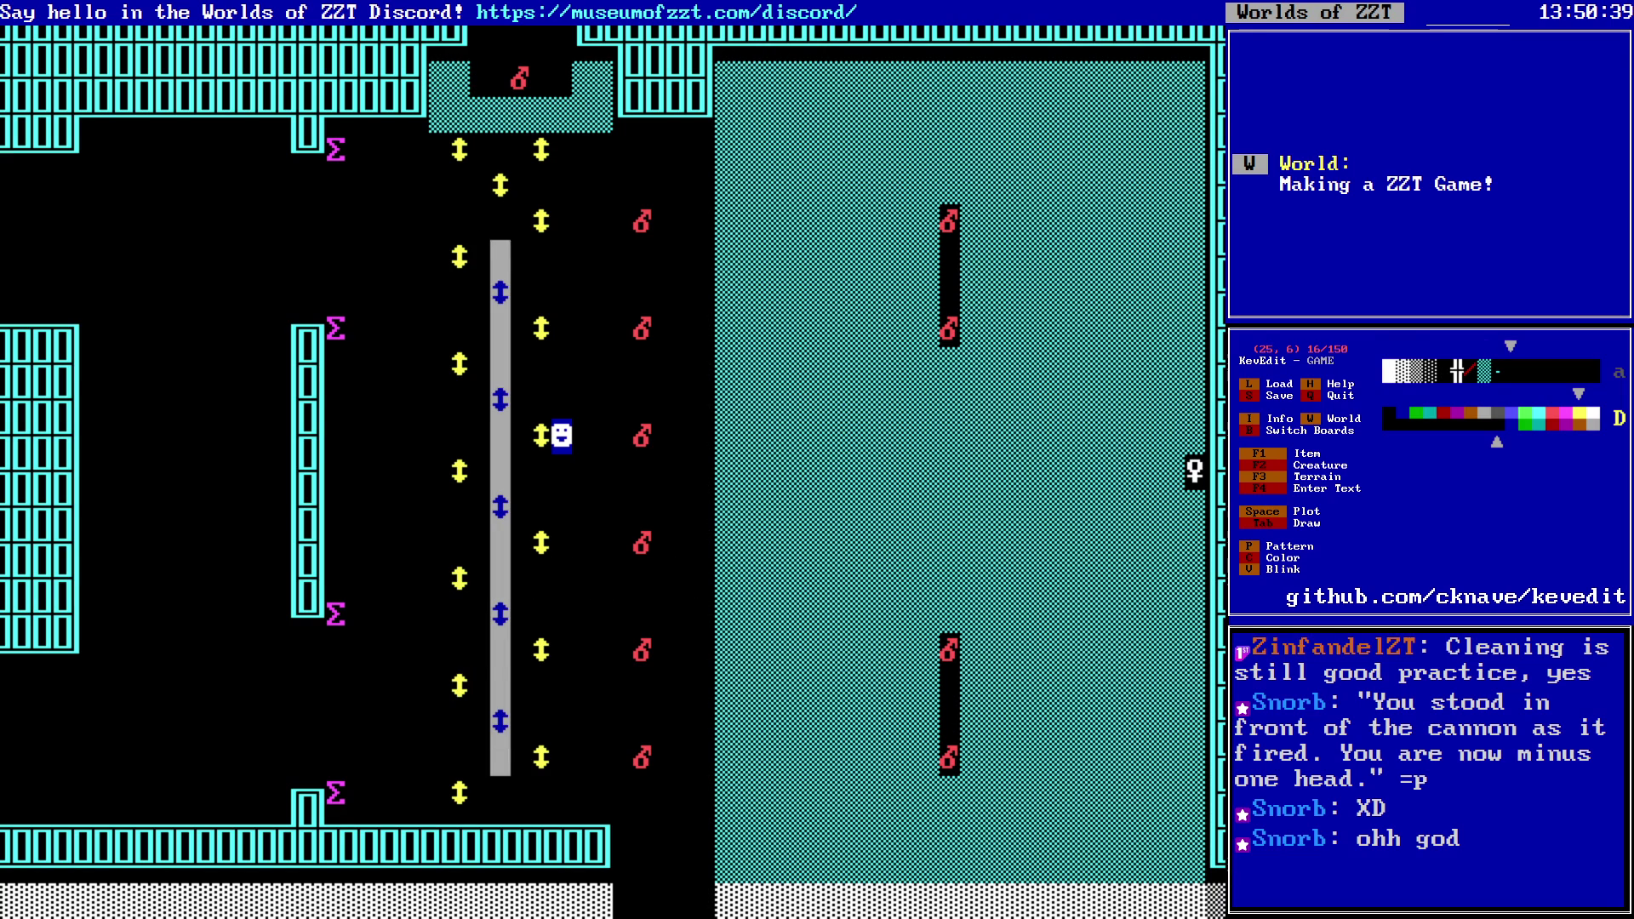
key(shift+Up)
key(shift+Up)
key(shift+Up)
key(Delete)
Cut the right slider column and paste it two cells further right, one row lower.
key(Right)
key(Right)
key(shift+Down)
key(shift+Down)
key(shift+Down)
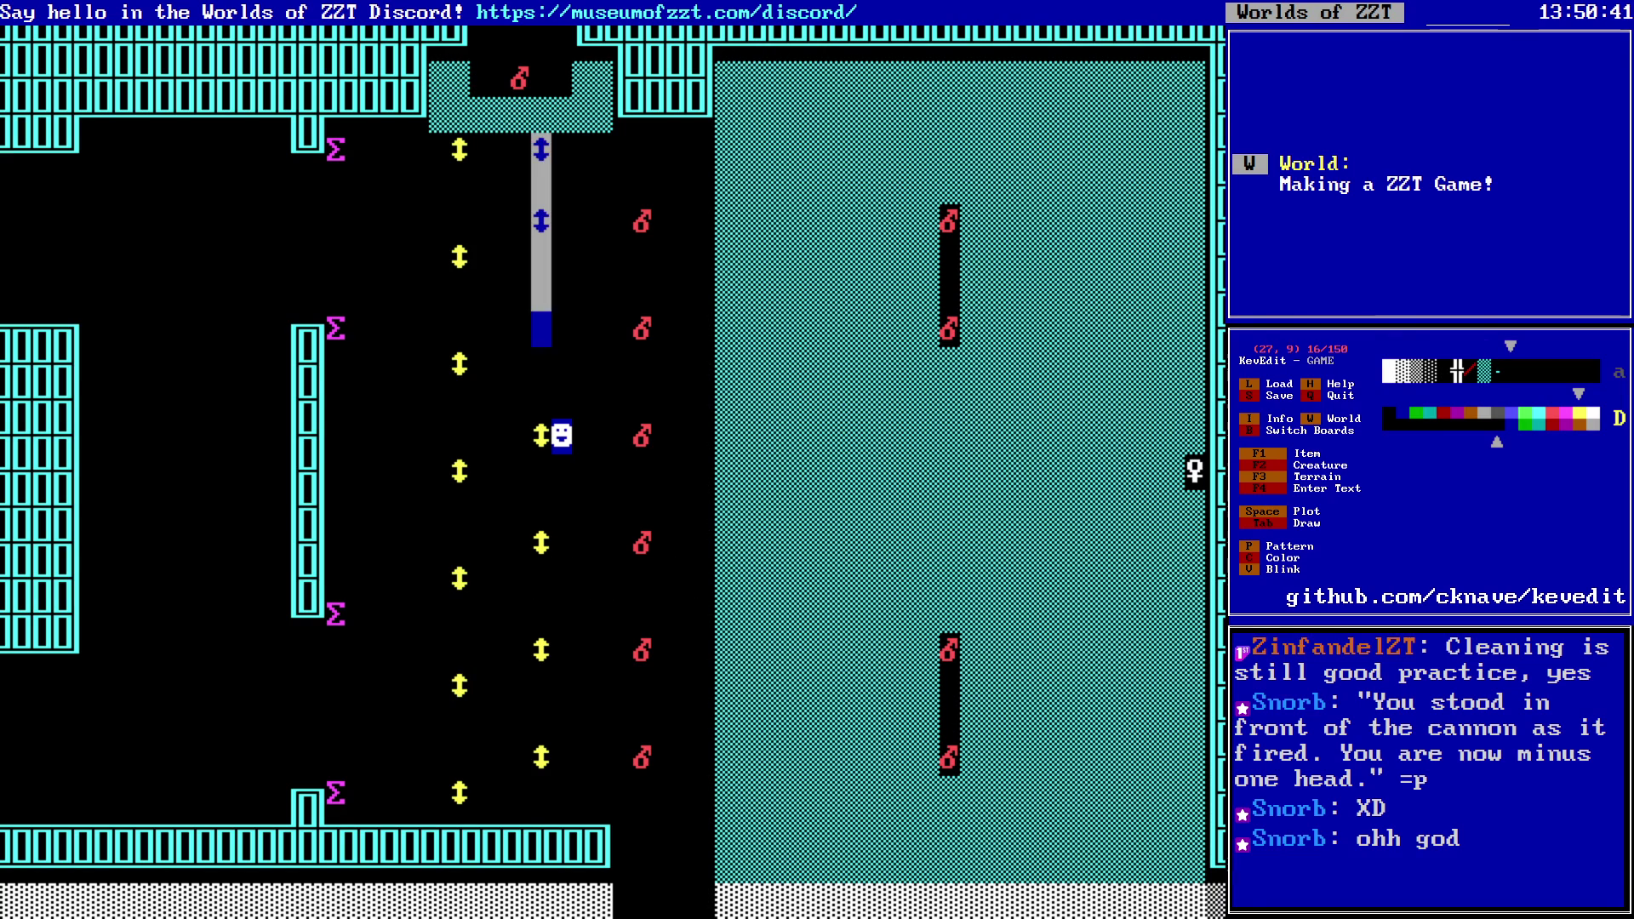
key(shift+Down)
key(shift+Down)
key(ctrl+x)
key(ctrl+v)
key(Right)
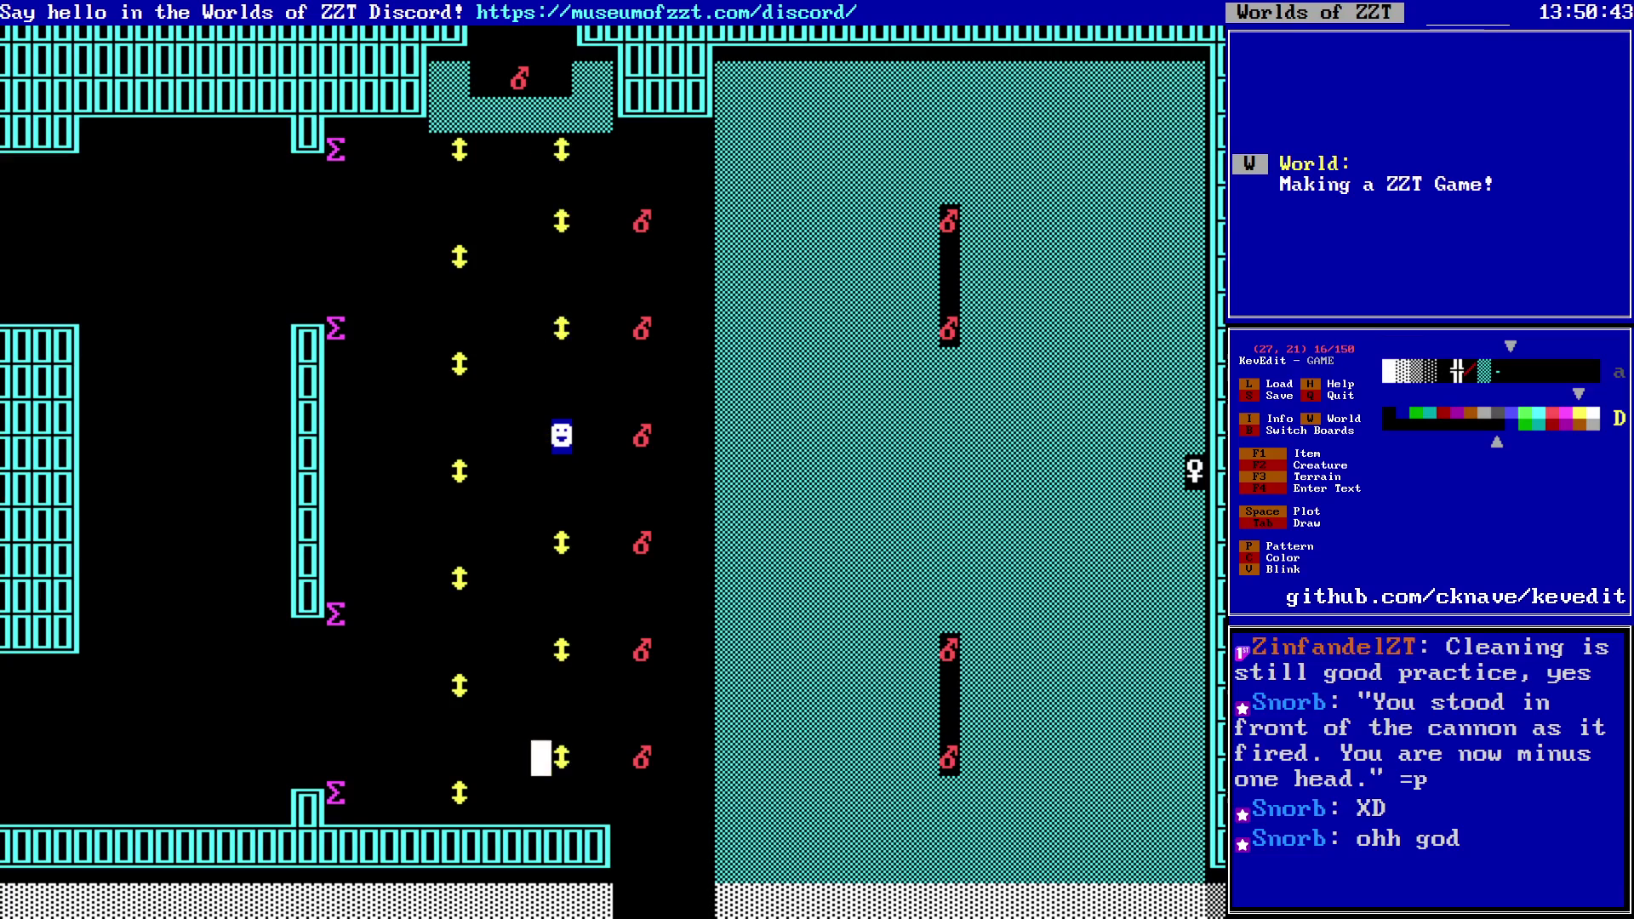
key(Right)
key(Down)
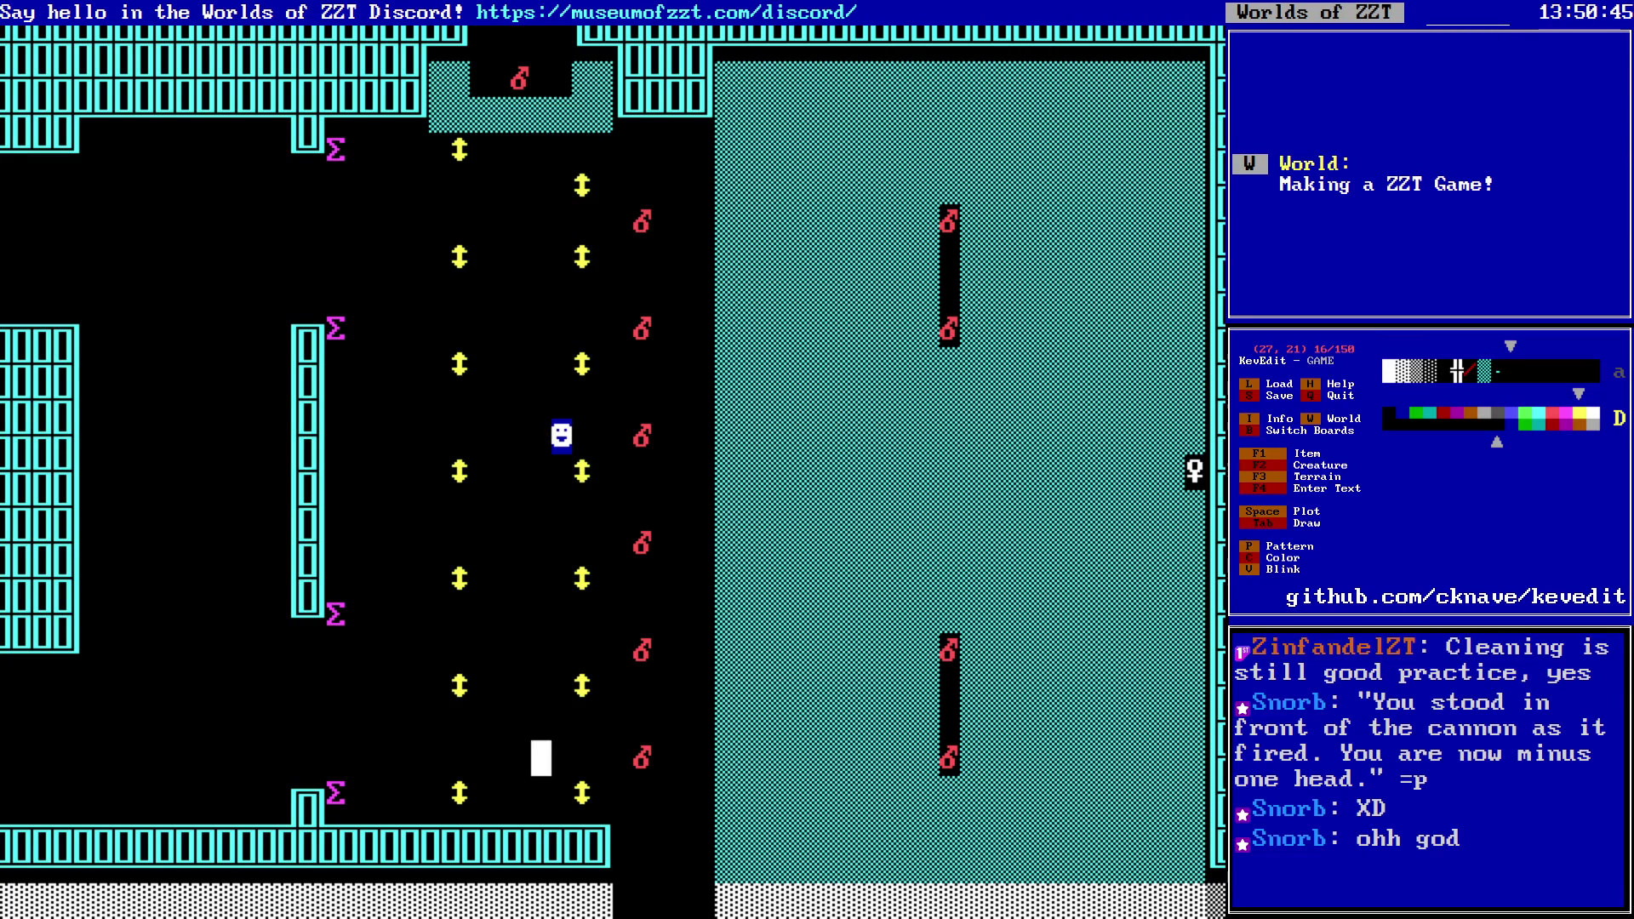
Nudge the pasted slider column into its final position, raising its top slider level with its neighbour.
key(Right)
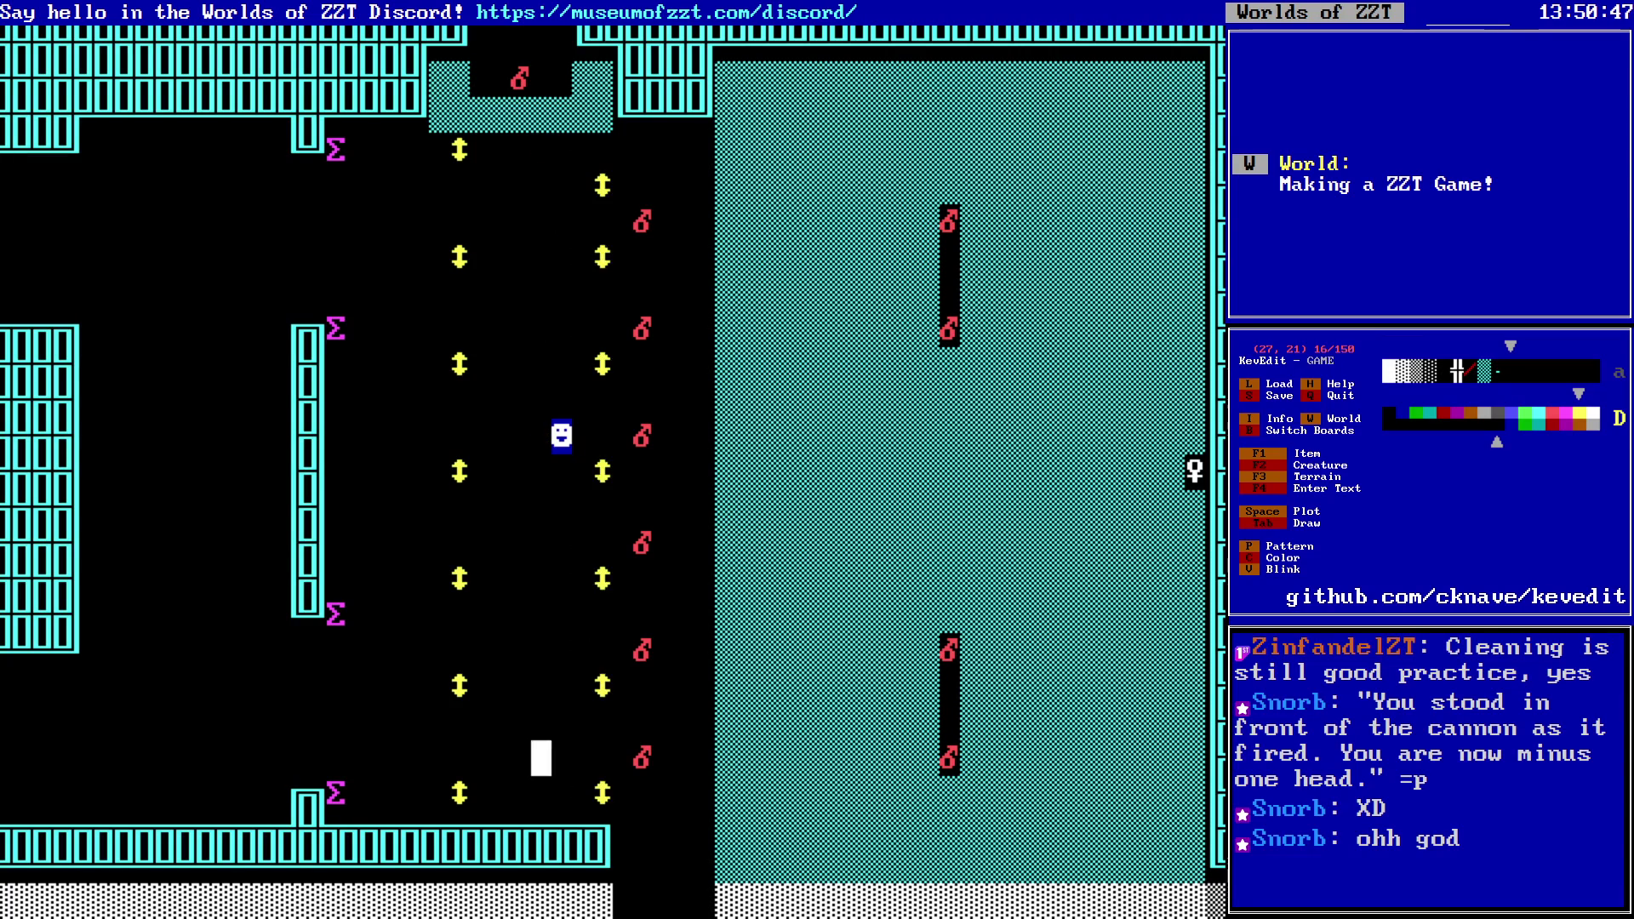
key(Left)
key(Right)
key(Left)
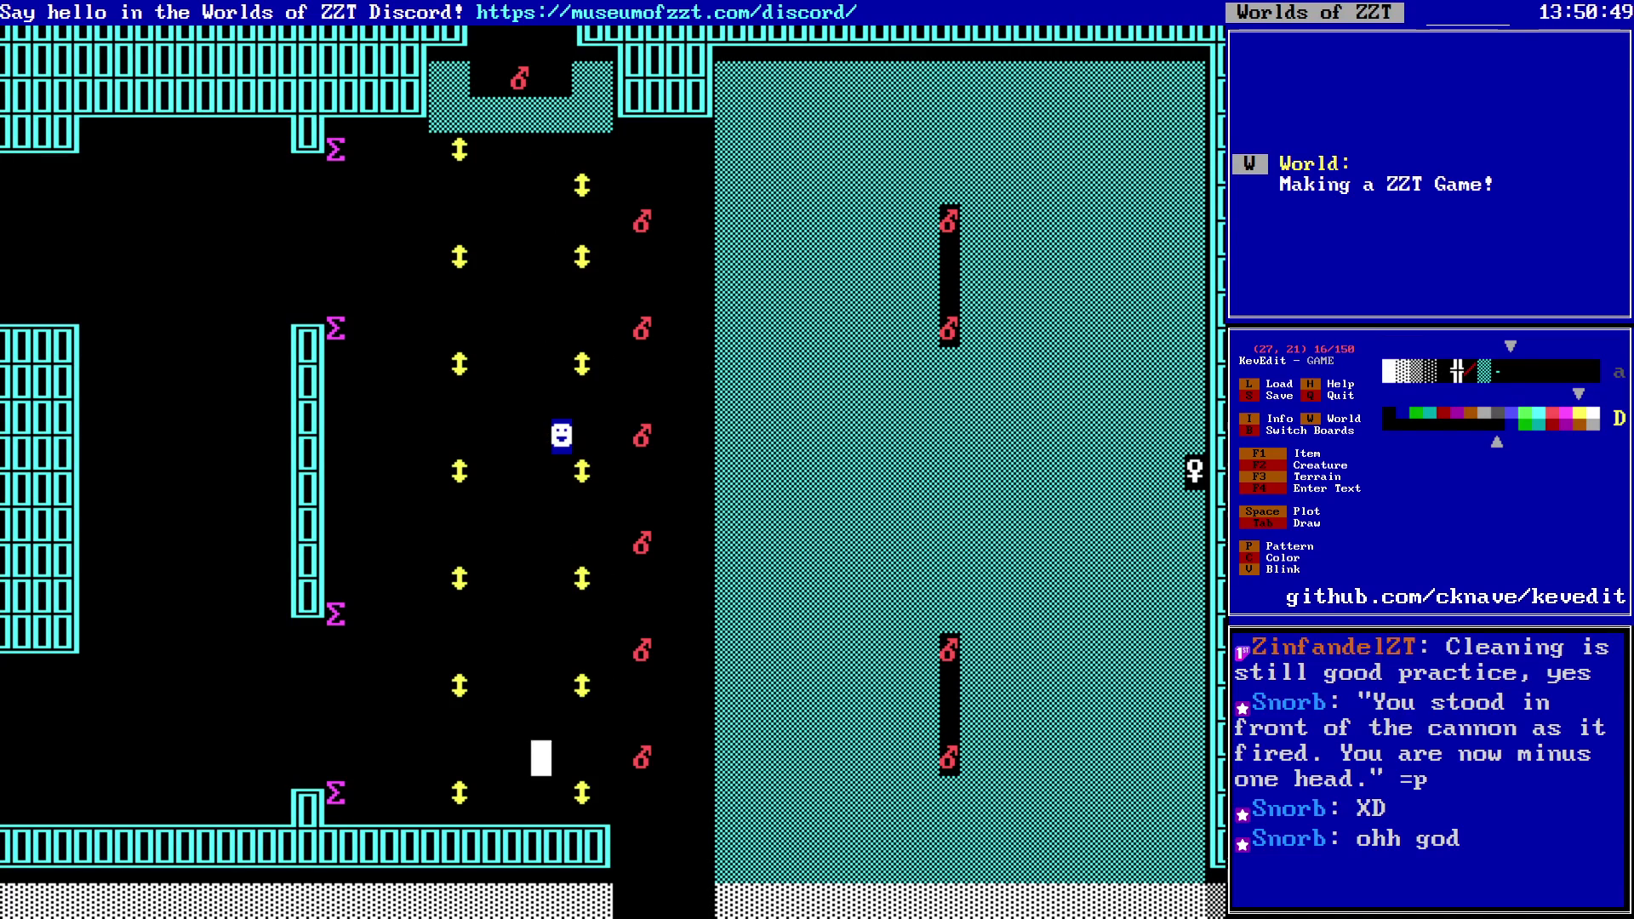
key(Up)
key(Up)
key(Up)
key(Right)
key(Right)
key(Up)
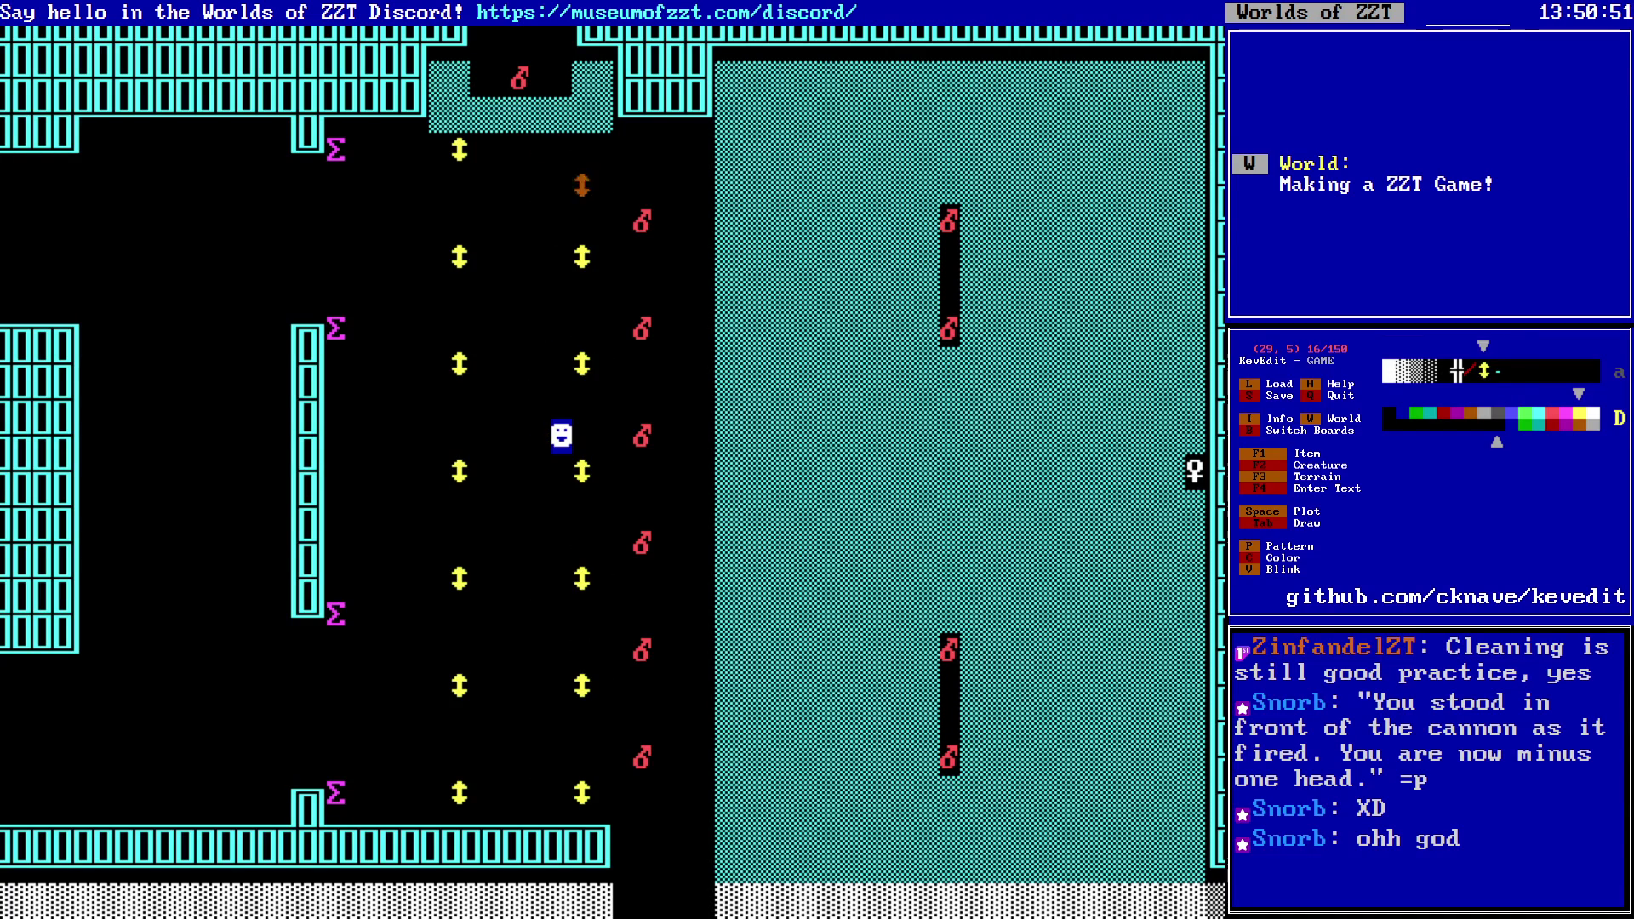
Save the world as GAME.zzt.
key(s)
key(Return)
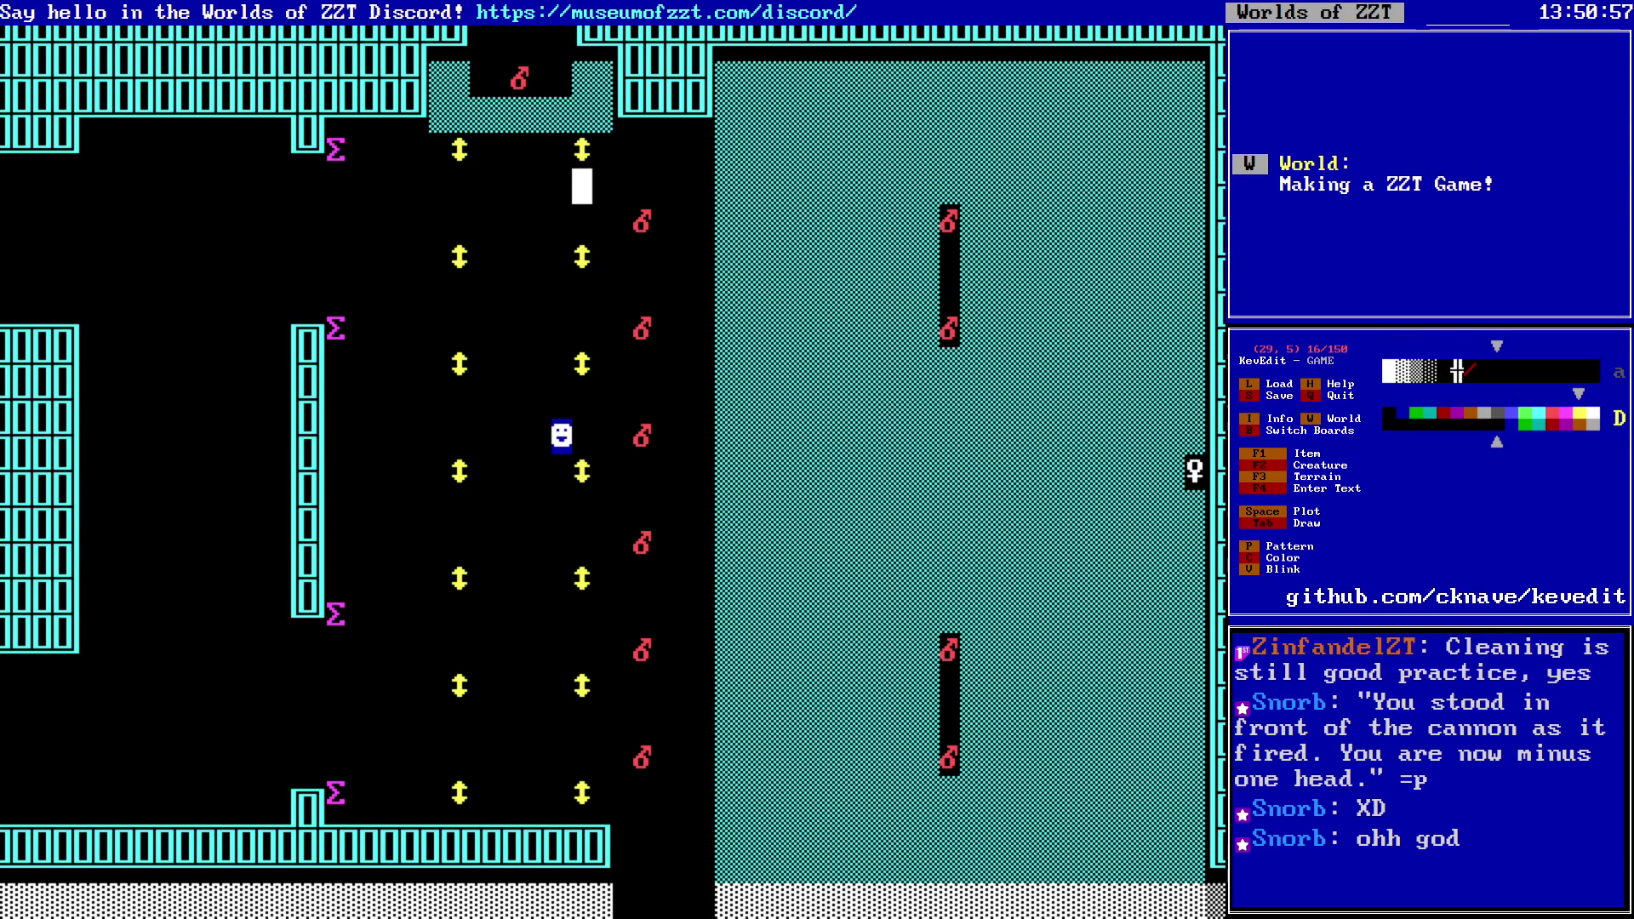
key(Down)
key(Down)
key(Down)
key(alt+Right)
key(alt+Right)
key(Down)
key(Down)
key(Down)
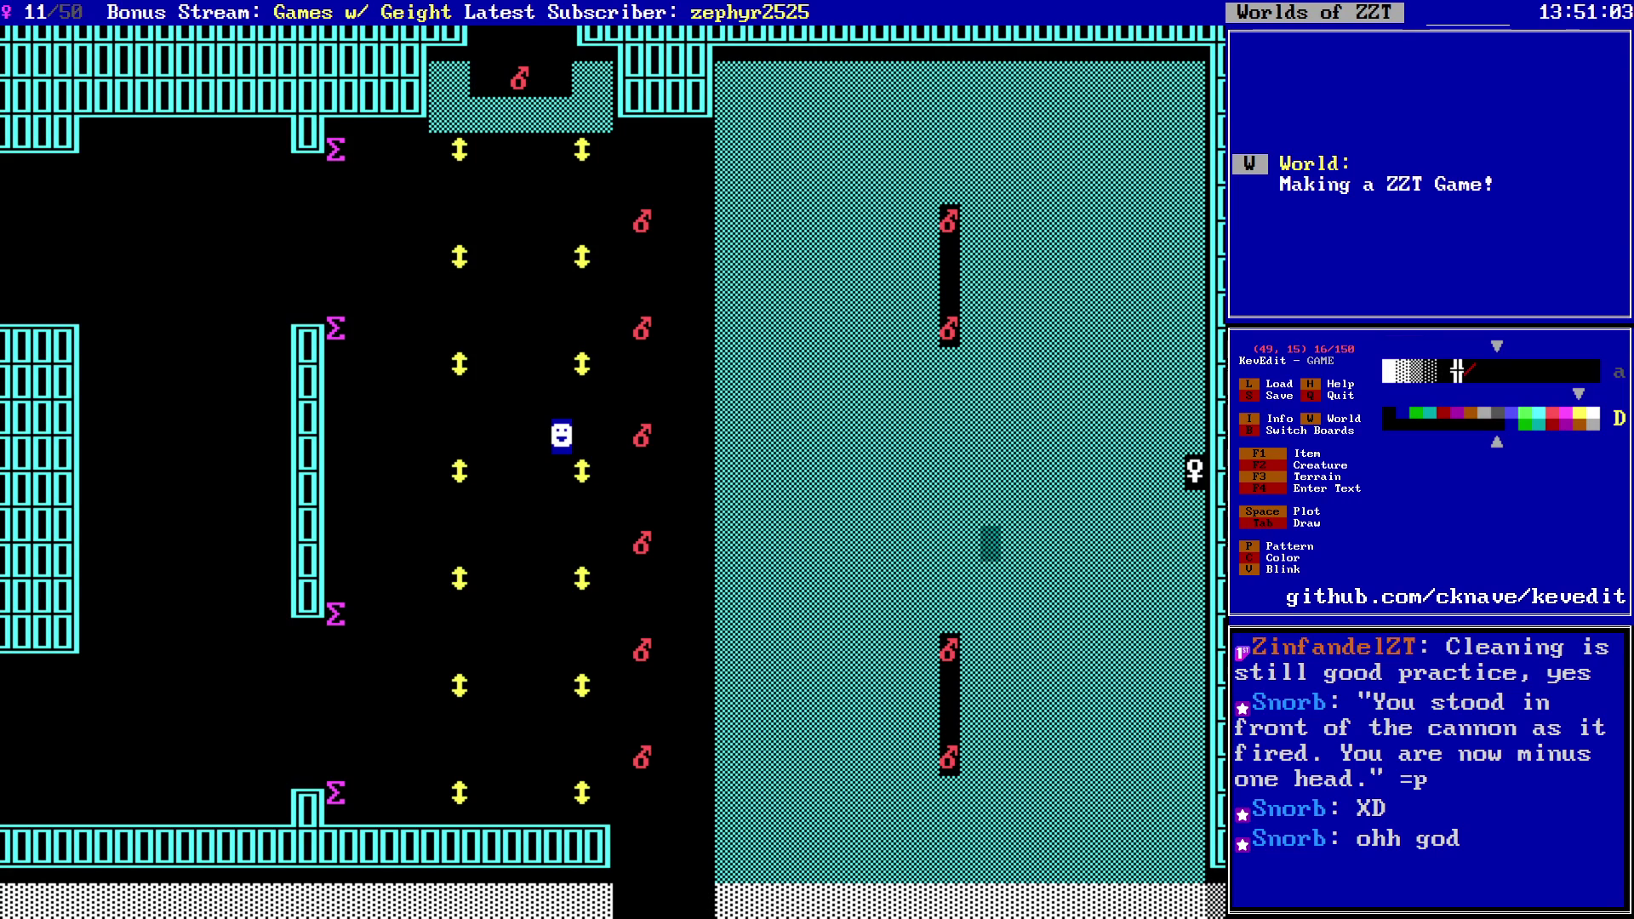
Save the world, launch it in ZZT, and start playing the GAME world.
key(s)
key(Return)
key(alt+t)
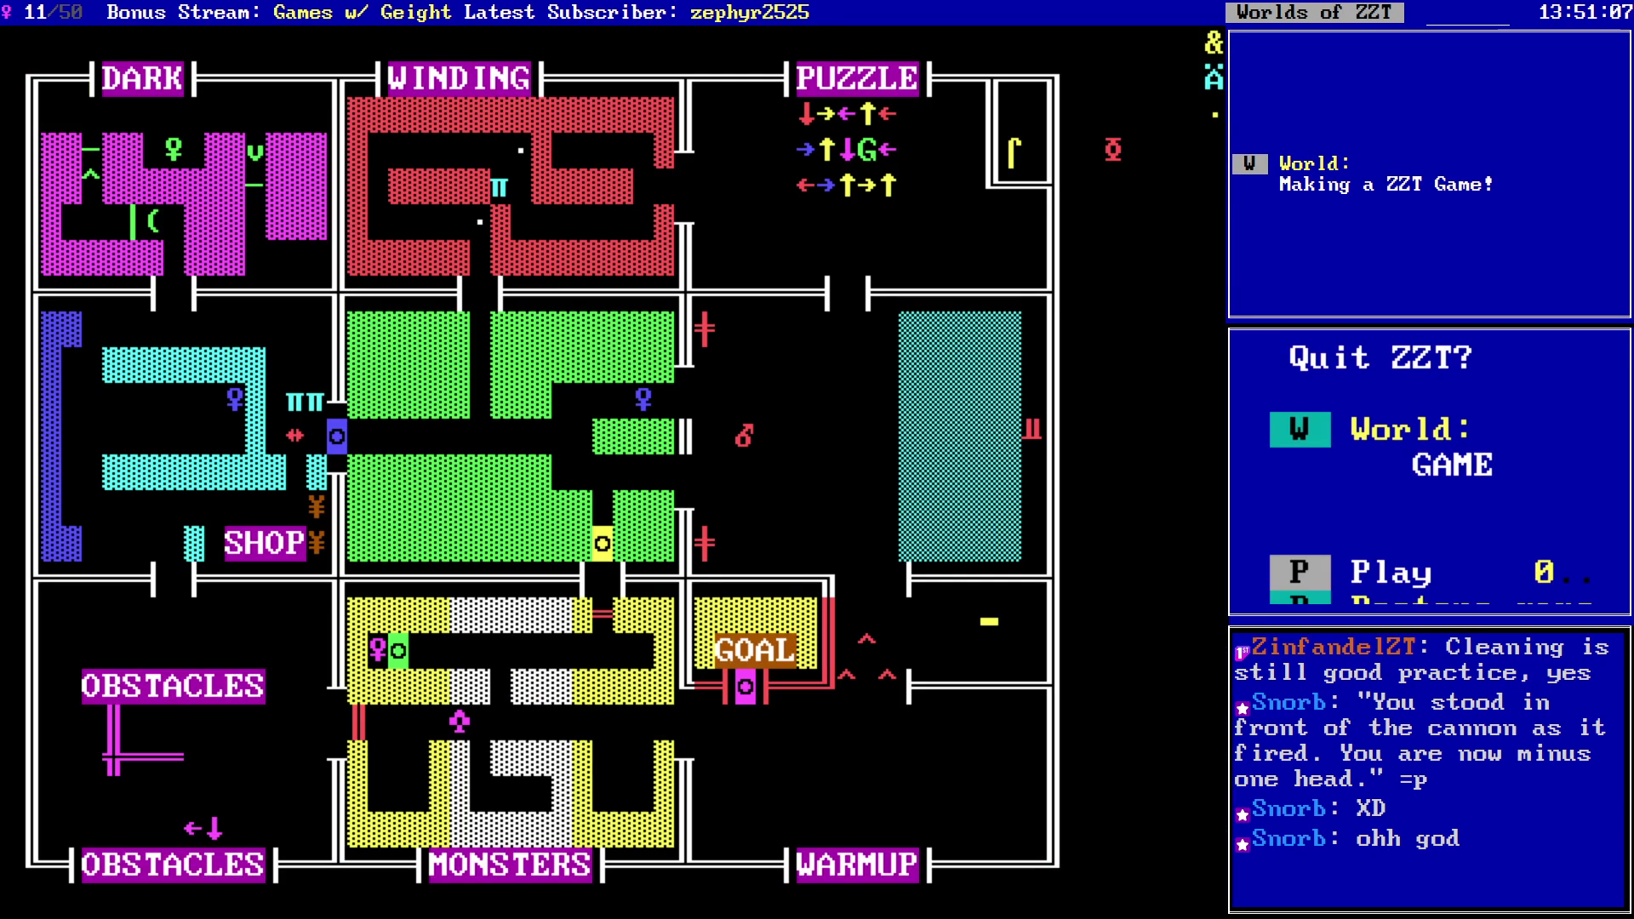
key(n)
key(w)
key(Down)
key(Down)
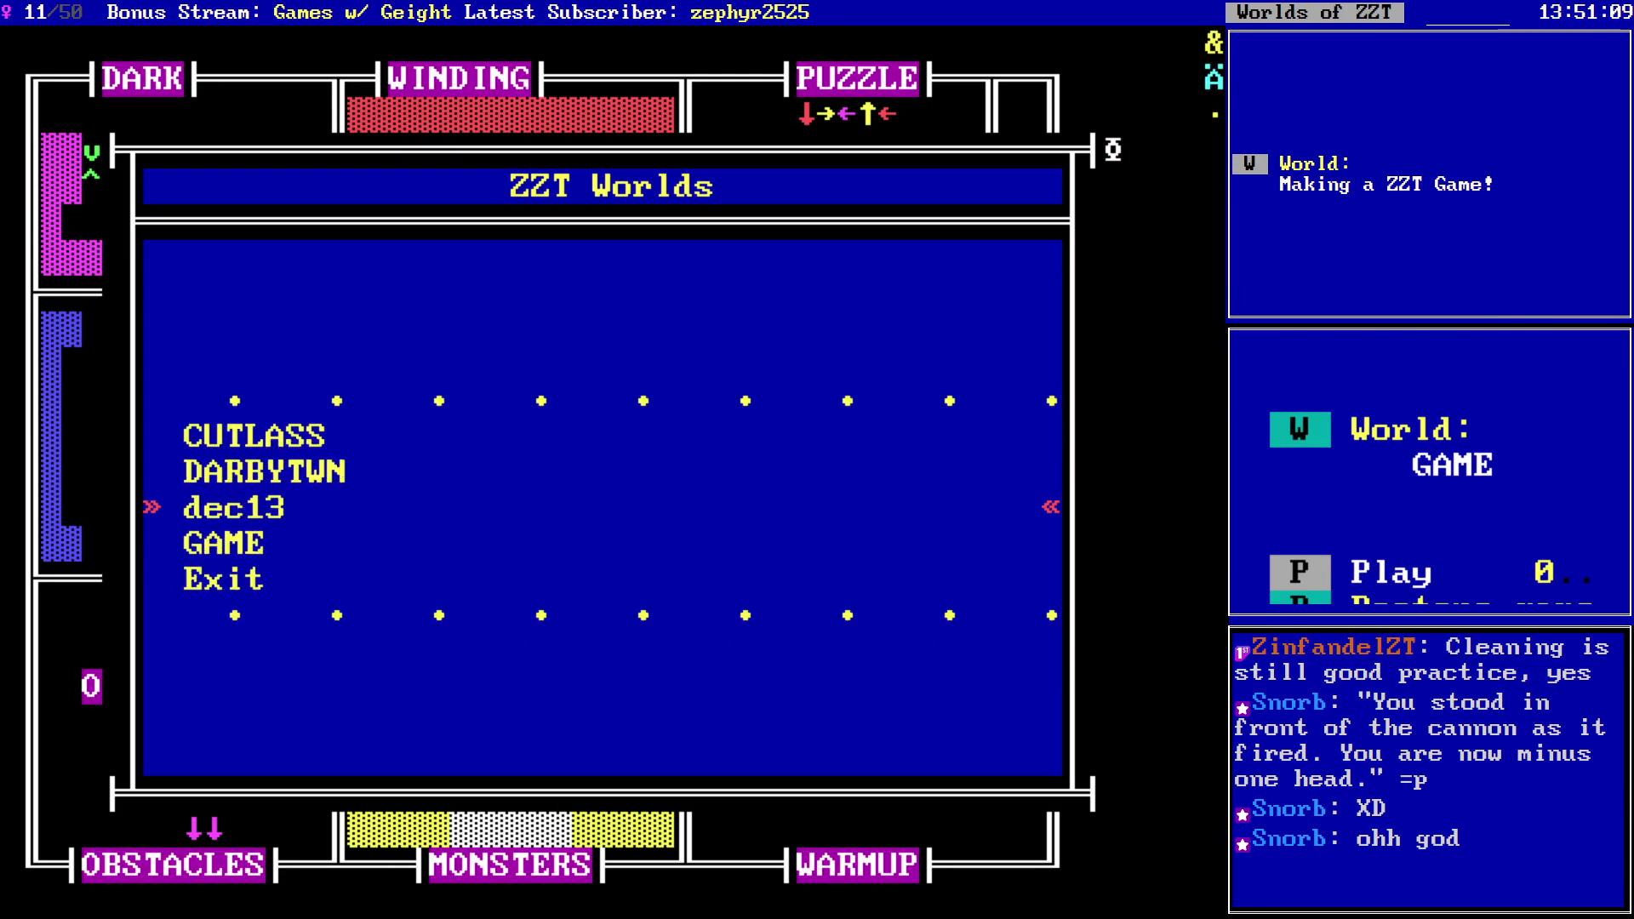
key(Down)
key(Return)
key(p)
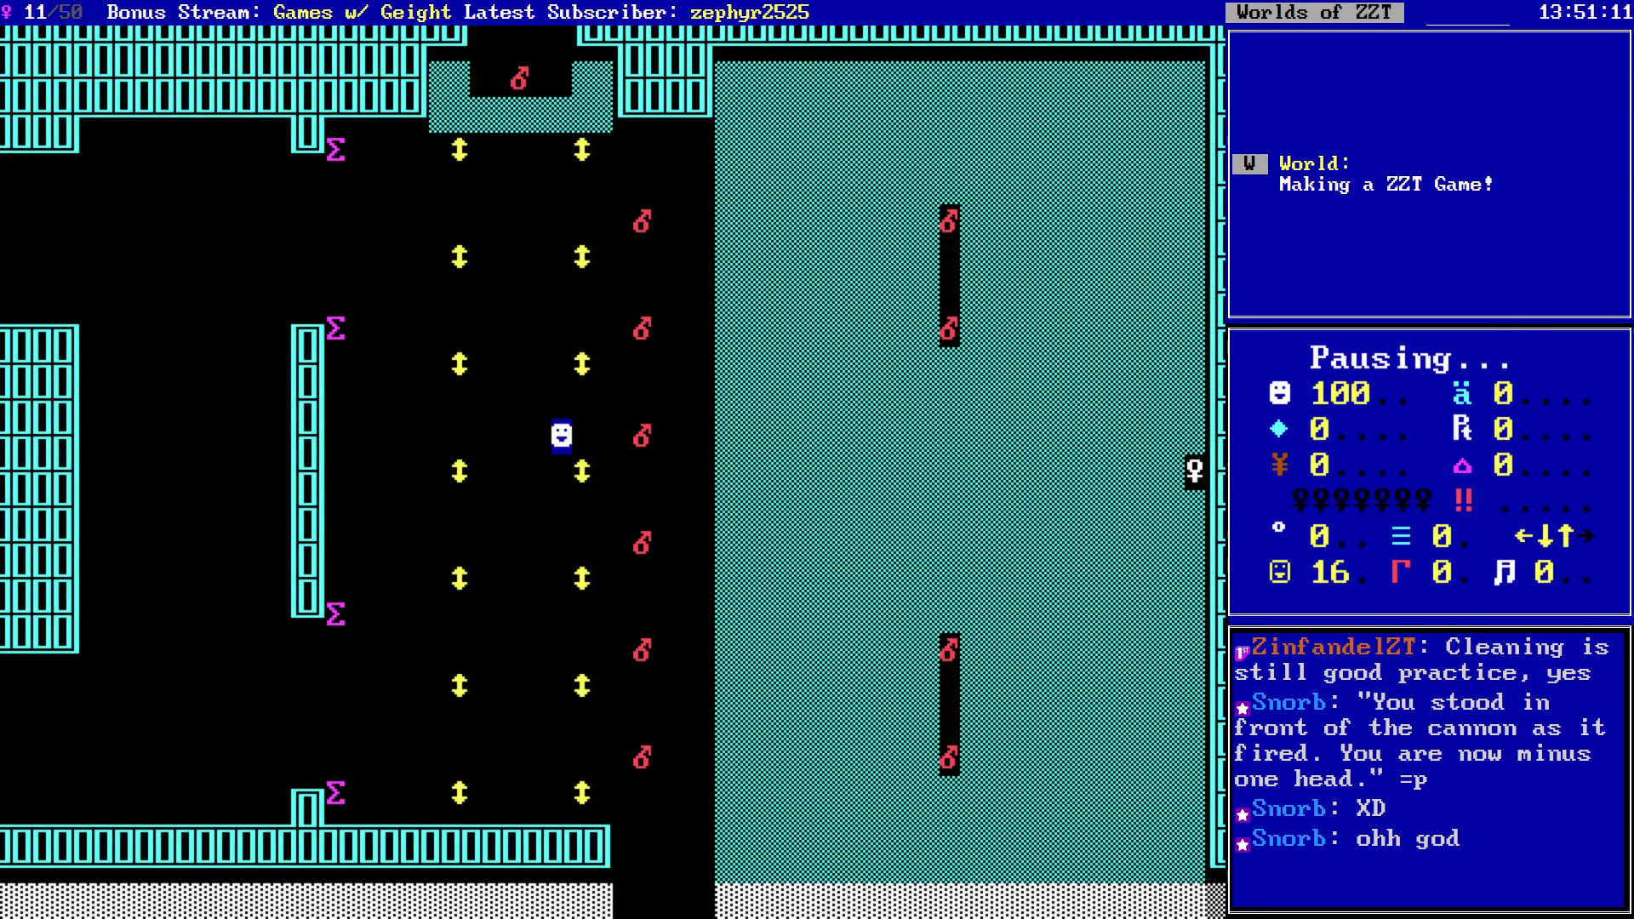
Light the first bomb, push it right, and stay clear while it explodes.
key(Right)
key(Right)
key(Right)
key(Up)
key(Down)
key(Left)
key(Left)
key(Left)
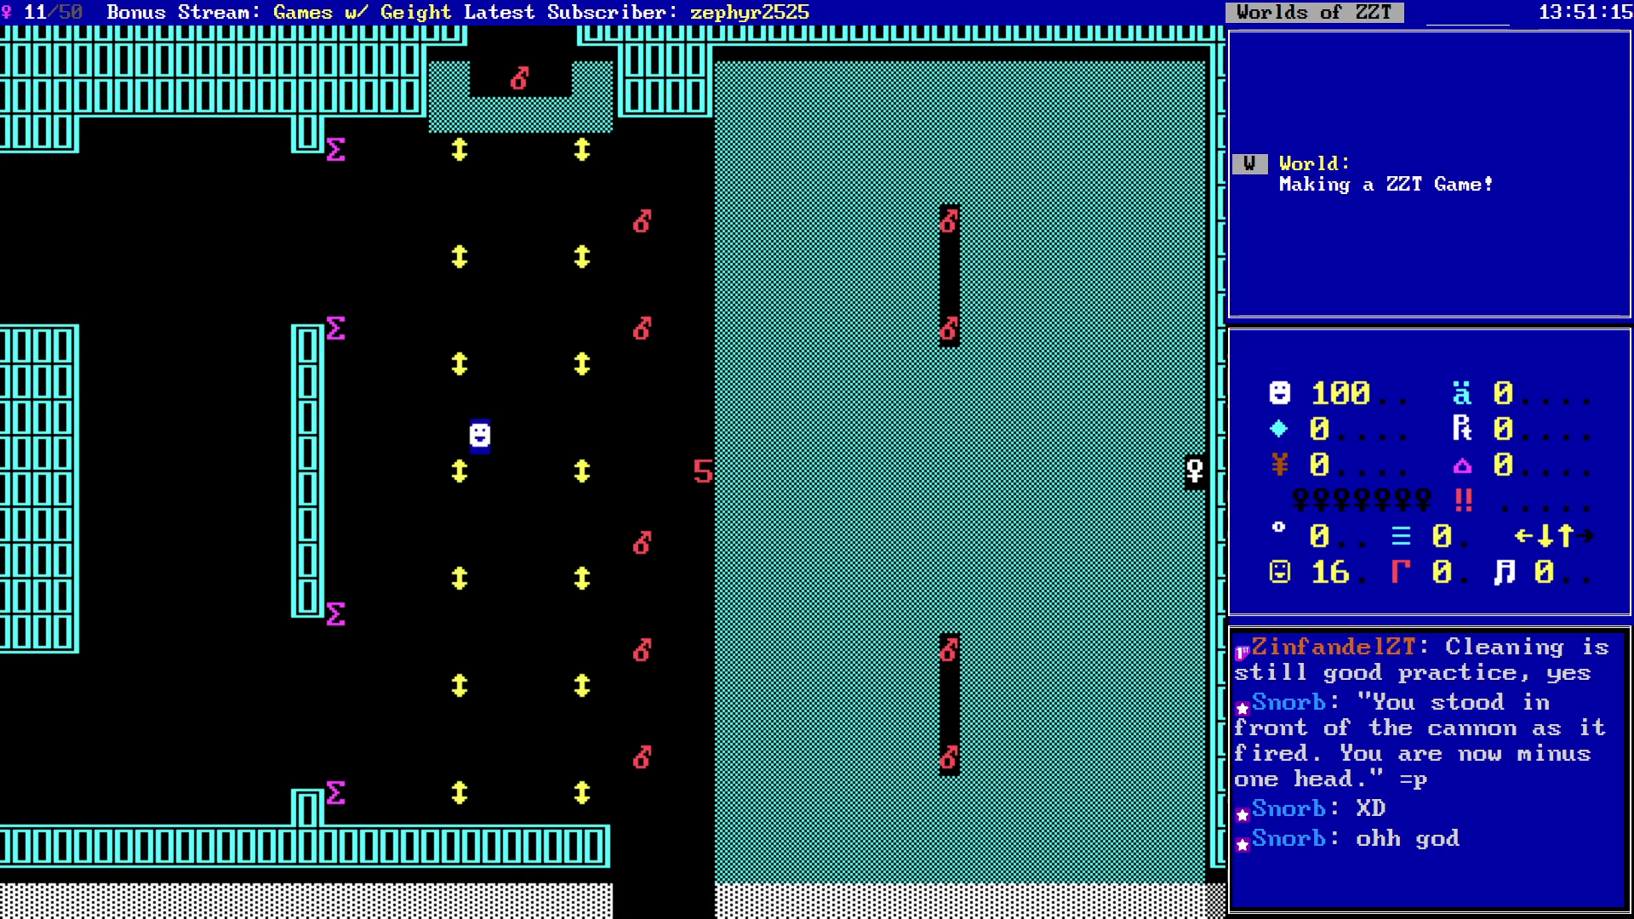
key(Right)
key(Down)
Move into the blasted area and light the next bomb.
key(Right)
key(Right)
key(Right)
key(Right)
key(Down)
key(Down)
key(Right)
key(Right)
key(Right)
Push the lit bomb up against the wall and back away from the blast.
key(Right)
key(Right)
key(Right)
key(Right)
key(Right)
key(Down)
key(Down)
key(Up)
key(Right)
key(Up)
key(Up)
key(Up)
key(Left)
key(Up)
key(Up)
key(Right)
key(Down)
key(Down)
key(Down)
key(Down)
key(Left)
Walk up through the cleared area and across the room toward another bomb.
key(Down)
key(Down)
key(Up)
key(Up)
key(Up)
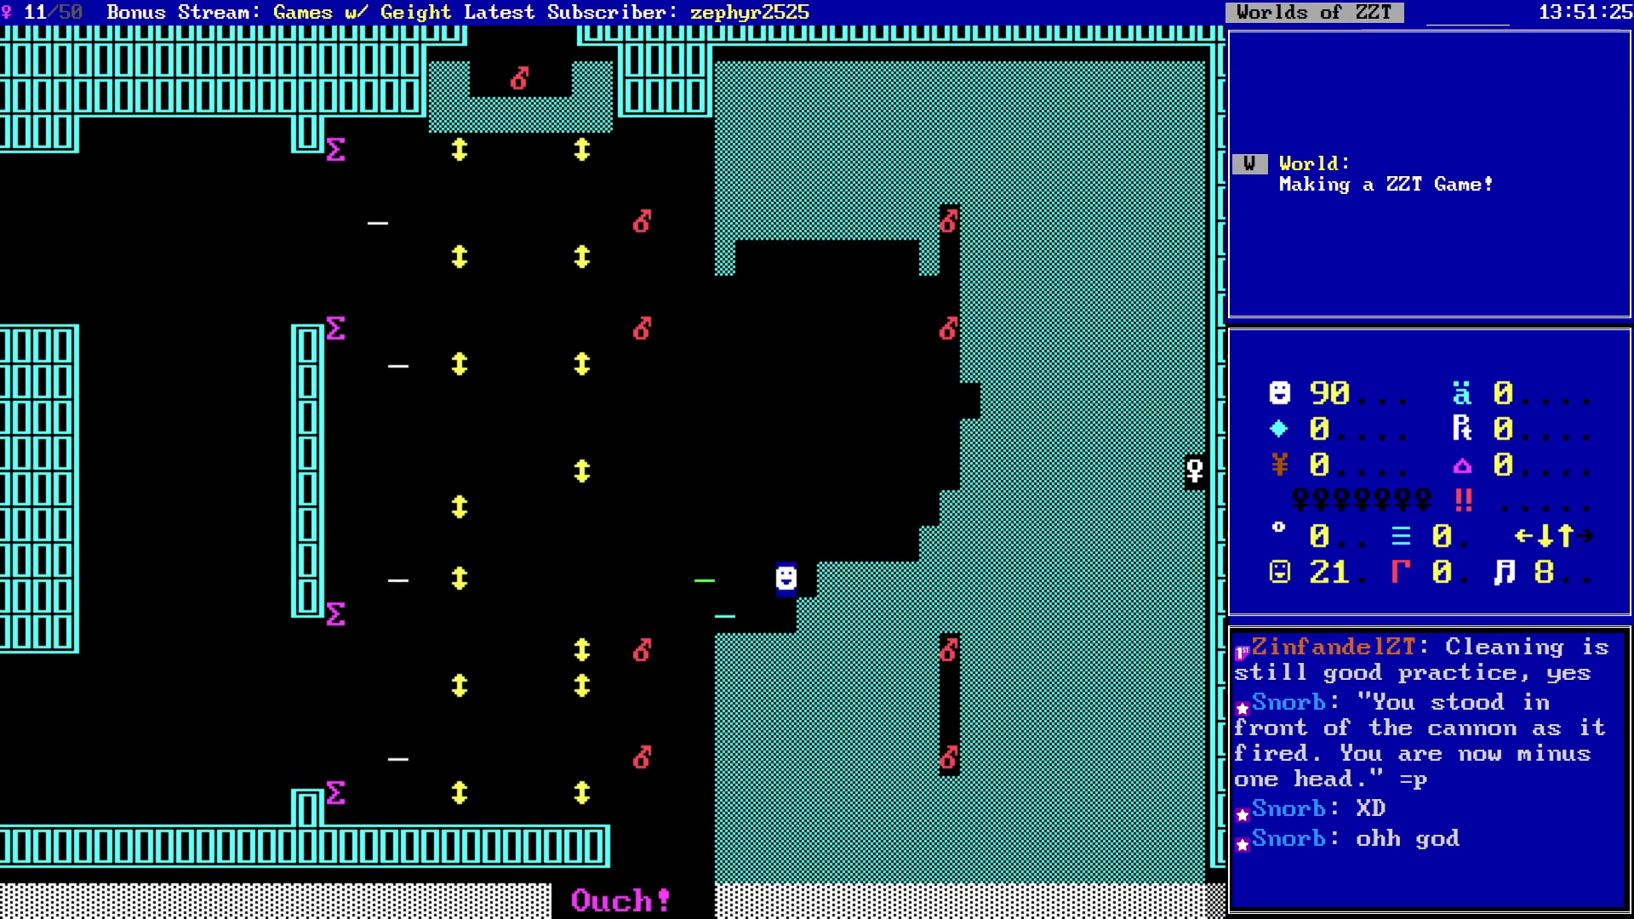
key(Up)
key(Up)
key(Up)
Light the nearby bombs and push them against the breakable walls.
key(Up)
key(Right)
key(Right)
key(Right)
key(Right)
key(Right)
key(Right)
key(Right)
key(Up)
key(Right)
key(Down)
key(Down)
key(Left)
Retreat from the lit bombs, then light the bomb near the wall and move away.
key(Down)
key(Right)
key(Left)
key(Up)
key(Up)
key(Right)
key(Up)
key(Up)
key(Up)
key(Down)
key(Down)
key(Down)
key(Left)
key(Left)
key(Down)
key(Down)
key(Left)
key(Down)
key(Left)
key(Down)
key(Down)
key(Left)
key(Left)
key(Left)
key(Left)
key(Down)
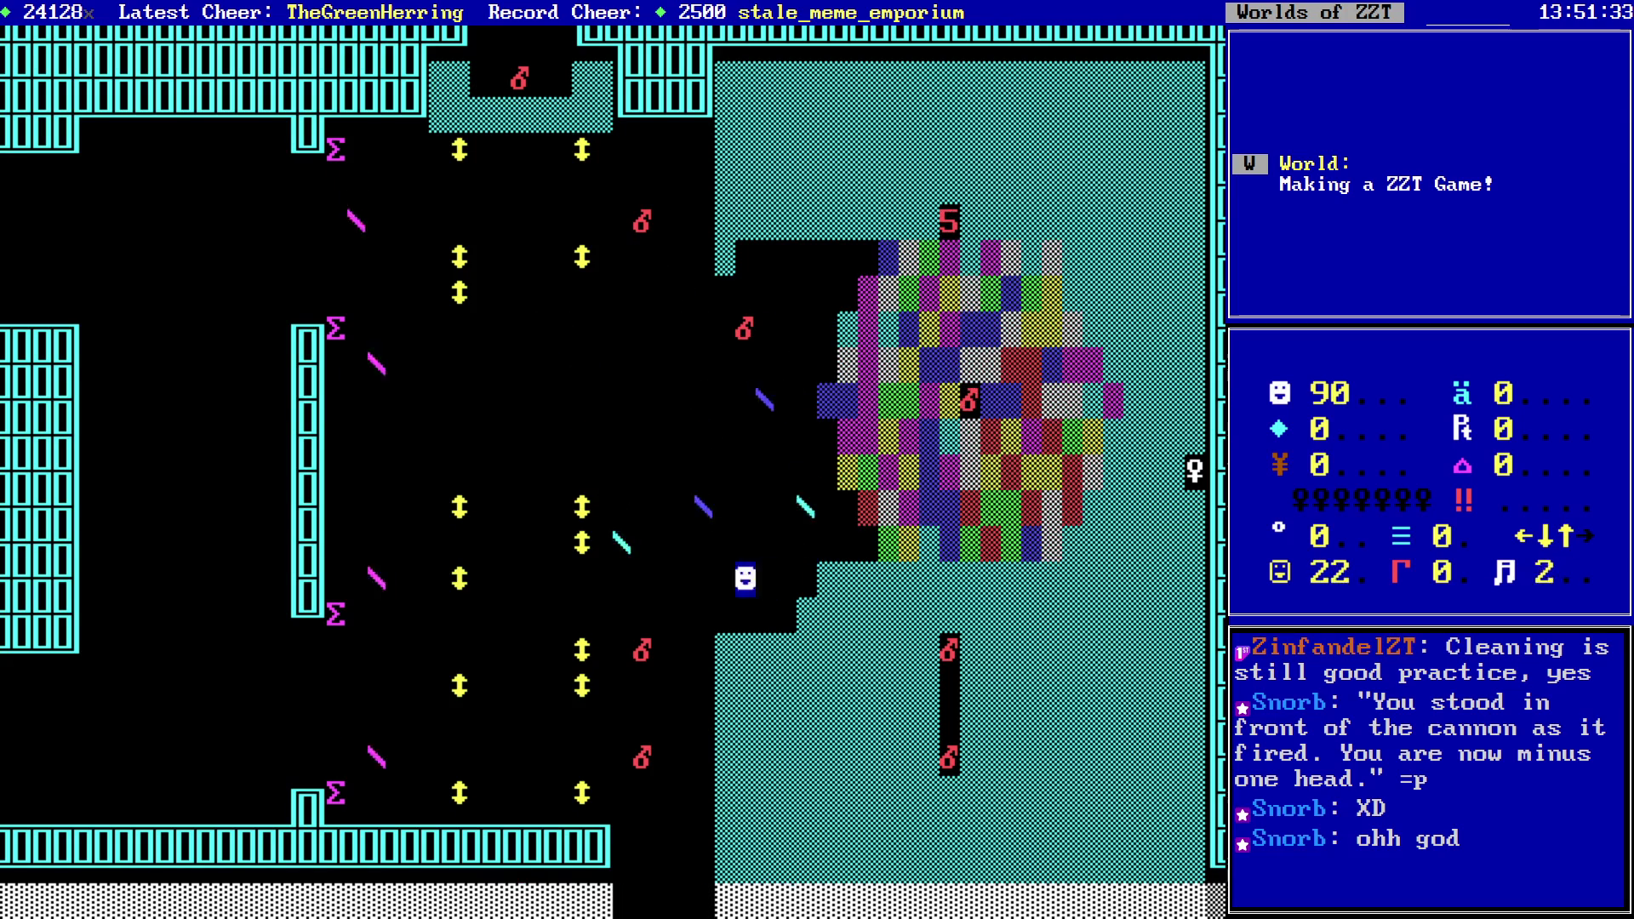
Stay clear of the second blast, head up, and push another lit bomb right.
key(Left)
key(Left)
key(Left)
key(Down)
key(Down)
key(Down)
key(Down)
key(Left)
key(Left)
key(Left)
key(Left)
key(Left)
key(Down)
key(Down)
key(Right)
key(Right)
key(Right)
key(Right)
key(Up)
key(Up)
key(Up)
key(Up)
key(Up)
key(Up)
key(Up)
key(Up)
key(Up)
key(Up)
key(Right)
key(Right)
key(Right)
key(Right)
key(Right)
key(Right)
key(Right)
key(Right)
key(Right)
key(Right)
key(Right)
key(Right)
key(Right)
key(Right)
key(Up)
key(Right)
key(Down)
key(Down)
key(Down)
key(Down)
key(Left)
key(Down)
key(Right)
key(Left)
key(Left)
key(Up)
key(Up)
key(Up)
key(Up)
key(Up)
key(Up)
key(Up)
key(Up)
key(Up)
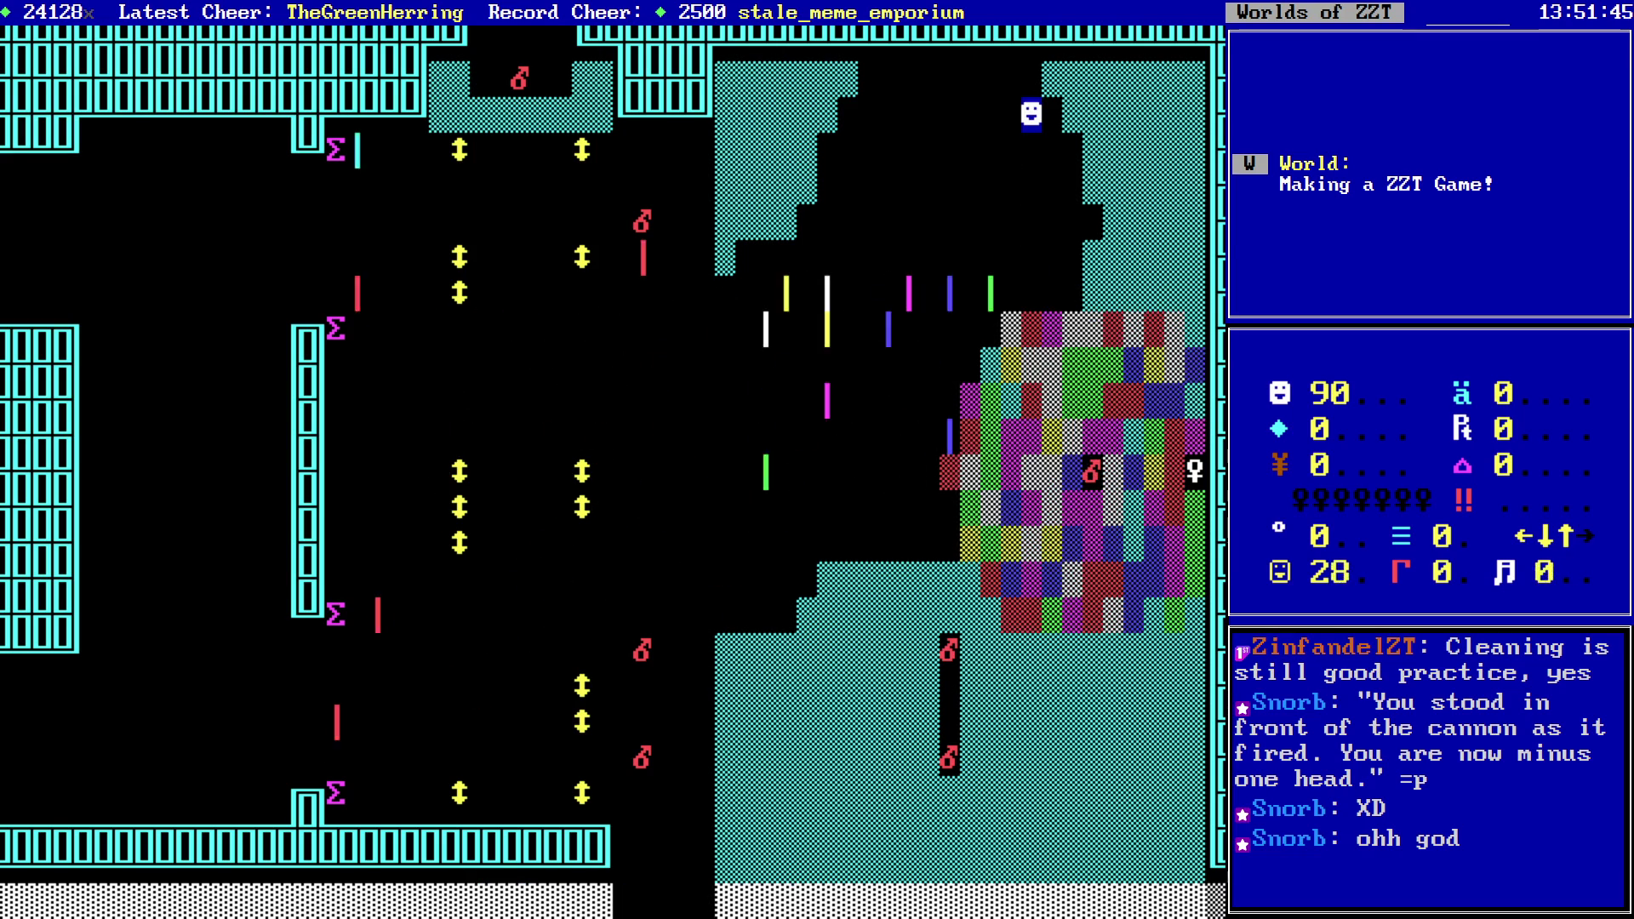
Dodge the final explosion, pick up the White key, and ask to end the game.
key(Down)
key(Down)
key(Right)
key(Down)
key(Down)
key(Down)
key(Down)
key(Down)
key(Down)
key(Right)
key(Down)
key(Down)
key(Right)
key(Right)
key(Right)
key(Right)
key(Right)
key(Right)
key(Left)
key(Left)
key(Left)
key(Left)
key(Left)
key(Left)
key(Left)
key(Left)
key(Left)
key(Left)
key(Left)
key(Left)
key(Left)
key(Left)
key(Left)
key(Right)
key(Right)
key(Right)
key(Right)
key(Right)
key(Right)
key(Right)
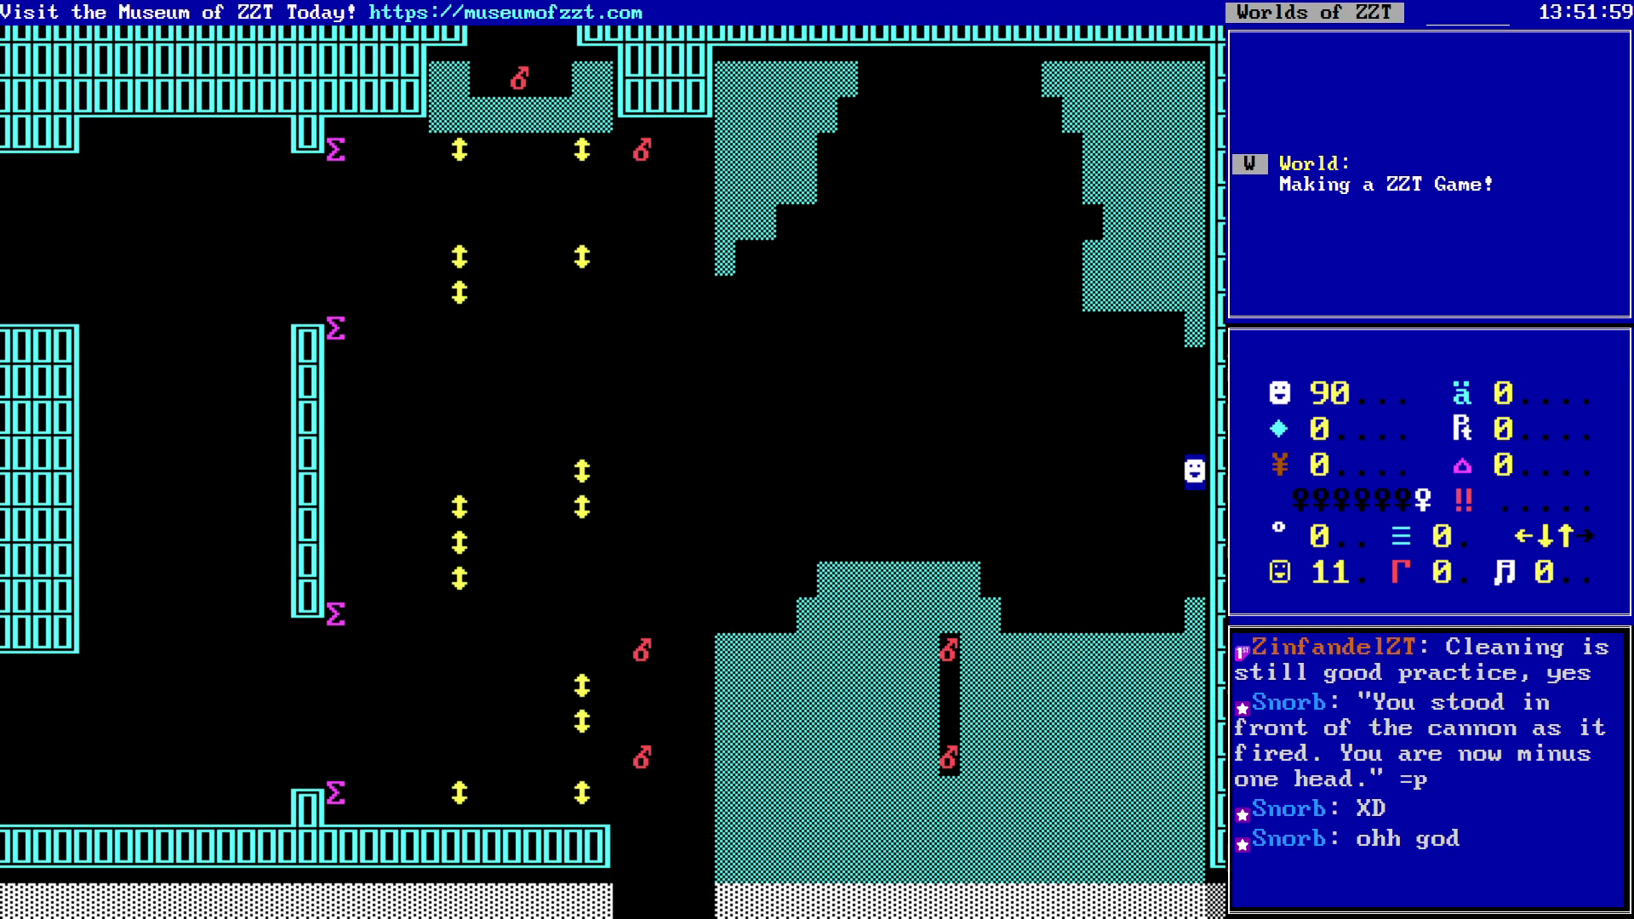
key(Escape)
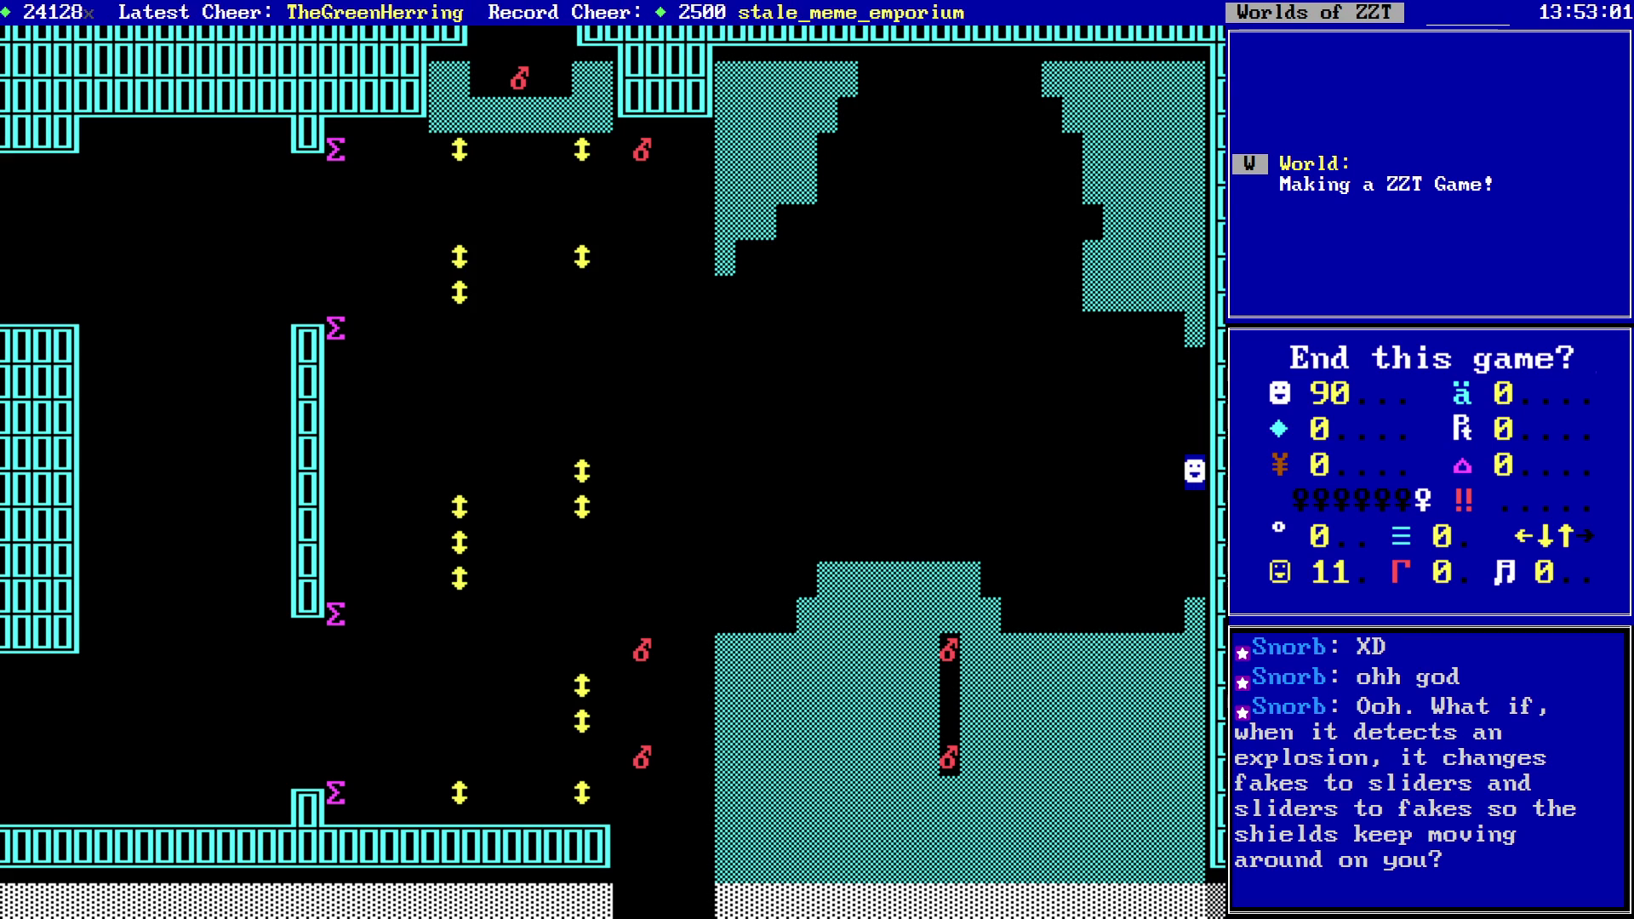
Confirm ending the game, then browse the Sigma object's movement script and close it.
key(y)
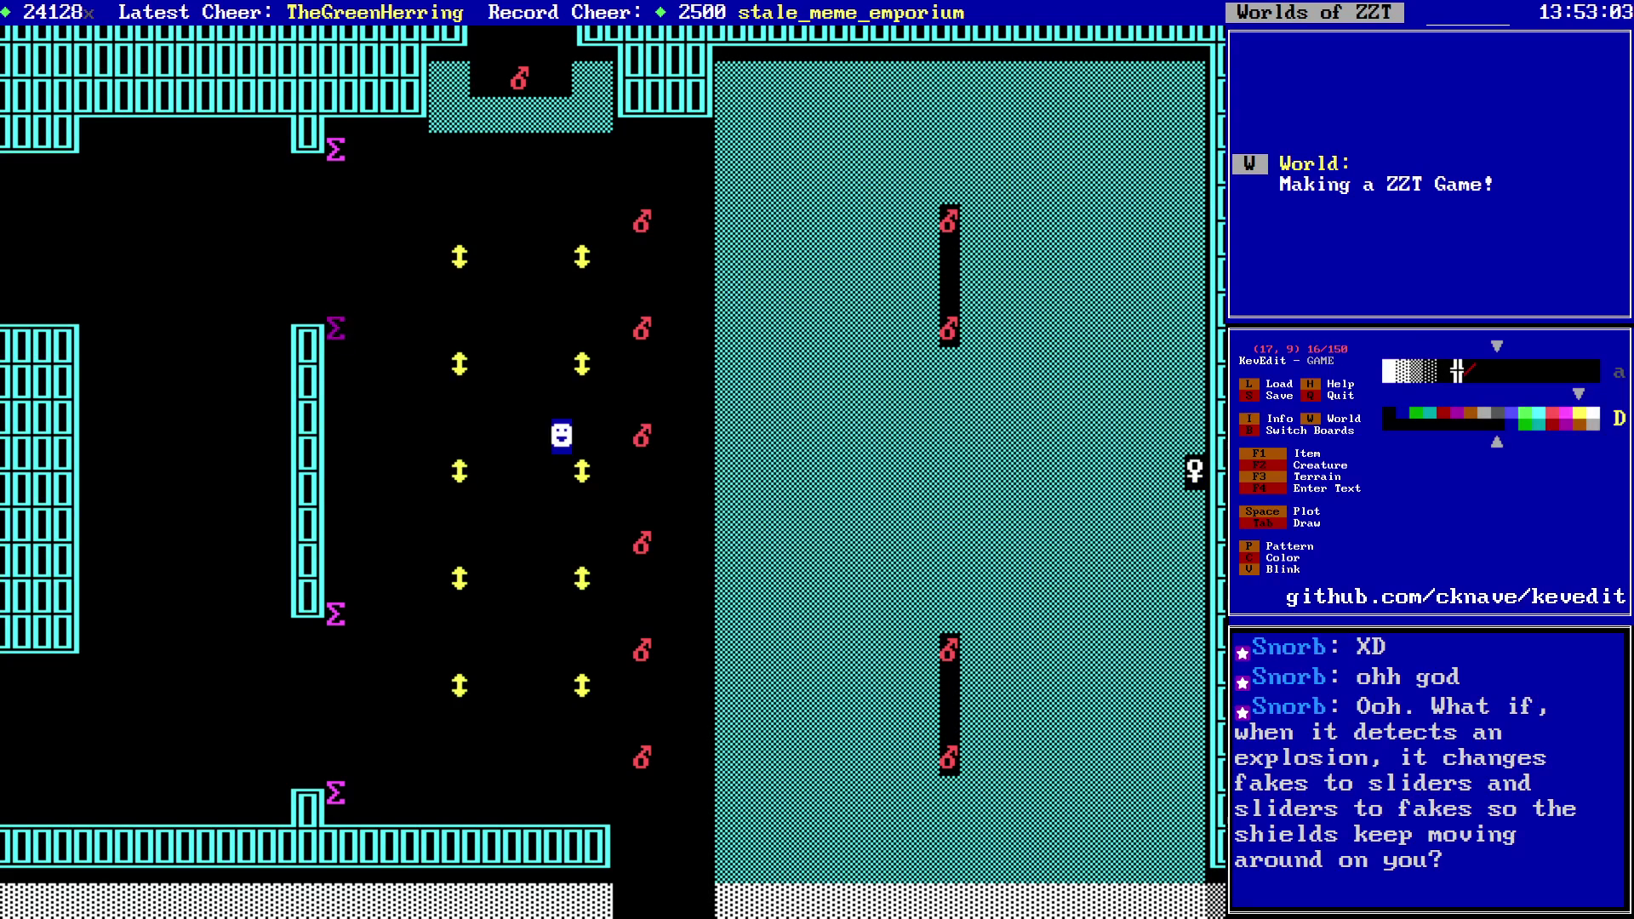
key(Return)
key(Down)
key(Down)
key(Down)
key(Right)
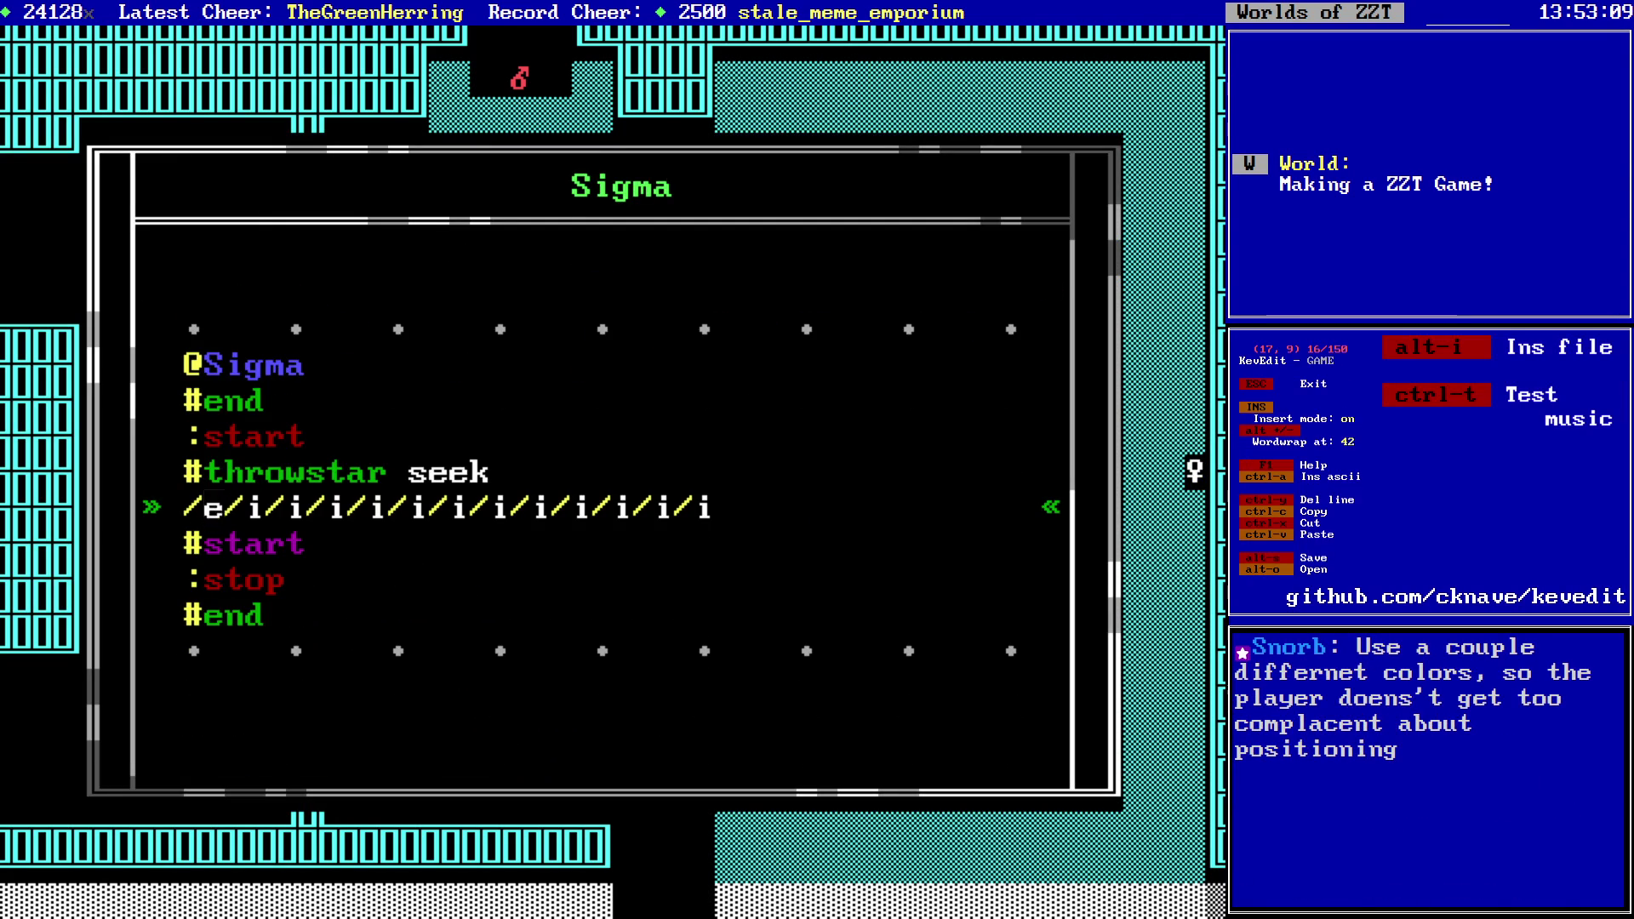
key(Escape)
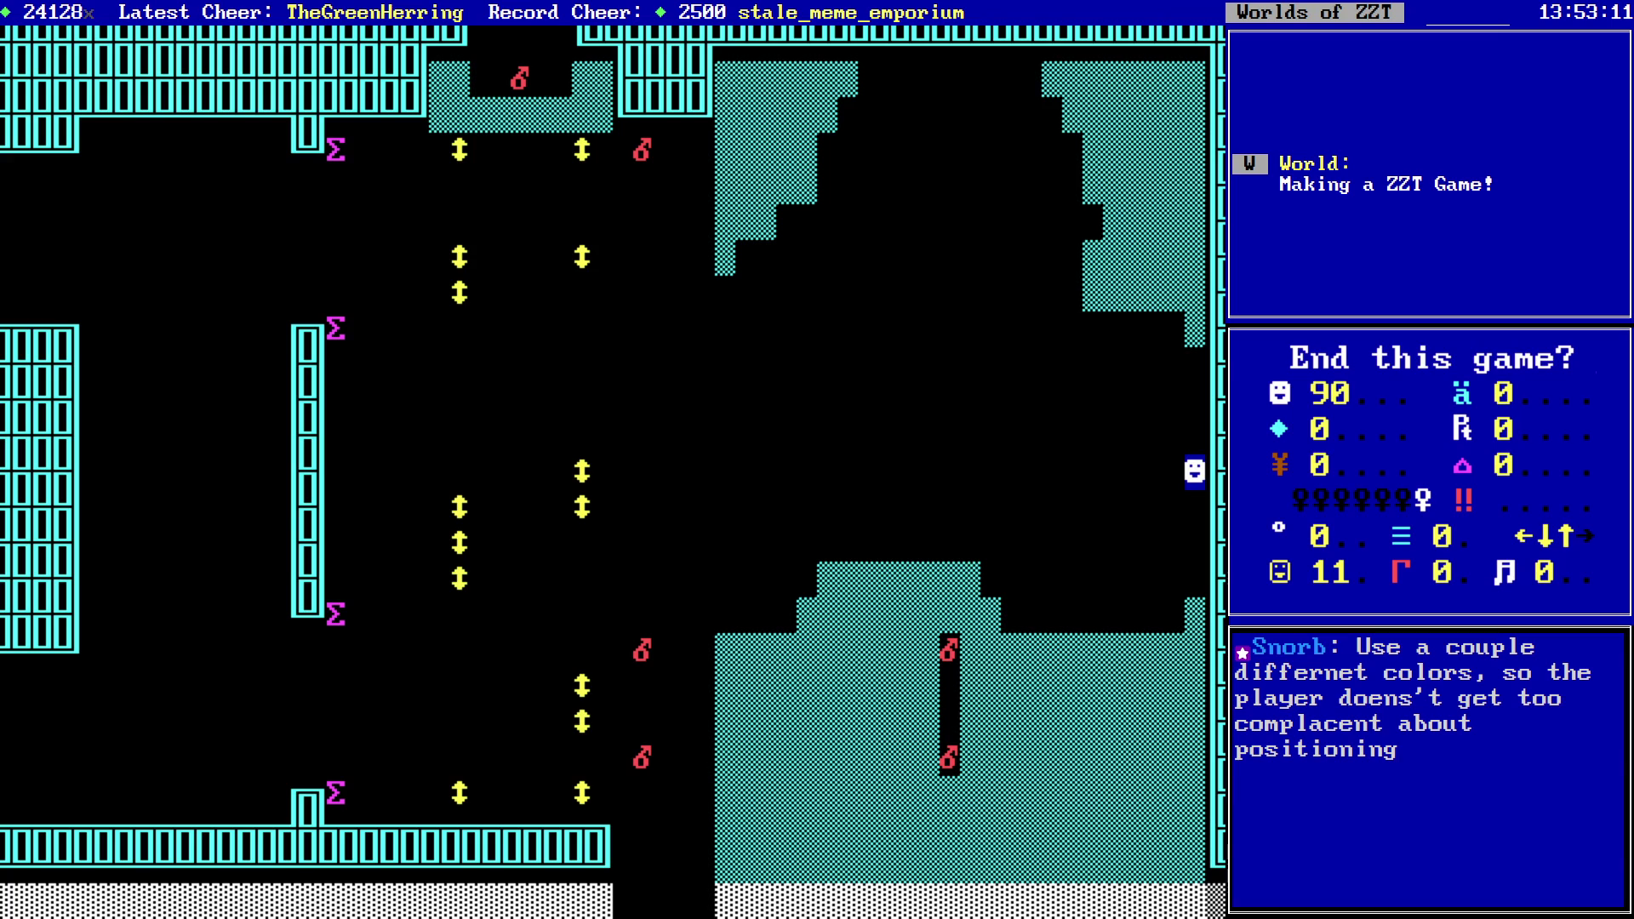
End the current game, pick the GAME world and start playing it.
key(y)
key(w)
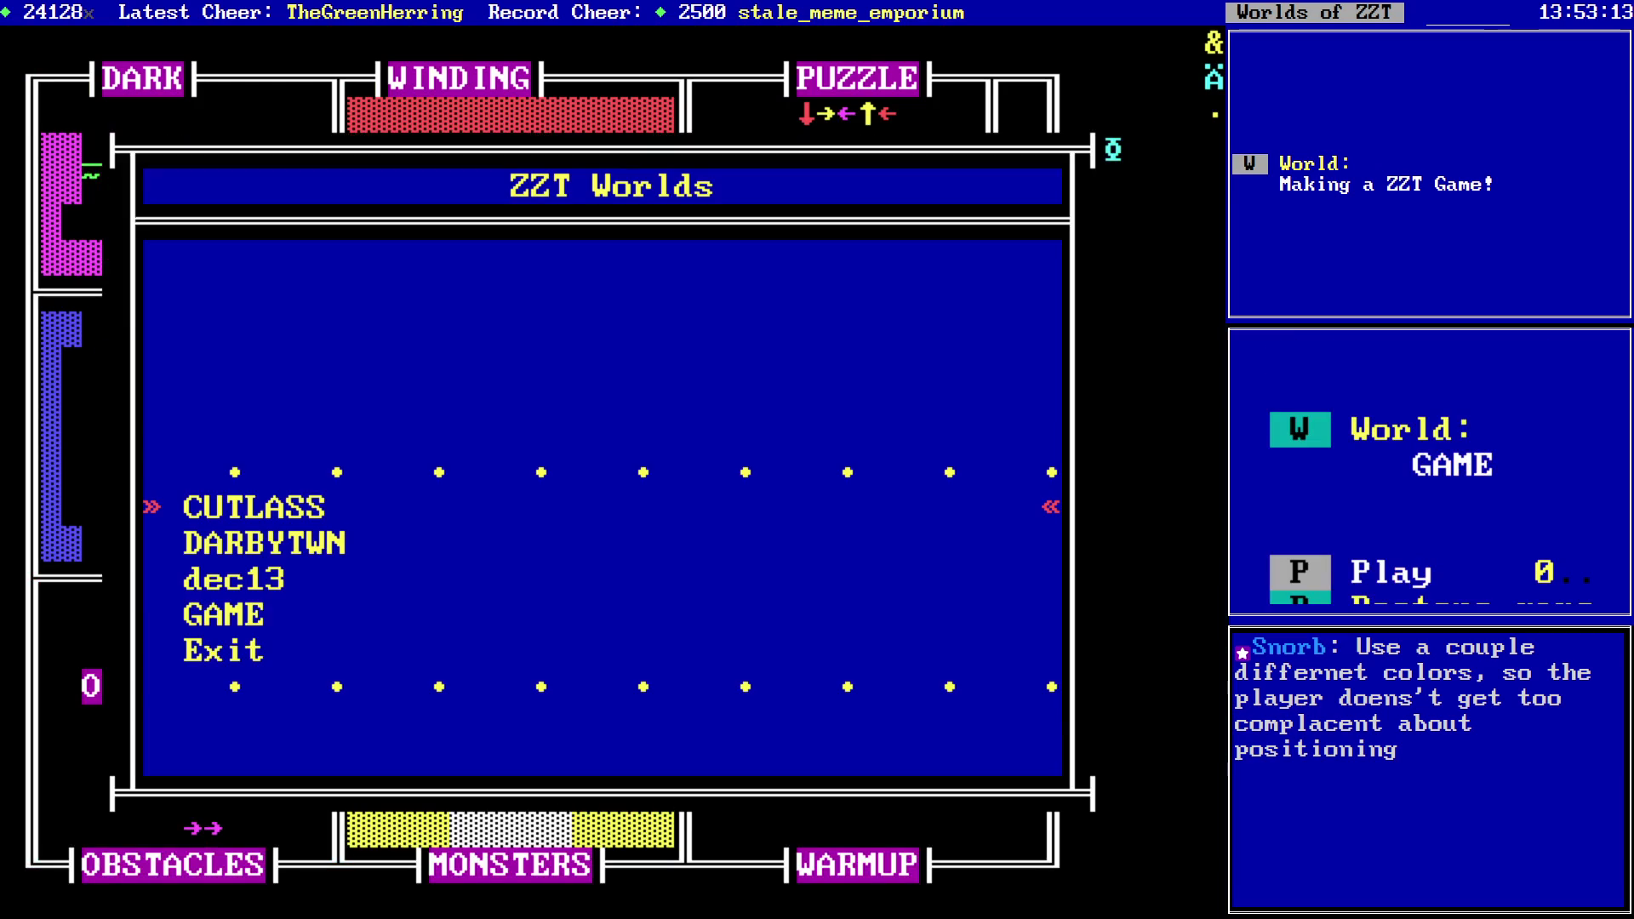
key(Down)
key(Down)
key(Down)
key(Return)
key(p)
Light the first bomb, push it along, and step into the area its blast clears.
key(Right)
key(Right)
key(Right)
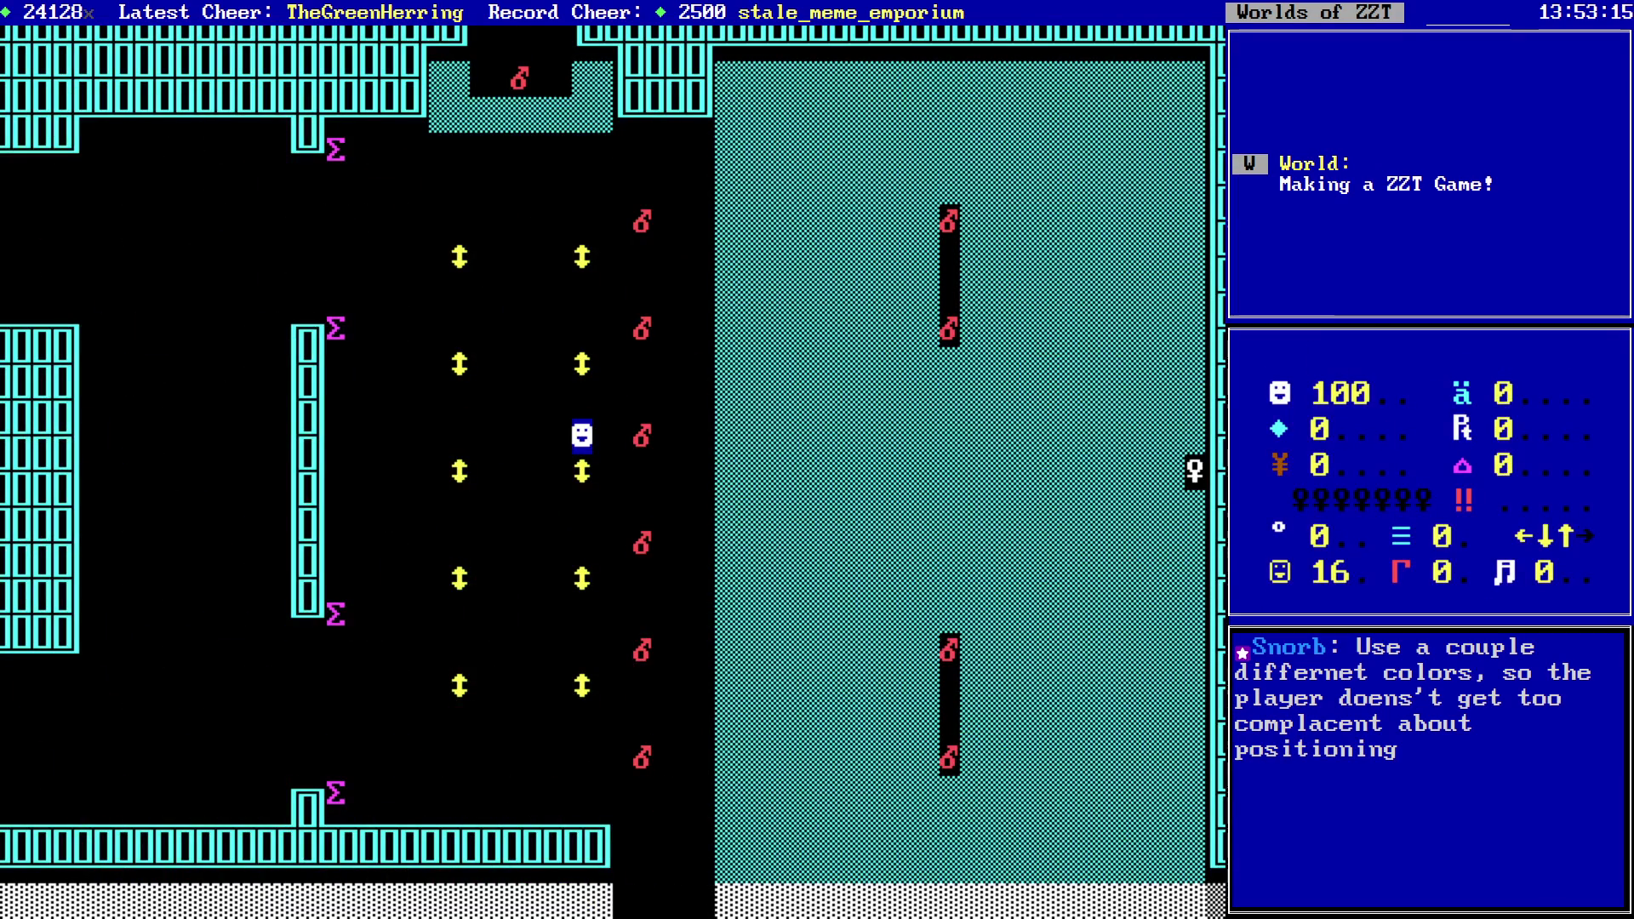
key(Right)
key(Up)
key(Left)
key(Left)
key(Left)
key(Left)
key(Down)
key(Down)
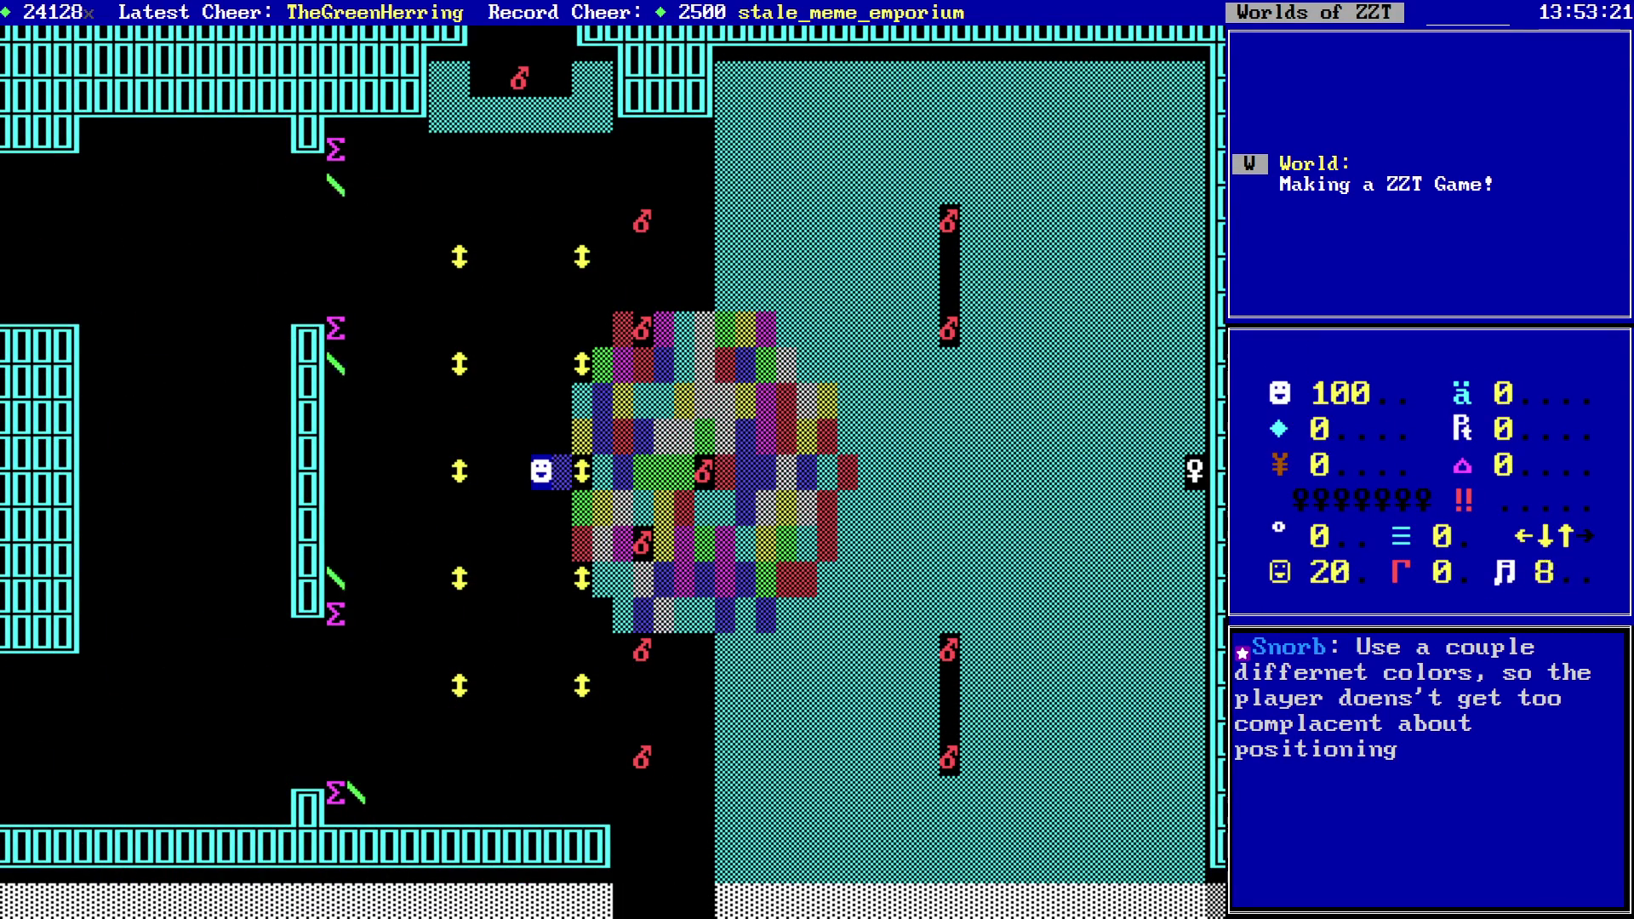
key(Down)
key(Down)
key(Right)
Light a second bomb, push it against the wall and back off as it explodes.
key(Right)
key(Right)
key(Right)
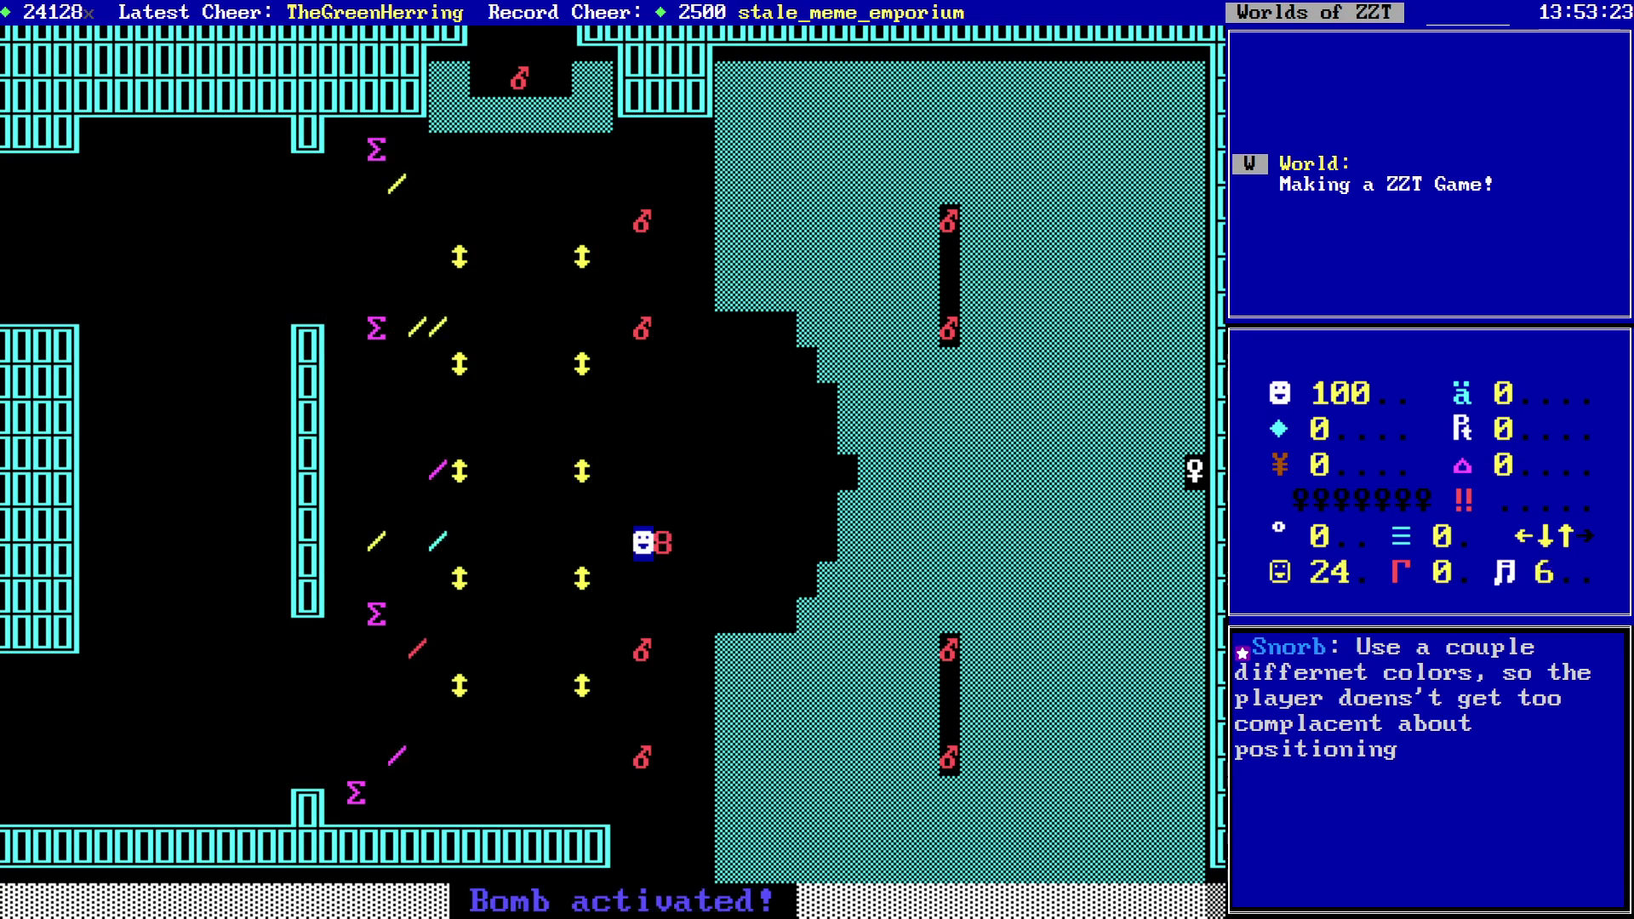
key(Down)
key(Right)
key(Up)
key(Up)
key(Left)
key(Up)
key(Right)
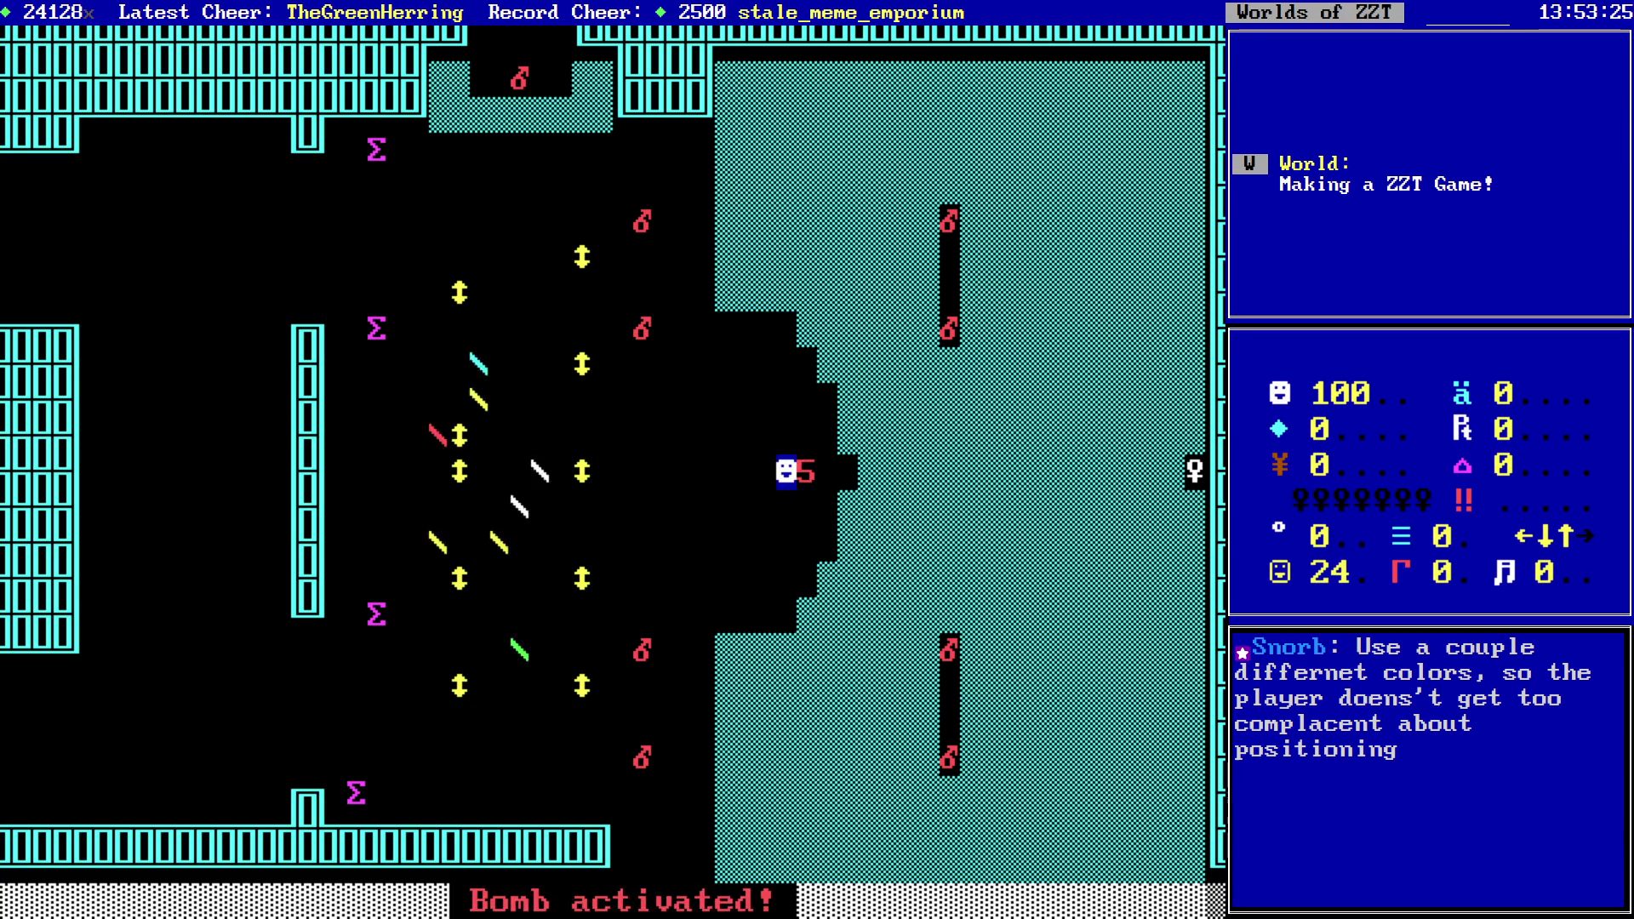
key(Right)
key(Right)
key(Left)
key(Left)
key(Left)
key(Left)
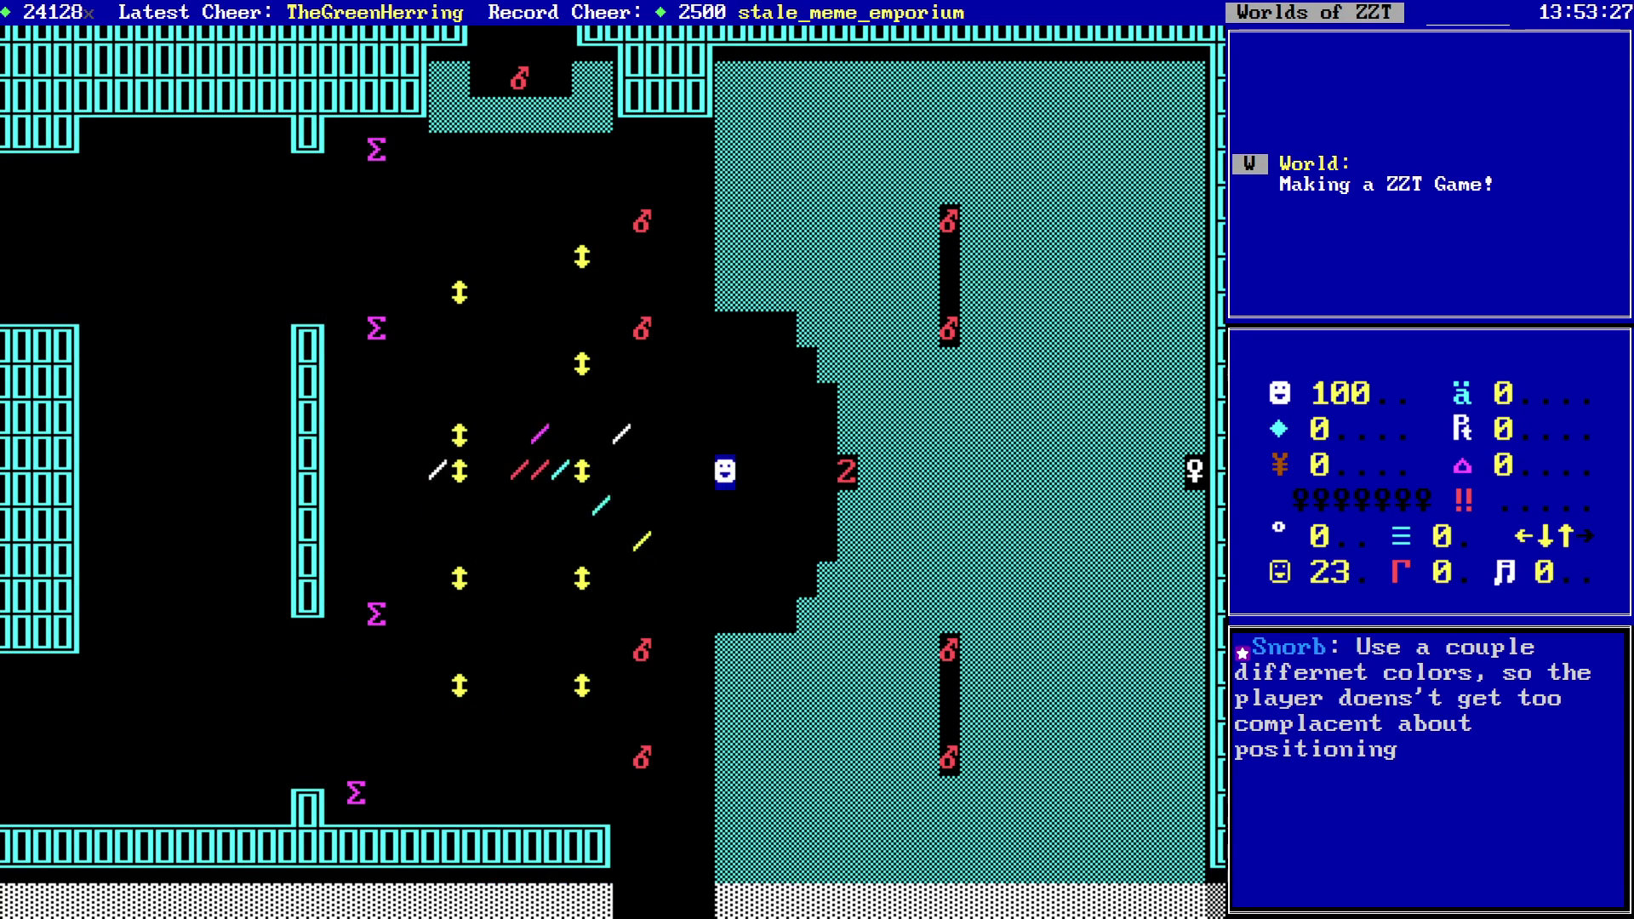
key(Up)
key(Down)
key(Down)
key(Down)
Dodge throwing stars, light the next bomb and retreat until it blasts open the area.
key(Down)
key(Right)
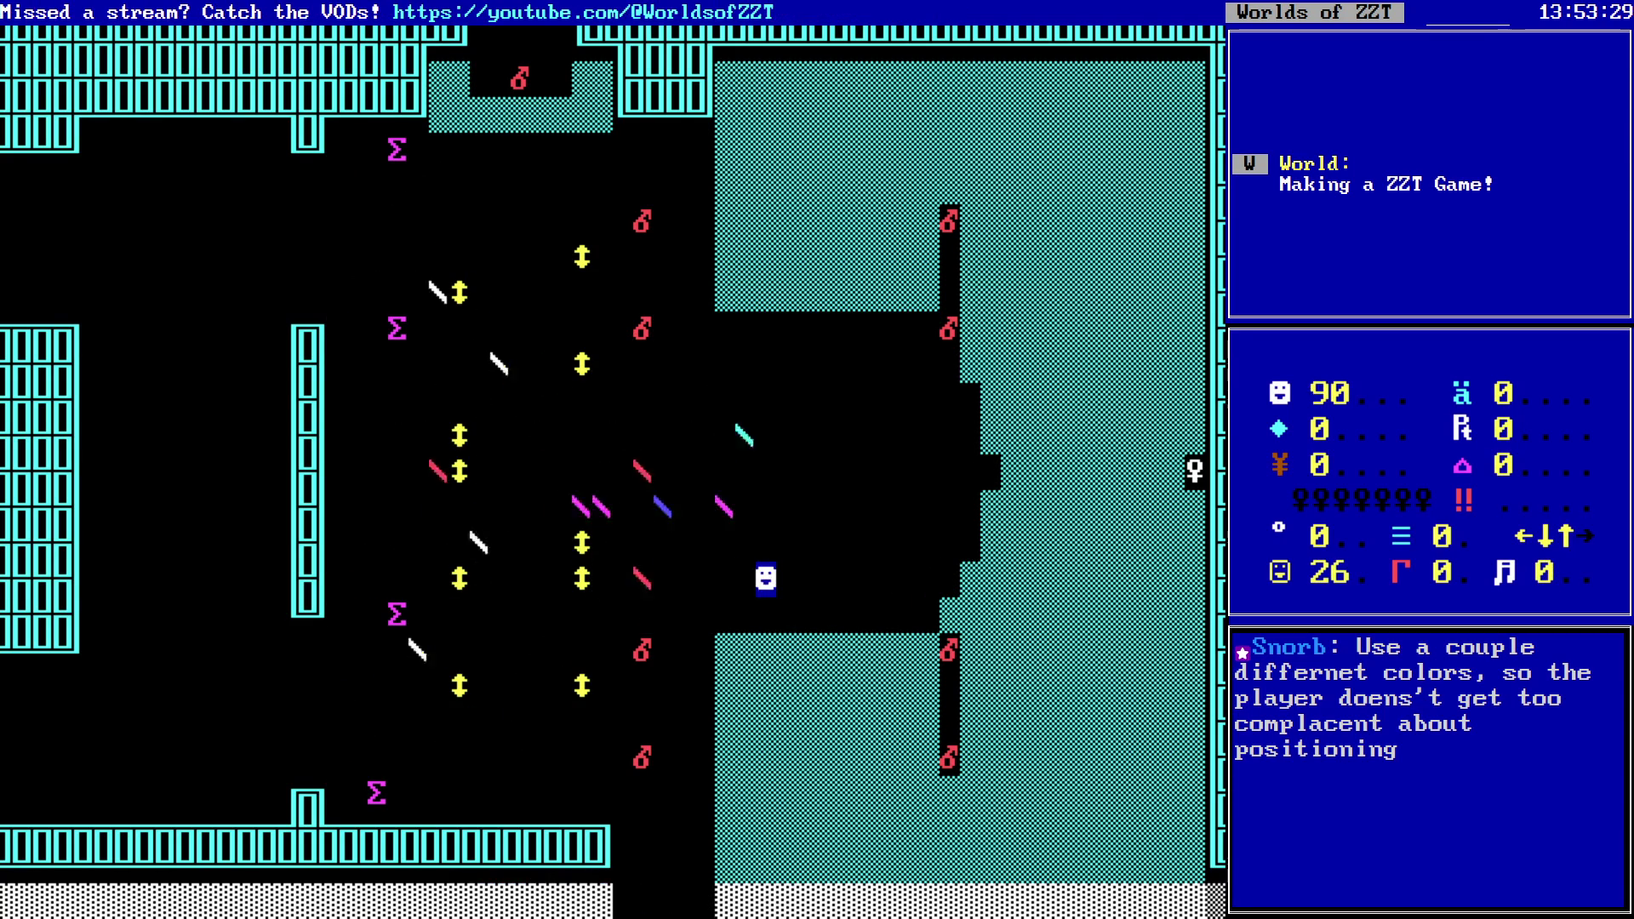
key(Right)
key(Right)
key(Right)
key(Right)
key(Right)
key(Right)
key(Right)
key(Up)
key(Up)
key(Up)
key(Up)
key(Up)
key(Right)
key(Up)
key(Up)
key(Down)
key(Down)
key(Down)
key(Down)
key(Down)
key(Left)
key(Down)
key(Down)
key(Left)
key(Left)
key(Left)
key(Left)
key(Right)
key(Right)
key(Right)
key(Right)
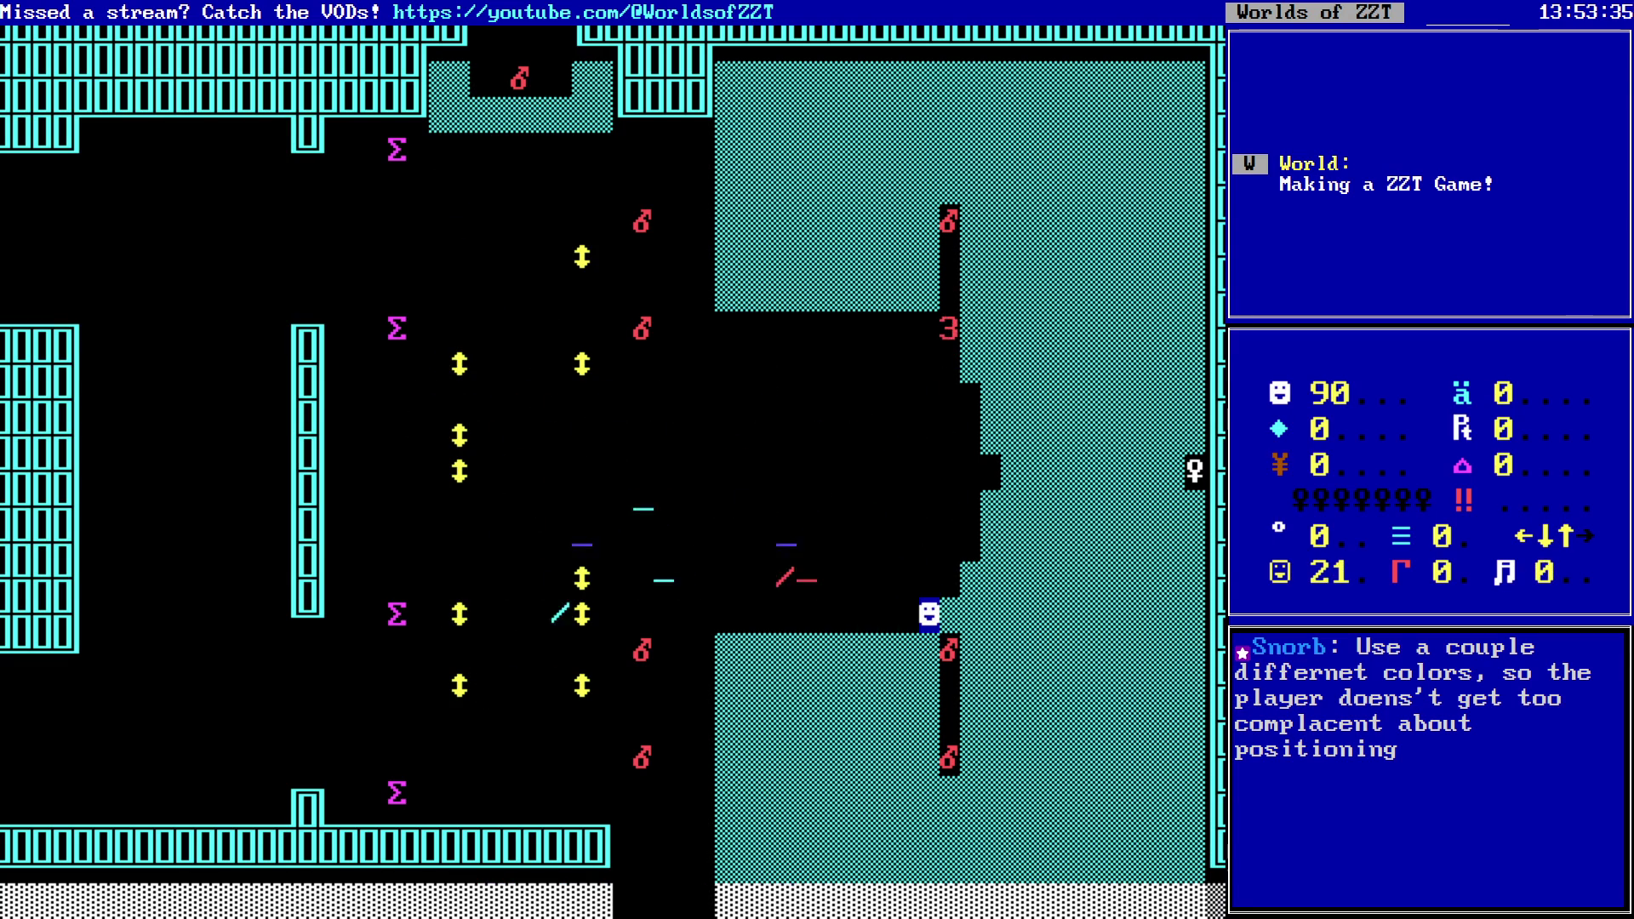
key(Right)
key(Up)
key(Up)
key(Right)
key(Up)
key(Up)
key(Up)
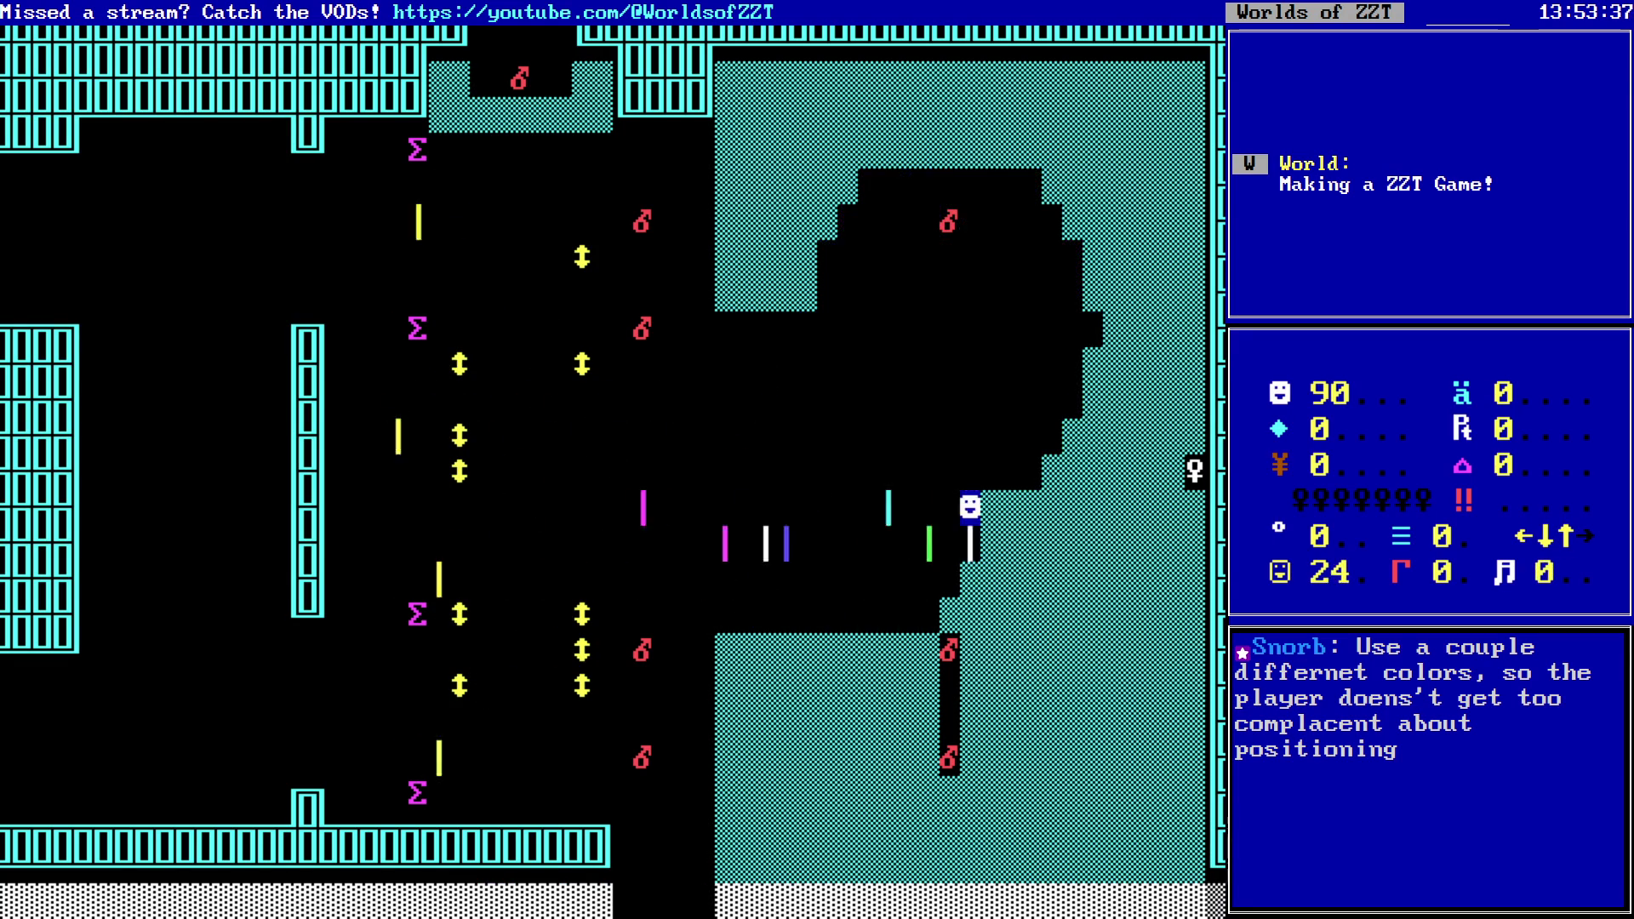
key(Left)
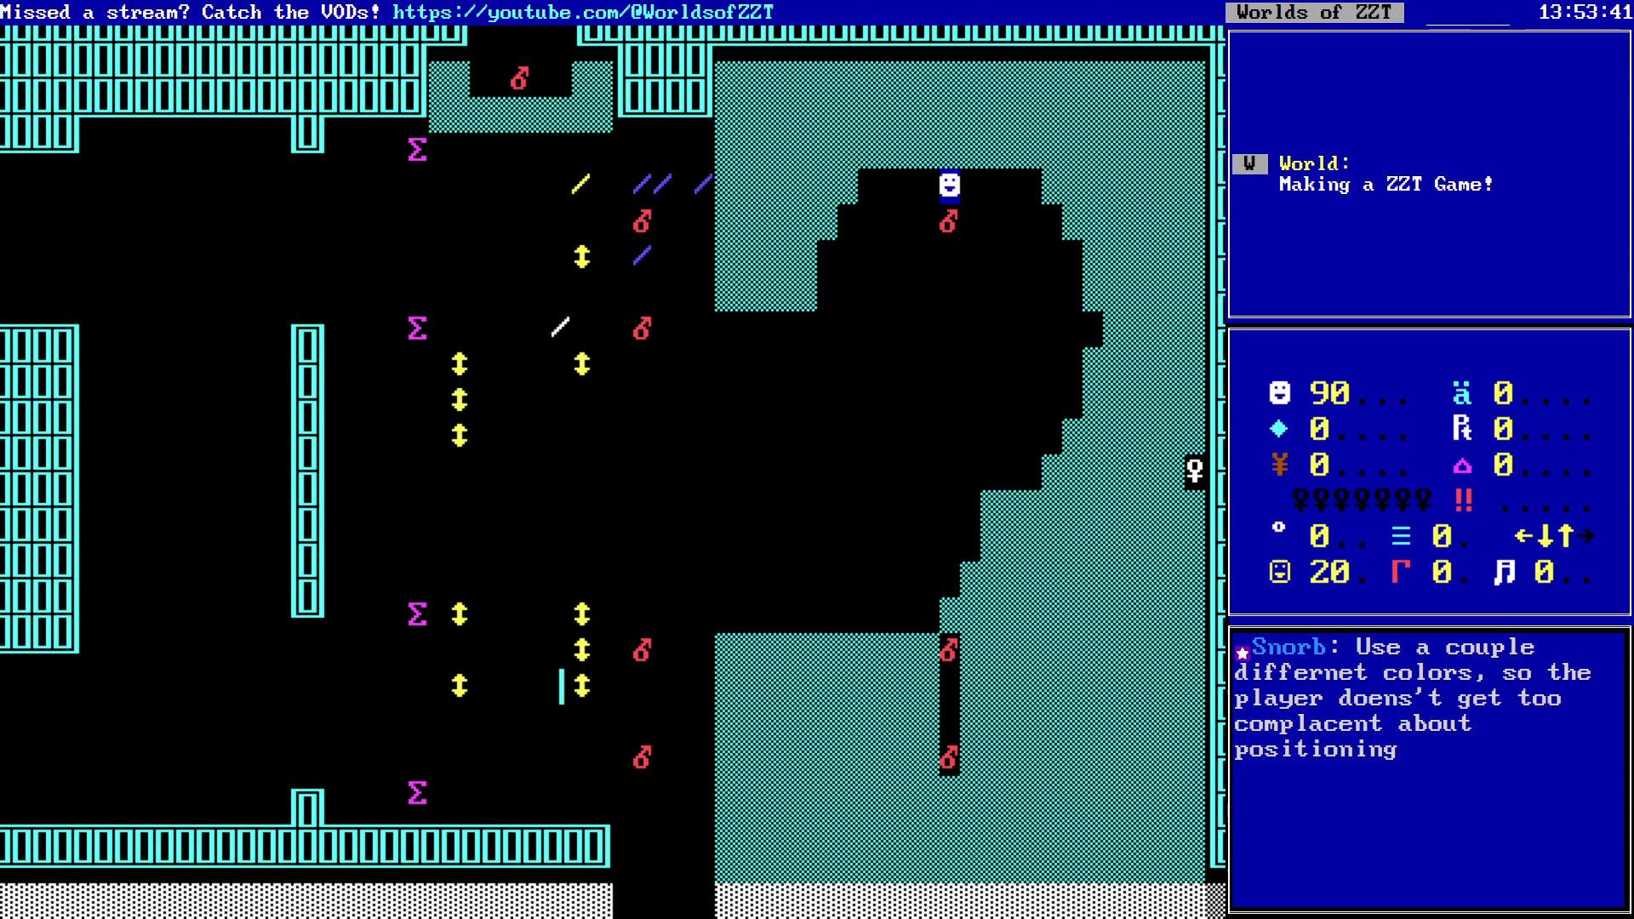
Light the bomb below, push it toward the walls, then enter the newly cleared area.
key(Down)
key(Down)
key(Down)
key(Left)
key(Down)
key(Right)
key(Right)
key(Right)
key(Right)
key(Up)
key(Up)
key(Up)
key(Up)
key(Up)
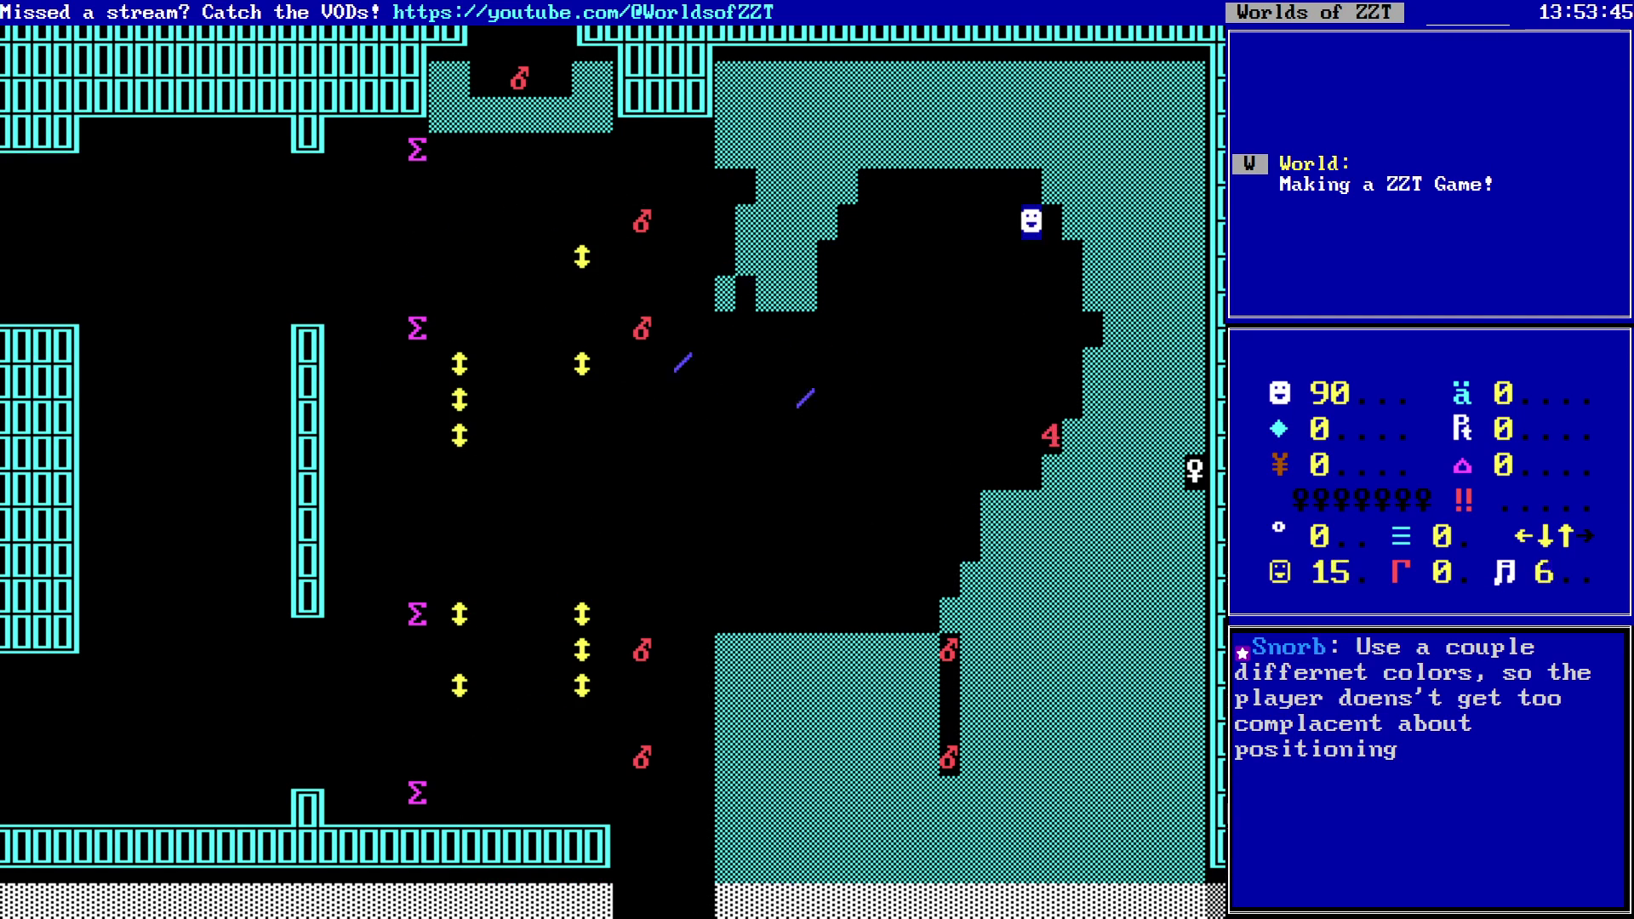
key(Left)
key(Left)
key(Left)
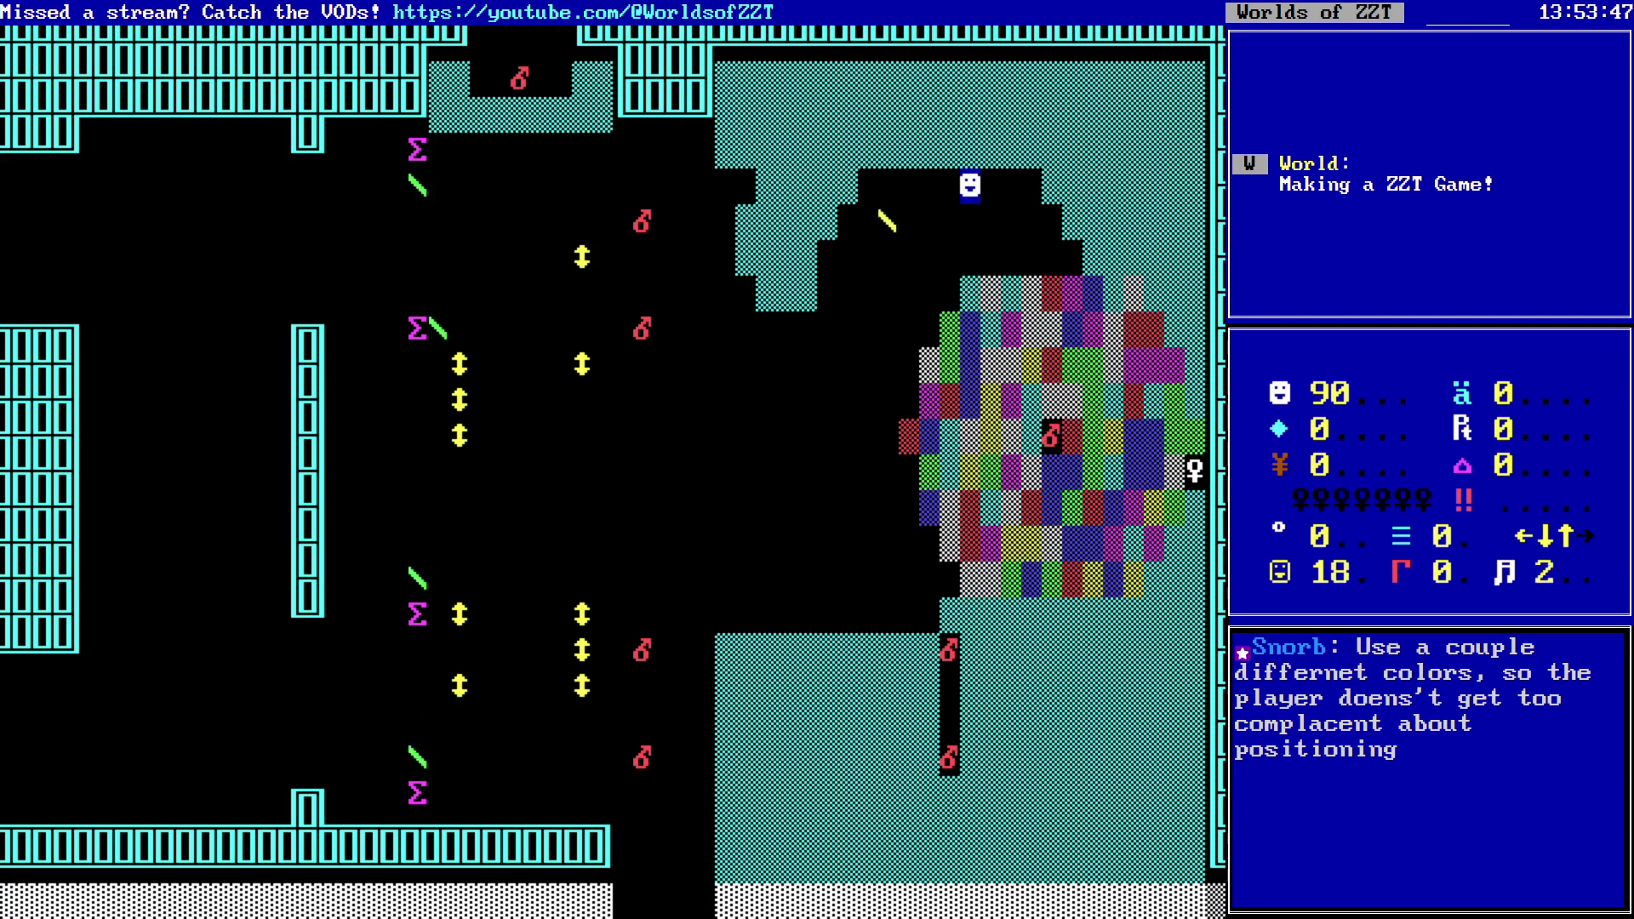
key(Right)
key(Right)
key(Down)
key(Right)
key(Down)
key(Right)
key(Down)
key(Down)
key(Down)
key(Down)
key(Down)
key(Right)
key(Right)
key(Right)
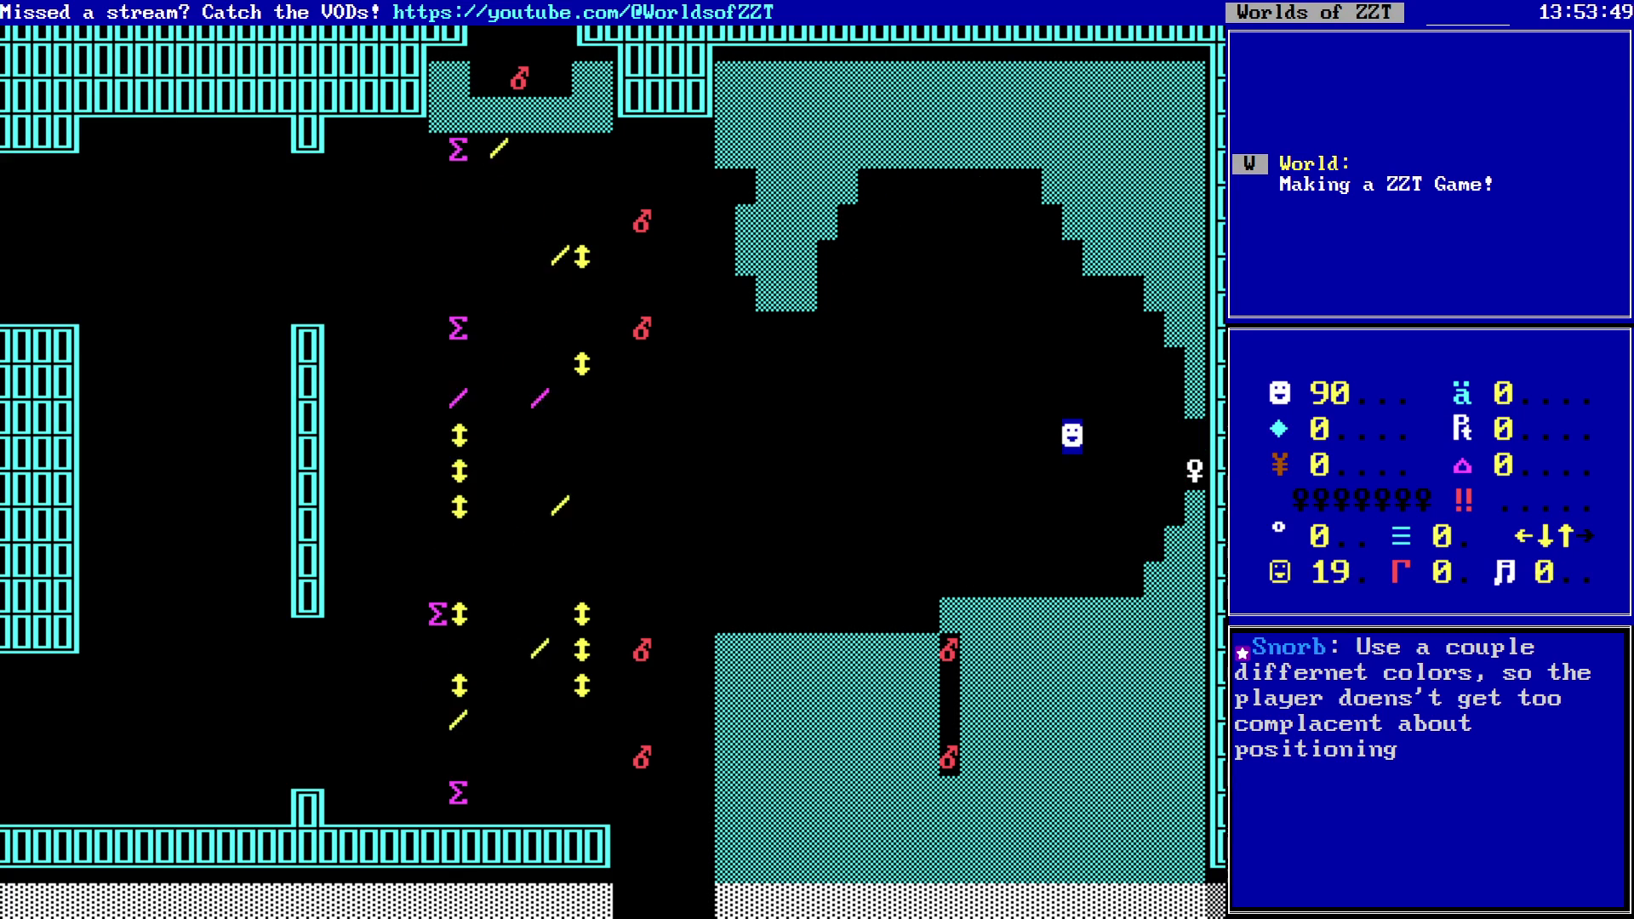
key(Down)
Pick up the White key while dodging the throwing stars.
key(Left)
key(Left)
key(Left)
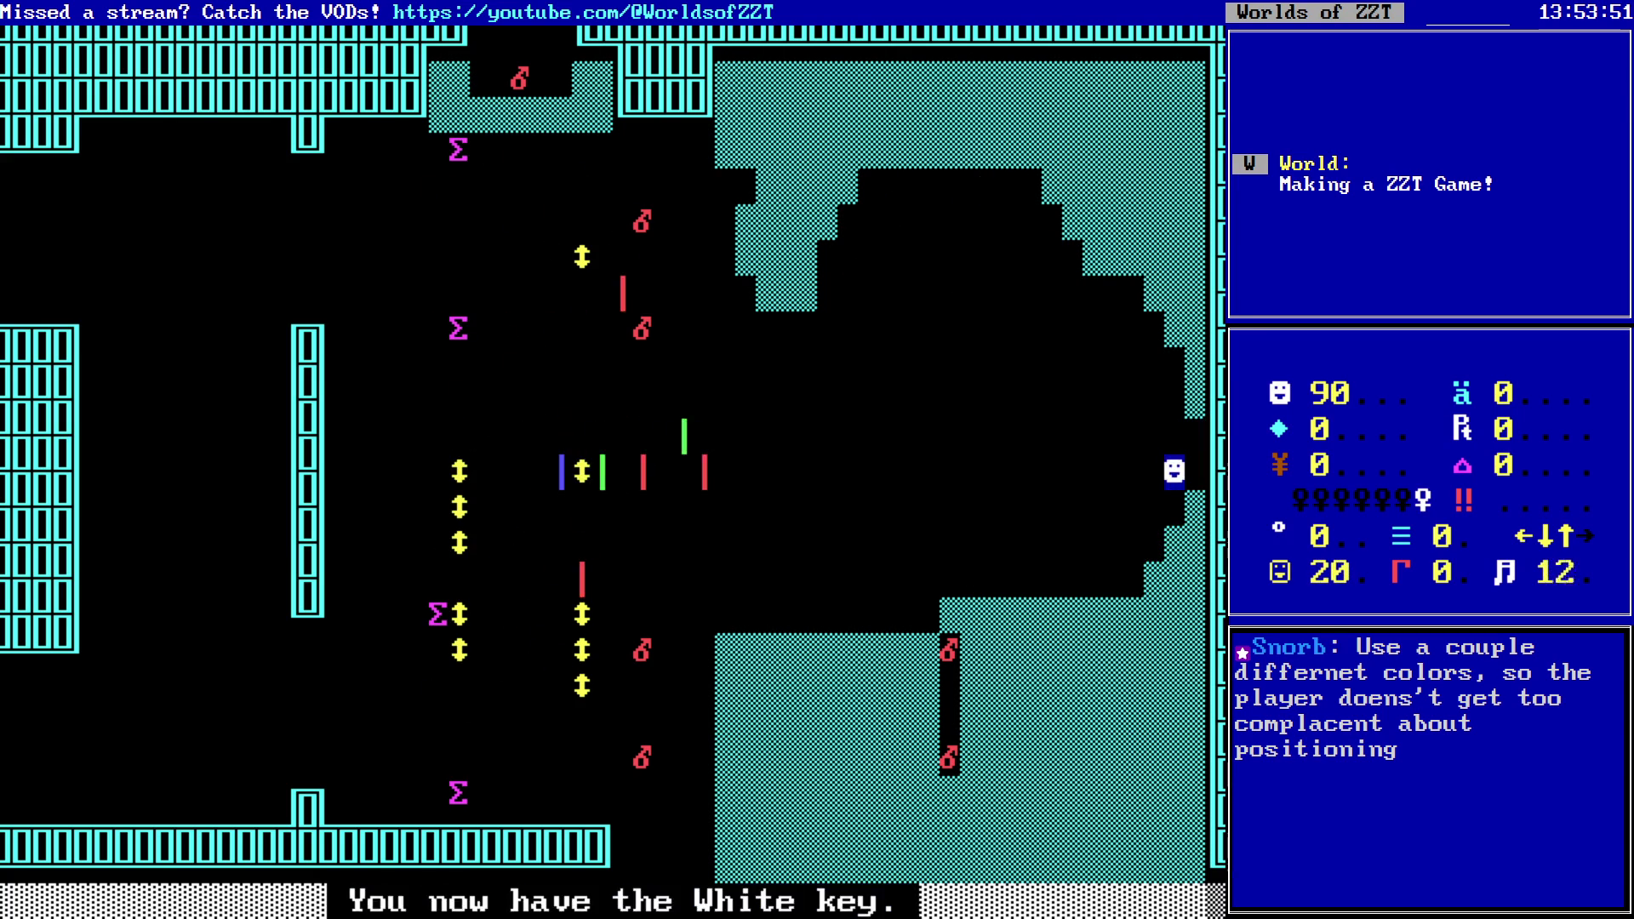
key(Up)
key(Up)
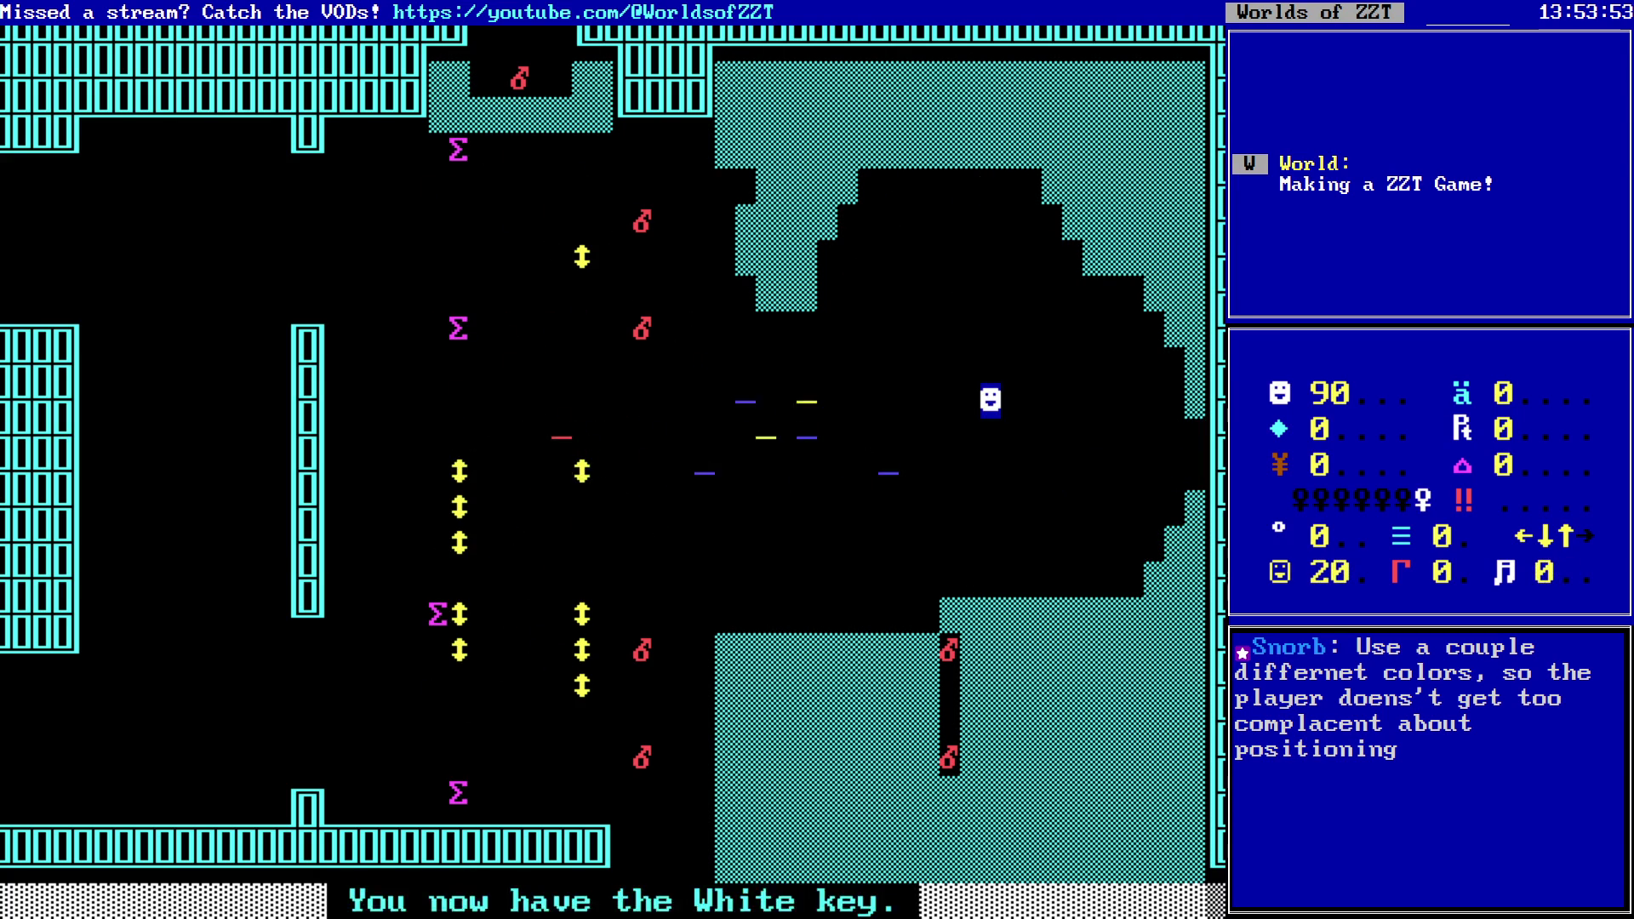
key(Down)
key(Down)
key(Right)
key(Right)
key(Right)
key(Right)
key(Right)
key(Right)
key(Right)
key(Down)
key(Down)
key(Left)
key(Up)
key(Up)
key(Up)
Push the yellow sliders down, then return to KevEdit with the Sigma object's script open.
key(Up)
key(Up)
key(Up)
key(Left)
key(Left)
key(Left)
key(Up)
key(Up)
key(Left)
key(Left)
key(Left)
key(Left)
key(Left)
key(Down)
key(Left)
key(Left)
key(Left)
key(Down)
key(Left)
key(Down)
key(Left)
key(Down)
key(Down)
key(Left)
key(Left)
key(Left)
key(Left)
key(Left)
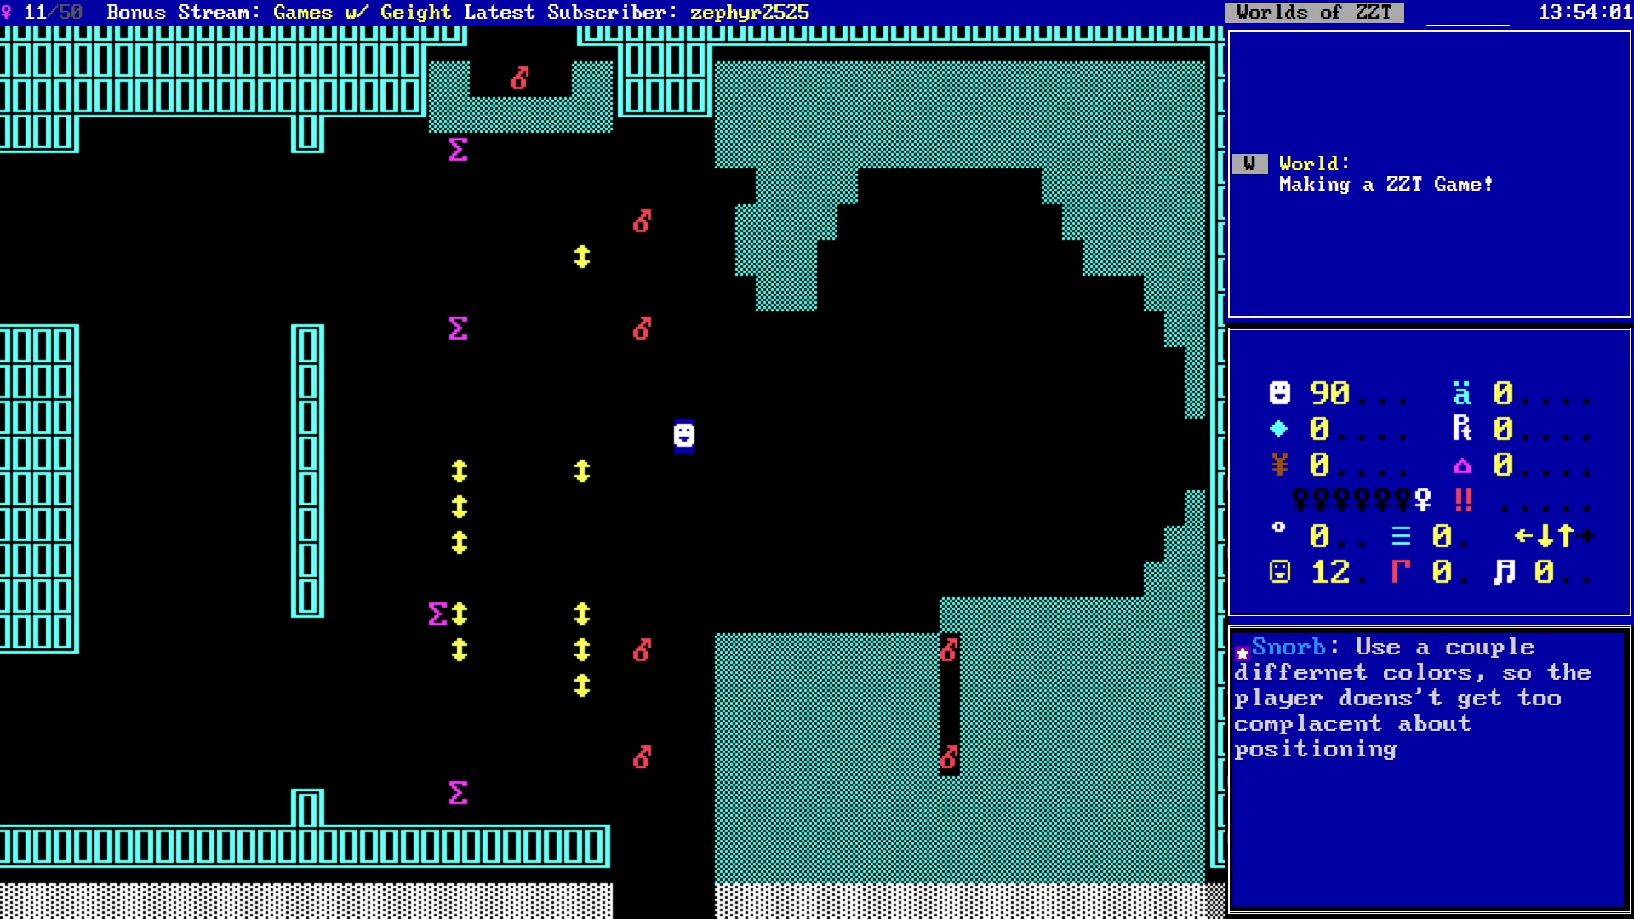
key(Down)
key(Down)
key(Down)
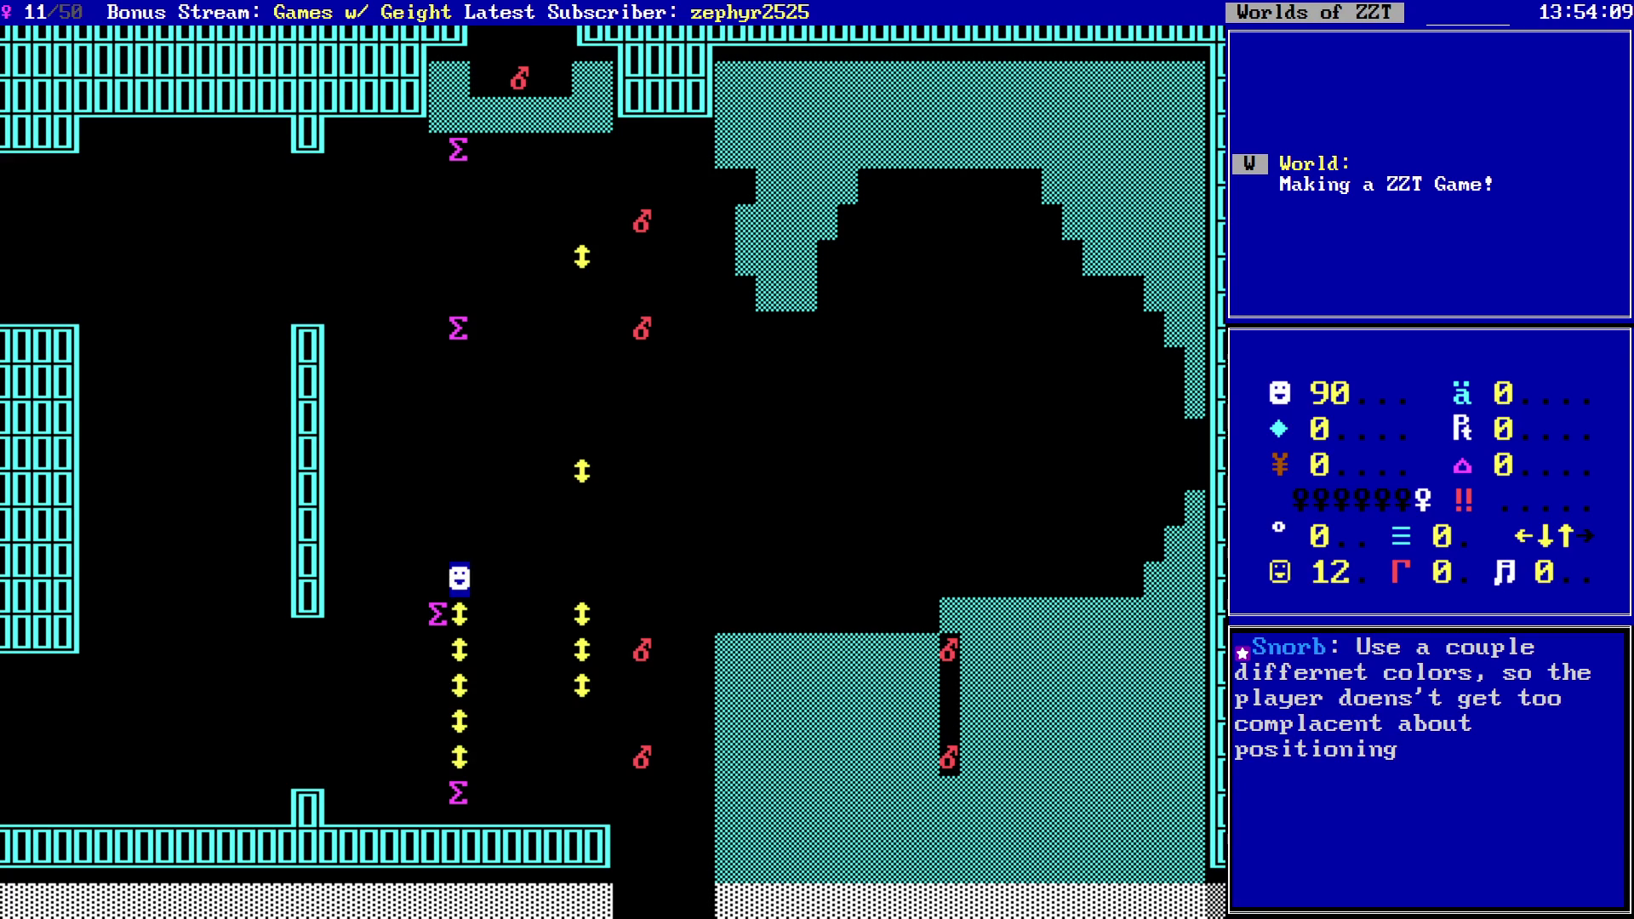
key(Return)
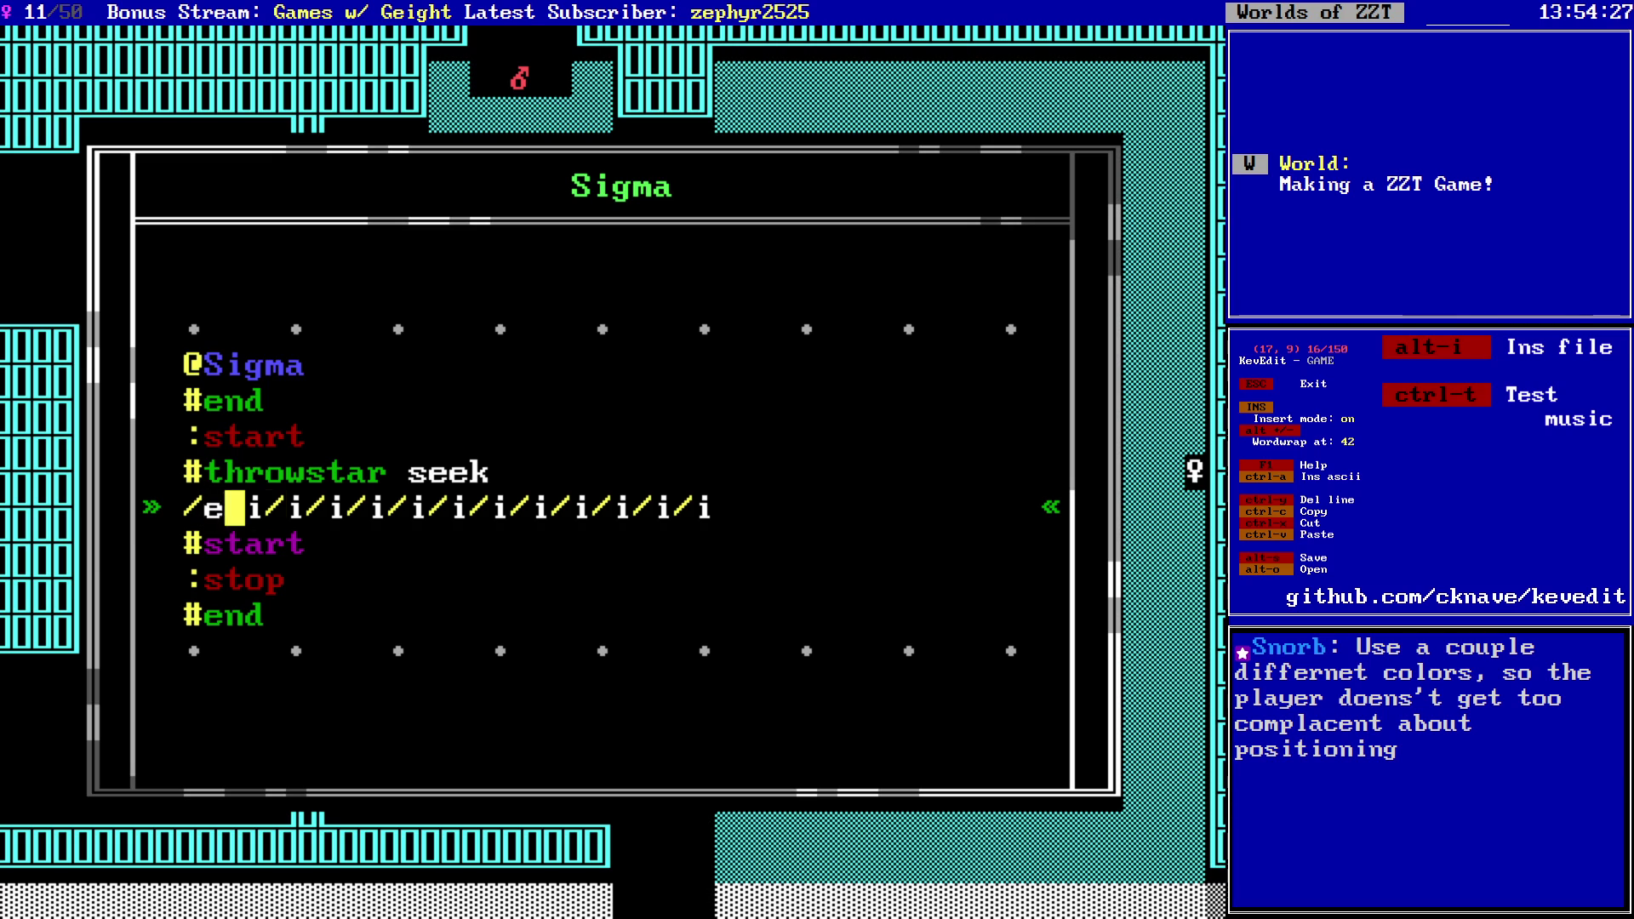
Close the Sigma script and erase the column of yellow sliders.
key(Right)
key(Right)
key(Right)
key(Right)
key(Escape)
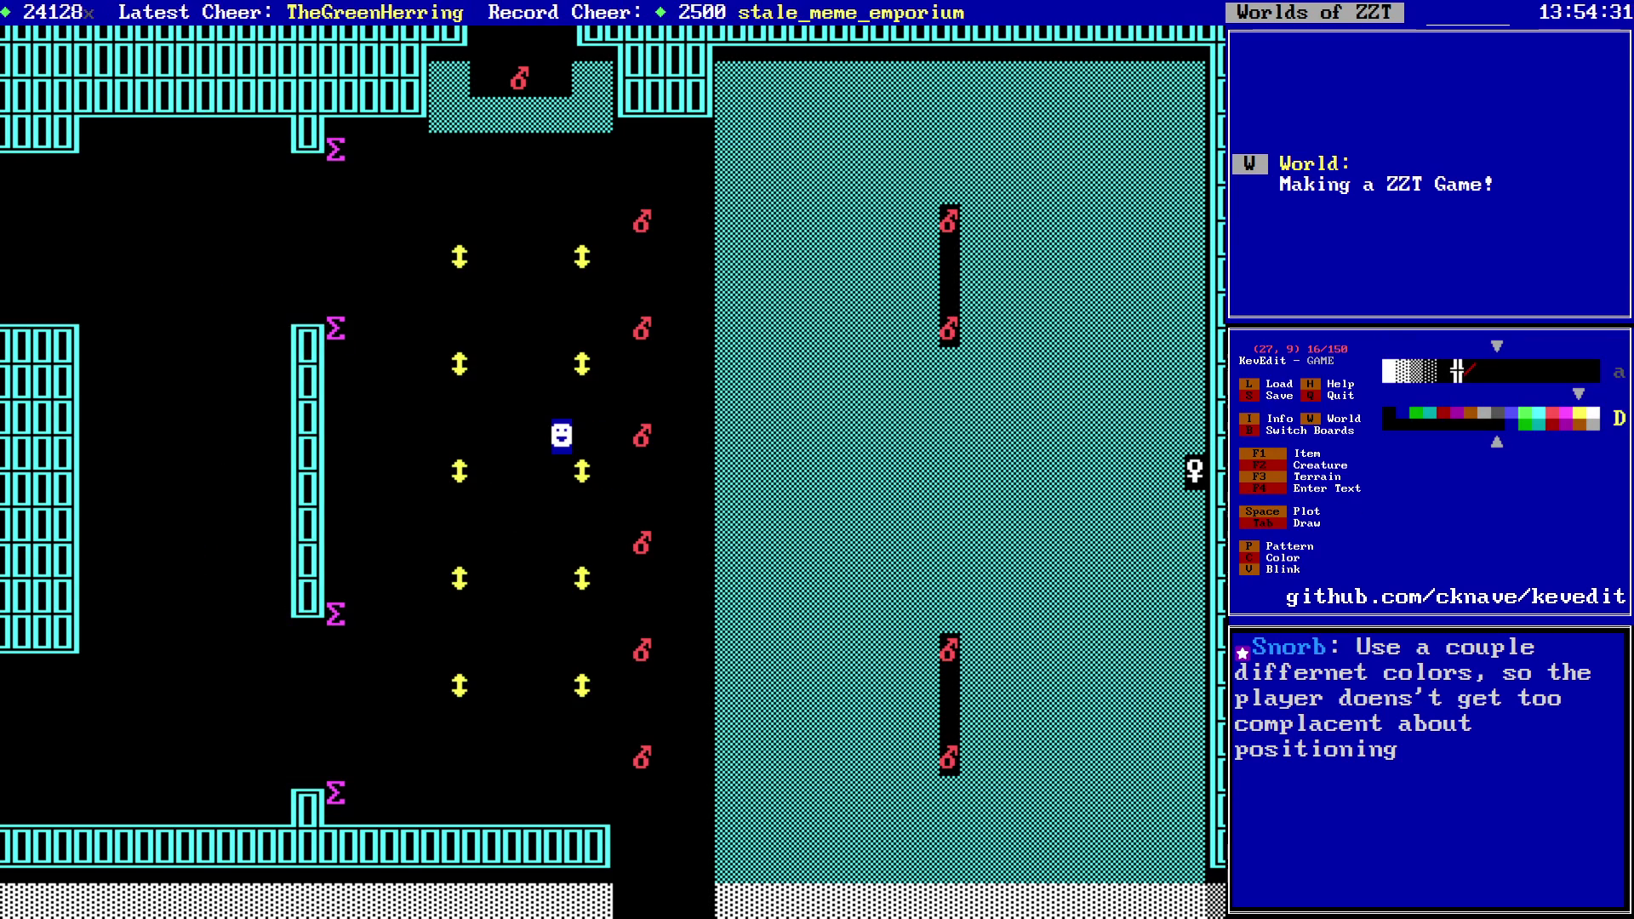
key(Down)
key(Down)
key(Down)
key(Right)
key(Right)
key(Right)
key(Left)
key(Left)
key(Left)
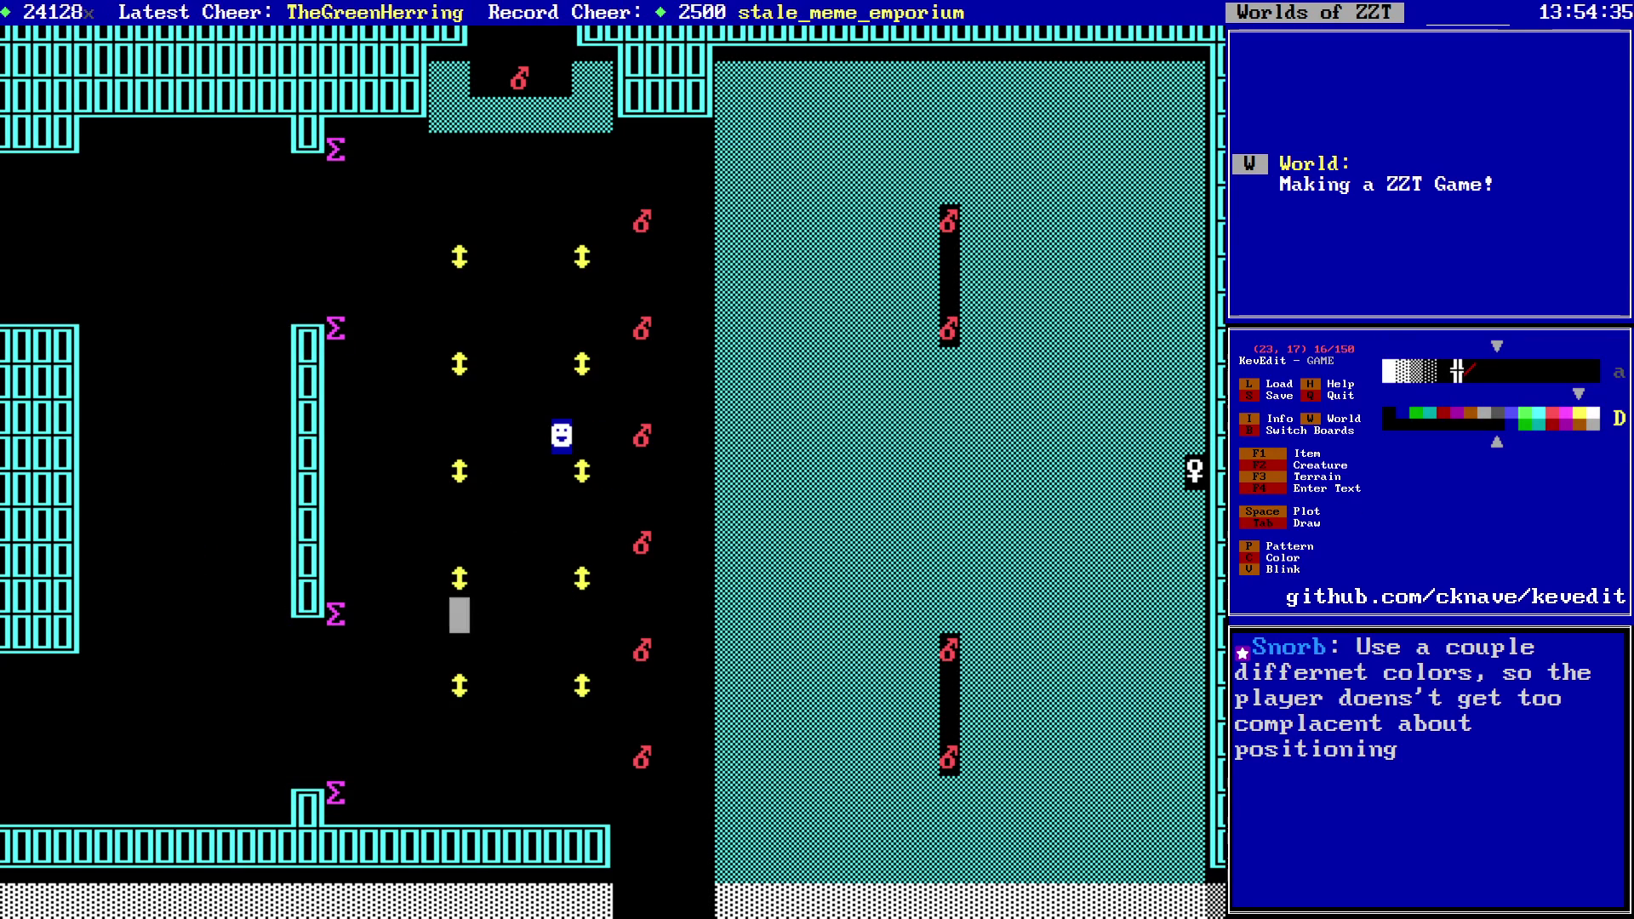
key(Down)
key(Down)
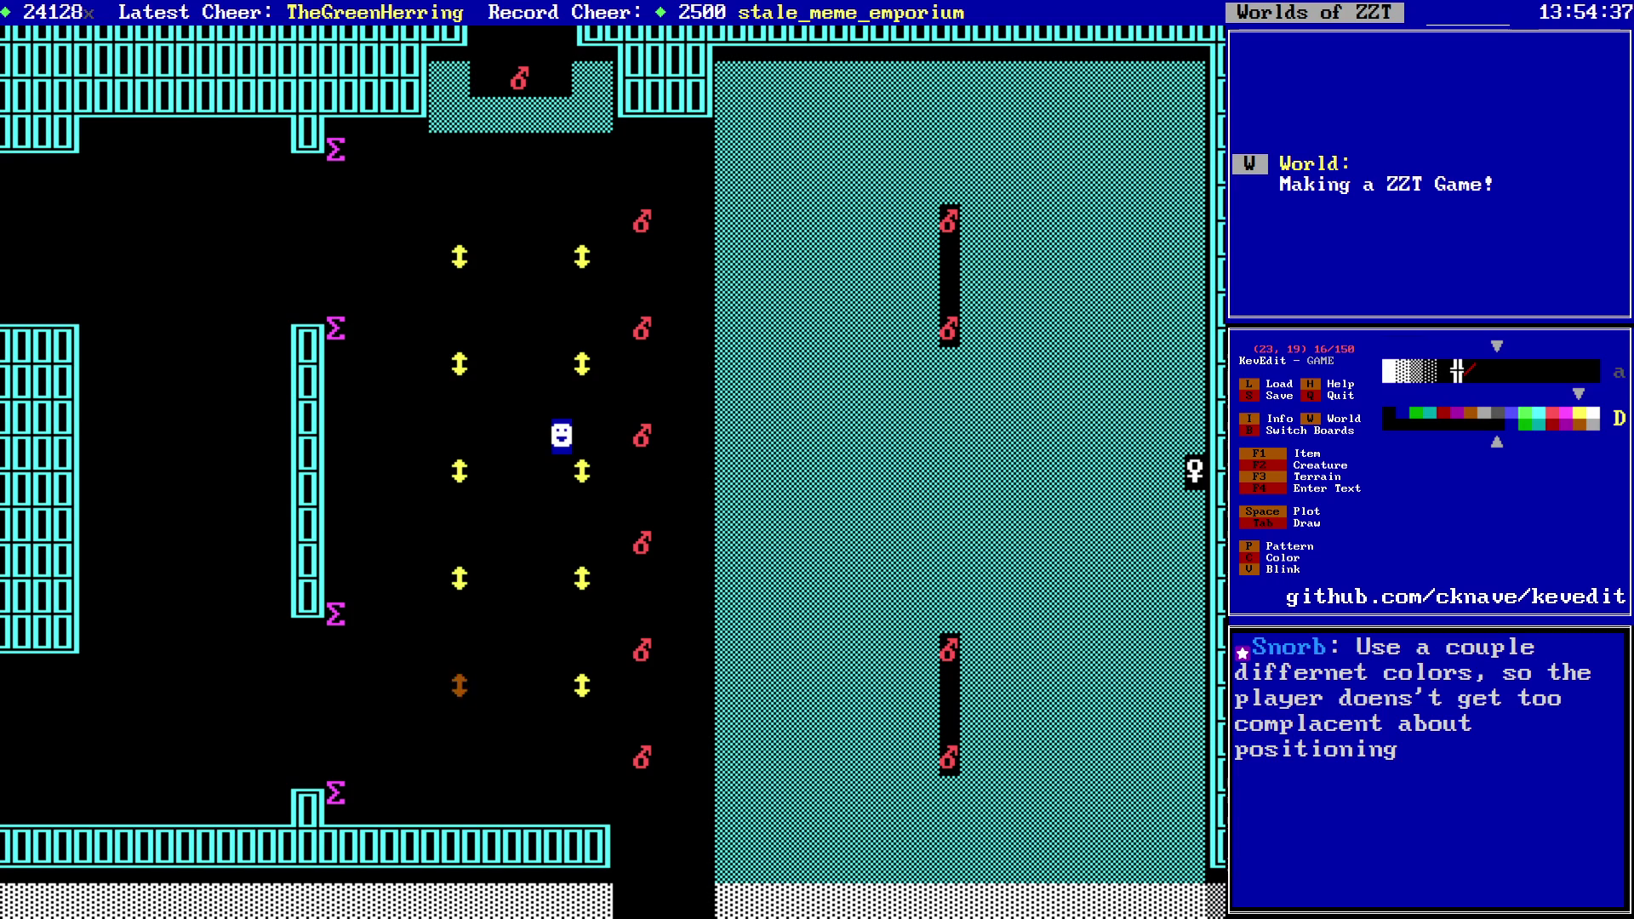
key(Up)
key(Up)
key(Up)
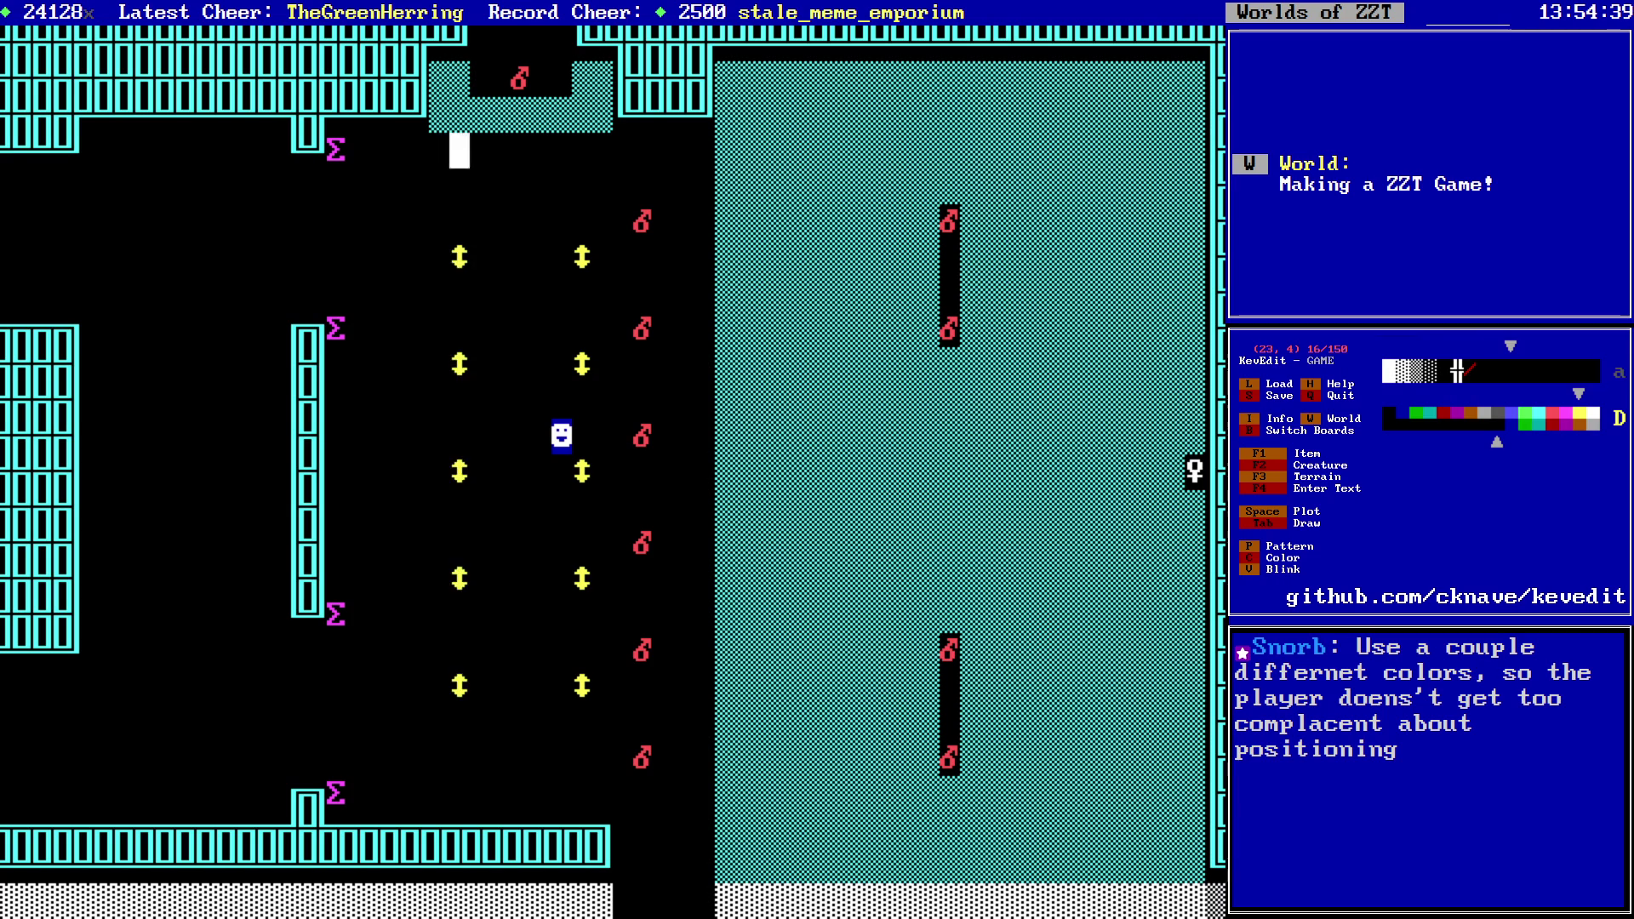
key(Right)
key(Right)
key(Right)
key(Down)
key(Down)
key(Left)
key(Left)
key(Left)
key(Left)
key(Down)
key(shift+Down)
key(shift+Down)
key(shift+Down)
key(Delete)
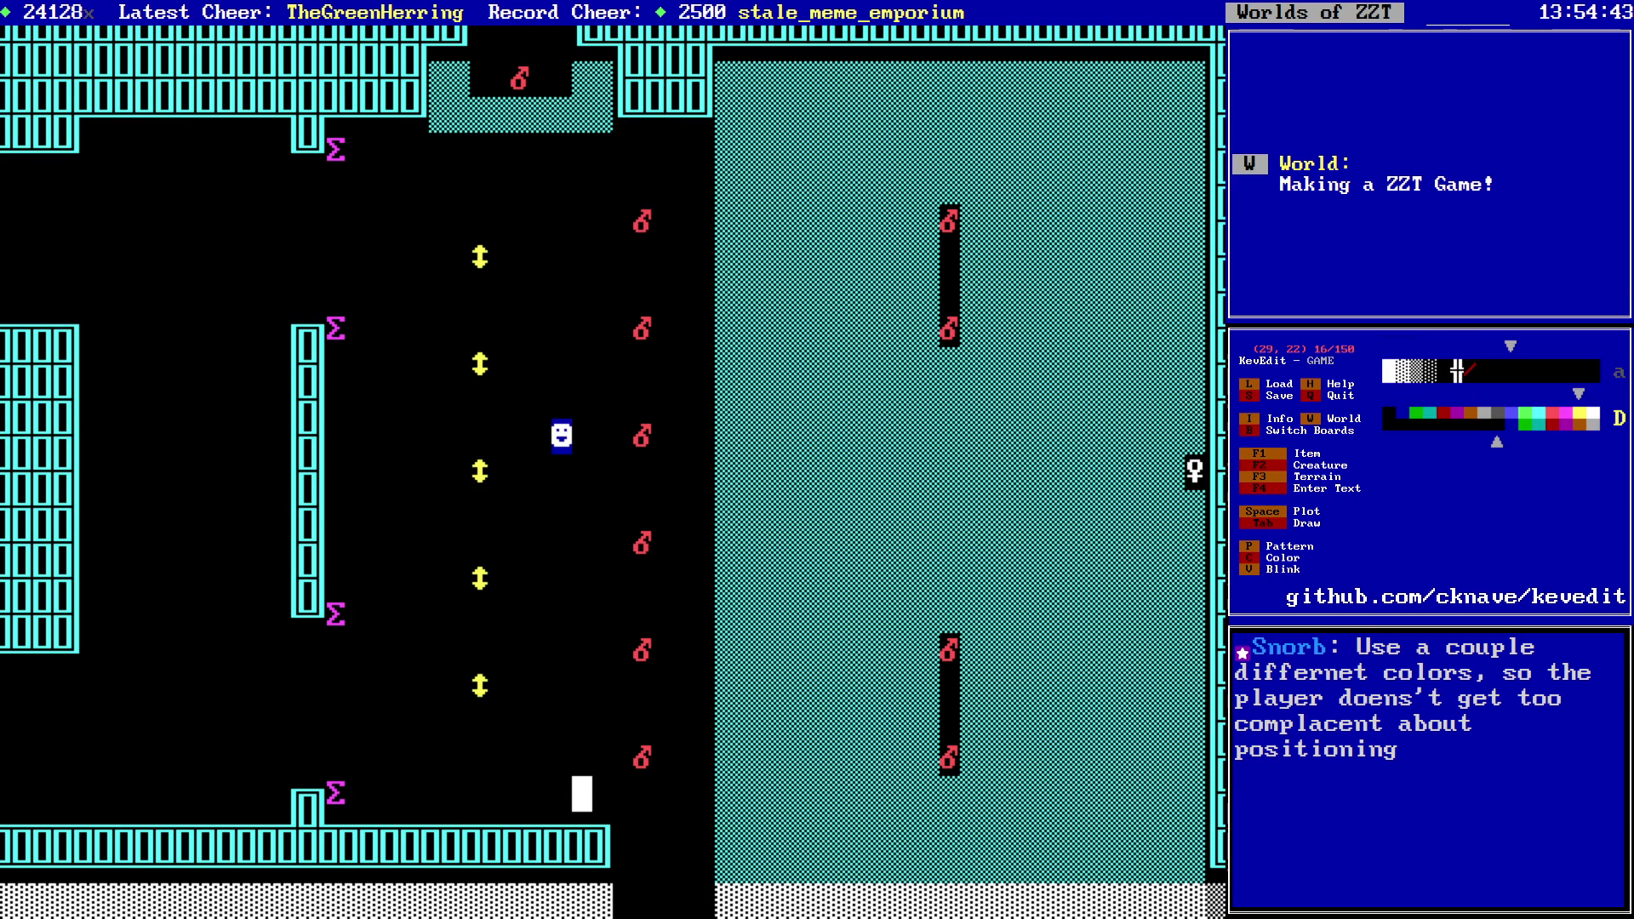
Save the world, overwriting GAME.zzt.
key(s)
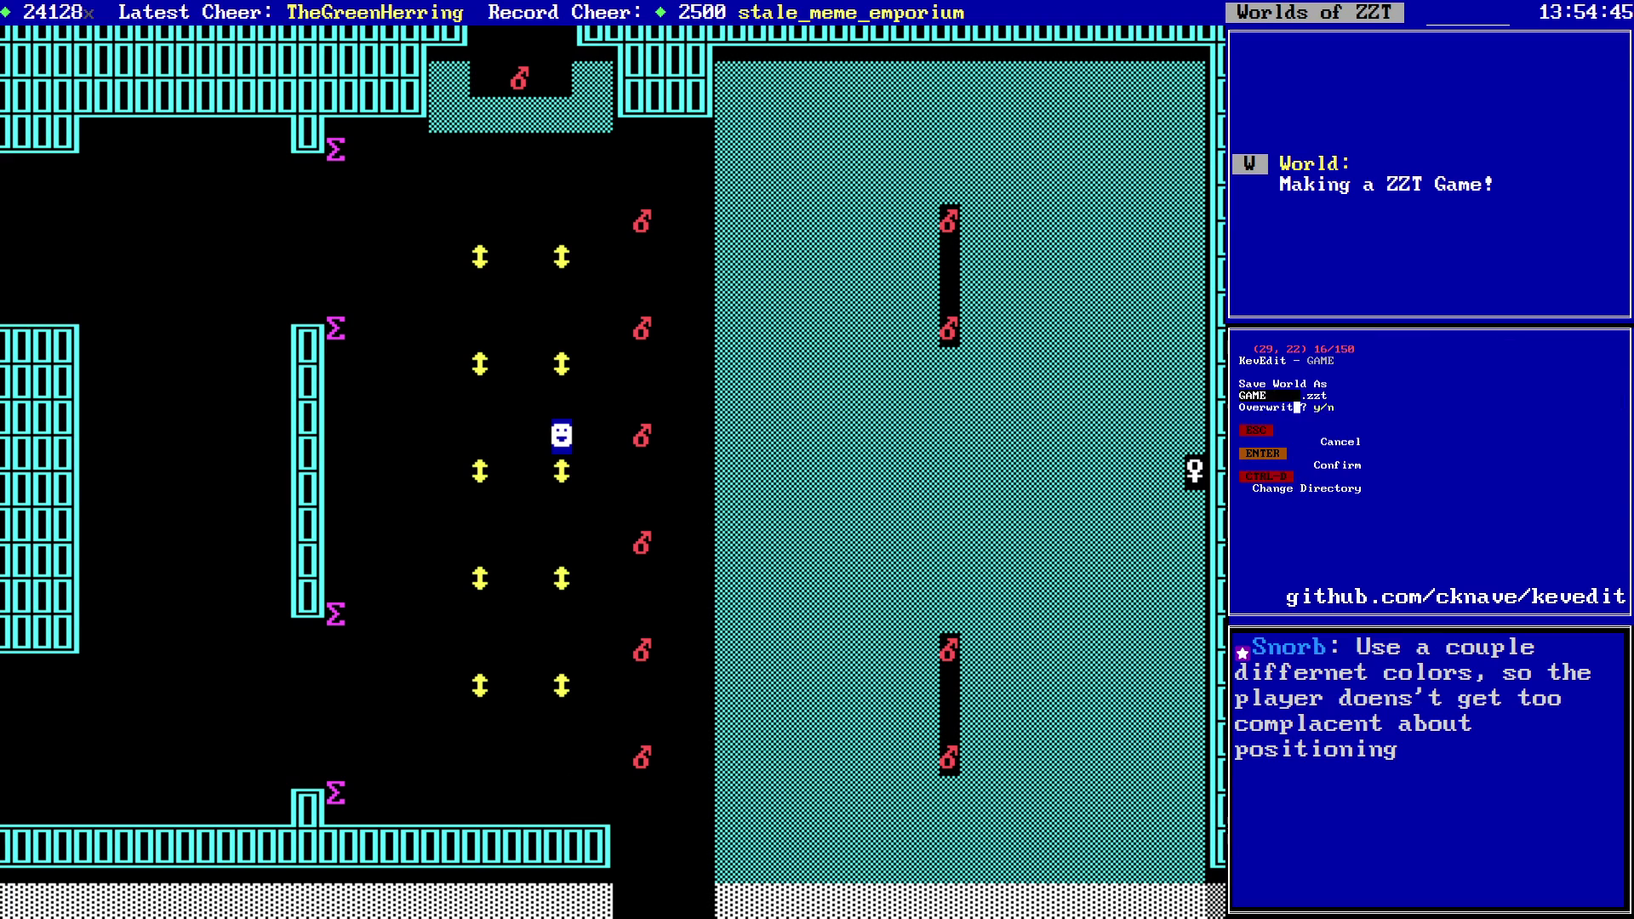
key(y)
key(Left)
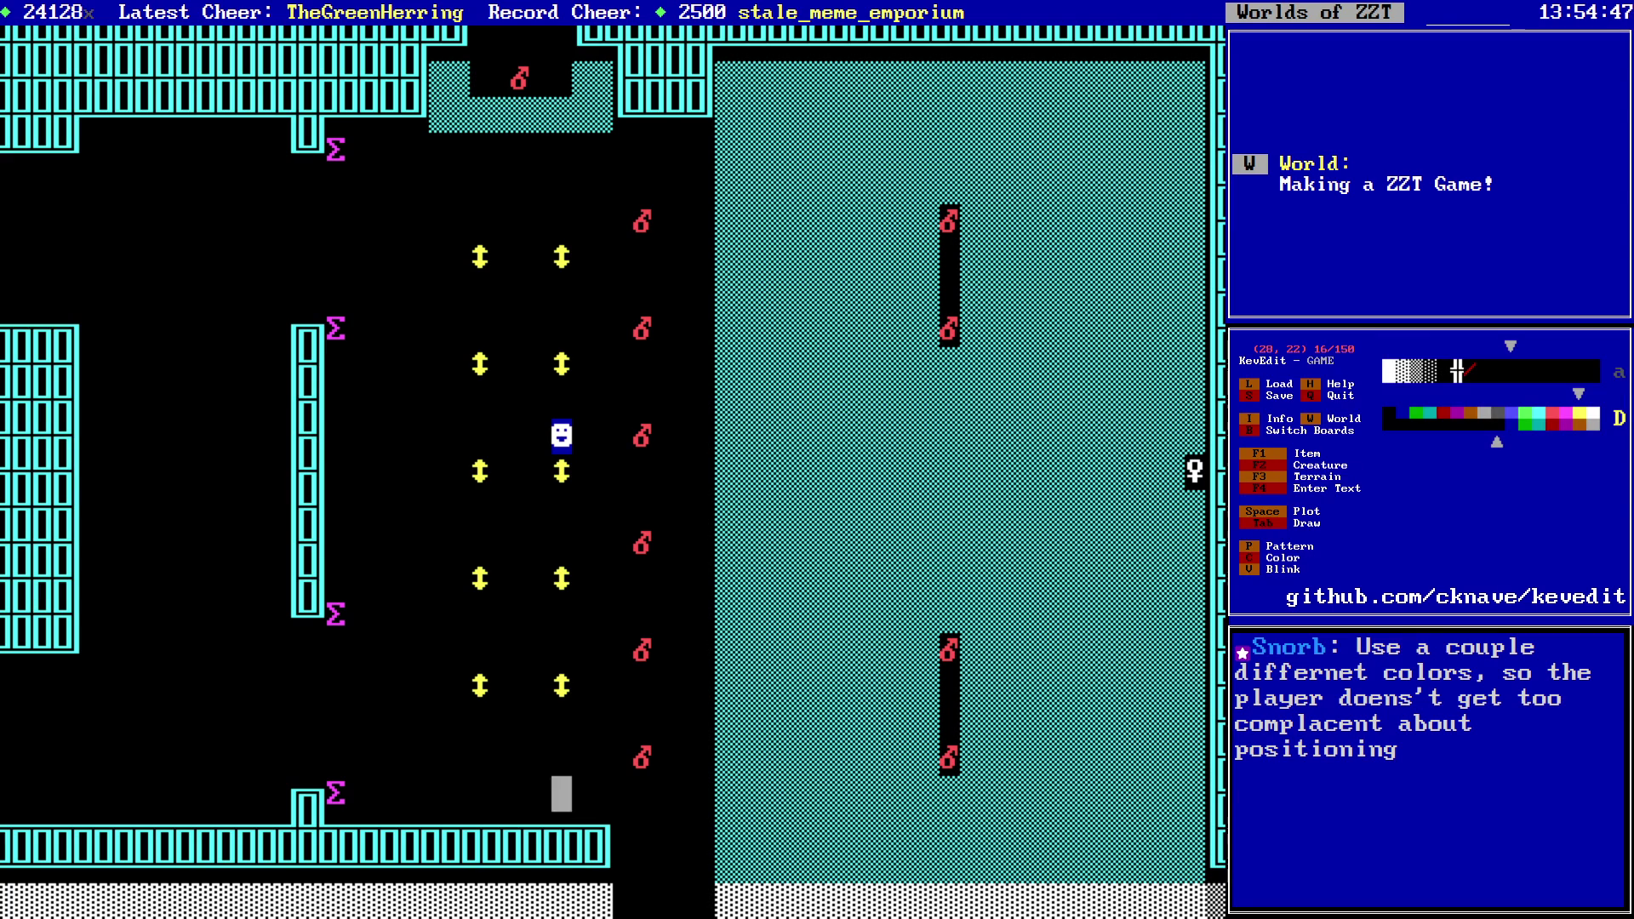
key(Left)
key(Left)
key(Left)
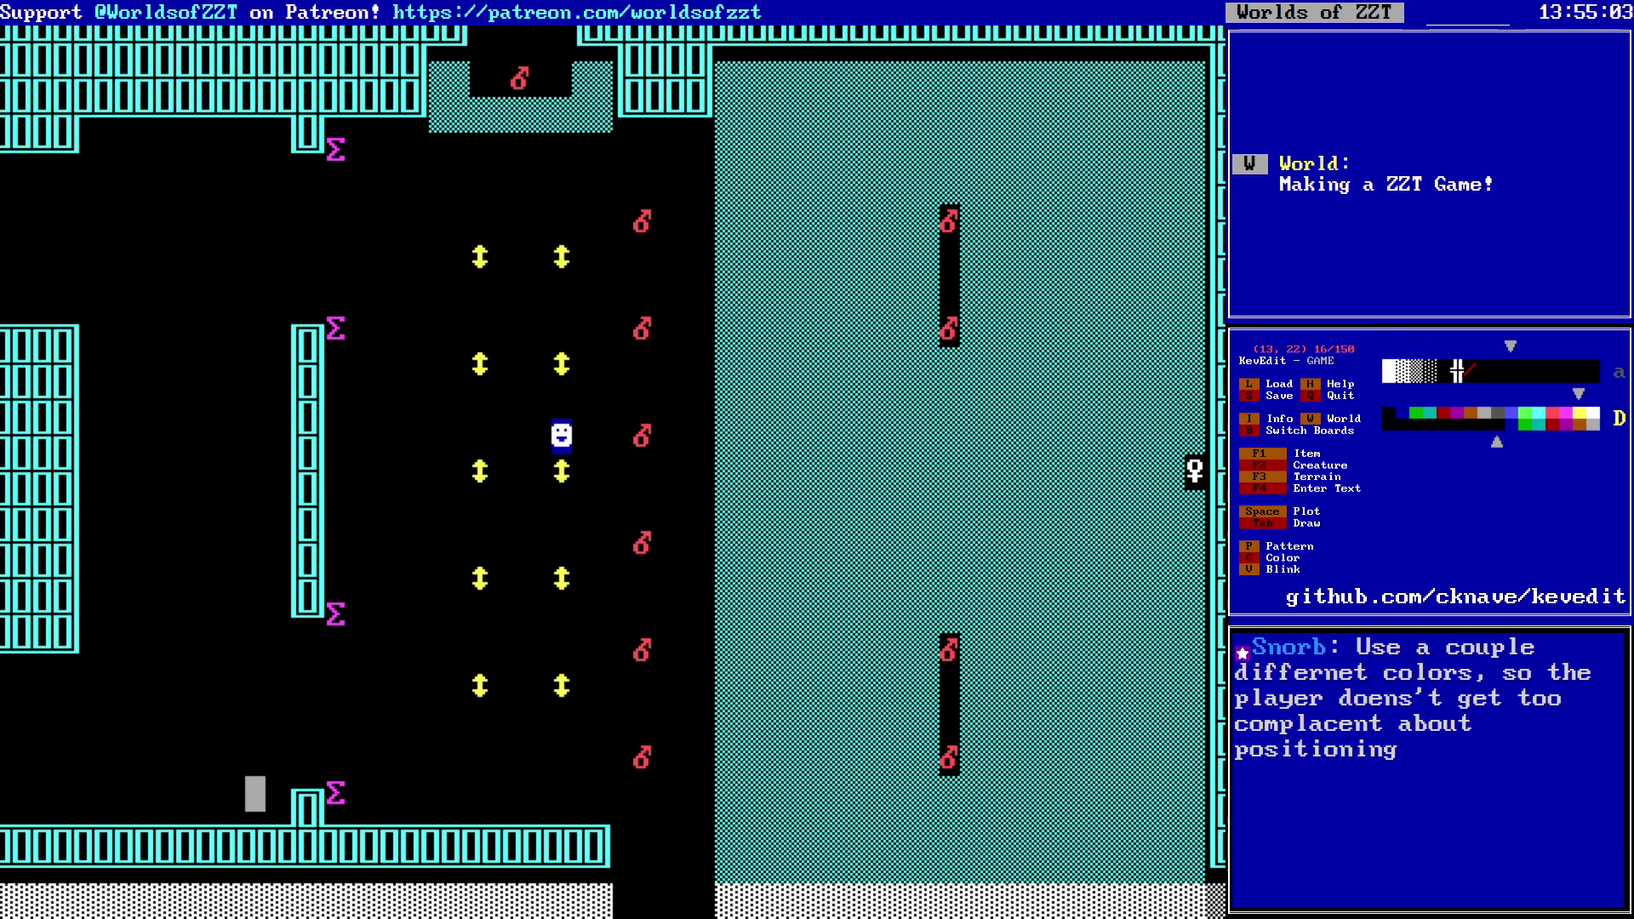
Inspect the board around the red objects column and the Sigma wall.
key(Right)
key(Right)
key(Right)
key(Up)
key(Up)
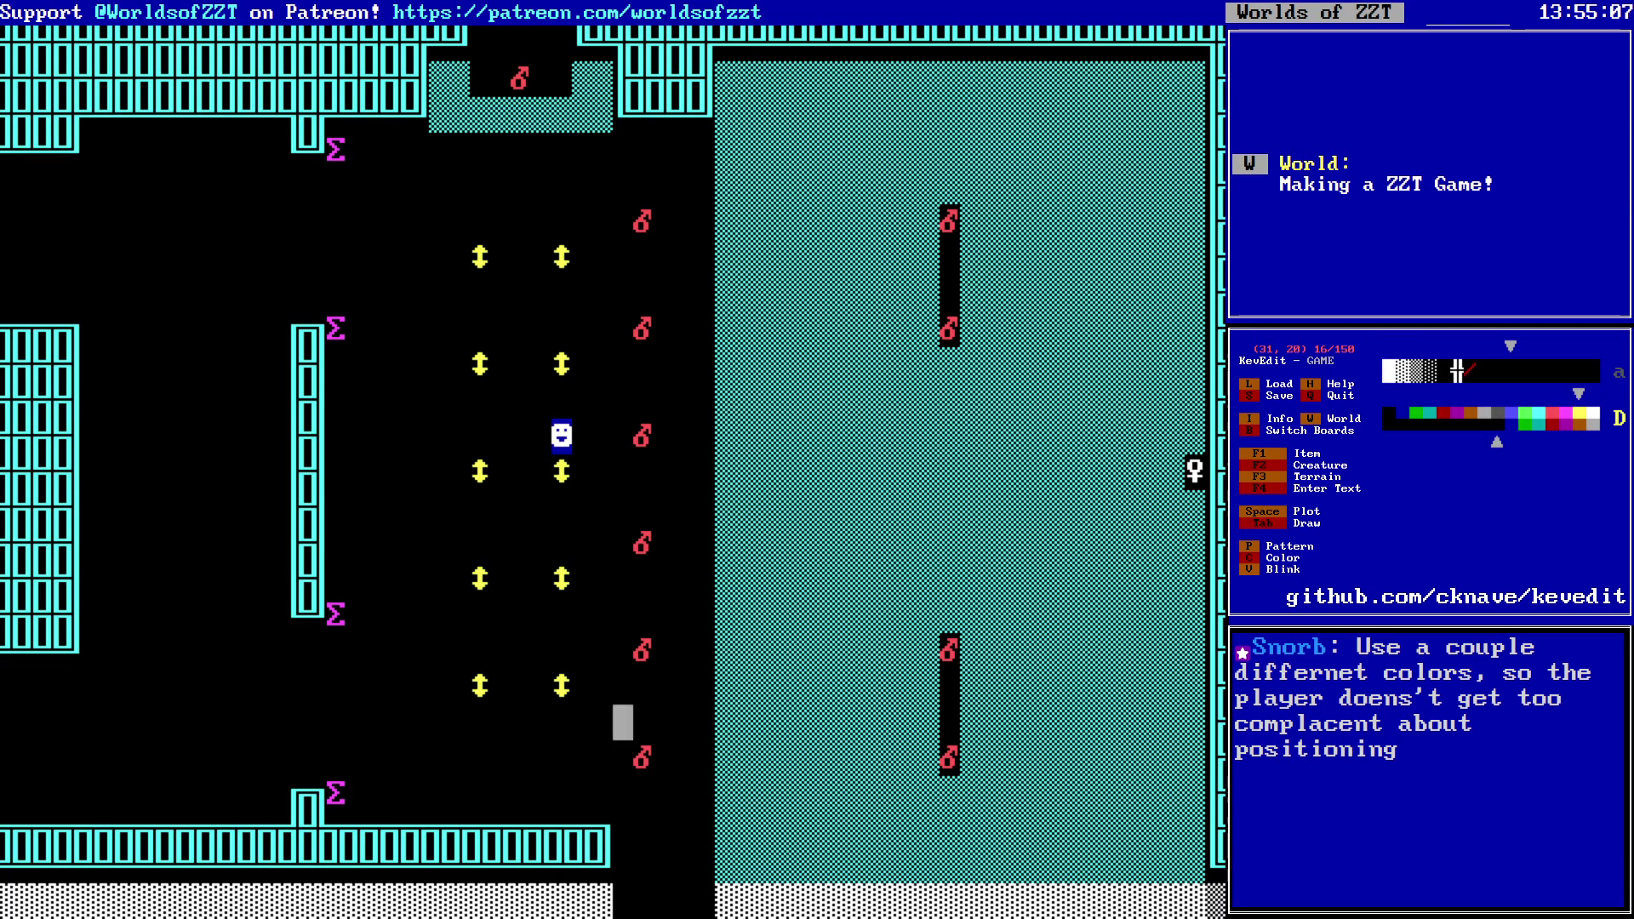
key(Up)
key(Up)
key(Up)
key(Up)
key(Up)
key(Right)
key(Right)
key(Right)
key(Up)
key(Up)
key(Up)
key(Left)
key(Left)
key(Left)
key(Down)
key(Down)
key(Right)
key(Right)
key(Up)
key(Left)
key(Up)
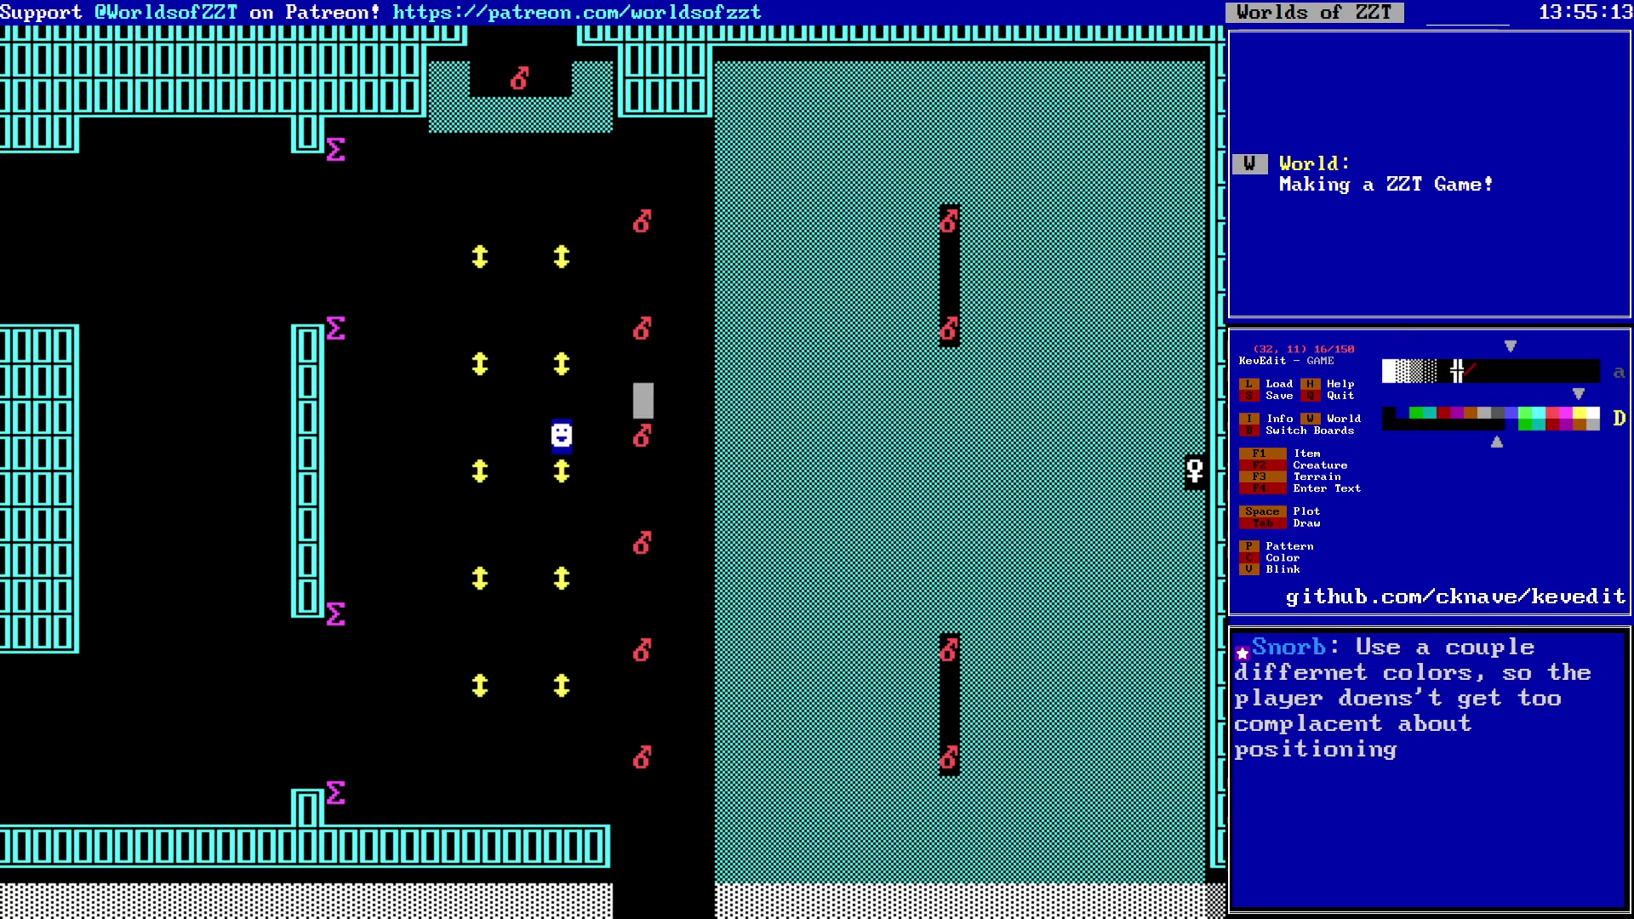
key(Left)
key(Left)
key(Left)
key(Down)
key(Down)
key(Right)
key(Right)
key(Right)
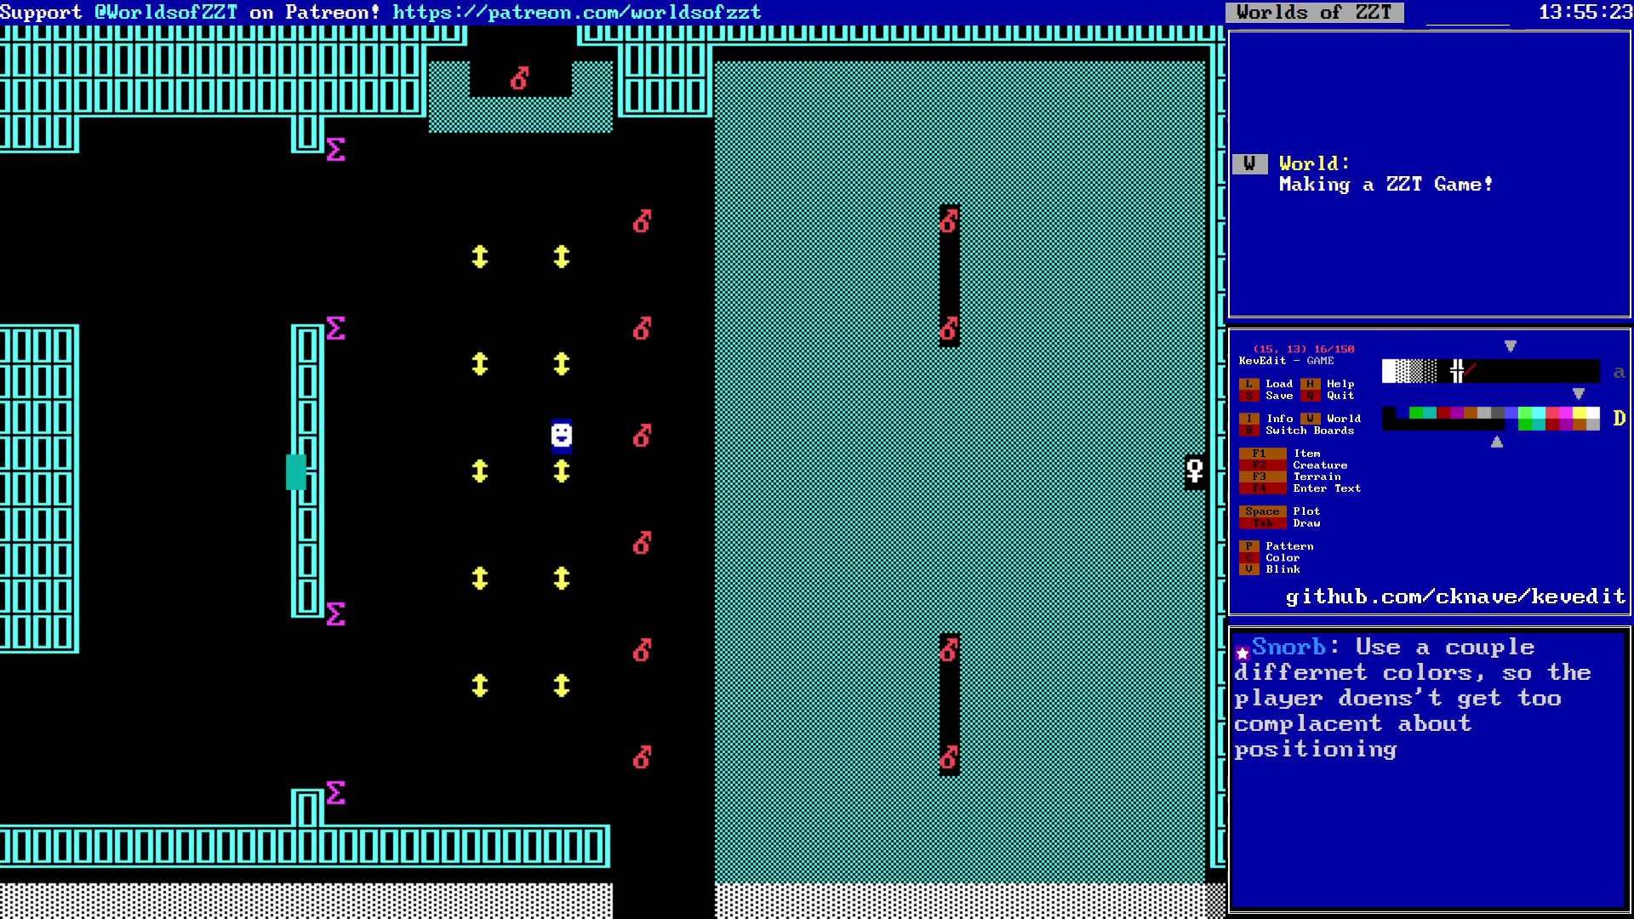
Move across row 13's teal floor to the ExplosionCheck object in the corner.
key(Right)
key(Right)
key(Right)
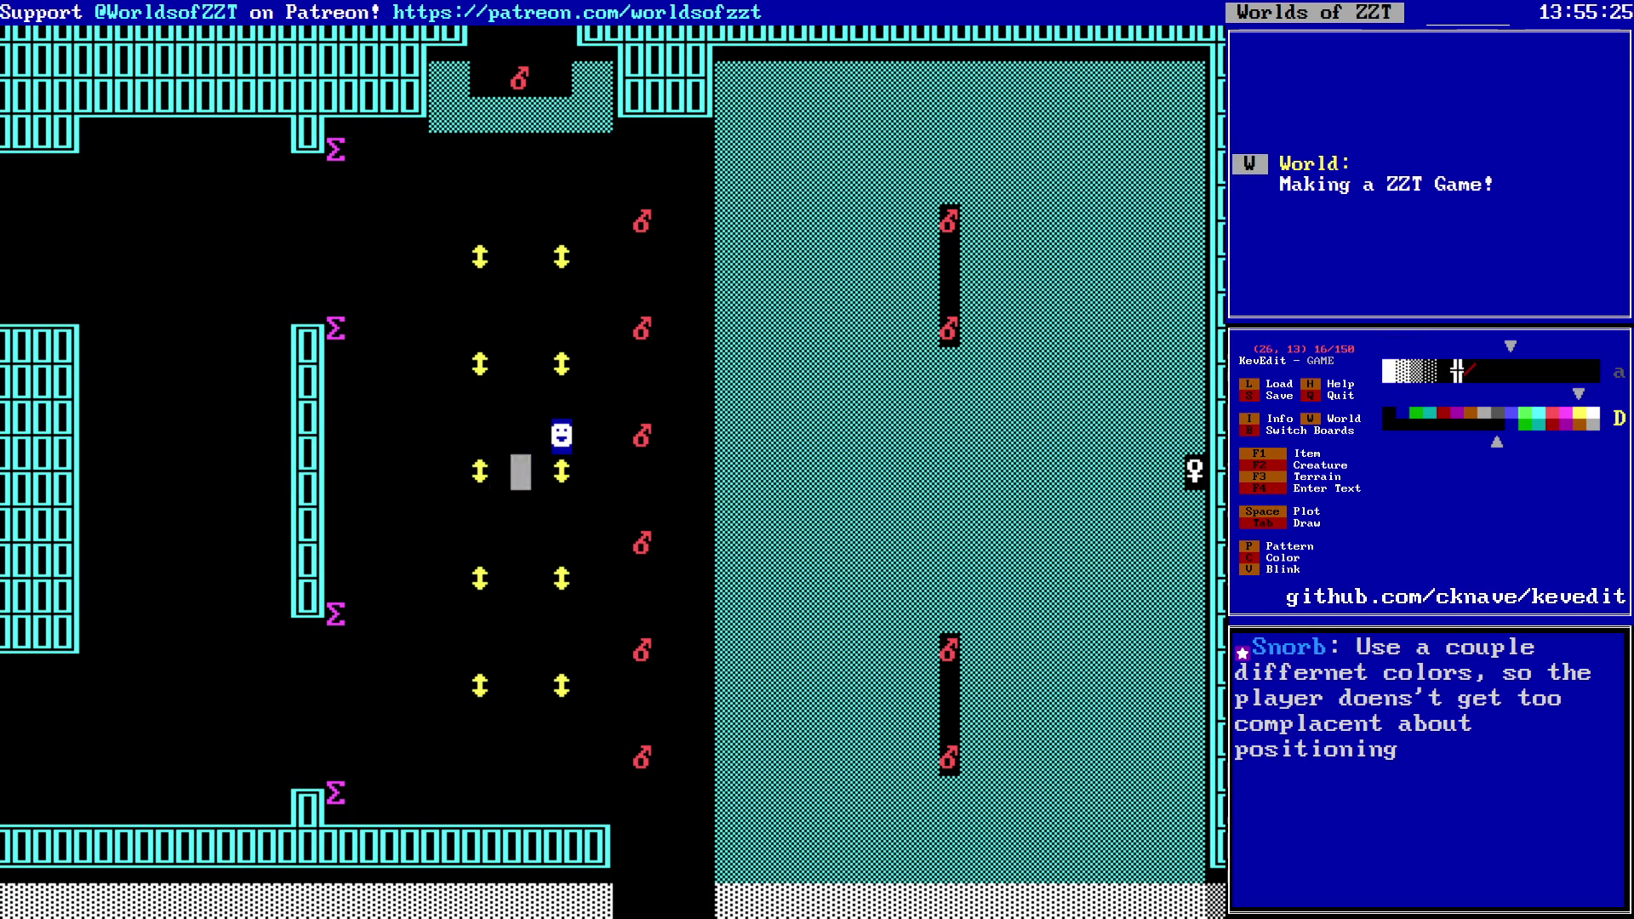
key(Right)
key(Right)
key(Right)
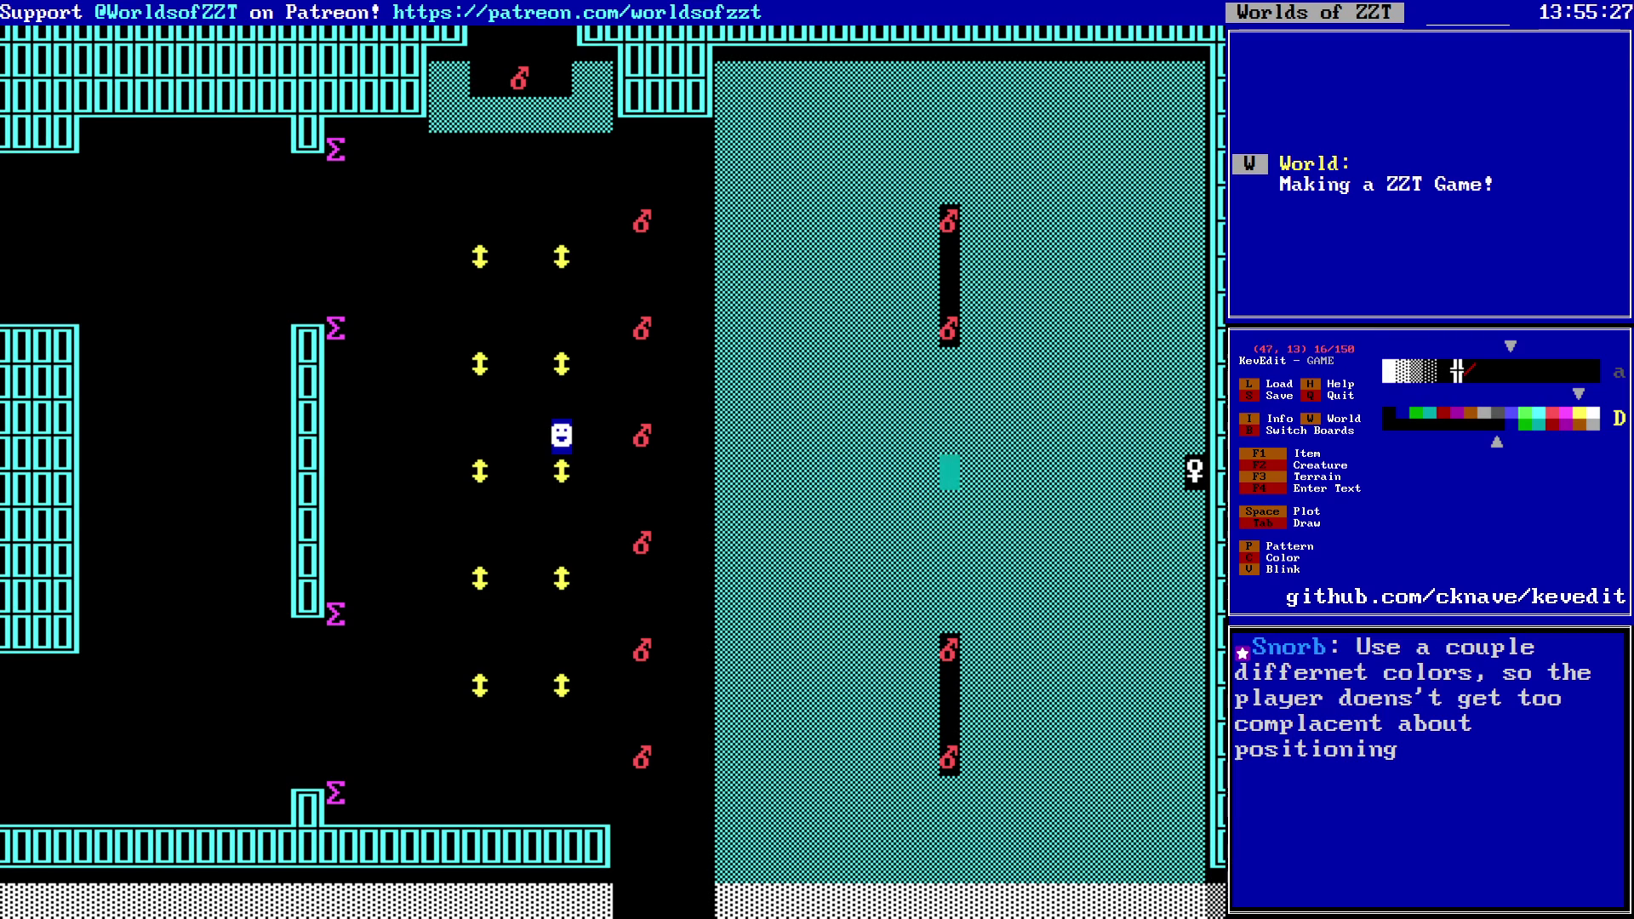
key(Right)
key(Down)
key(Down)
key(Down)
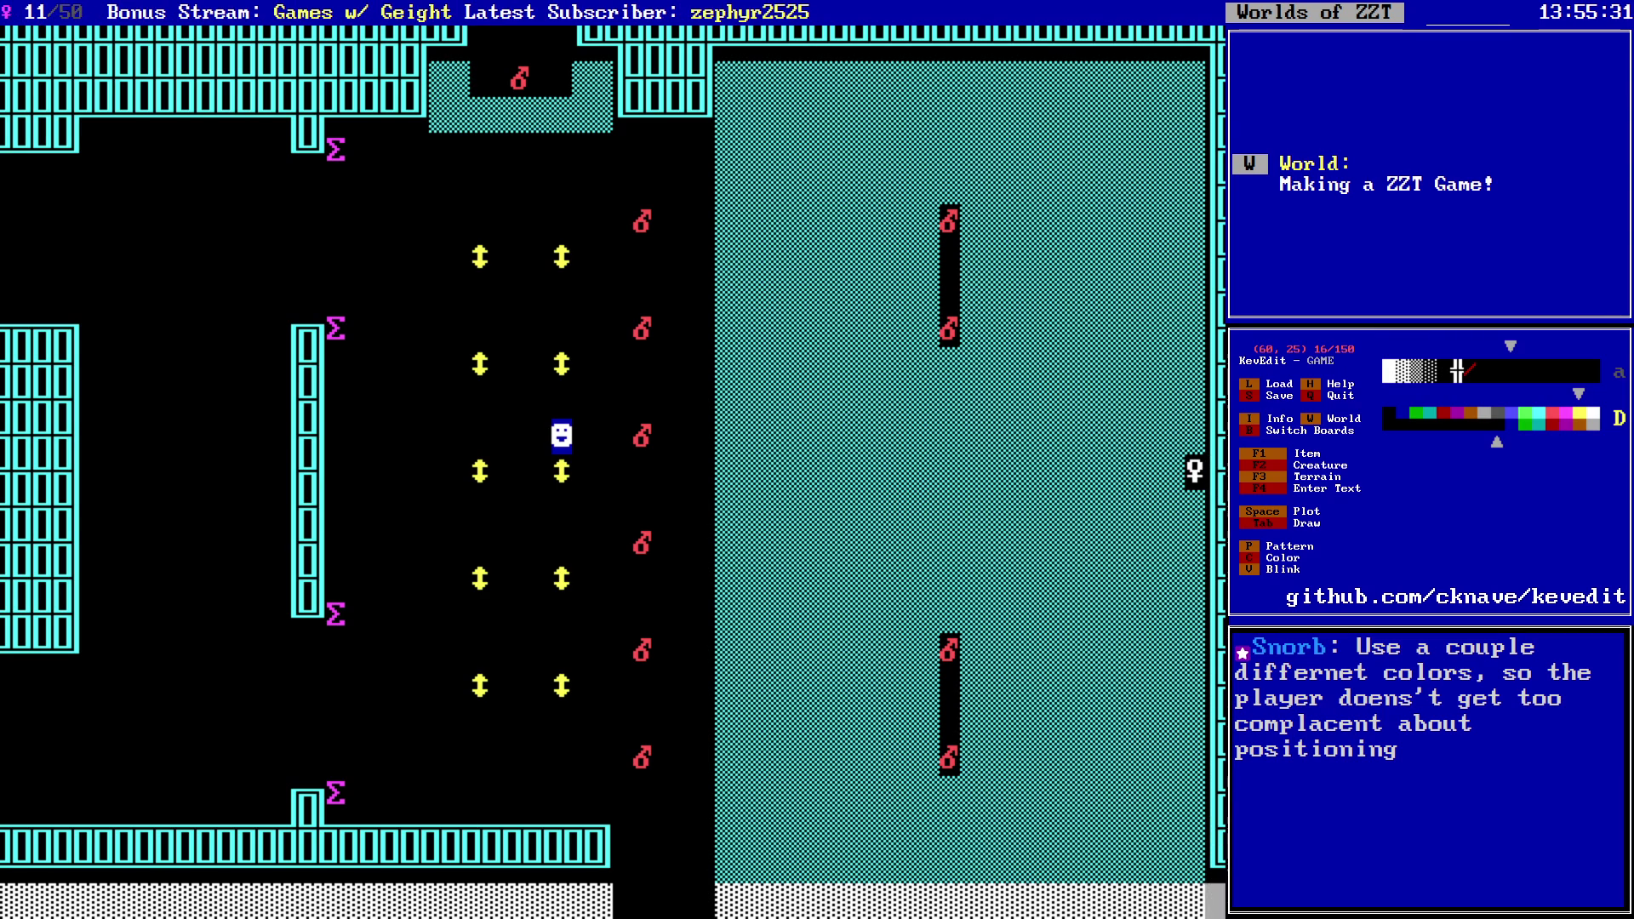
Read through the ExplosionCheck object's code to its end and return to the board.
key(Return)
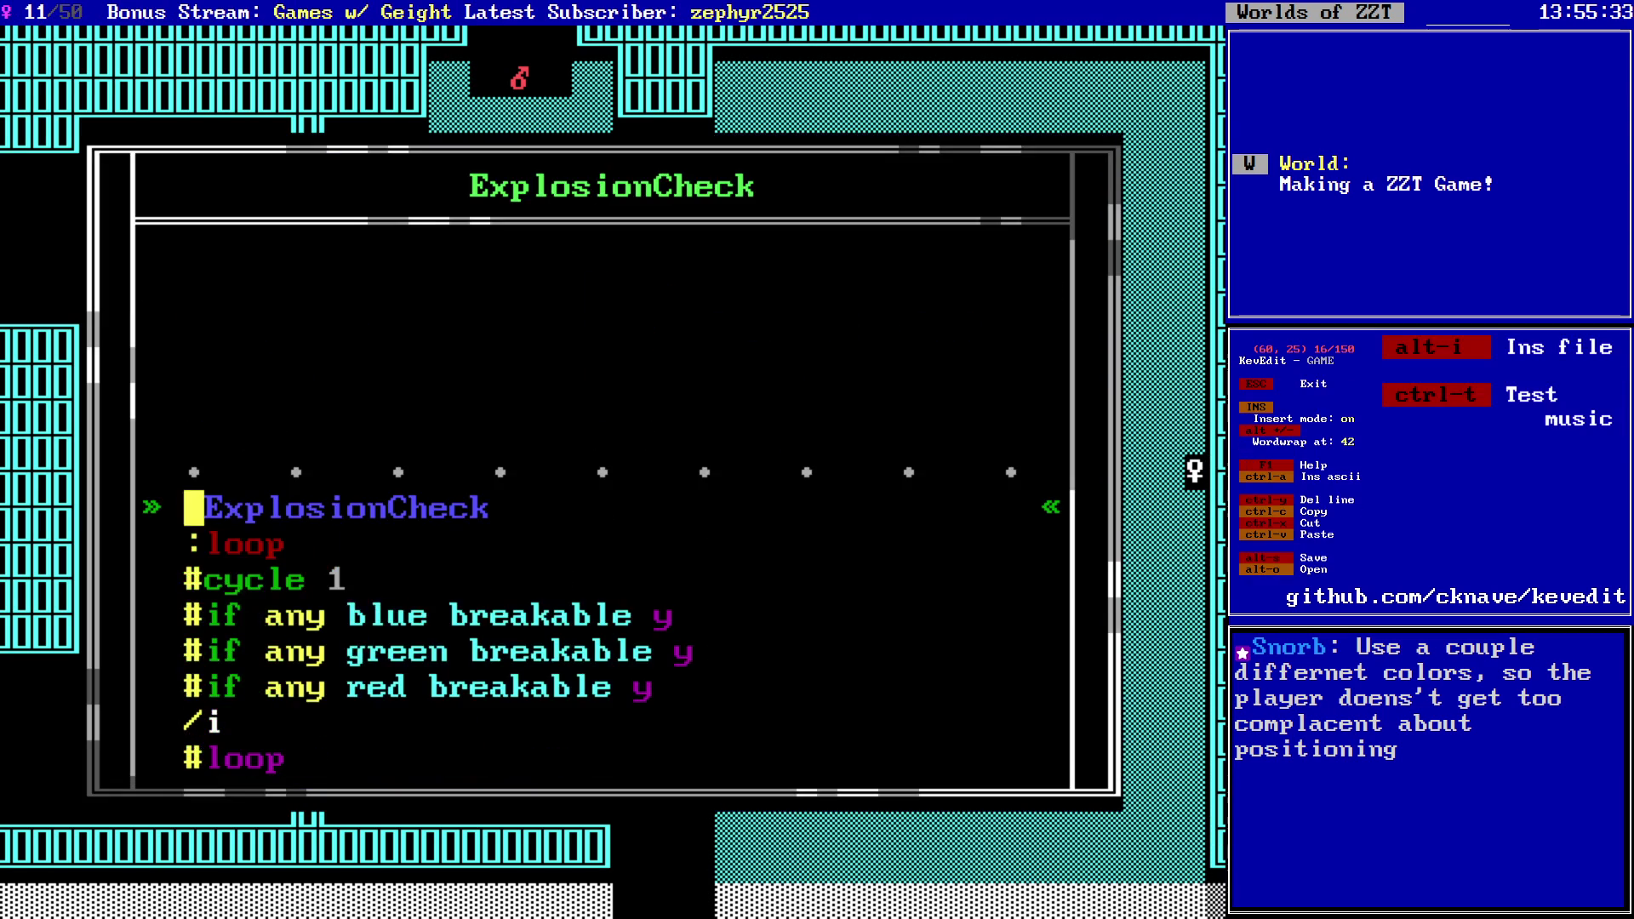
key(Down)
key(Down)
key(Down)
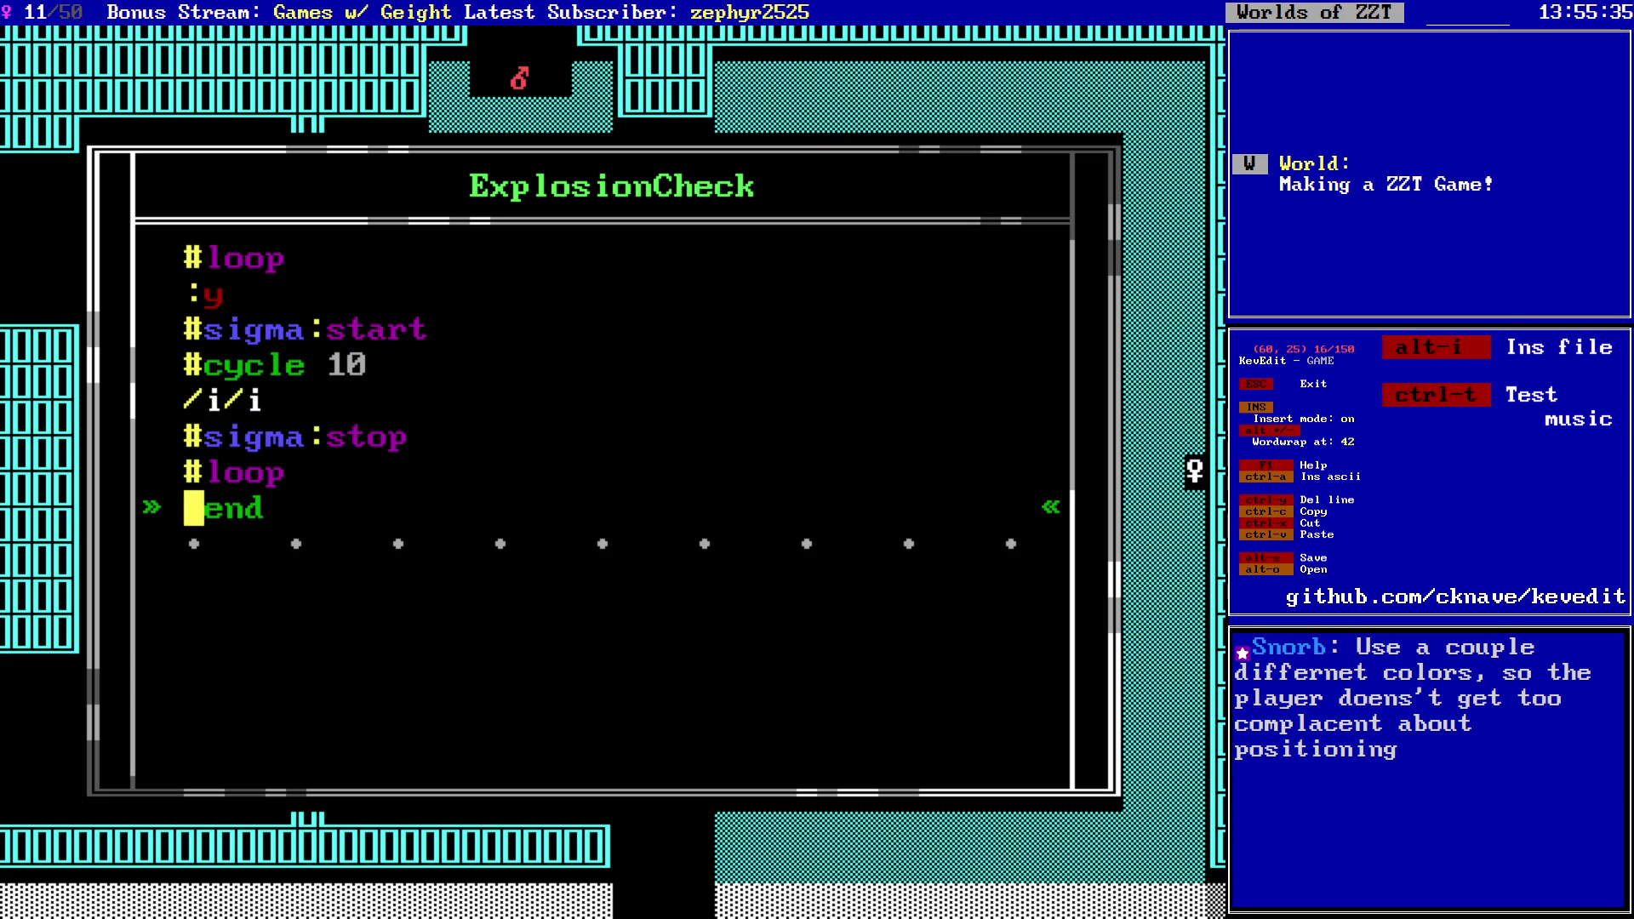
key(Escape)
Replace the left column's red objects, bottom to top, with red breakable walls.
key(Escape)
Move back to the red objects column and select red breakable wall for drawing.
key(Left)
key(Left)
key(Left)
key(Up)
key(Up)
key(Up)
key(Right)
key(Down)
key(c)
key(Left)
key(Return)
key(F3)
key(b)
key(Up)
key(Up)
key(Up)
key(space)
key(Up)
key(Up)
key(Up)
key(space)
key(Up)
key(Up)
key(Up)
key(space)
Replace the right column's red objects, down to the lowest ones, with breakable walls.
key(Up)
key(Up)
key(Up)
key(space)
key(Up)
key(Right)
key(Right)
key(F3)
key(Escape)
Pick up the red breakable wall from the board as the drawing pattern again.
key(Right)
key(Right)
key(Right)
key(Down)
key(Right)
key(Right)
key(space)
key(Left)
key(Left)
key(Left)
key(Left)
key(Left)
key(Return)
key(alt+Right)
key(alt+Right)
key(Left)
key(Left)
key(Left)
key(Left)
key(space)
key(Right)
key(space)
key(Down)
key(Down)
key(Down)
key(space)
key(Down)
key(Down)
key(Down)
key(Up)
key(space)
key(Down)
key(Down)
key(Down)
key(space)
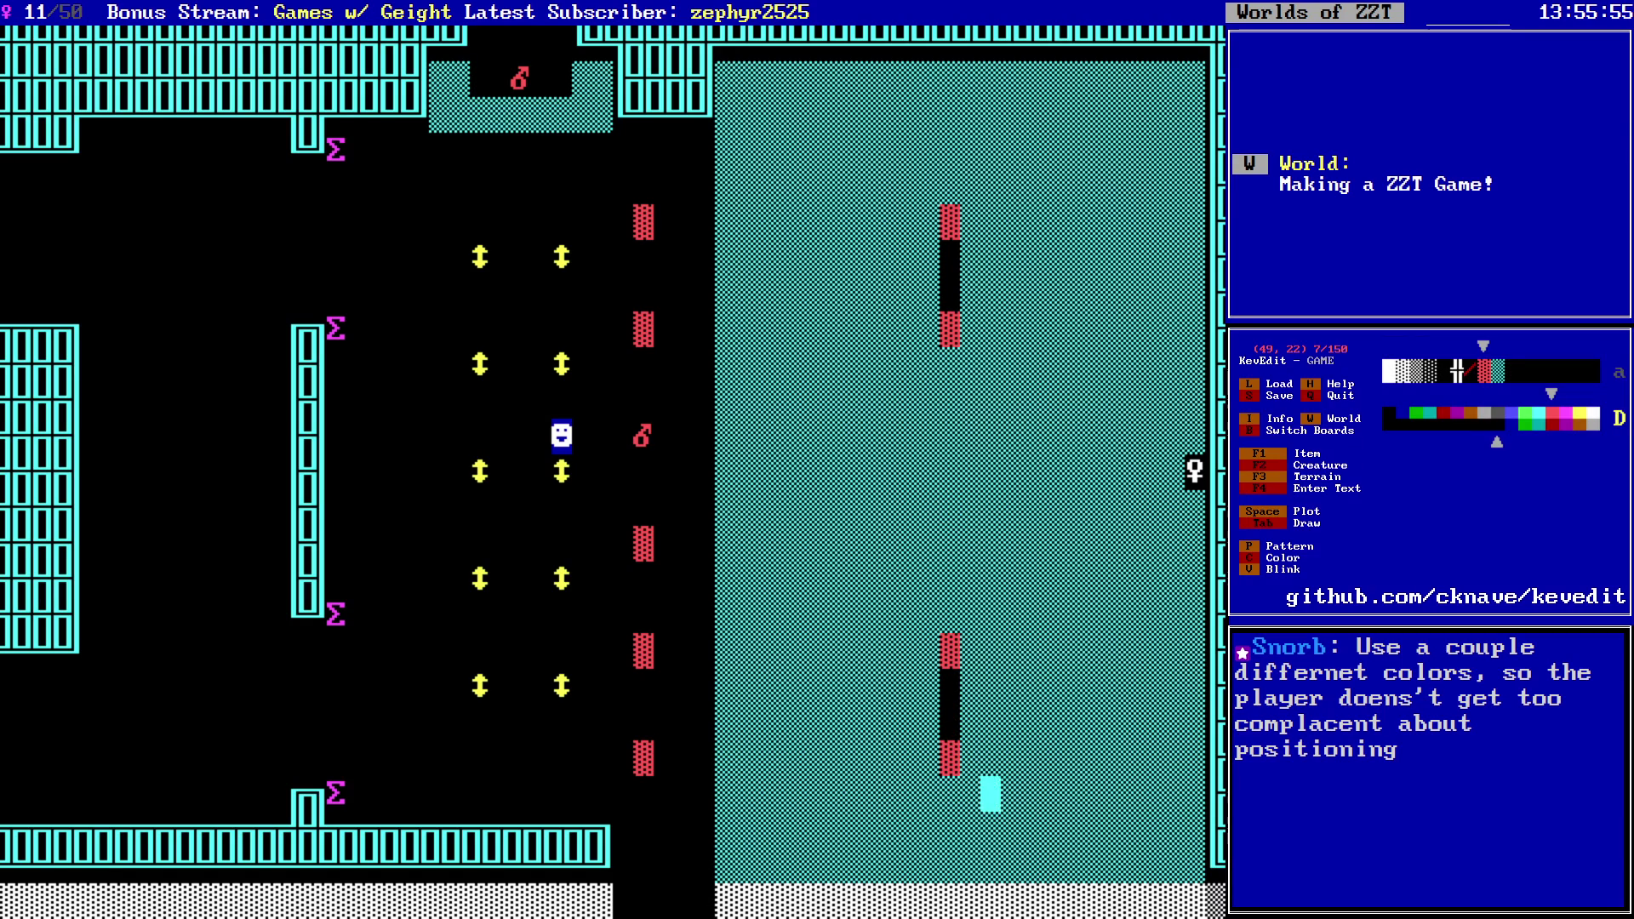
Restore red objects with F2 from the bottom up the left column.
key(alt+Left)
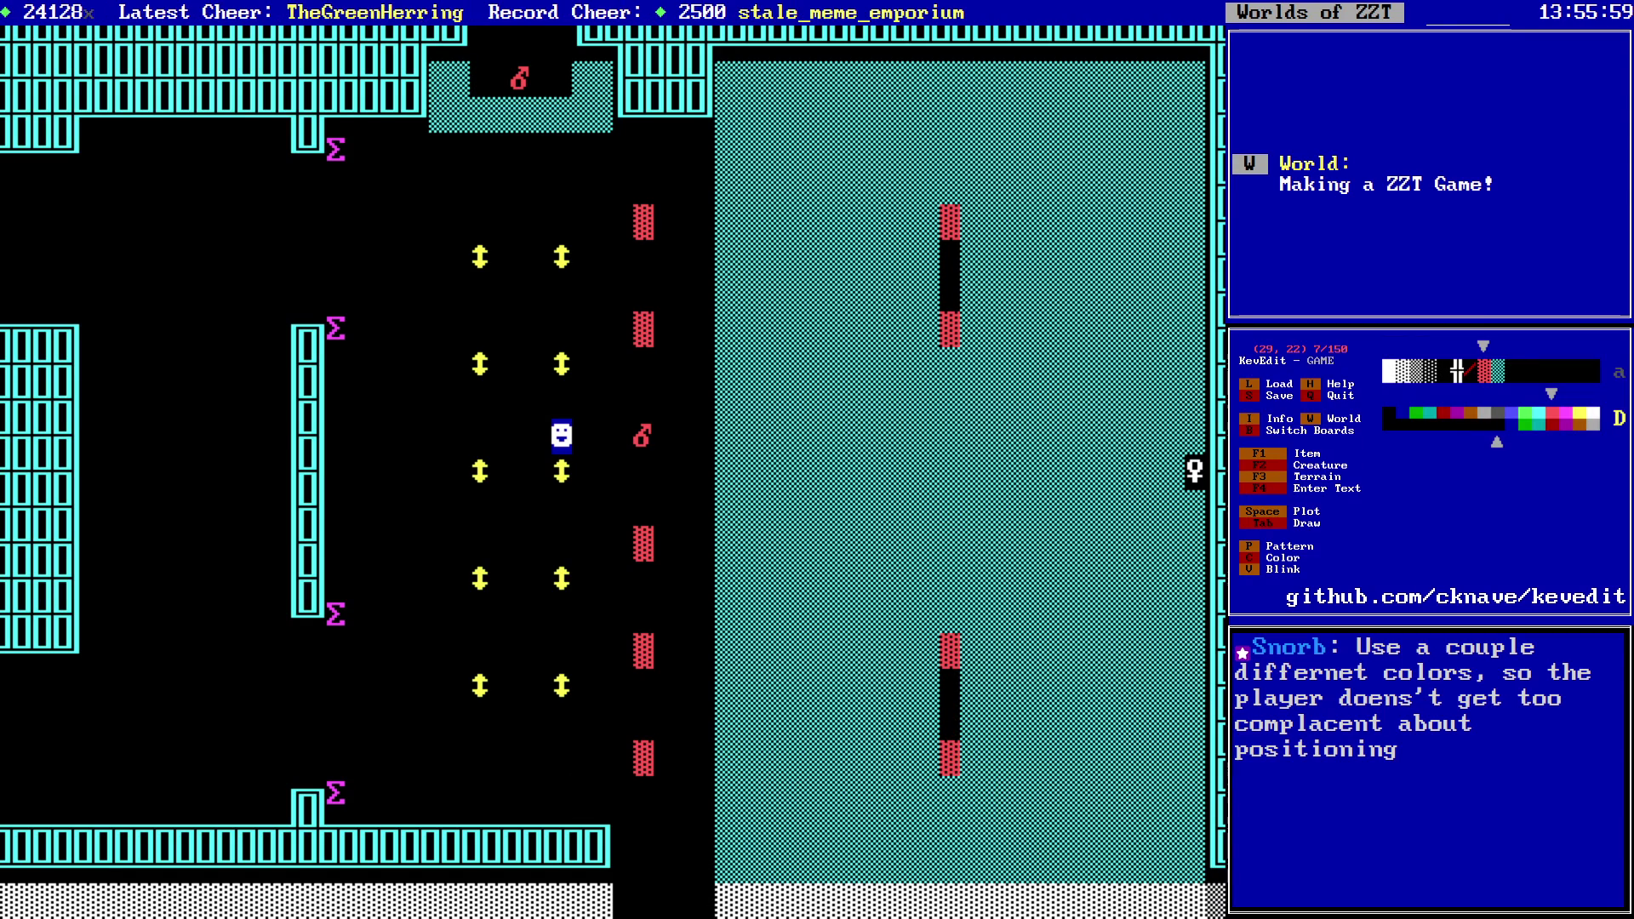
key(Right)
key(Right)
key(Right)
key(Up)
key(F2)
key(o)
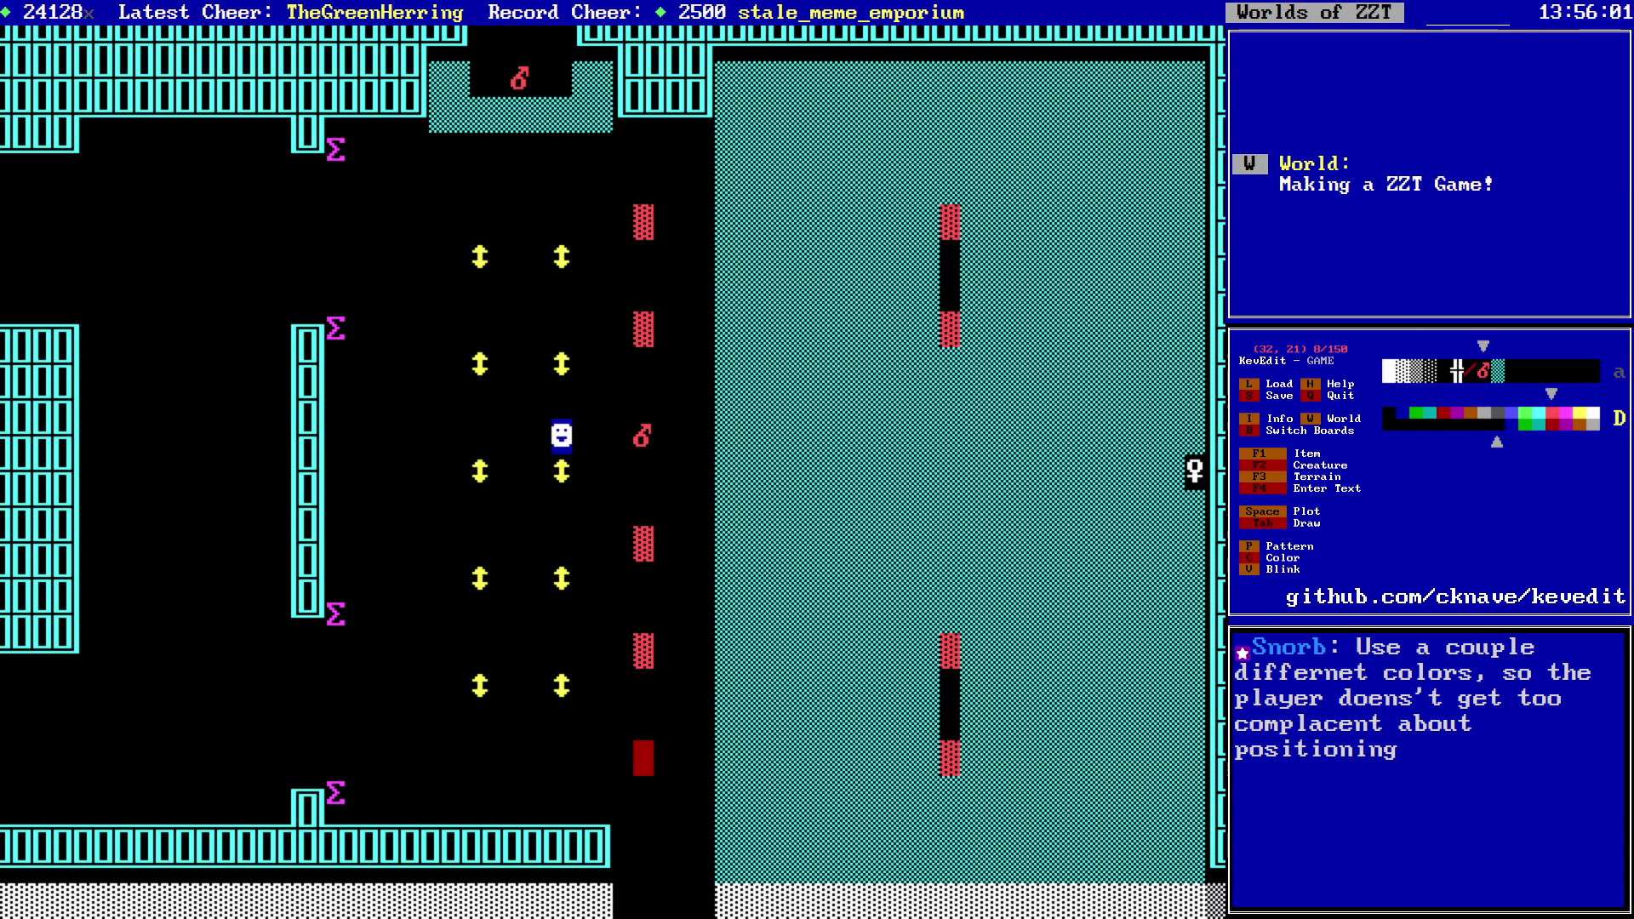
key(Up)
key(space)
key(Up)
key(Up)
key(Up)
key(space)
key(Up)
key(Up)
key(Up)
key(space)
key(Up)
Restore red objects down the right column and save the world as GAME.zzt.
key(Up)
key(Up)
key(space)
key(Right)
key(Right)
key(Right)
key(space)
key(Down)
key(Down)
key(Down)
key(space)
key(Down)
key(Down)
key(Down)
key(space)
key(Down)
key(Down)
key(Down)
key(space)
key(Right)
key(Right)
key(Right)
key(Up)
key(Up)
key(Up)
key(s)
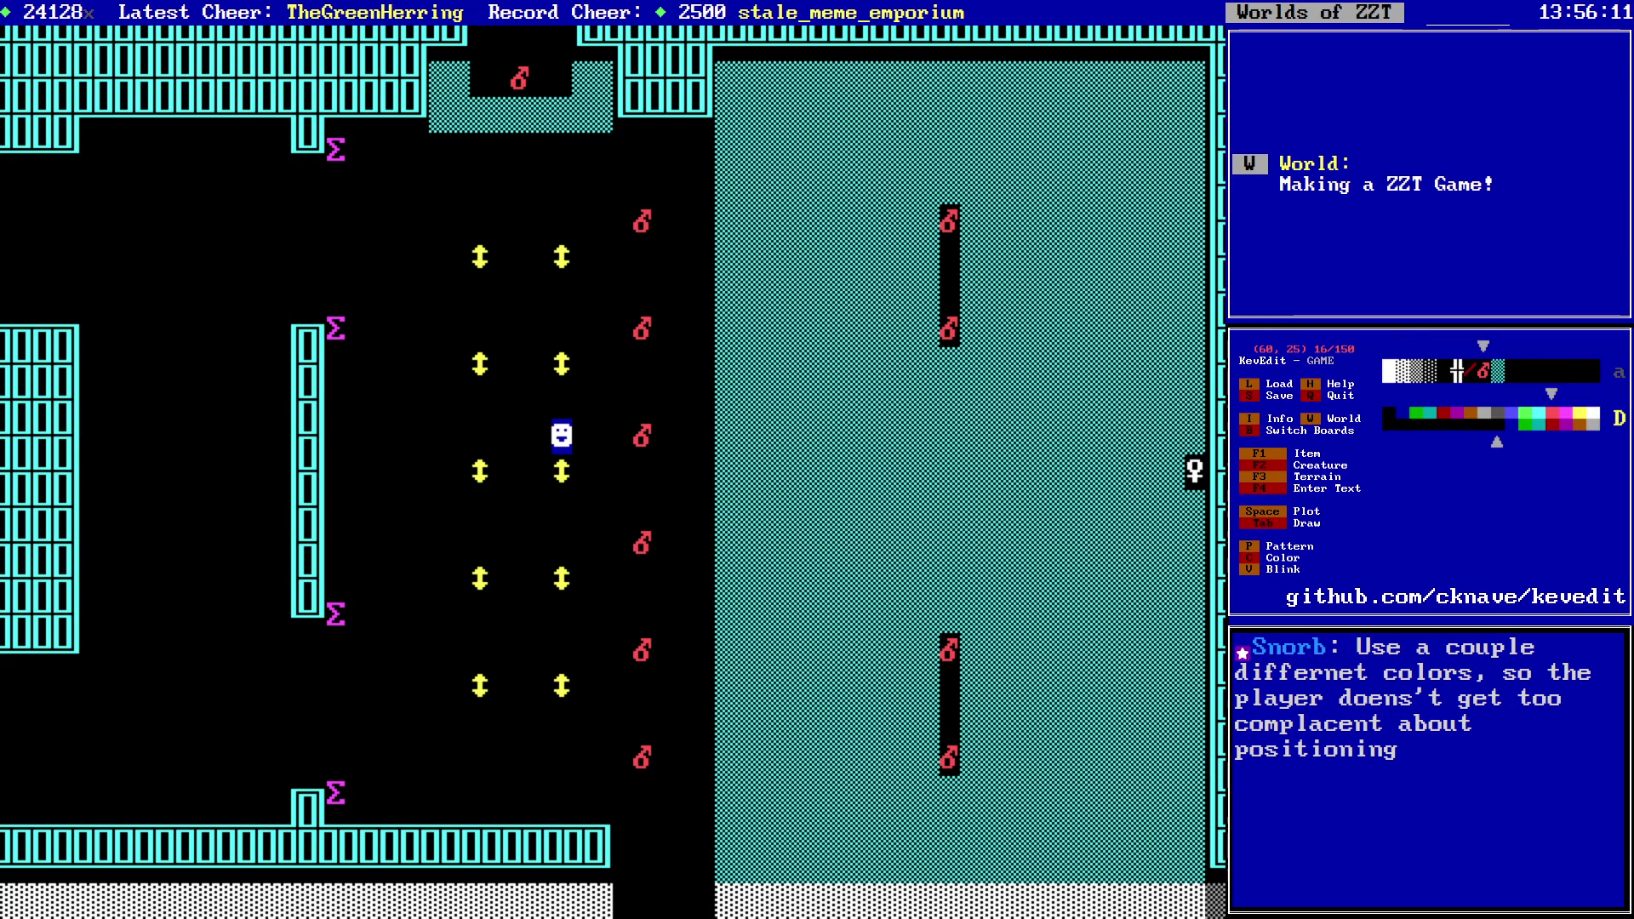
Add '#change bomb red fake' after the #sigma:start line in ExplosionCheck.
key(Return)
key(Return)
key(Page_Down)
key(Up)
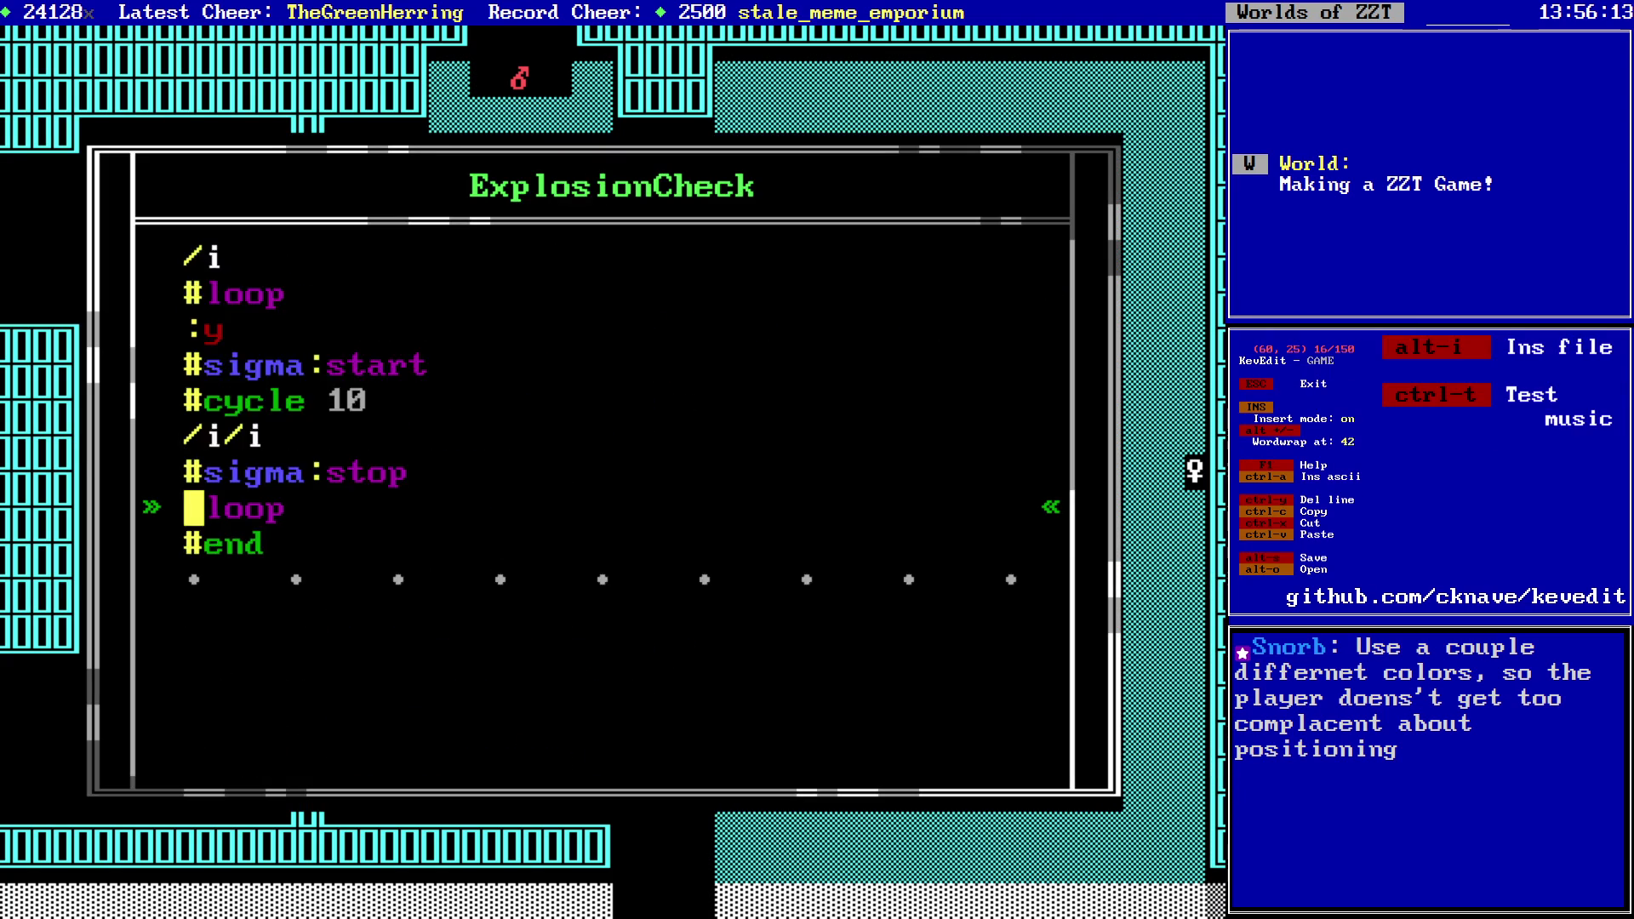
key(Up)
key(Up)
key(Up)
key(End)
key(Return)
text(#)
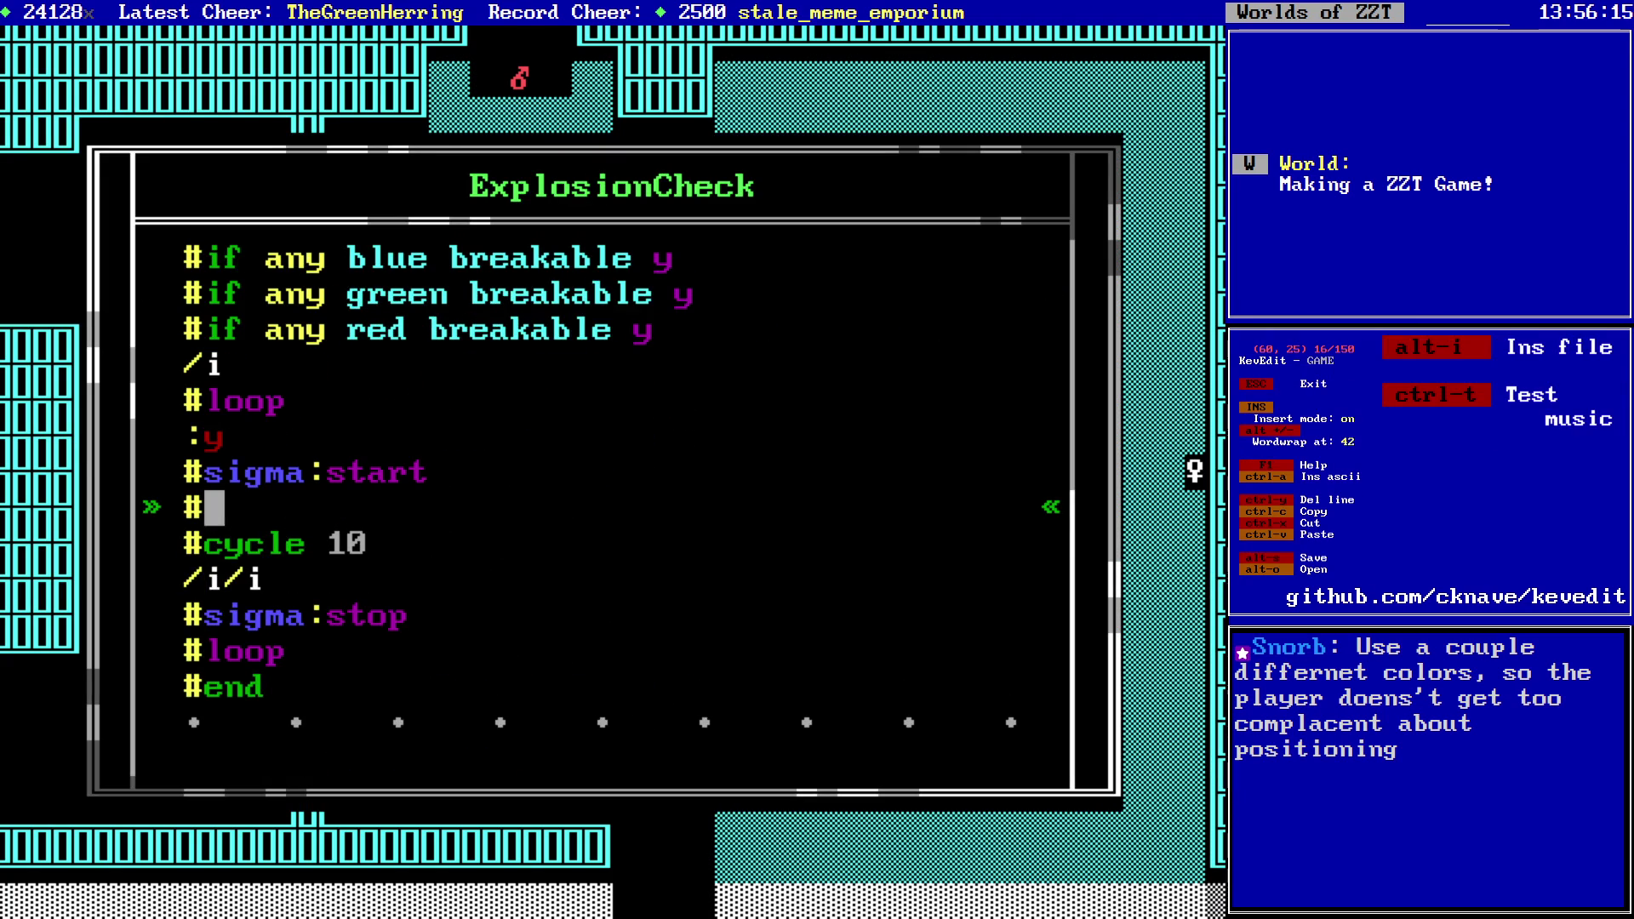
text(change bomb red f)
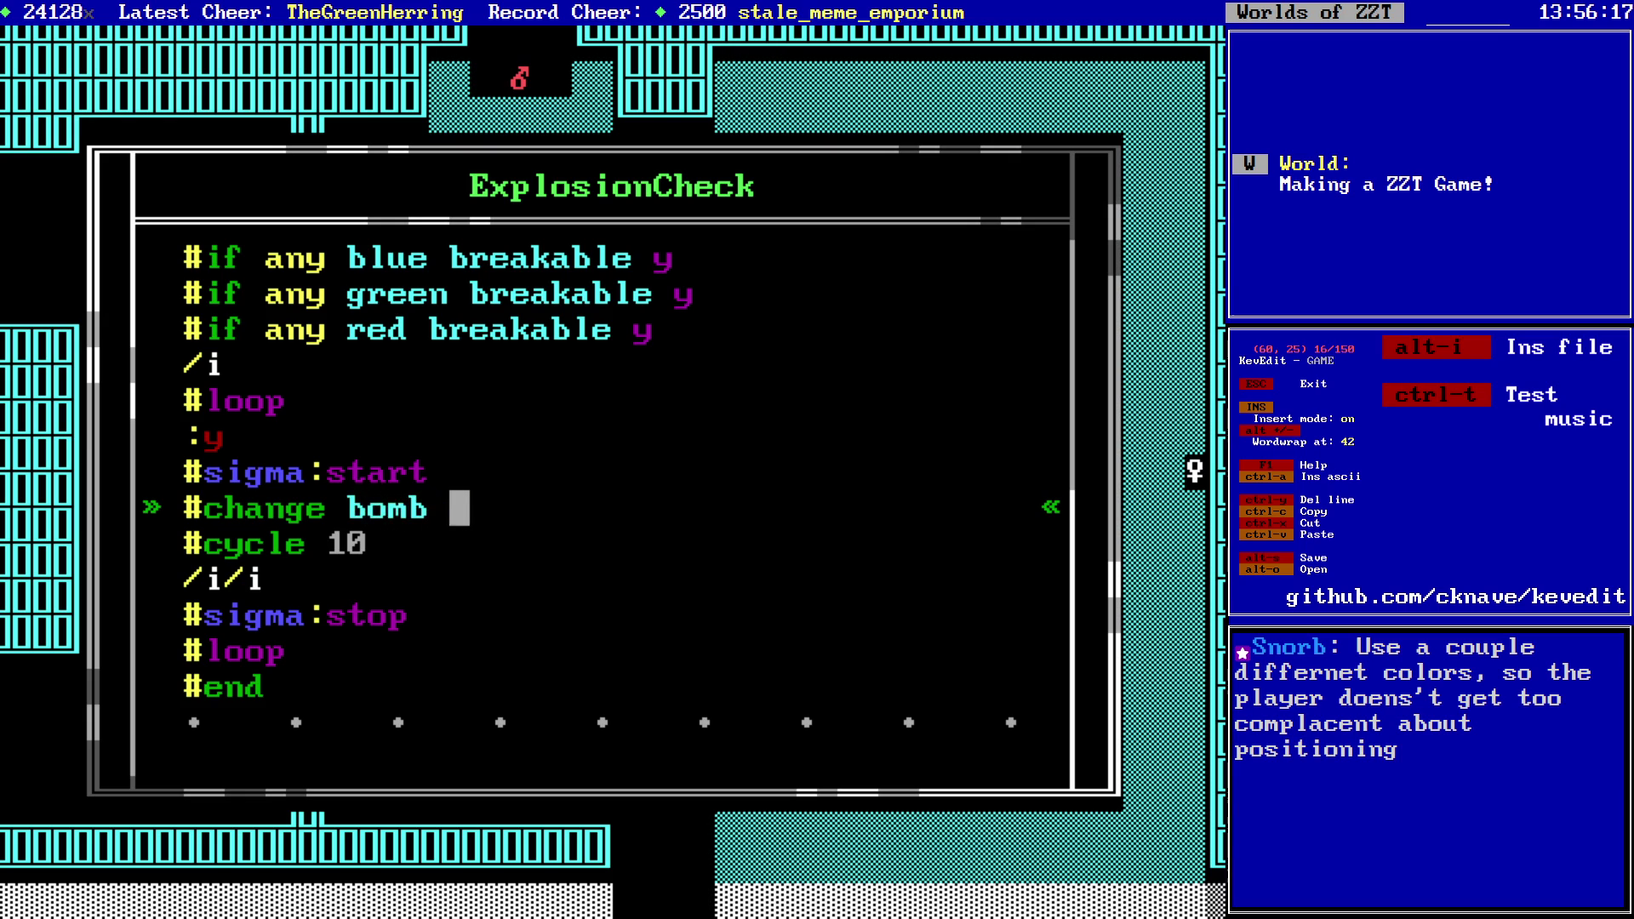
text(ake)
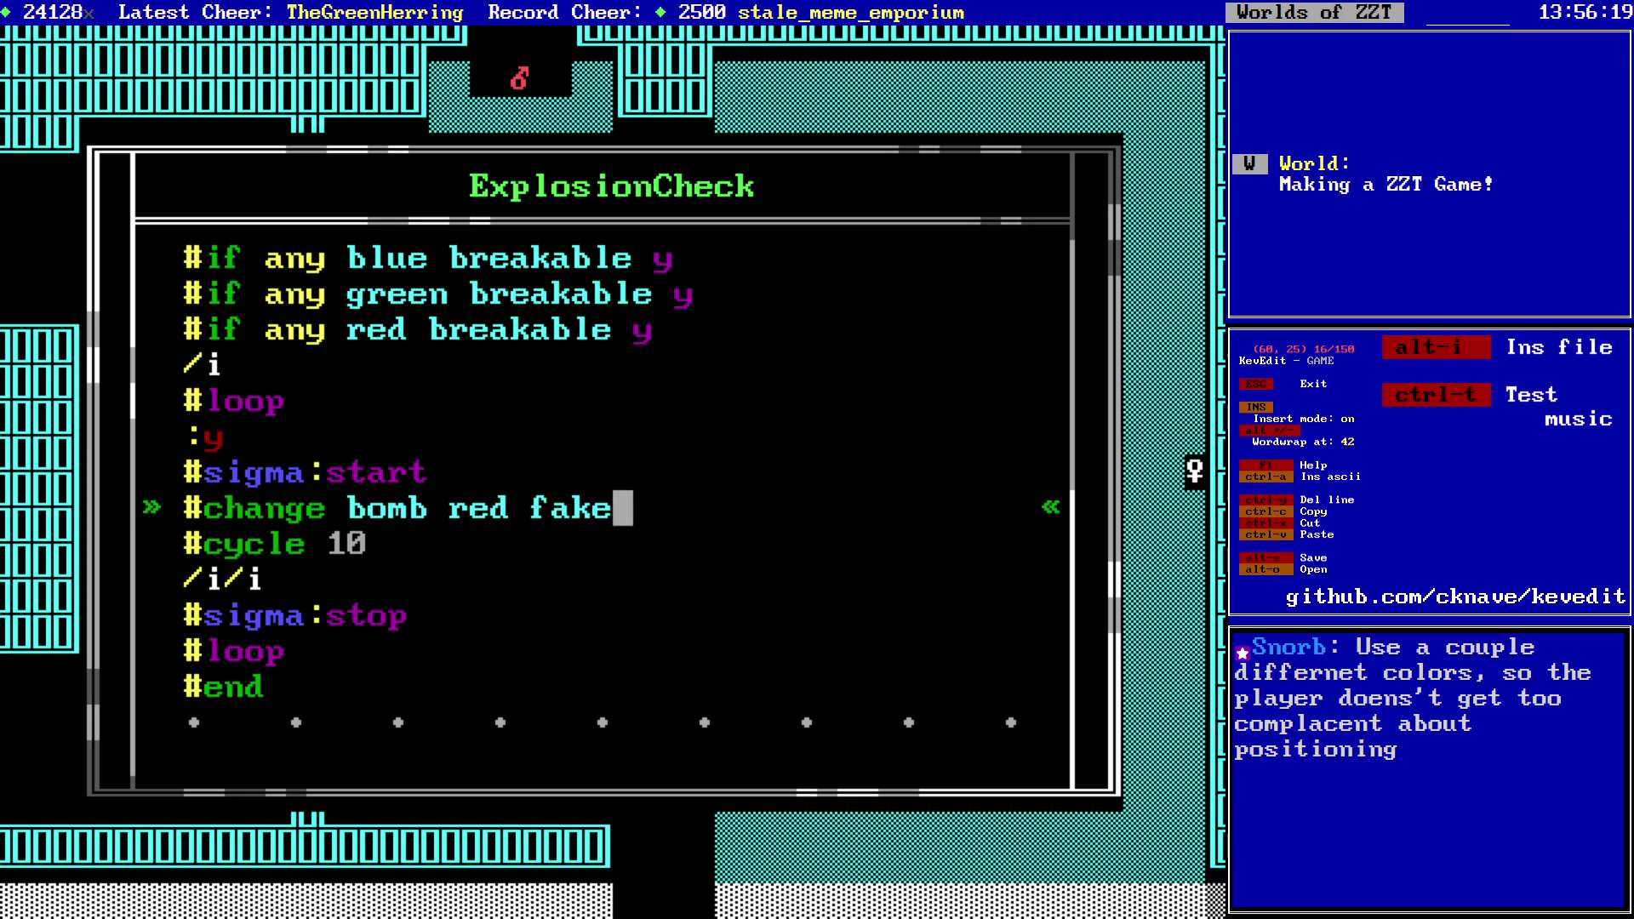
Add '#change red fake bomb' after the #sigma:stop line and close the script.
key(Down)
key(Down)
key(Down)
key(End)
key(Return)
text(#change red fake )
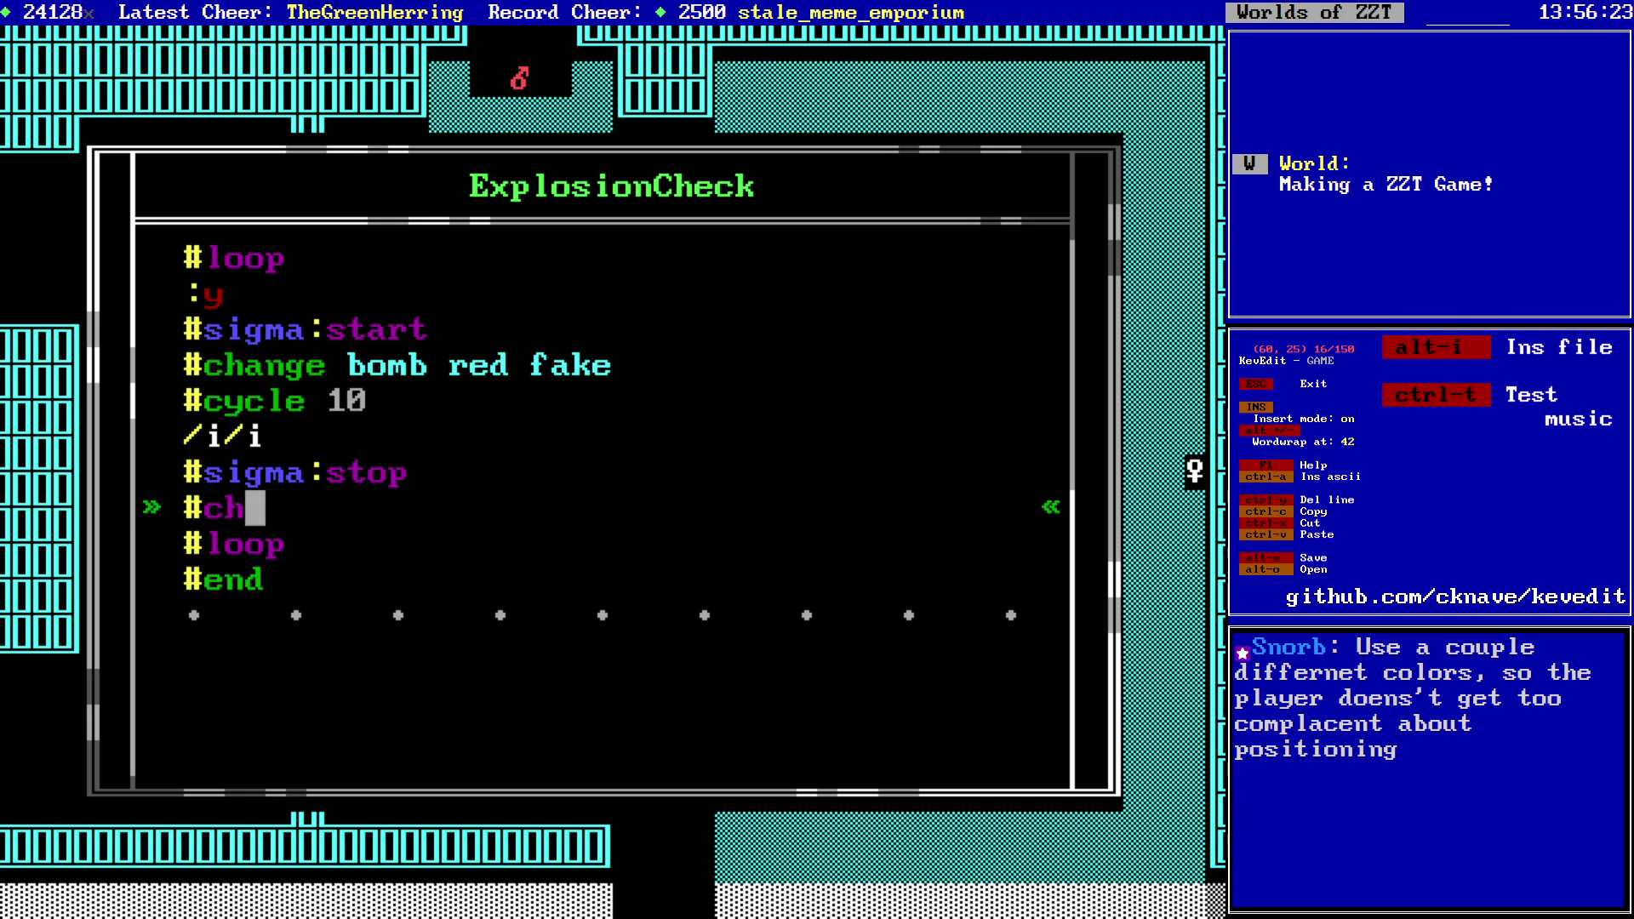
text(bomb)
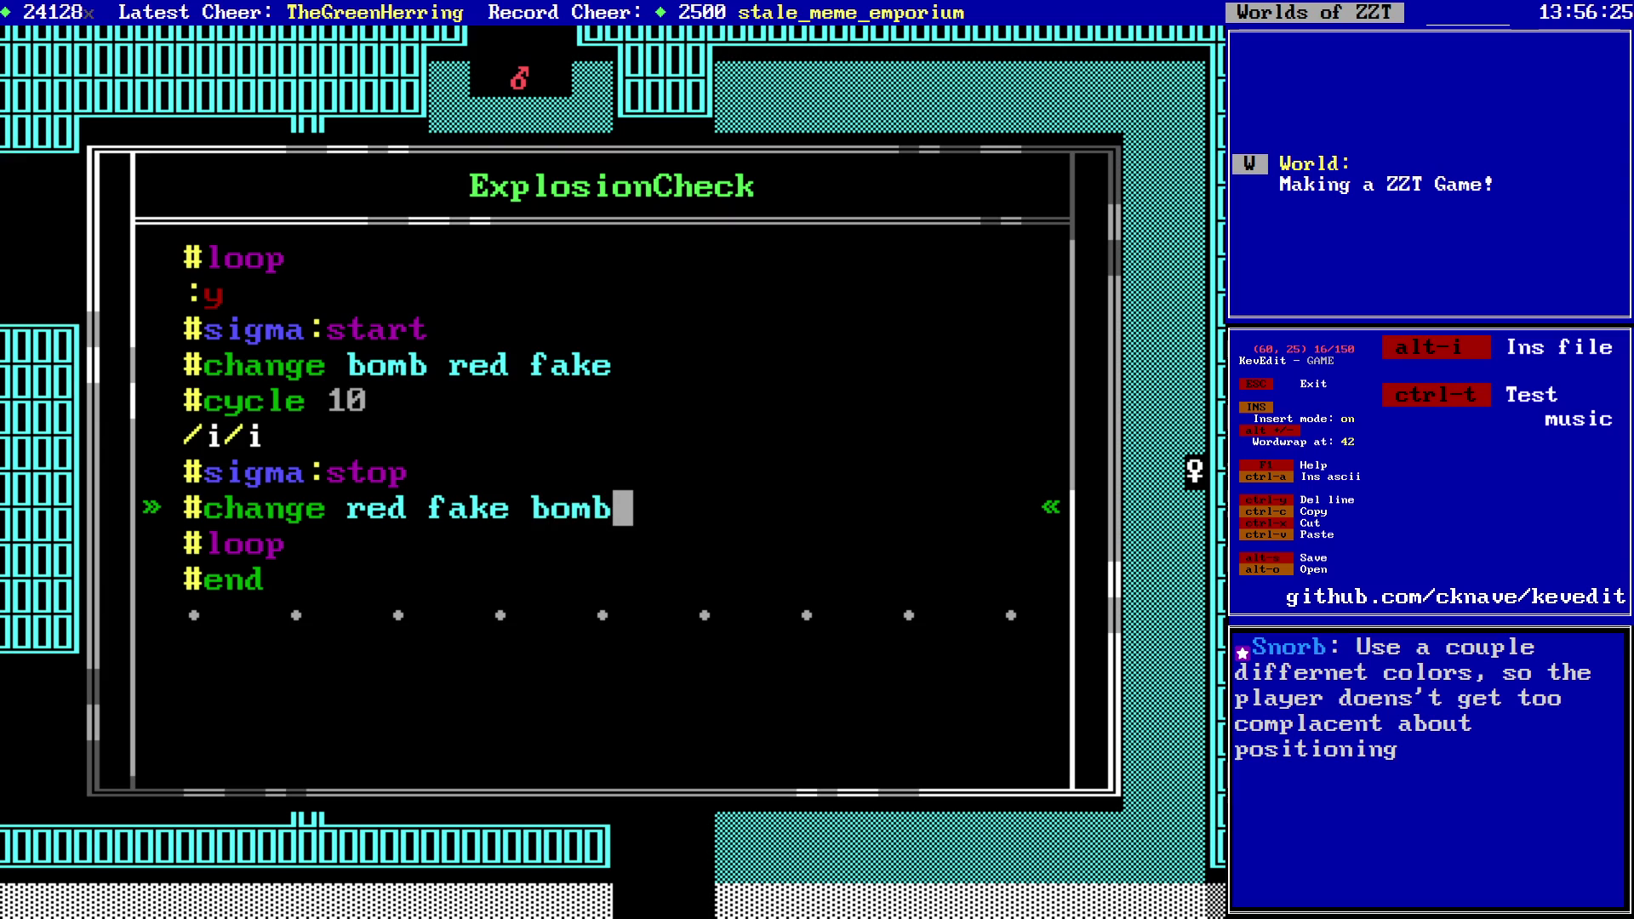
key(Escape)
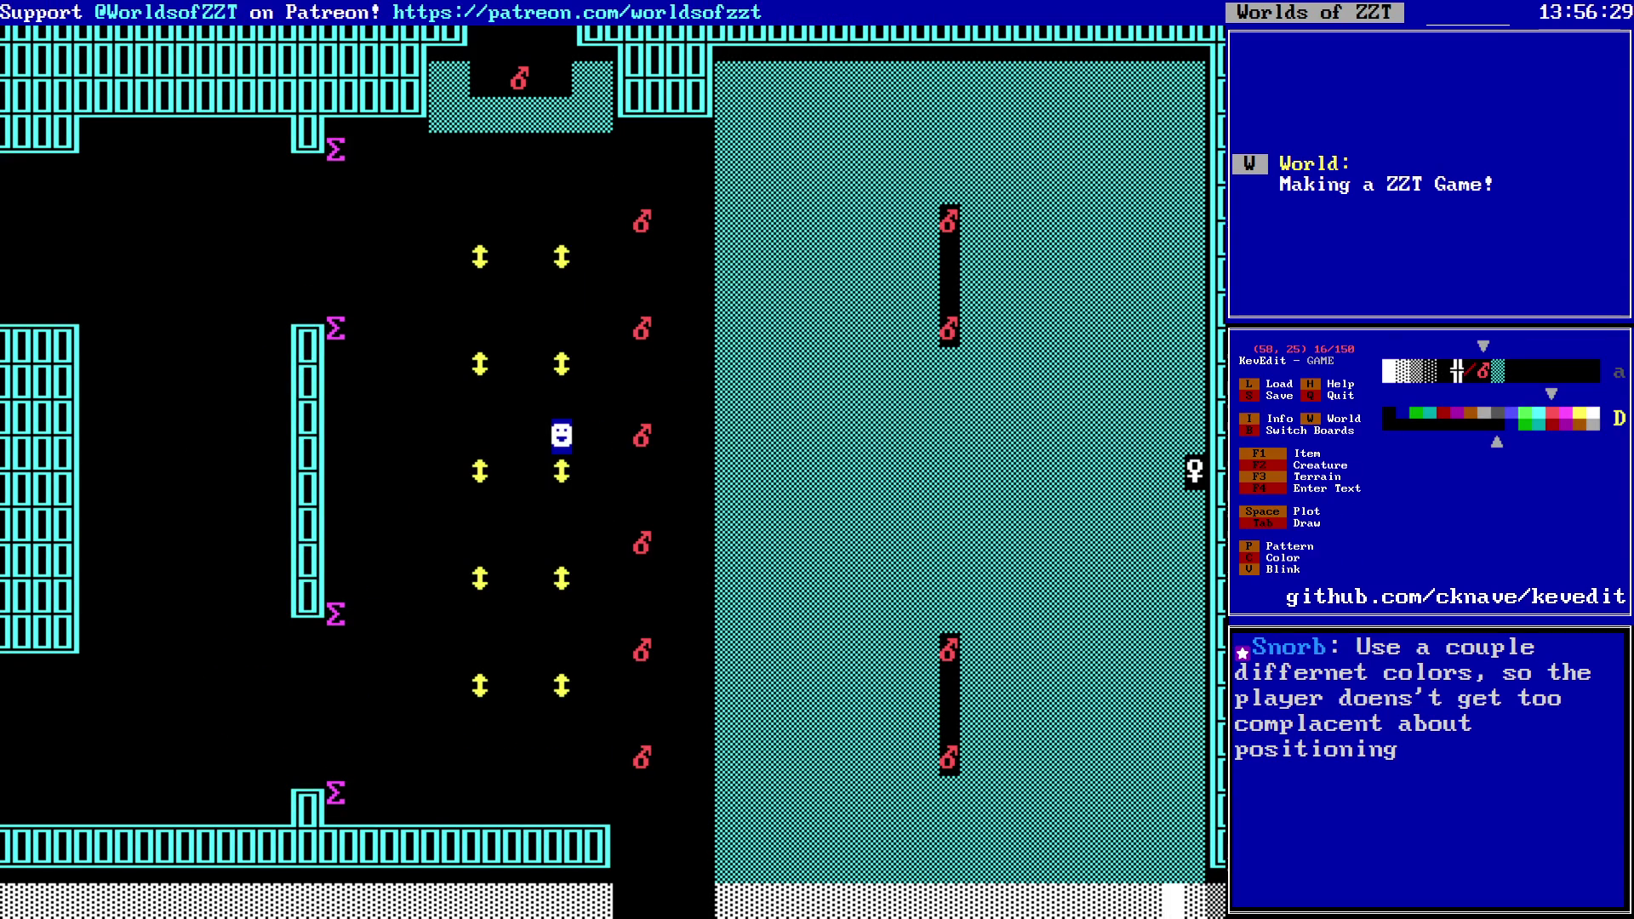
Place a magenta solid block at the top of the teal floor in column 38.
key(Left)
key(Left)
key(Left)
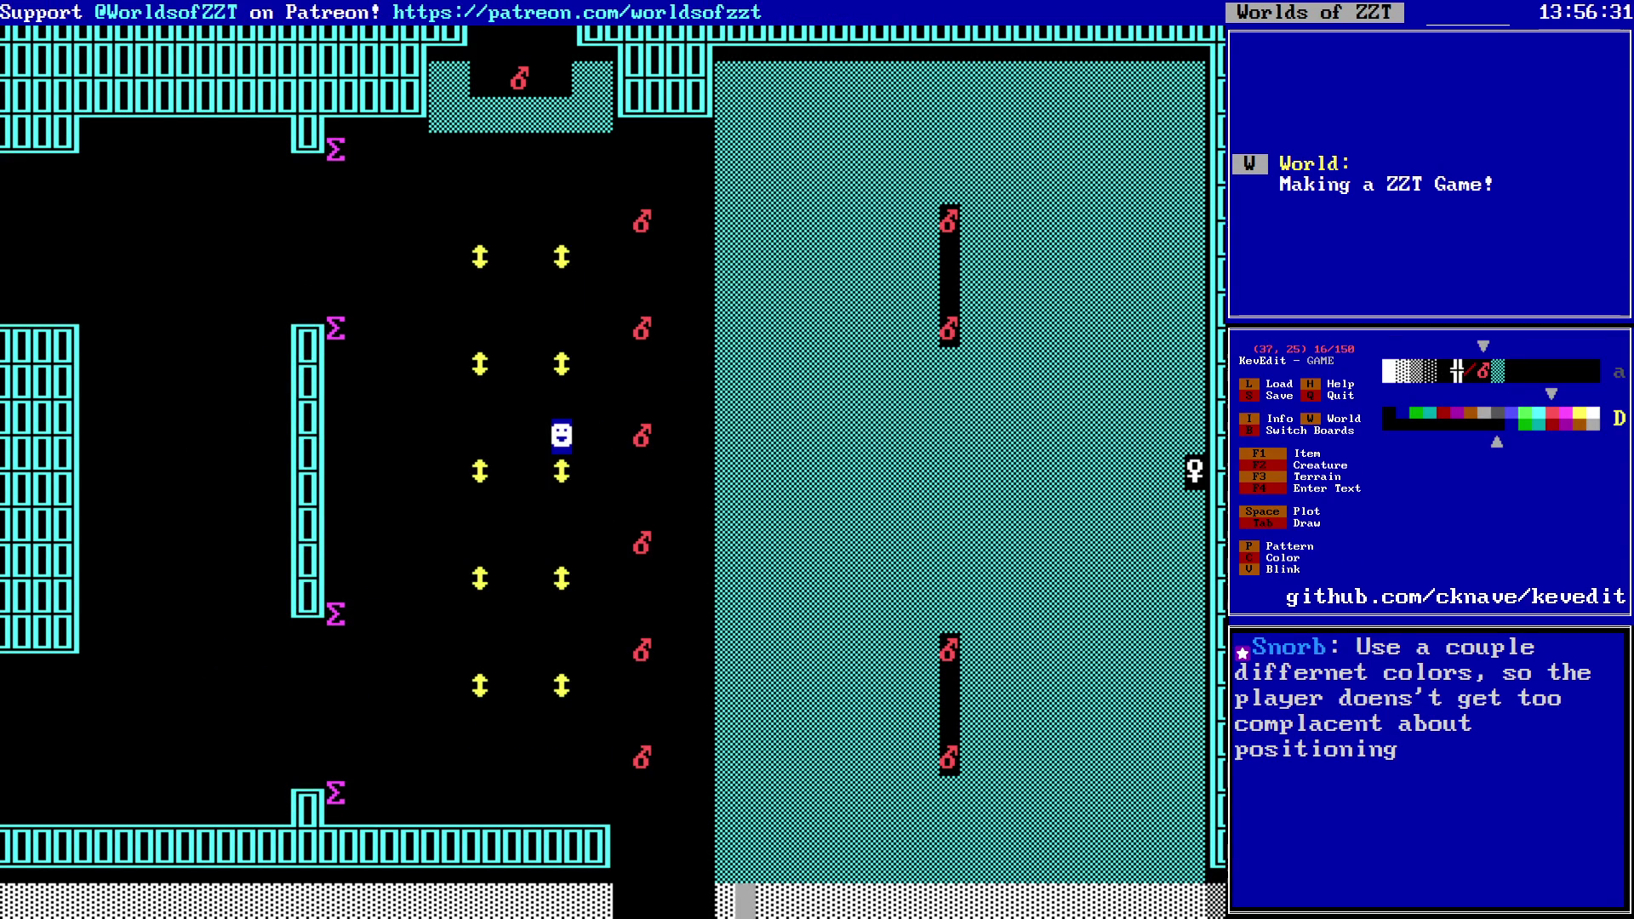
key(Up)
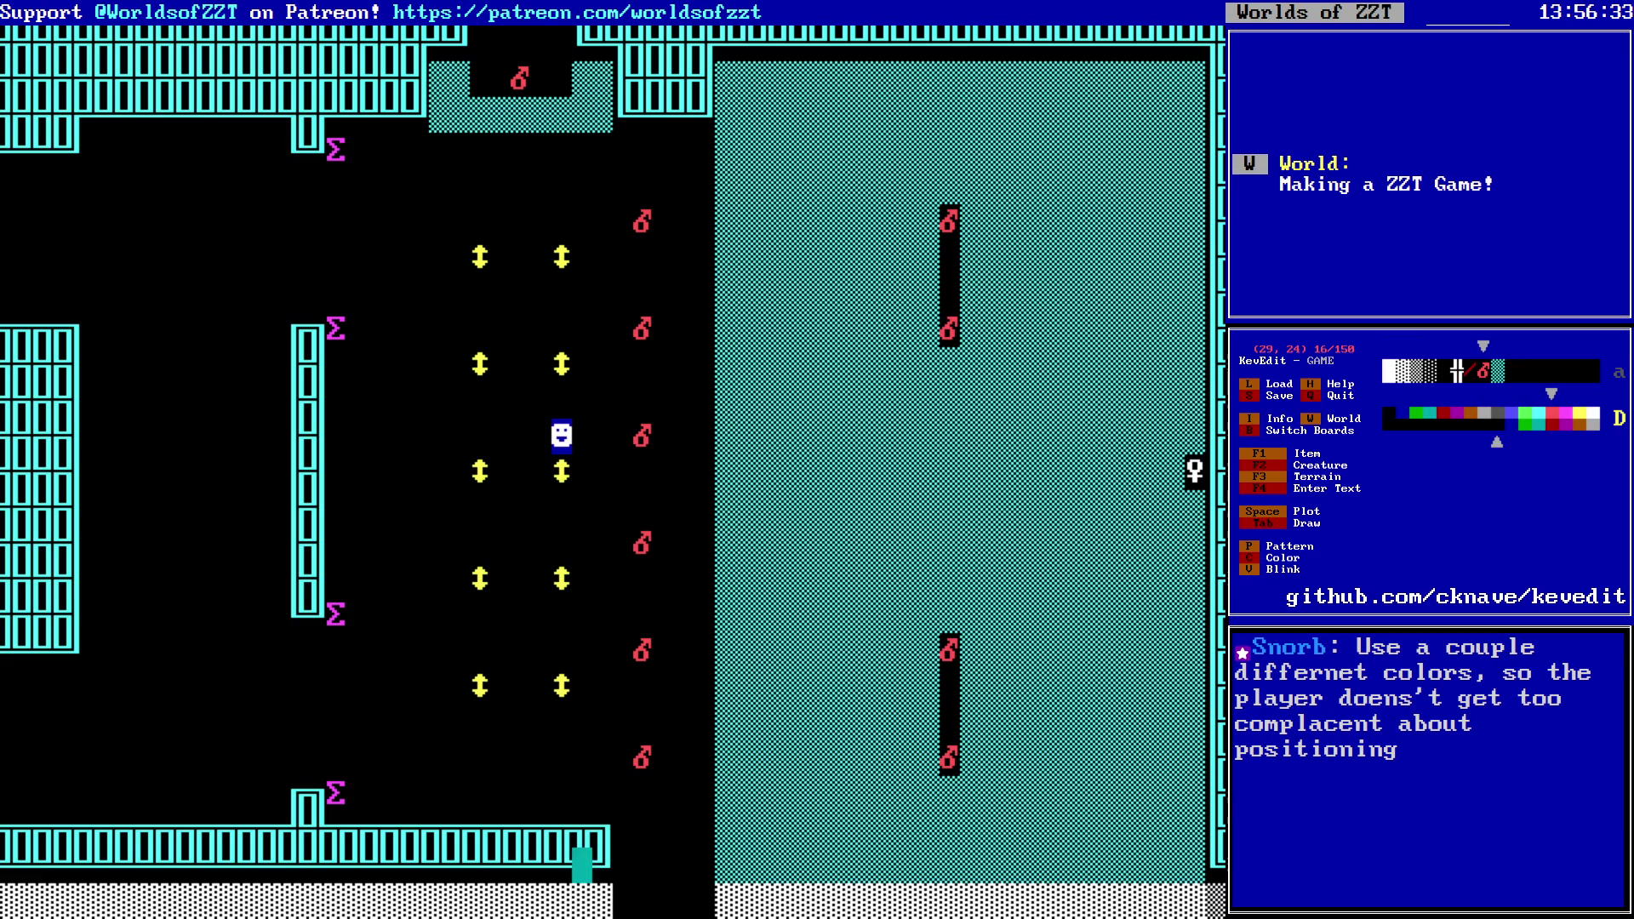
key(Up)
key(Up)
key(Up)
key(Right)
key(Right)
key(Right)
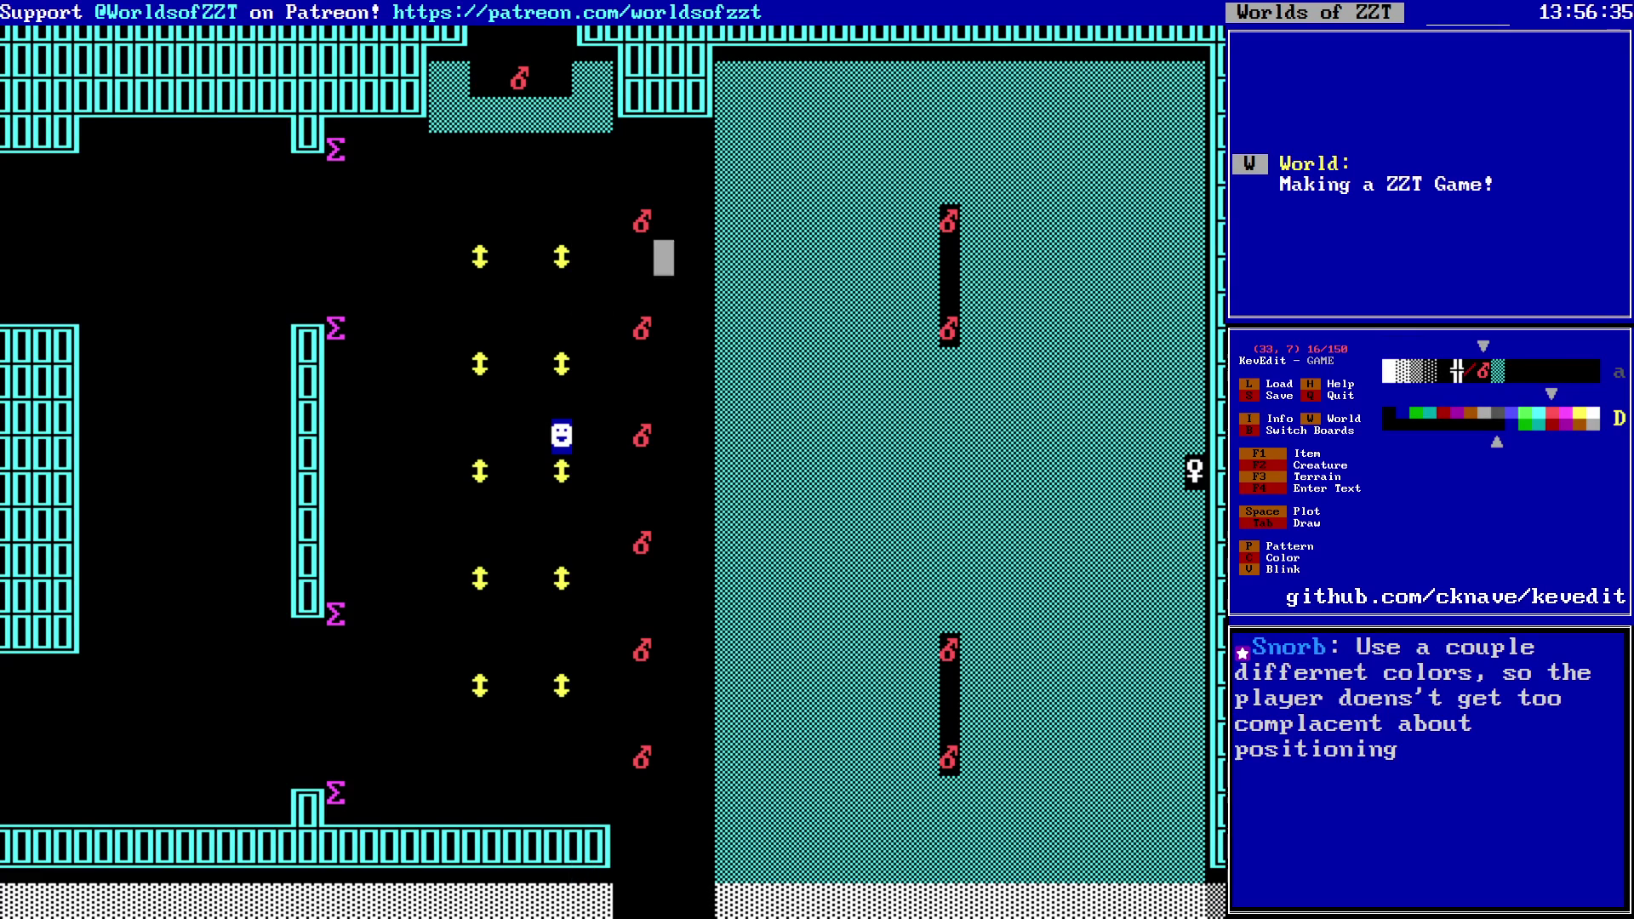
key(Down)
key(Right)
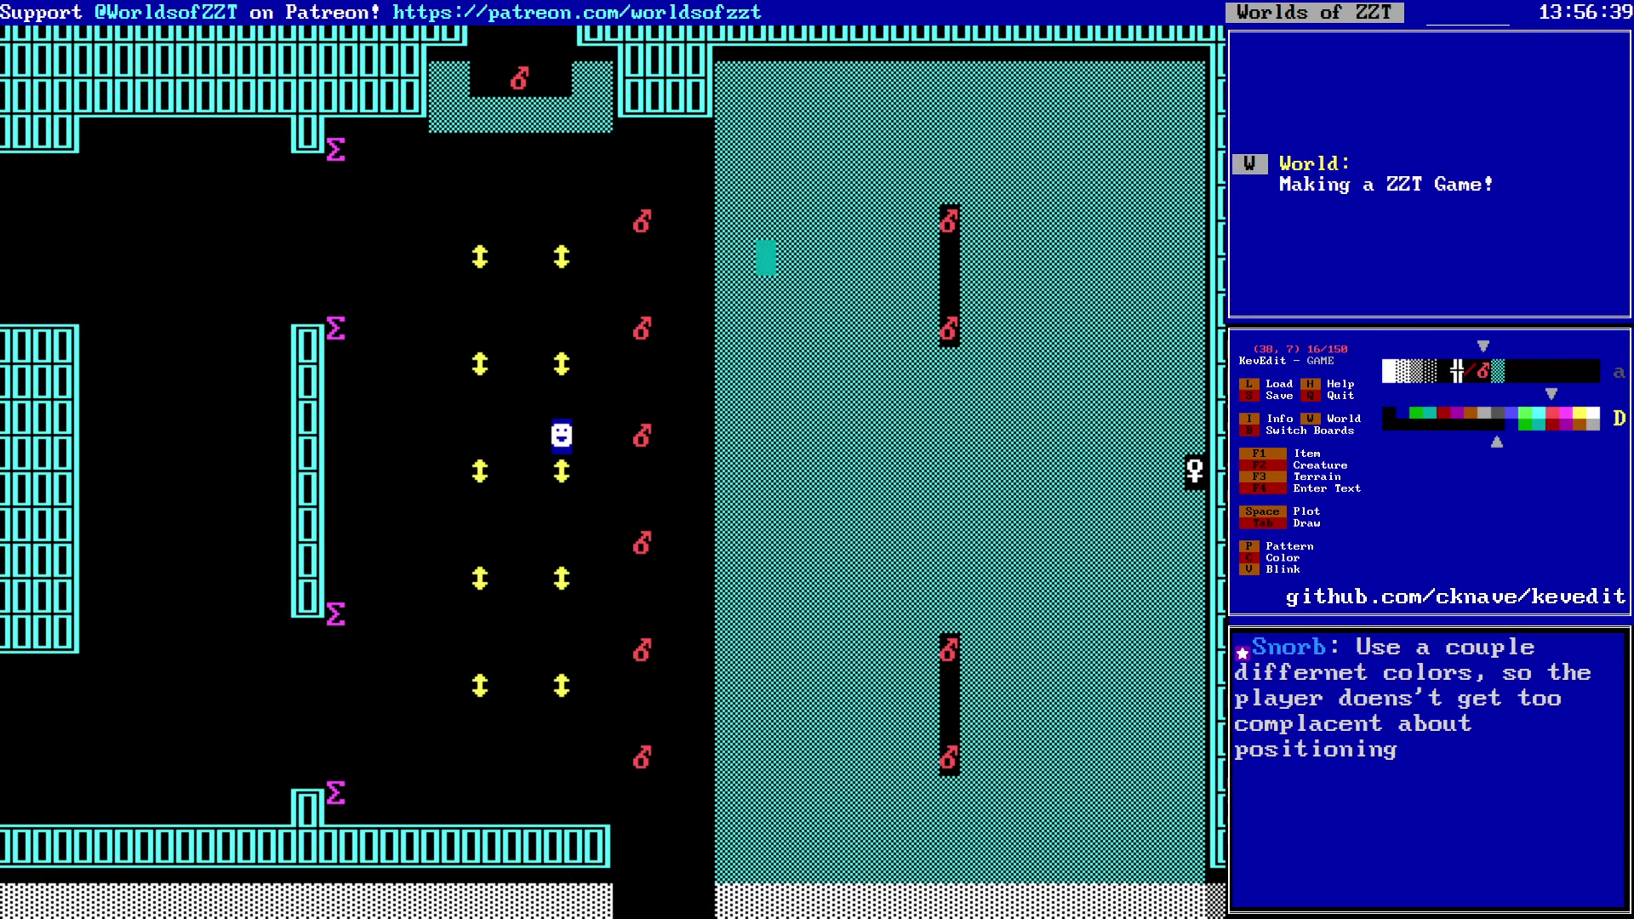
key(f)
key(F3)
key(s)
Add magenta blocks at rows 10, 13, 16 and 19, then clear the stored pattern.
key(Down)
key(Down)
key(Down)
key(space)
key(Down)
key(Down)
key(Down)
key(space)
key(Down)
key(Down)
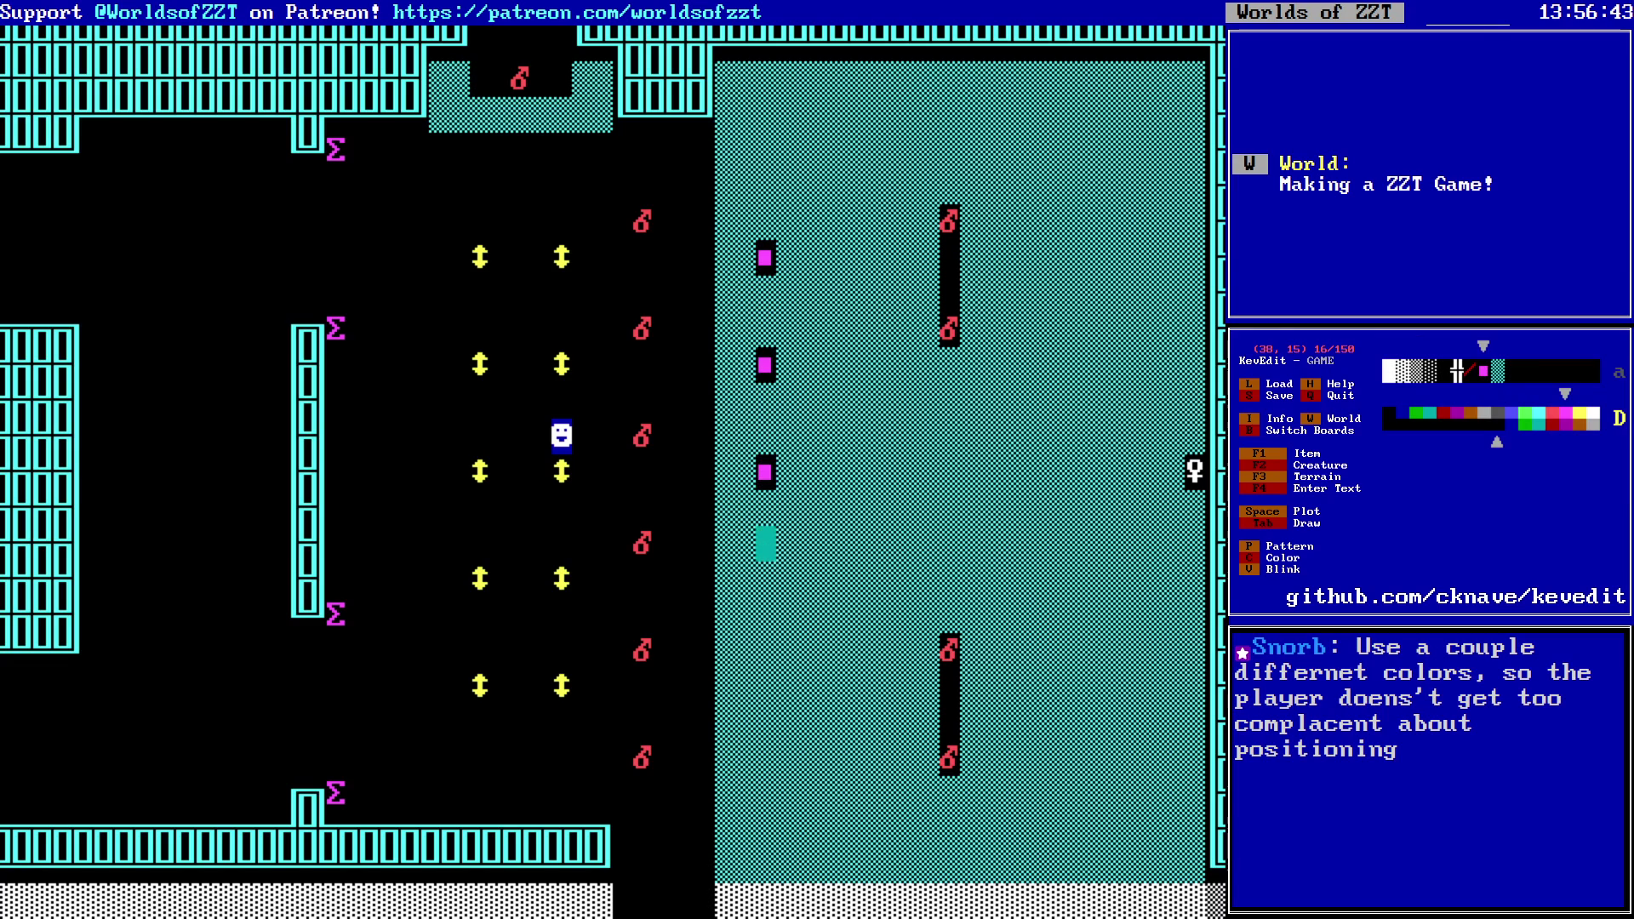
key(space)
key(Down)
key(Down)
key(Down)
key(space)
key(Down)
key(Down)
key(Left)
key(Left)
key(Down)
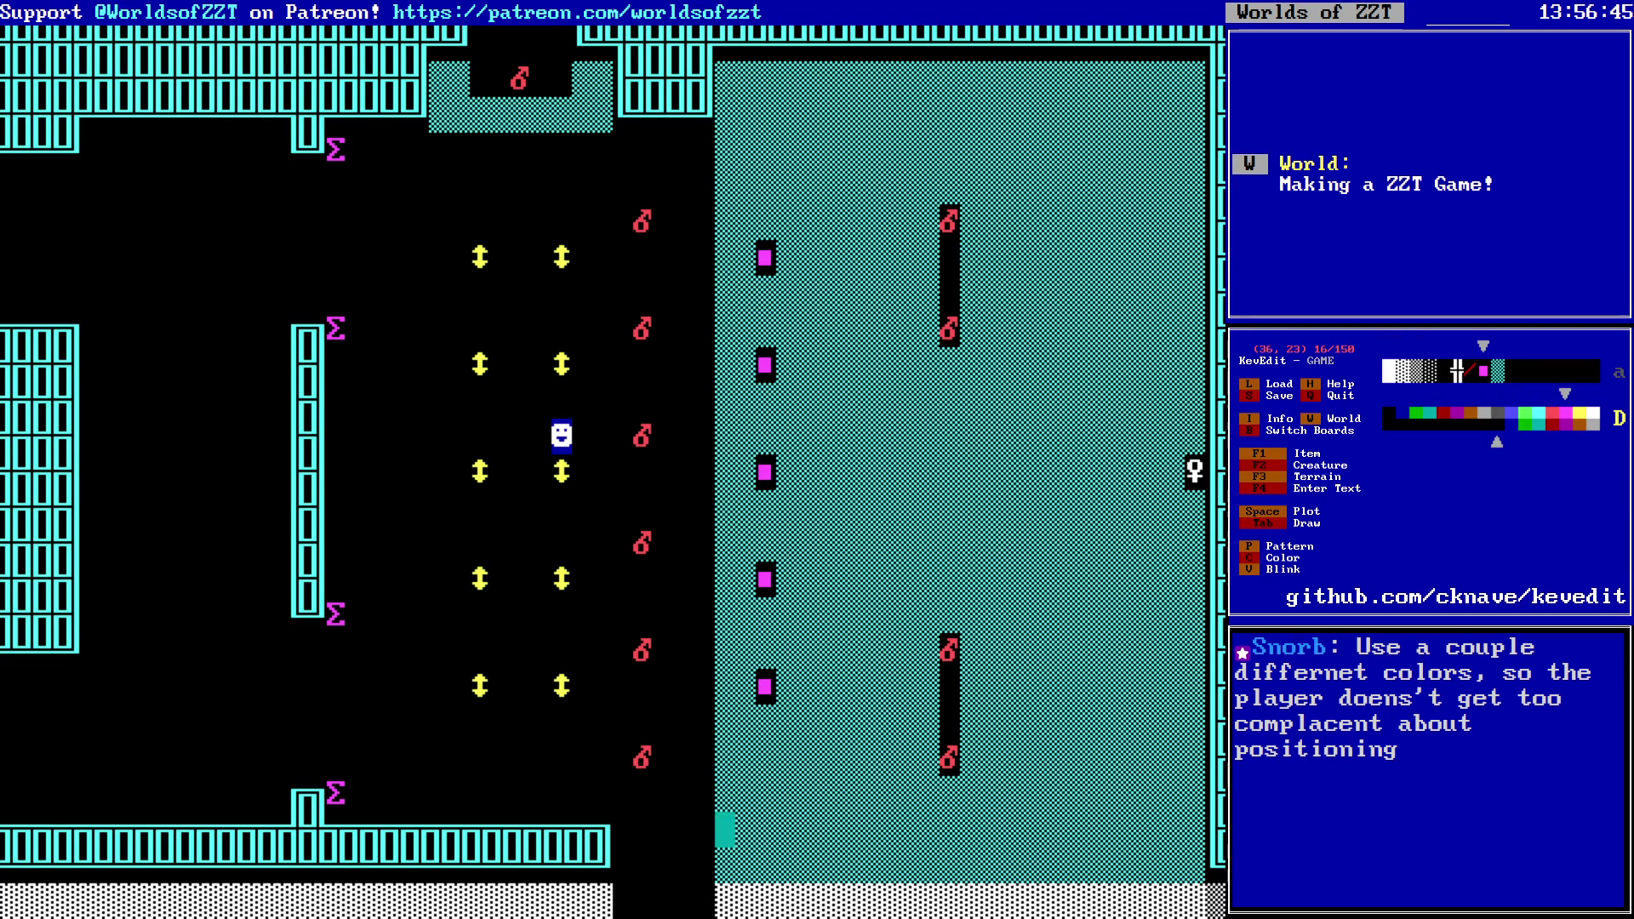
key(Left)
key(Left)
key(Down)
key(F3)
key(Escape)
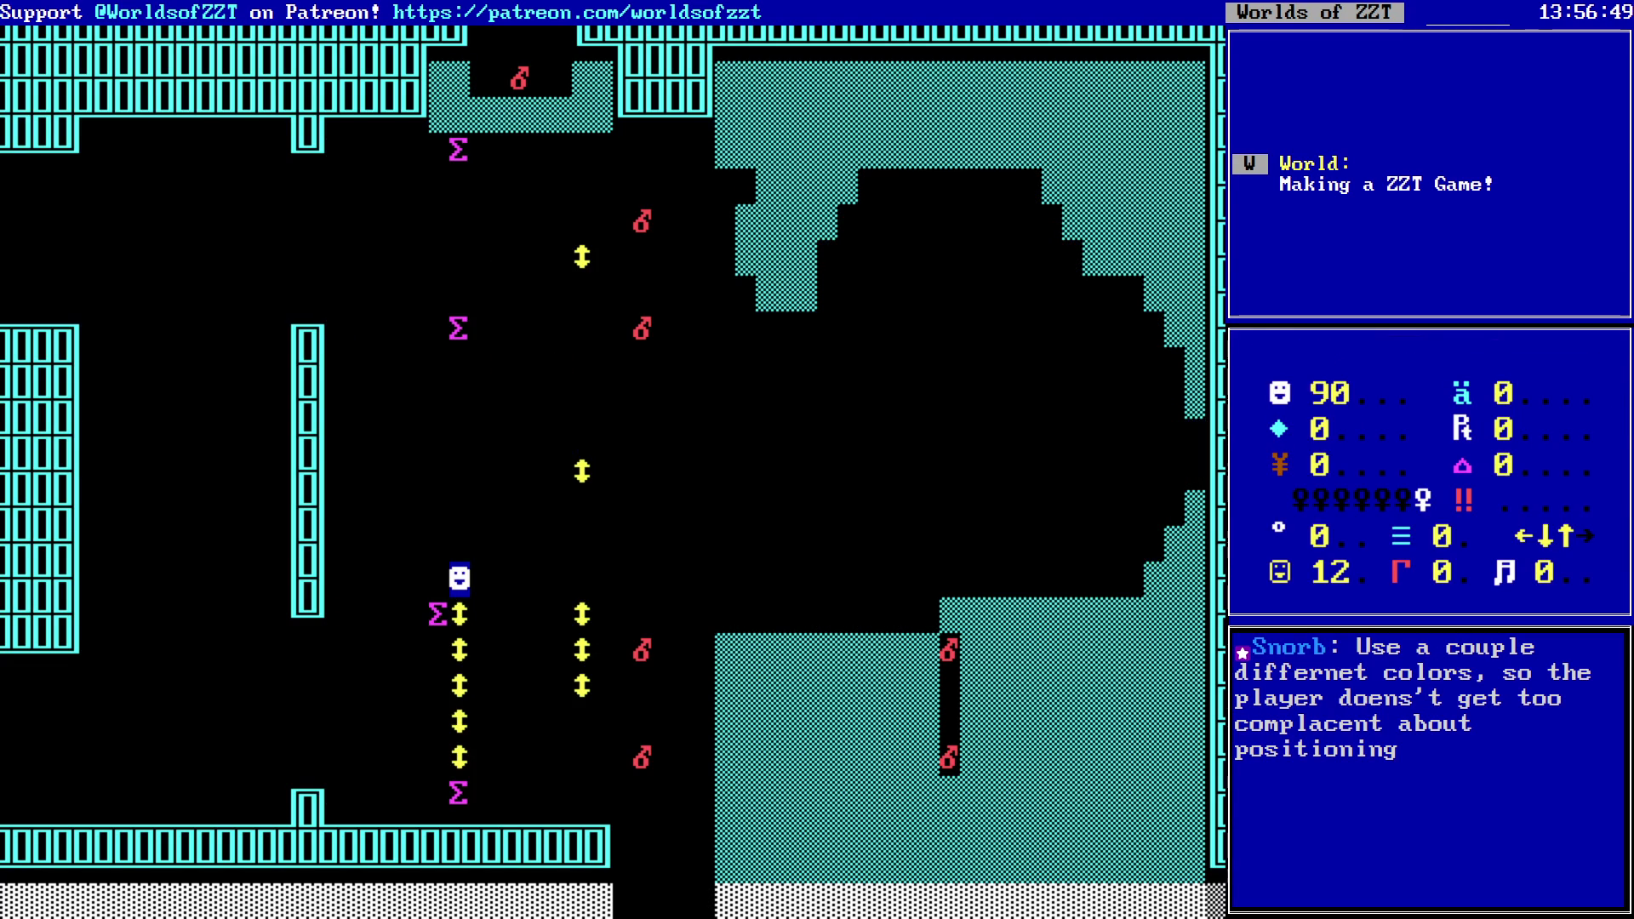
End the current game and start playing the GAME world.
key(Escape)
key(y)
key(w)
key(Down)
key(Down)
key(Down)
key(Return)
Light the bomb, run from its blast, and return after it explodes.
key(Right)
key(Right)
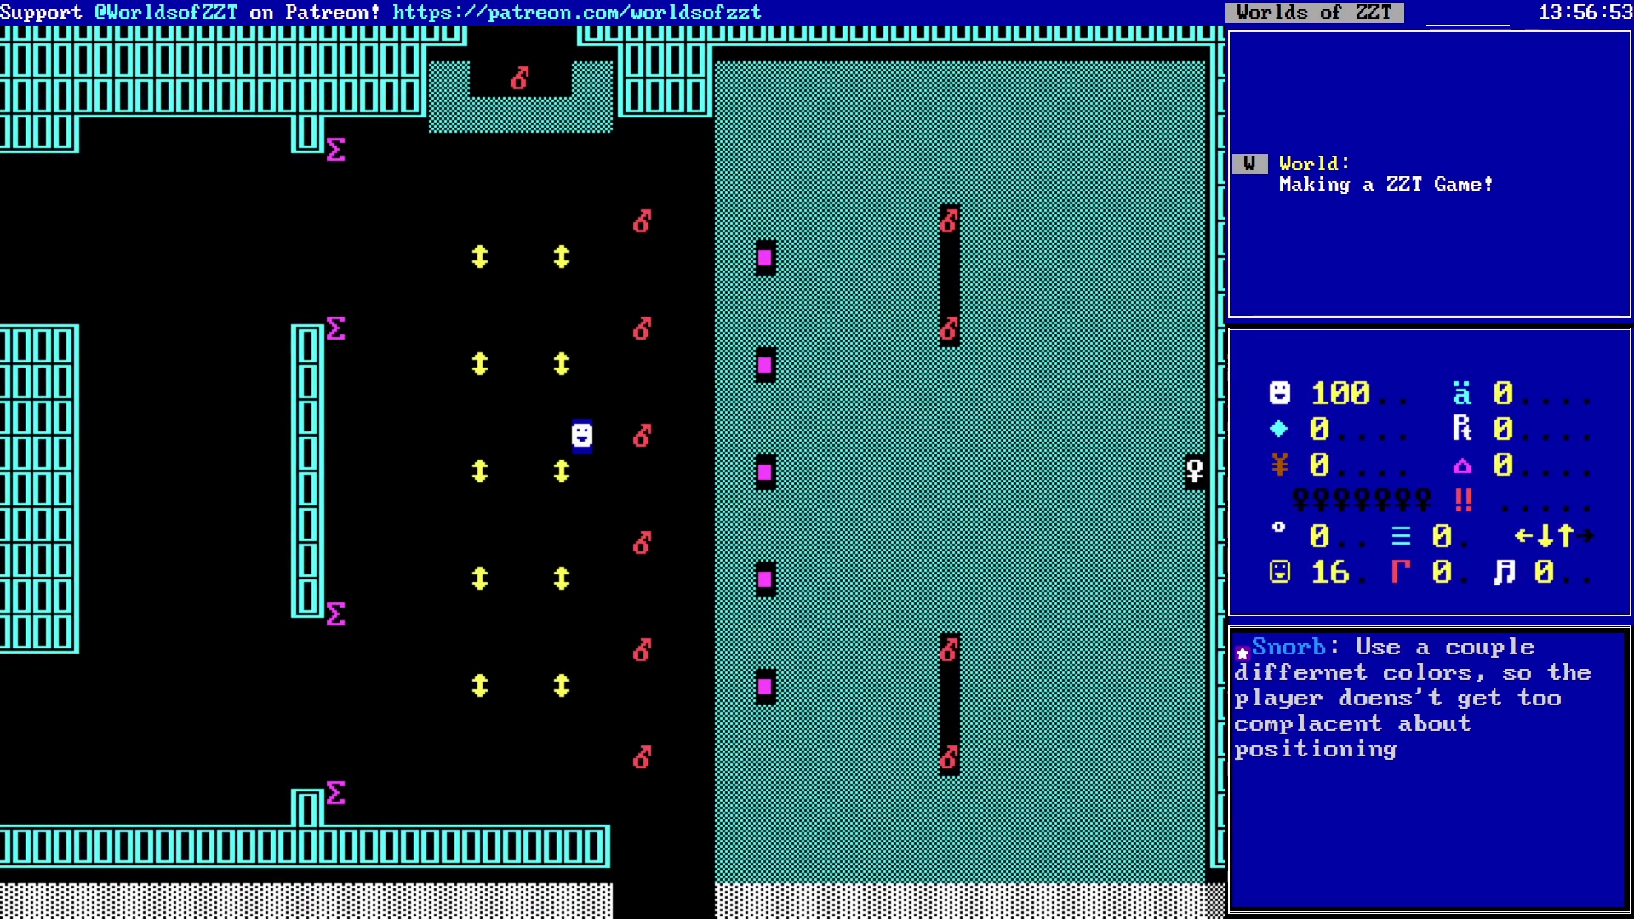
key(Right)
key(Right)
key(Right)
key(Left)
key(Left)
key(Left)
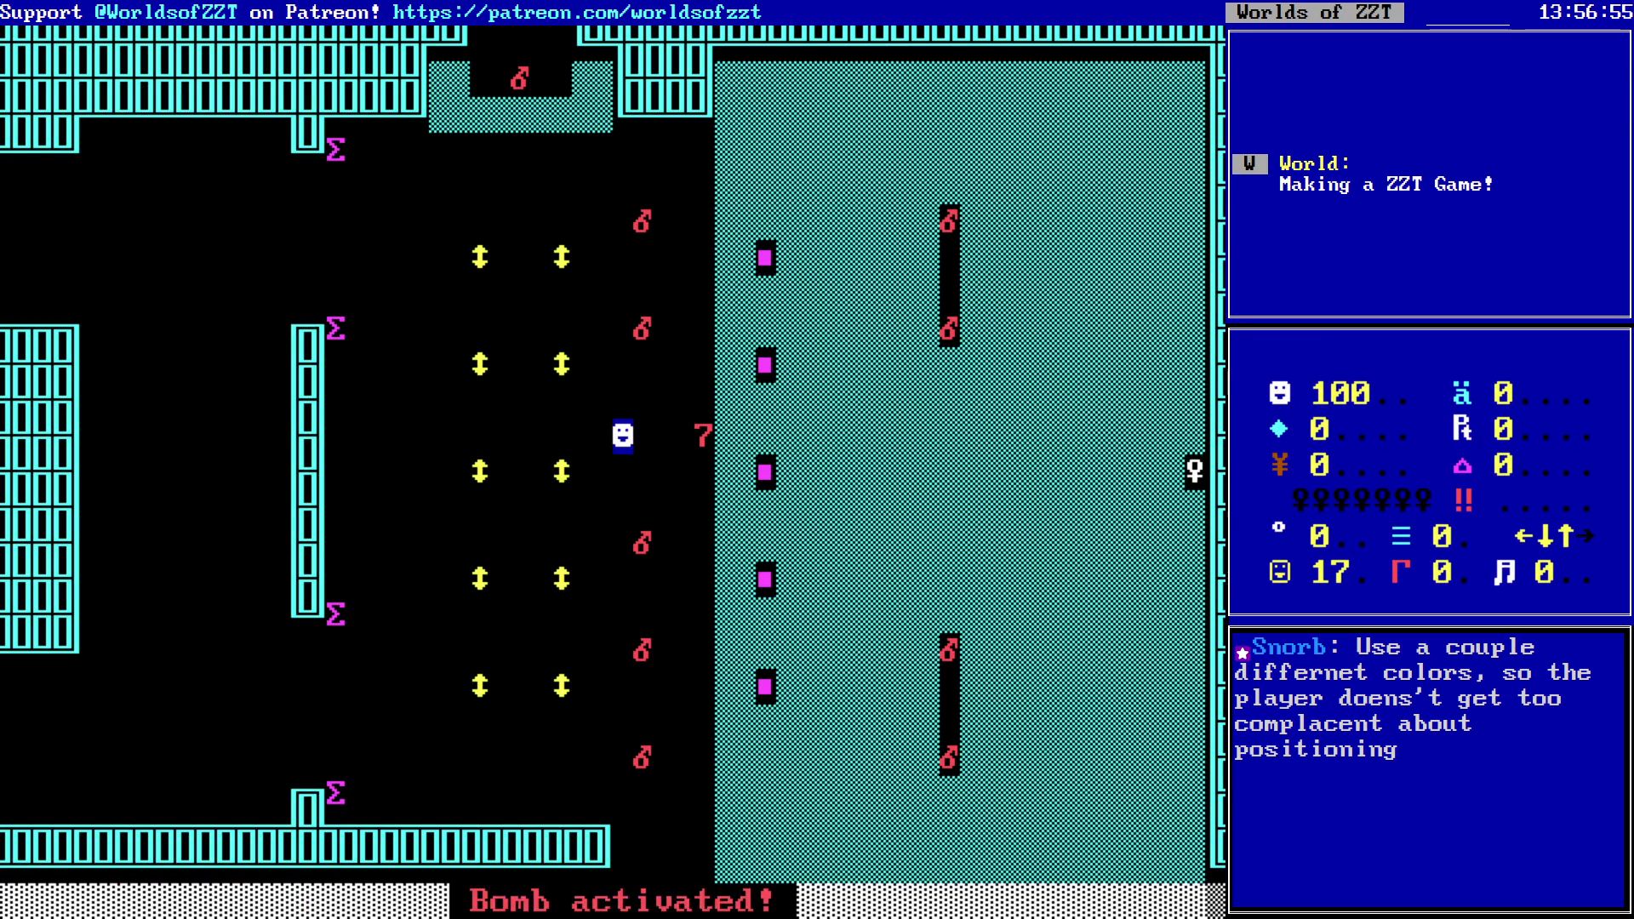
key(Left)
key(Left)
key(Left)
key(Up)
key(Right)
key(Right)
key(Down)
key(Right)
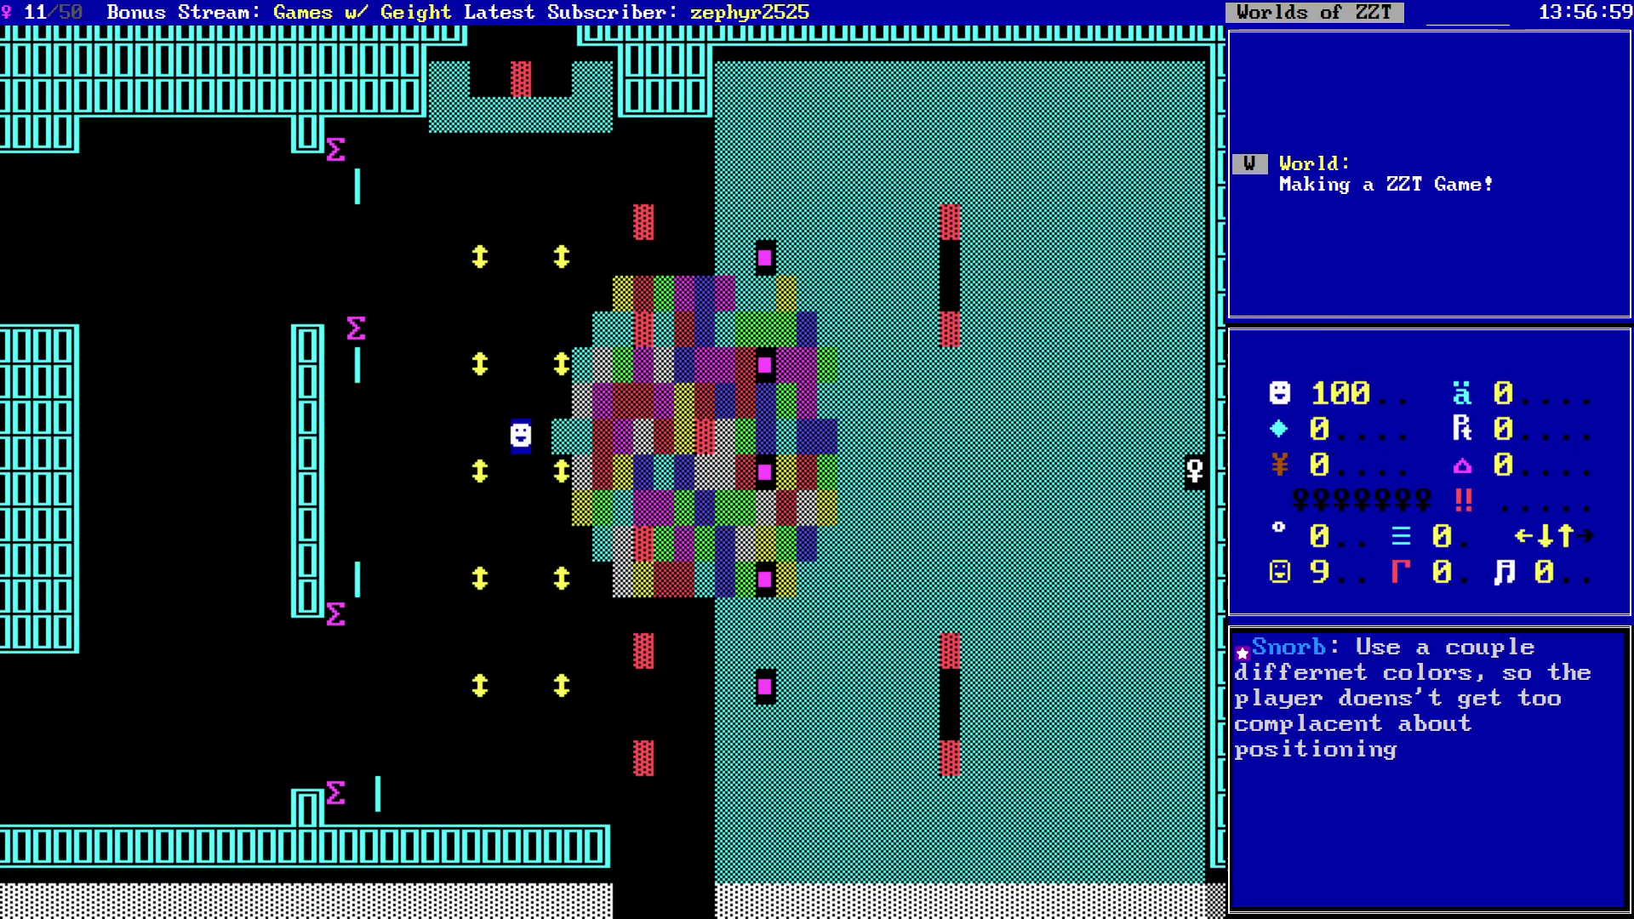
key(Right)
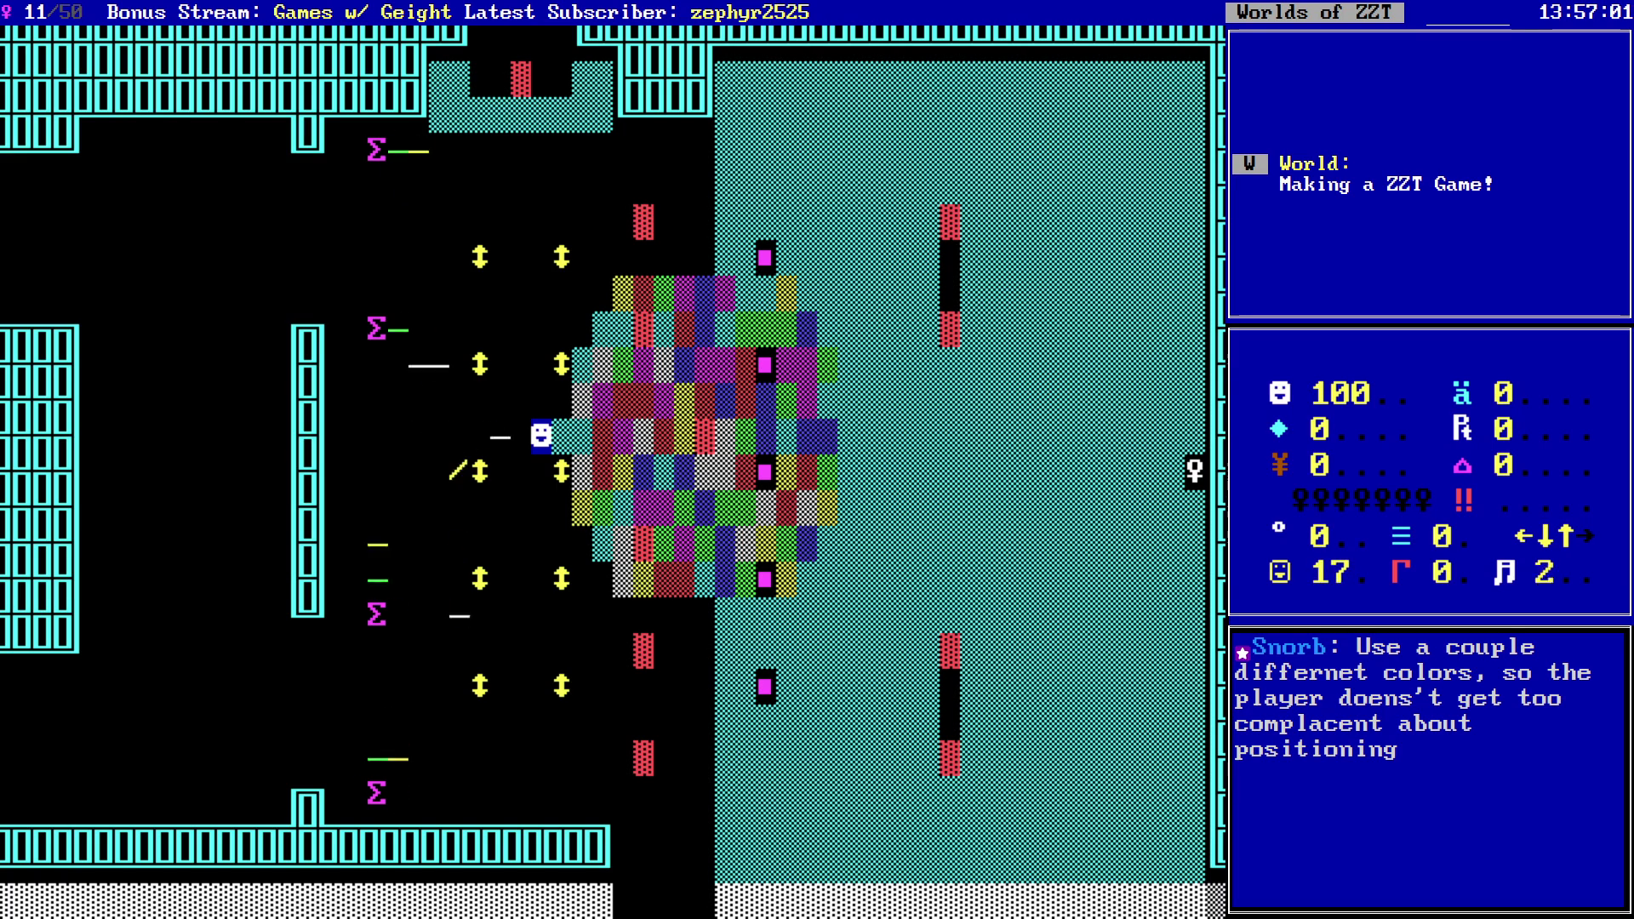
Walk the player down past the blast and off the bottom edge to the next board.
key(Down)
key(Down)
key(Down)
key(Right)
key(Right)
key(Right)
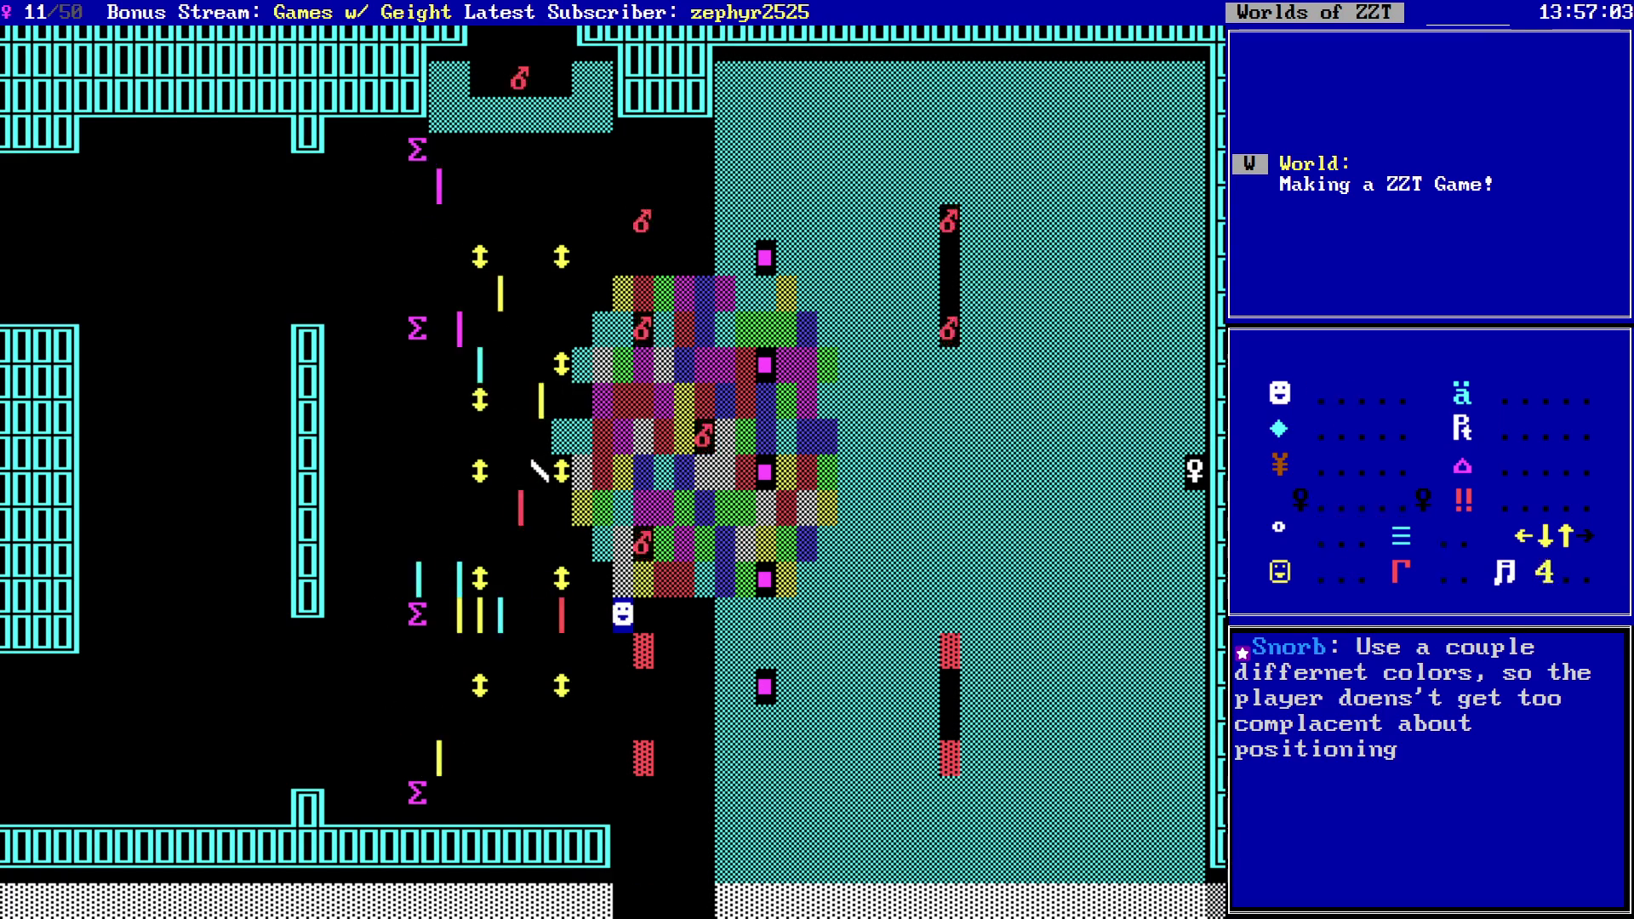
key(Down)
key(Down)
key(Down)
key(Down)
key(Down)
key(Down)
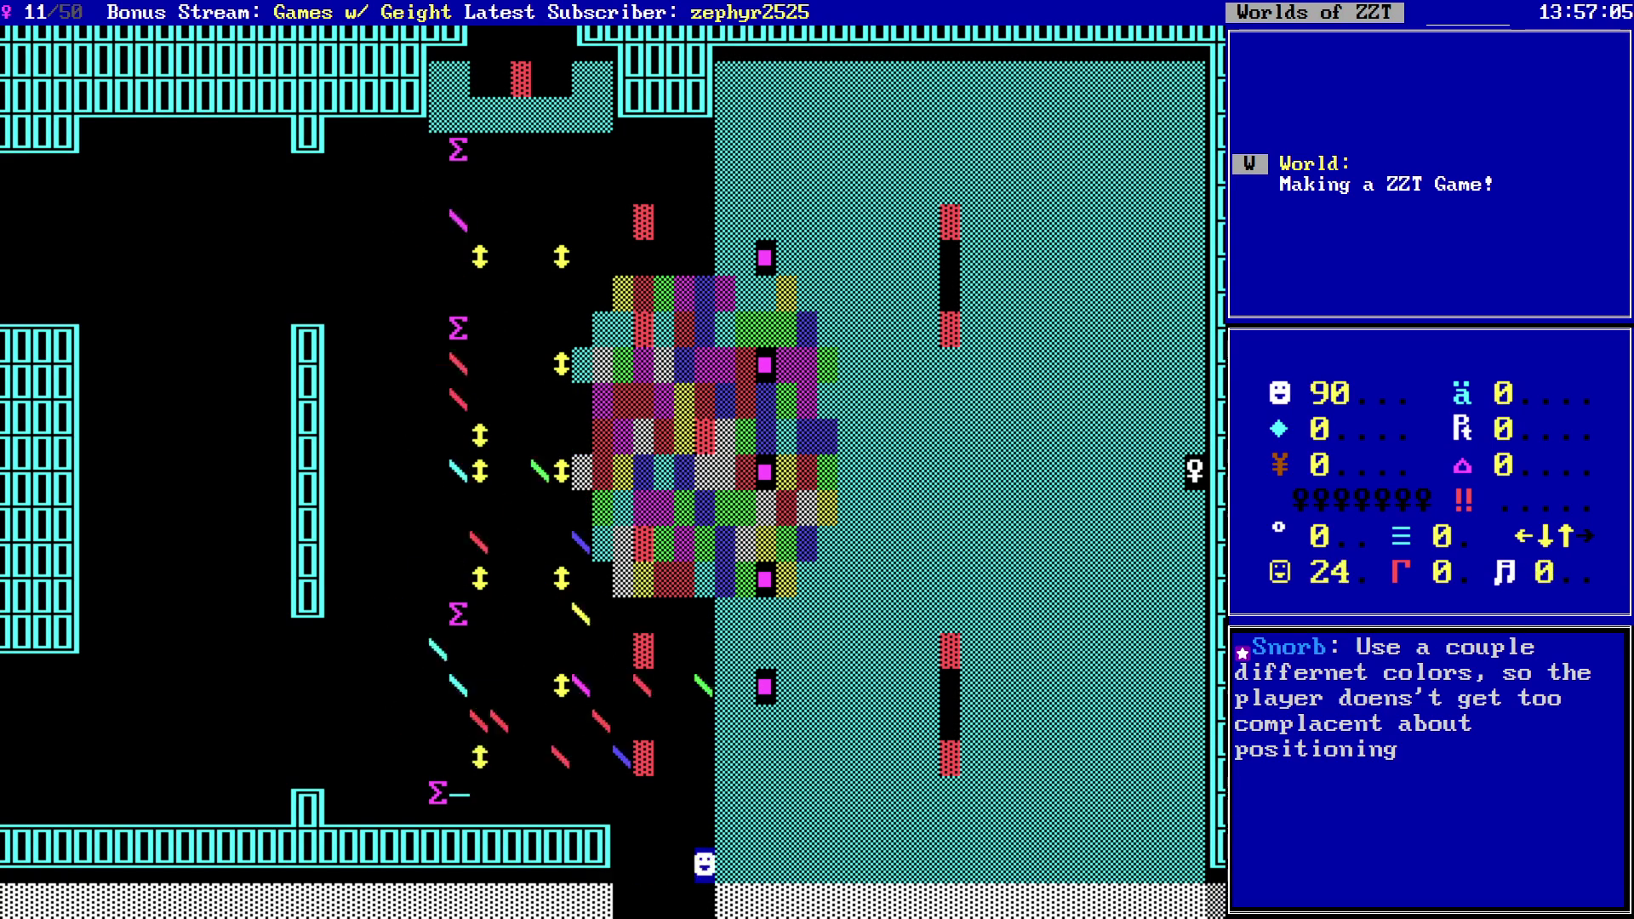
key(Down)
key(Down)
key(Down)
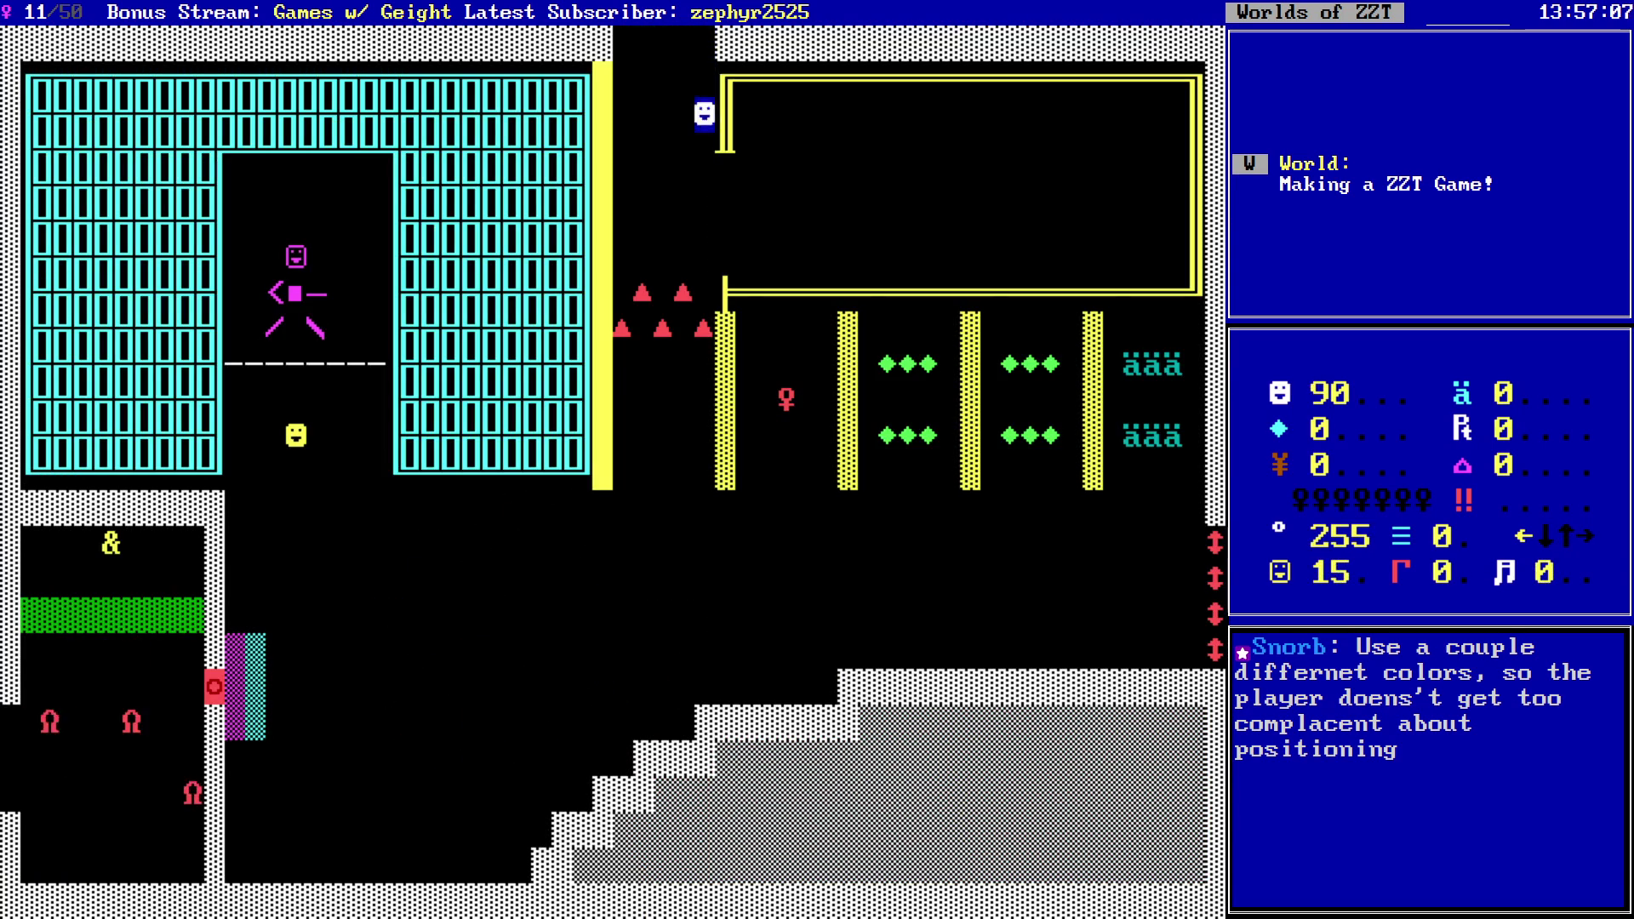
Quit the test game and open the ExplosionCheck object's script in the bottom-right cell.
key(Escape)
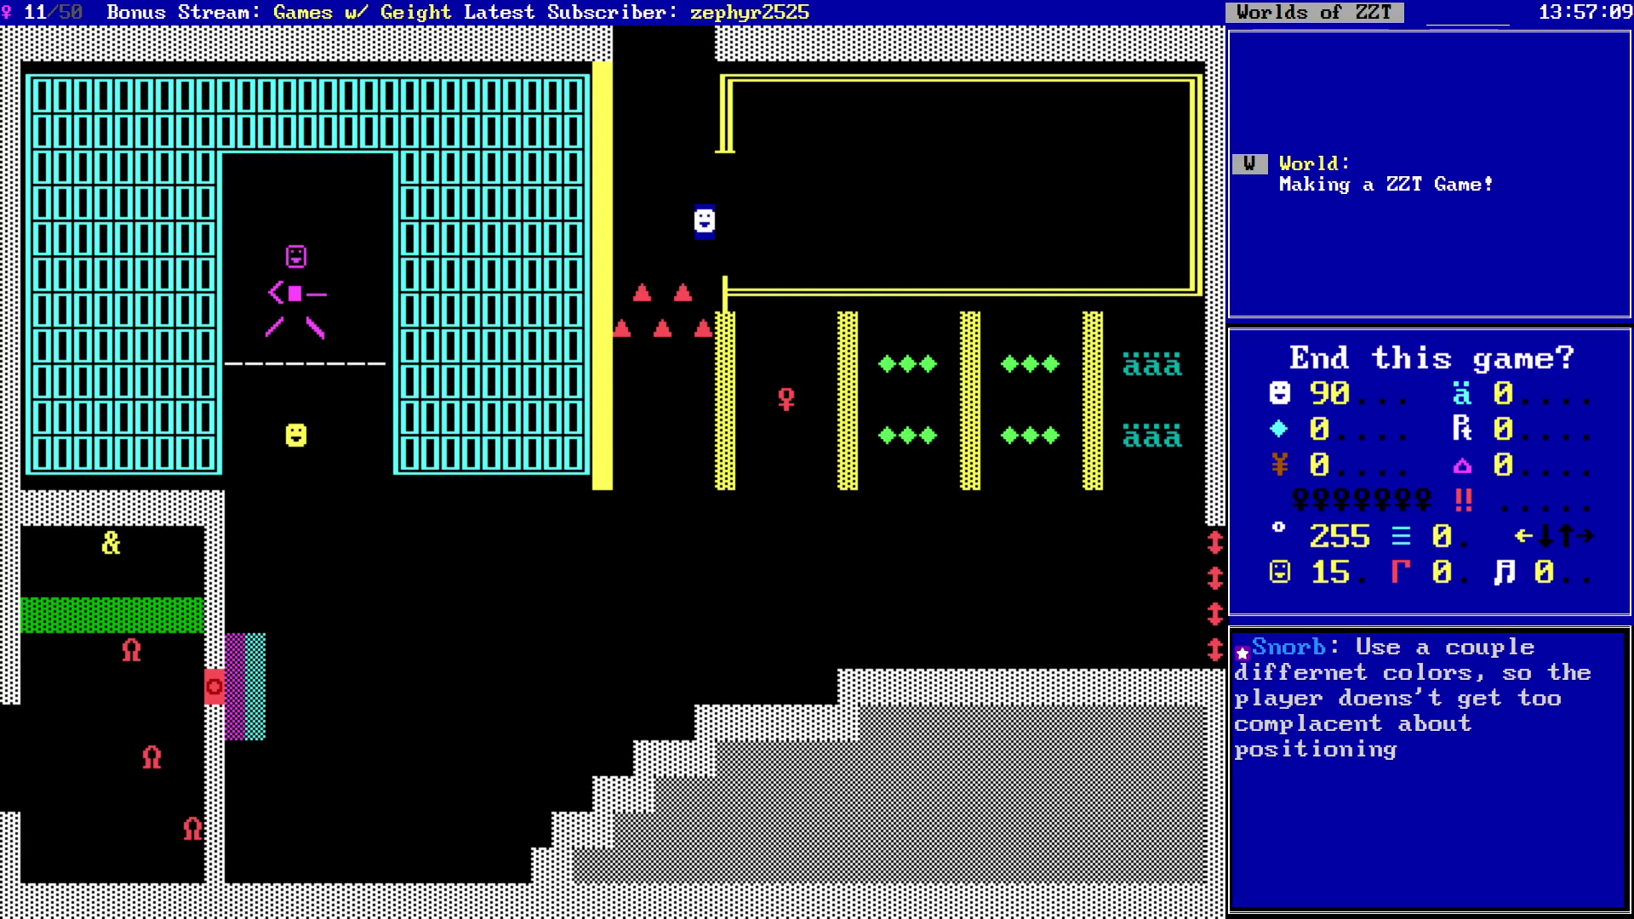
key(y)
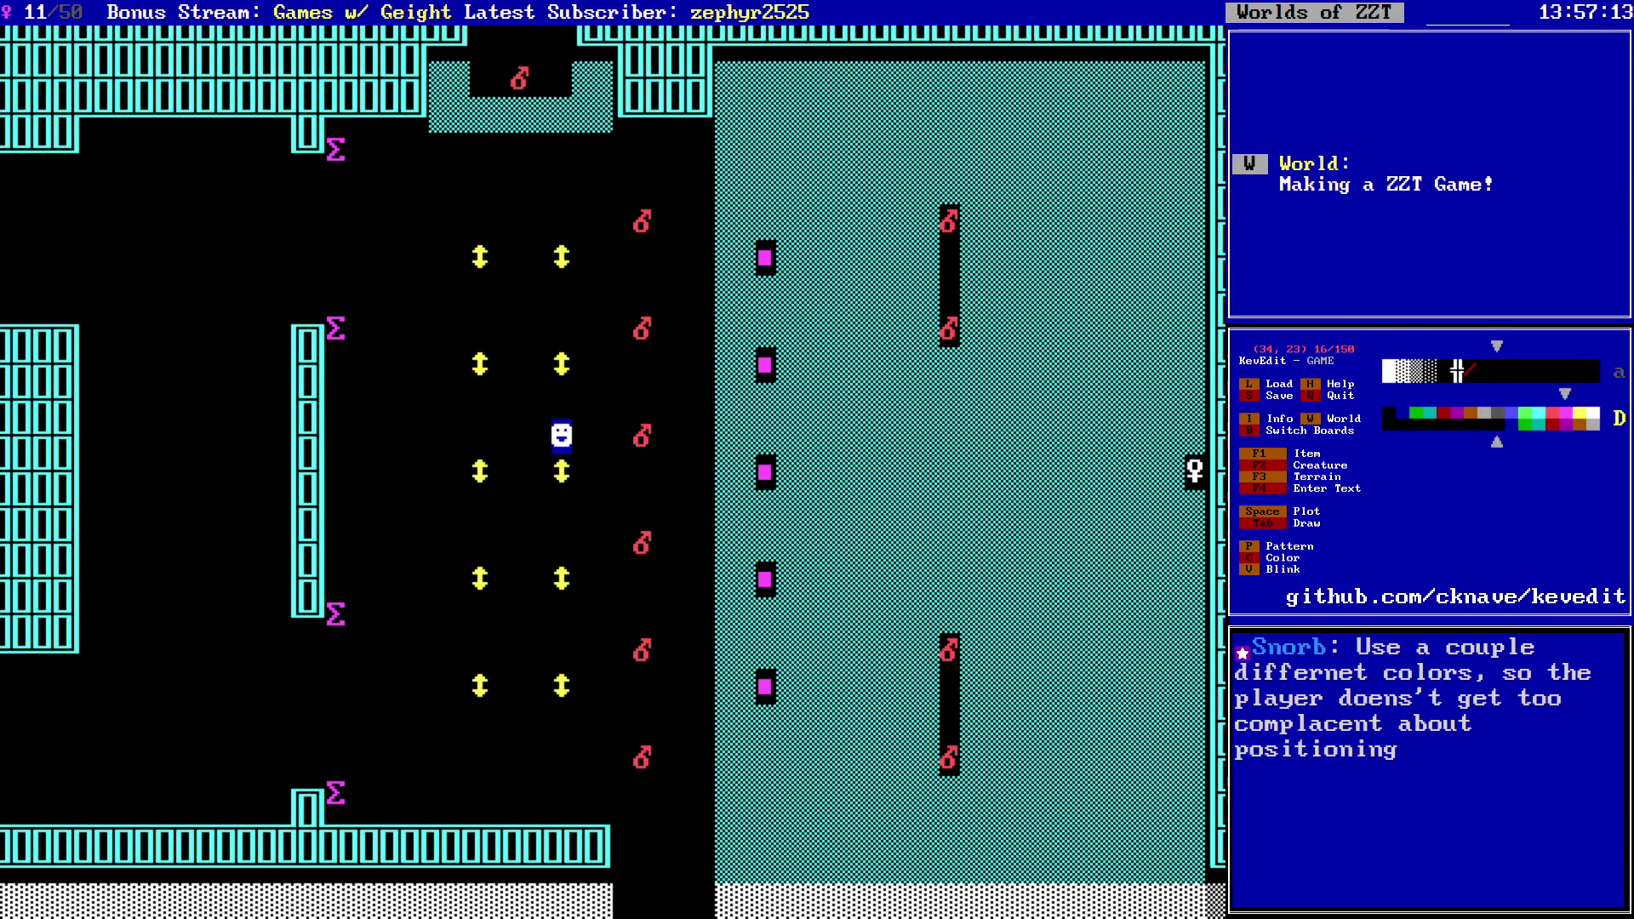
click(1215, 901)
key(Return)
key(Down)
key(Down)
key(Down)
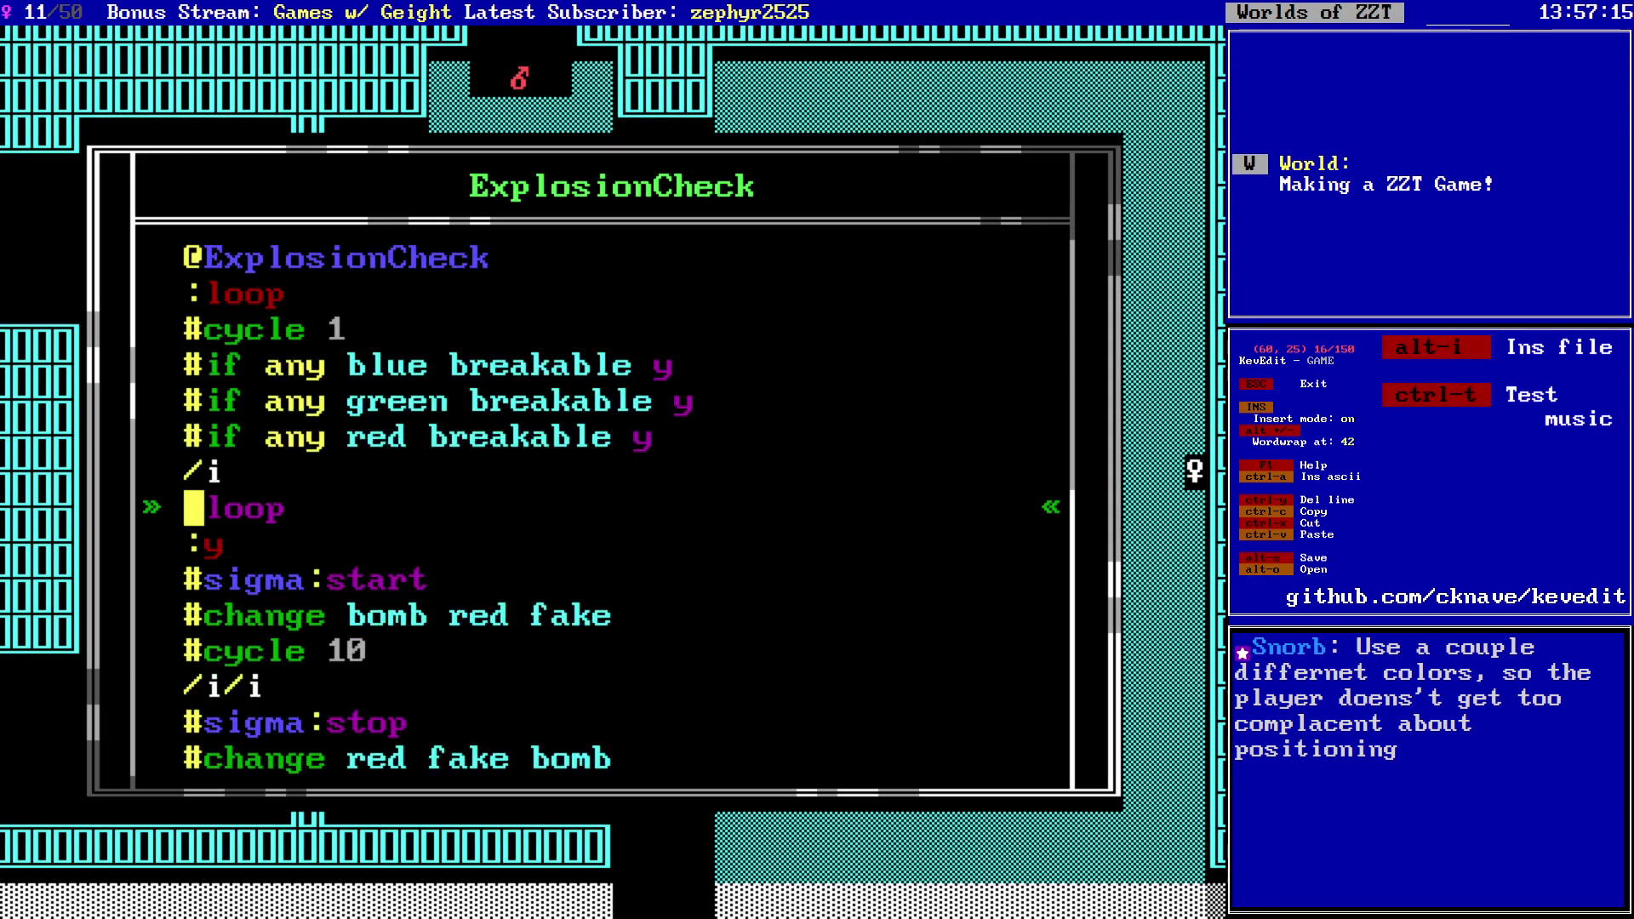
Delete the '#change red fake bomb' line from ExplosionCheck and close the script.
key(Up)
key(Up)
key(Up)
key(Down)
key(Down)
key(Down)
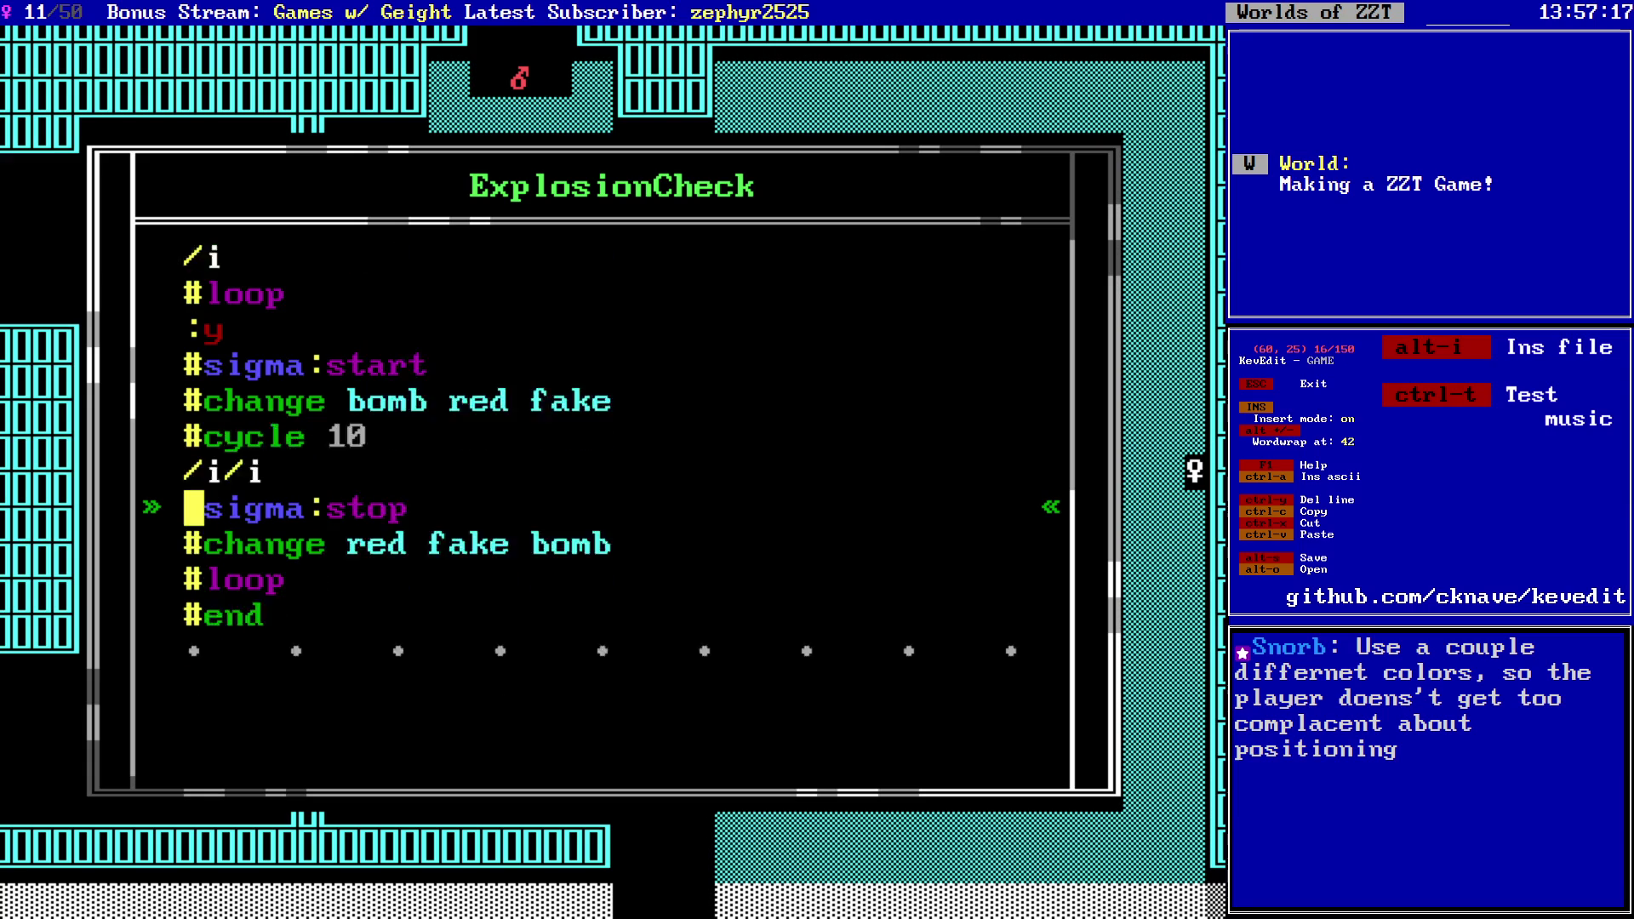
key(Down)
key(ctrl+y)
key(Escape)
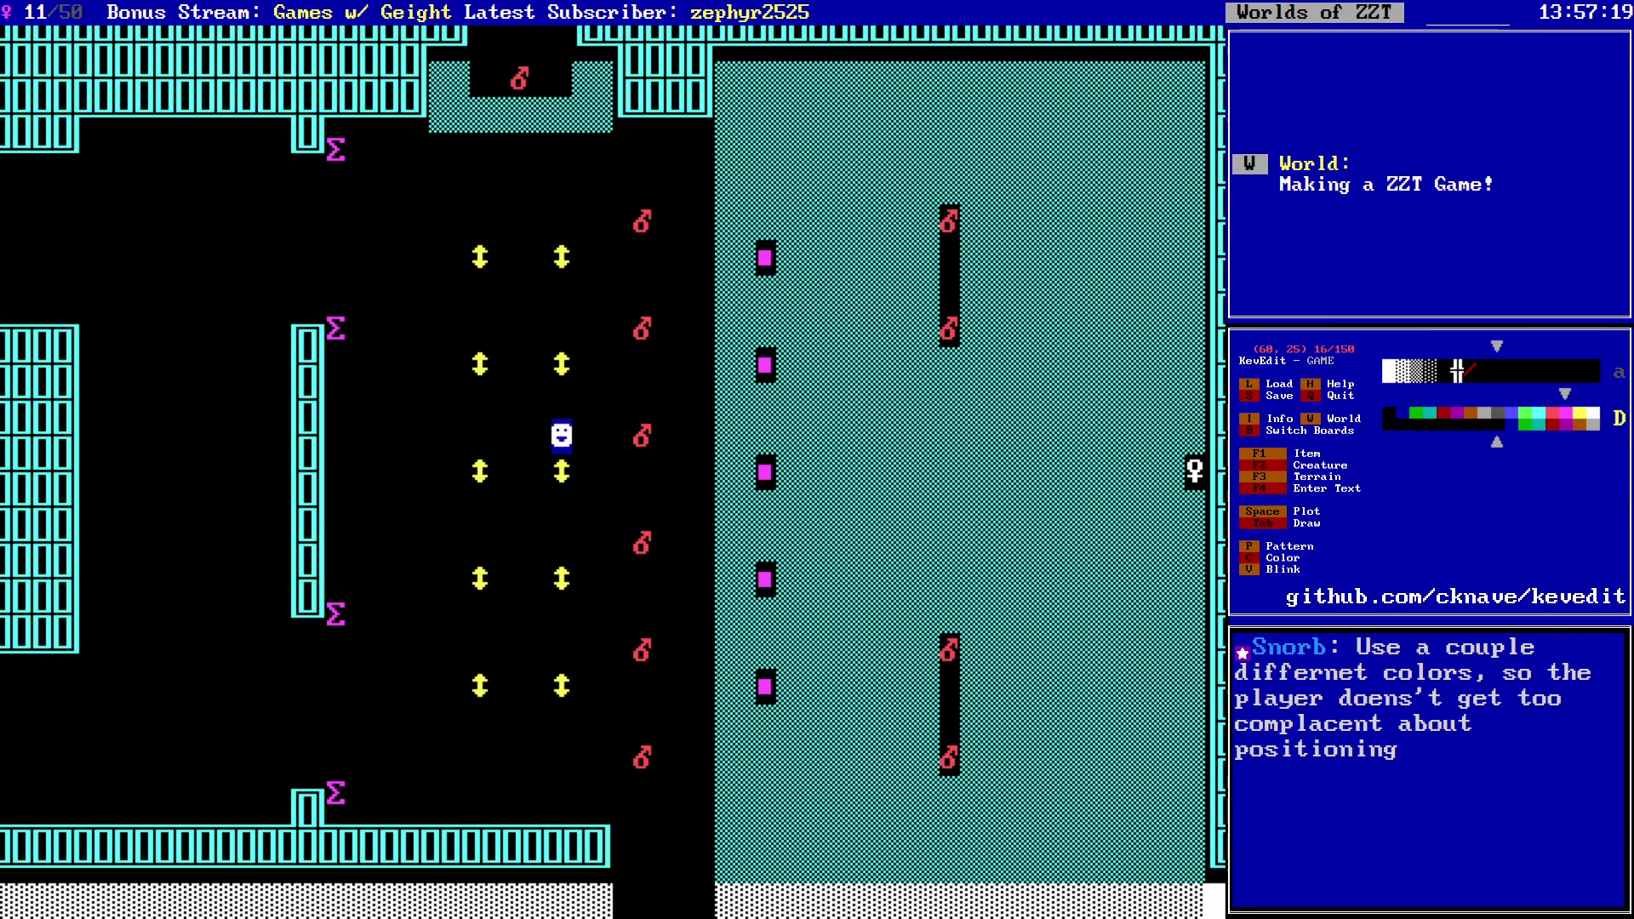
Return to the ExplosionCheck object in the board's bottom-right cell and open its script.
key(Left)
key(Left)
key(Left)
key(Up)
key(Up)
key(Up)
key(Down)
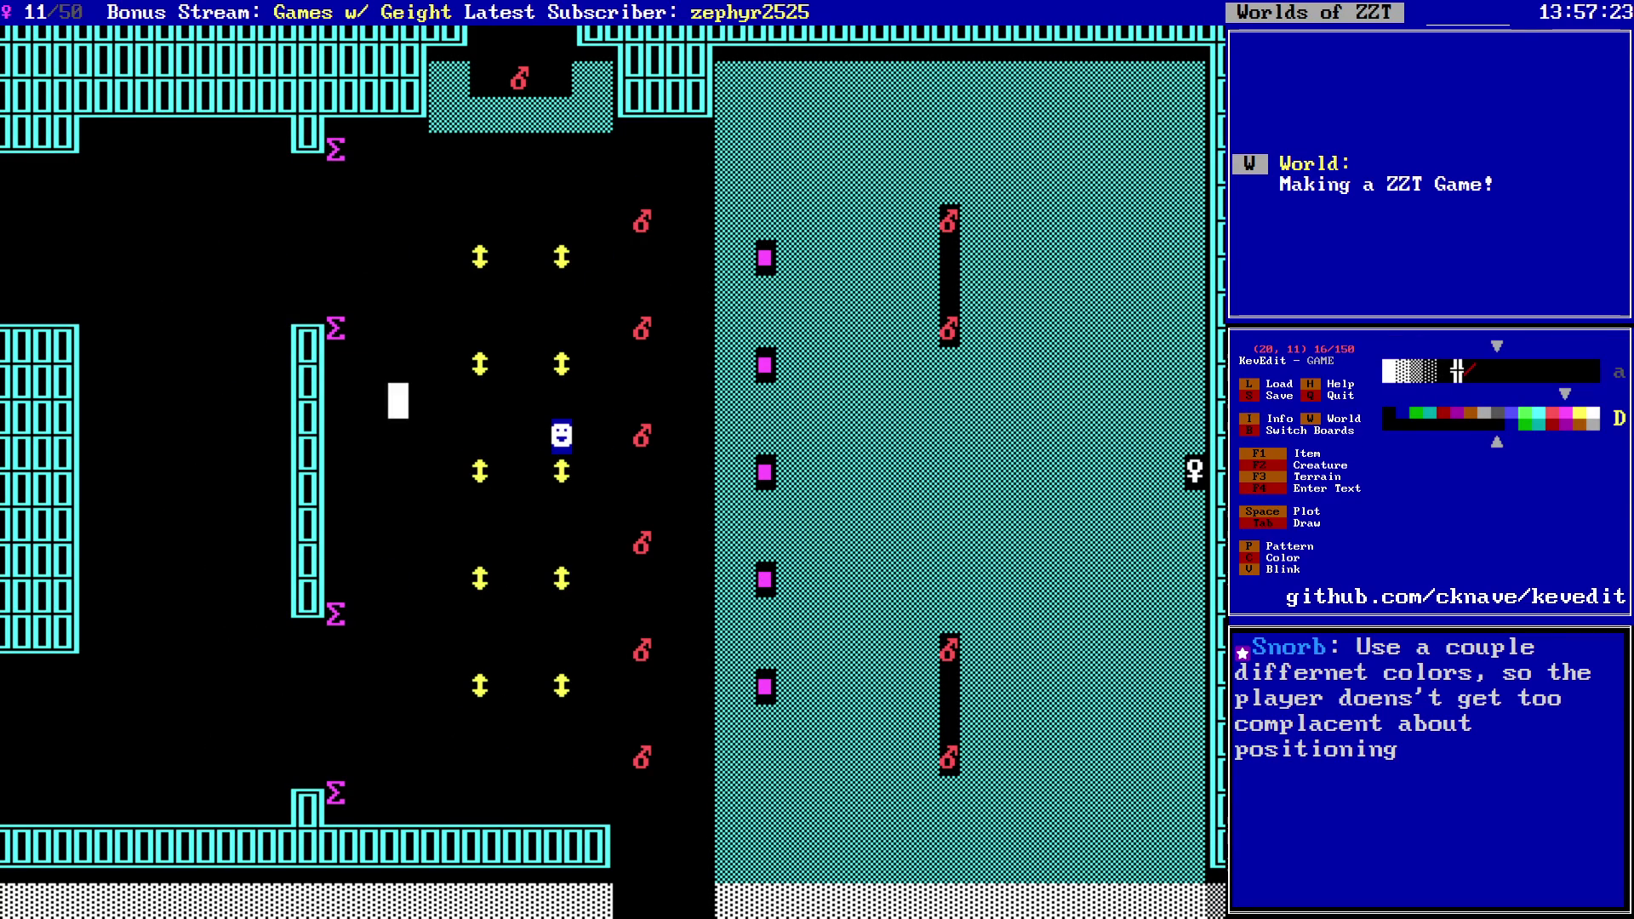
key(Right)
key(Right)
key(Right)
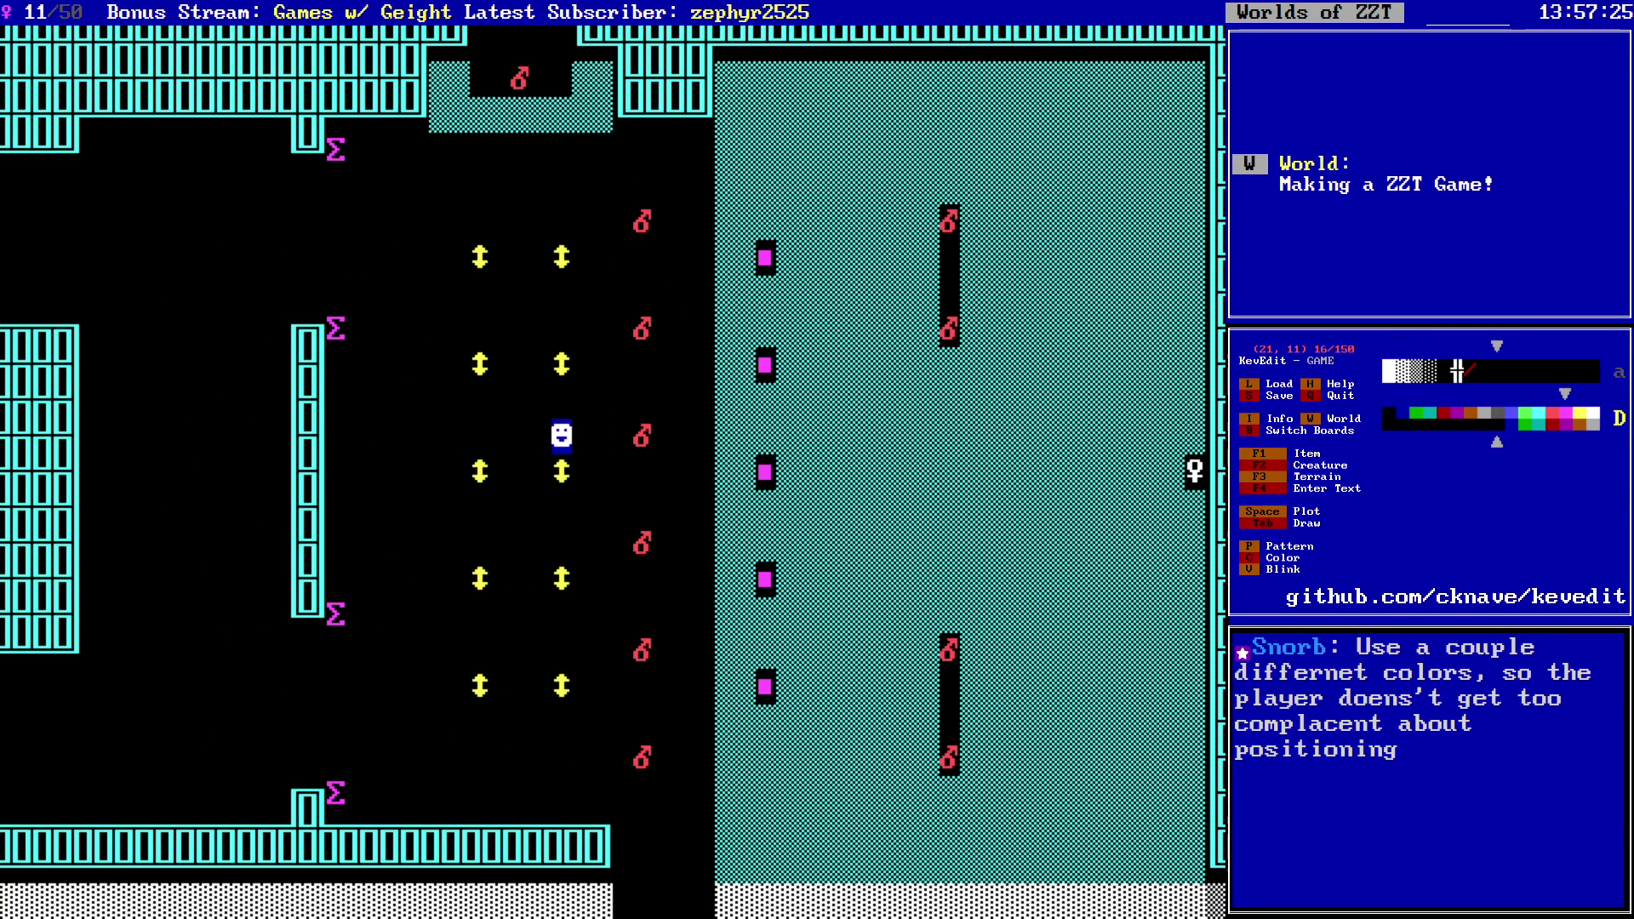
key(Right)
key(Right)
key(Right)
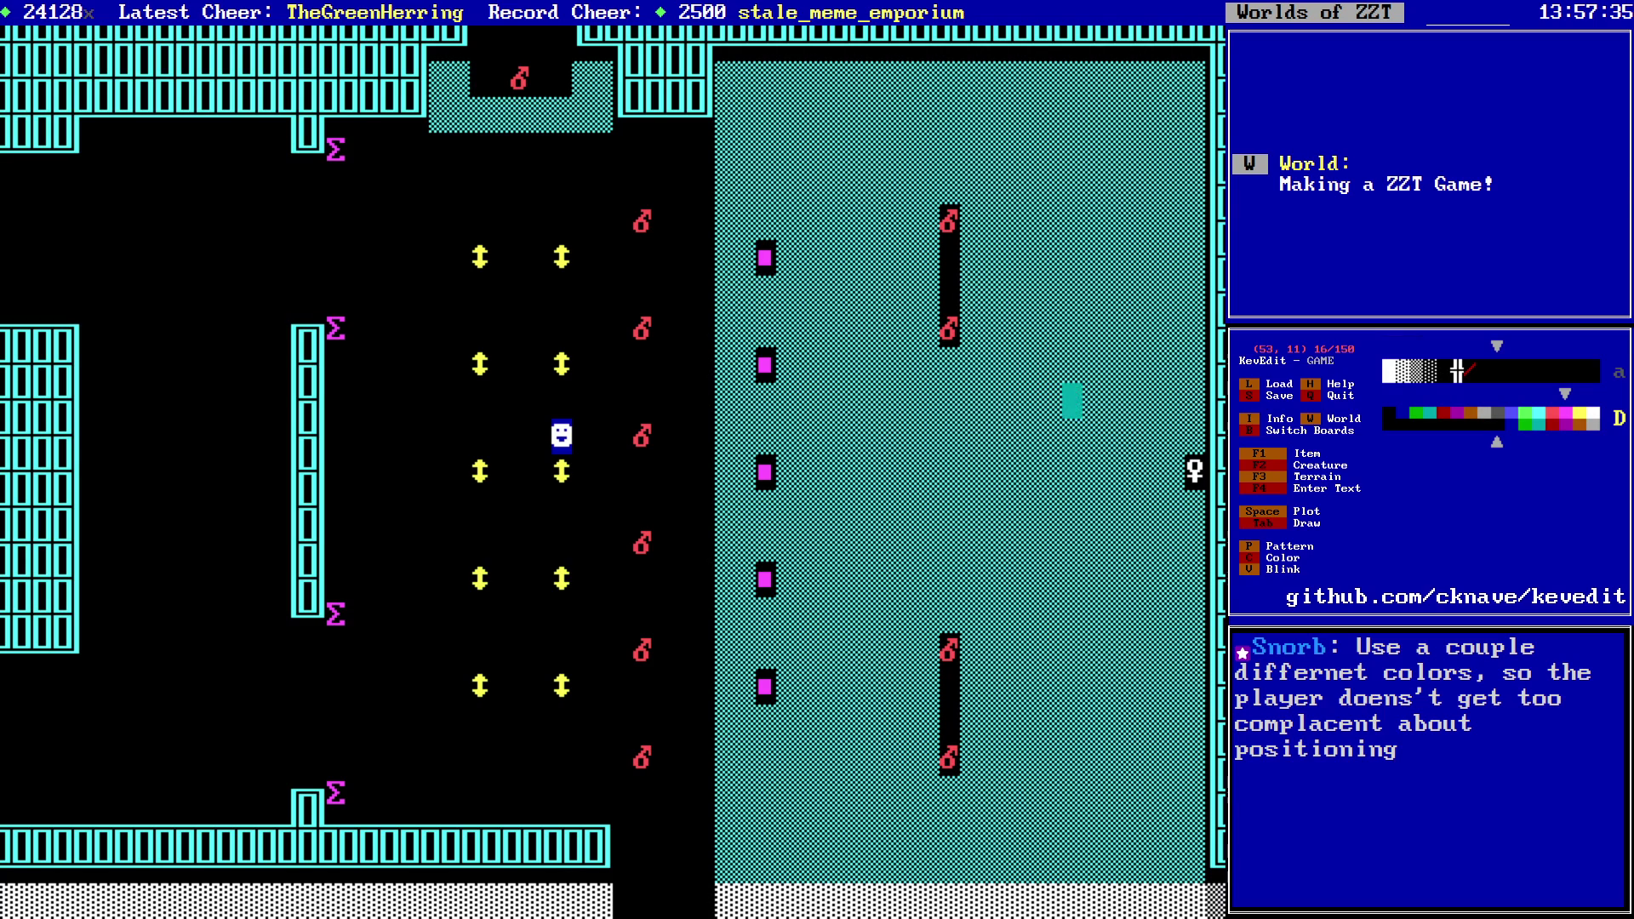
key(Left)
key(Left)
key(Left)
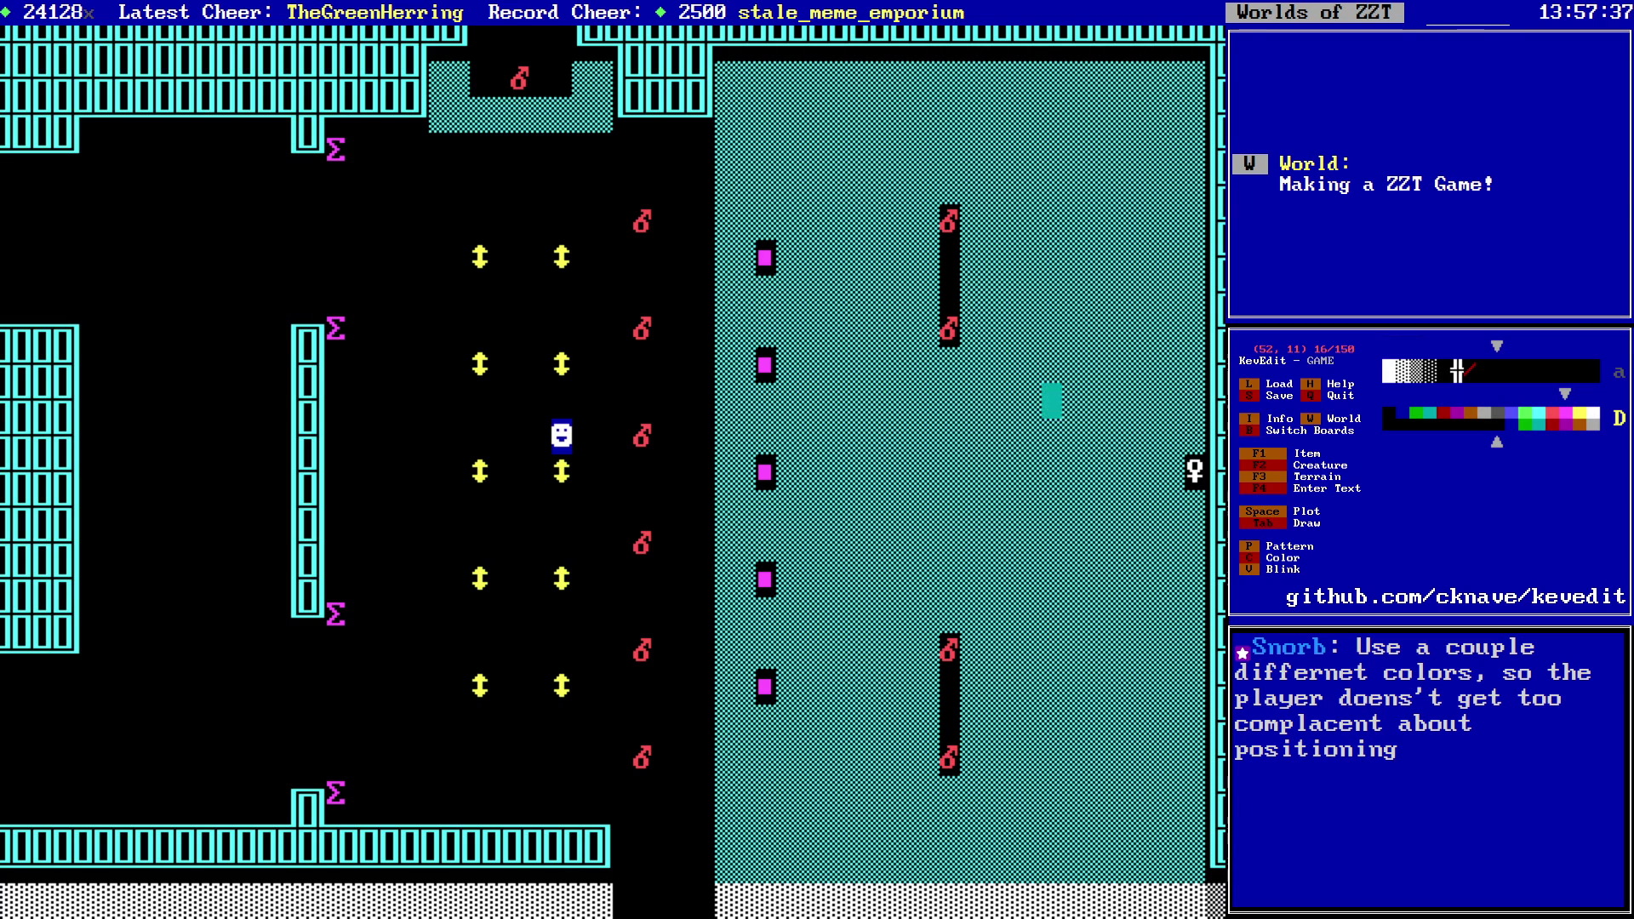
key(Left)
key(Left)
key(Left)
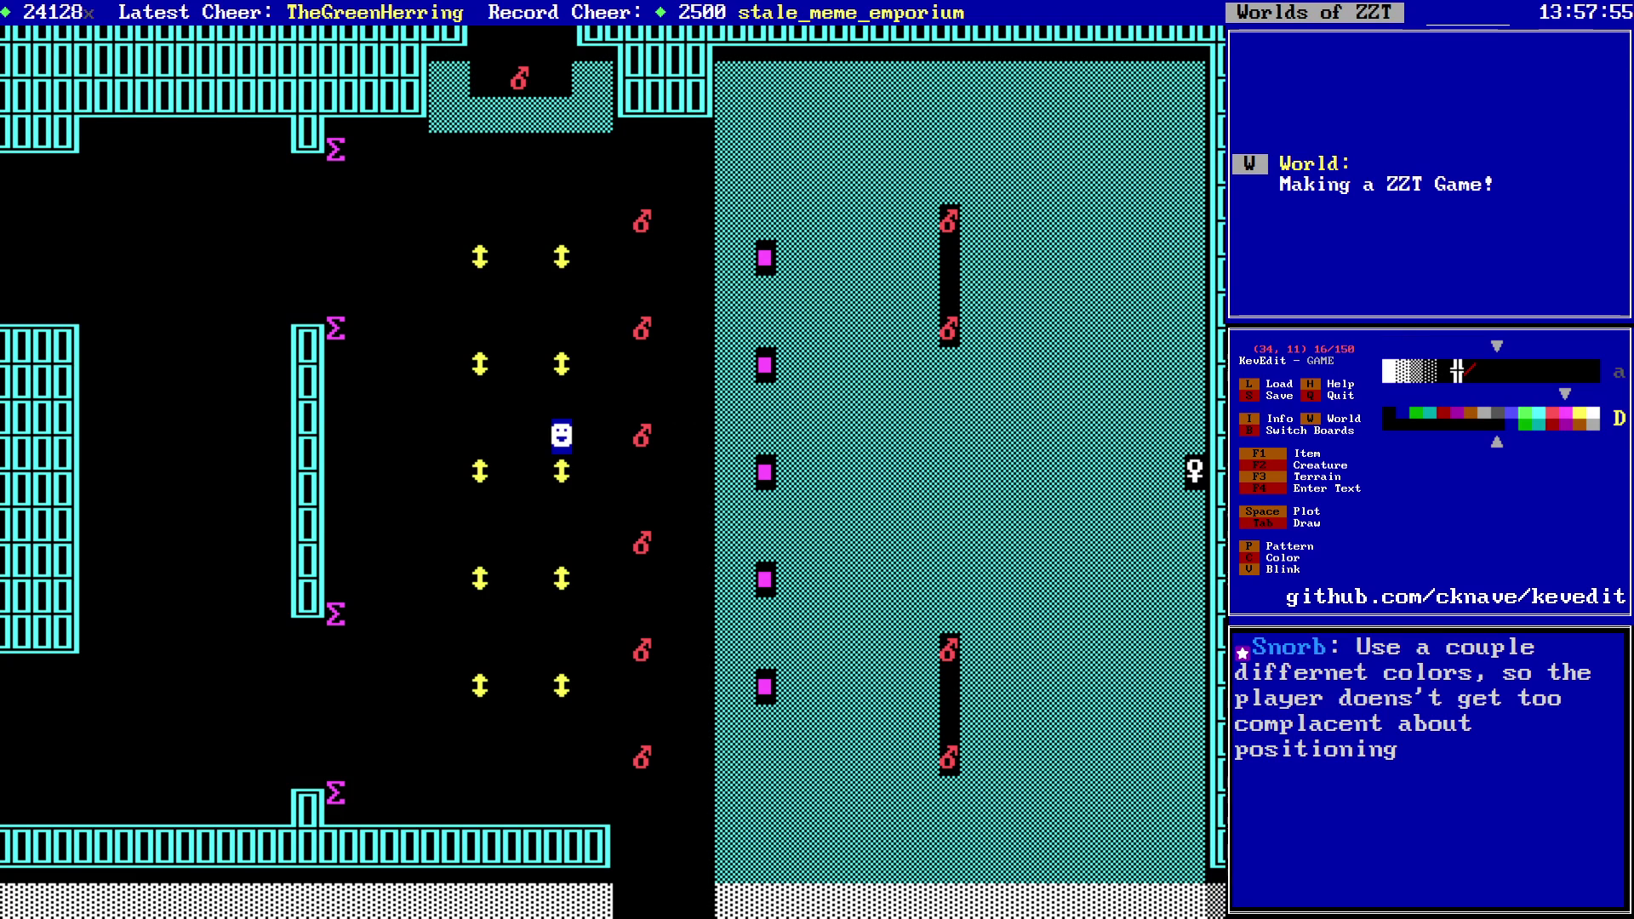
key(Down)
key(Right)
key(Right)
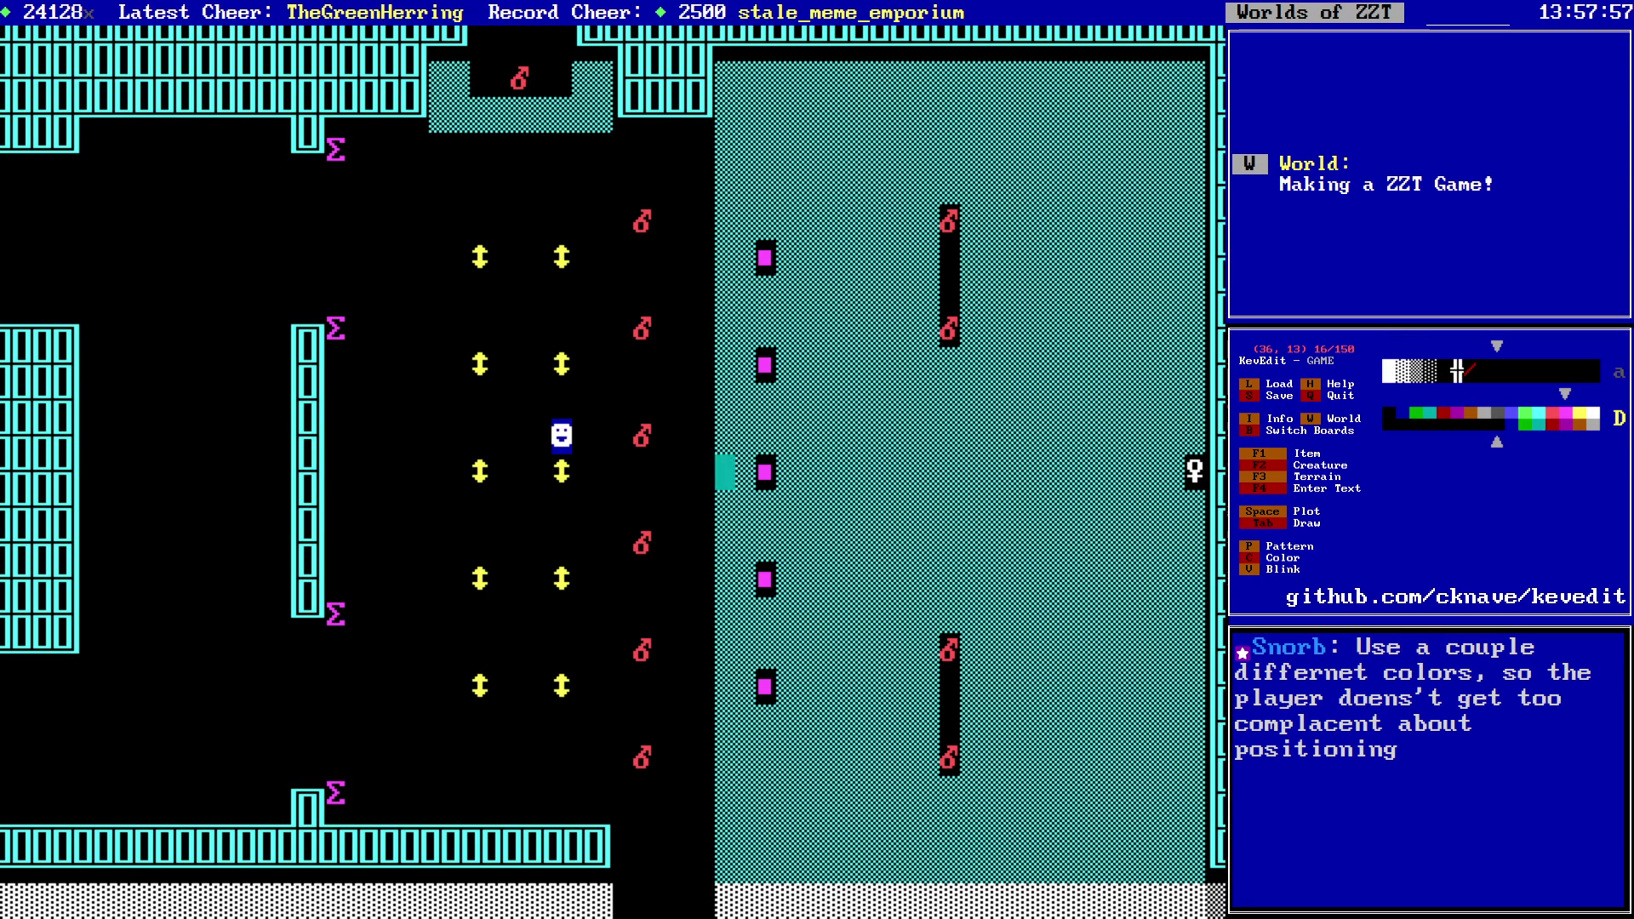
key(Right)
key(Right)
key(Right)
key(Left)
key(Left)
key(Left)
key(Right)
key(Right)
key(Right)
key(Down)
key(Down)
key(Down)
key(Right)
key(Right)
key(Right)
key(Return)
Select the three #if breakable lines for blue, green and red.
key(Down)
key(Down)
key(Down)
key(End)
key(Down)
key(Down)
key(shift+Up)
key(shift+Up)
key(shift+Home)
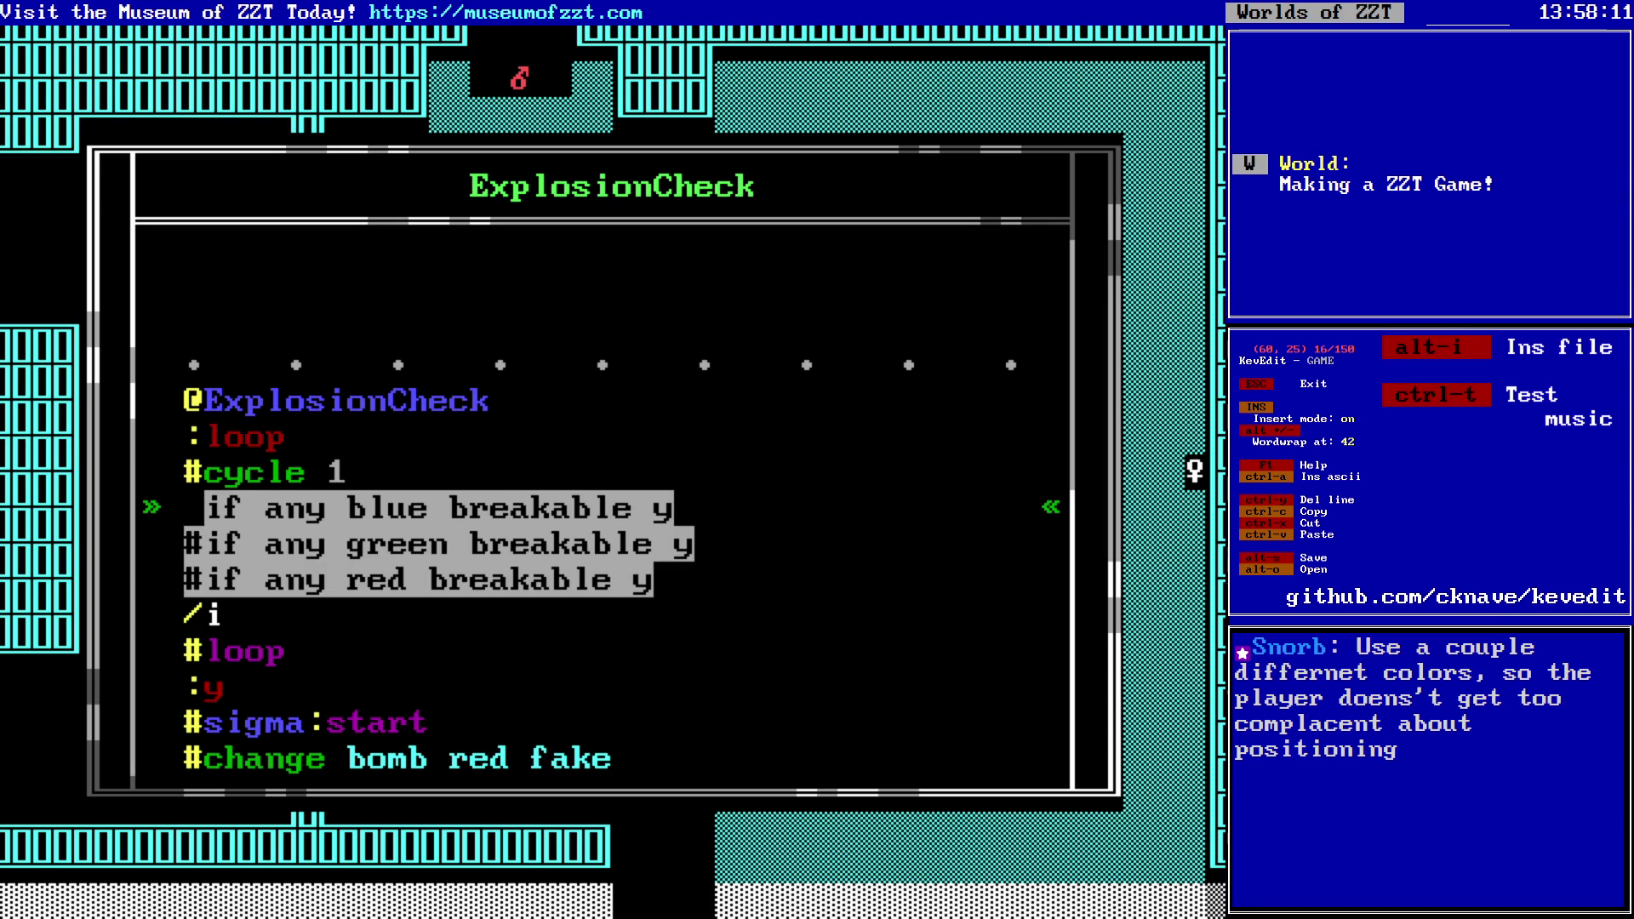
Close the ExplosionCheck script, pick grey as the drawing colour, and go to floor row 24.
key(Escape)
key(Escape)
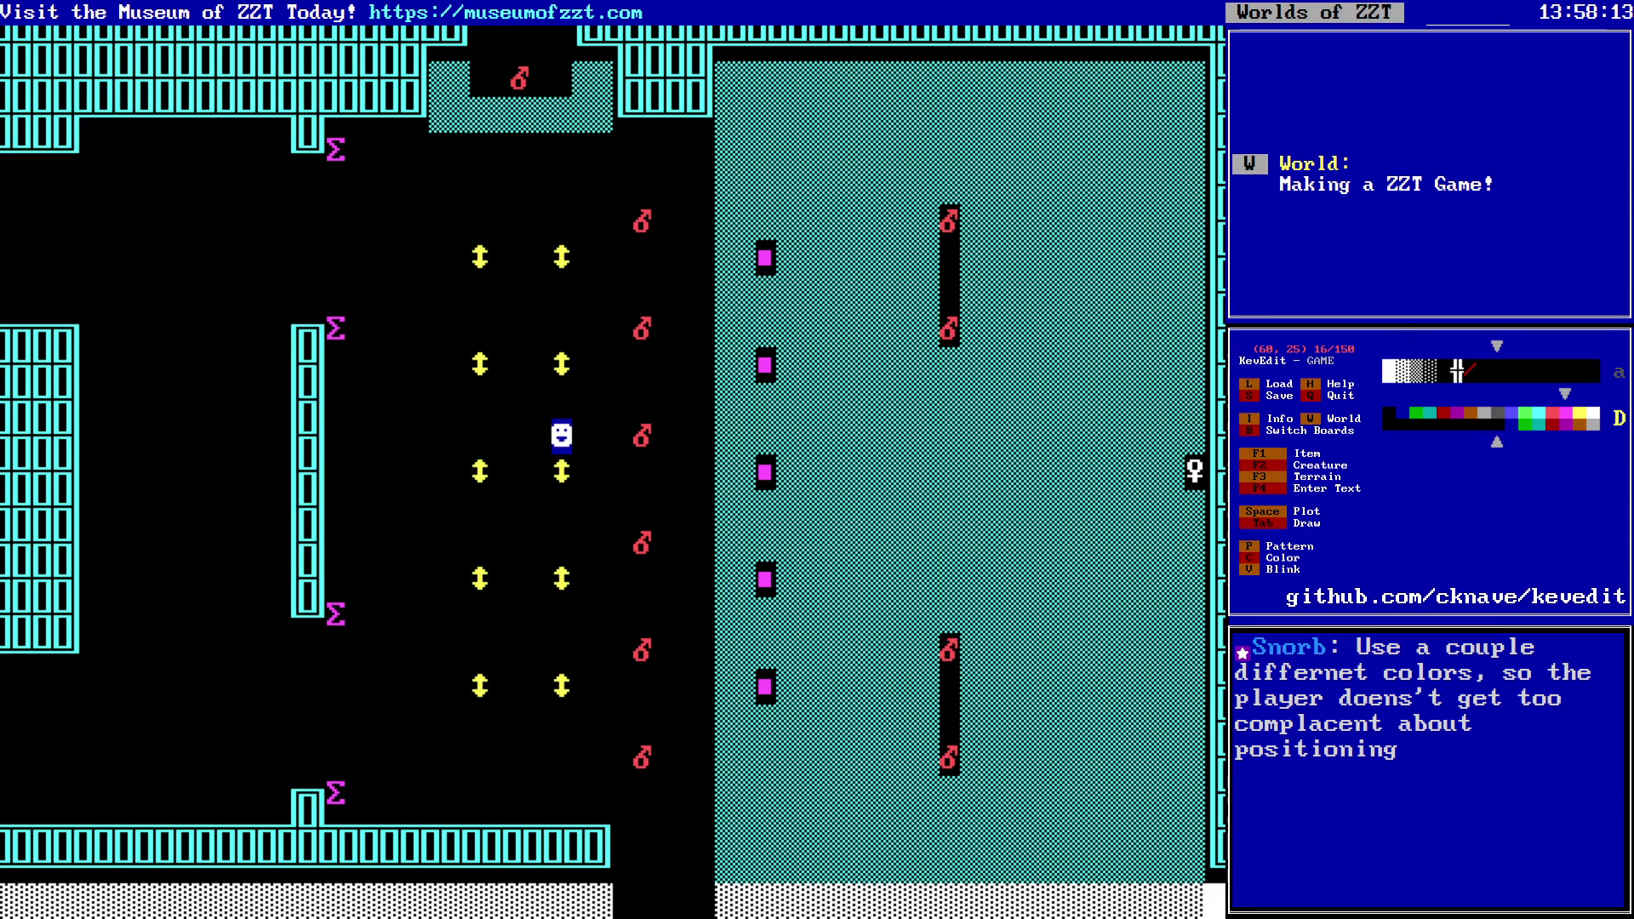
key(c)
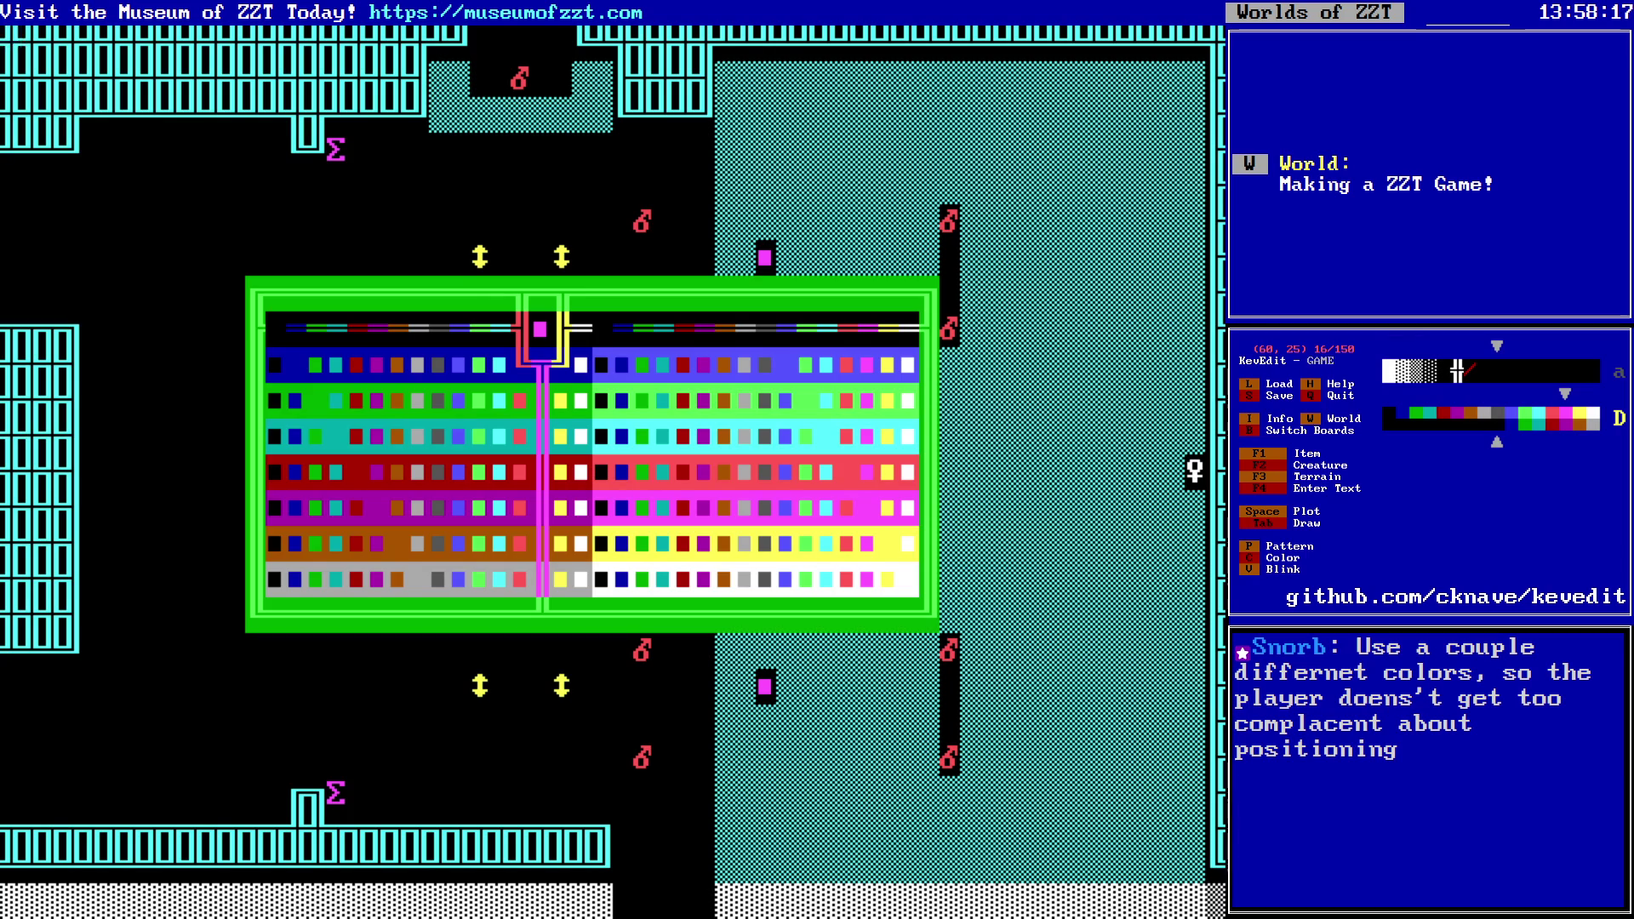
key(Right)
key(Right)
key(Return)
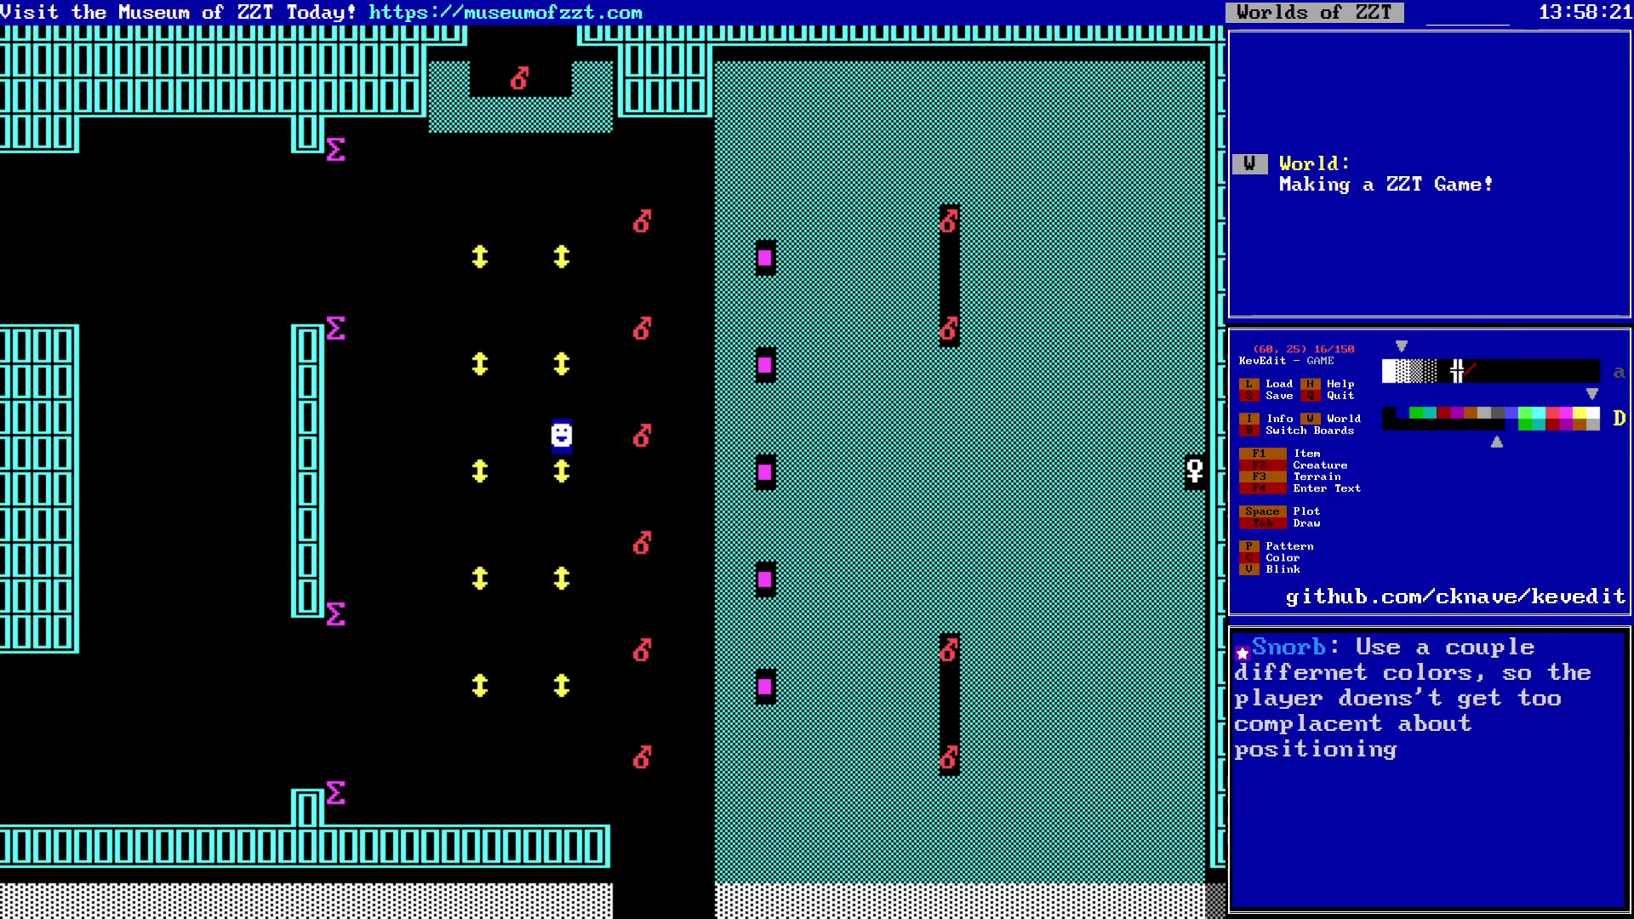
key(alt+Left)
key(alt+Left)
key(Up)
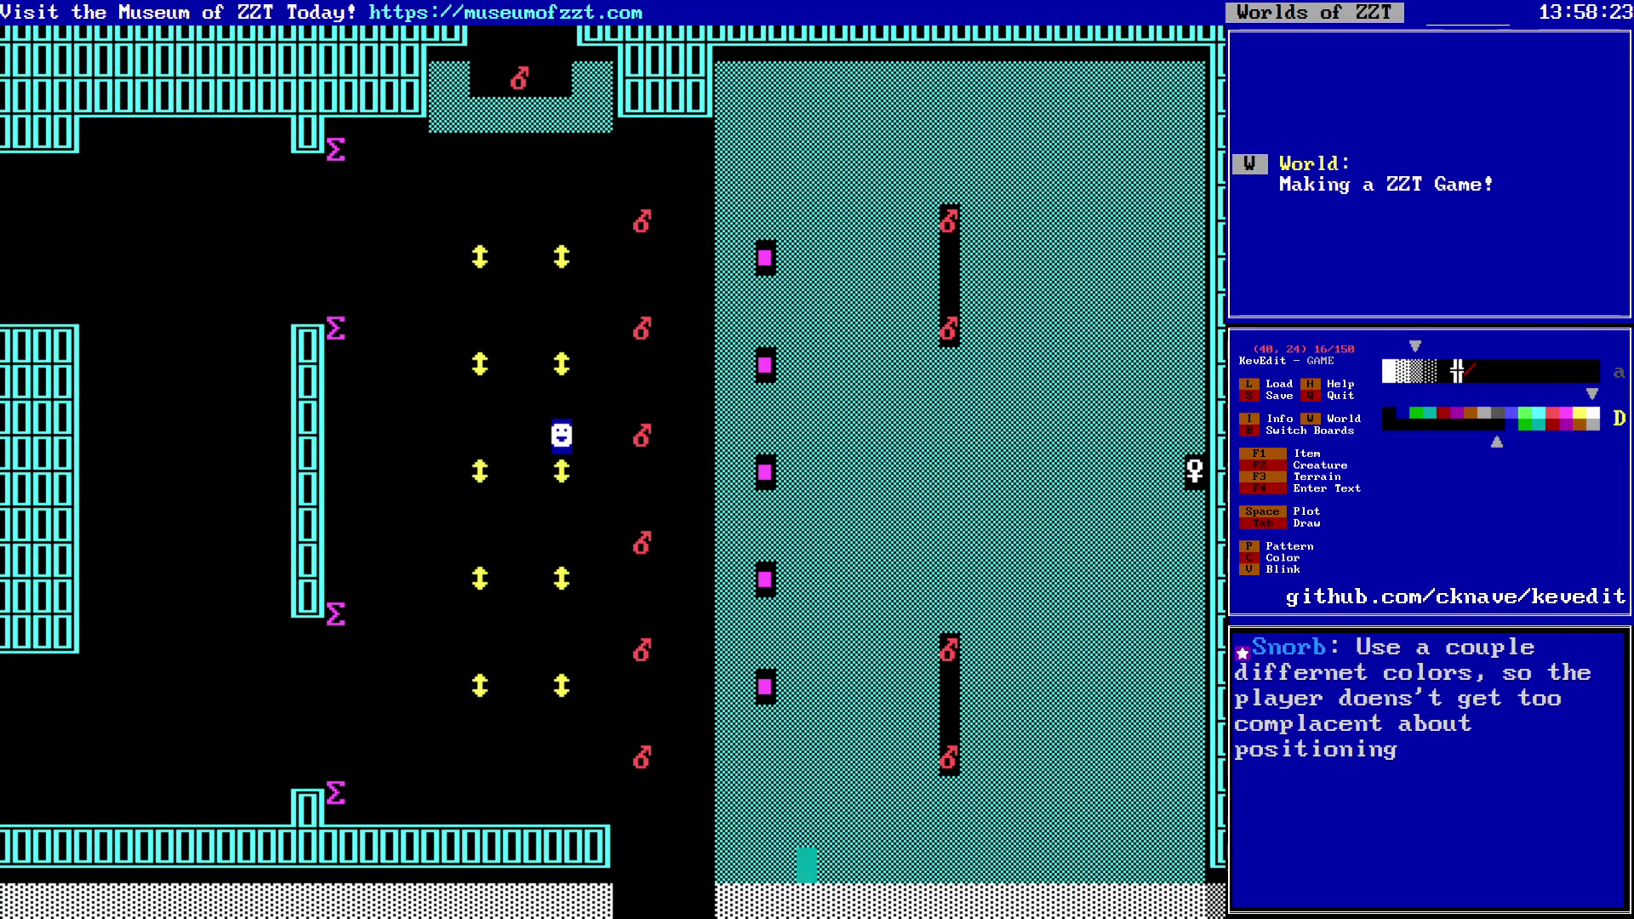
key(Right)
key(Left)
key(Left)
key(Left)
key(Left)
key(Left)
Draw a short grey diagonal up-right from the bottom of the teal floor.
key(Tab)
key(Up)
key(Right)
key(Up)
key(Right)
key(Up)
key(Right)
key(Up)
key(Right)
key(Up)
key(Right)
key(Up)
key(Right)
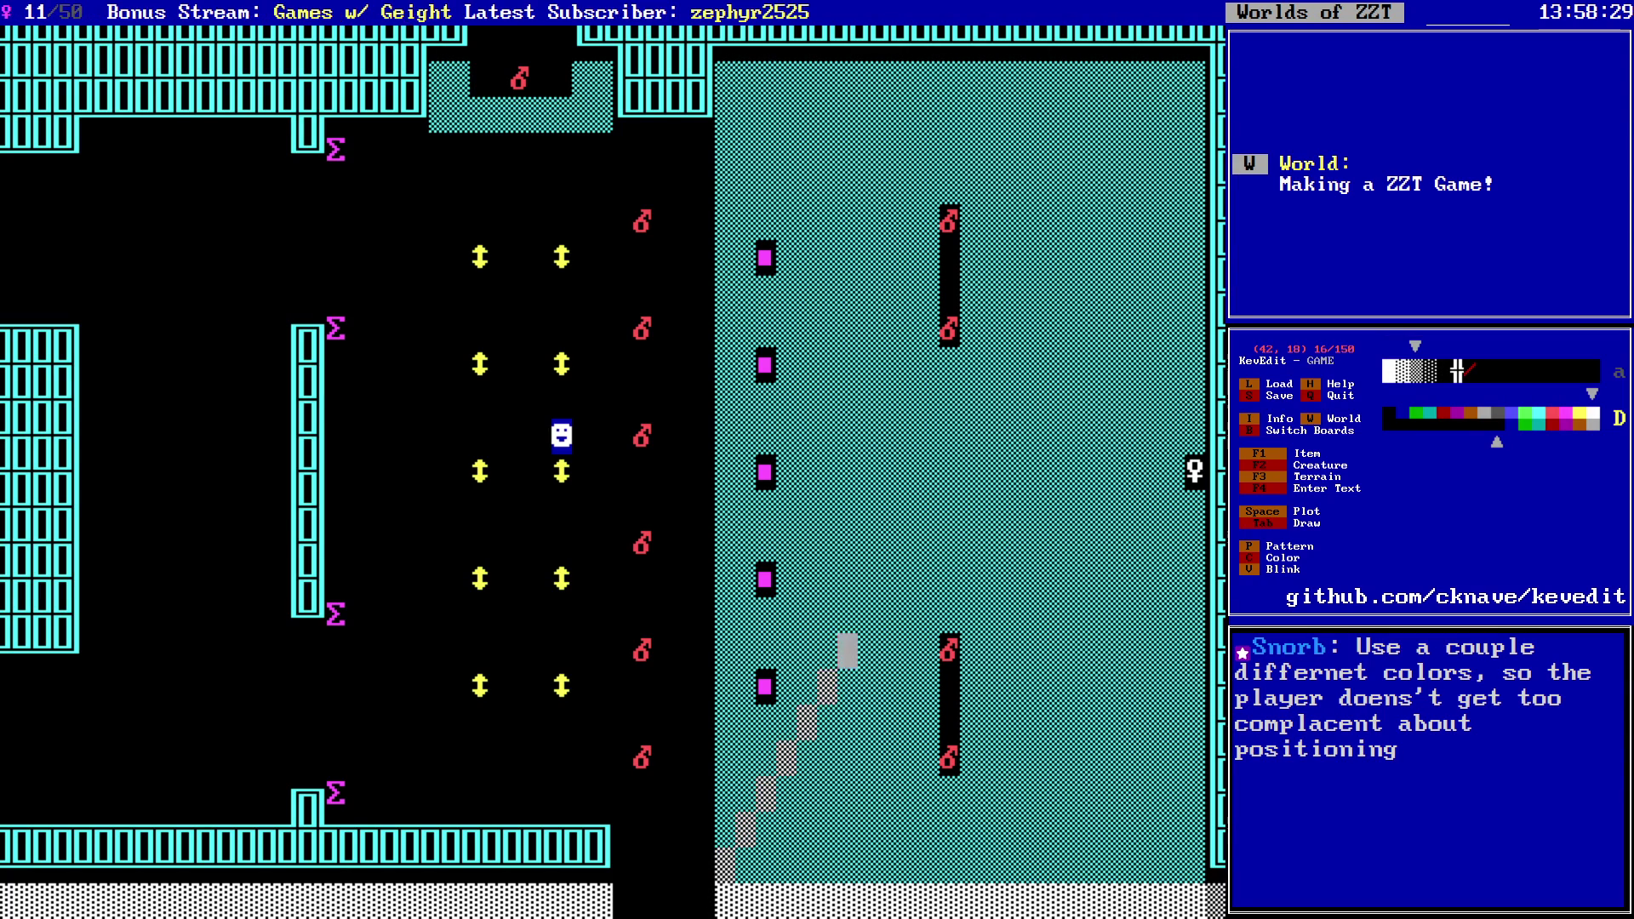
key(Up)
key(Right)
key(Up)
key(Right)
key(Tab)
key(Up)
key(Right)
key(Left)
key(Left)
key(Left)
key(Up)
key(Up)
key(Up)
Draw a grey diagonal down from the top edge to row 12, then flood-fill the wedge grey.
key(Up)
key(Up)
key(Up)
key(Right)
key(Up)
key(Up)
key(Right)
key(Tab)
key(Down)
key(Right)
key(Down)
key(Right)
key(Down)
key(Right)
key(Down)
key(Right)
key(Down)
key(Right)
key(Right)
key(Down)
key(Right)
key(Down)
key(Right)
key(Down)
key(Right)
key(Down)
key(Right)
key(Down)
key(Tab)
key(Down)
key(Down)
key(Down)
key(Left)
key(Tab)
key(Up)
key(Right)
key(Up)
key(Right)
key(Tab)
key(Left)
key(Left)
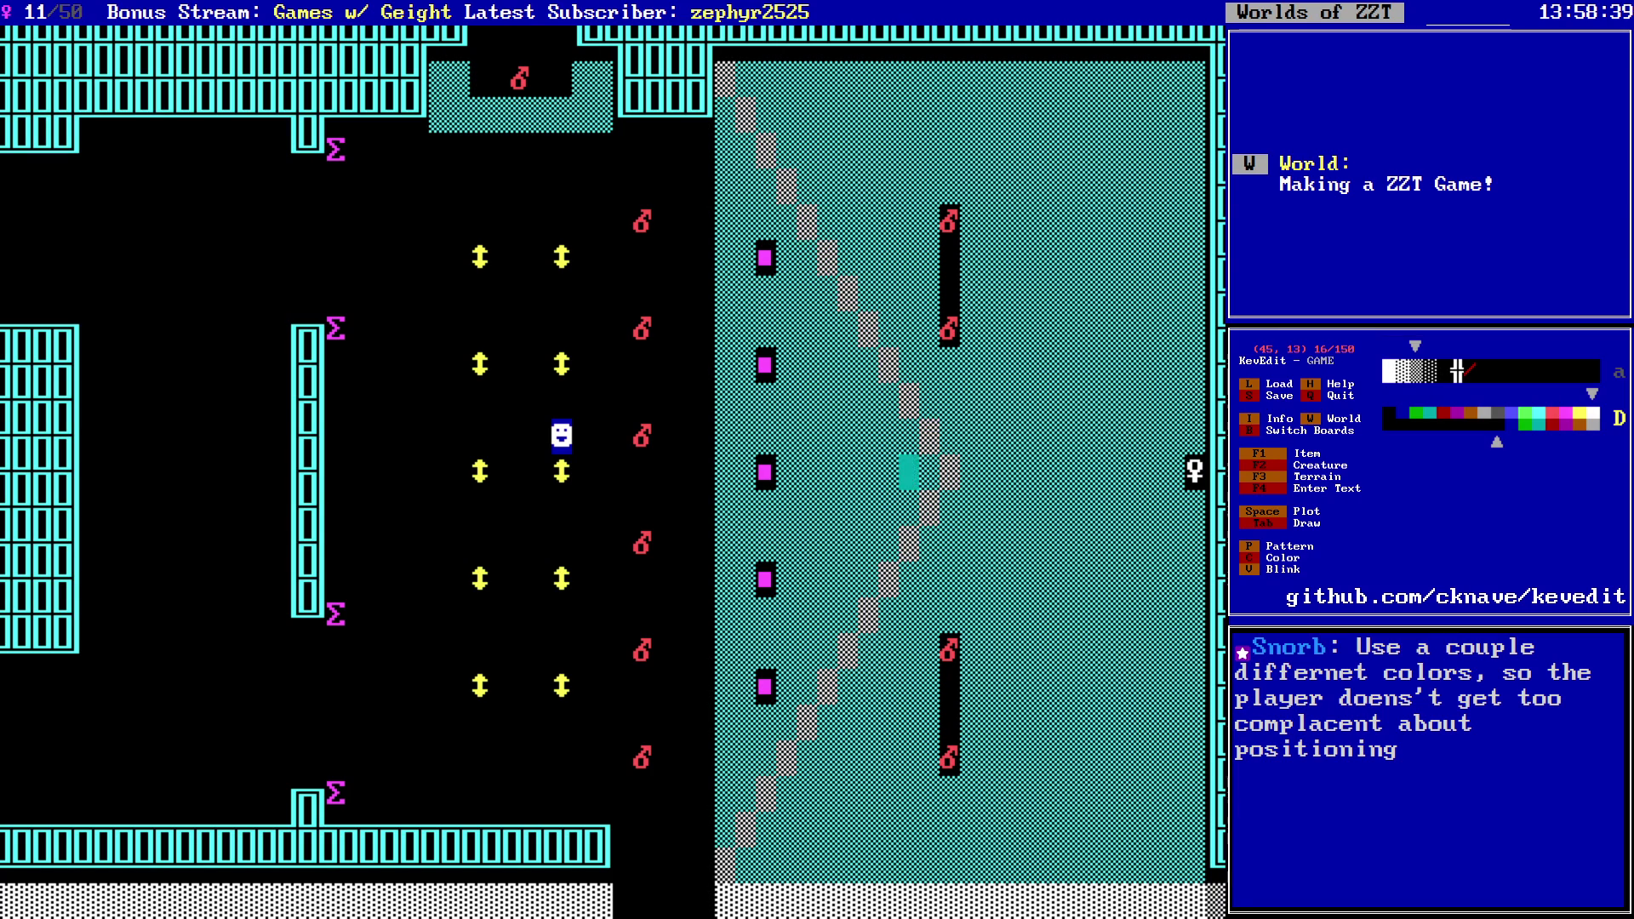
key(f)
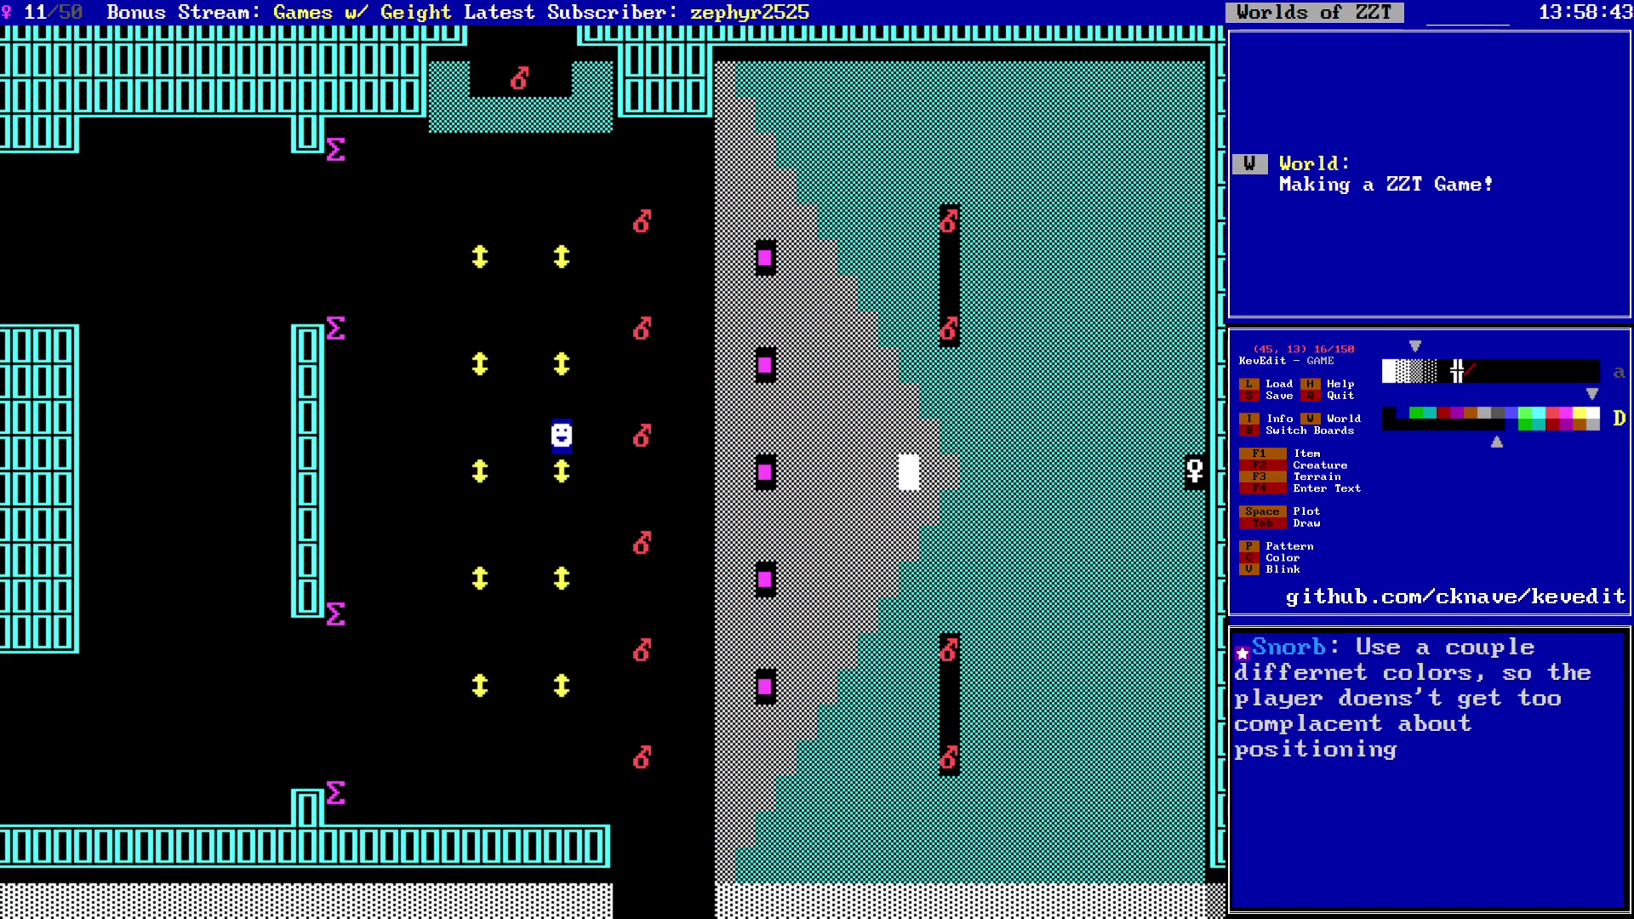
Choose purple as the drawing colour and move to column 45 on the floor's top row.
key(c)
key(Left)
key(Left)
key(Return)
key(Up)
key(Up)
key(Up)
key(Left)
key(Left)
key(Left)
key(Up)
key(Right)
key(Right)
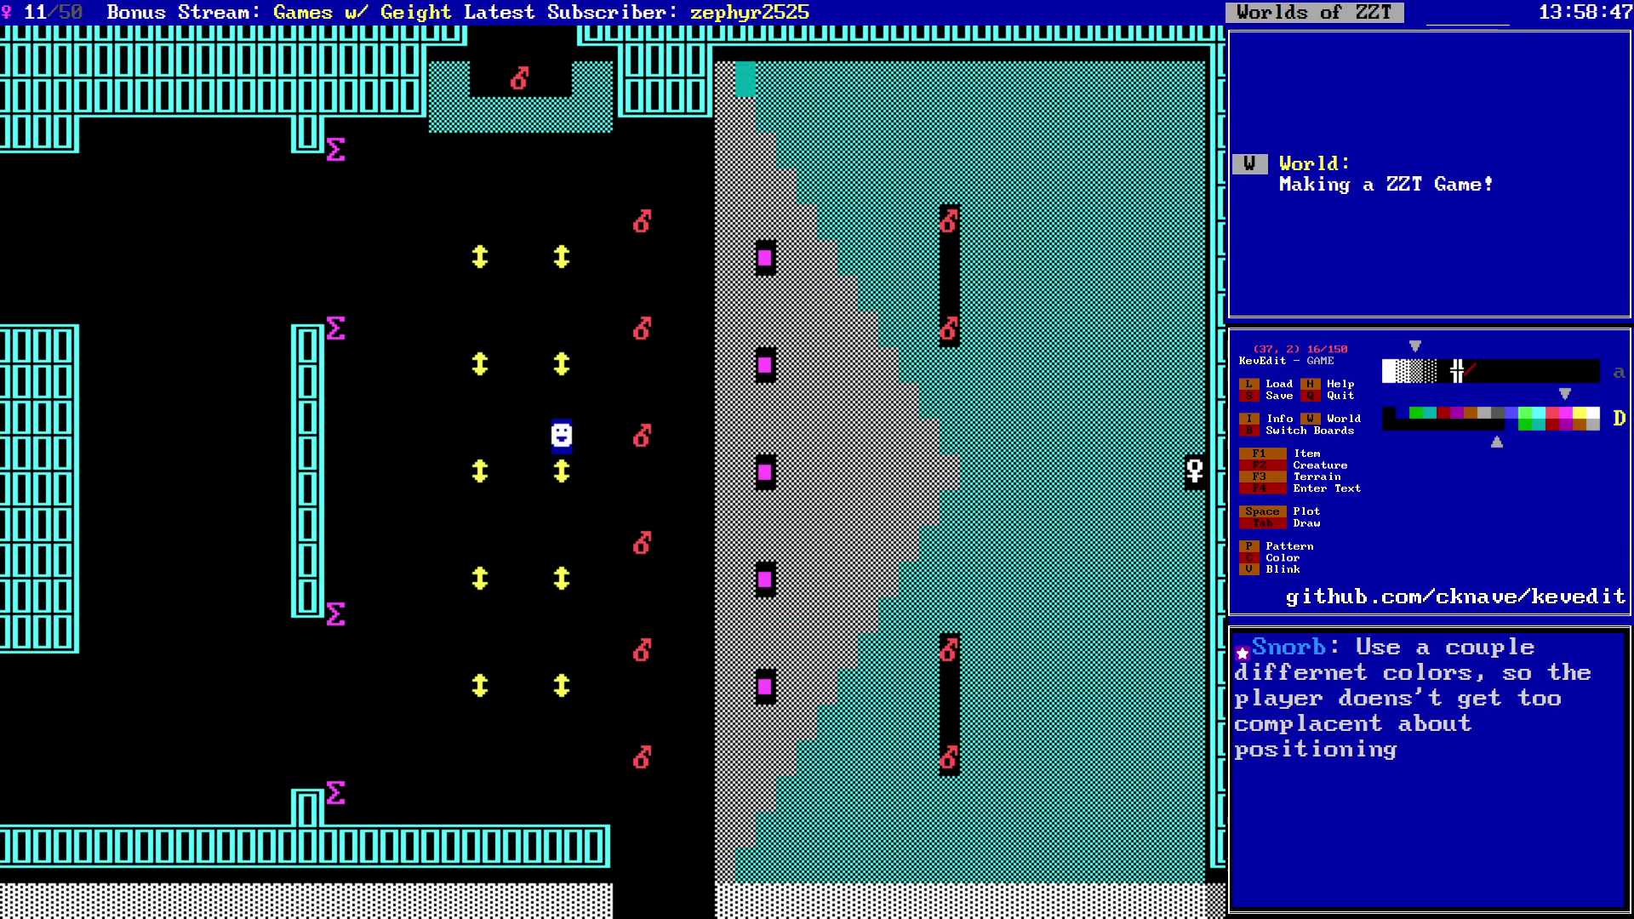
key(Down)
key(Down)
key(Down)
key(Right)
key(Right)
key(Right)
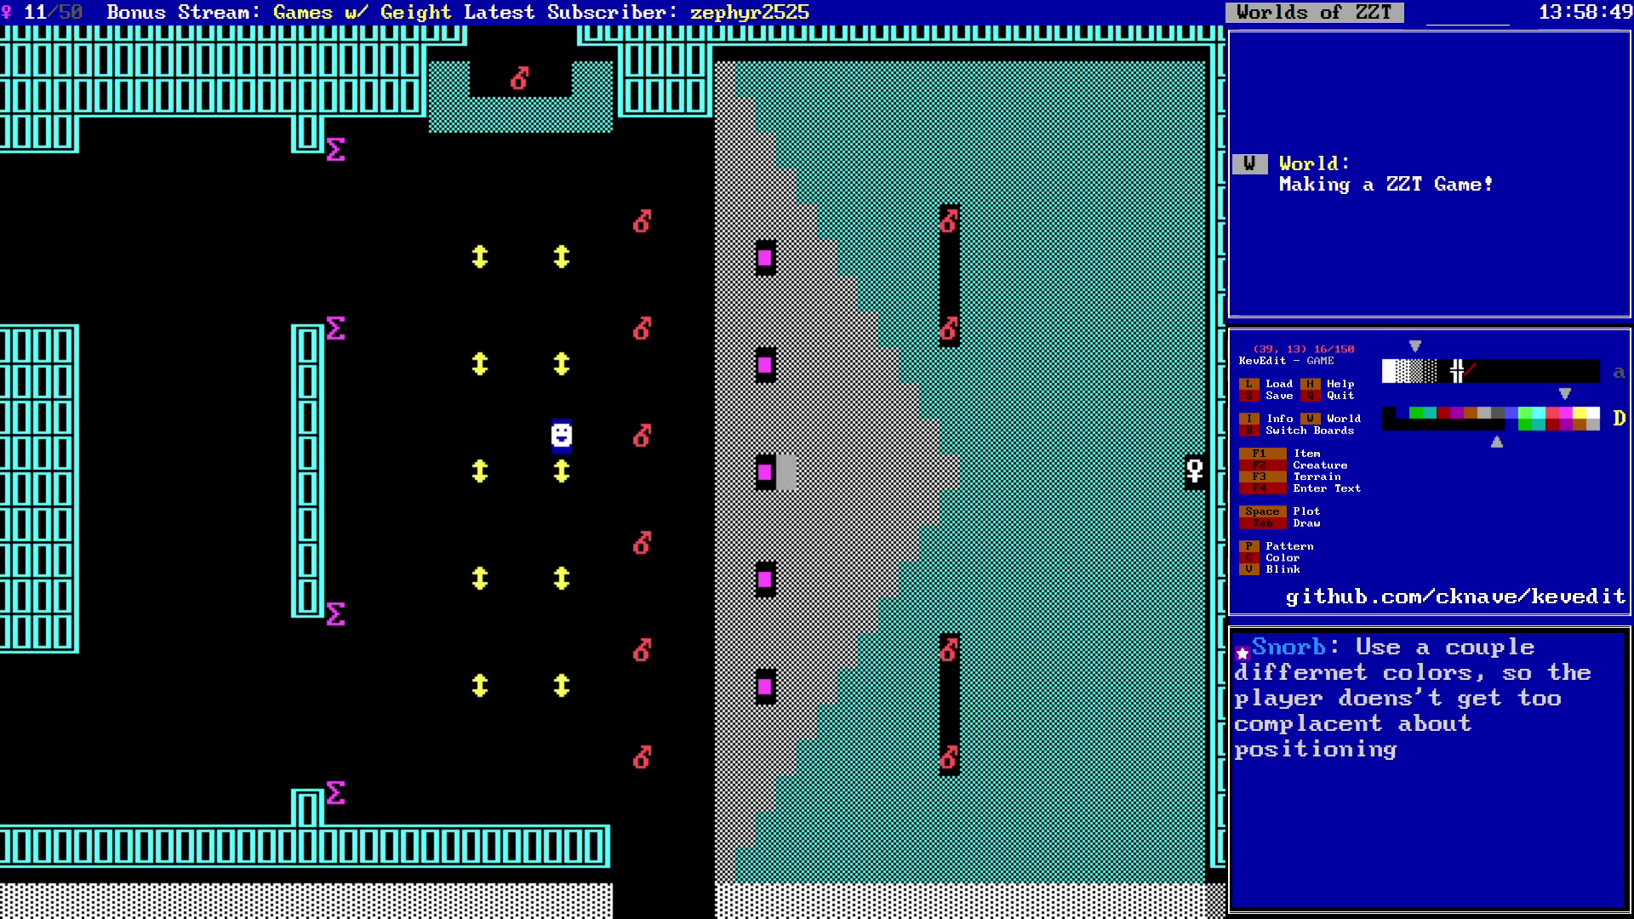
key(Right)
key(Right)
key(Right)
key(Left)
key(Left)
key(Left)
key(Up)
key(Up)
key(Up)
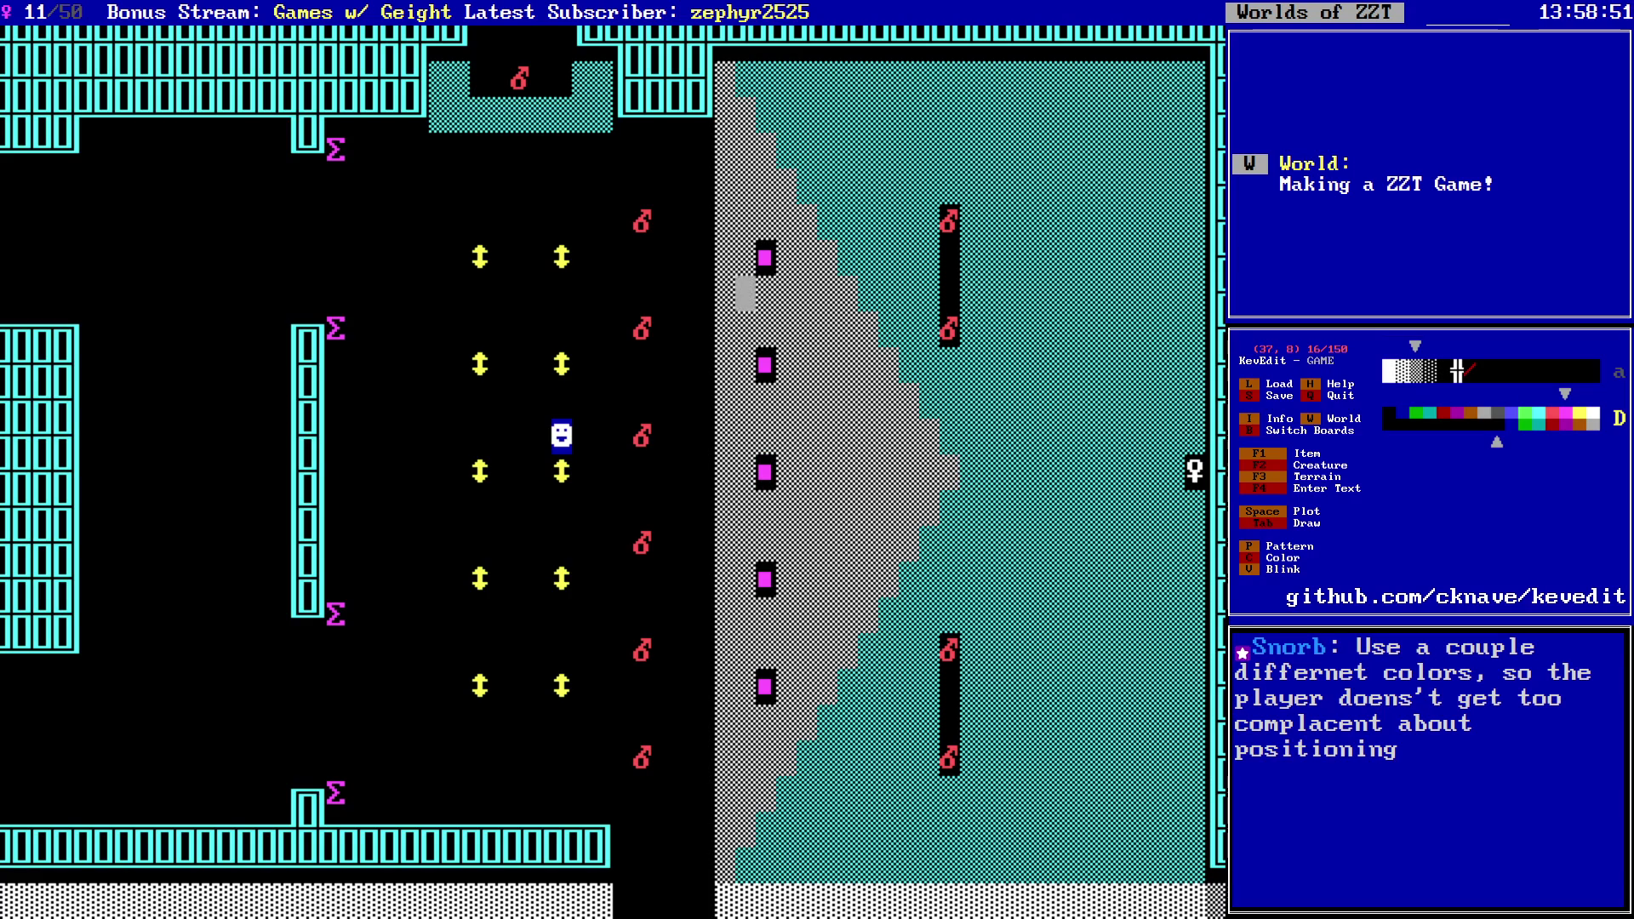
key(Right)
key(Right)
key(Right)
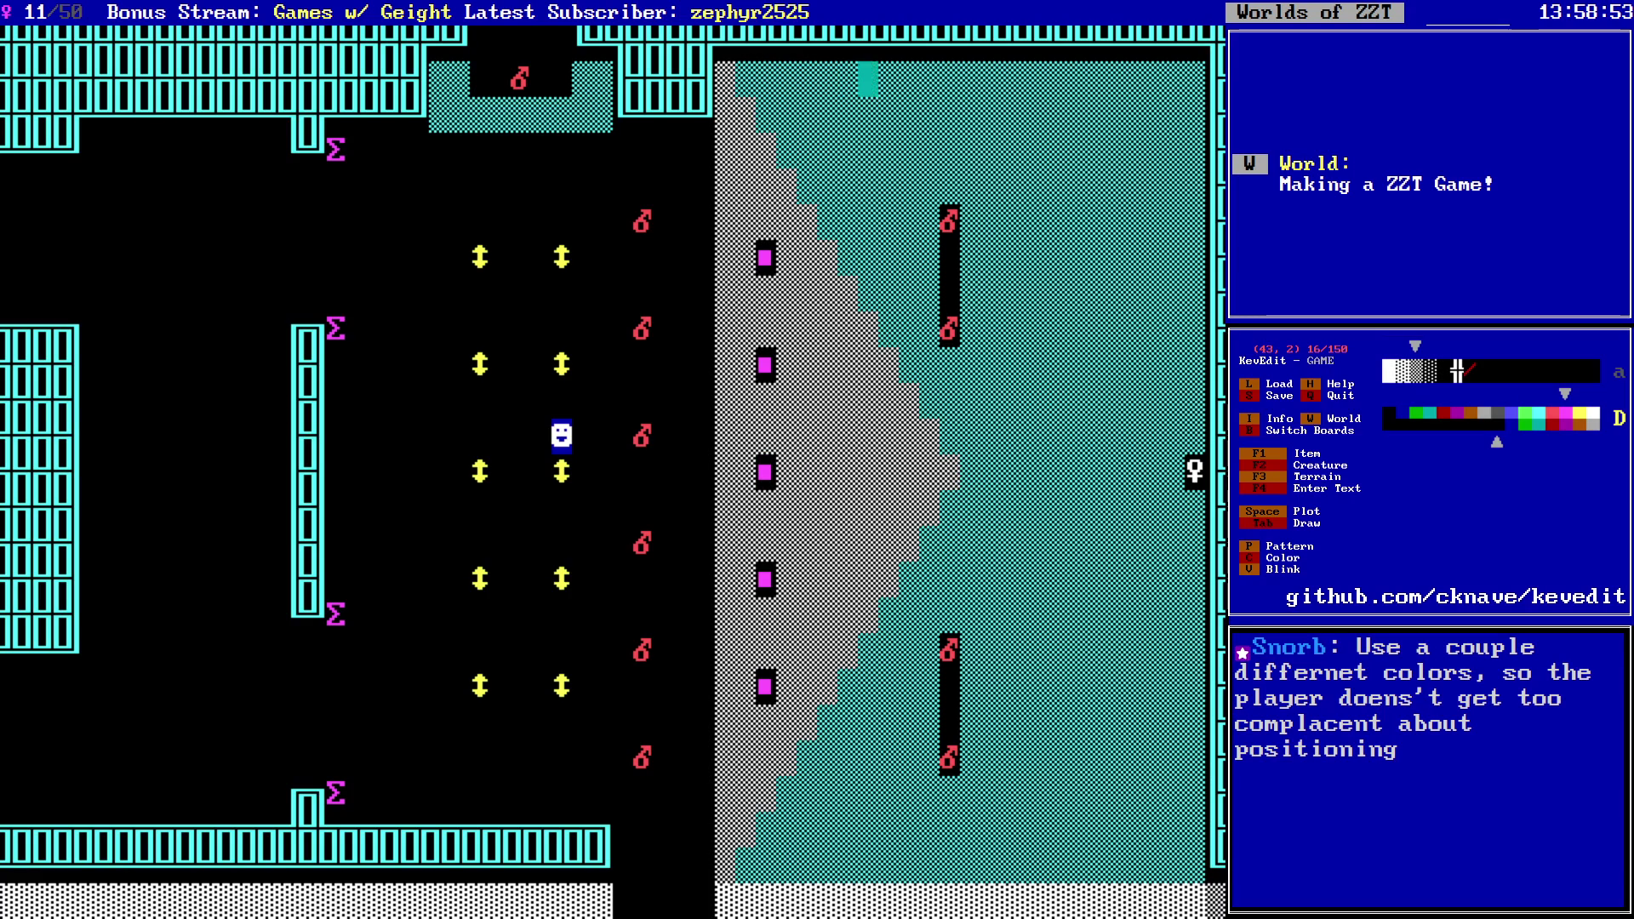
key(Right)
key(Right)
key(Right)
Draw a purple diagonal down-right from the floor's top edge toward the exit.
key(space)
key(Down)
key(Right)
key(space)
key(Down)
key(Right)
key(space)
key(Down)
key(Right)
key(space)
key(Right)
key(Down)
key(space)
key(Right)
key(Down)
key(space)
key(Right)
key(Down)
key(space)
key(Right)
key(Down)
key(space)
key(Right)
key(Down)
key(space)
key(Right)
key(Down)
key(space)
key(Right)
key(Down)
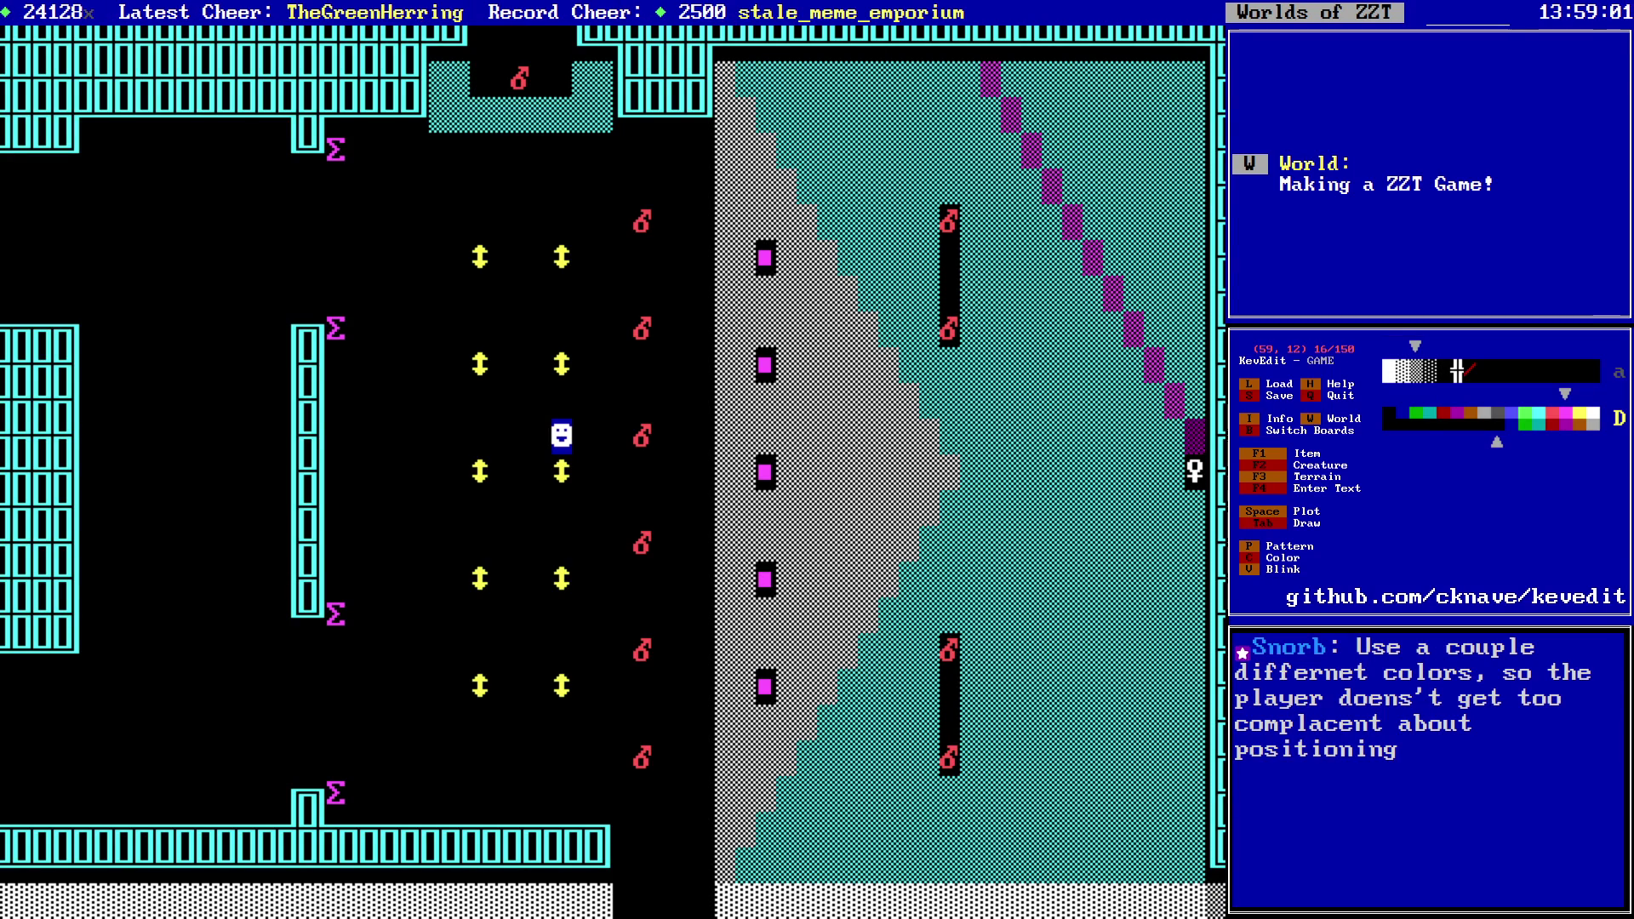
Continue the purple diagonal down-left beside the exit to the floor's bottom edge.
key(Down)
key(Down)
key(space)
key(Left)
key(Down)
key(space)
key(Left)
key(Down)
key(space)
key(Left)
key(Down)
key(space)
key(Left)
key(Down)
key(space)
key(Left)
key(Down)
key(space)
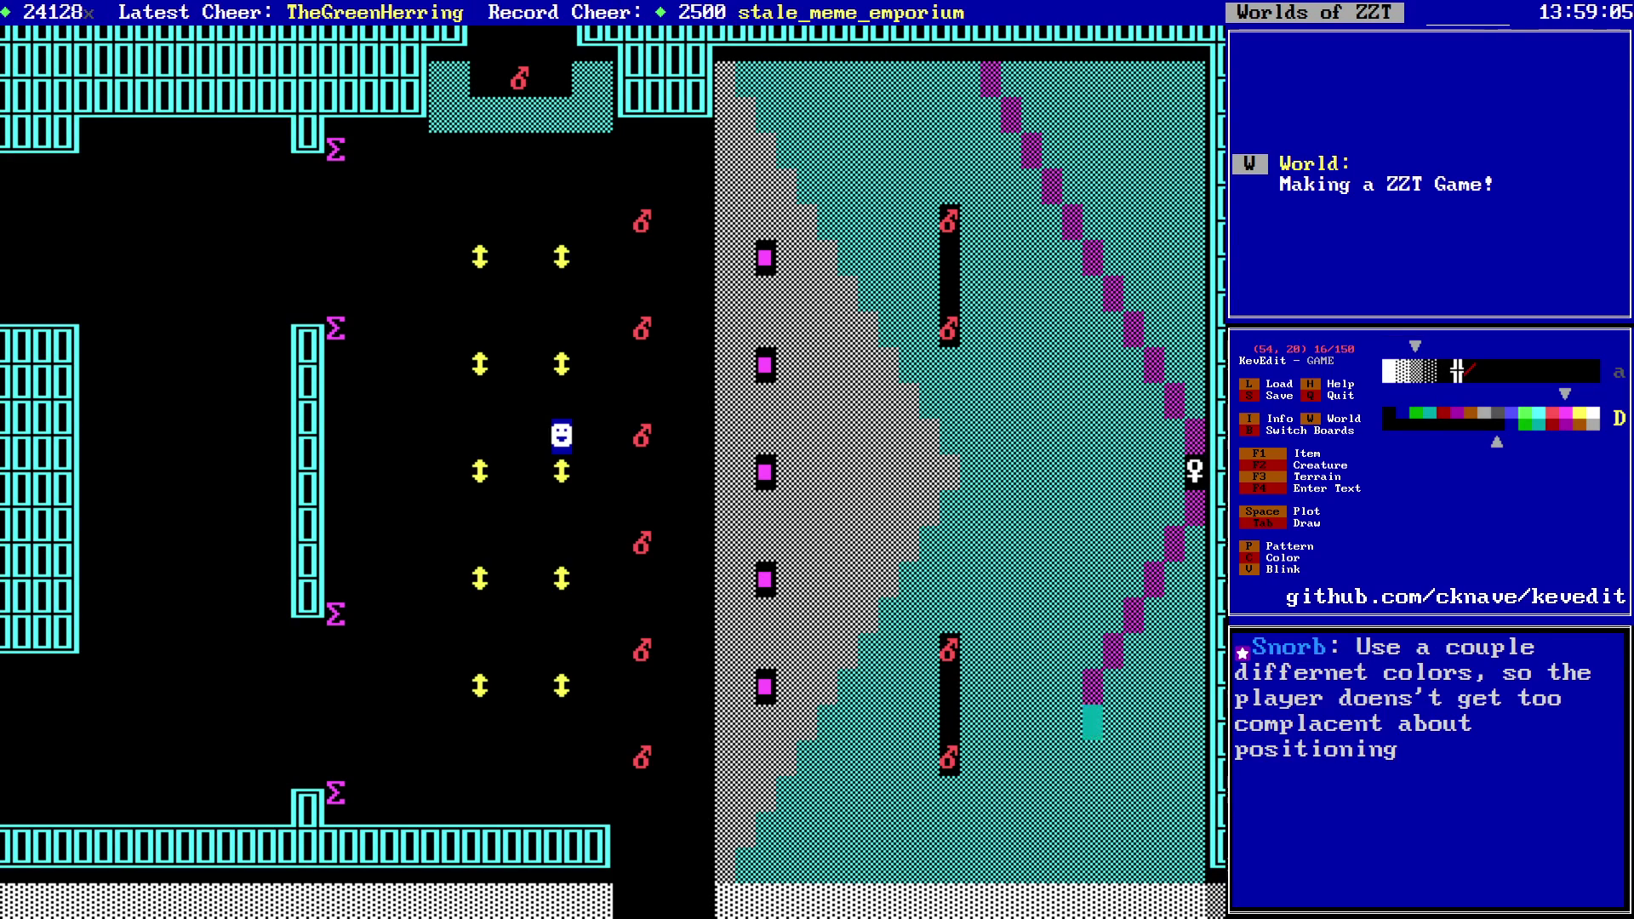
key(Left)
key(Down)
key(space)
key(Left)
key(Down)
key(space)
key(Left)
key(Down)
key(space)
key(Left)
key(Down)
key(space)
Flood-fill the lower and upper-right areas beside the purple diagonals with purple.
key(Left)
key(Down)
key(space)
key(f)
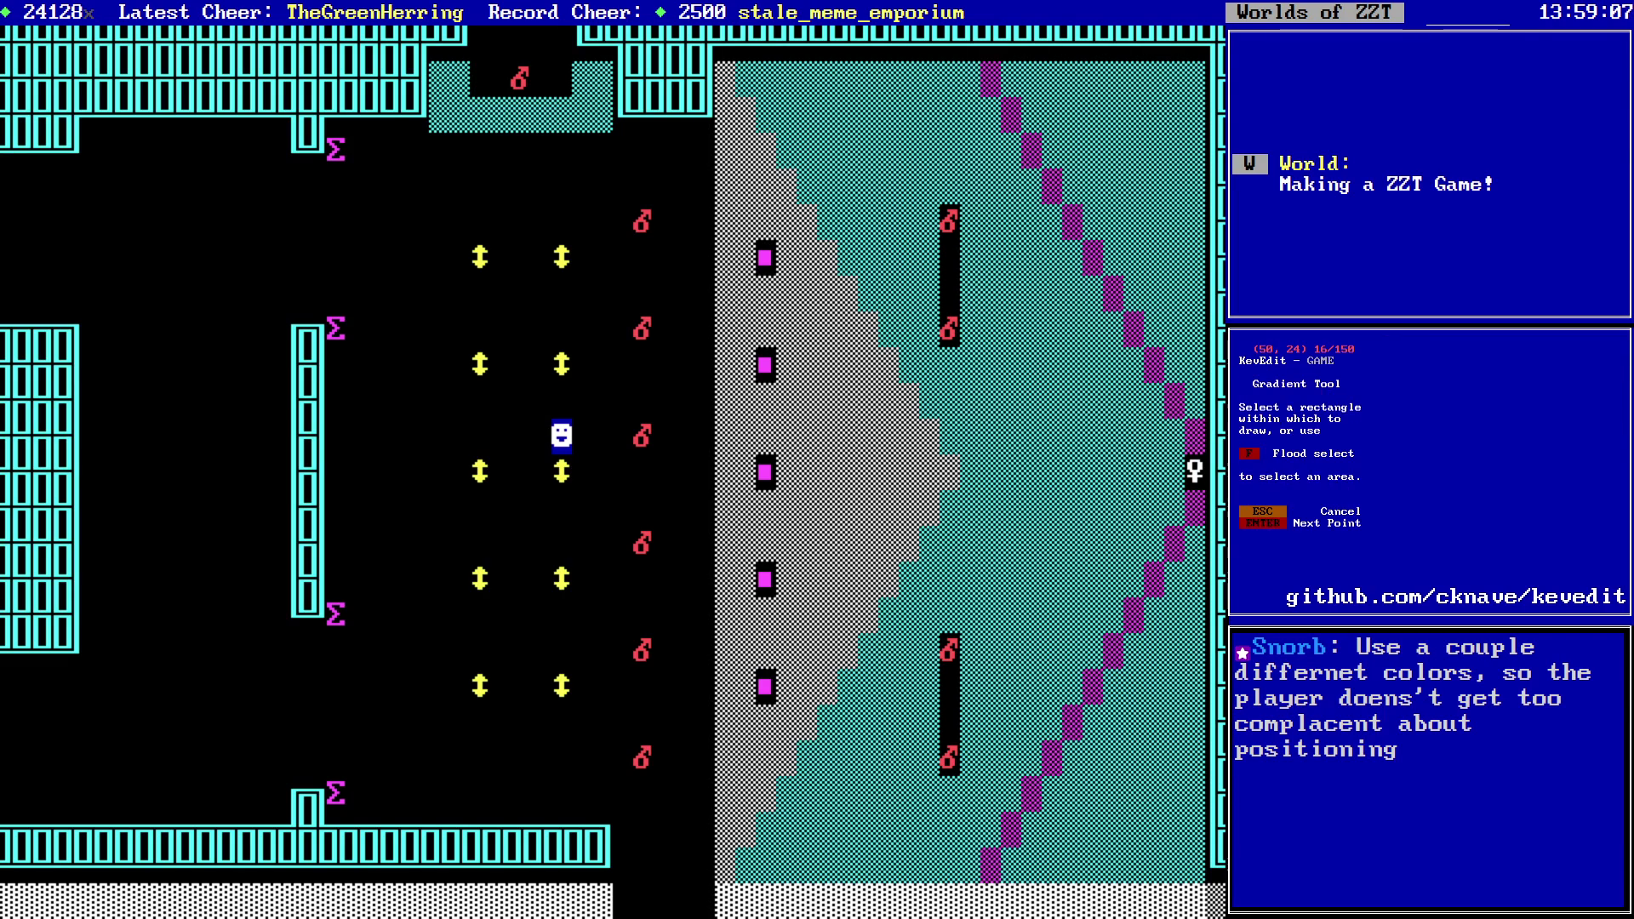
key(f)
key(Right)
key(Right)
key(Right)
key(Up)
key(Up)
key(Up)
key(Up)
key(Up)
key(Up)
key(Left)
key(Left)
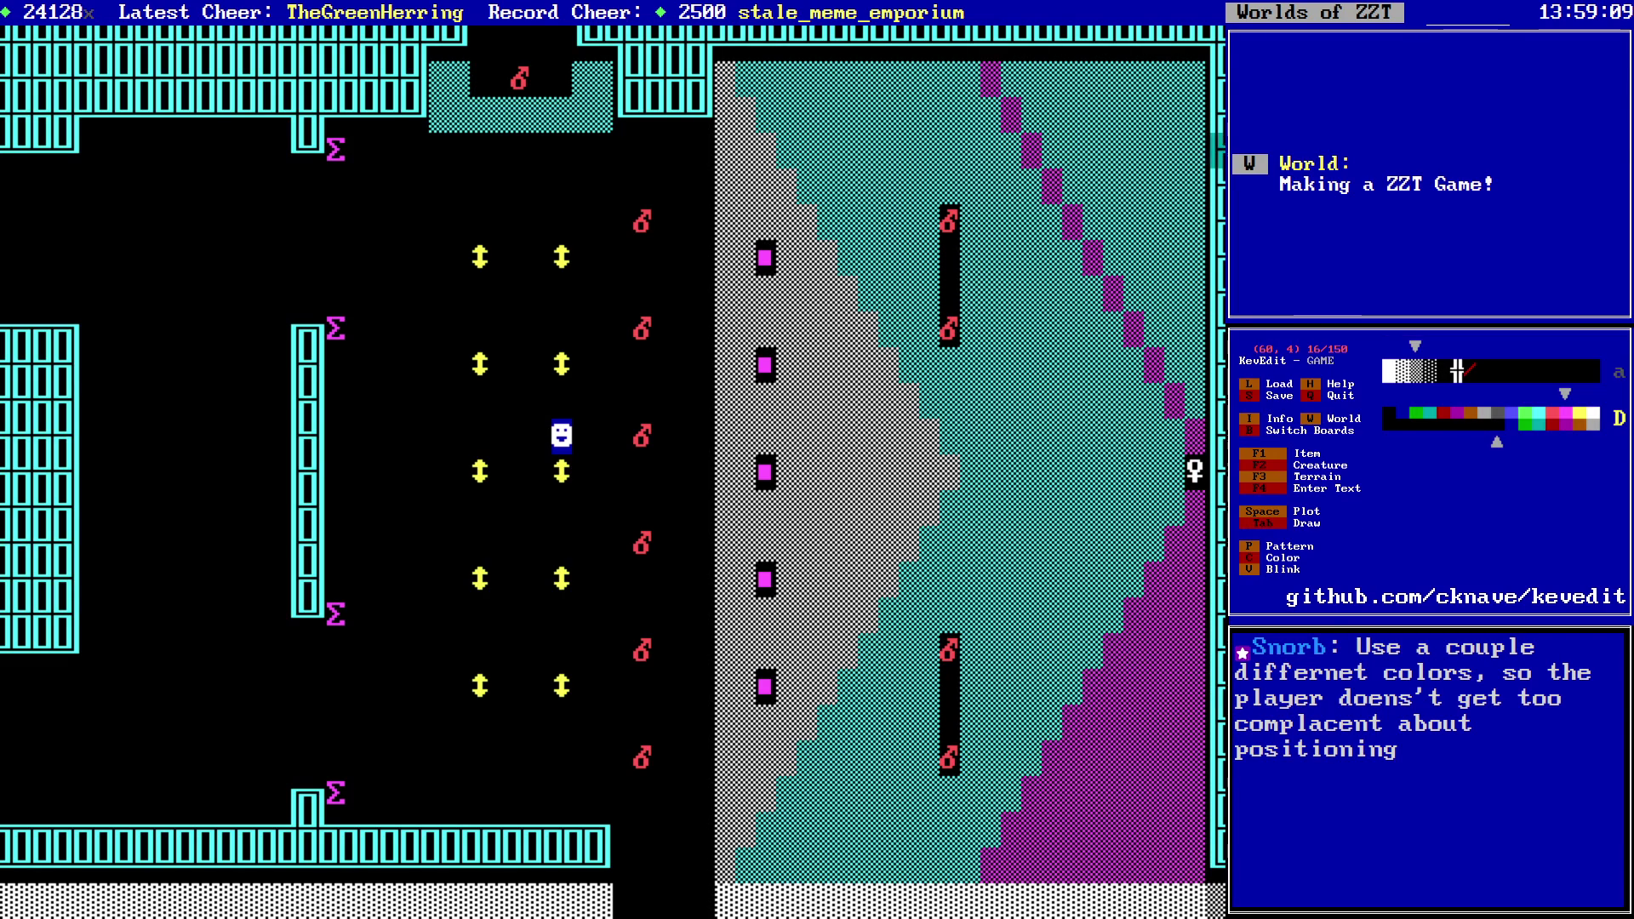
key(f)
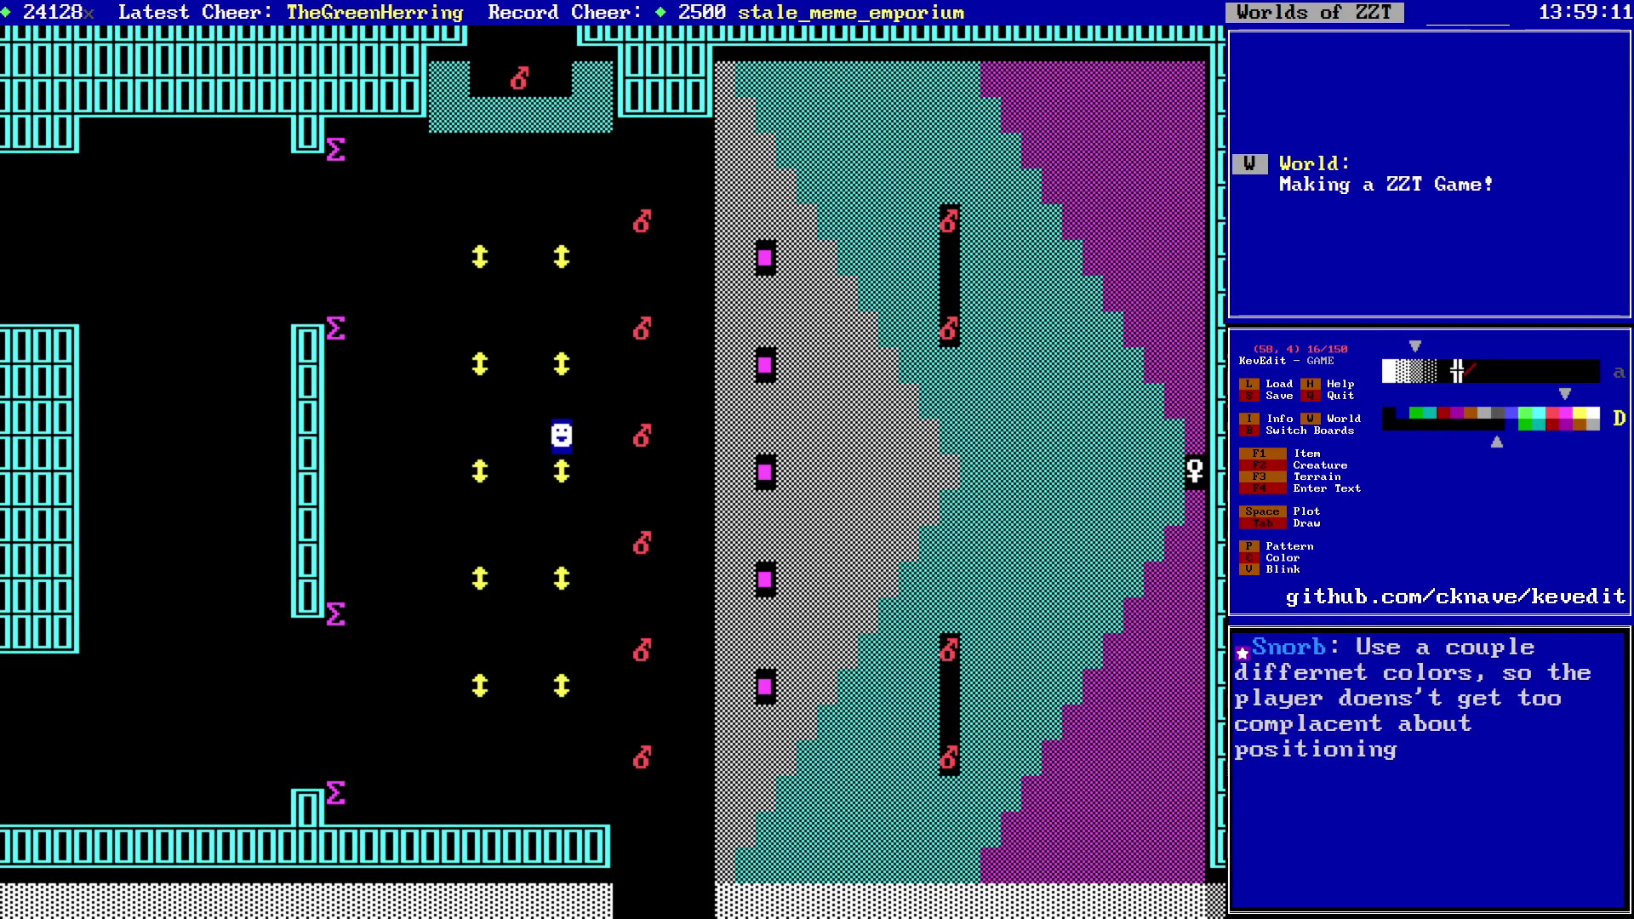
Pick yellow and flood-fill the grey dithered wedge at (40,13) yellow.
key(Down)
key(Down)
key(Down)
key(Right)
key(Up)
key(alt+Left)
key(alt+Left)
key(Right)
key(f)
Flood-fill the inner and outer left walls with red.
key(Left)
key(Left)
key(Left)
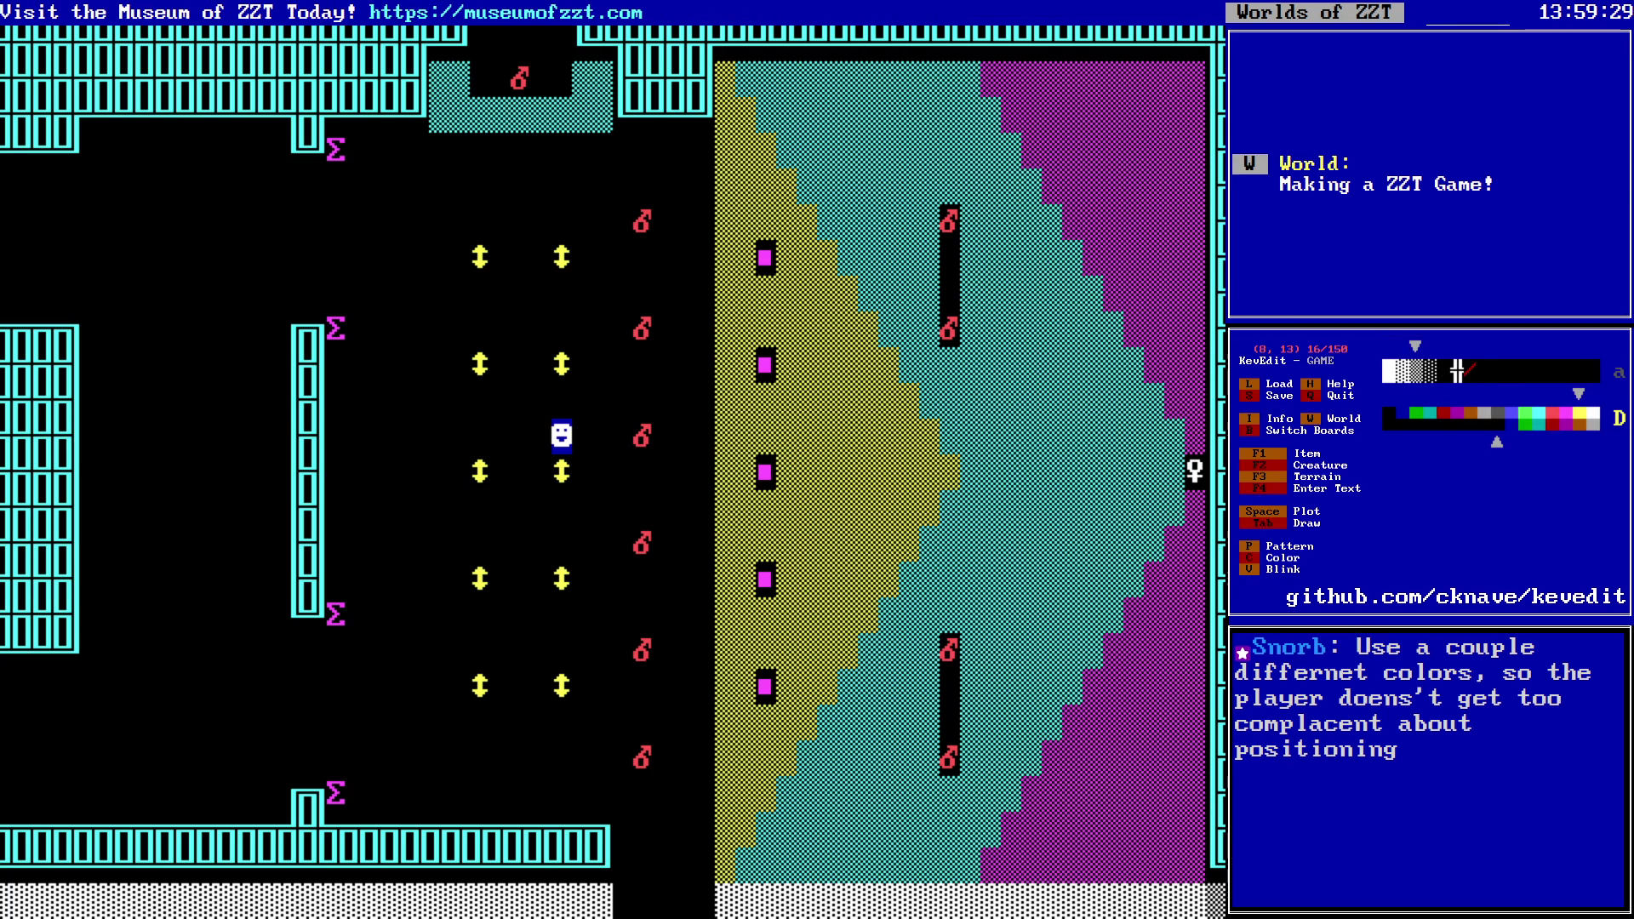
key(Right)
key(Right)
key(Right)
key(Up)
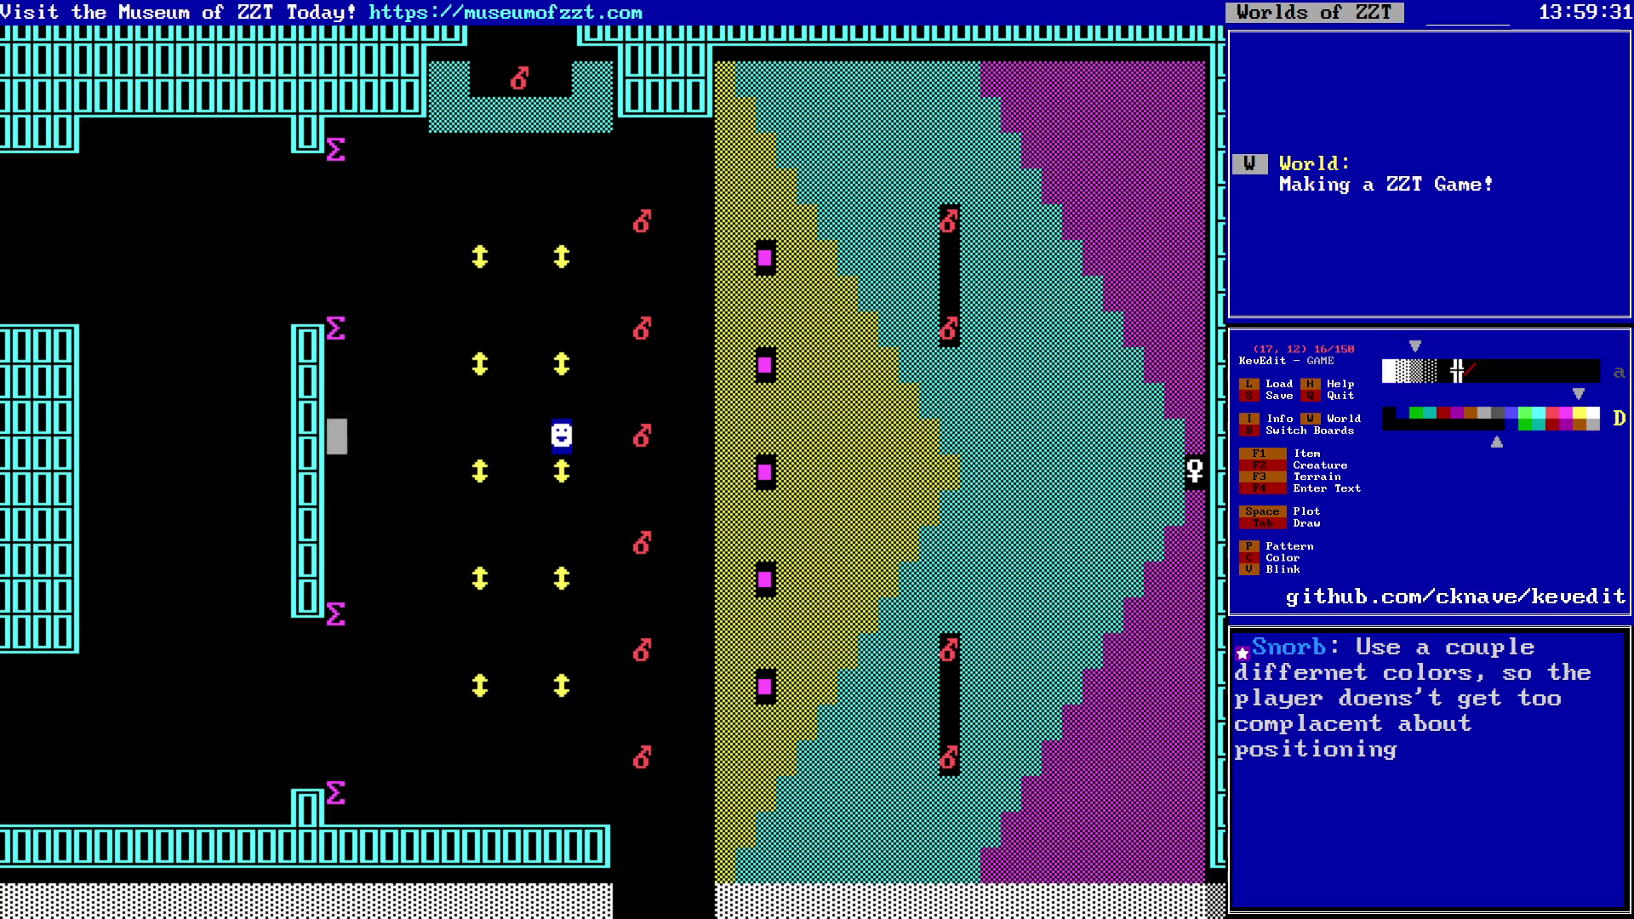
key(Up)
key(Up)
key(Up)
key(Down)
key(Down)
key(Down)
key(Left)
key(c)
key(Left)
key(Left)
key(Return)
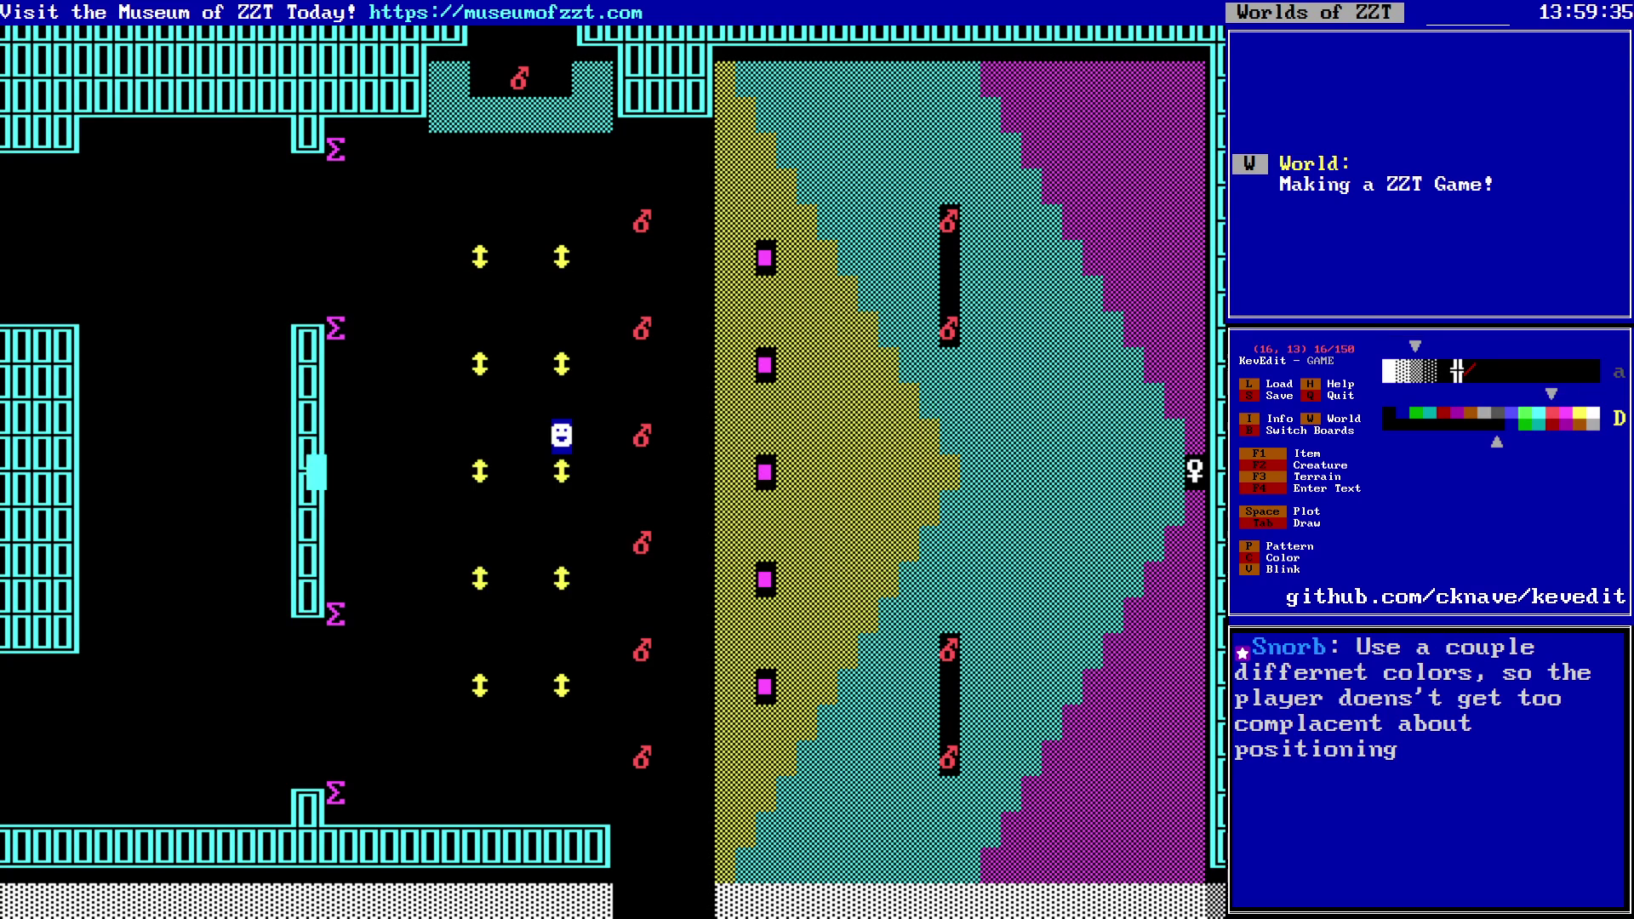
key(f)
key(Left)
key(Left)
key(Left)
key(f)
Save the world, confirming the overwrite.
key(Right)
key(Right)
key(Right)
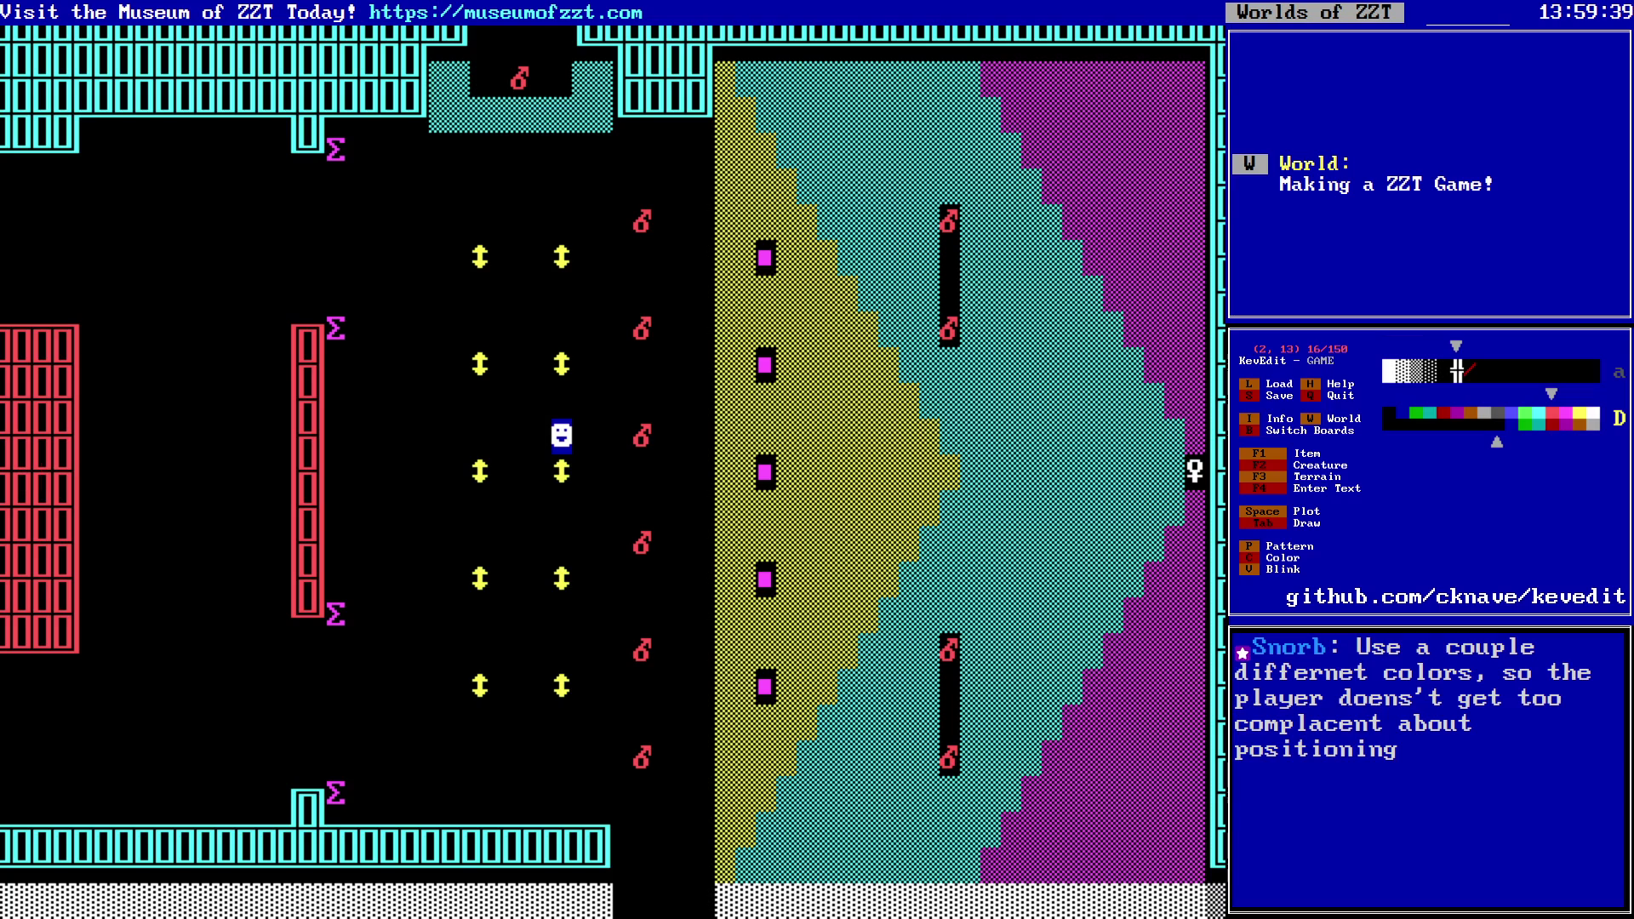
key(s)
key(y)
Flood-fill the bottom wall and the top-left wall with blue.
key(Down)
key(Down)
key(Down)
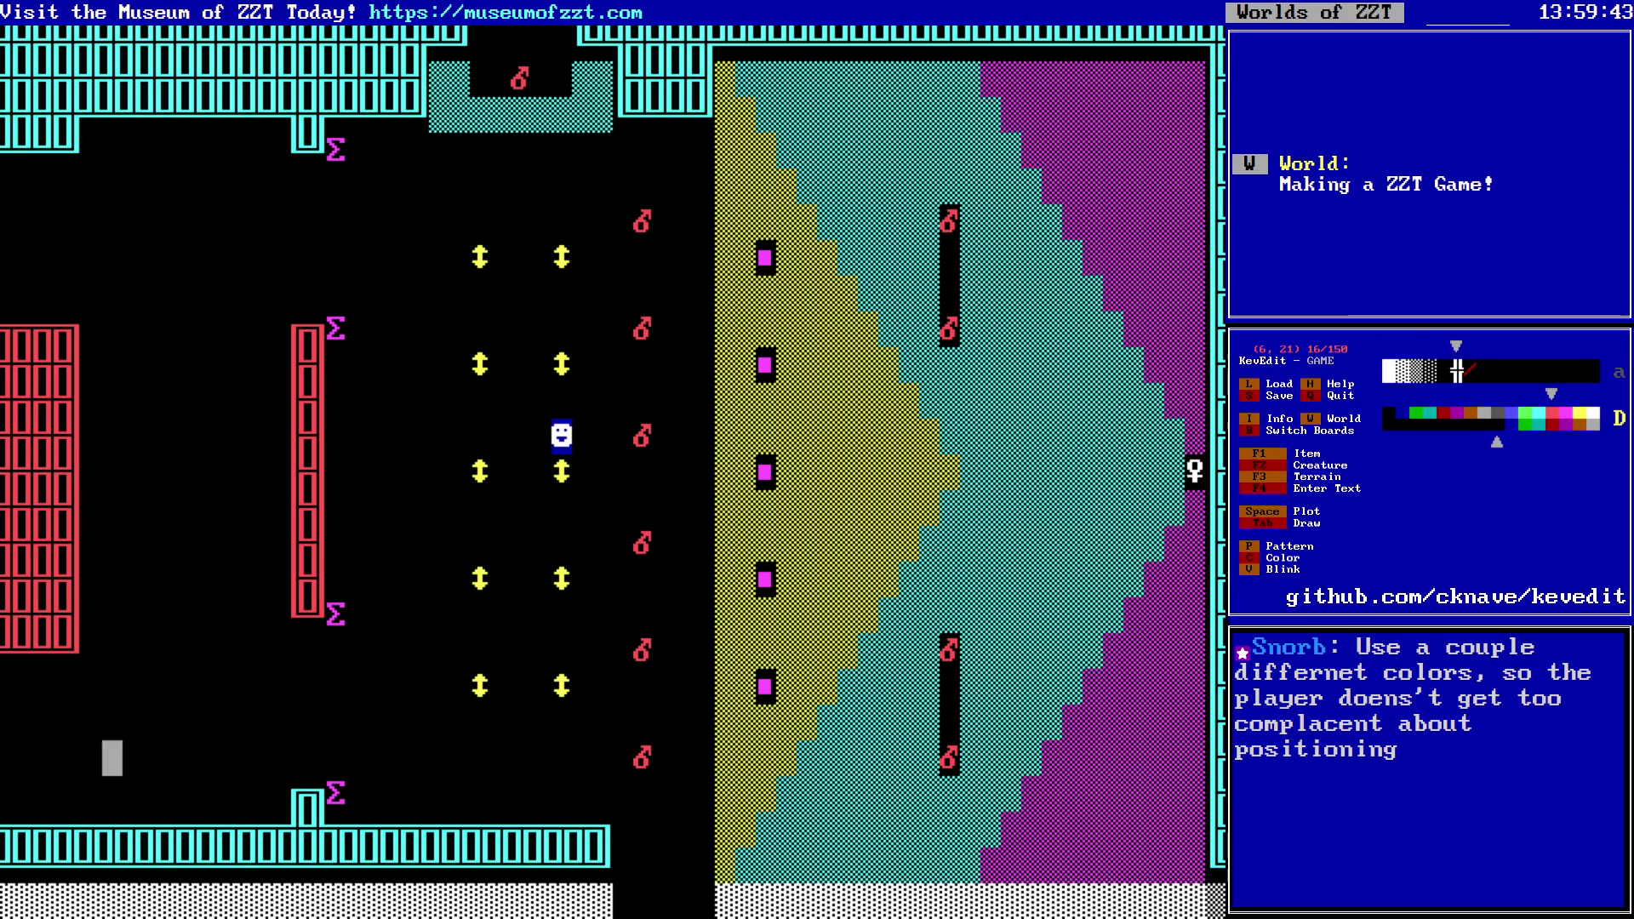
key(c)
key(Left)
key(Left)
key(Left)
key(Return)
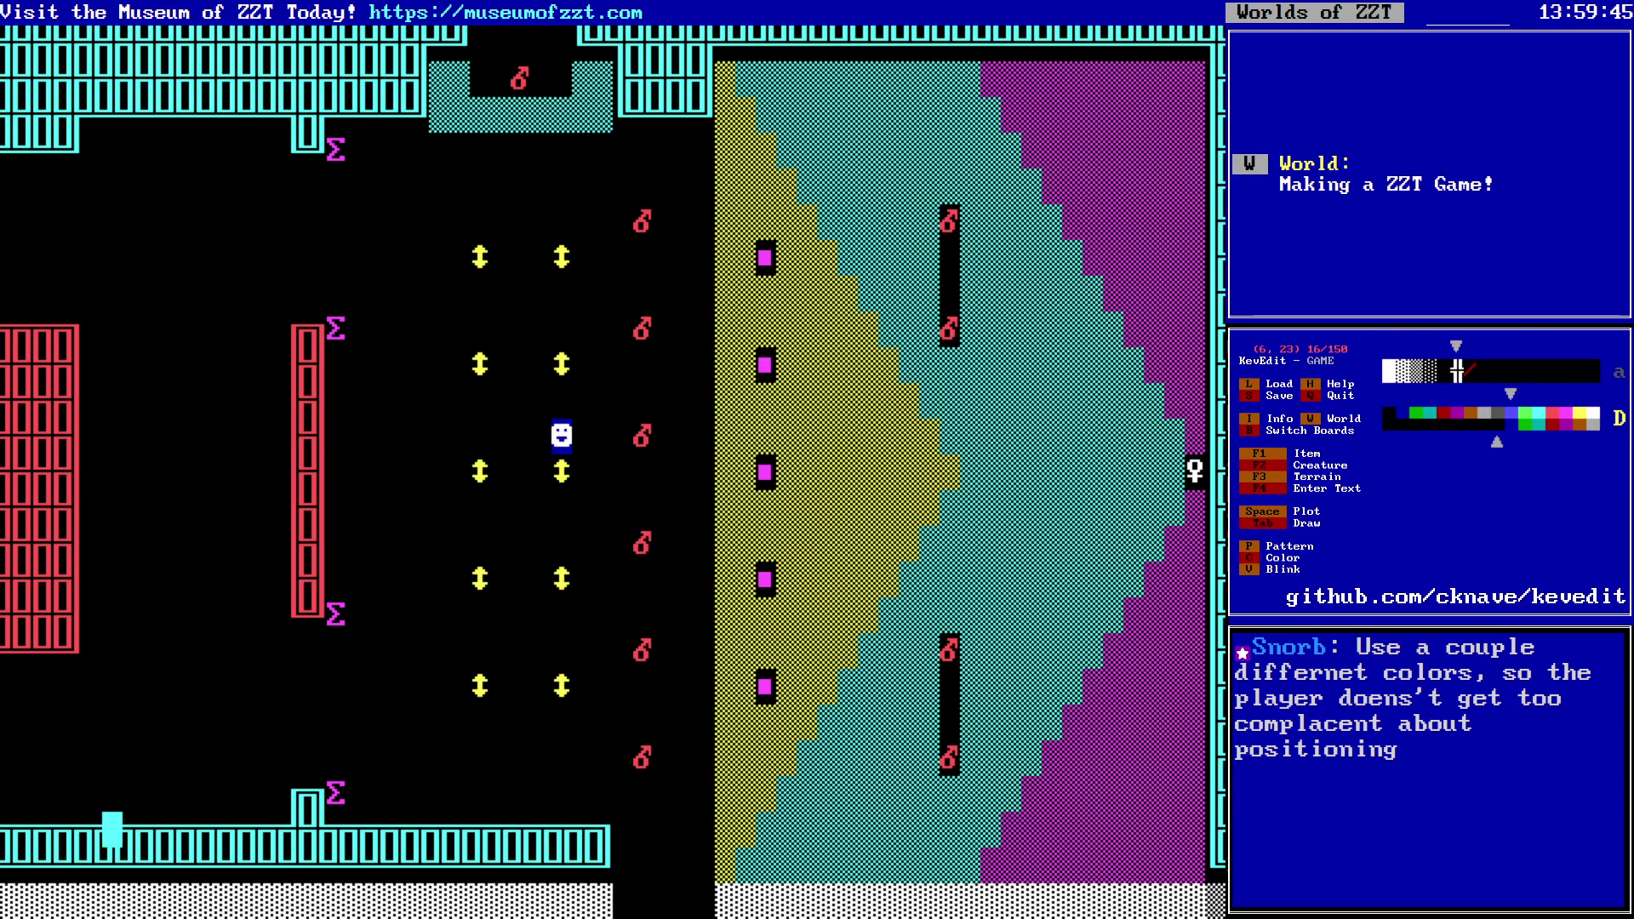
key(f)
key(alt+Up)
key(alt+Up)
key(alt+Right)
key(alt+Right)
key(Right)
key(Right)
key(Right)
key(Right)
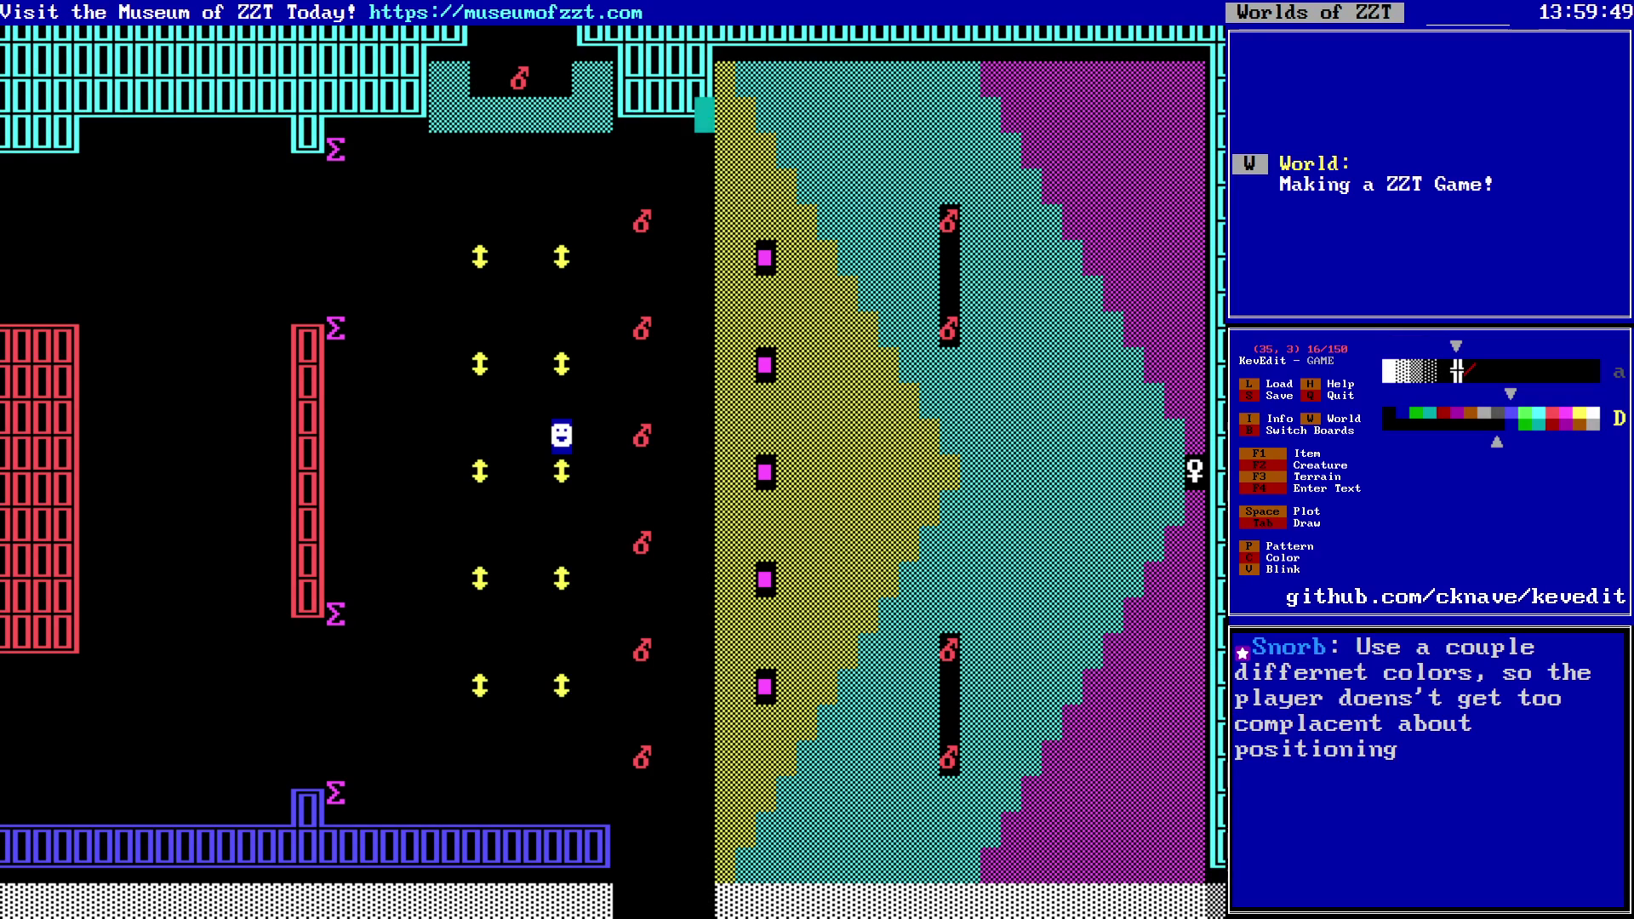
key(alt+Left)
key(alt+Left)
key(Up)
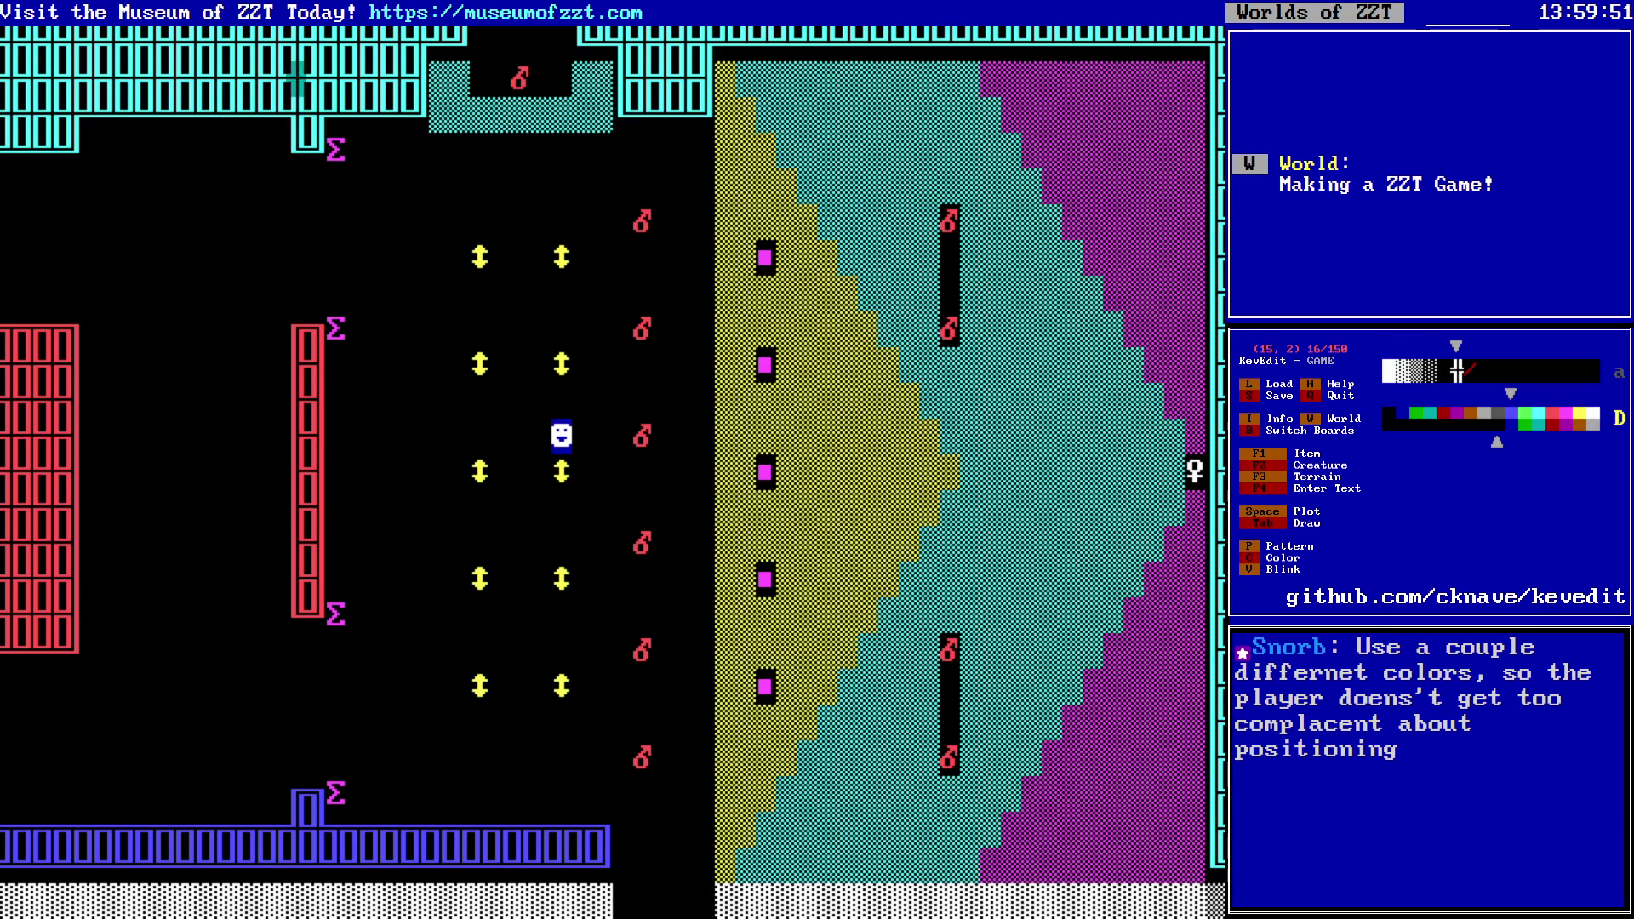
key(f)
key(alt+Down)
key(Down)
key(Down)
key(Down)
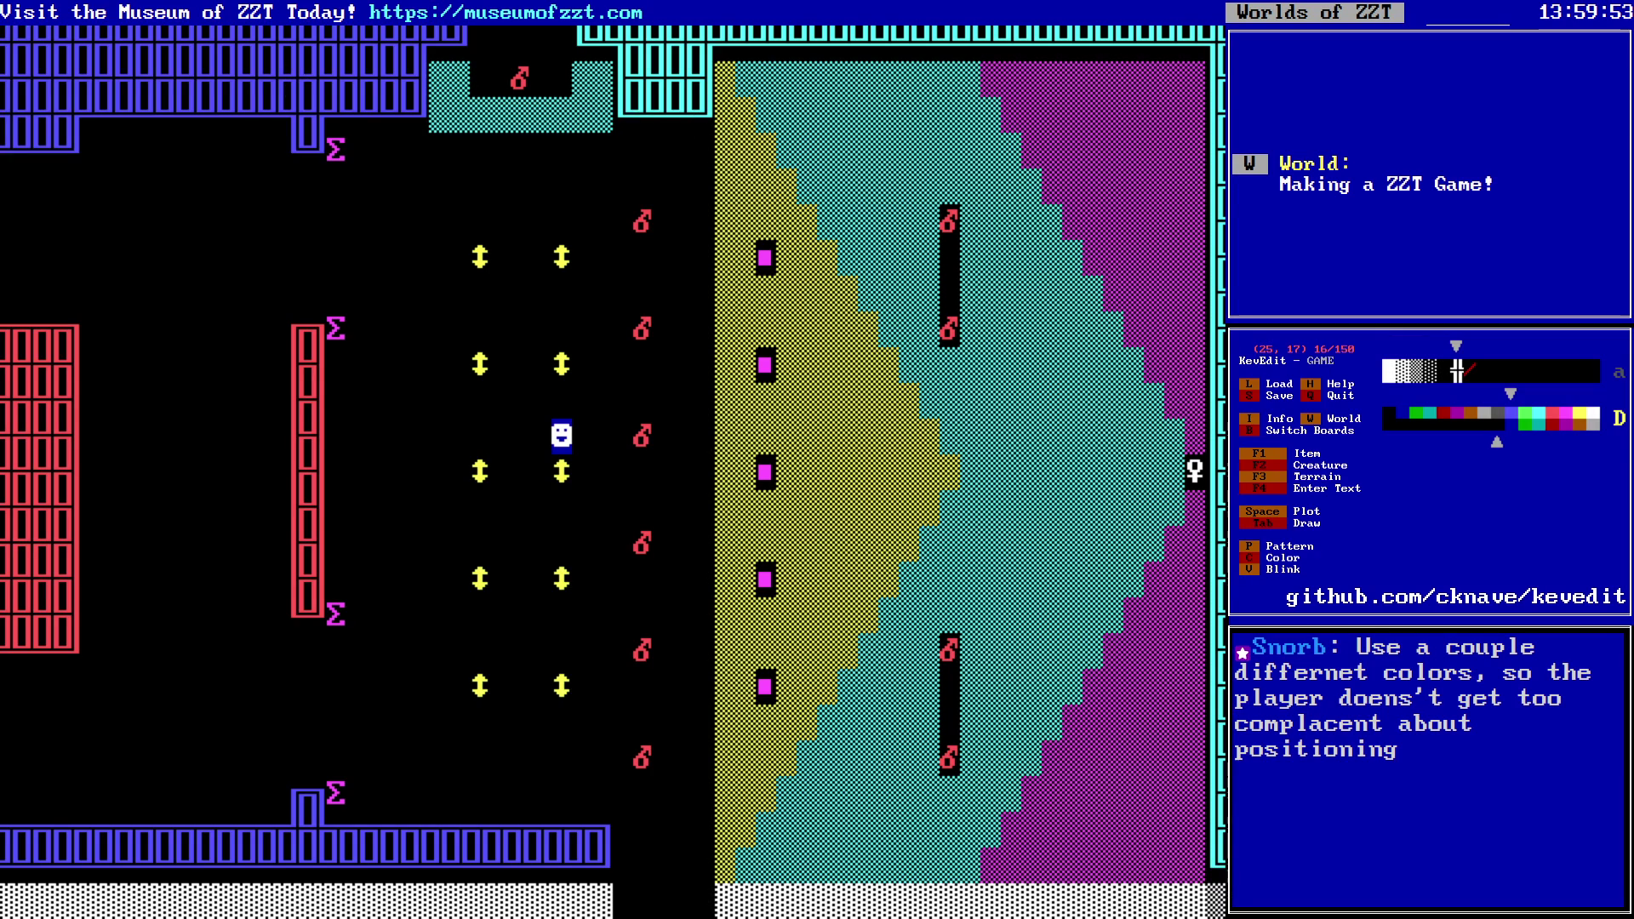
Flood-fill the top-right wall with yellow.
click(706, 80)
key(c)
key(c)
key(c)
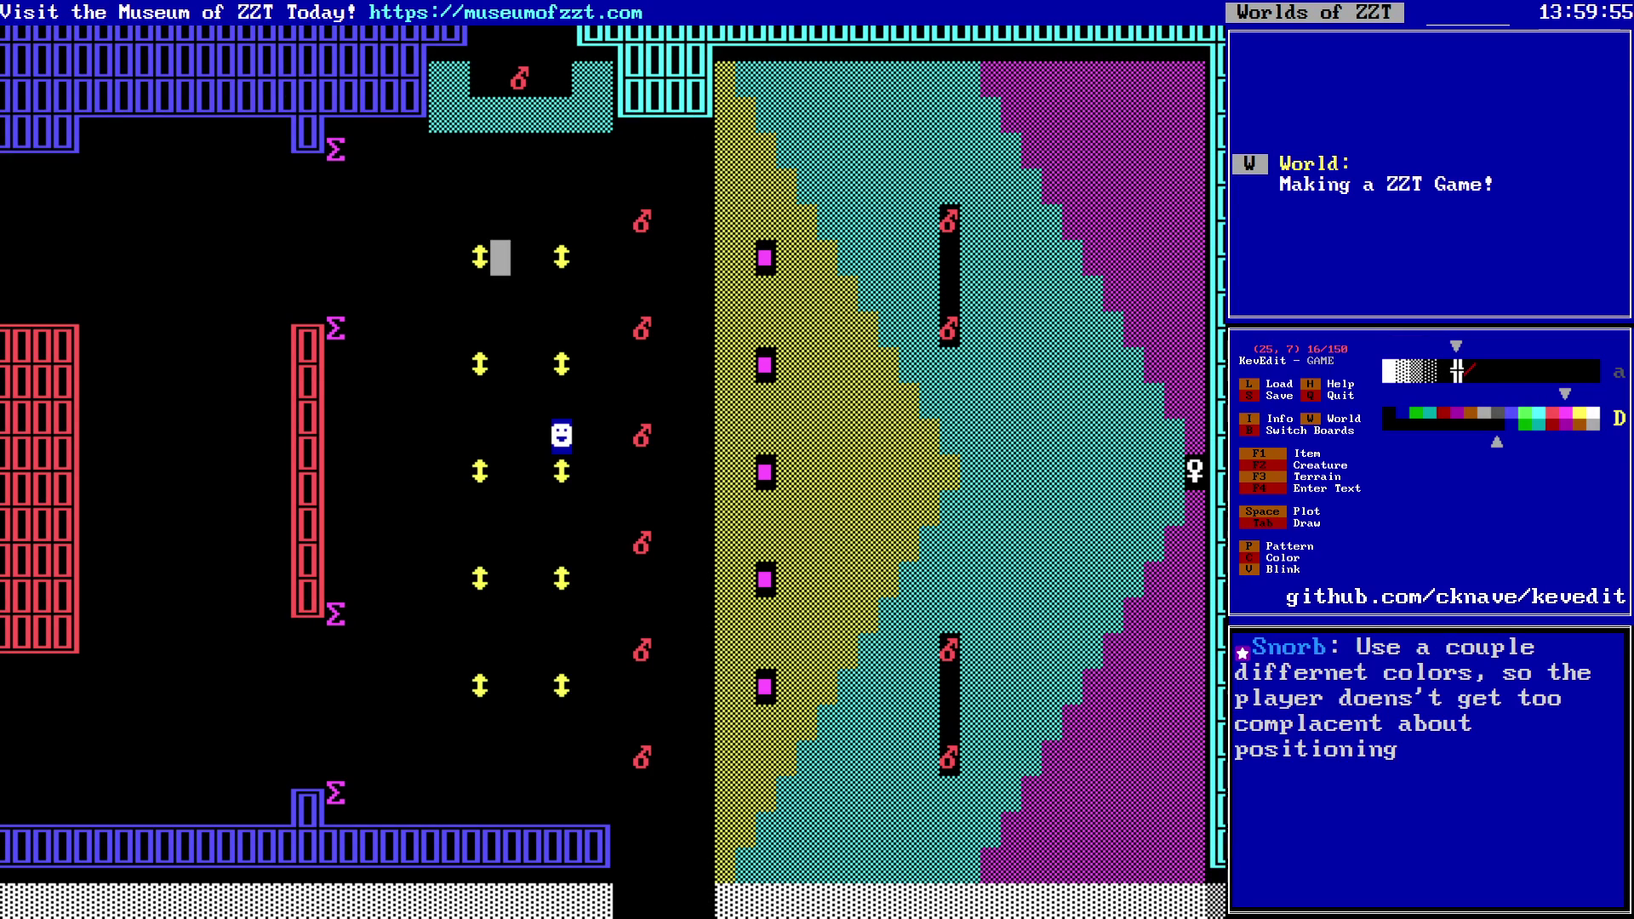
key(Up)
key(f)
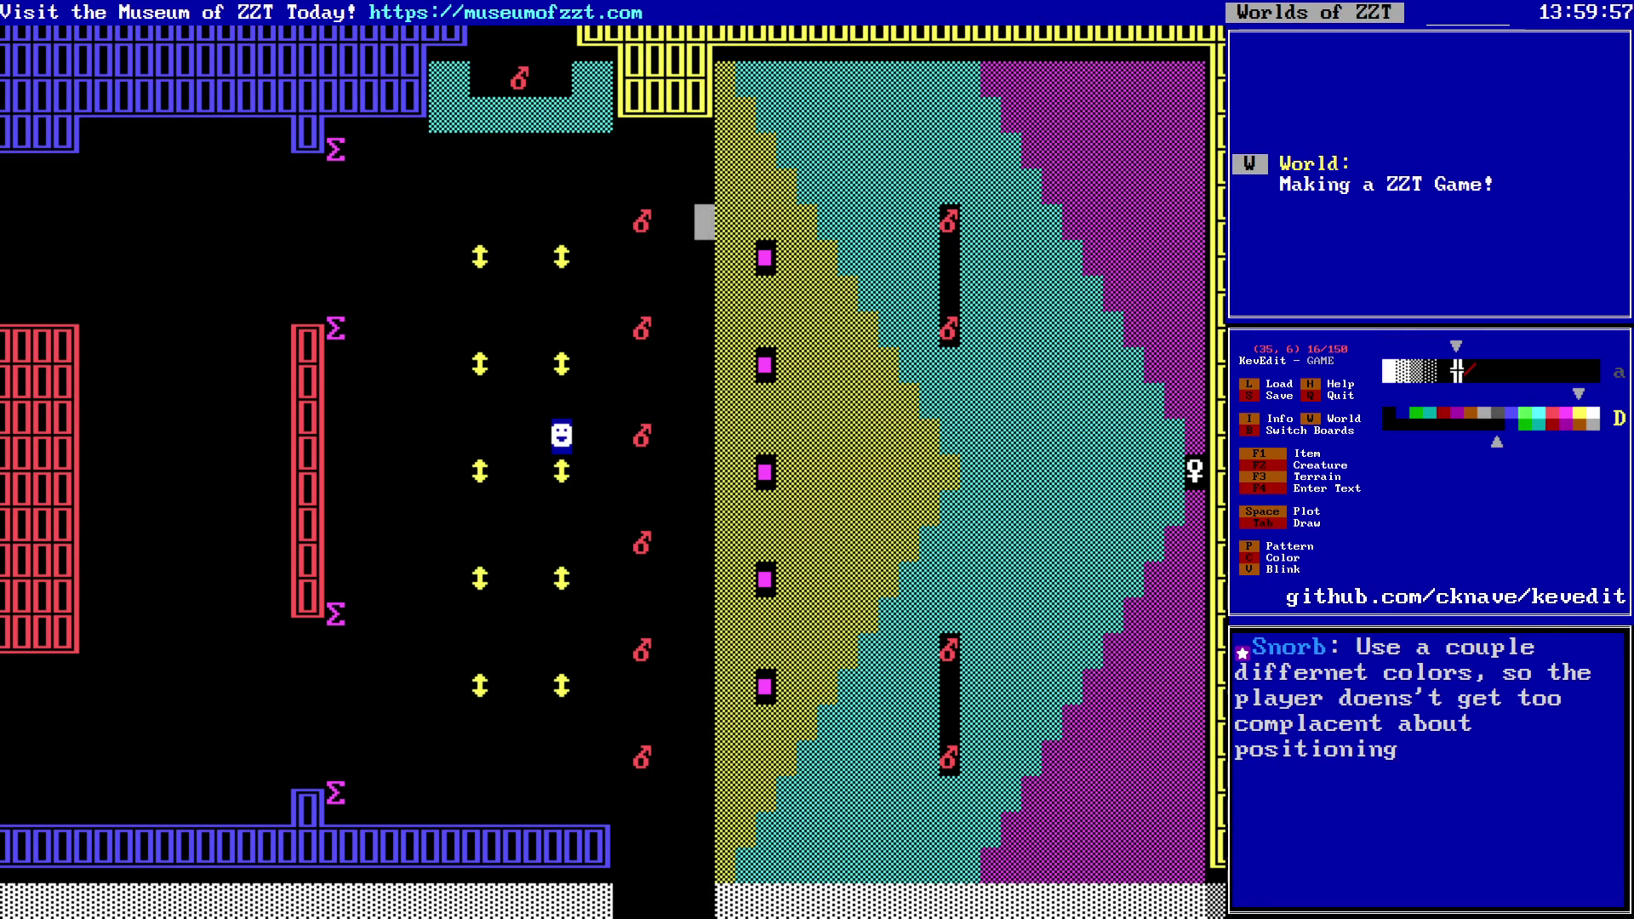
key(c)
key(Left)
key(Left)
key(Left)
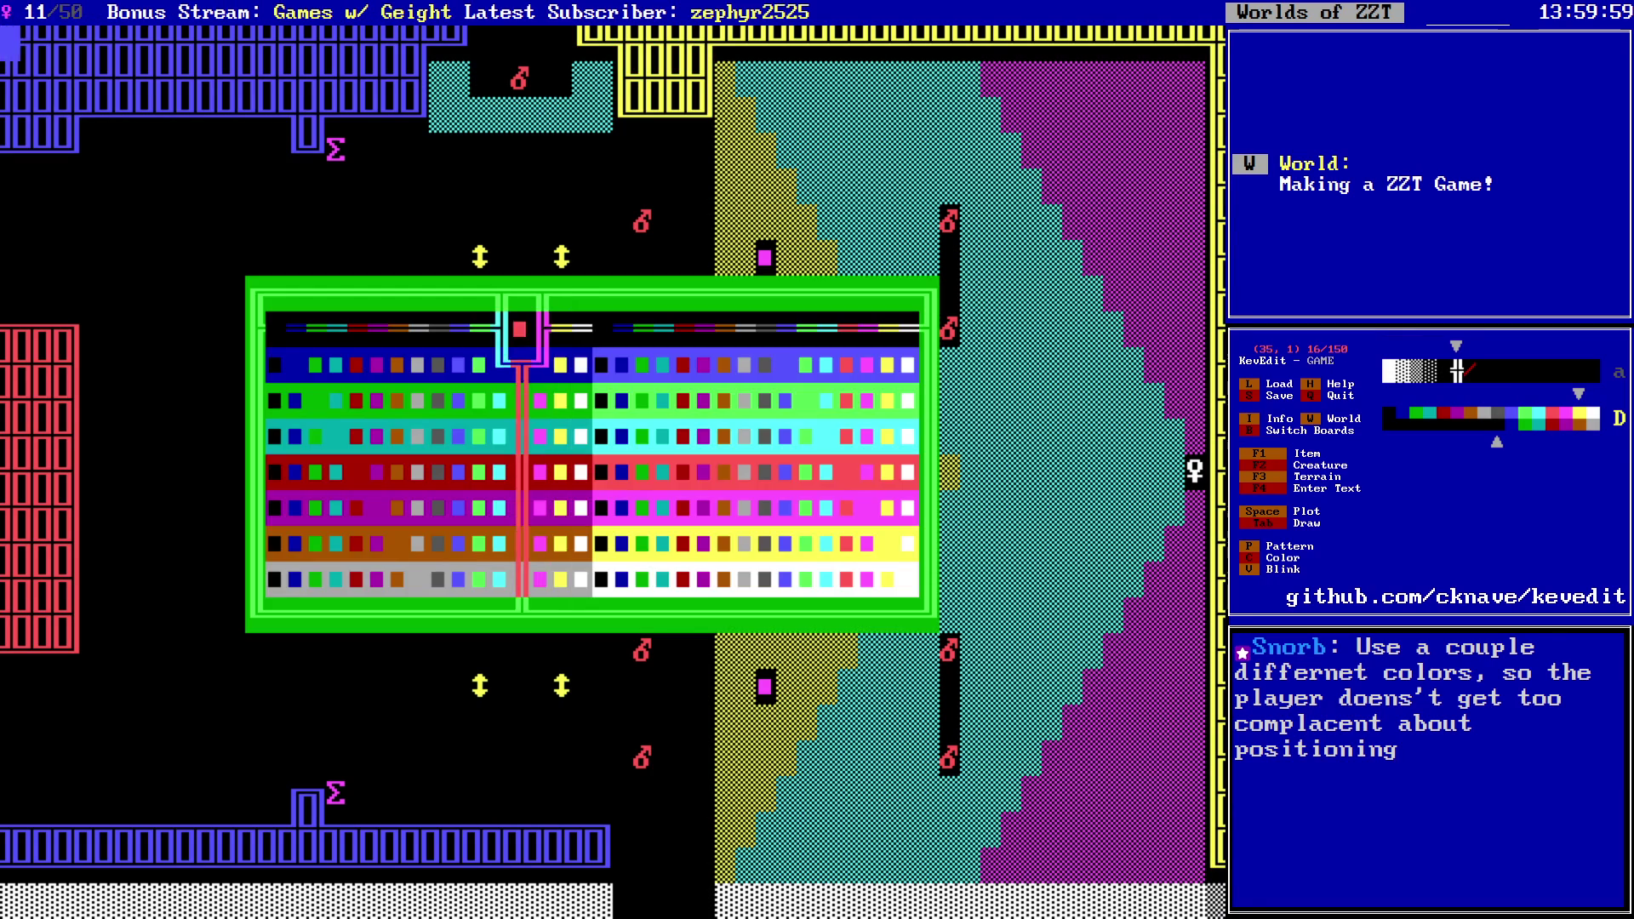
Refill the top-right wall in blue to match the other walls.
key(Return)
key(f)
key(Down)
key(Down)
key(Down)
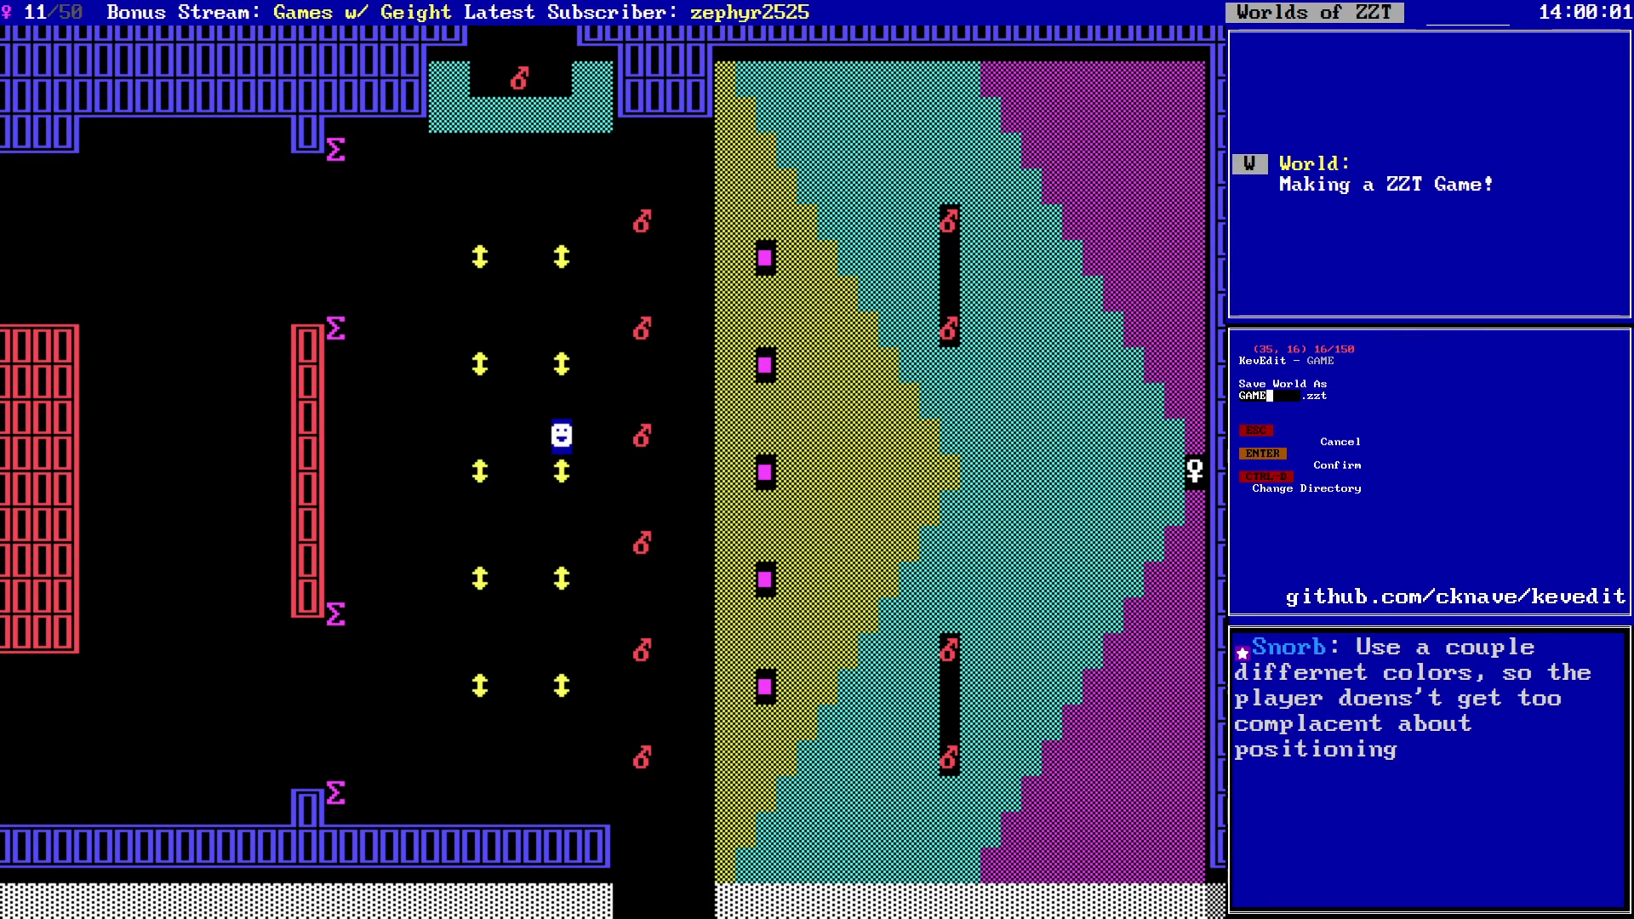
key(Down)
key(Down)
key(Down)
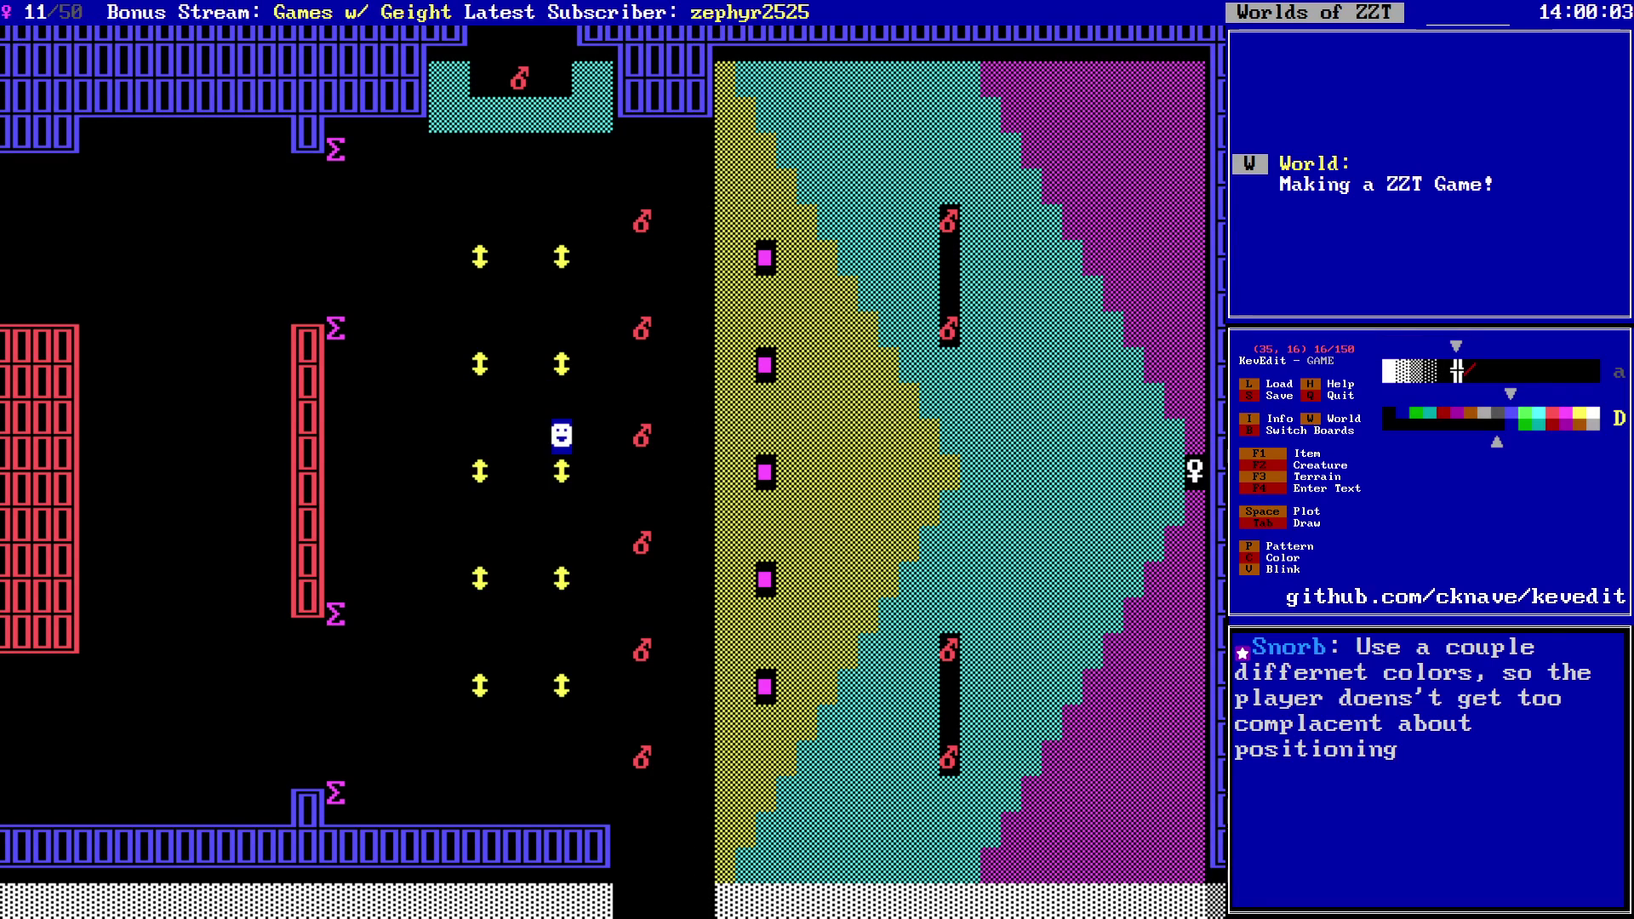
key(Left)
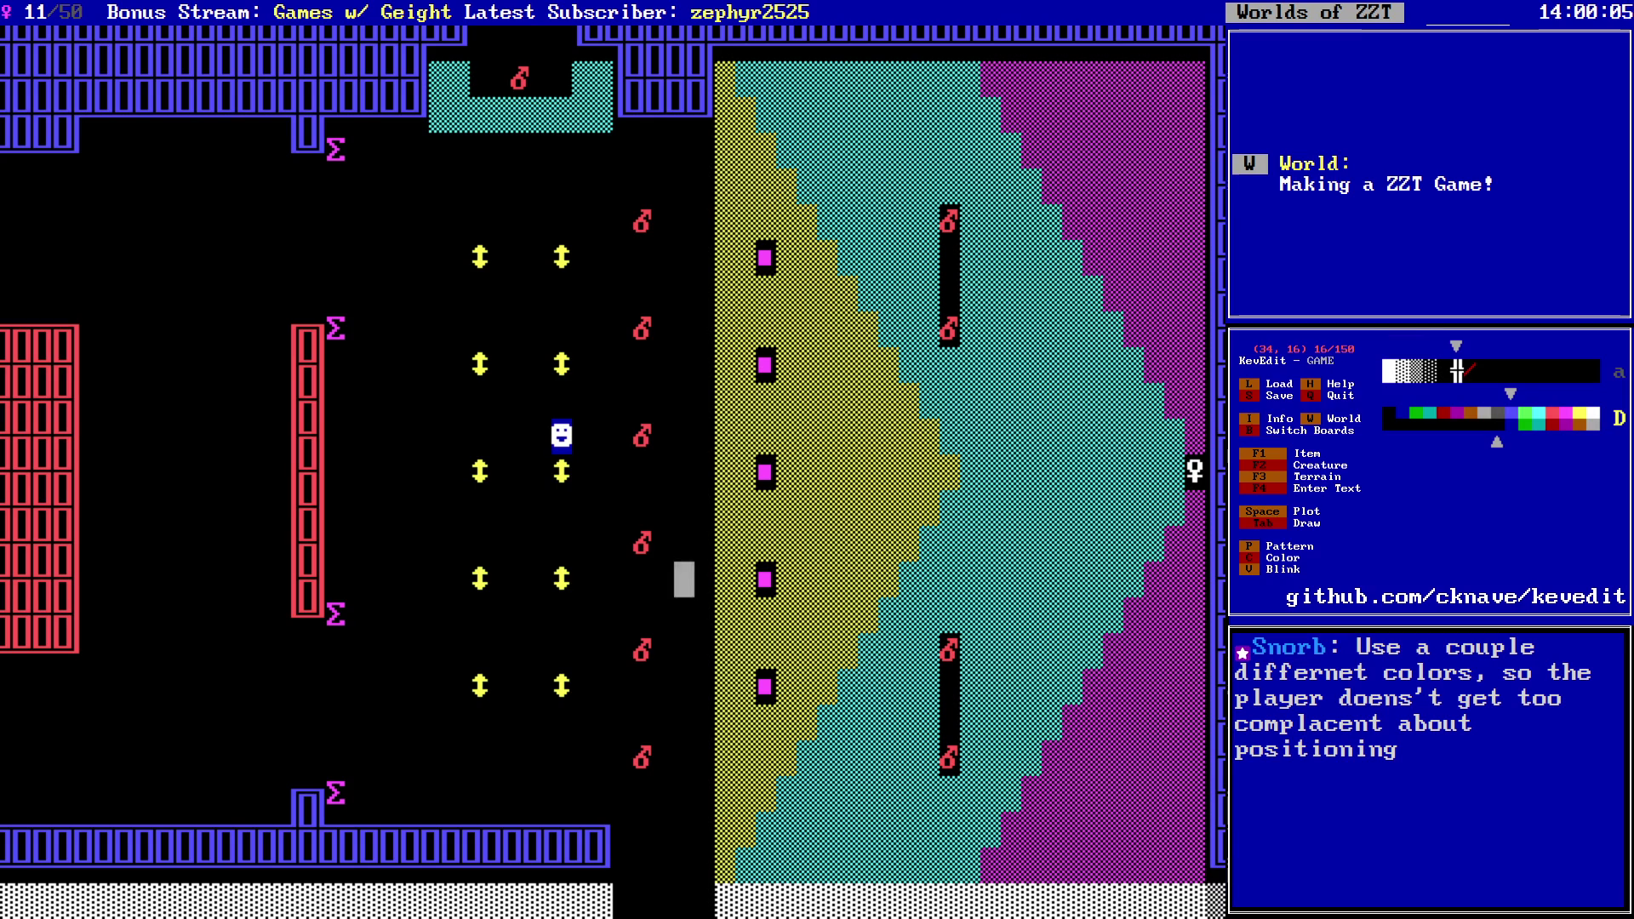
key(Left)
key(Left)
key(Left)
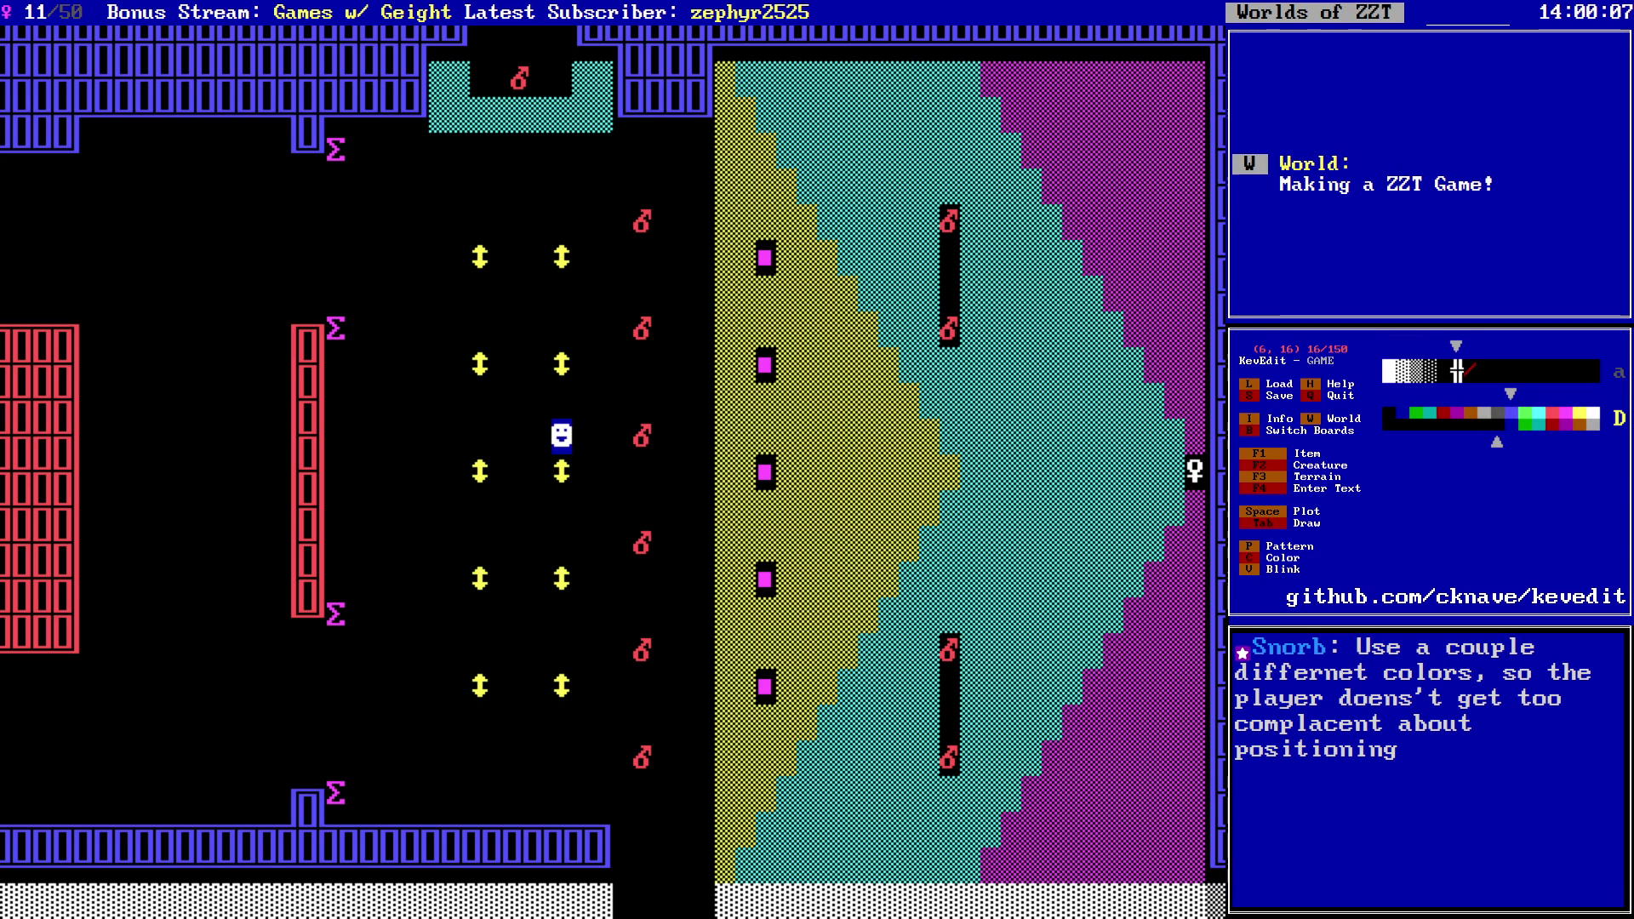
Move near the inner left wall and show Board Info for 'The Other Puzzle Board'.
key(Down)
key(Down)
key(Right)
key(Right)
key(Right)
key(Right)
key(Left)
key(Left)
key(Left)
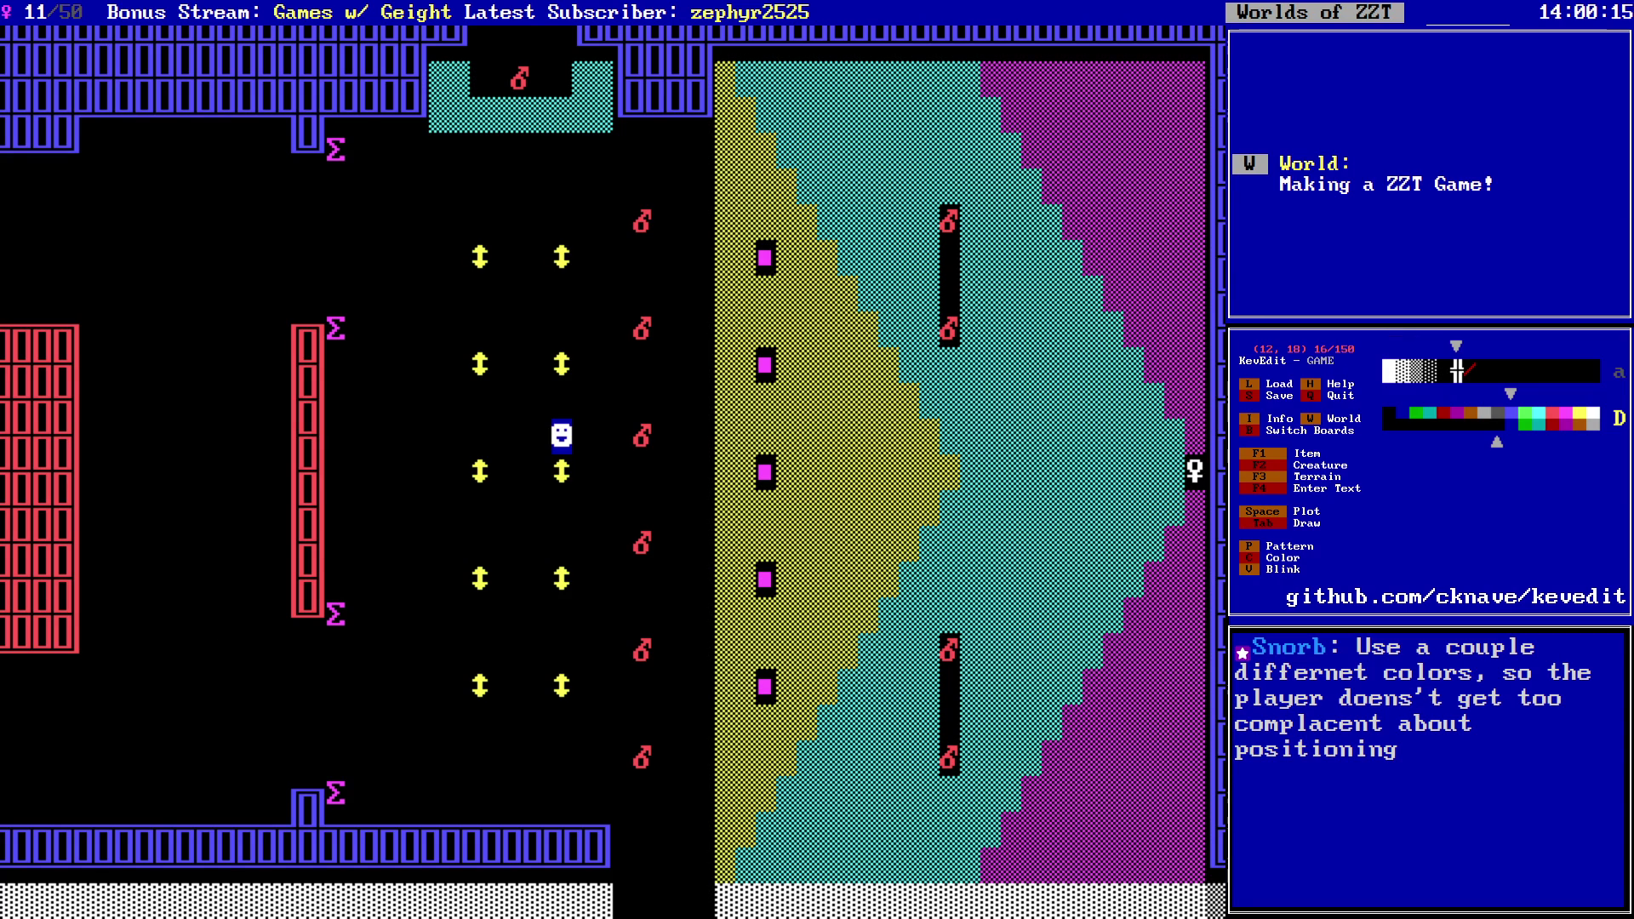
key(Right)
key(Right)
key(Right)
key(Left)
key(Left)
key(Left)
key(Left)
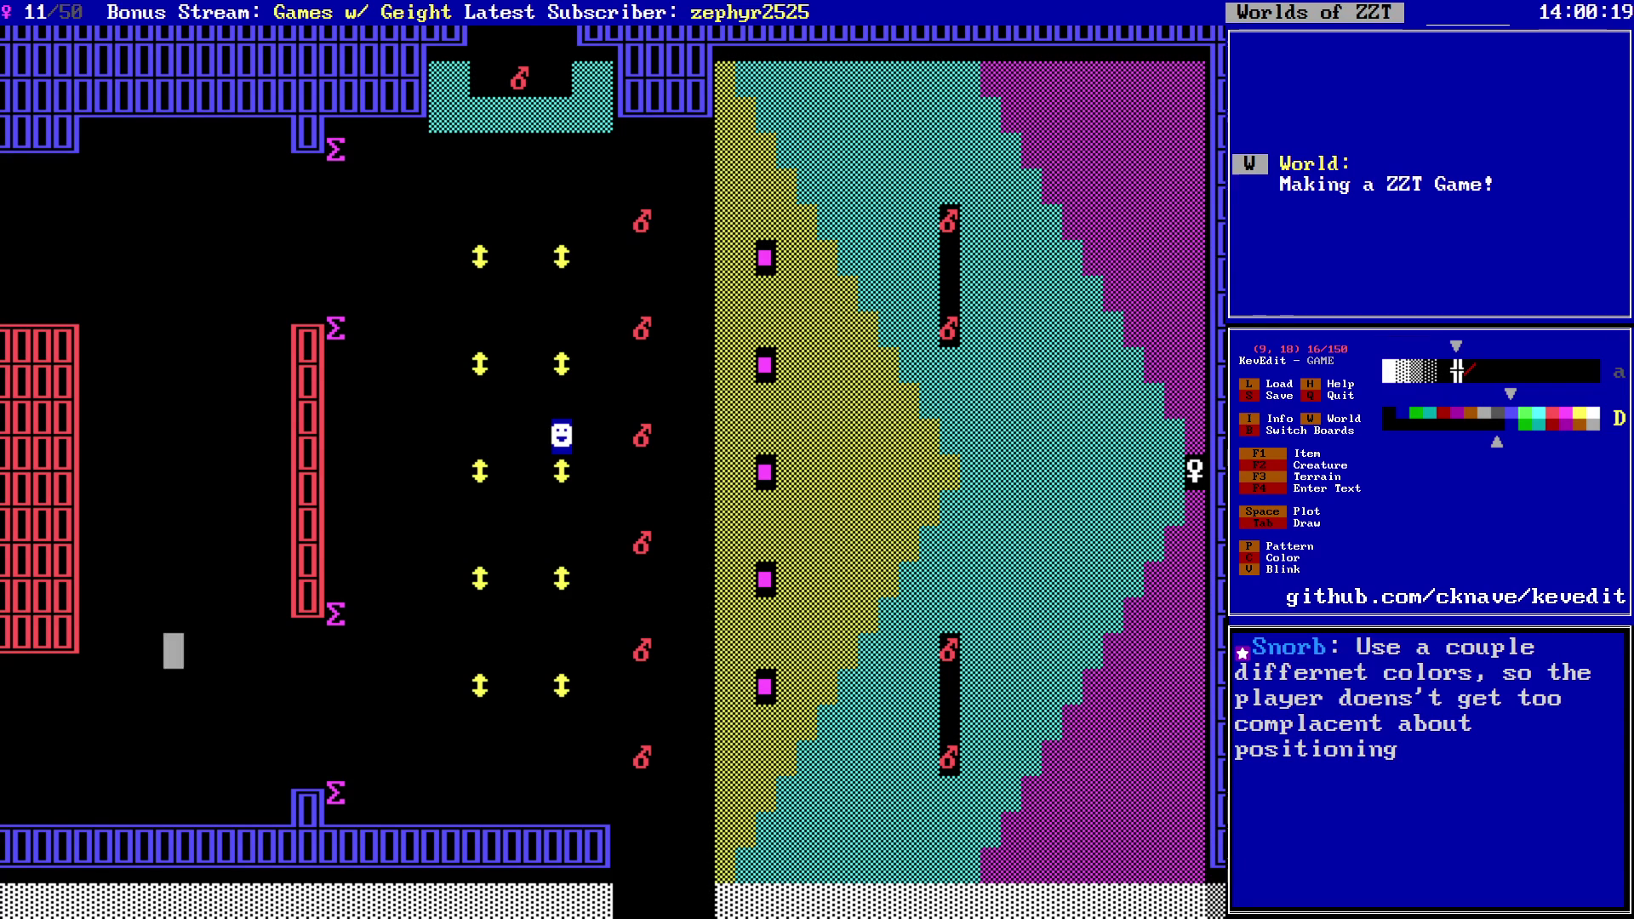
key(Right)
key(Right)
key(Right)
key(Up)
key(Down)
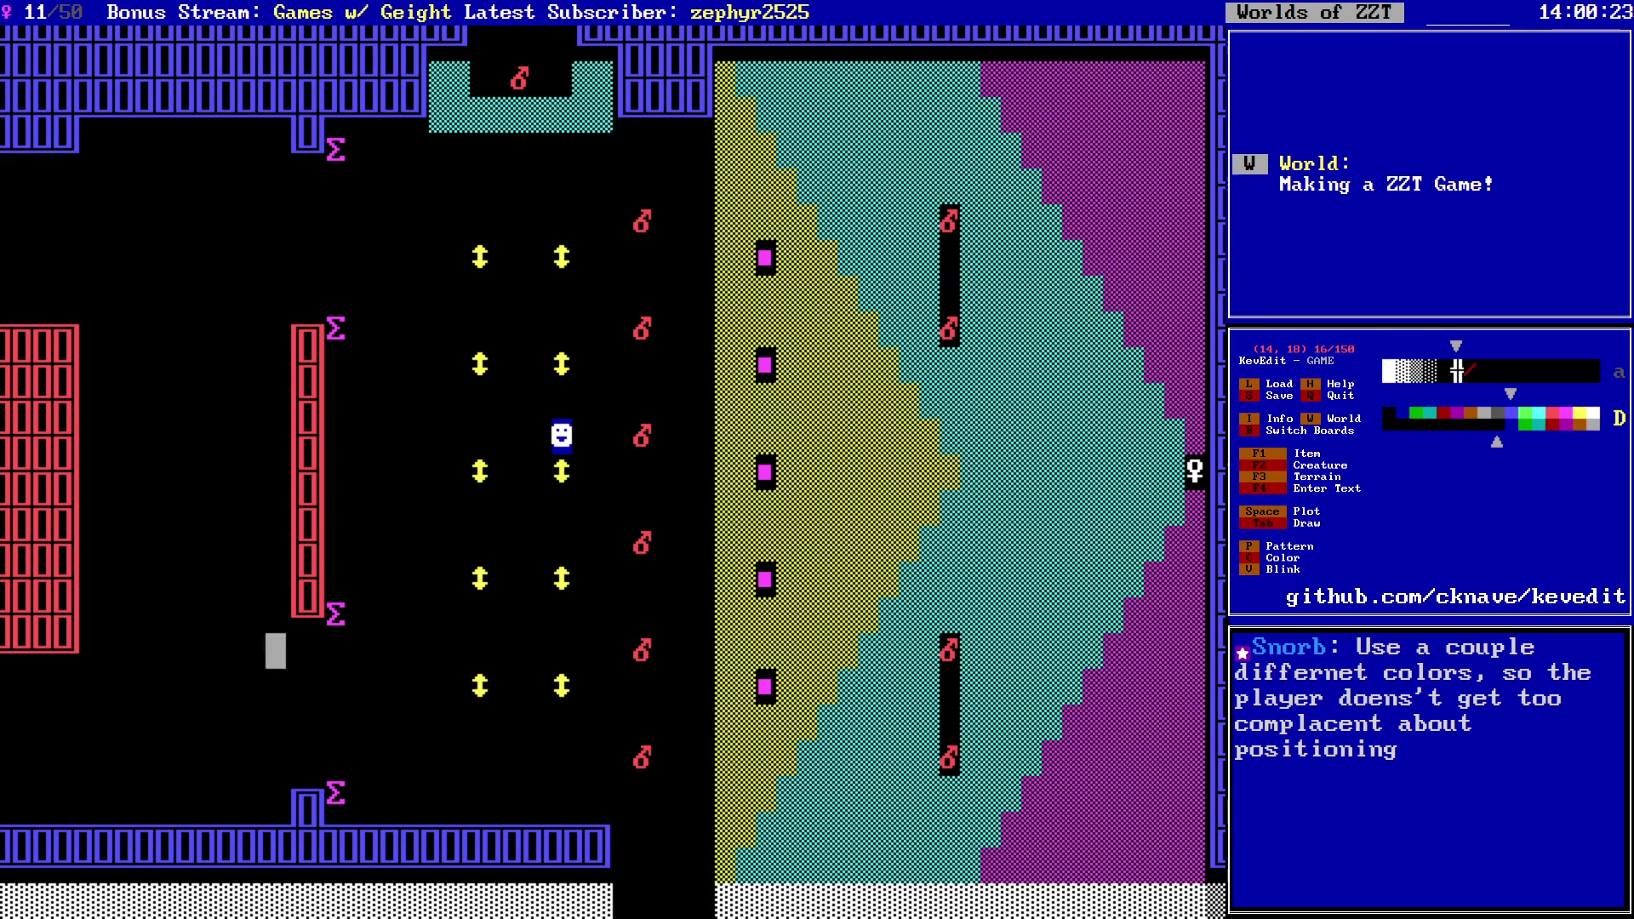
key(i)
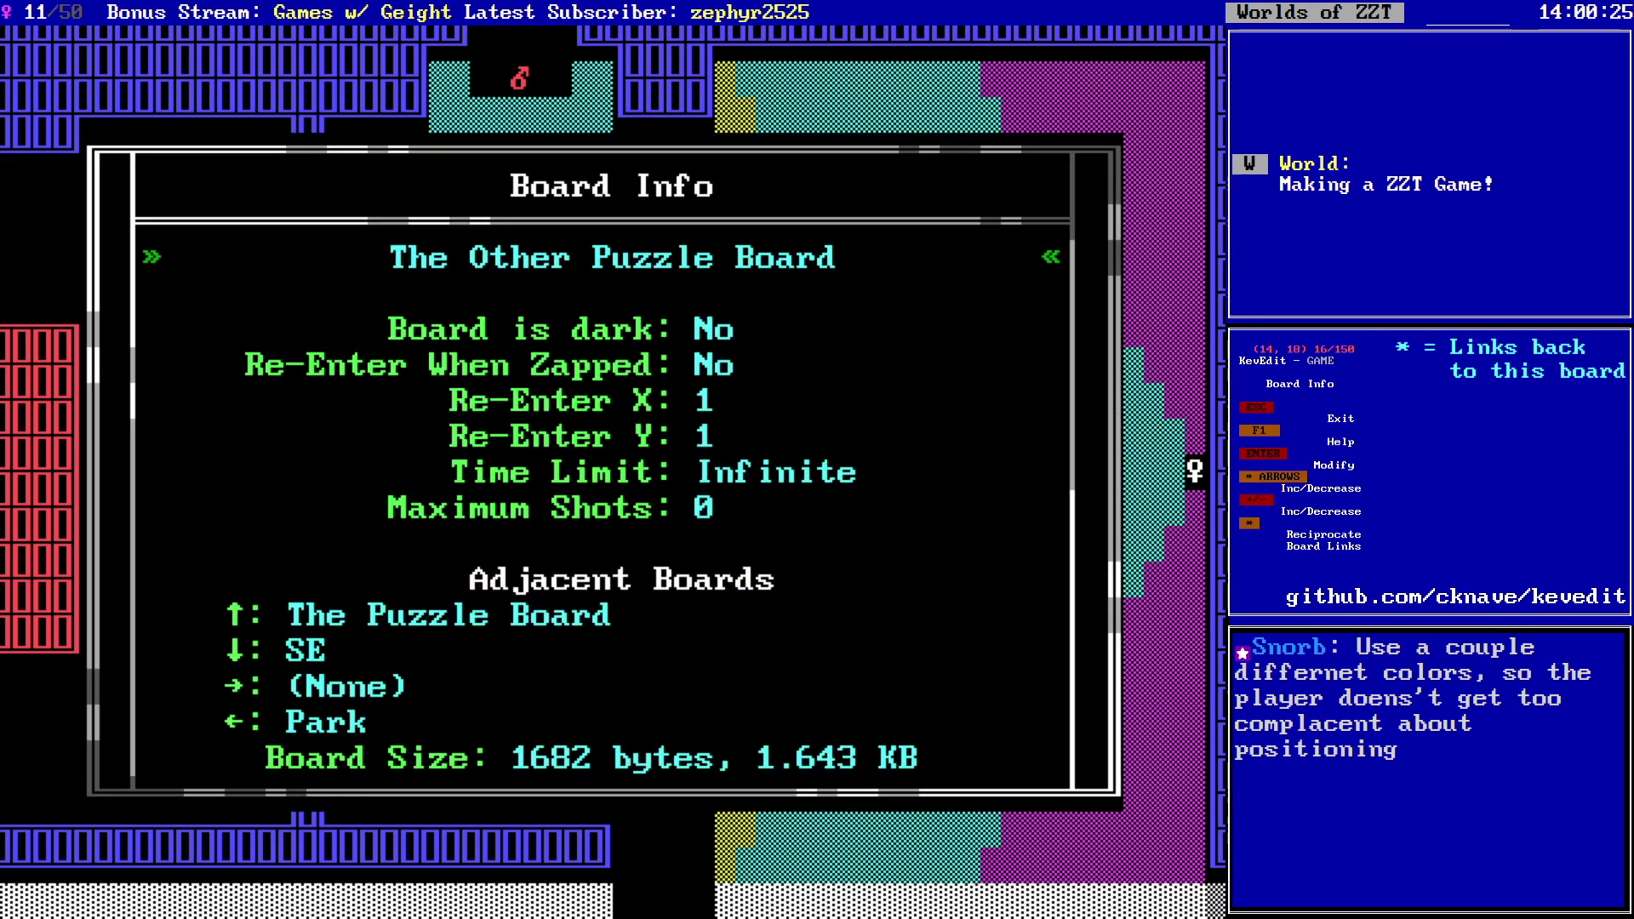
key(Escape)
key(Left)
key(Left)
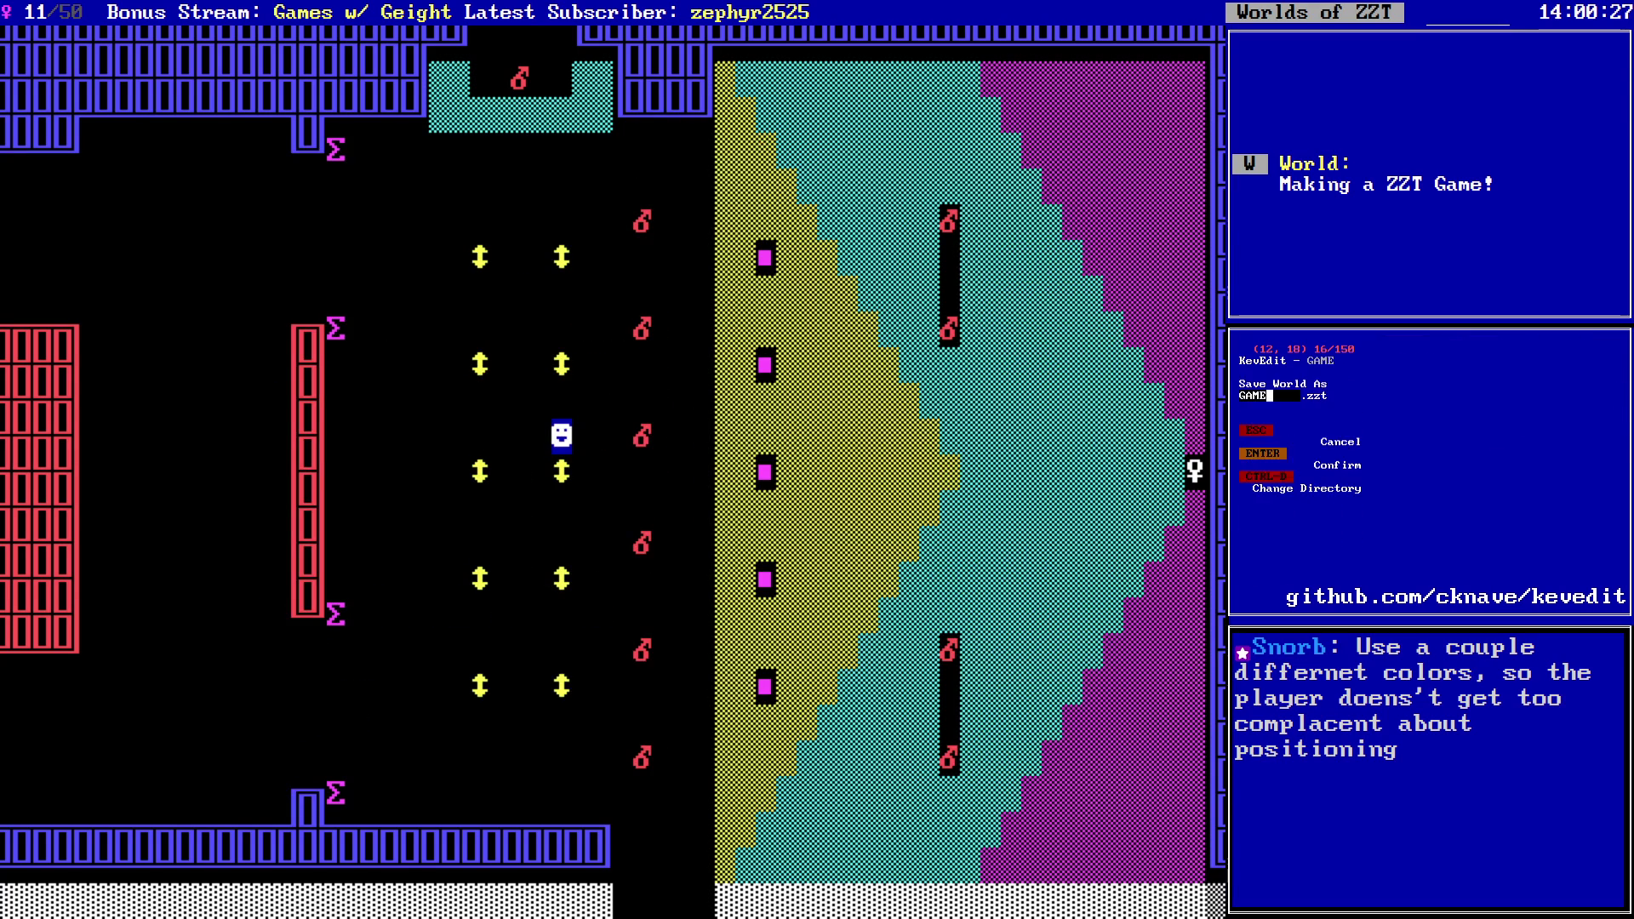
key(b)
key(Up)
key(Up)
key(Up)
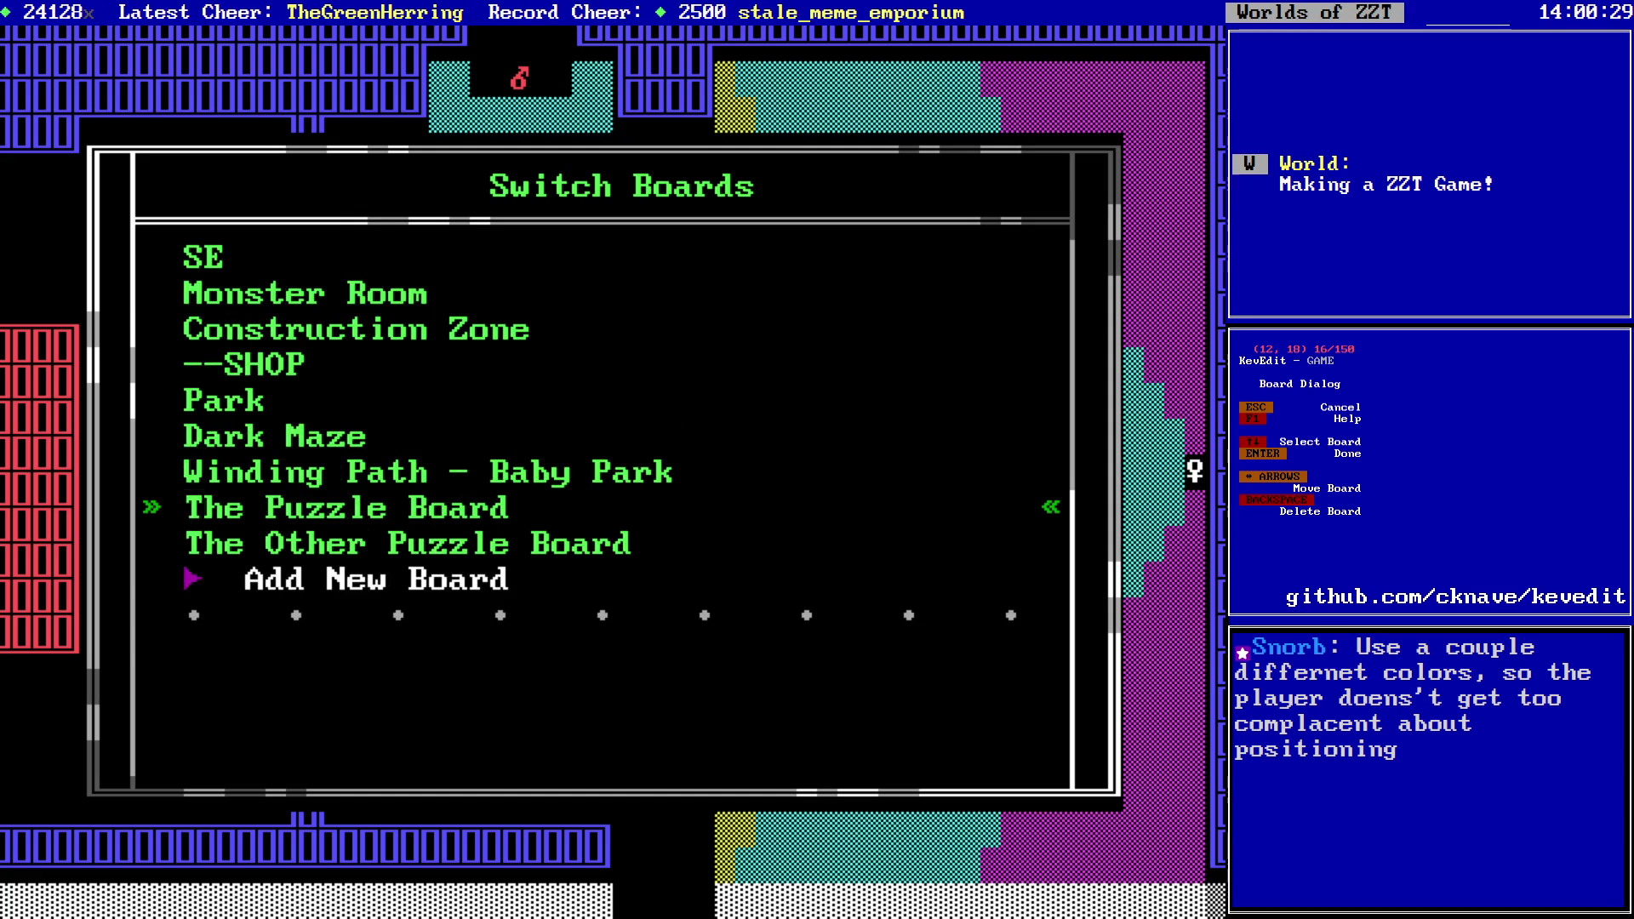
key(Return)
key(Right)
key(Right)
key(Right)
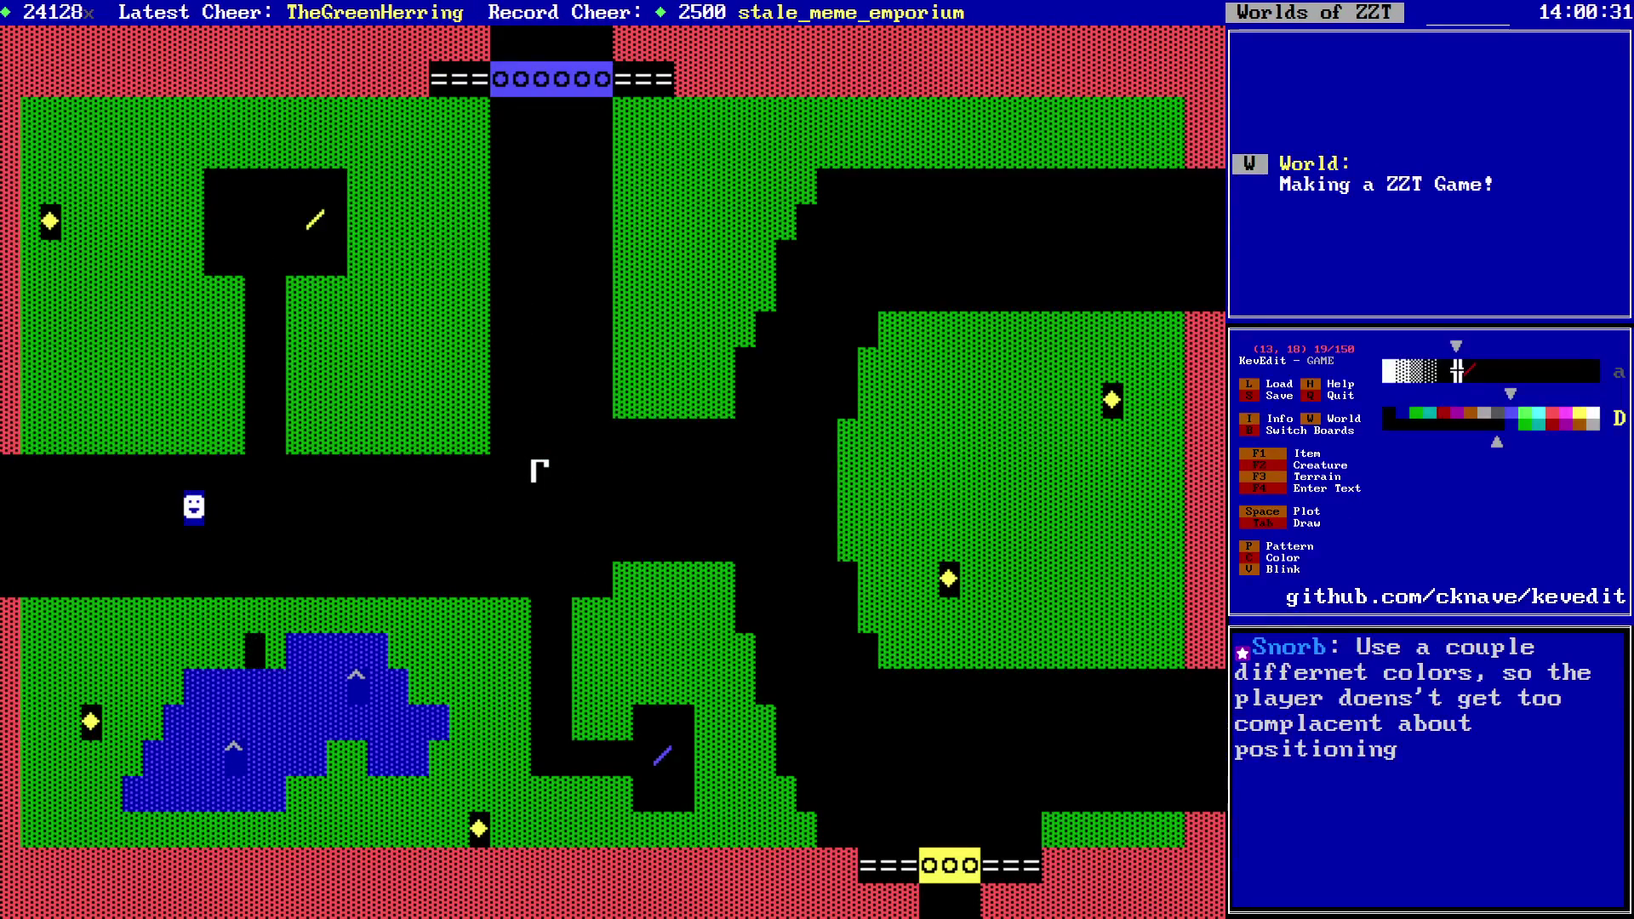
key(b)
key(Down)
key(Down)
key(Down)
key(Return)
key(b)
key(Down)
Load The Other Puzzle Board from the board list.
key(Return)
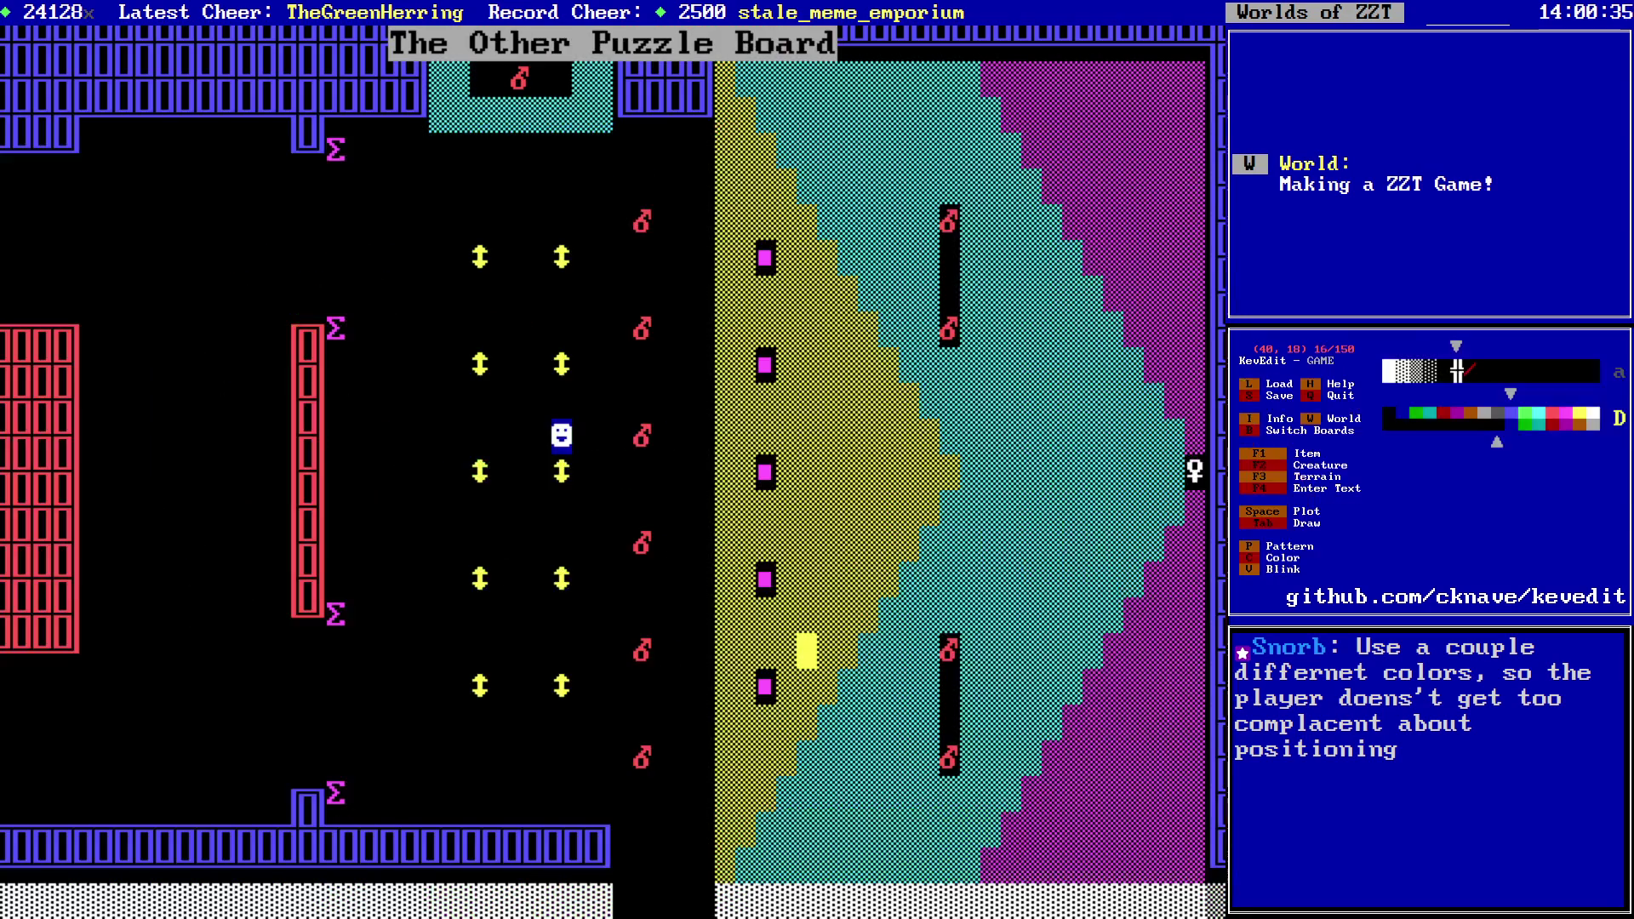
key(Up)
key(Up)
key(Up)
key(Up)
key(Up)
key(Up)
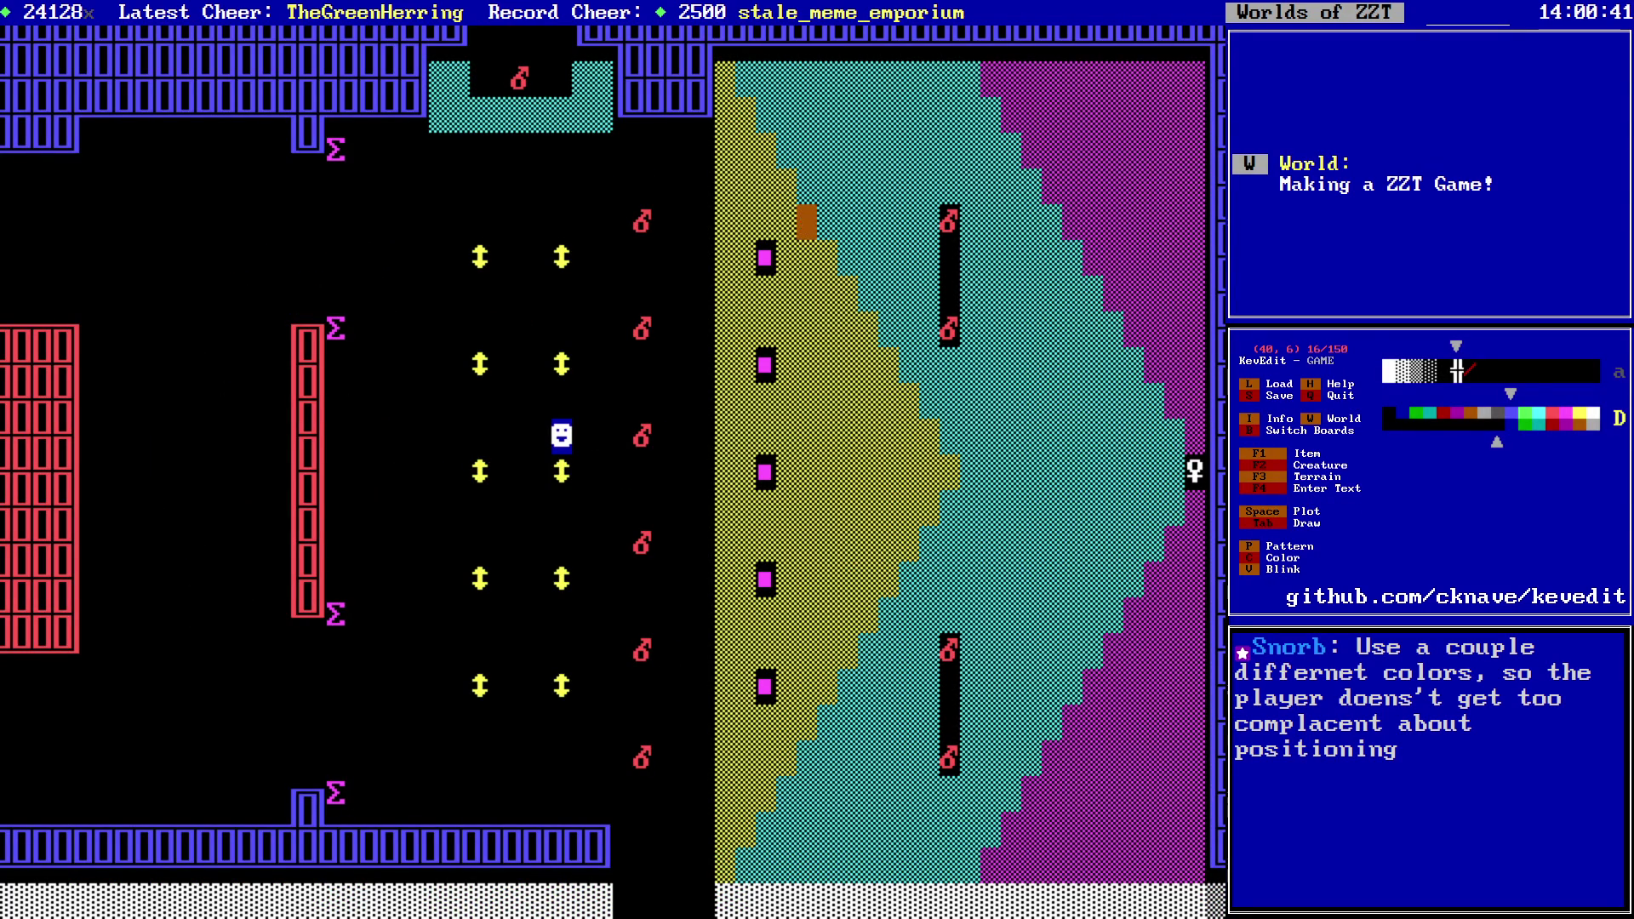
key(Page_Up)
key(Page_Down)
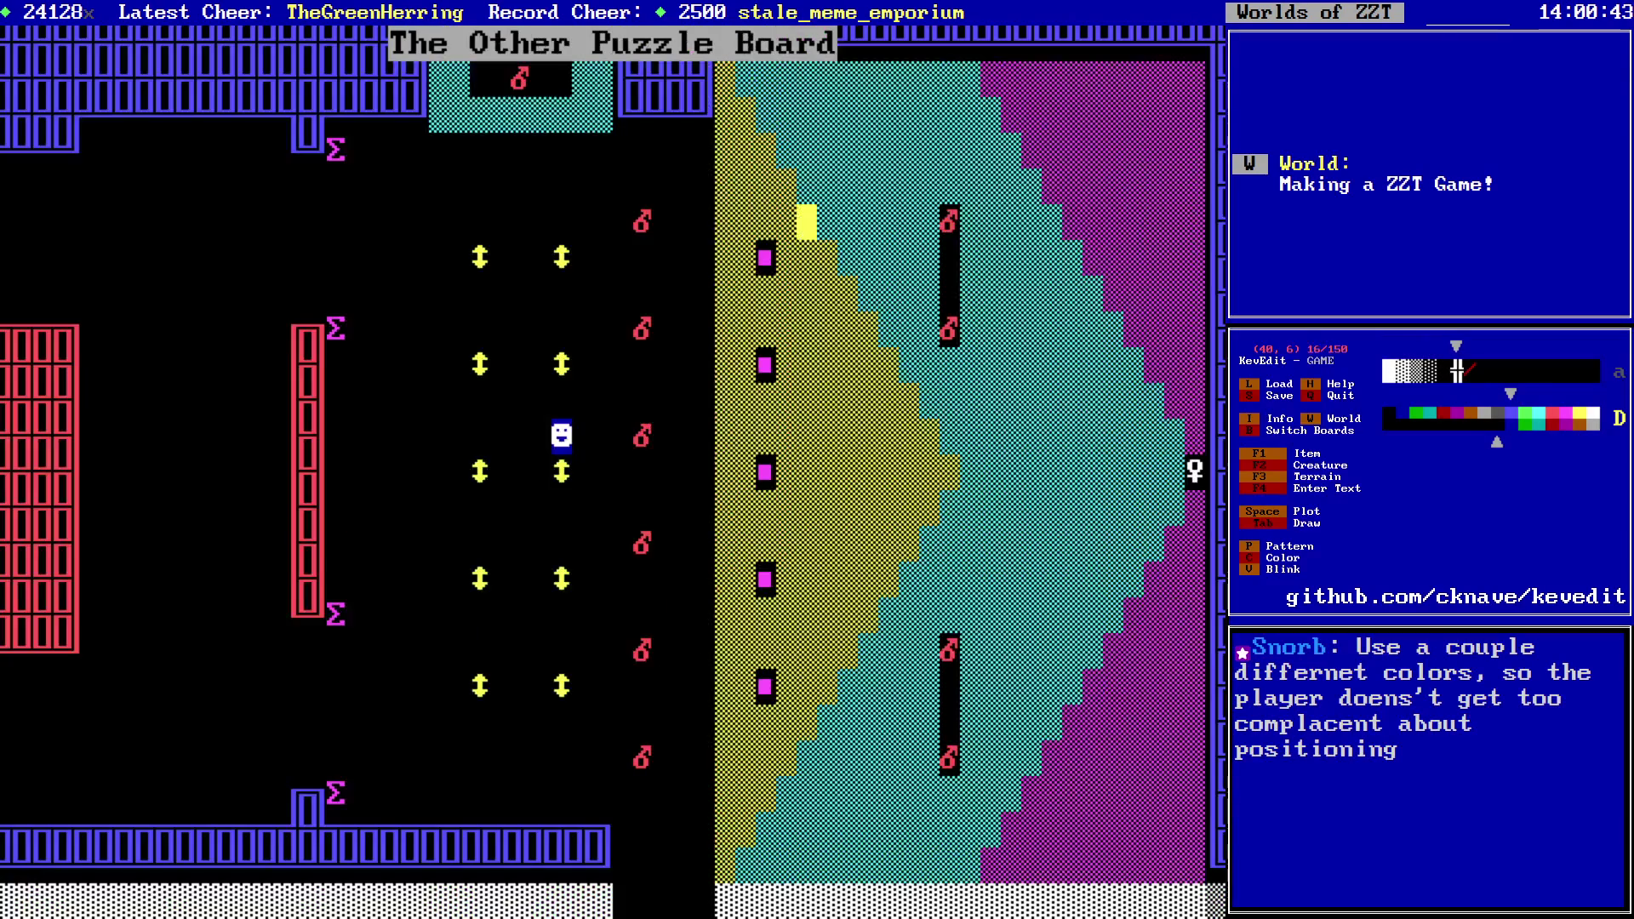
Place a red key just left of the white key at the right-edge exit.
key(c)
key(Right)
key(Right)
key(Return)
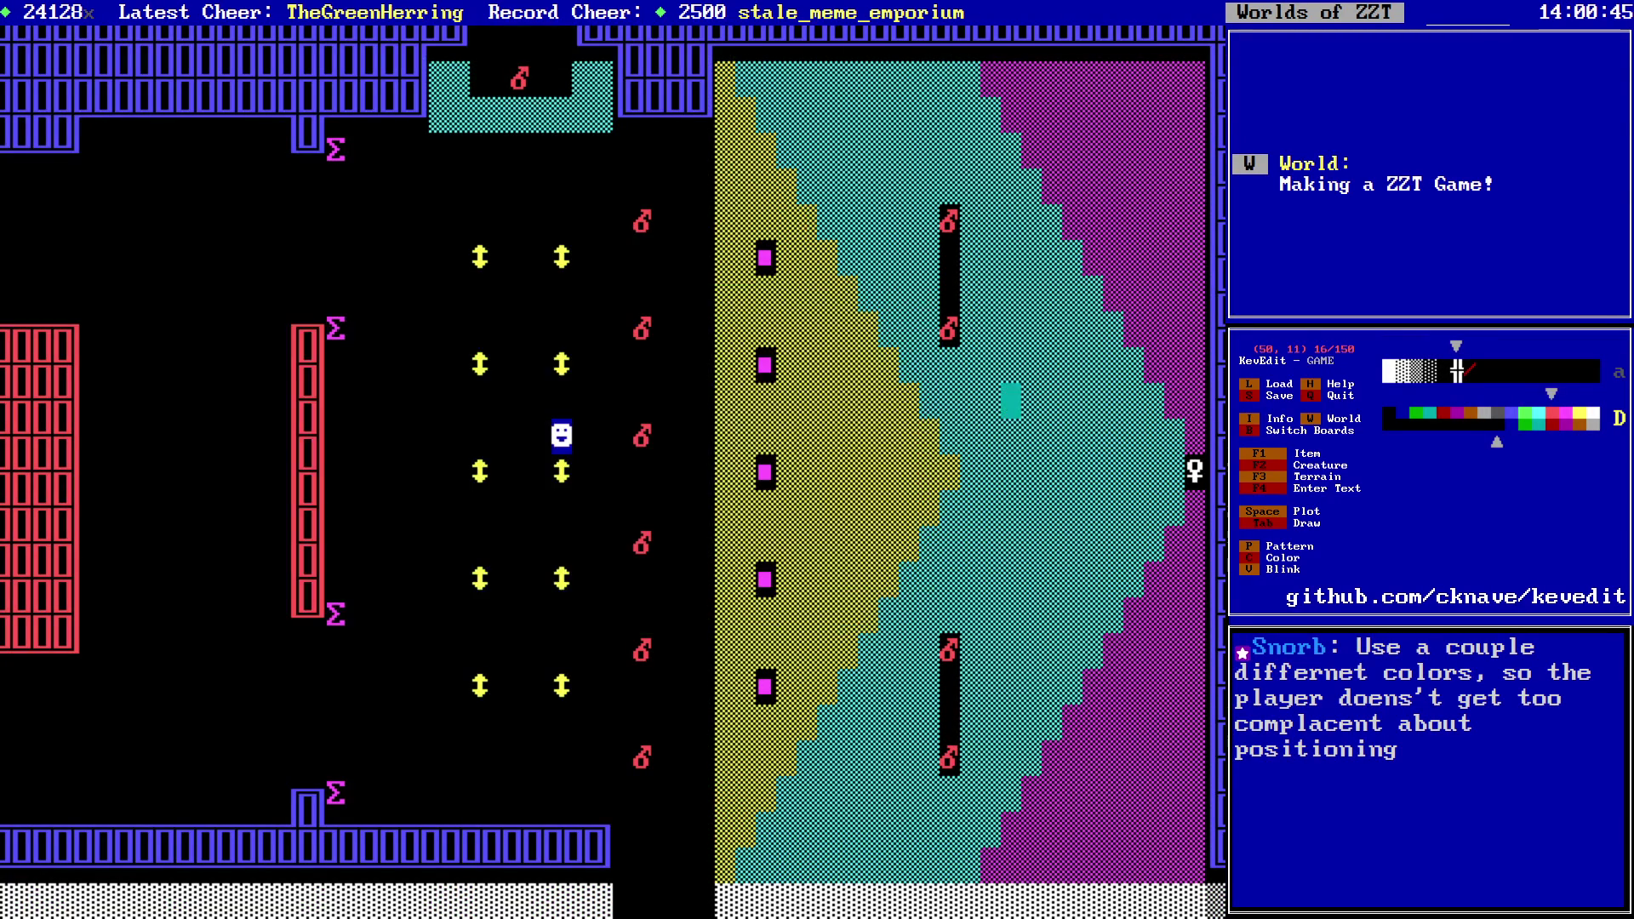
key(Down)
key(Down)
key(Left)
key(Left)
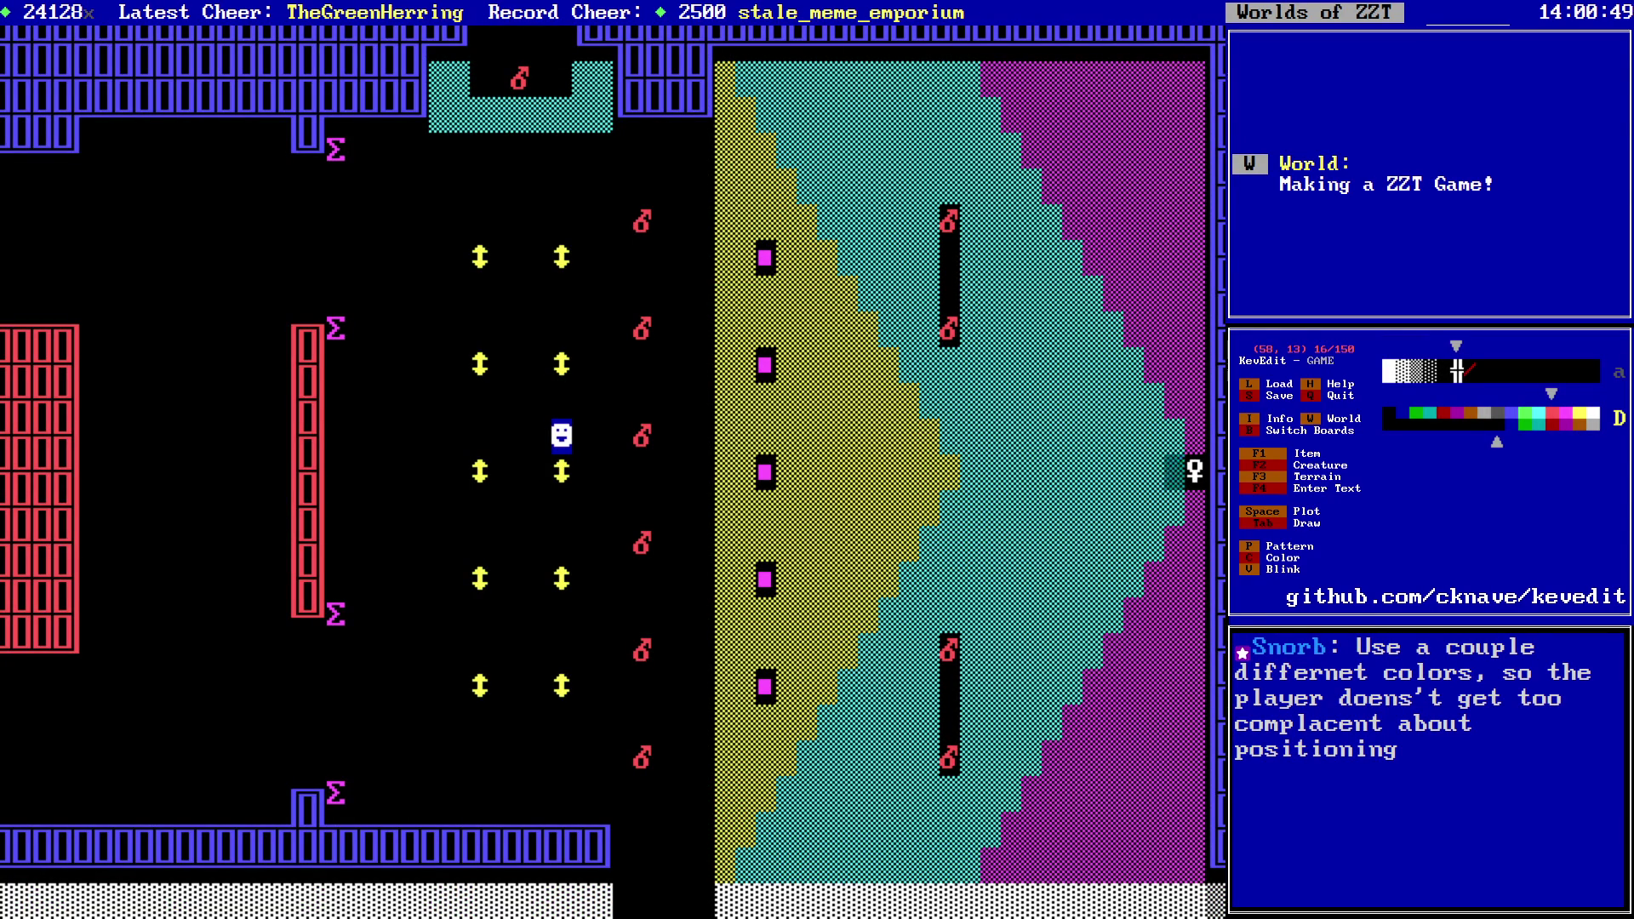
key(F1)
key(k)
key(Right)
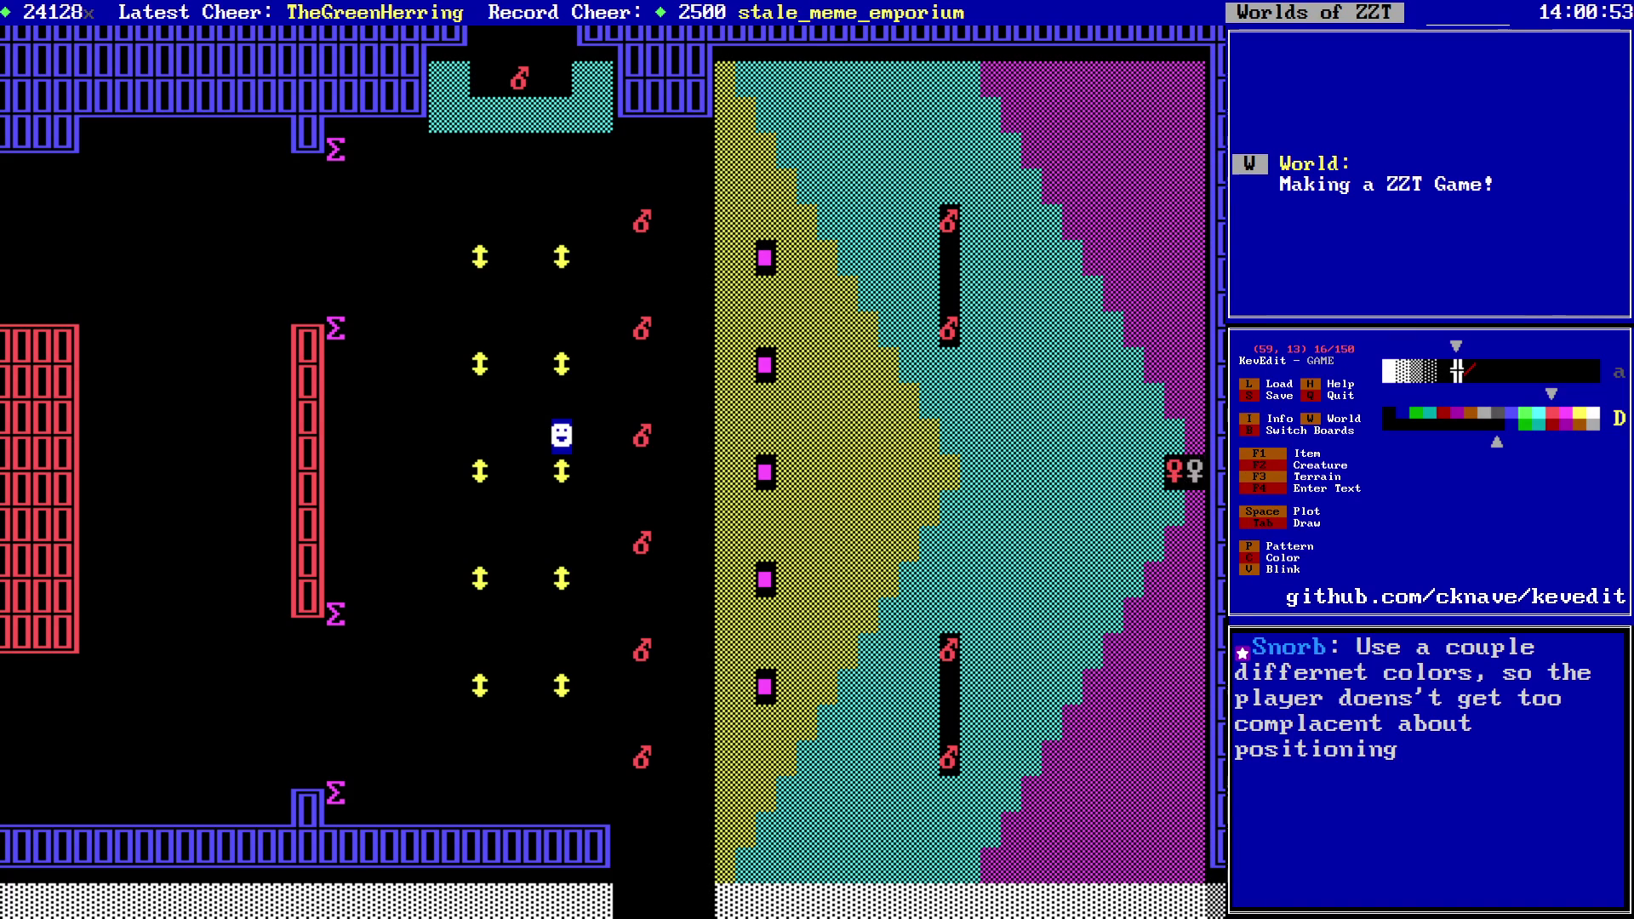
key(b)
key(Home)
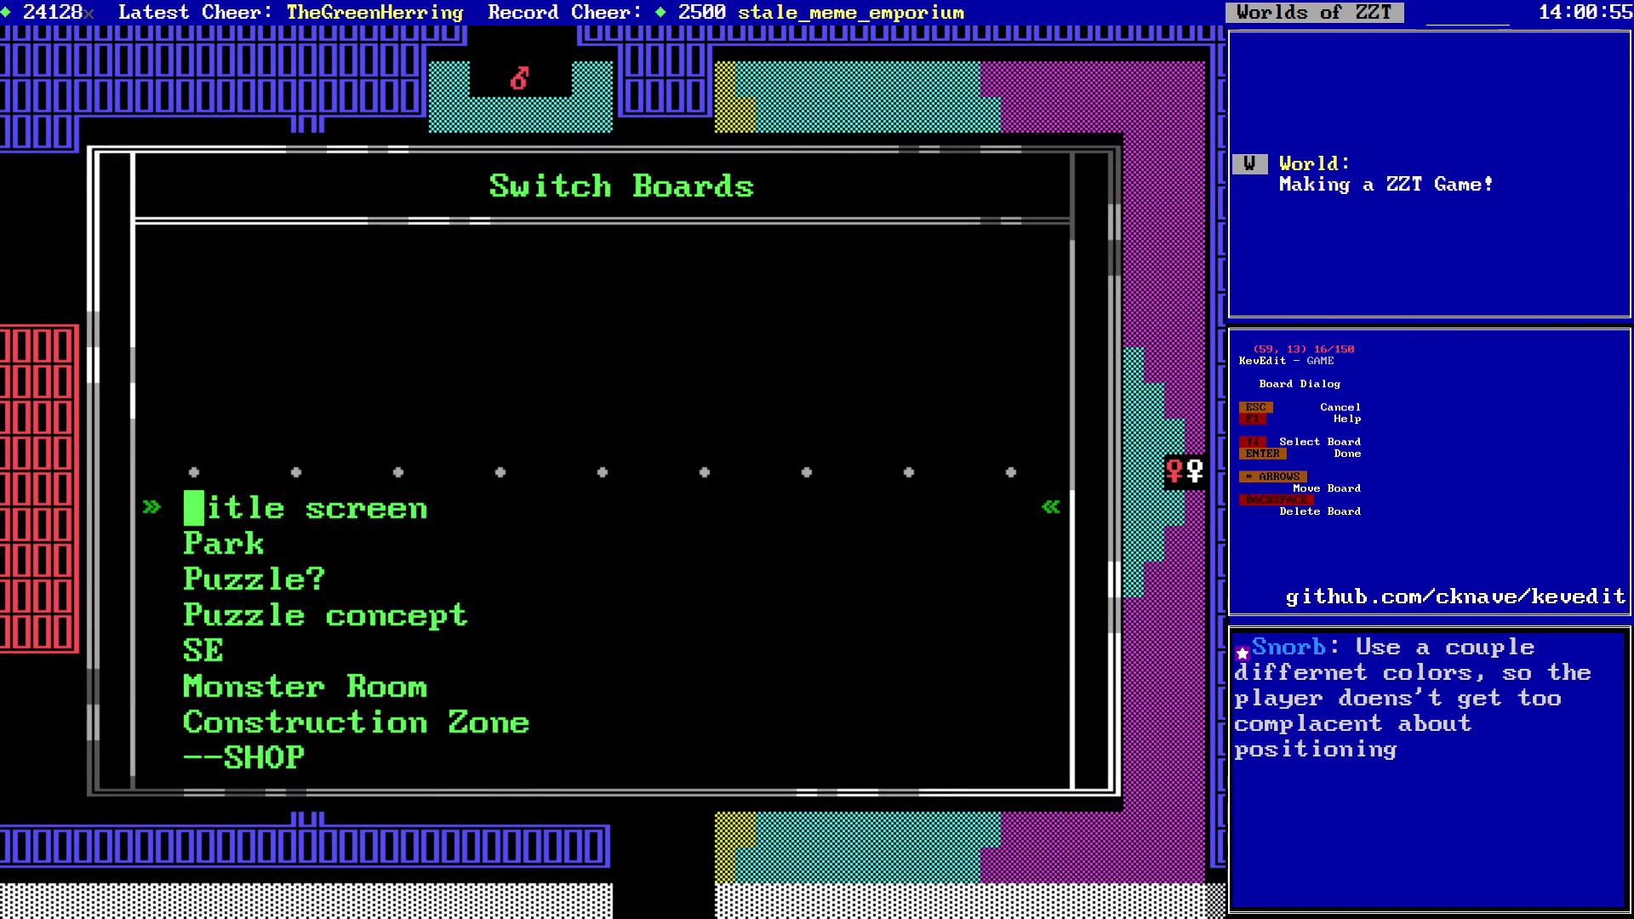
On the Title screen board, copy the yellow object tile for reuse.
key(Return)
key(alt+Left)
key(alt+Up)
key(alt+Up)
key(Down)
key(Right)
On The Other Puzzle Board, place the copied yellow object over the white key.
key(Insert)
key(b)
key(End)
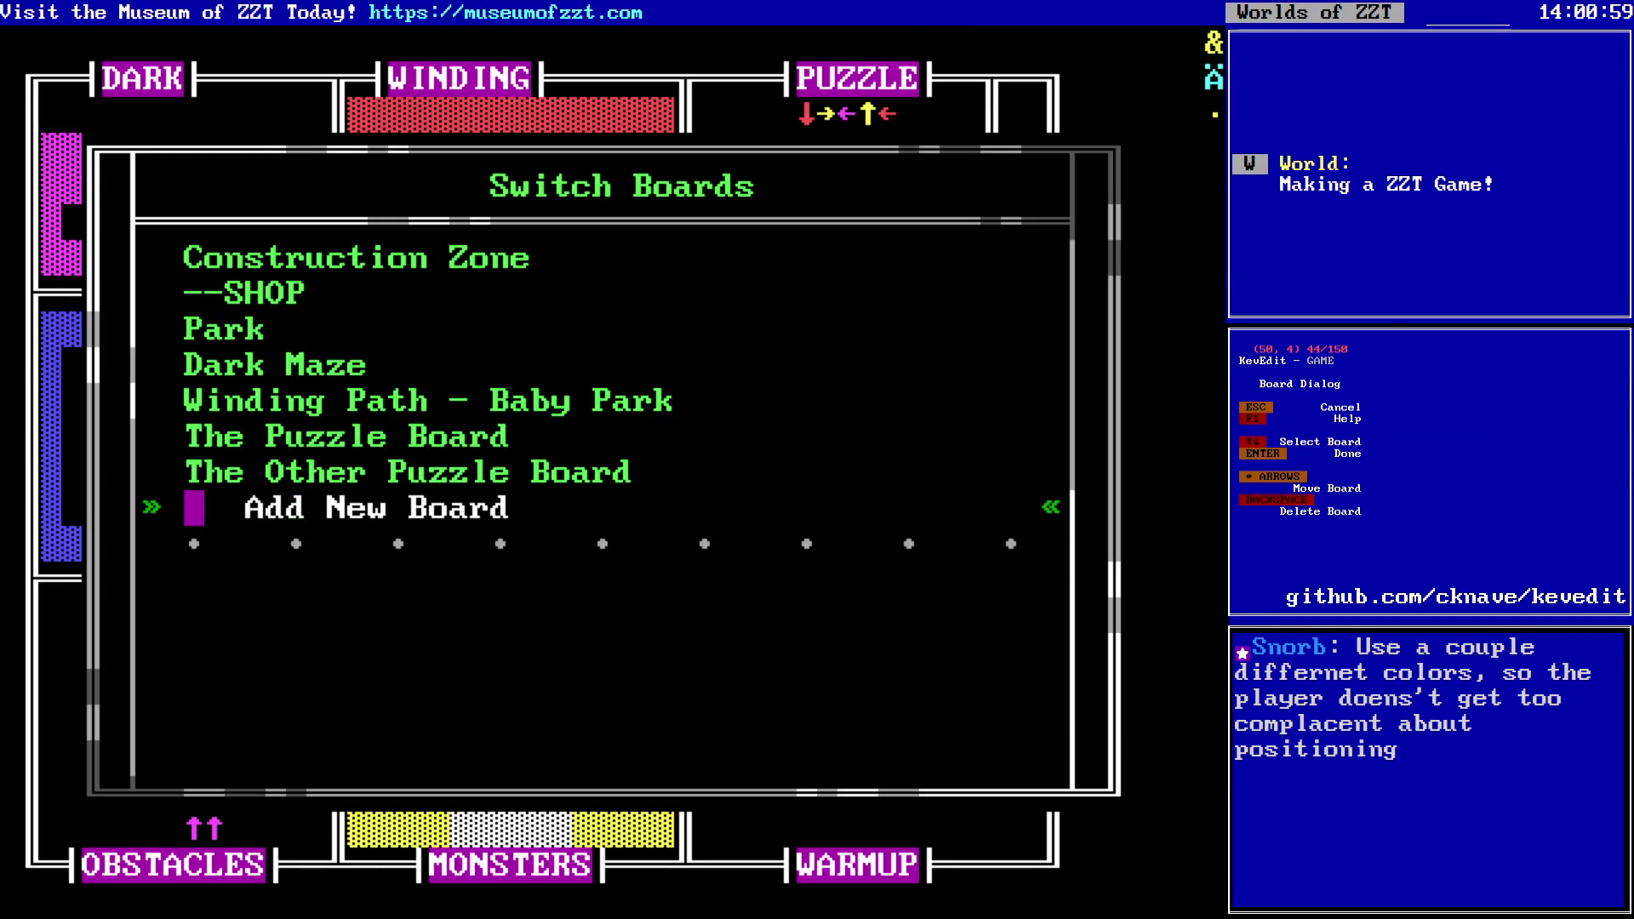
key(Up)
key(Return)
key(alt+Right)
key(alt+Down)
key(Left)
key(Up)
key(space)
key(Down)
key(Up)
key(Return)
key(Return)
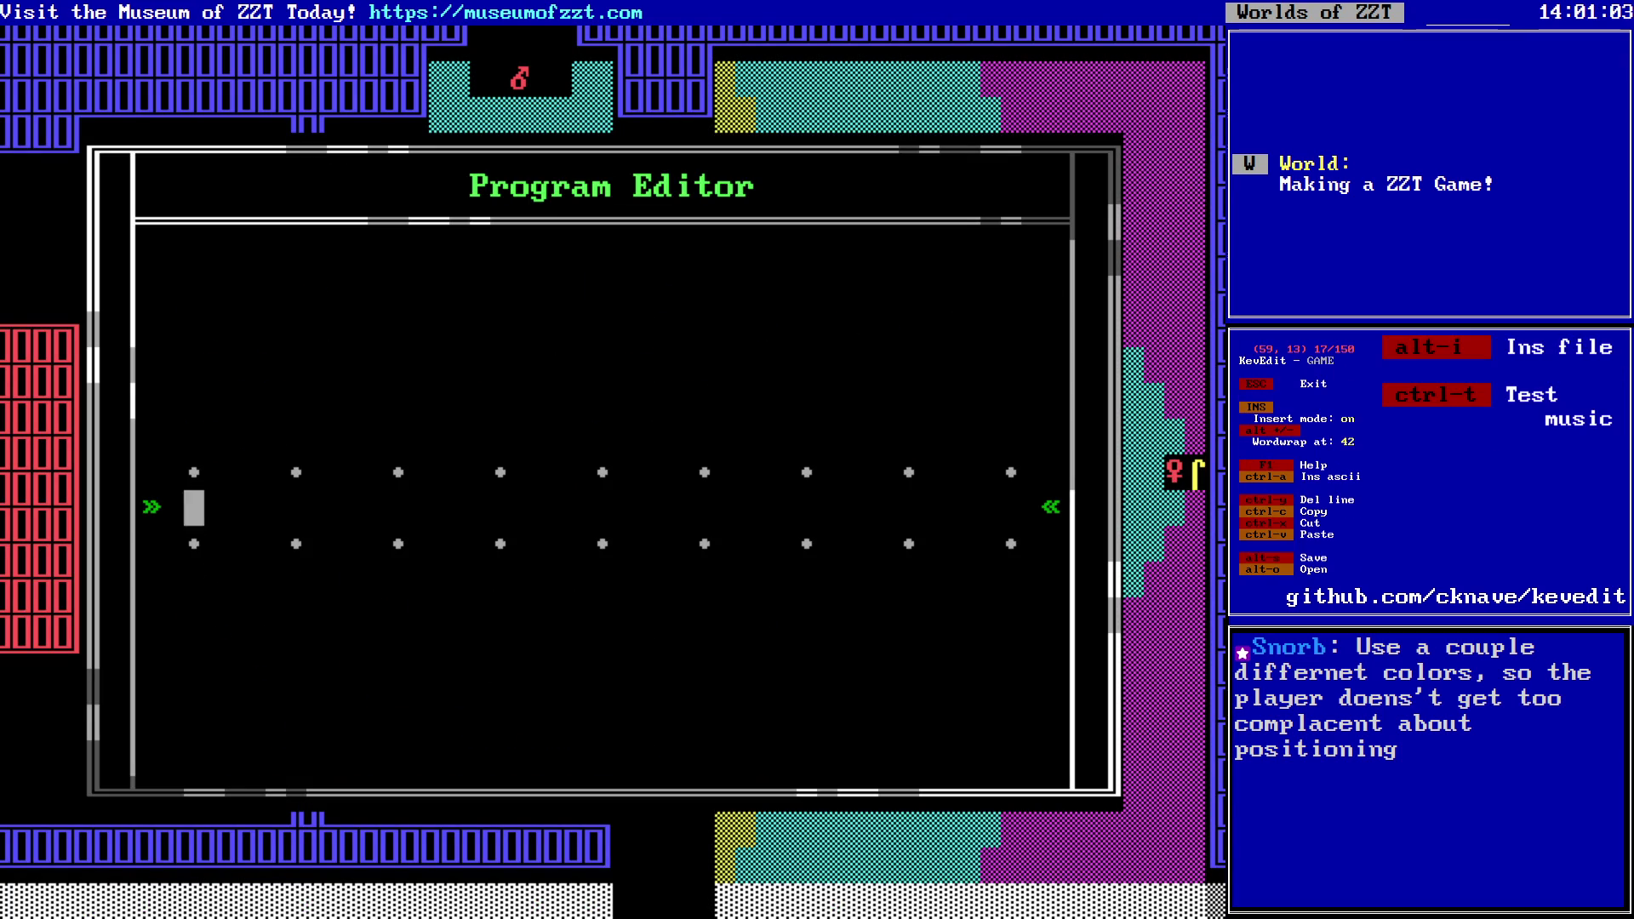
text(@Cane)
key(Return)
text(#en)
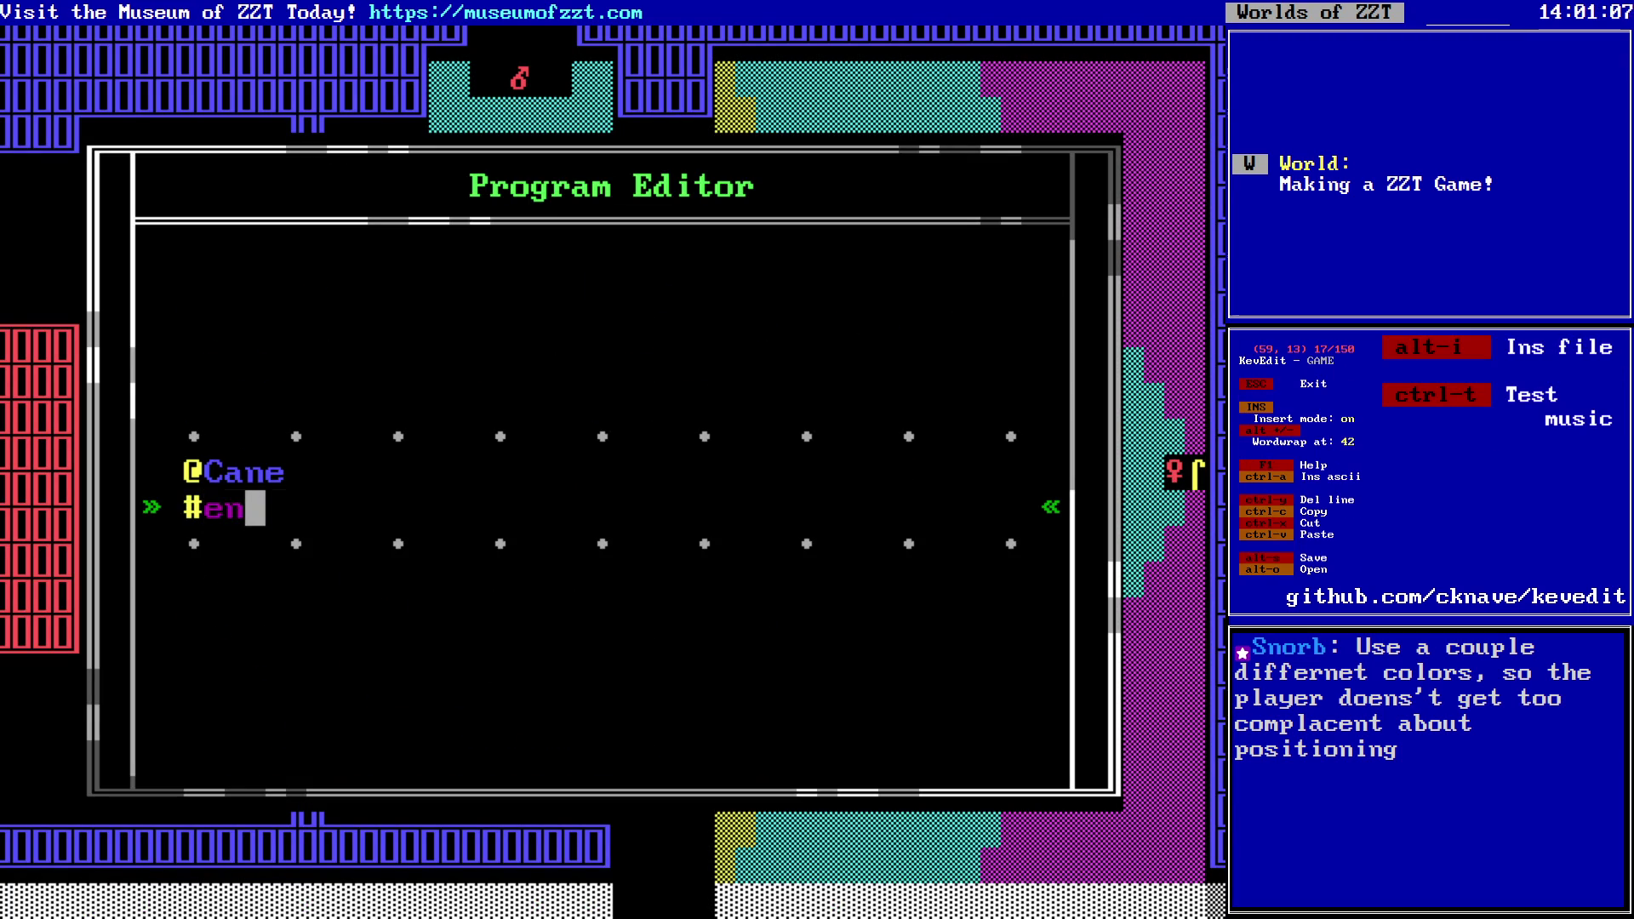
text(d)
key(Return)
text(:touch)
key(Escape)
Switch to the Chaos of Colors board and move toward the cyan triangle objects.
key(Page_Down)
key(Left)
key(Left)
key(Down)
key(Down)
key(Down)
key(Left)
key(Left)
key(Left)
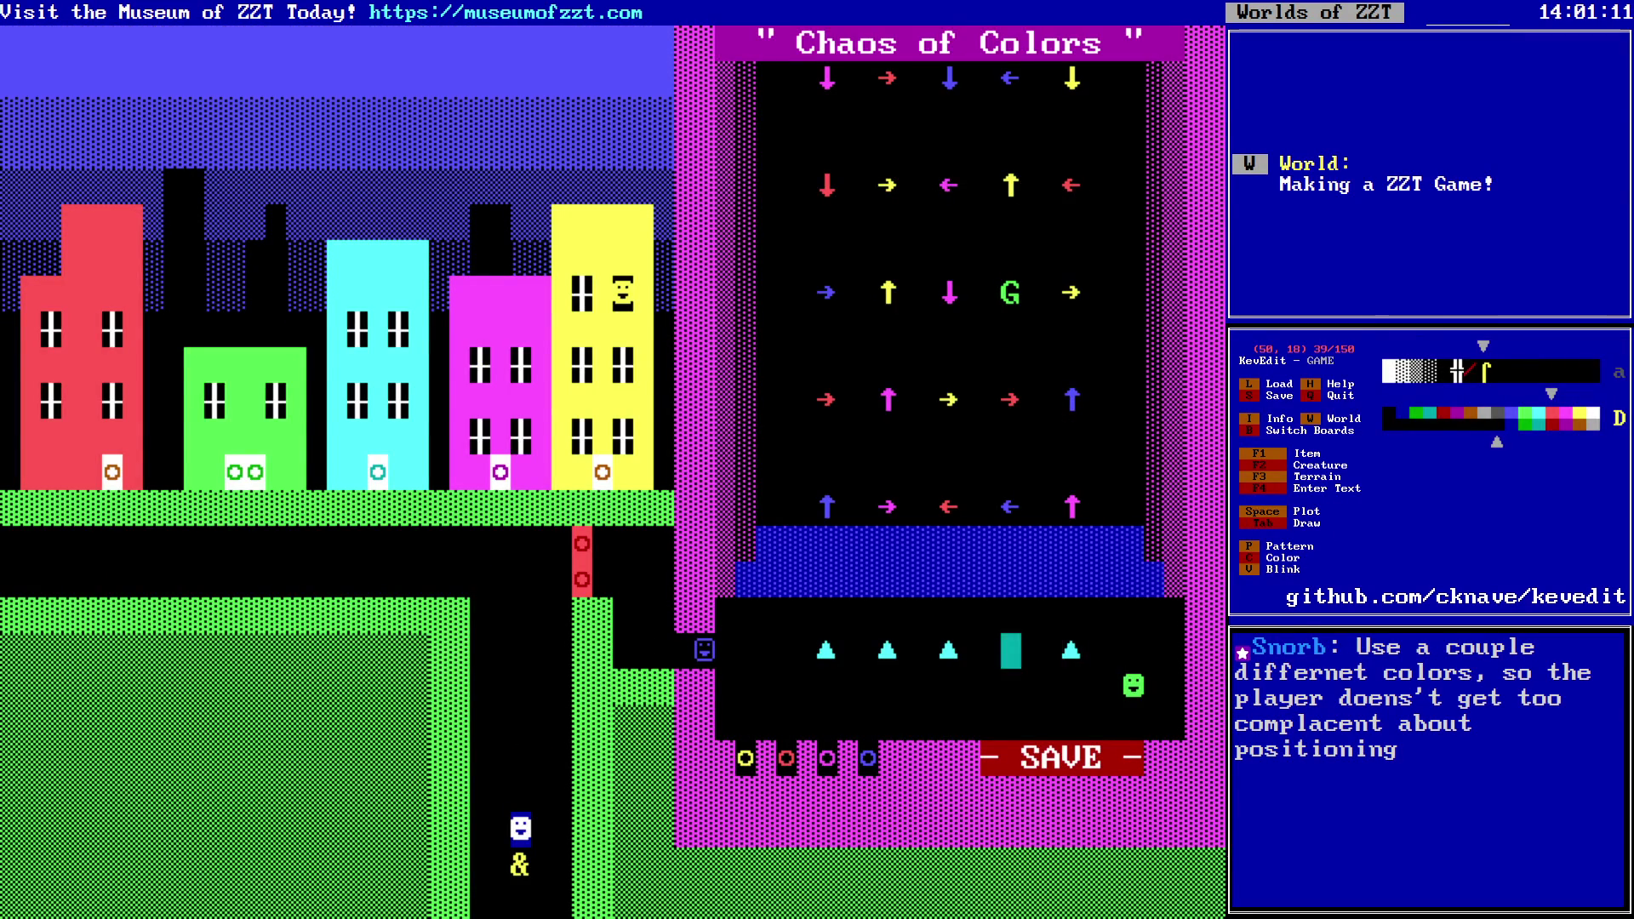
Copy the Hat's diamond-hat message with its #give score 1000 and #set crown lines.
key(Left)
key(Return)
key(Down)
key(Down)
key(Down)
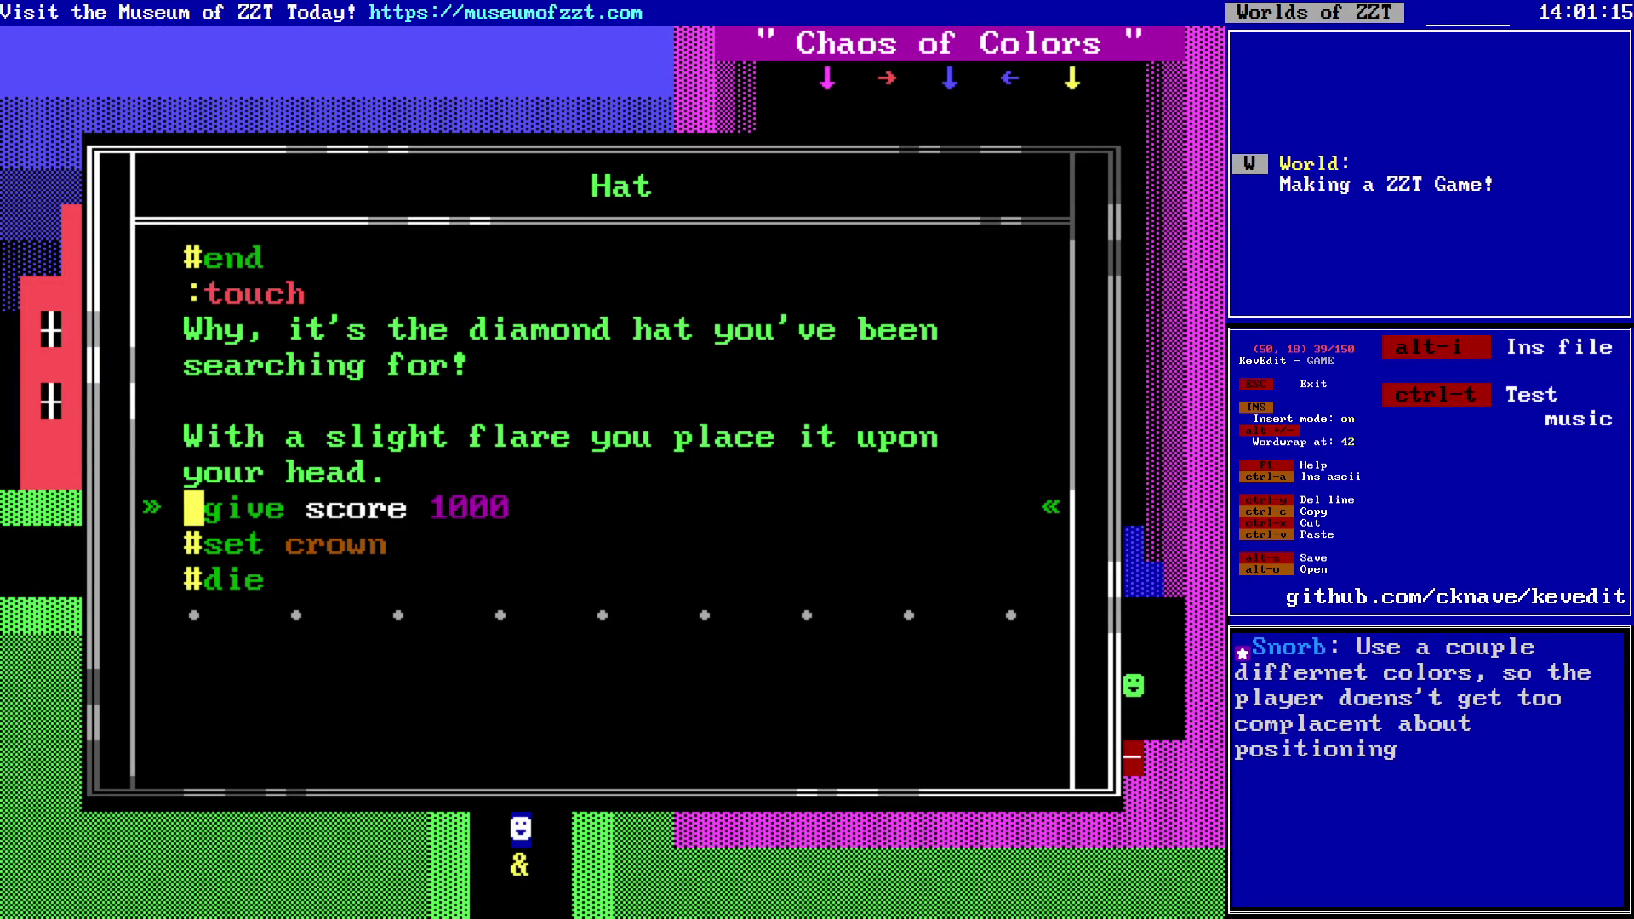
key(Down)
key(End)
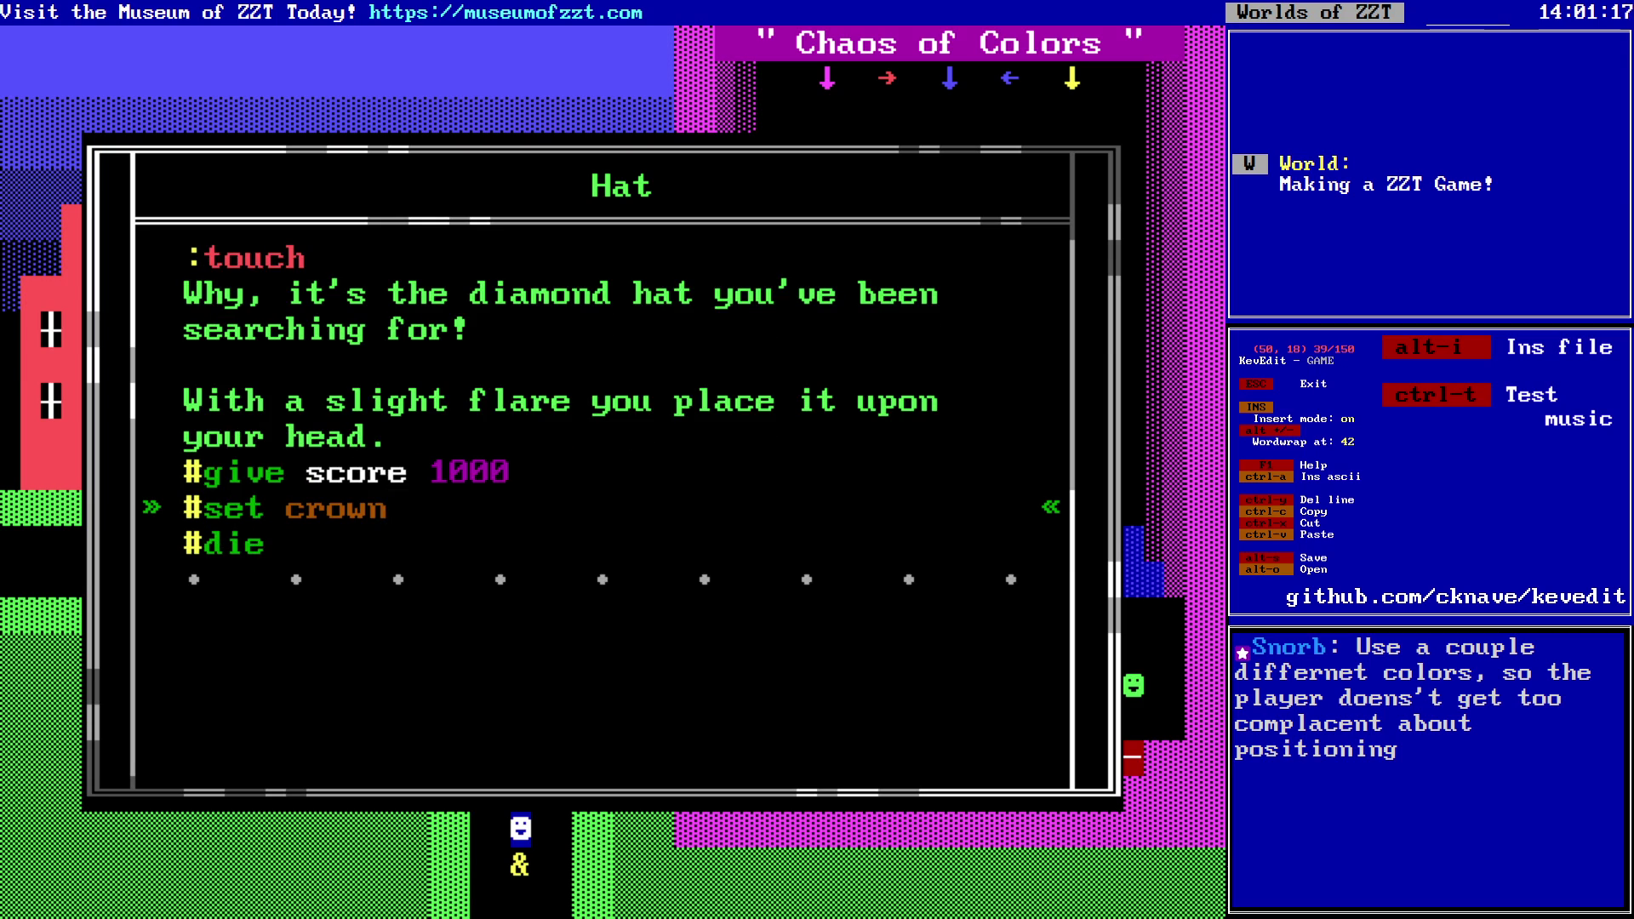
key(shift+Up)
key(shift+Up)
key(shift+Up)
key(shift+Up)
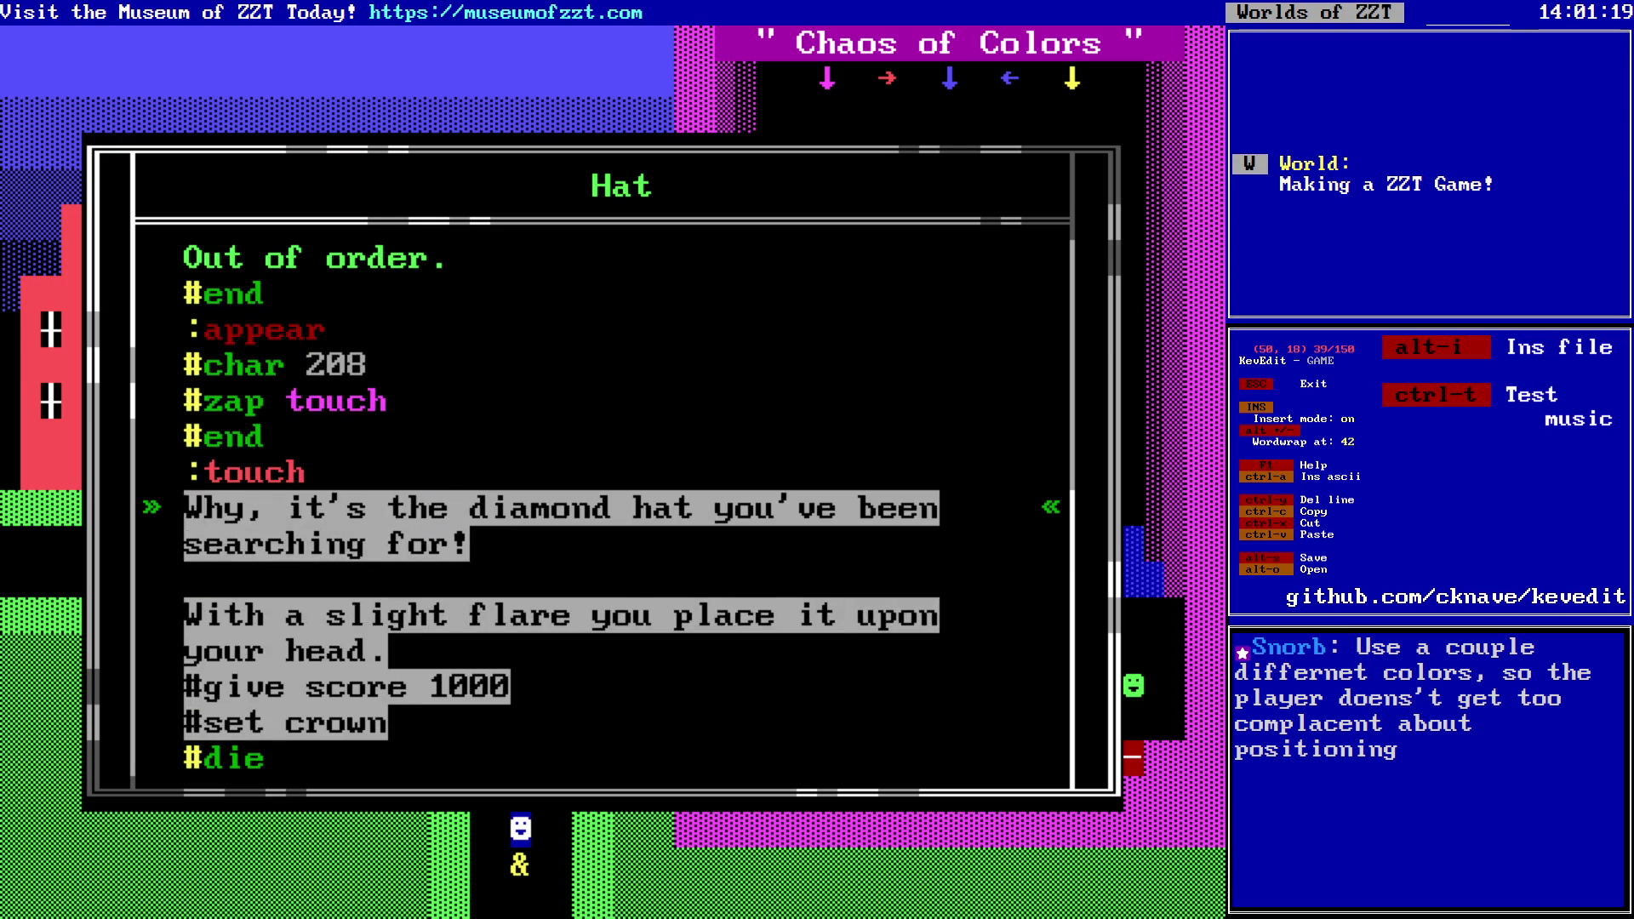
key(ctrl+c)
key(Escape)
key(Page_Down)
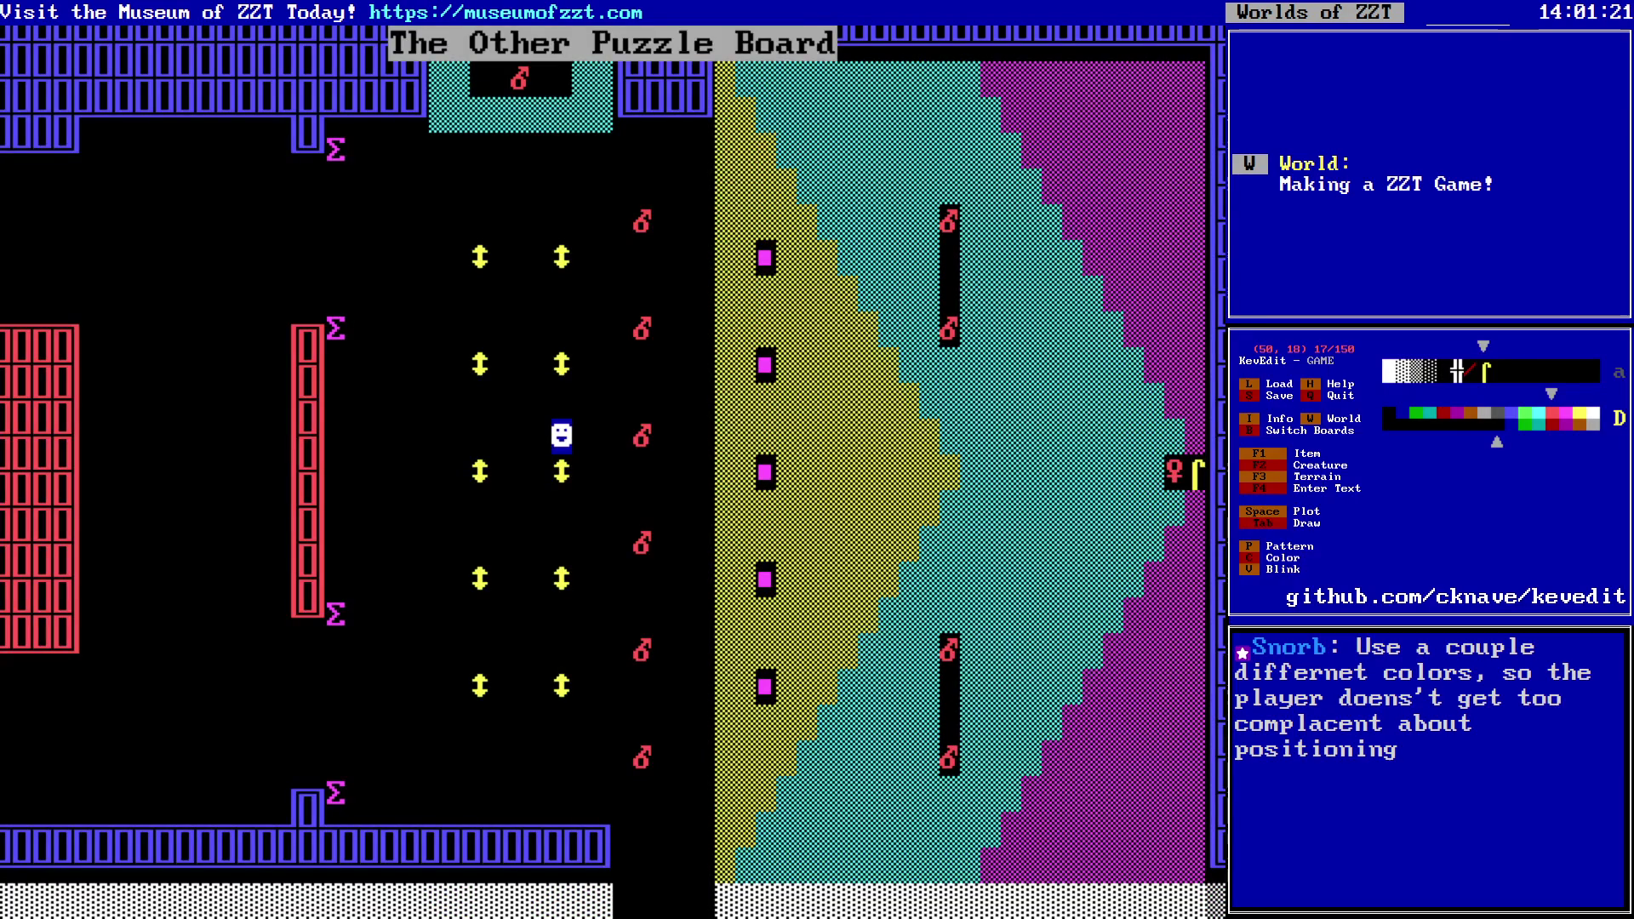
Paste the copied Hat lines below the Cane script's :touch label.
key(Left)
key(Return)
key(Return)
key(Down)
key(Down)
key(Down)
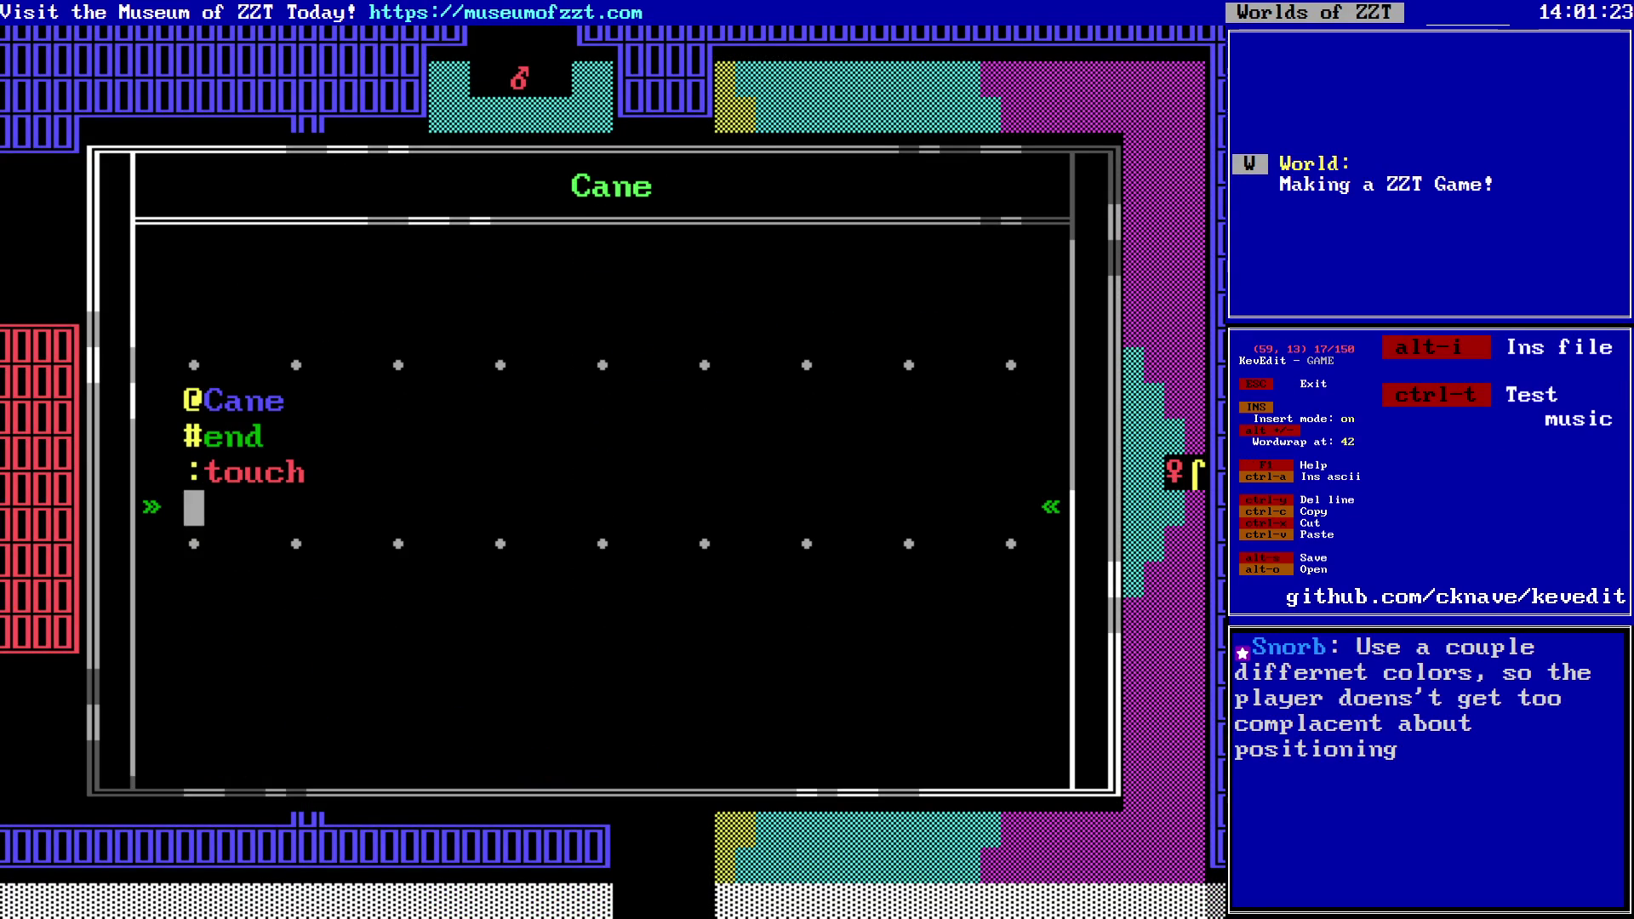
key(ctrl+v)
Replace 'diamond hat' in the message with 'golen cane'.
key(End)
key(Left)
key(Left)
key(Left)
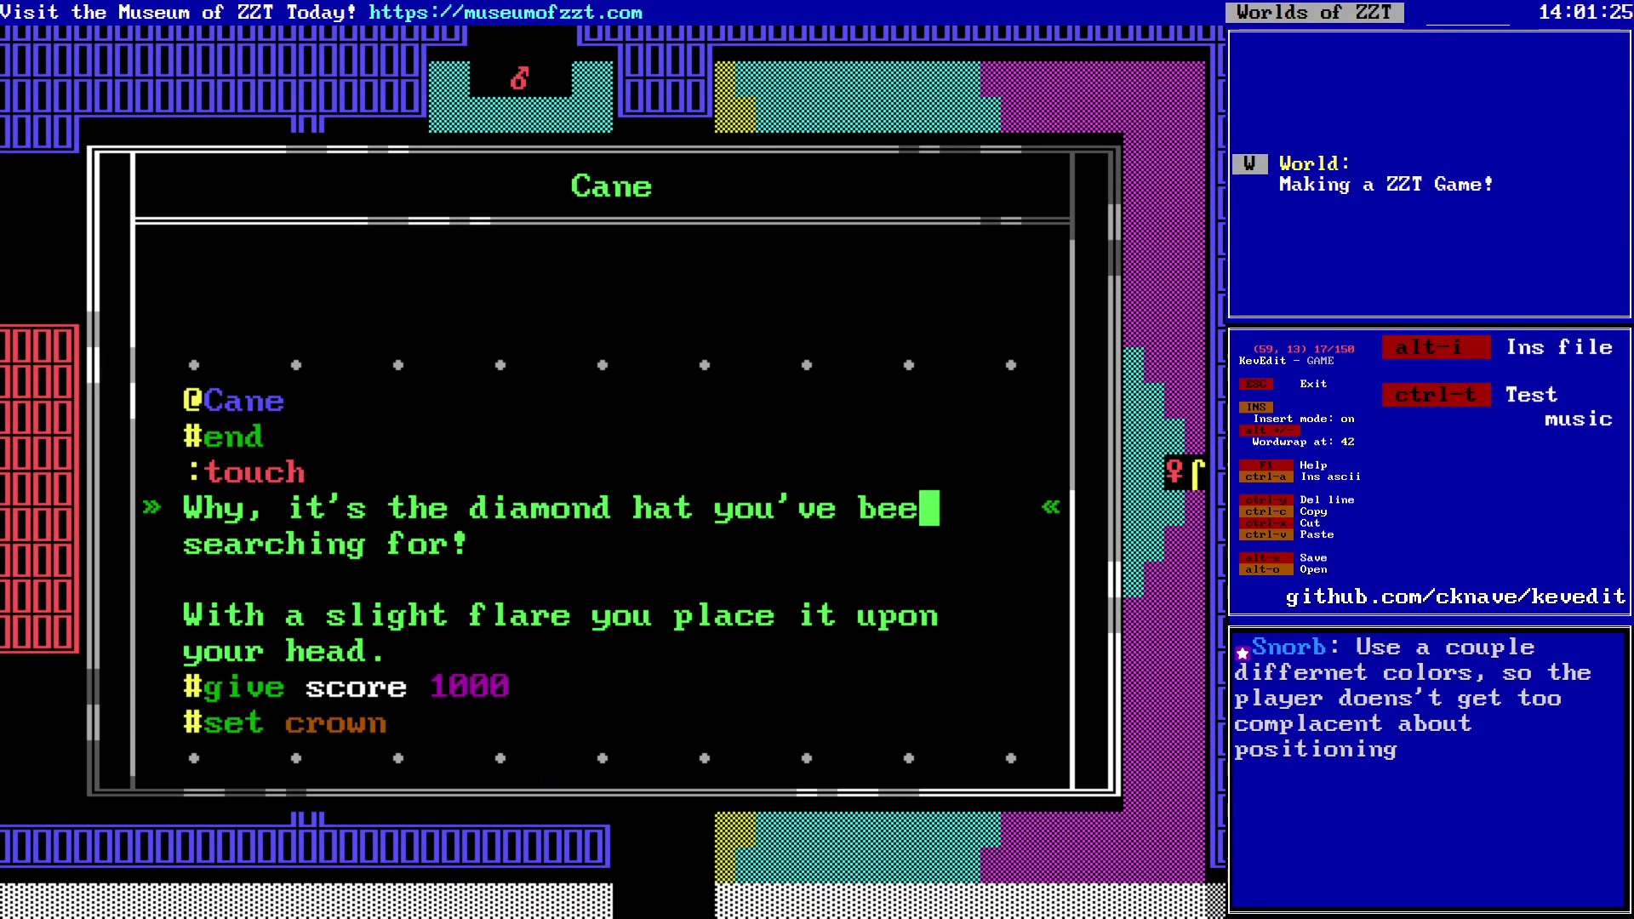
key(Delete)
key(BackSpace)
key(BackSpace)
key(BackSpace)
text(golen cane)
key(Delete)
key(Delete)
key(Delete)
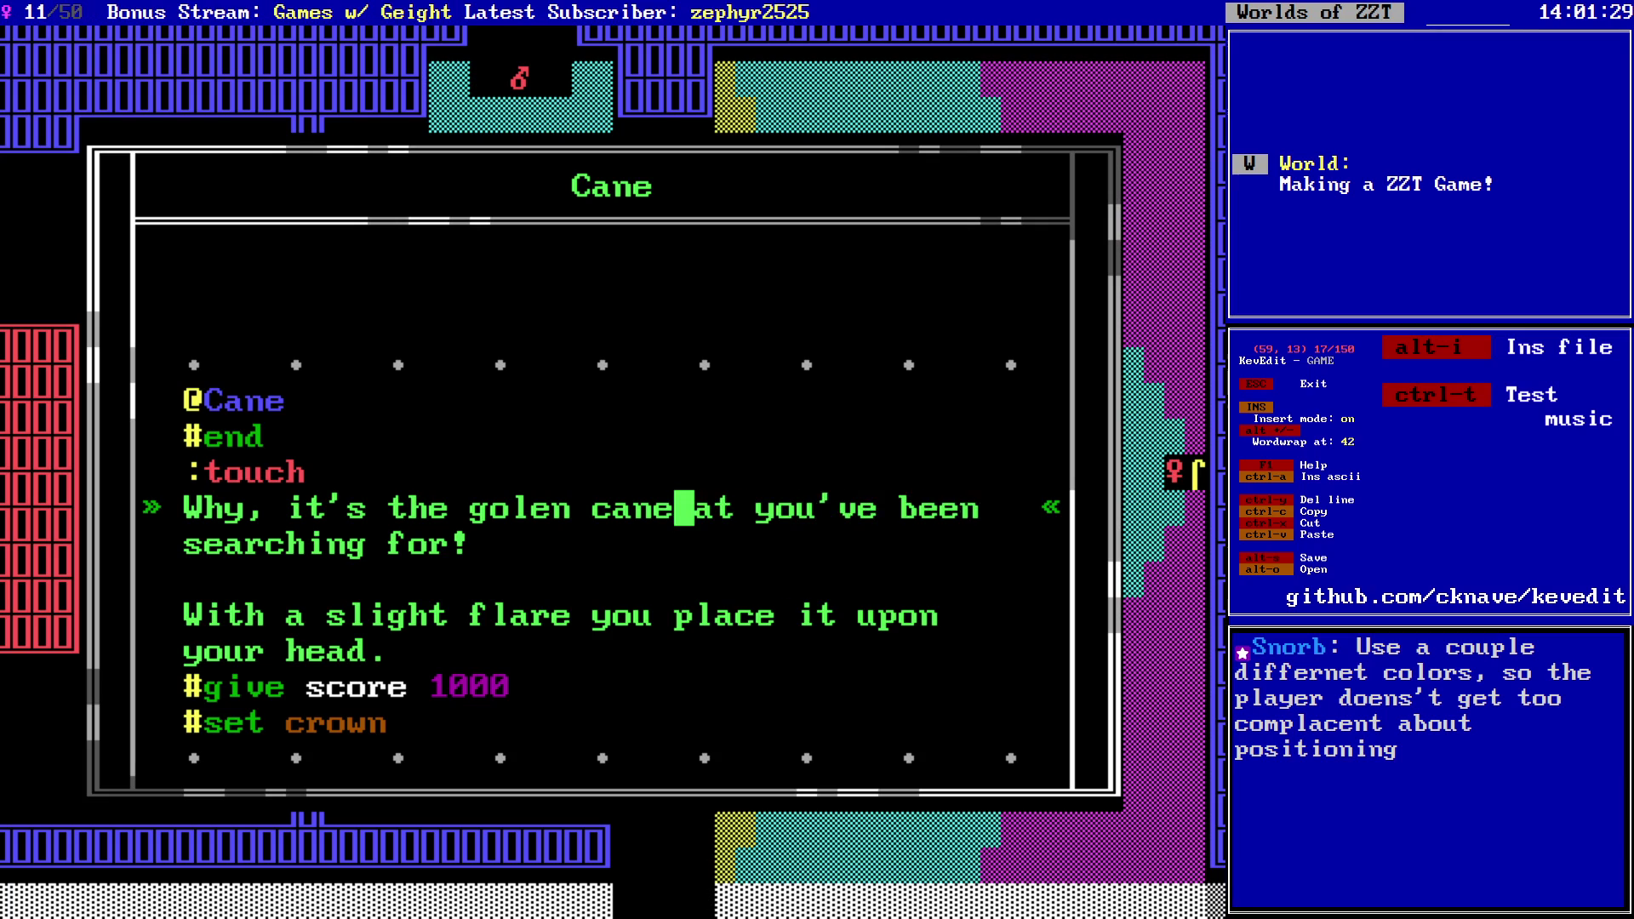
Change the flare line's ending to 'take hold of the cane and do a little dance.'.
key(Down)
key(Down)
key(Down)
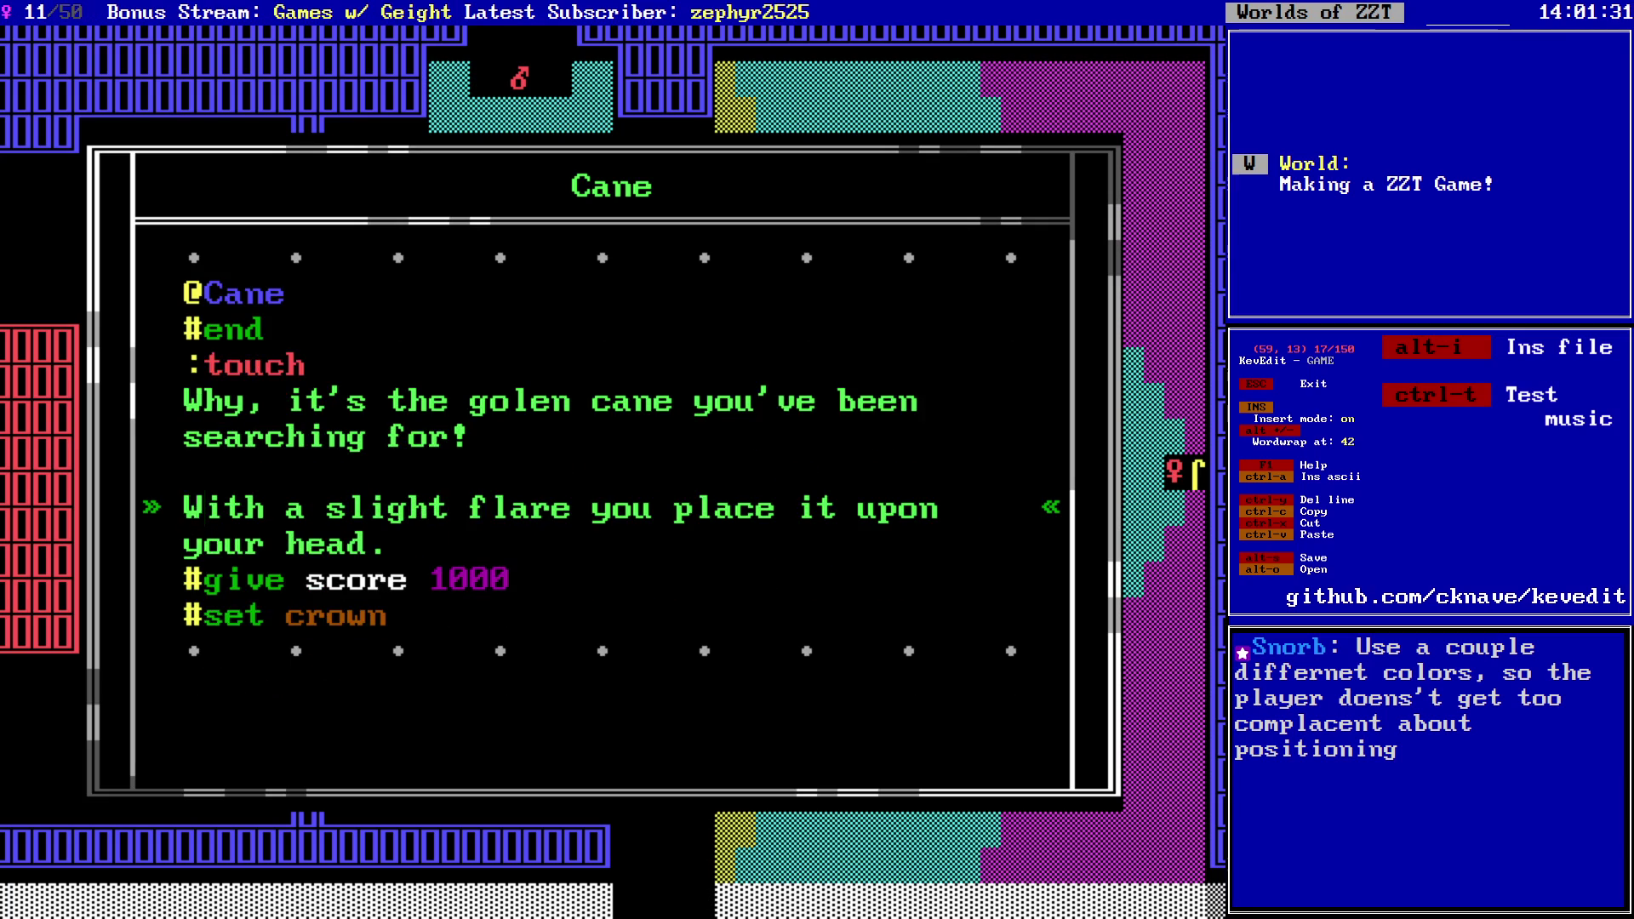
key(Down)
key(Down)
key(Up)
key(End)
key(Up)
key(End)
key(BackSpace)
key(BackSpace)
key(BackSpace)
key(BackSpace)
key(BackSpace)
key(BackSpace)
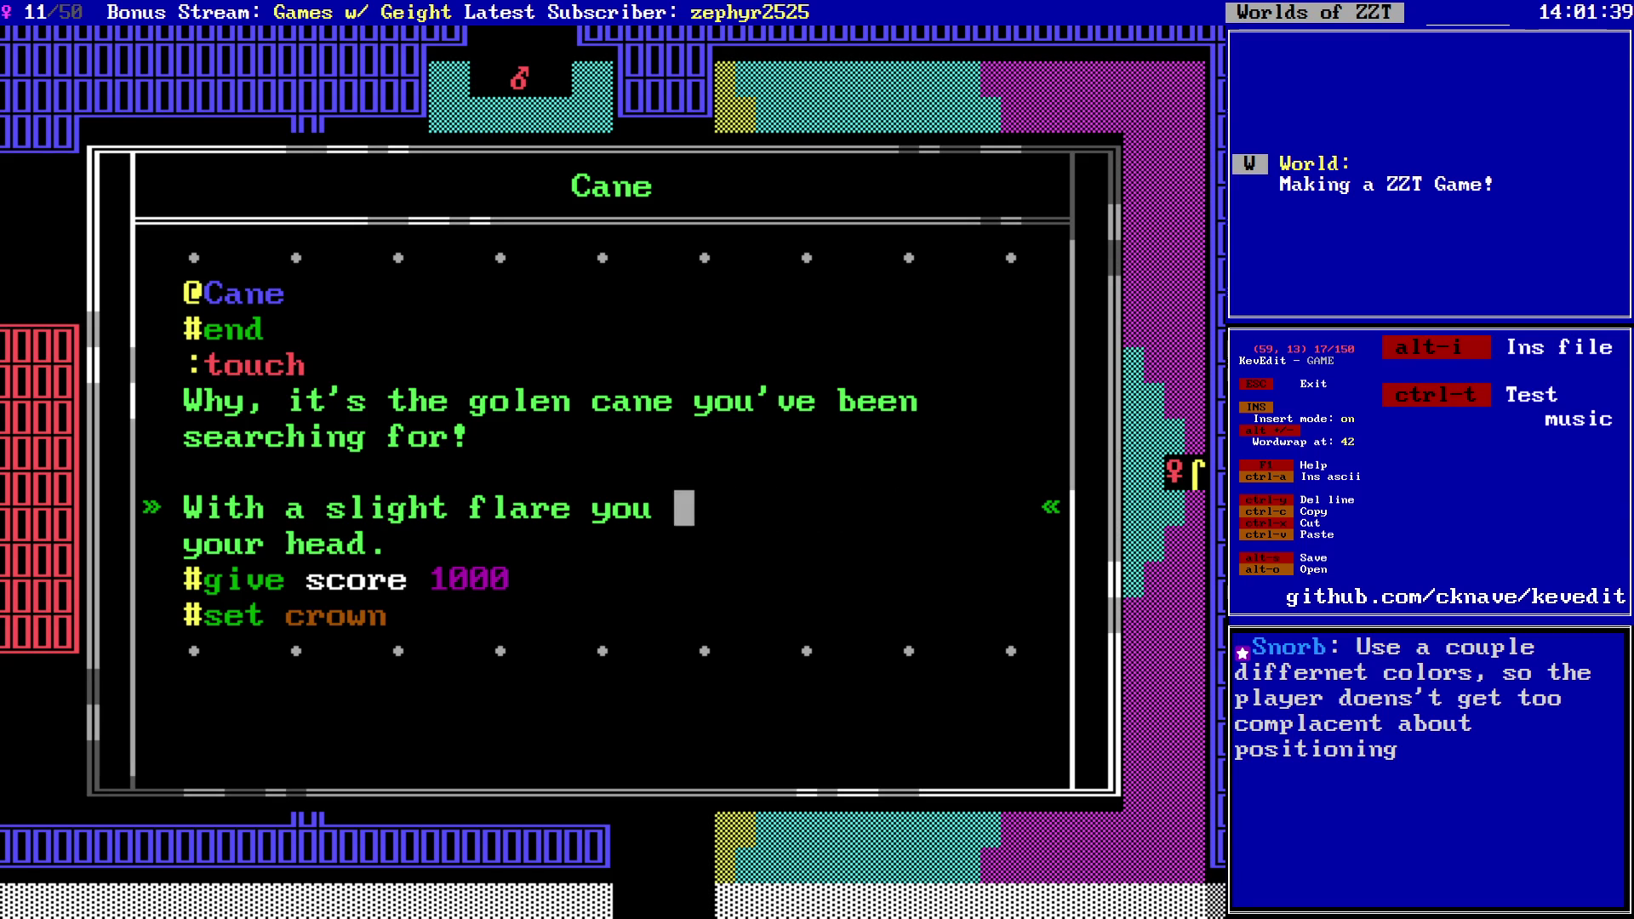
text(take hold)
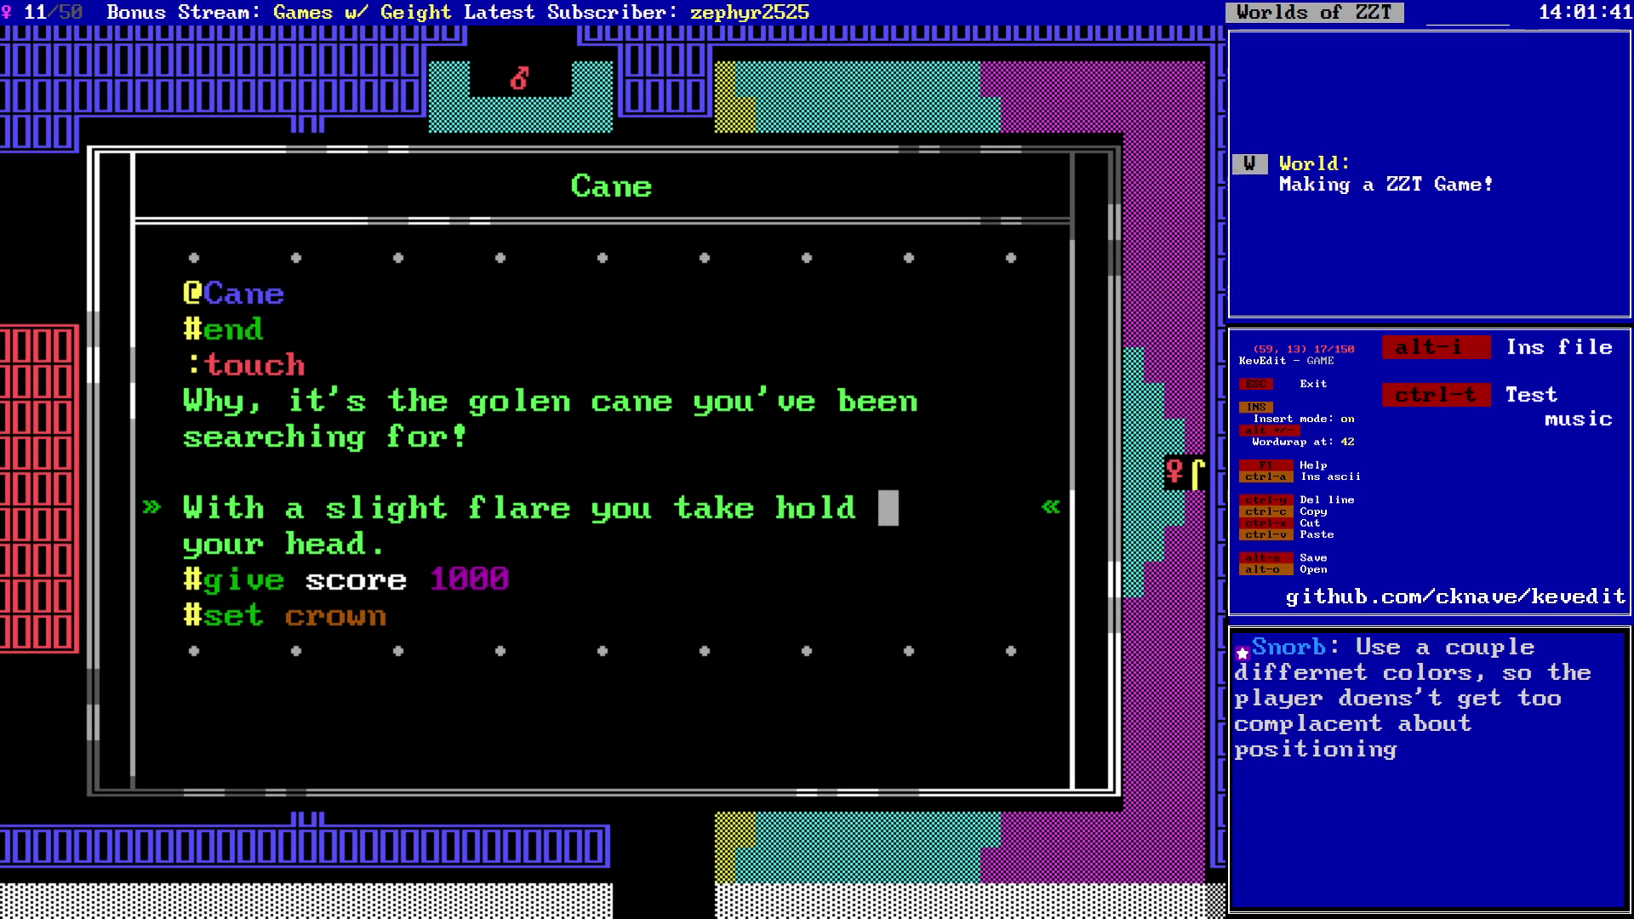
text( of the c)
text(ane and do a li)
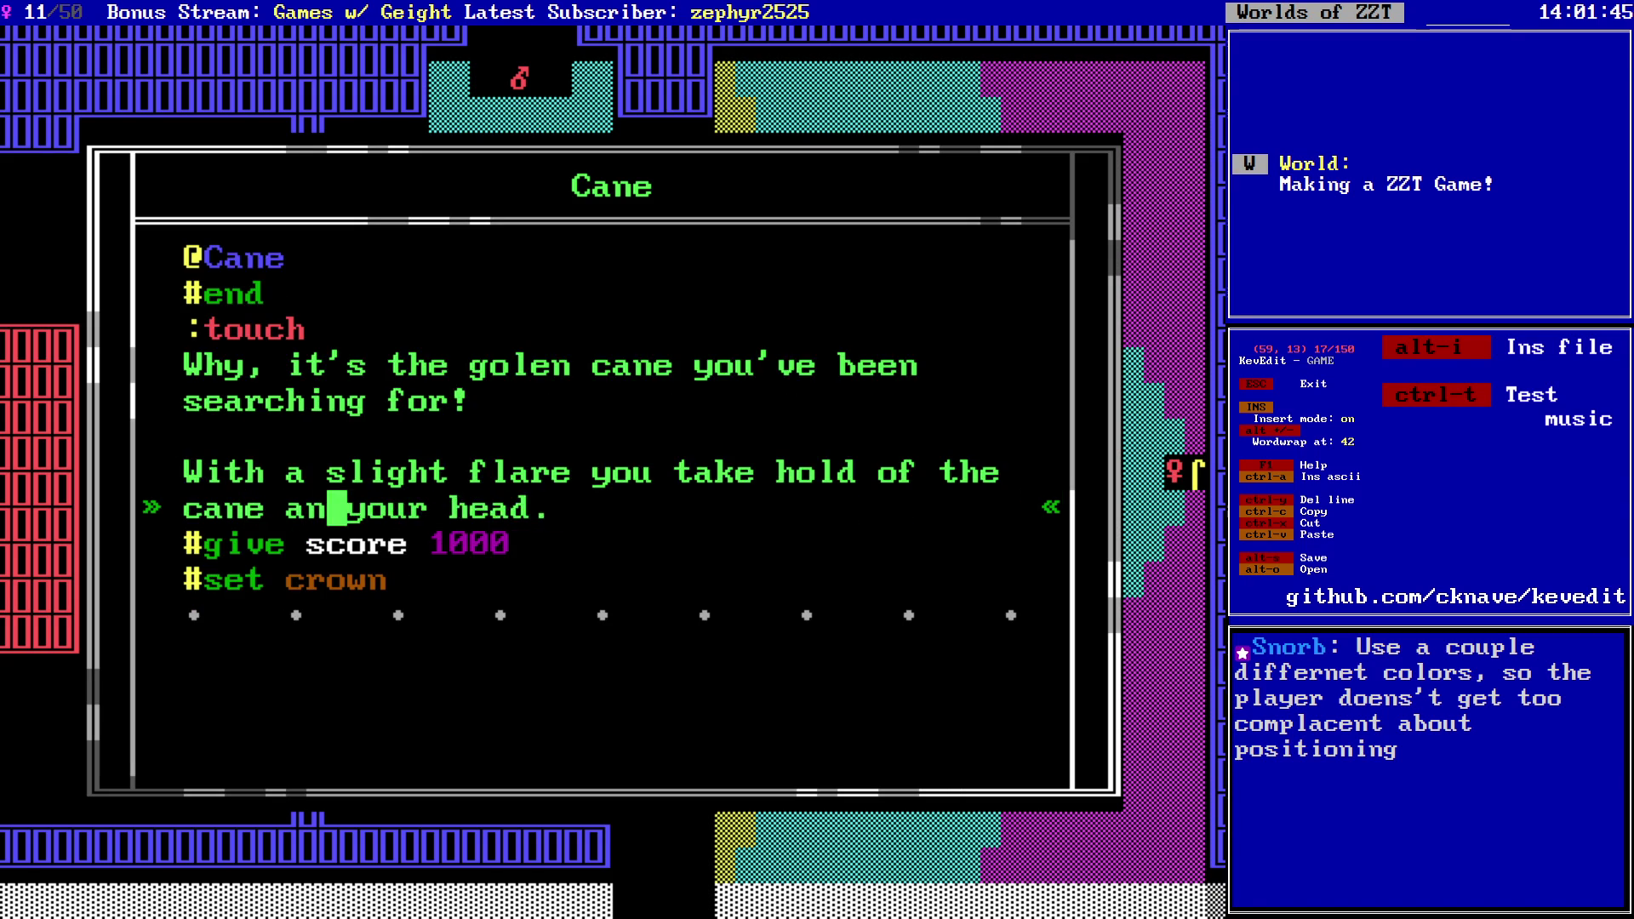
text(ttle dance.)
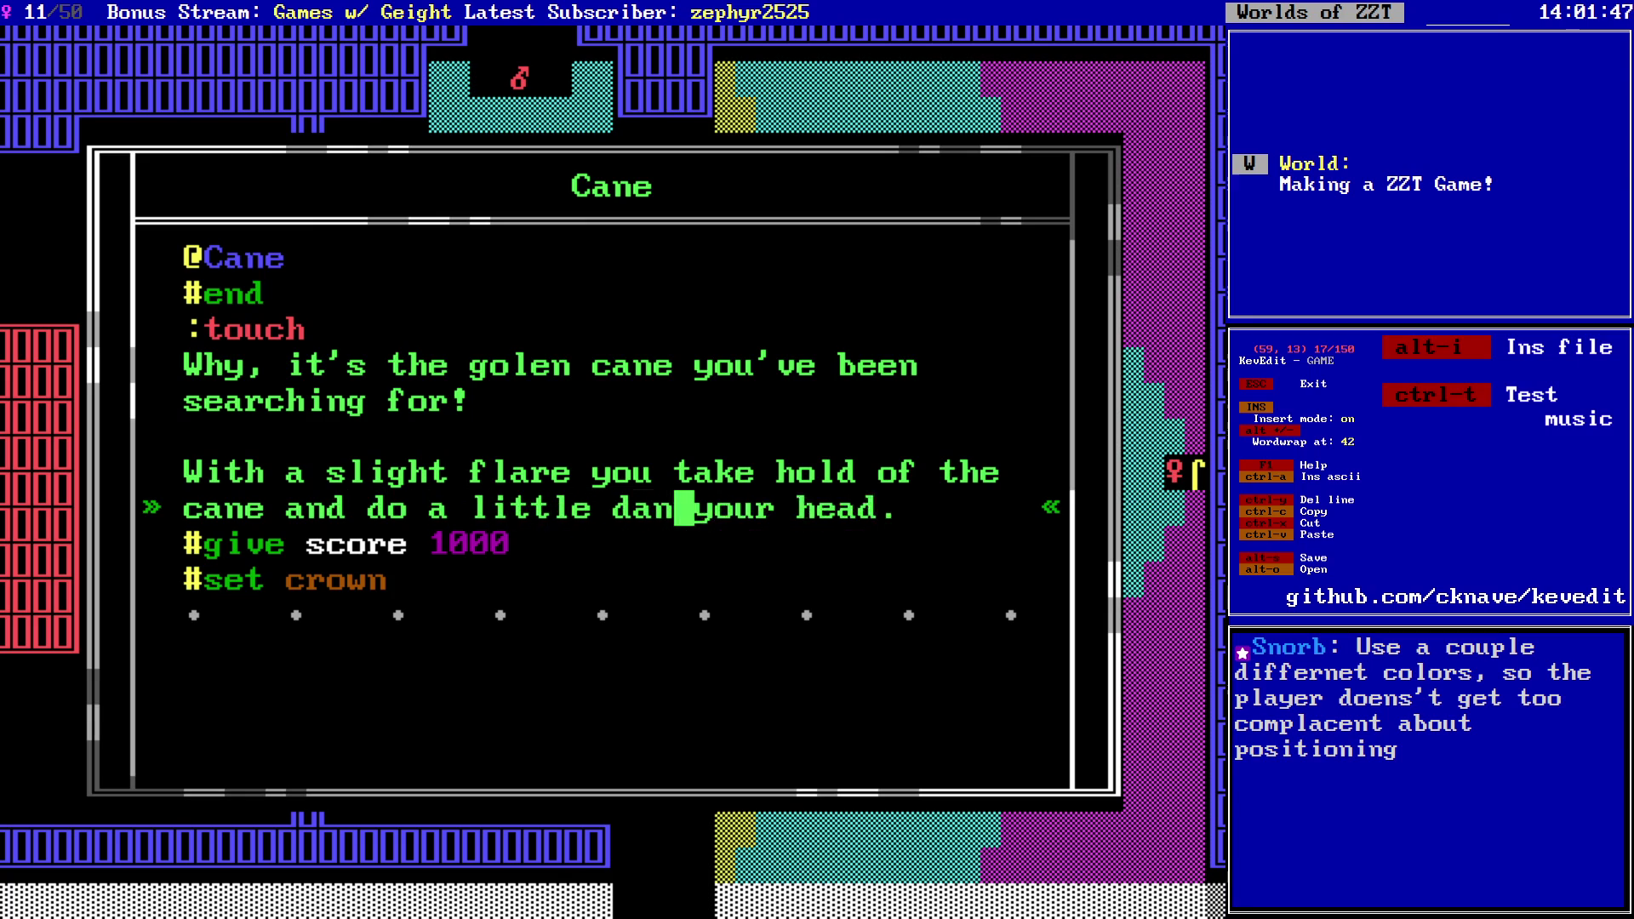
key(Delete)
key(Delete)
key(Delete)
key(Delete)
key(Delete)
key(Delete)
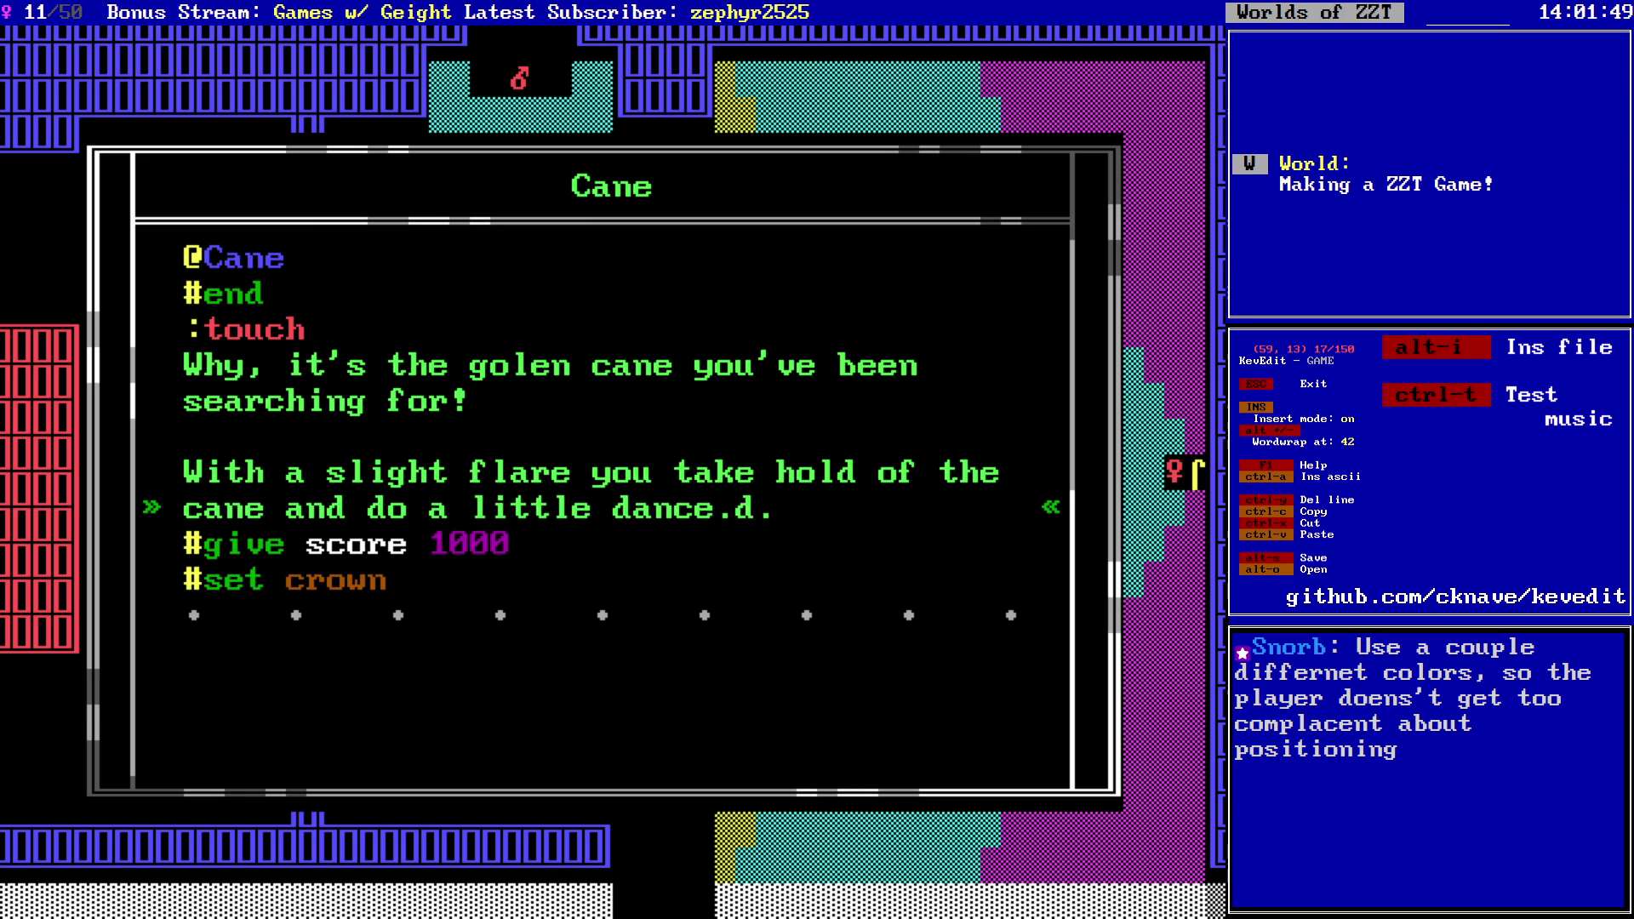
key(Escape)
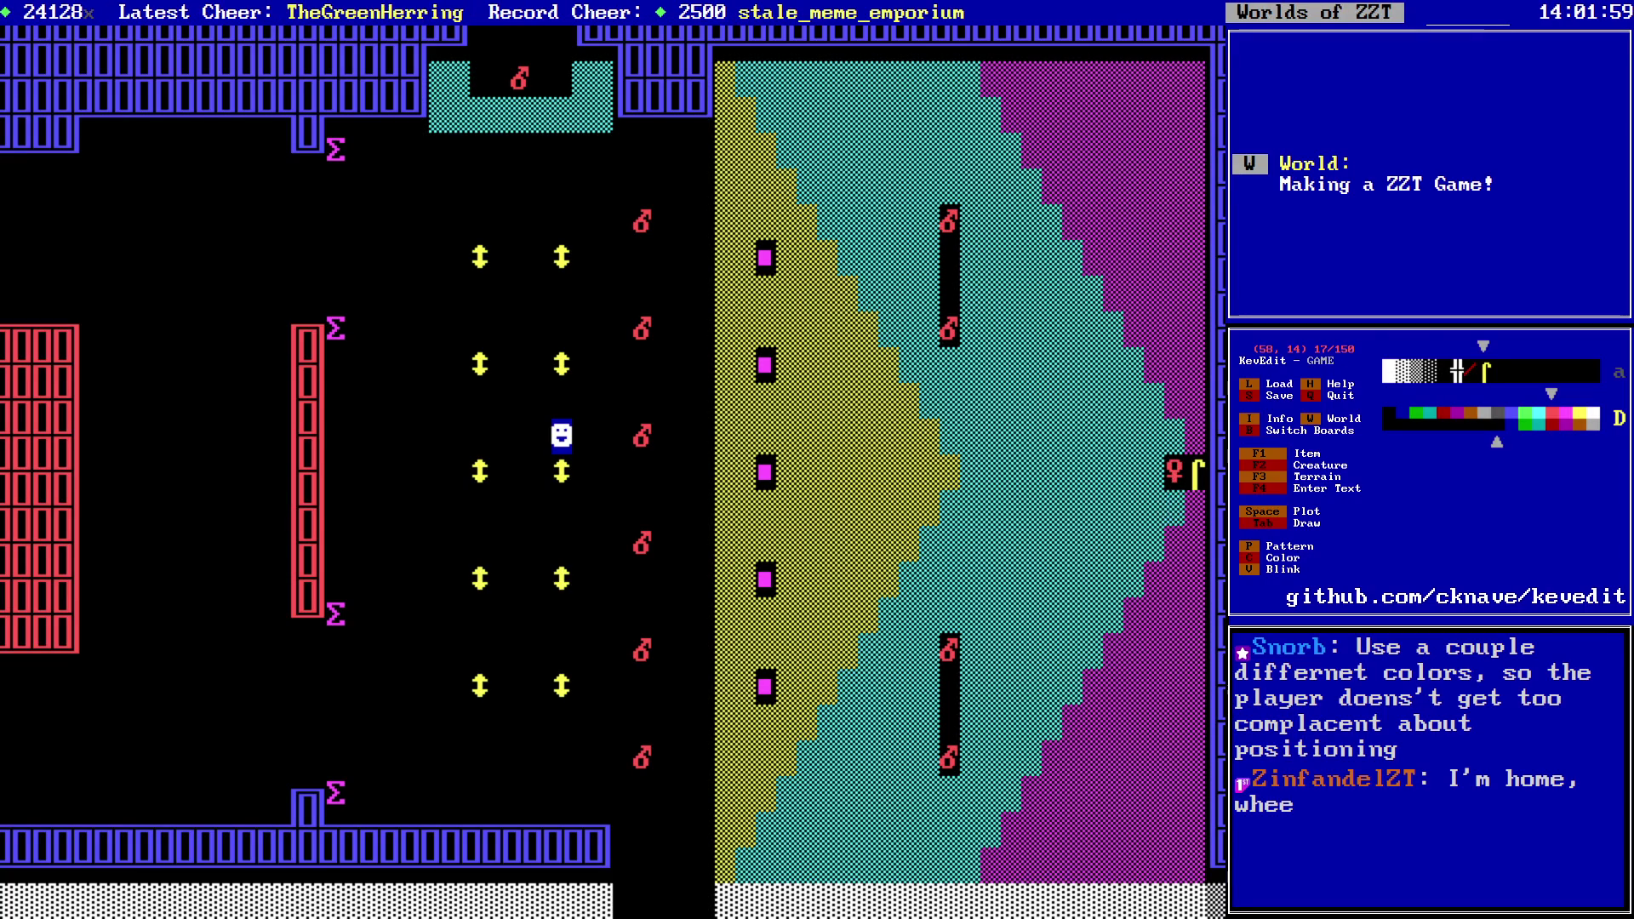
Fix the typo 'golen' to 'golden' in the Cane script.
key(Up)
key(Right)
key(Return)
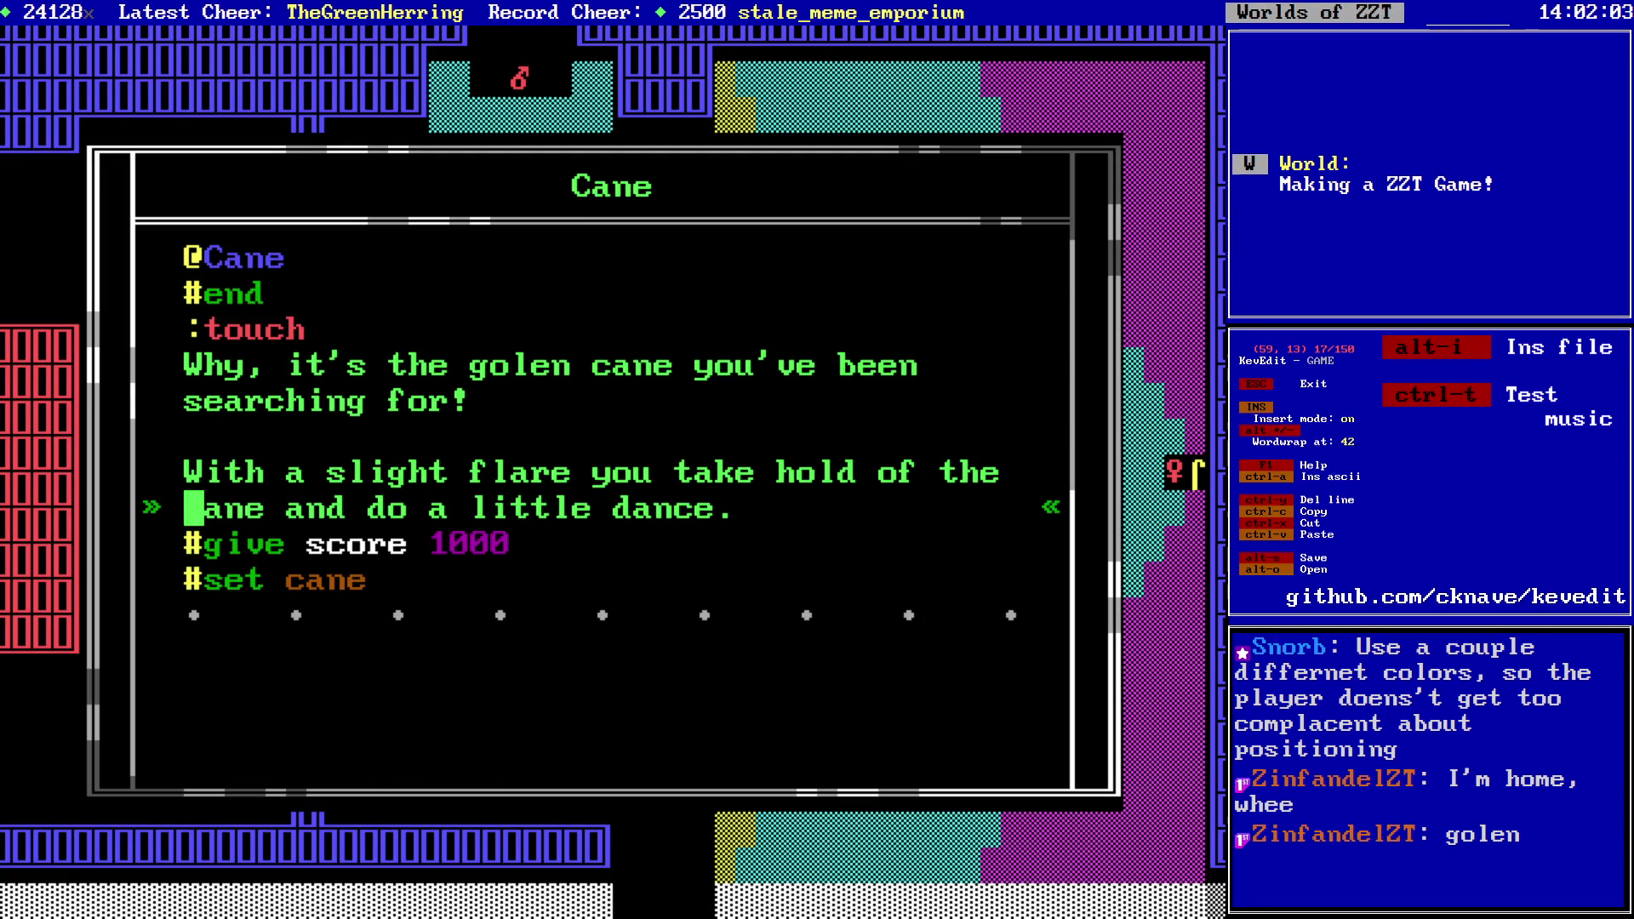
key(Up)
key(Up)
key(Up)
key(Right)
key(Right)
key(Right)
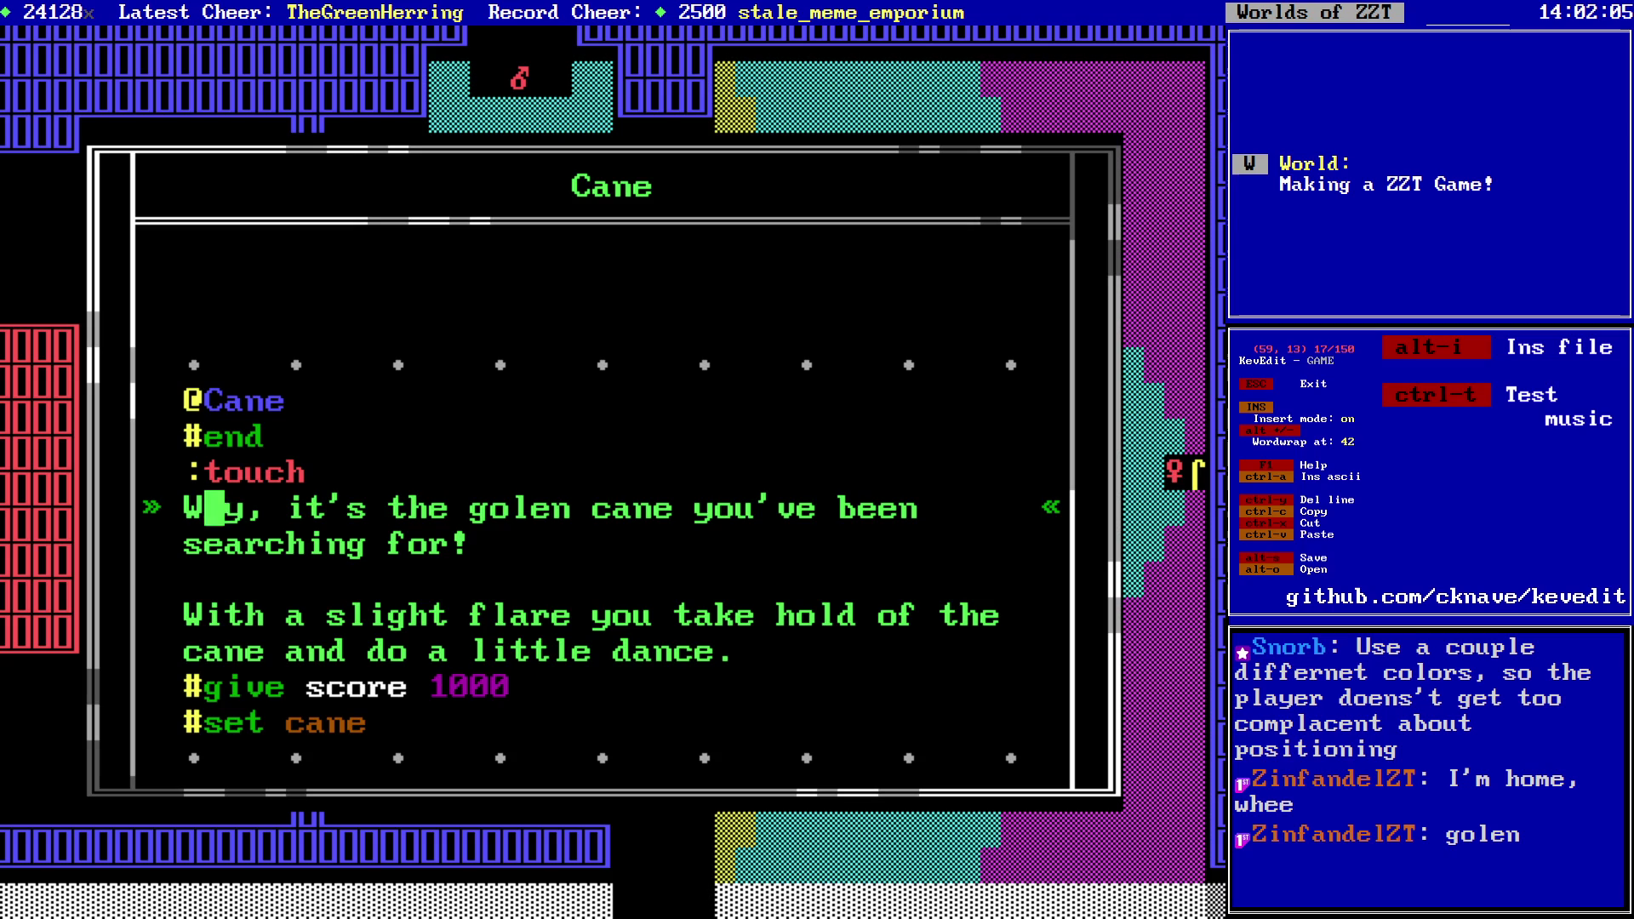
key(Right)
key(Right)
key(Right)
text(d)
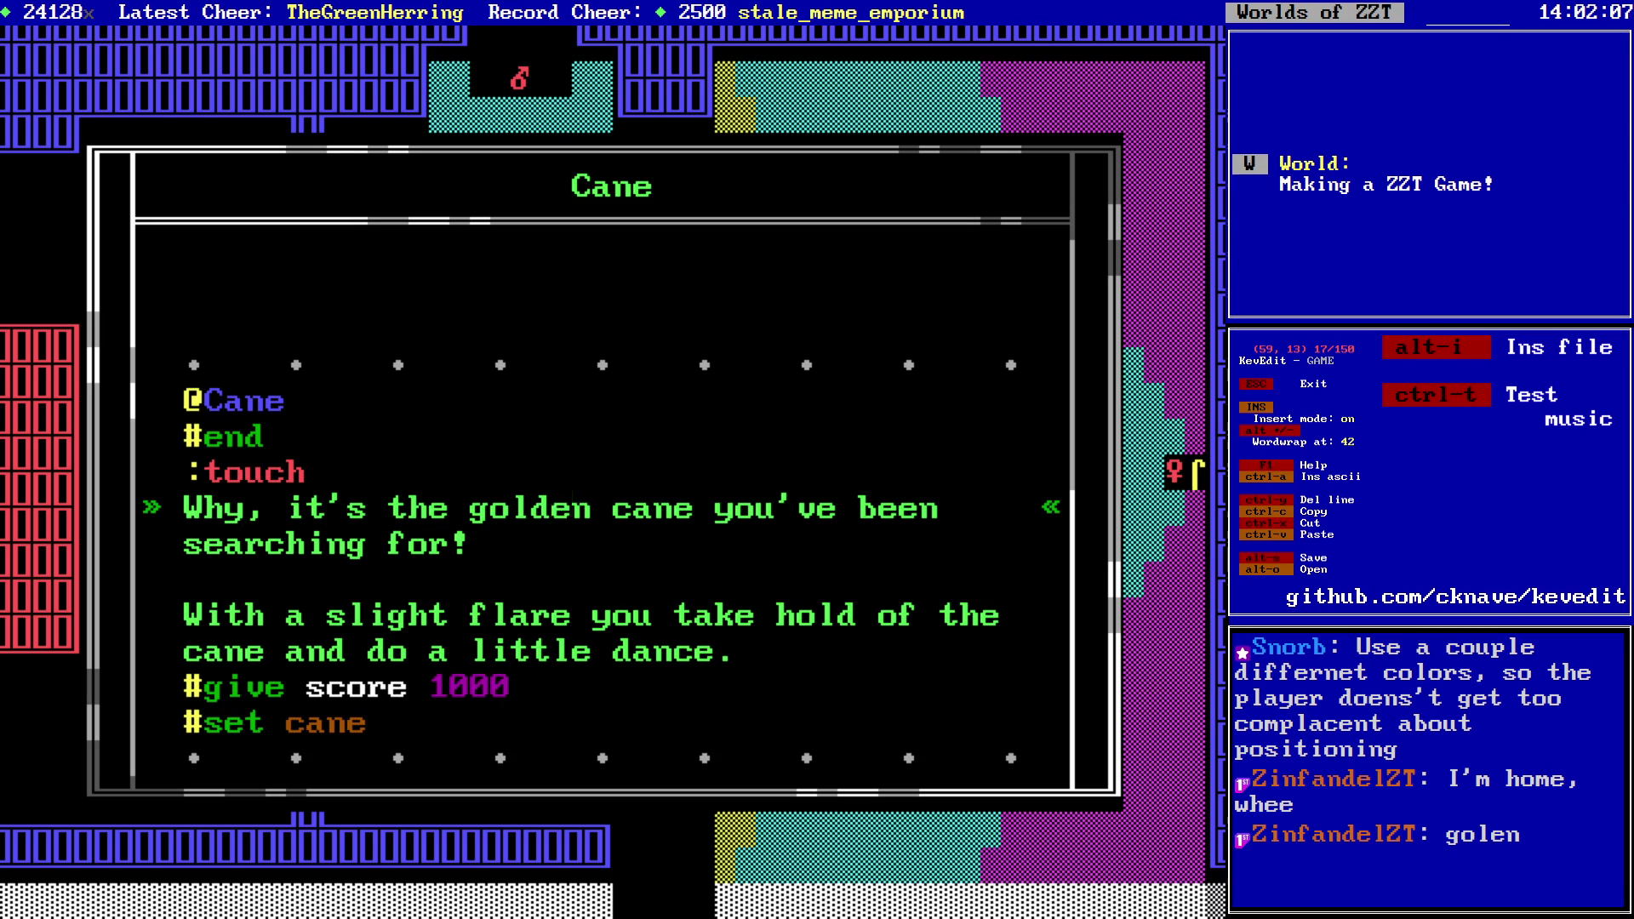
key(Escape)
key(Down)
key(Down)
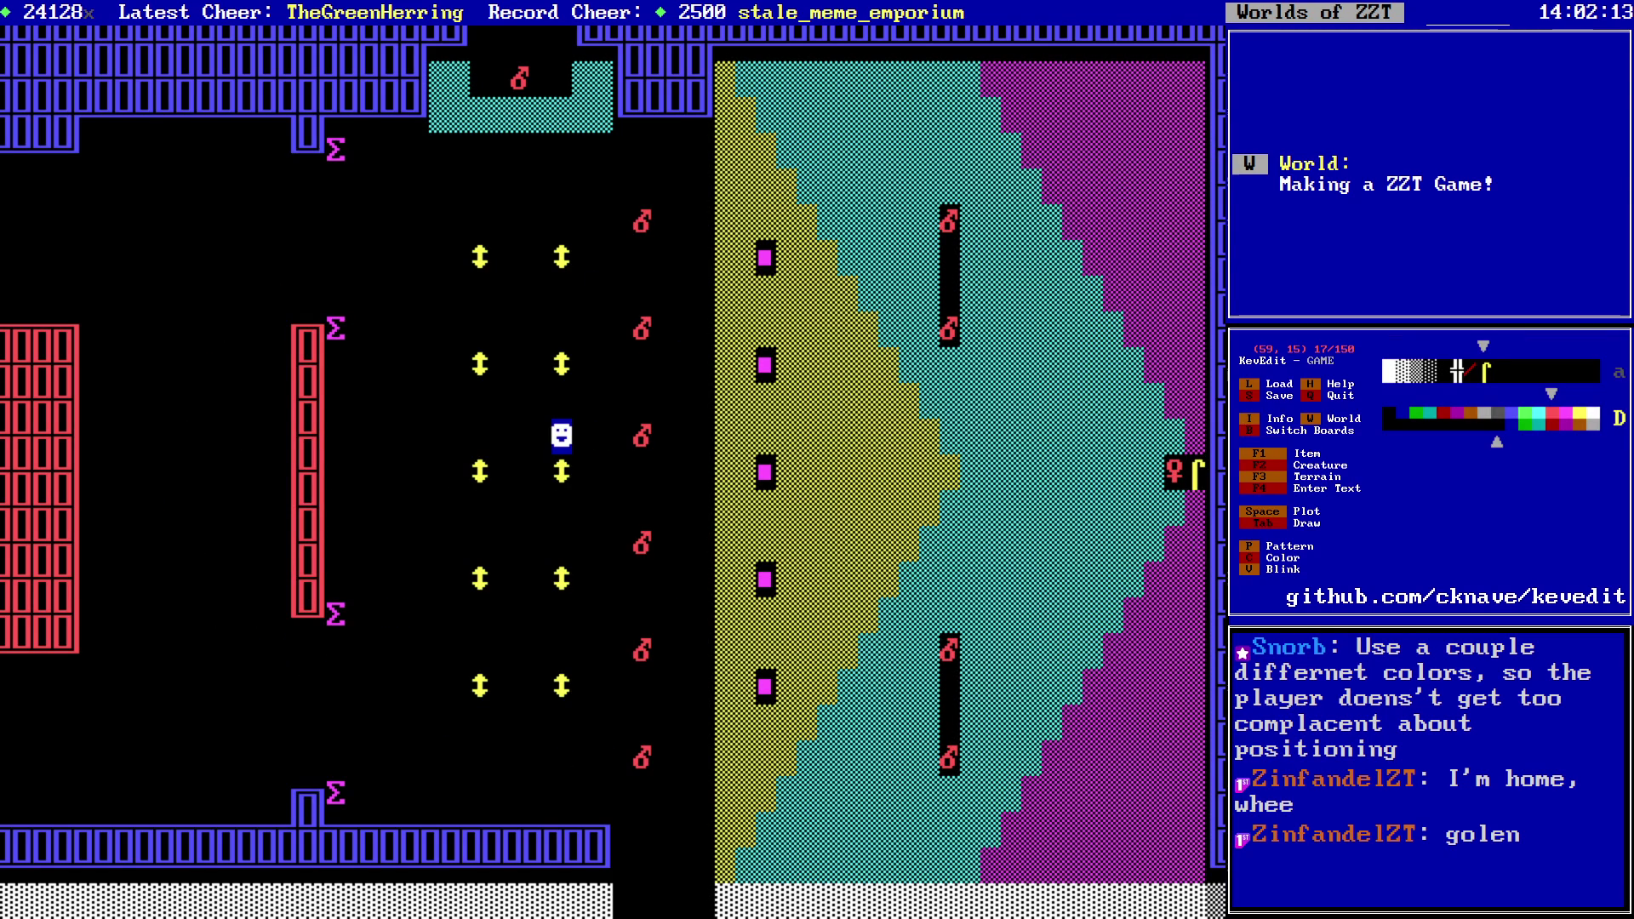
Load the Title screen from the board list, page forward to board 15, and move around it.
key(b)
key(Home)
key(Return)
key(Page_Down)
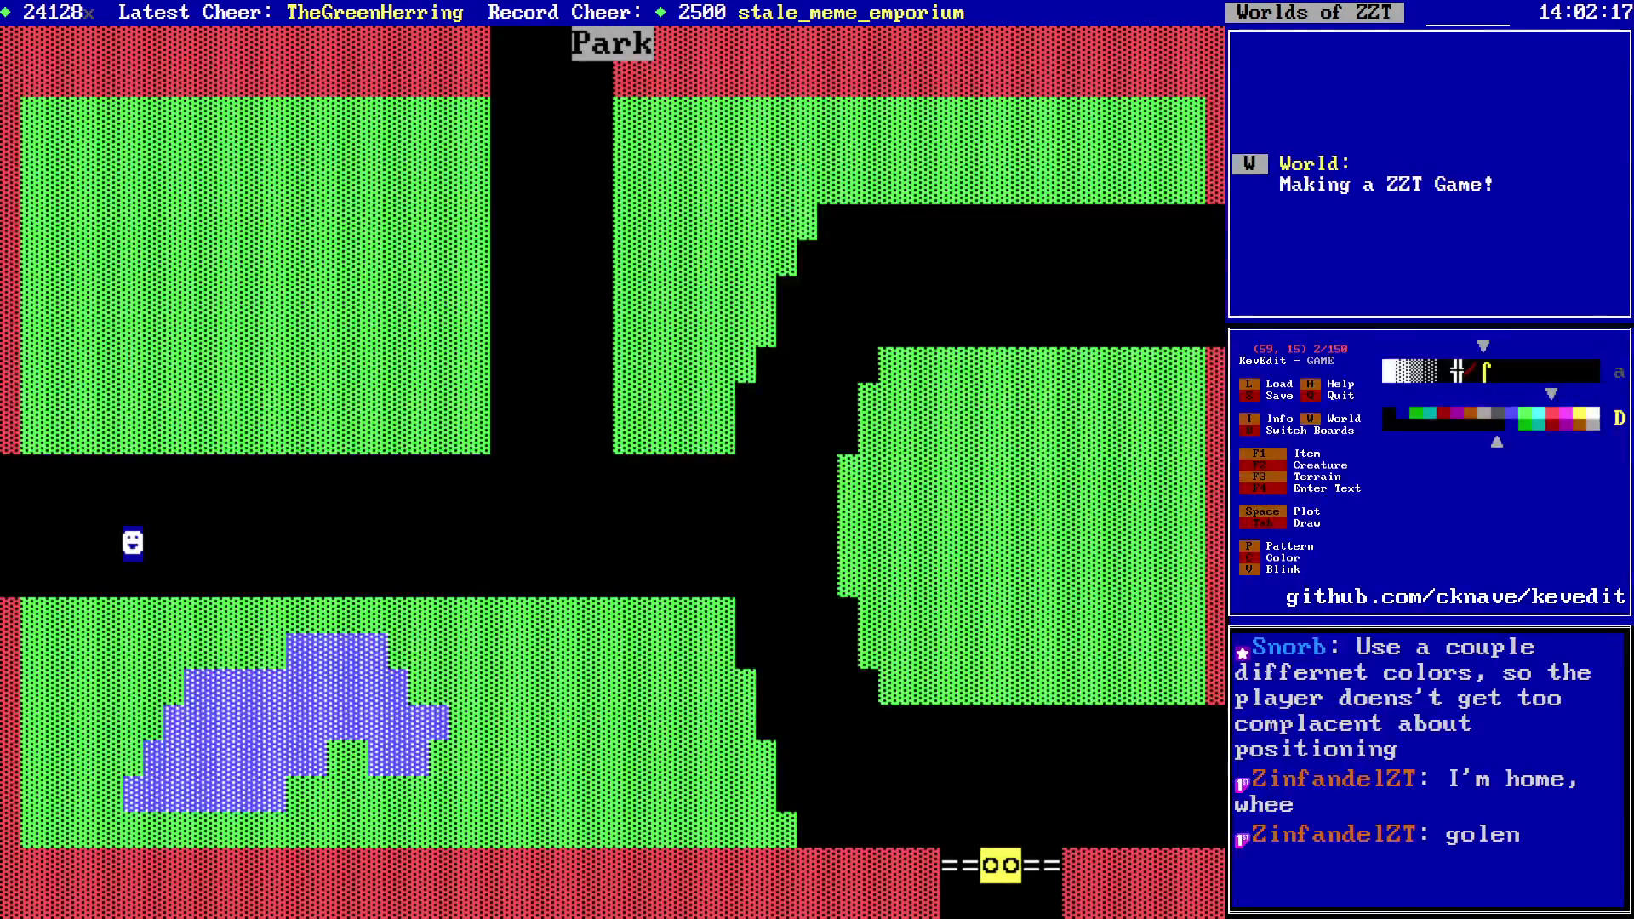
key(Page_Down)
key(Page_Down)
key(Page_Down)
key(Page_Down)
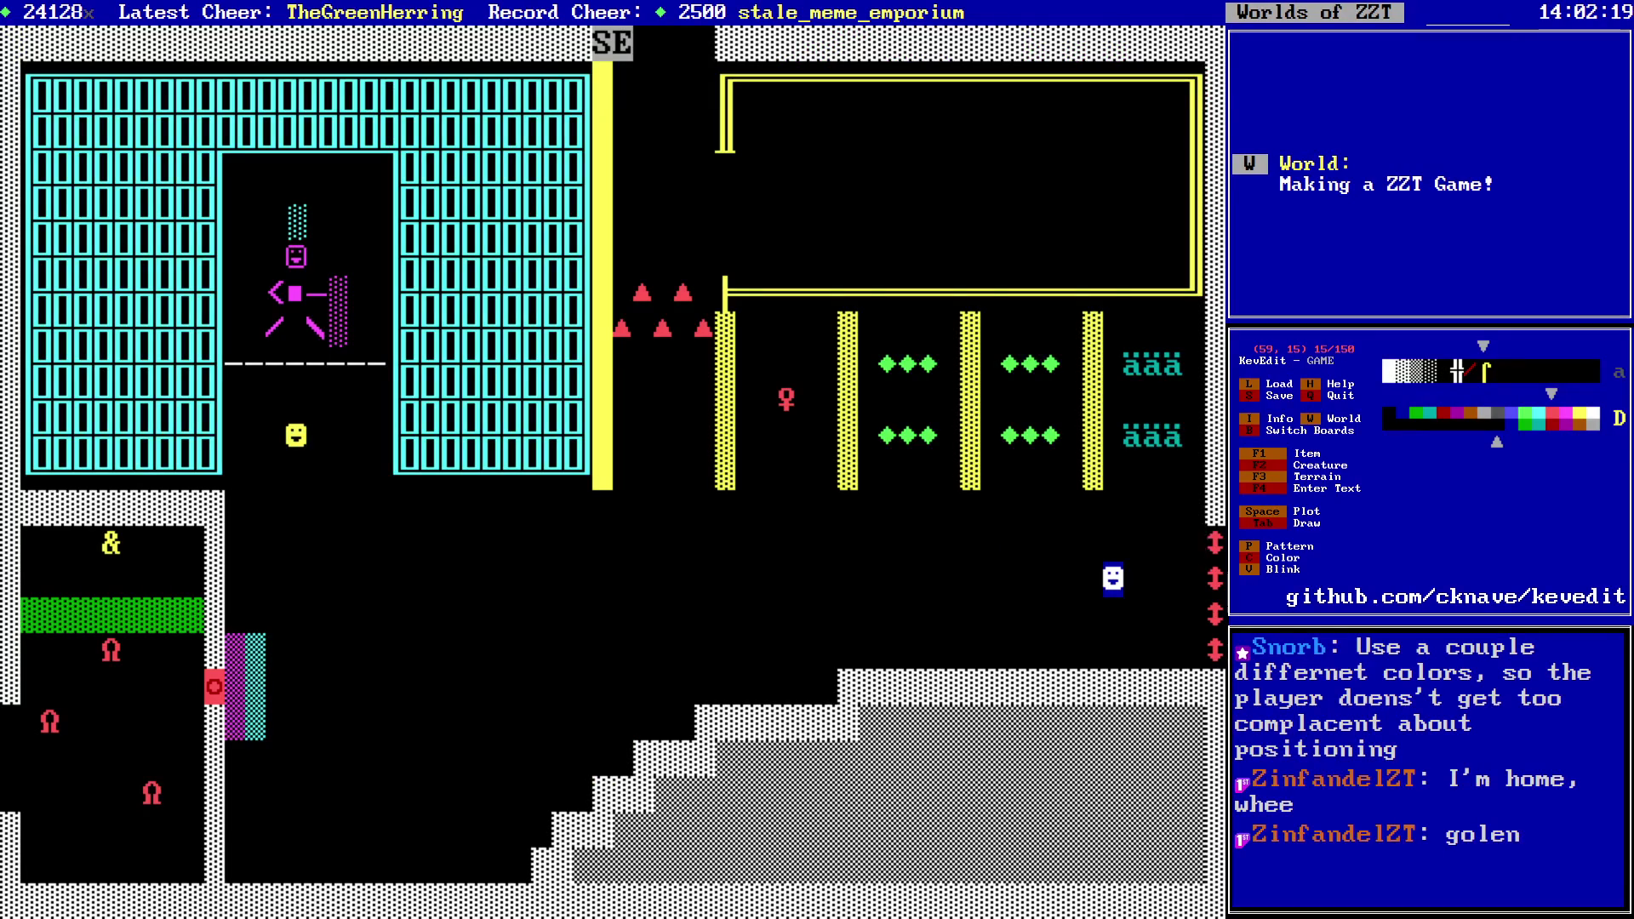
key(Left)
key(Left)
key(Left)
key(Left)
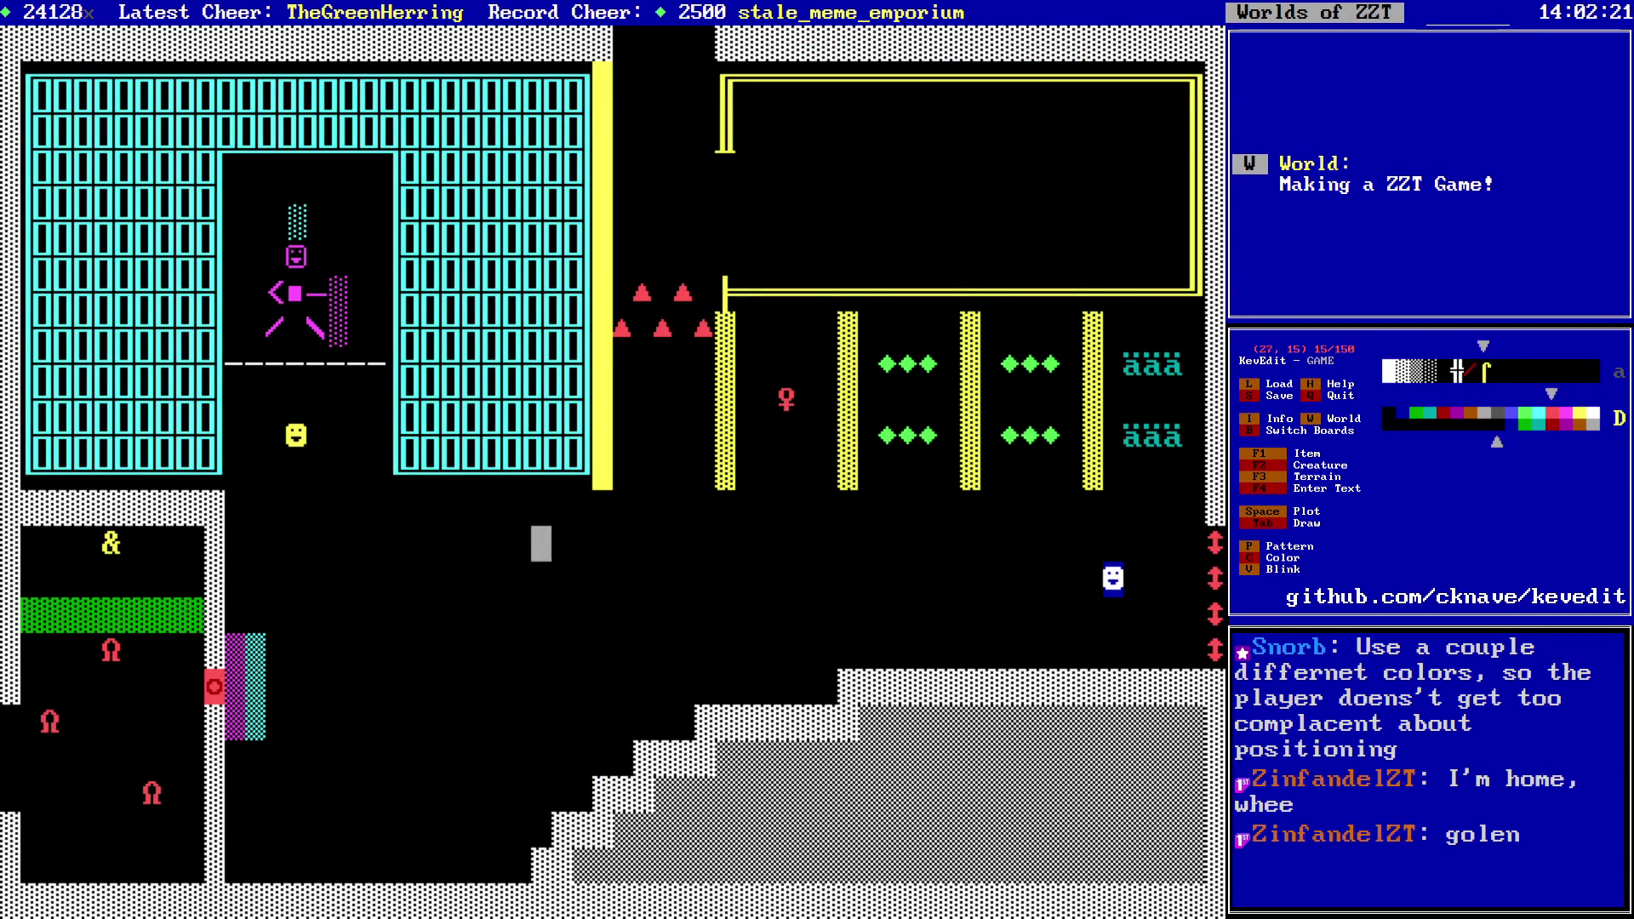
key(Left)
key(Left)
key(Left)
key(Up)
key(Up)
key(Up)
key(Right)
key(Right)
key(Right)
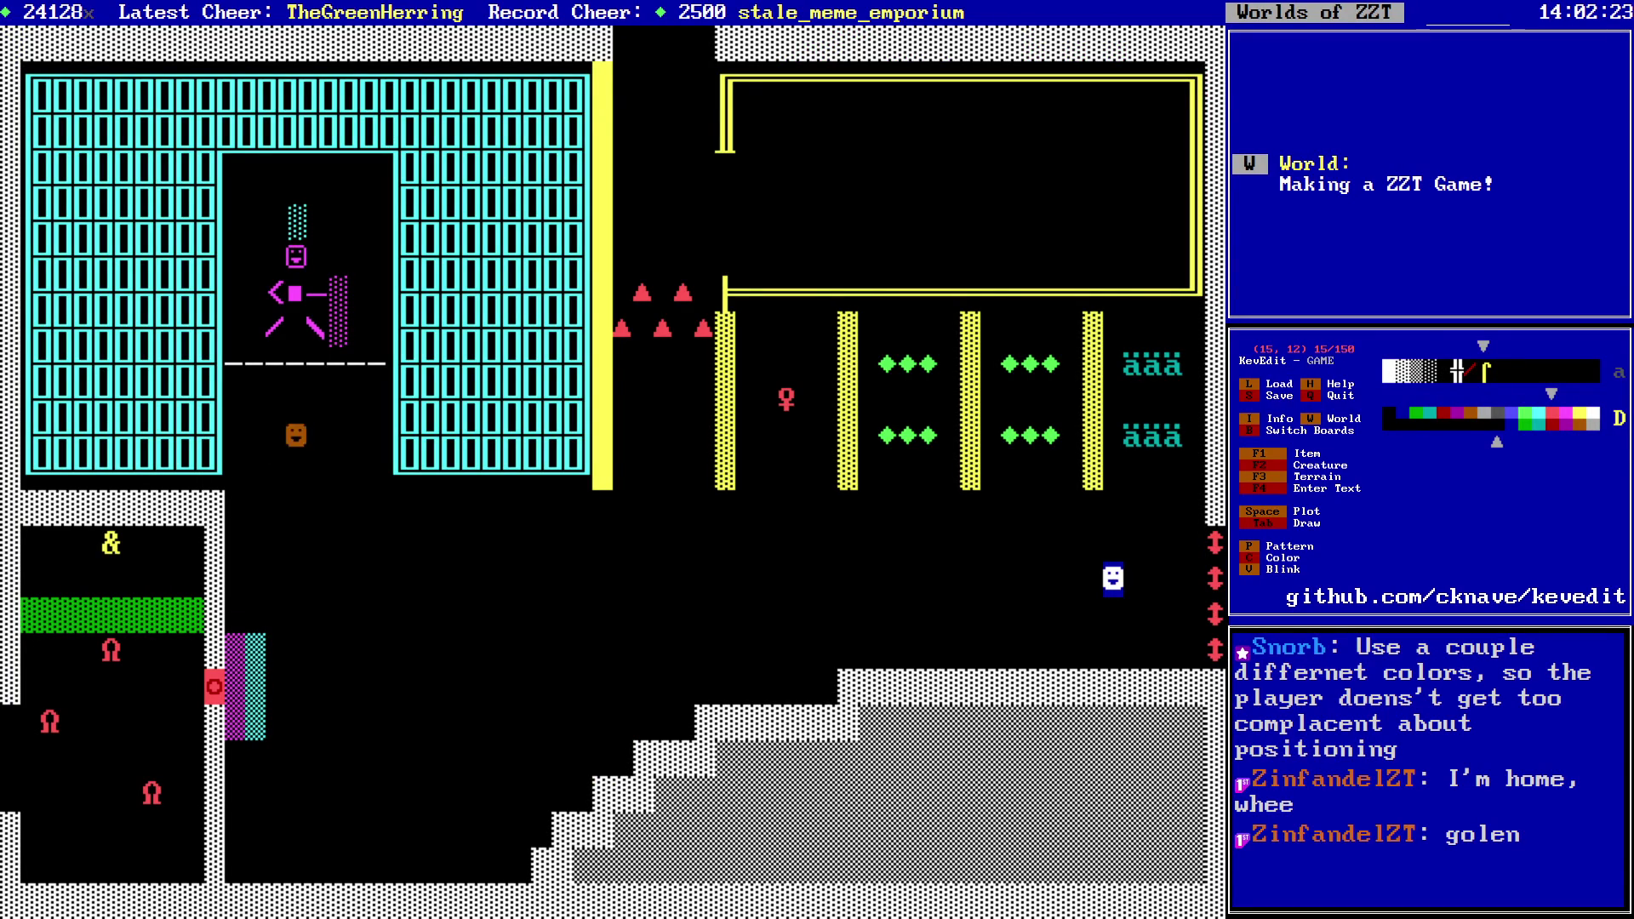
key(Right)
key(Right)
key(Right)
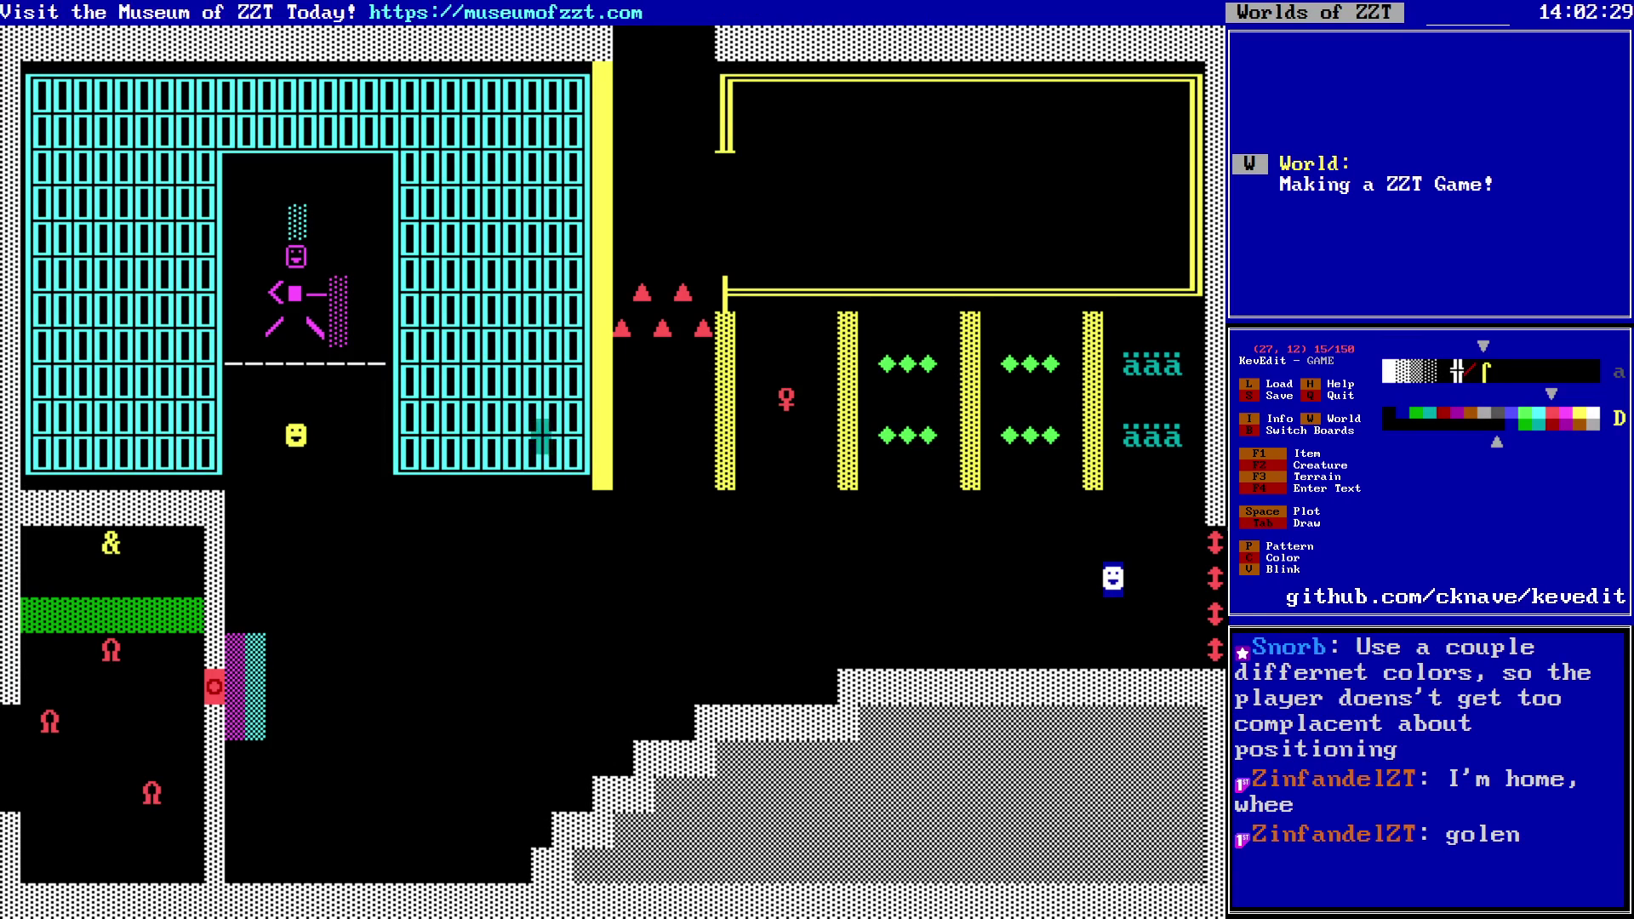
key(Right)
key(Right)
key(Right)
Switch to the Title screen board from the board list.
key(Up)
key(Up)
key(Up)
key(b)
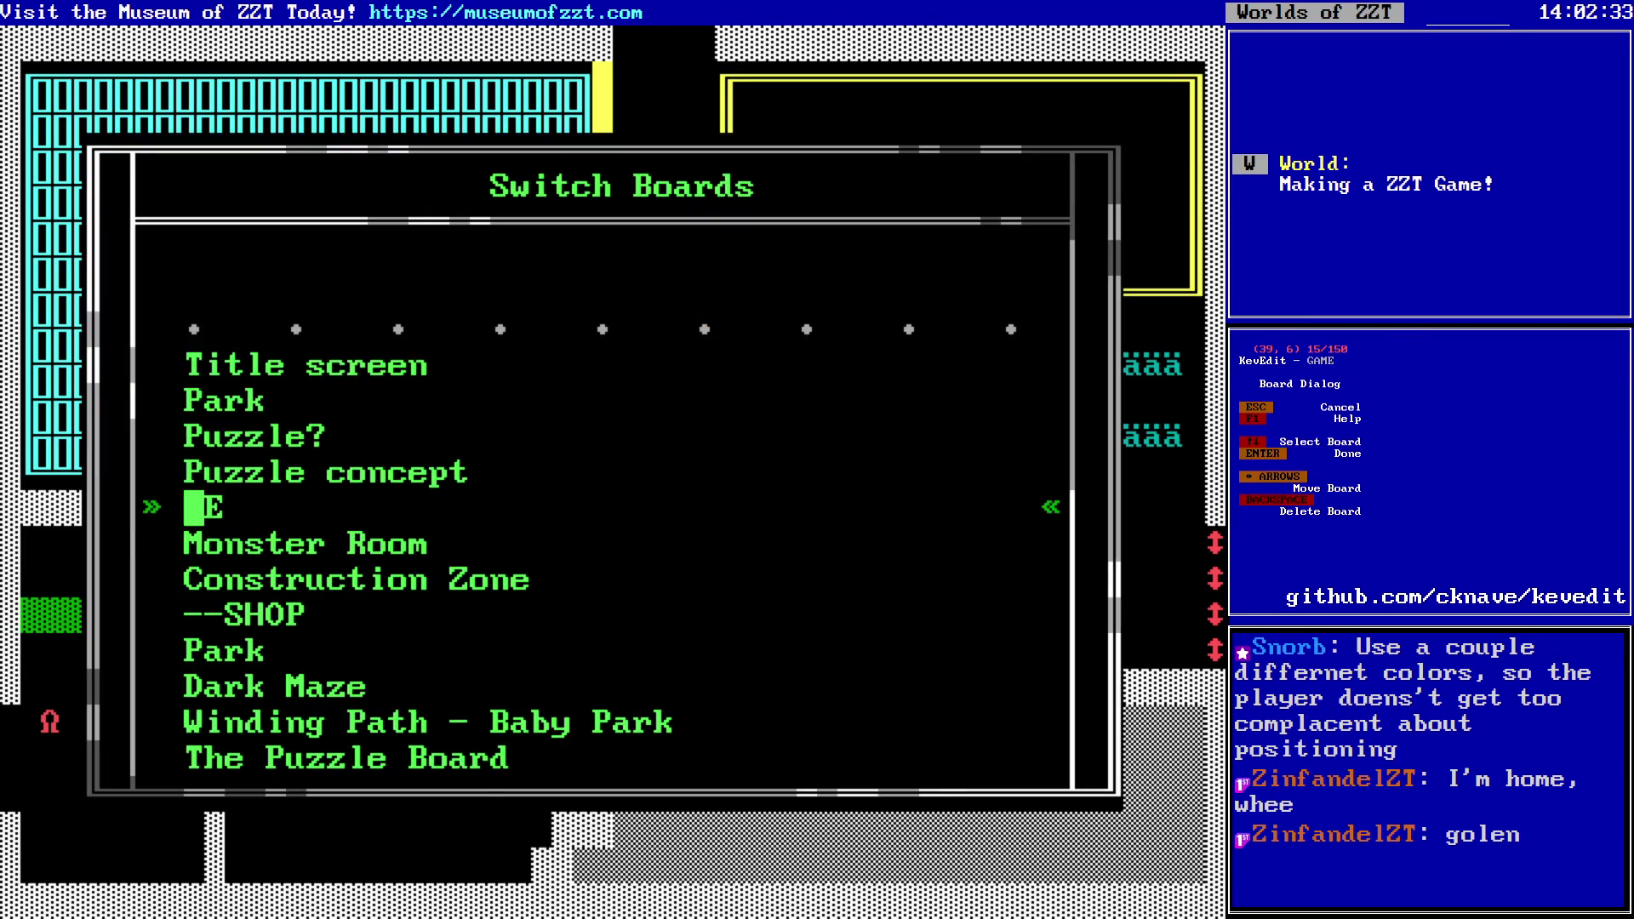
key(Up)
key(Up)
key(Up)
key(Return)
Inspect the yellow object in the room above Warmup and confirm its script is empty.
key(Down)
key(Down)
key(Down)
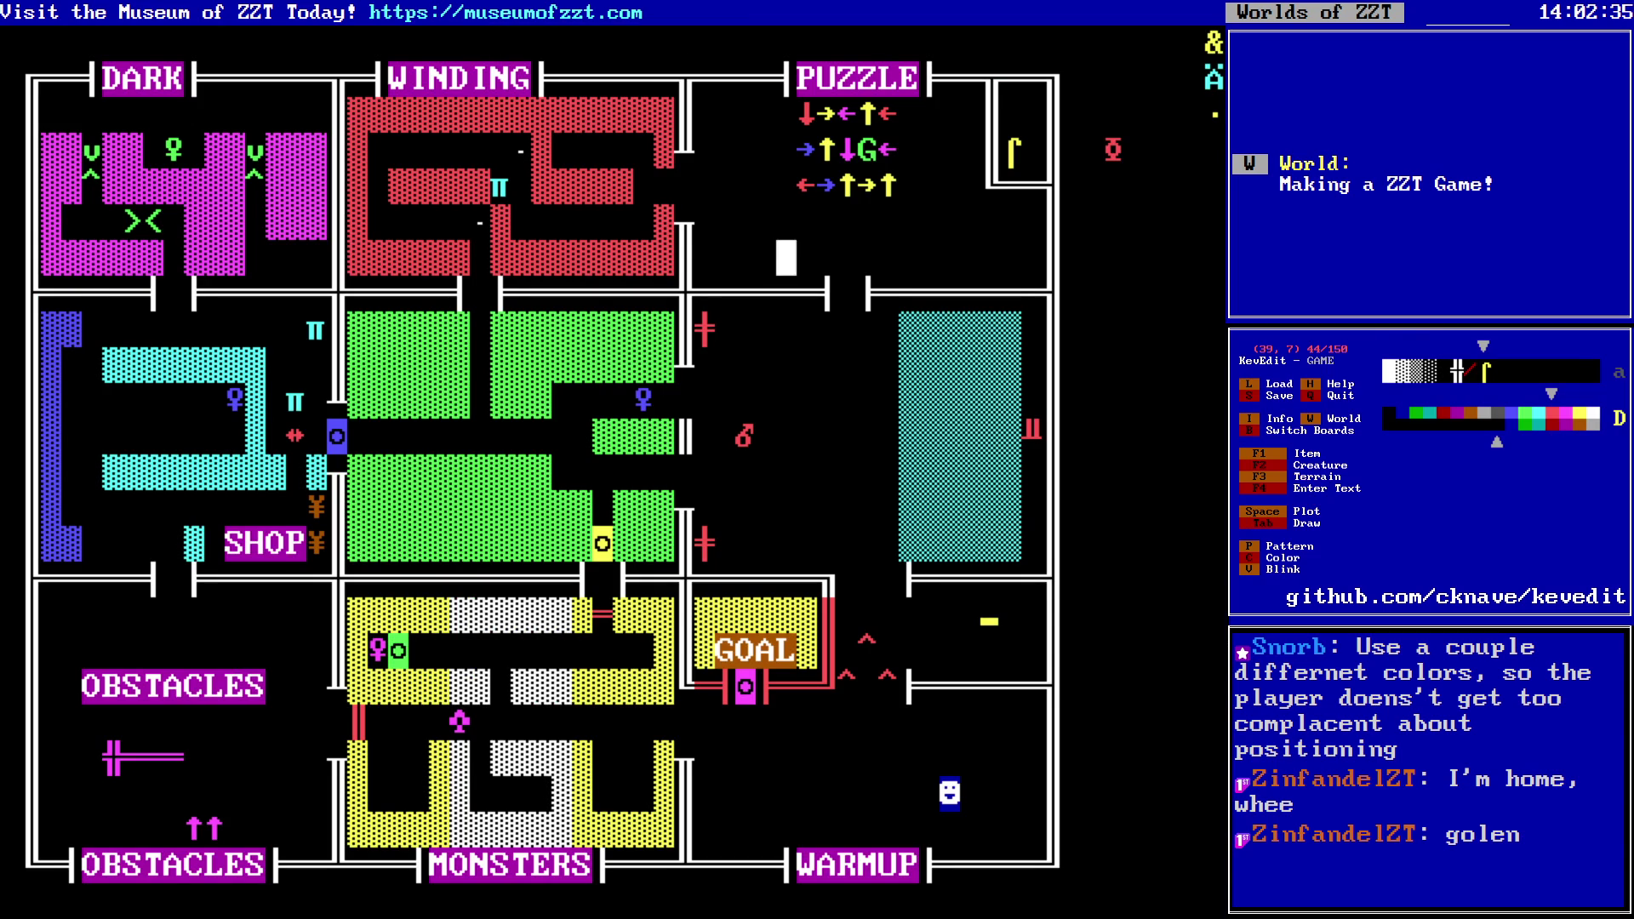
key(Right)
key(Right)
key(Right)
key(Right)
key(Up)
key(Left)
key(Return)
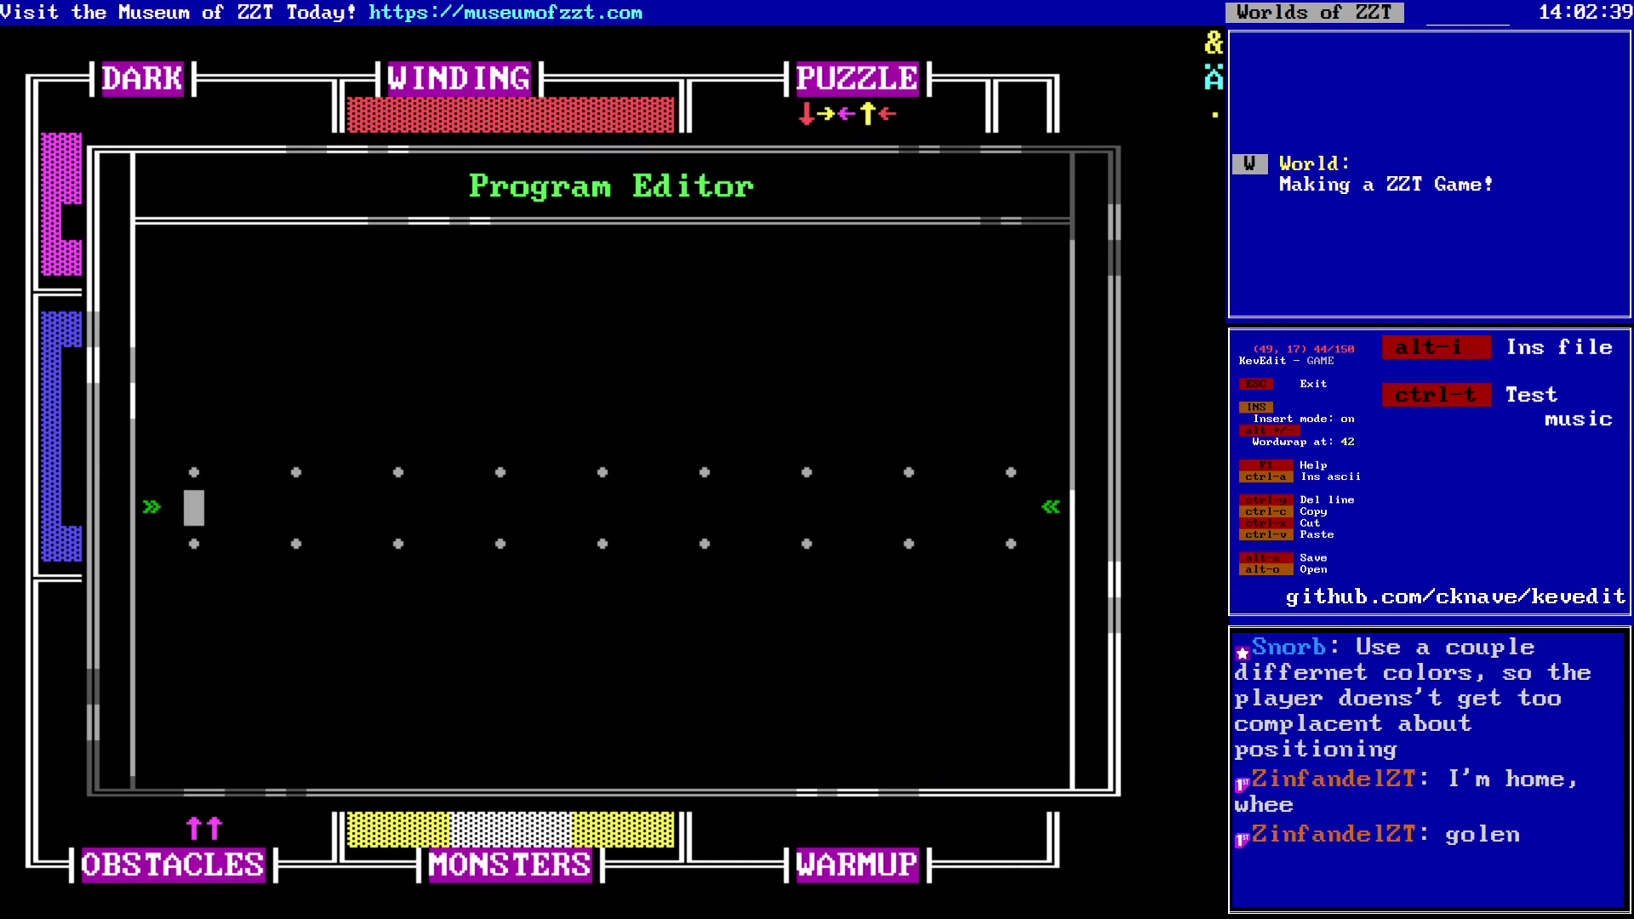
key(Escape)
key(Right)
key(Right)
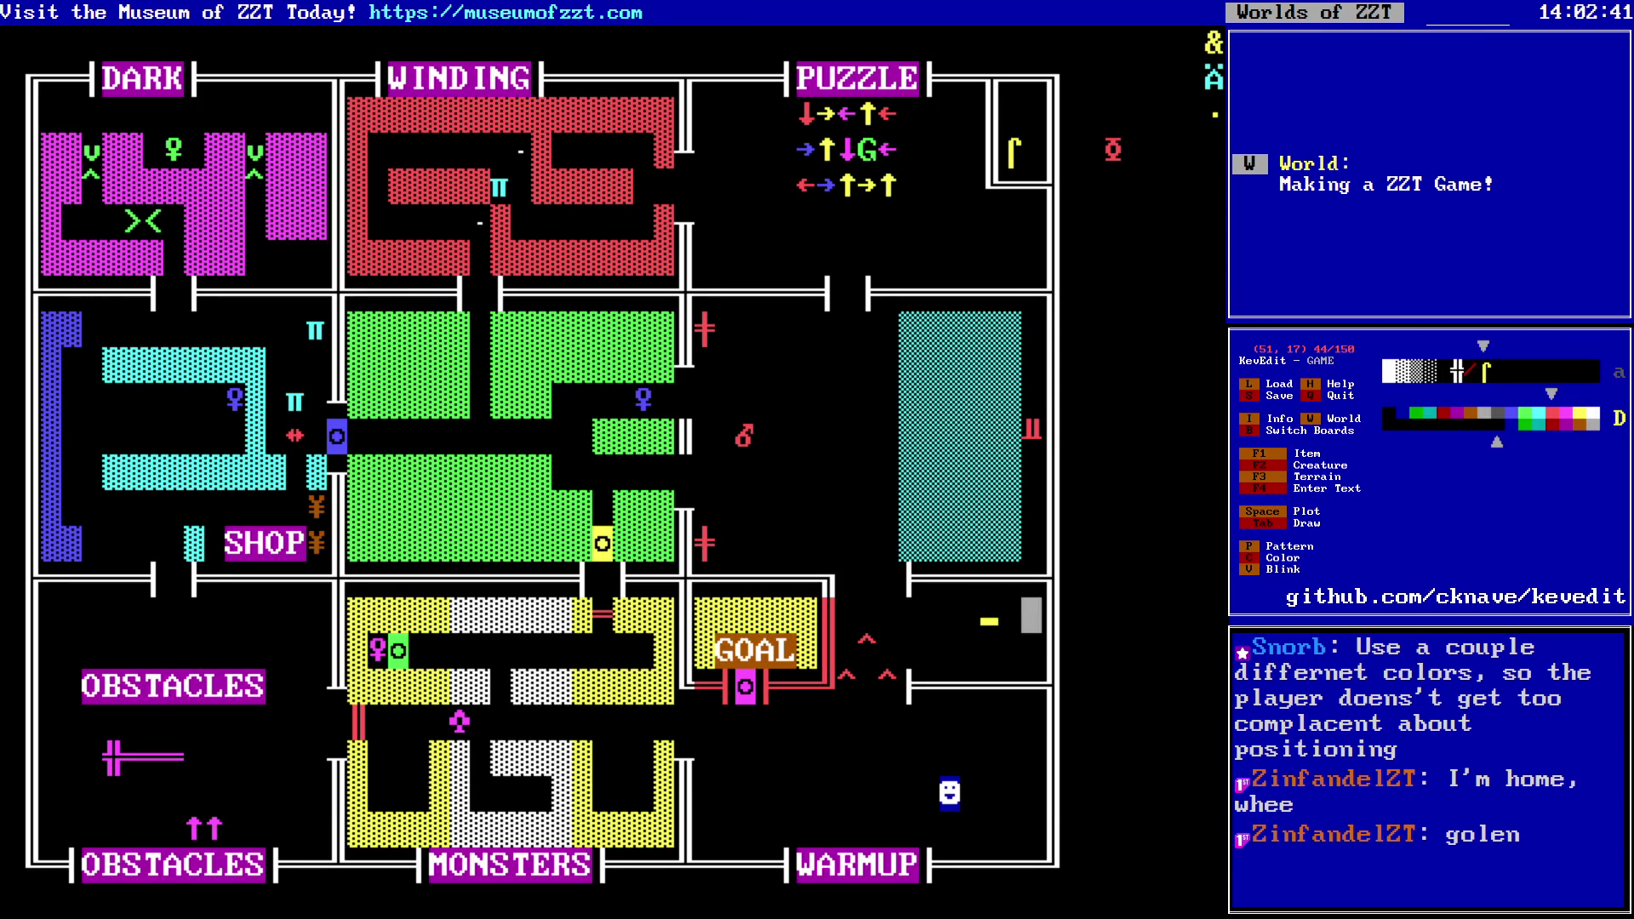
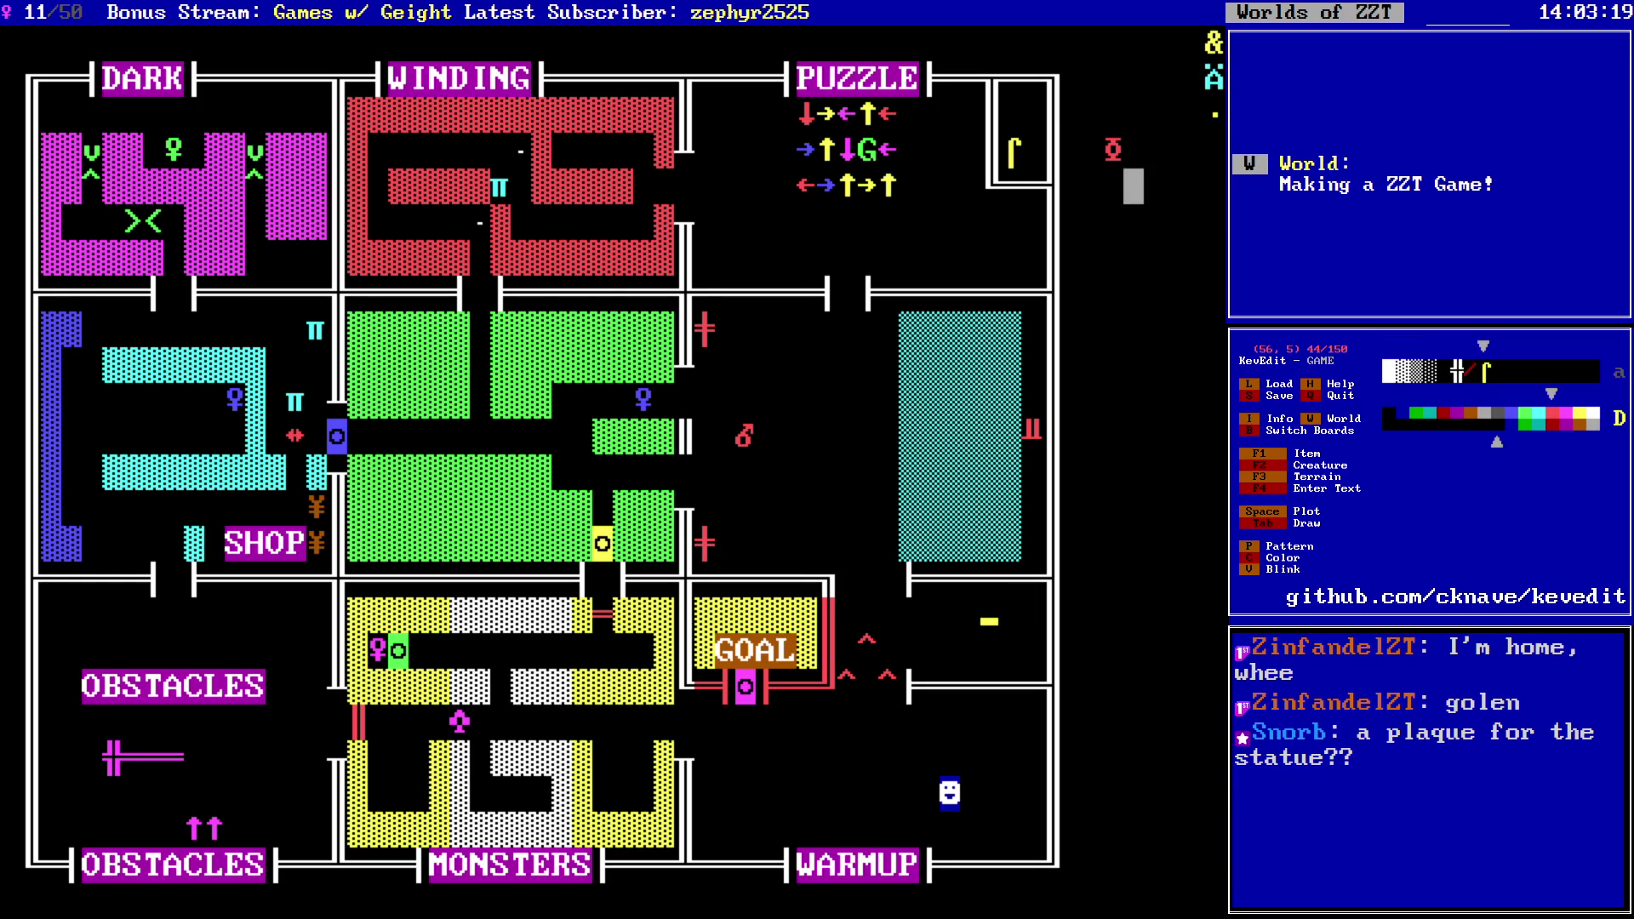
Read through the WARMUP object's code and return to the board.
key(Return)
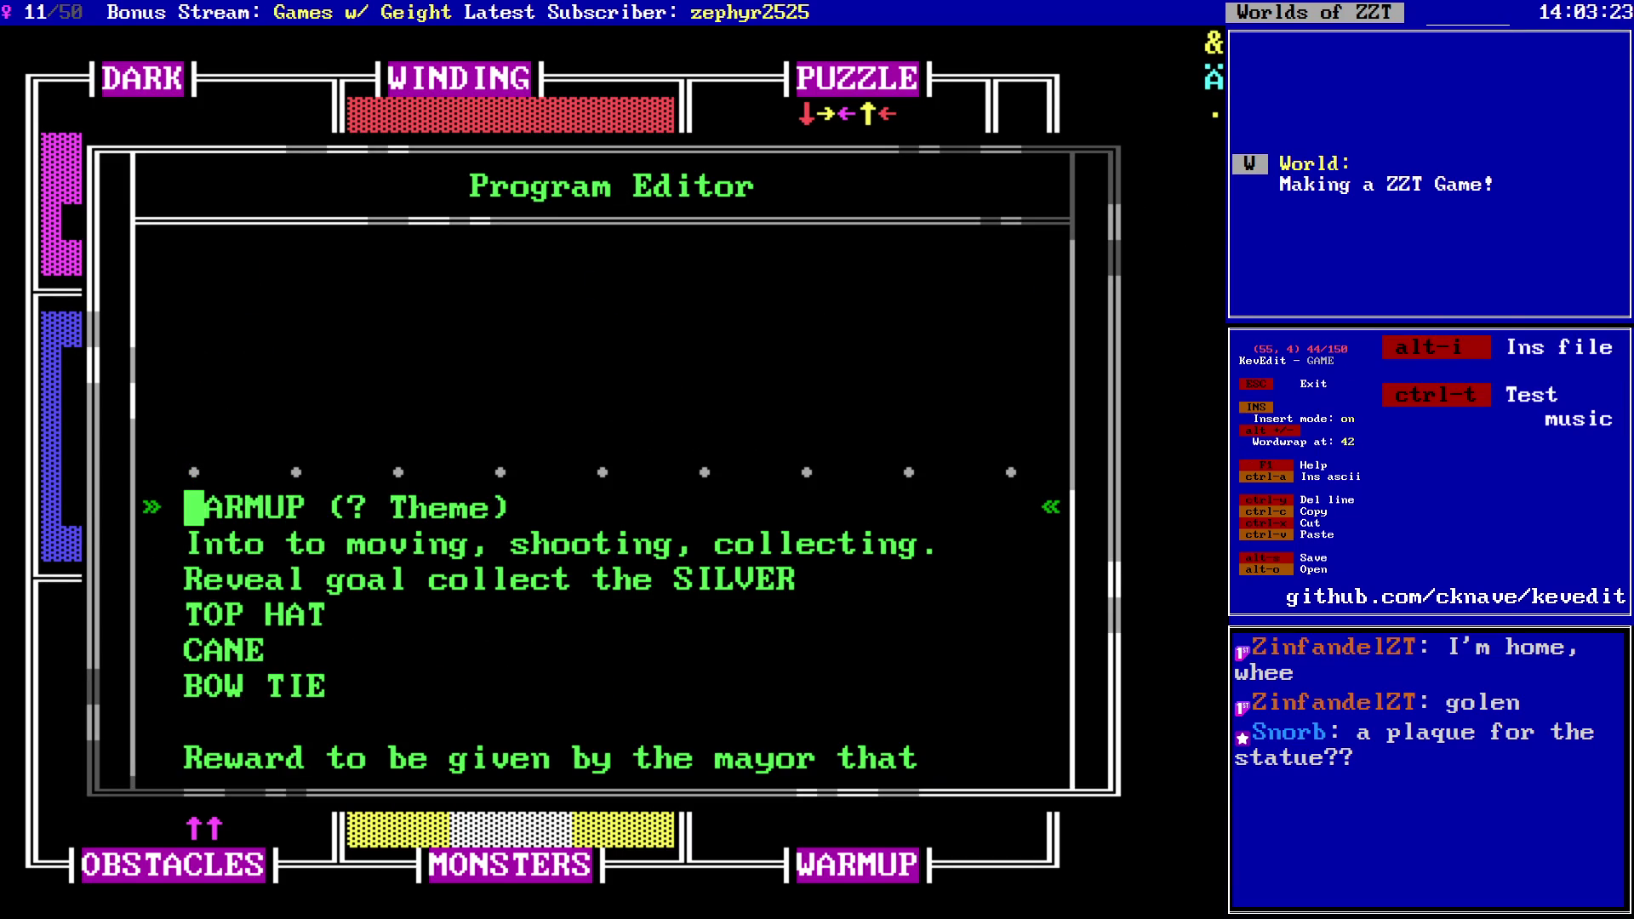
key(Down)
key(Down)
key(Down)
key(Escape)
key(Escape)
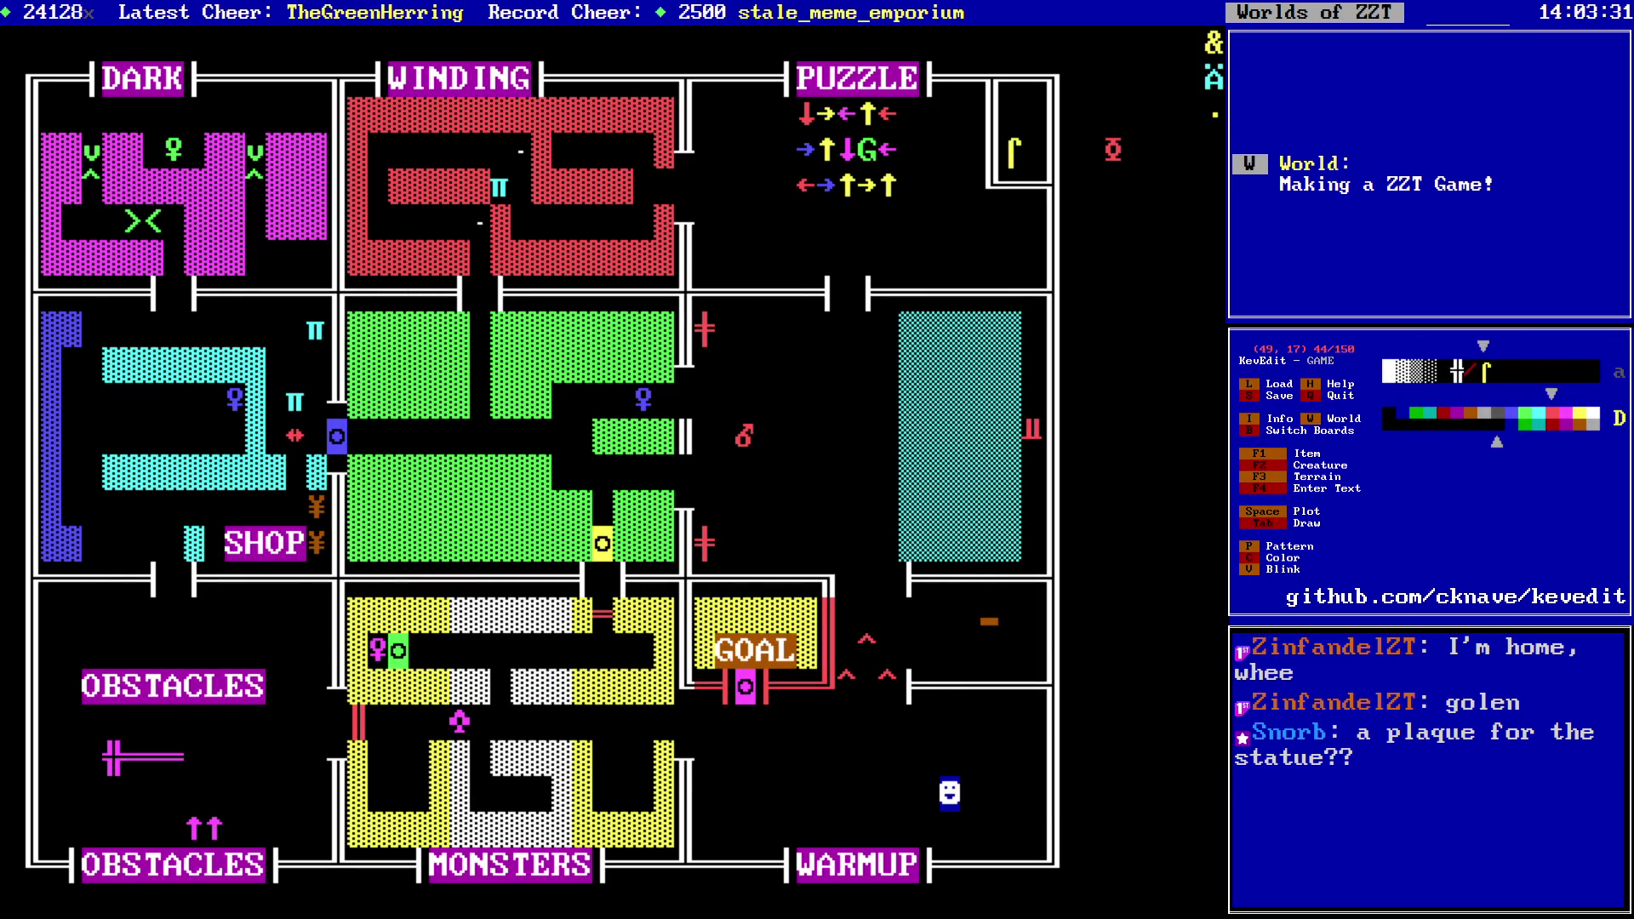
Move the cursor onto the purple object at (19, 18).
key(End)
key(Left)
key(Left)
key(Left)
key(Down)
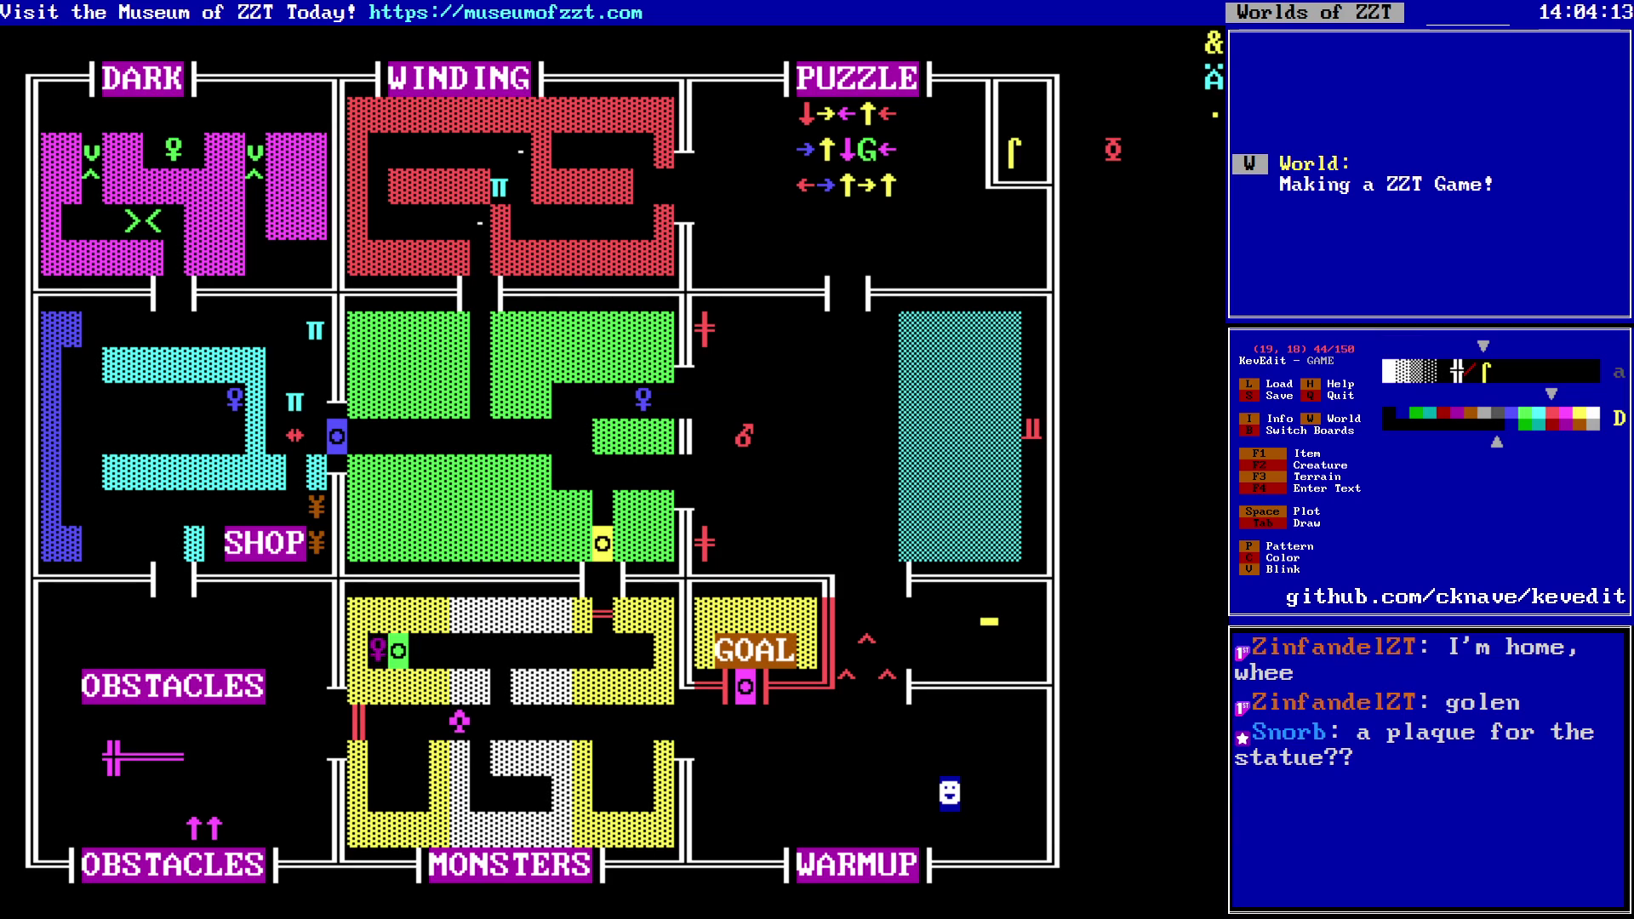
Flip through the boards past the Park board to the statue board.
key(Page_Down)
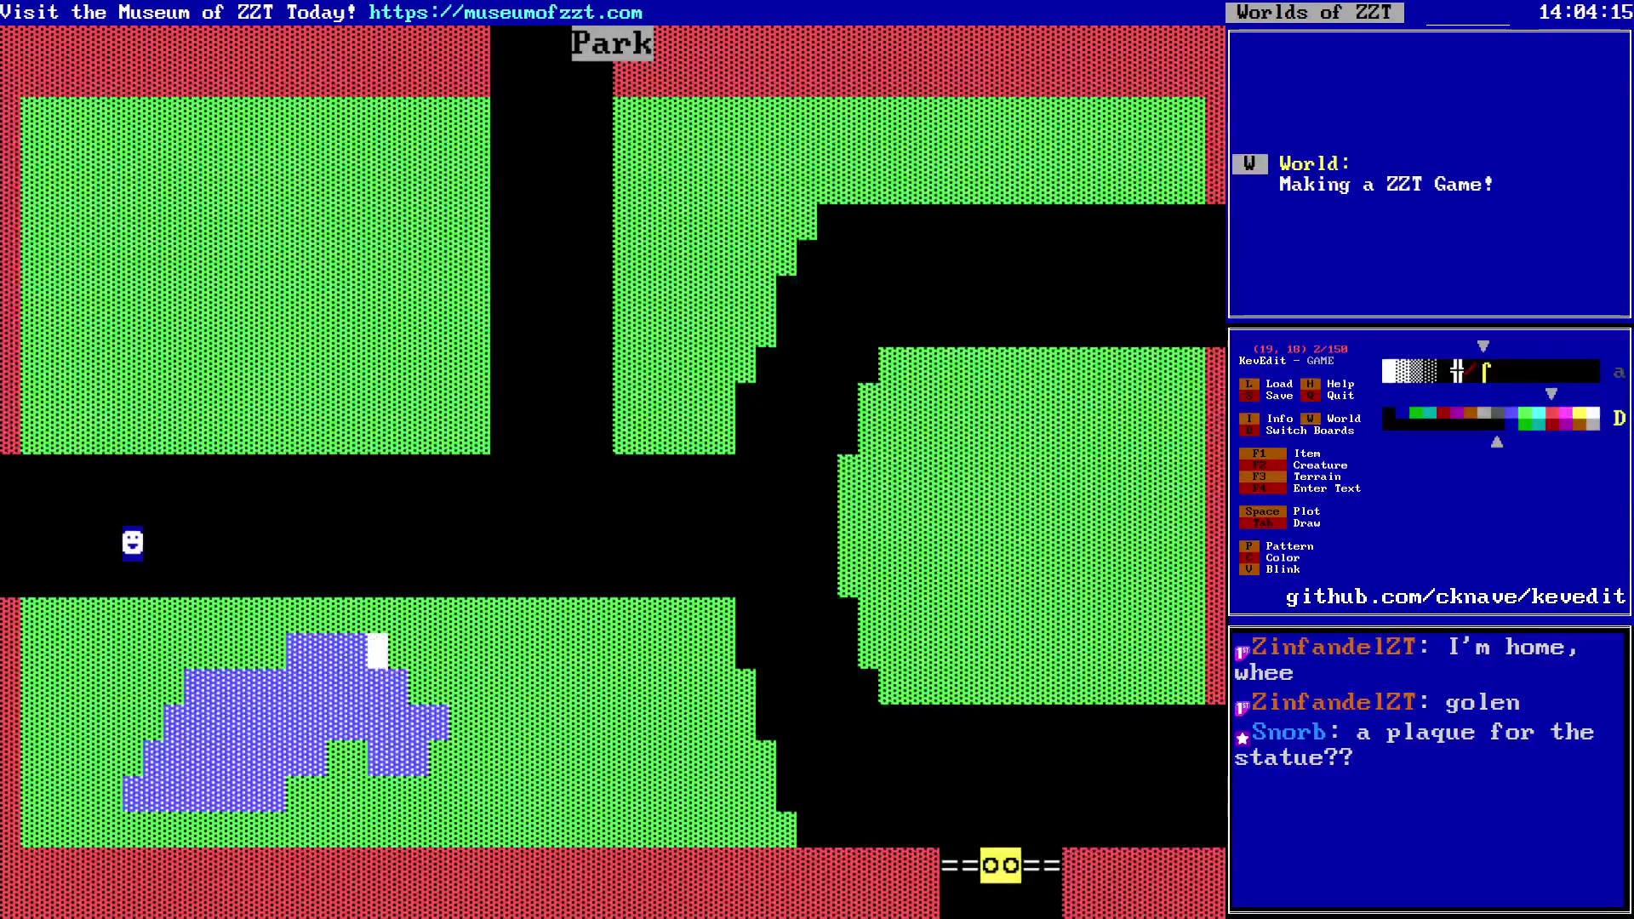
key(Page_Down)
key(Page_Down)
key(Right)
key(Right)
key(Right)
key(Right)
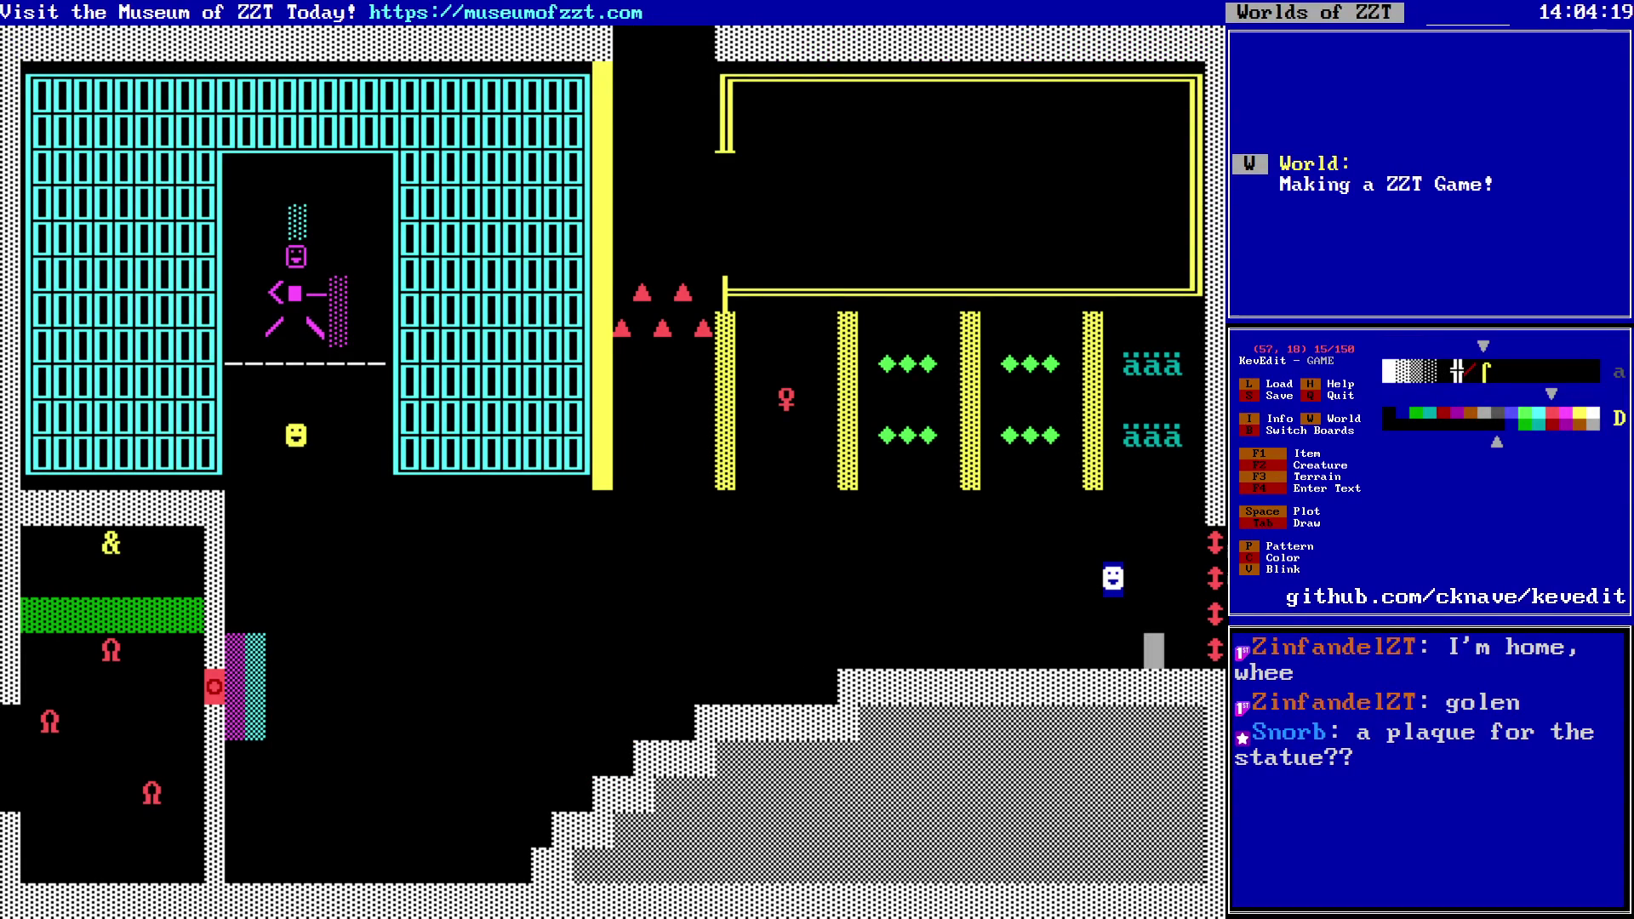
Fill the statue's centre at (15,8) with solid magenta, then go to the Monster Room board.
key(Left)
key(Left)
key(Left)
key(Left)
key(Left)
key(Left)
key(Right)
key(Right)
key(Right)
key(Left)
key(Left)
key(Left)
key(Left)
key(Left)
key(Left)
key(Up)
key(Up)
key(Up)
key(Right)
key(Right)
key(Right)
key(Right)
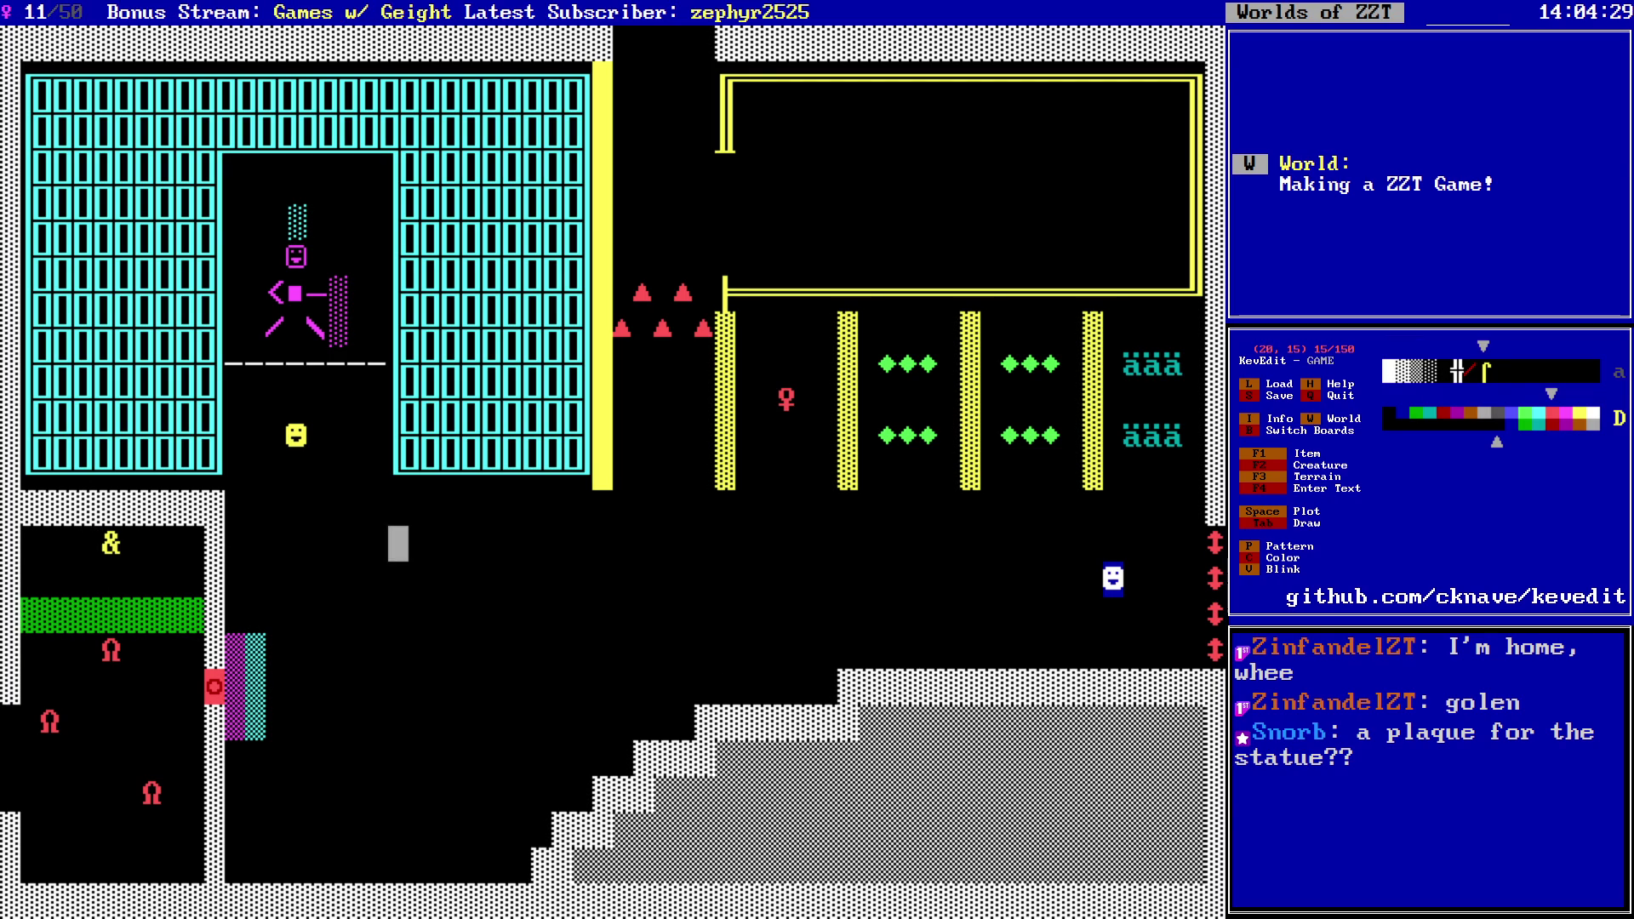
key(Left)
key(Left)
key(Left)
key(Left)
key(Left)
key(Left)
key(Up)
key(Up)
key(Up)
key(Right)
key(Right)
key(space)
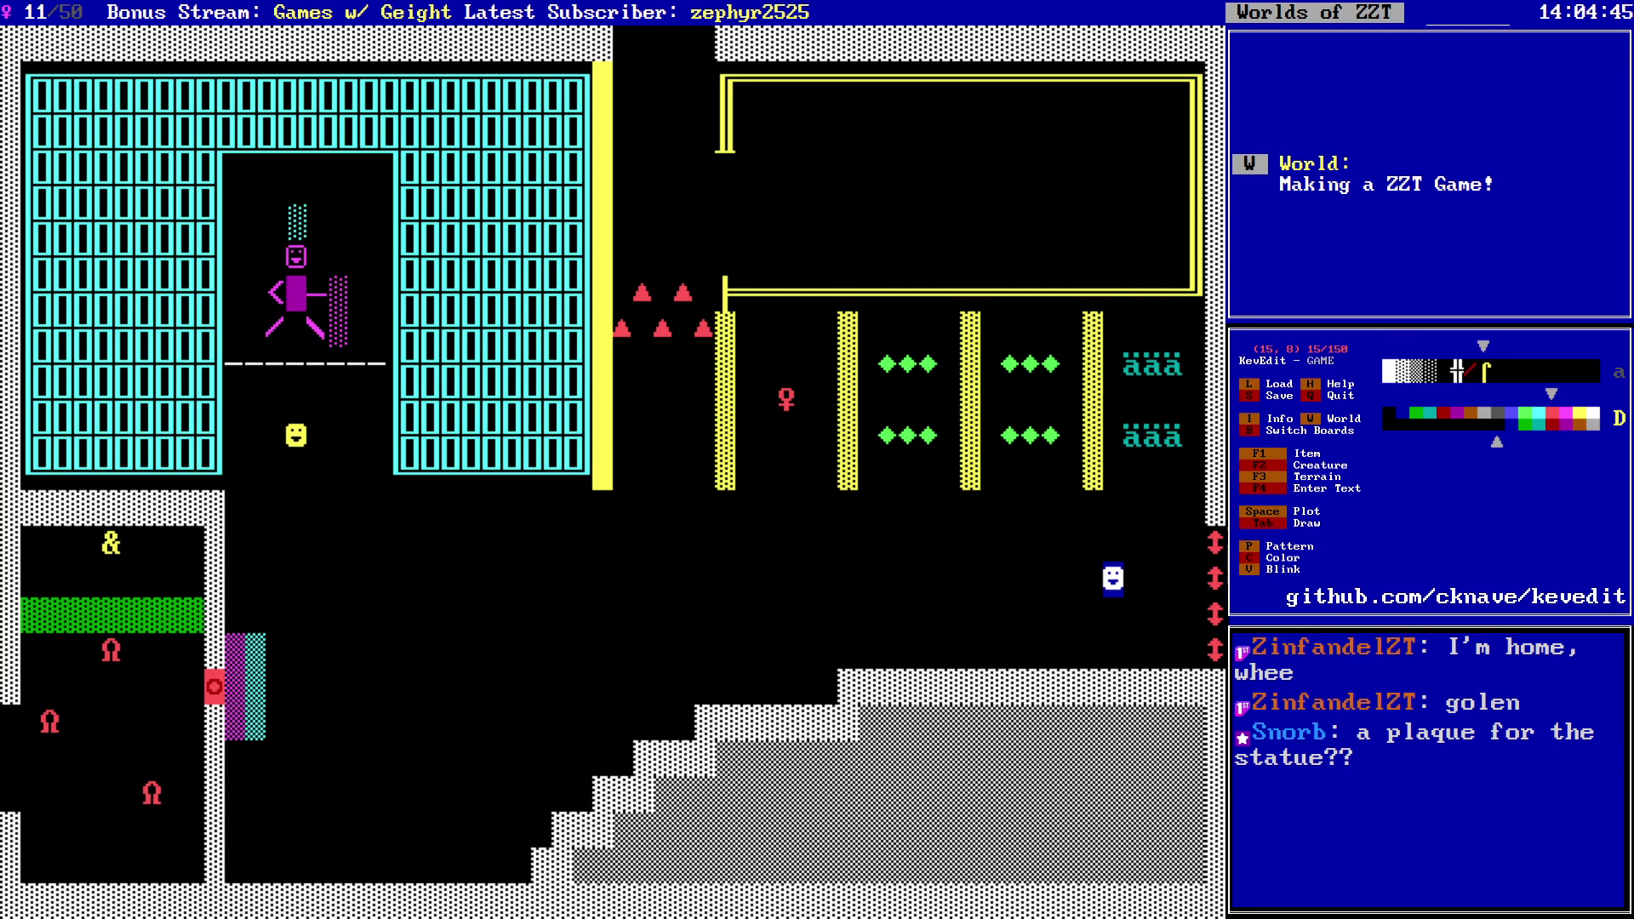
key(Page_Down)
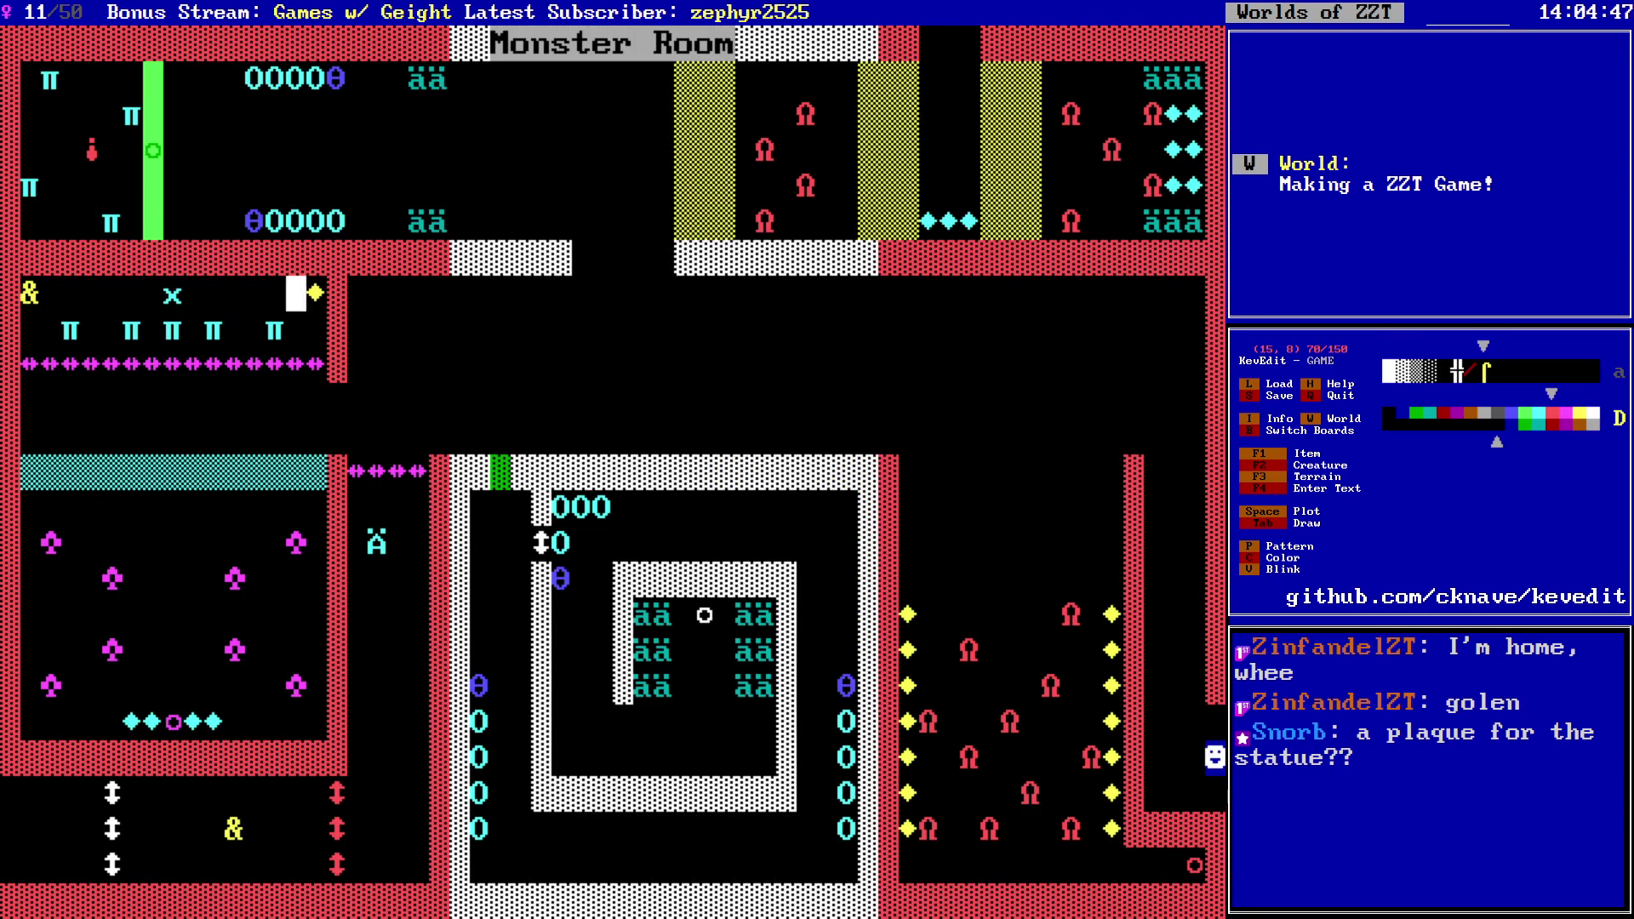
key(Down)
key(Down)
key(Down)
key(Right)
key(Right)
key(Up)
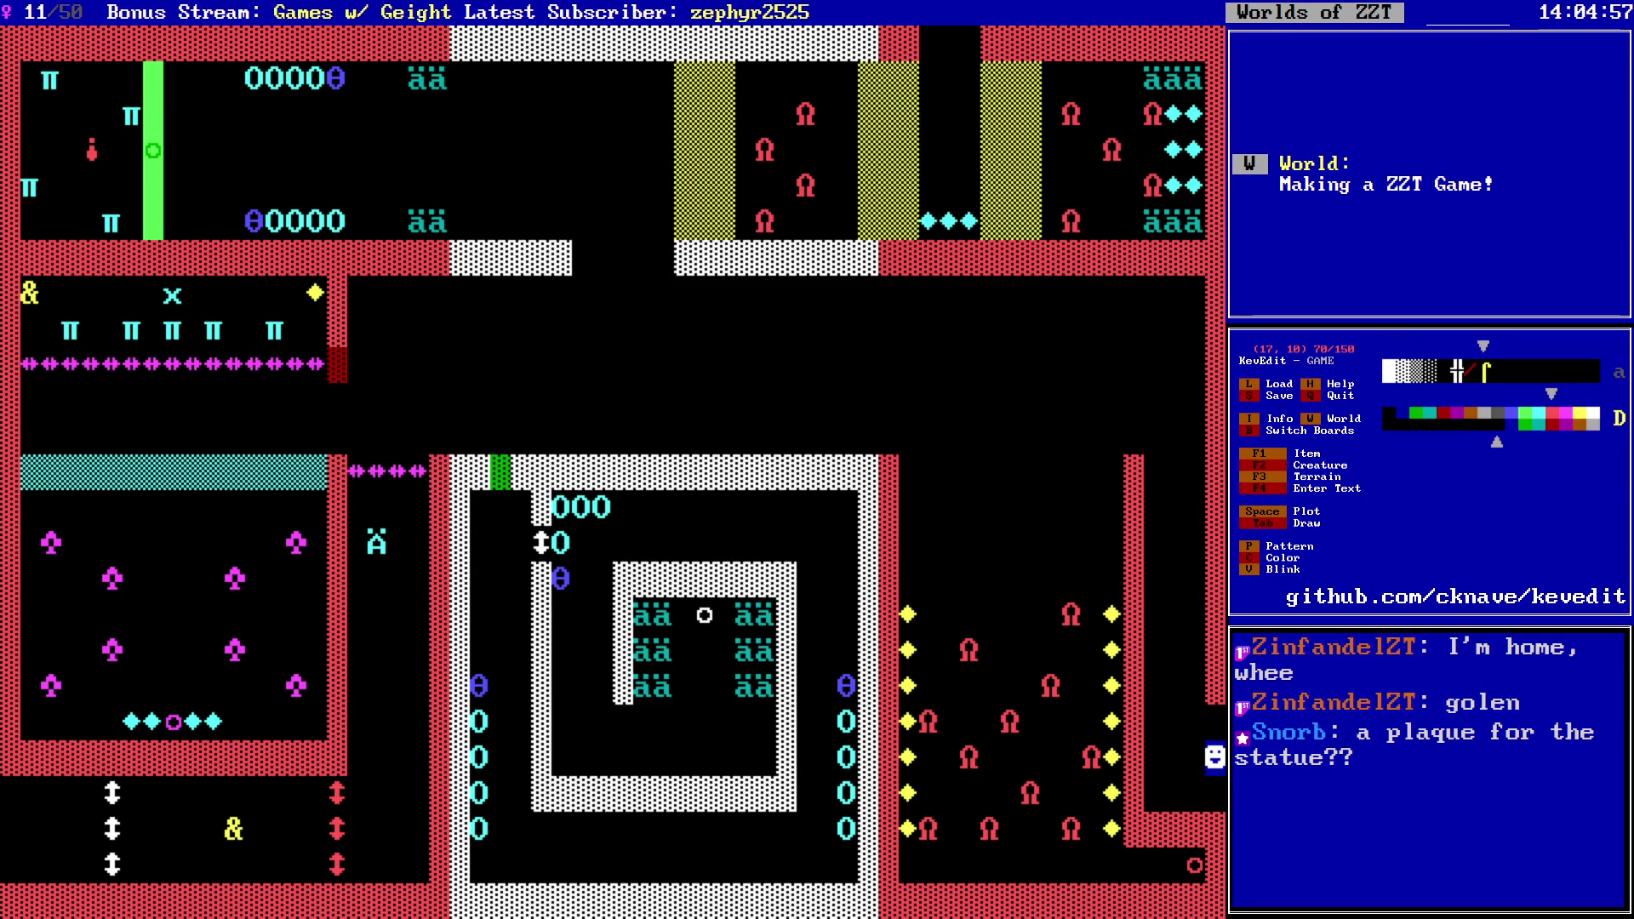
key(Left)
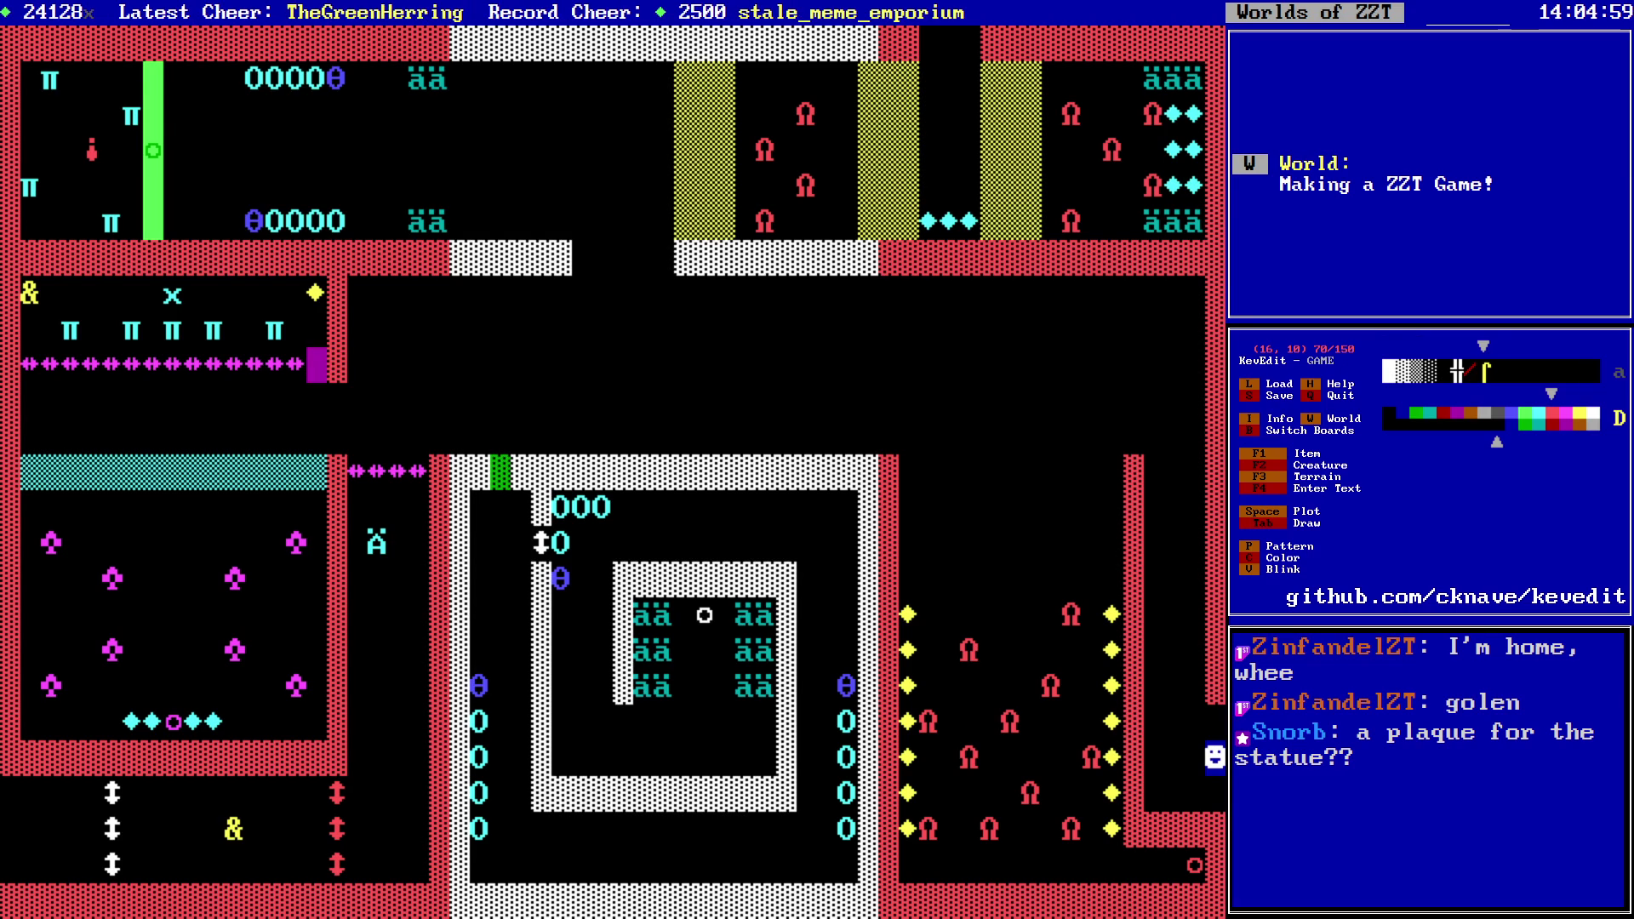
key(Left)
key(Left)
key(Left)
key(Up)
key(Up)
key(Up)
key(Up)
key(Up)
key(Right)
key(Right)
key(Up)
key(Return)
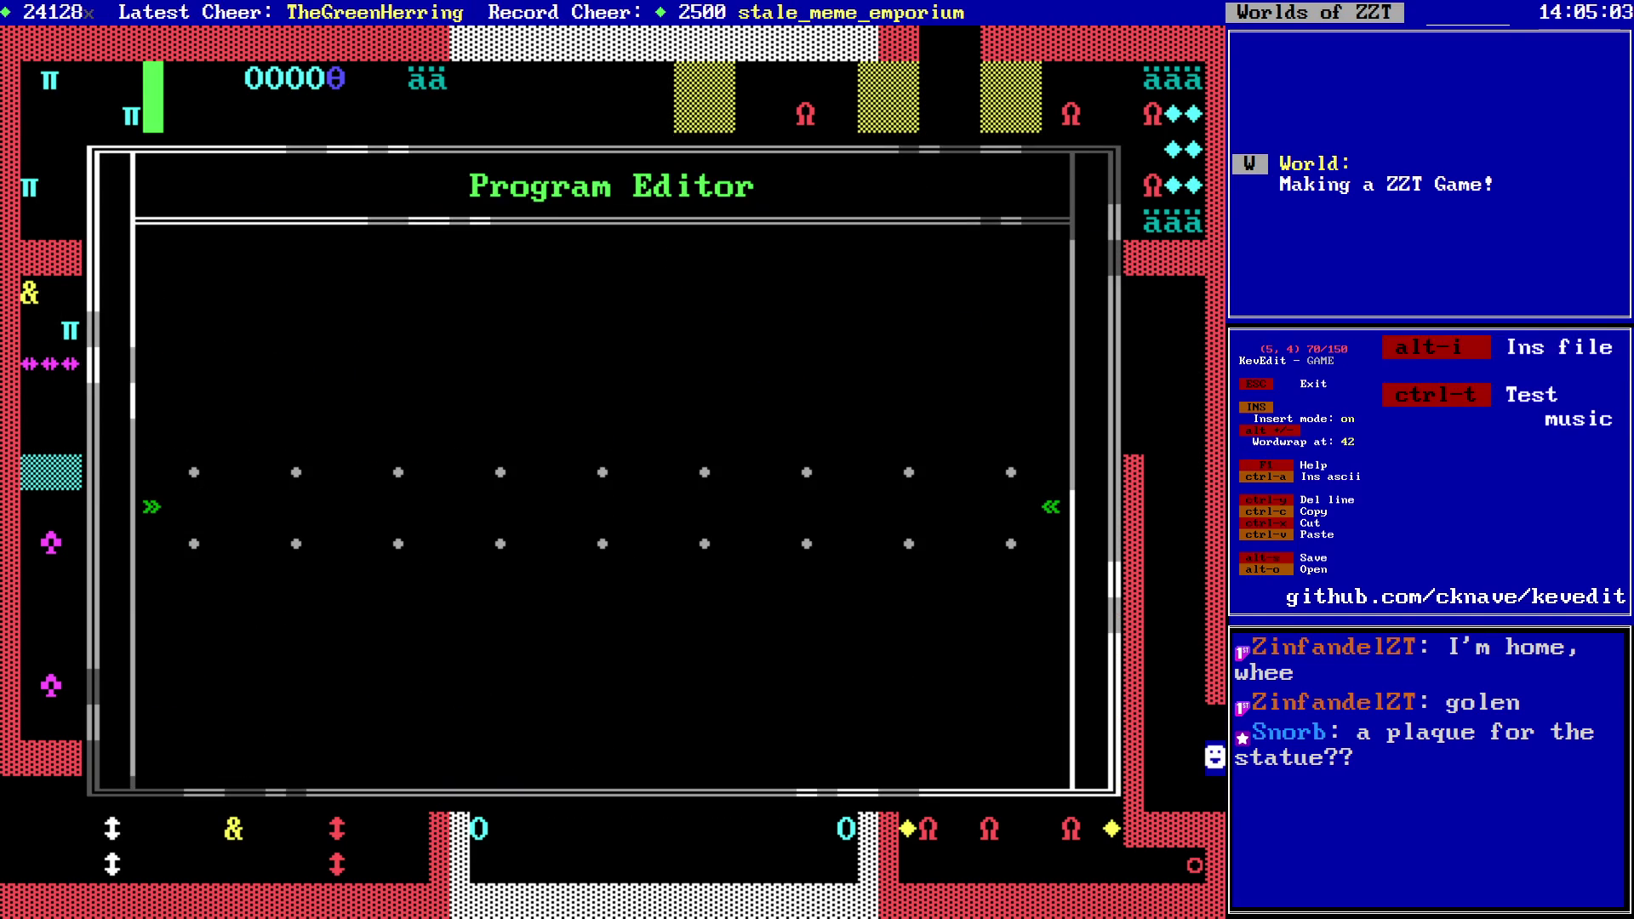
key(Escape)
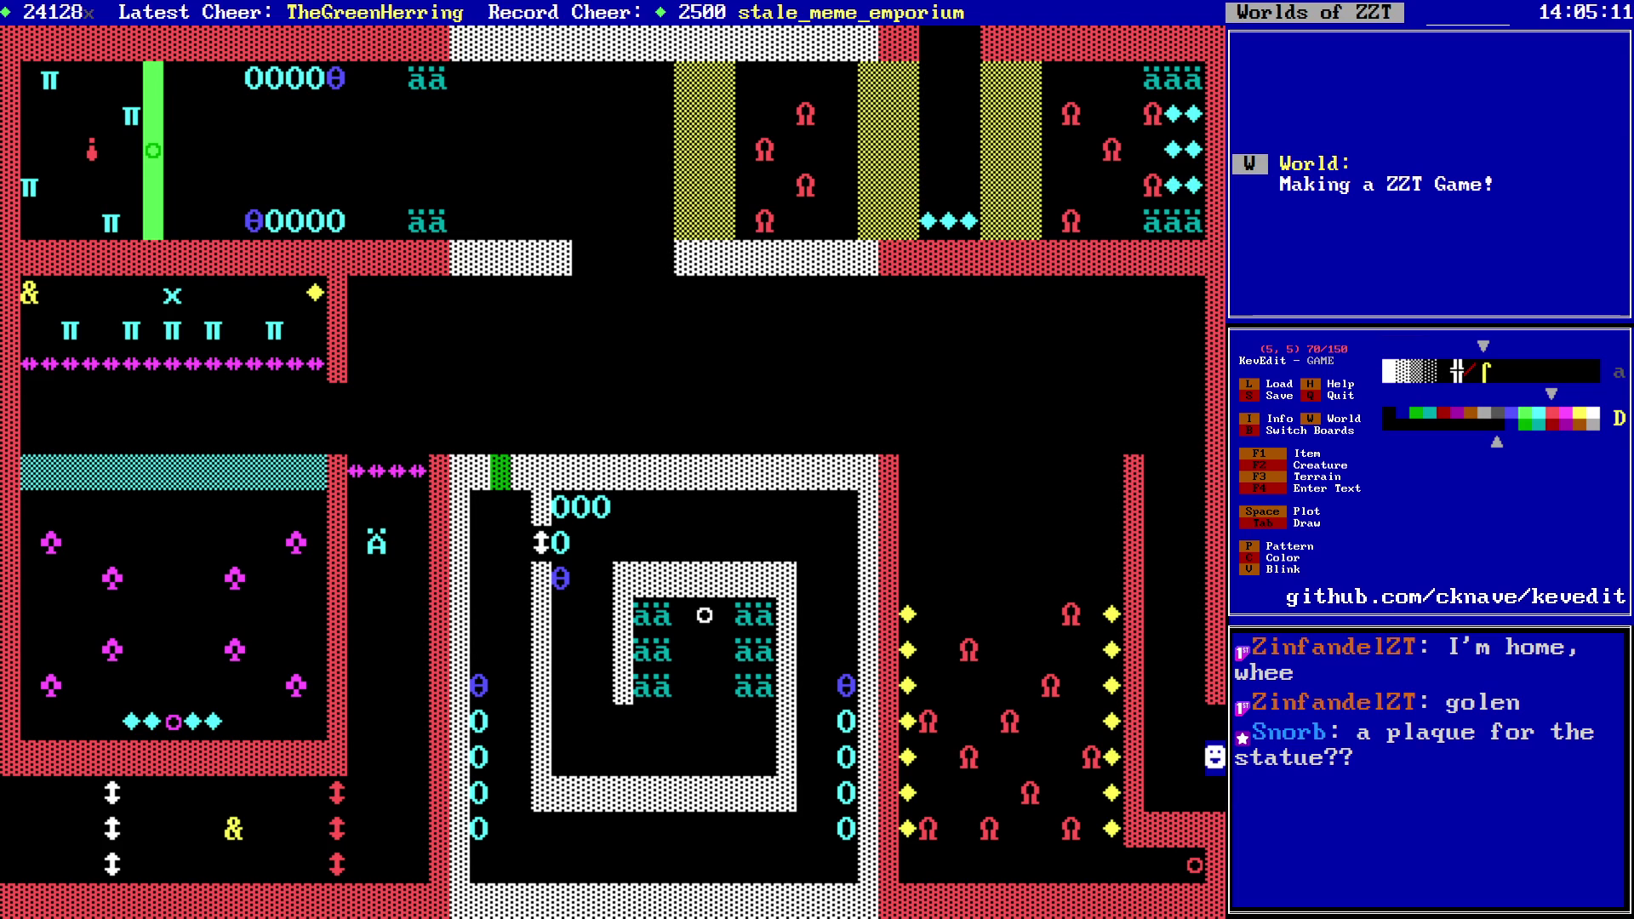
key(Up)
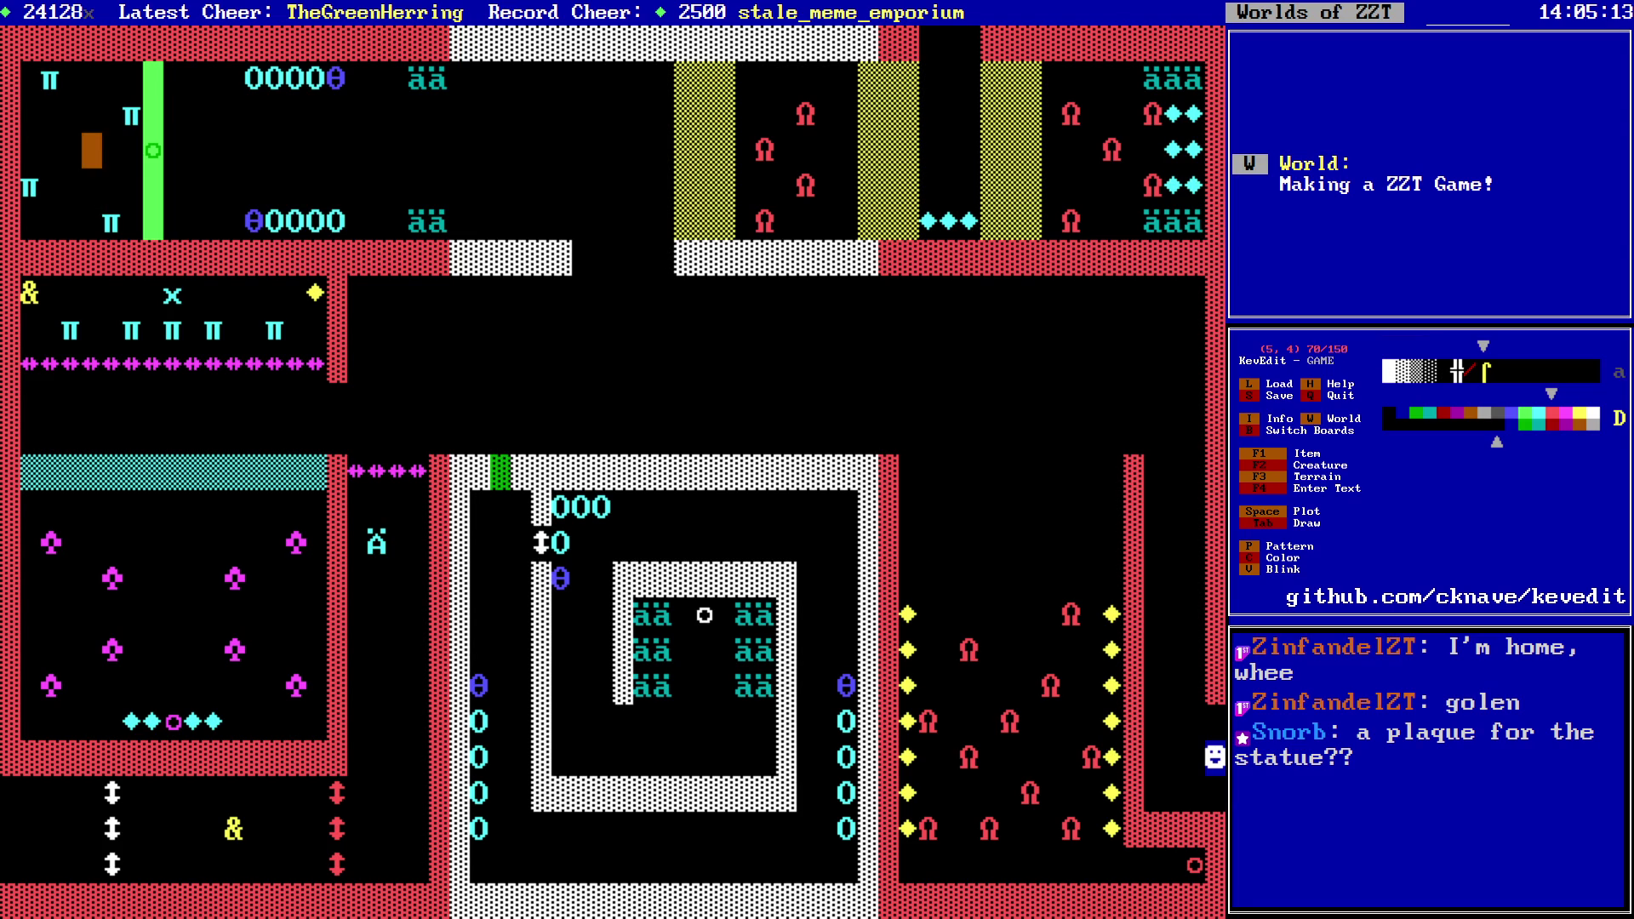
Set the top-left chamber object's colour to red (0C), keeping its under colour.
key(Return)
key(Down)
key(Down)
key(Return)
key(Return)
key(Up)
key(Return)
key(Escape)
key(Up)
key(Up)
key(Up)
Browse the object's stats and character chart toward the ¡ character, then return to the board.
key(Return)
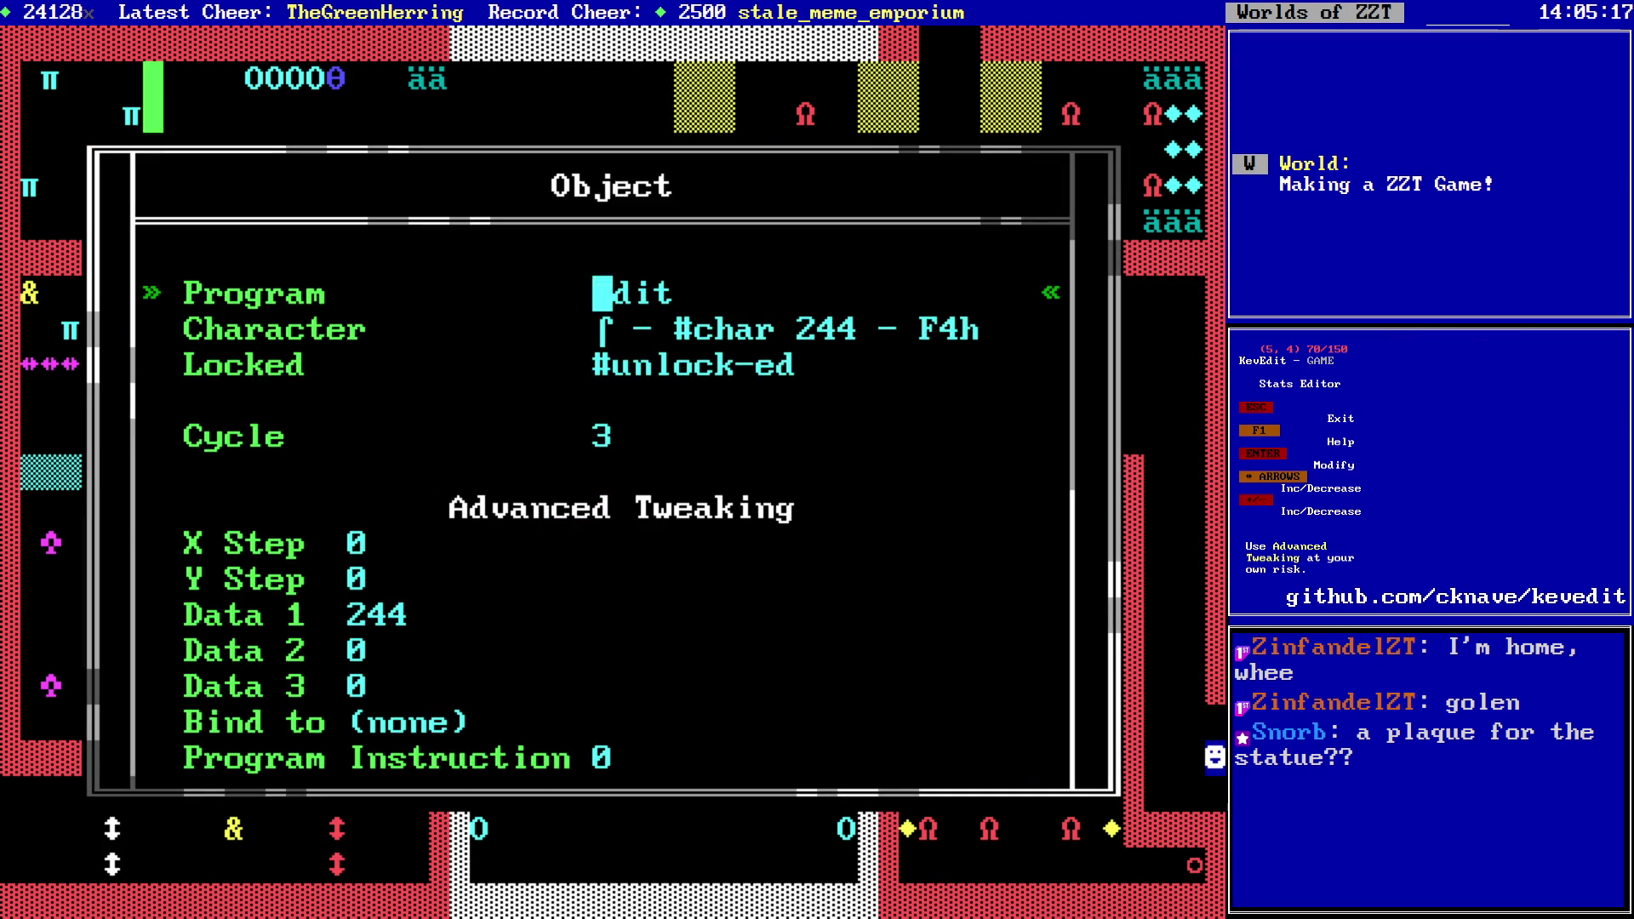
key(Down)
key(Return)
key(Up)
key(Up)
key(Up)
key(Up)
key(Left)
key(Left)
key(Left)
key(Down)
key(Left)
key(Left)
key(Left)
key(Down)
key(Right)
key(Down)
Flip through the boards past the SHOP and Park to The Other Puzzle Board.
key(Return)
key(Up)
key(Return)
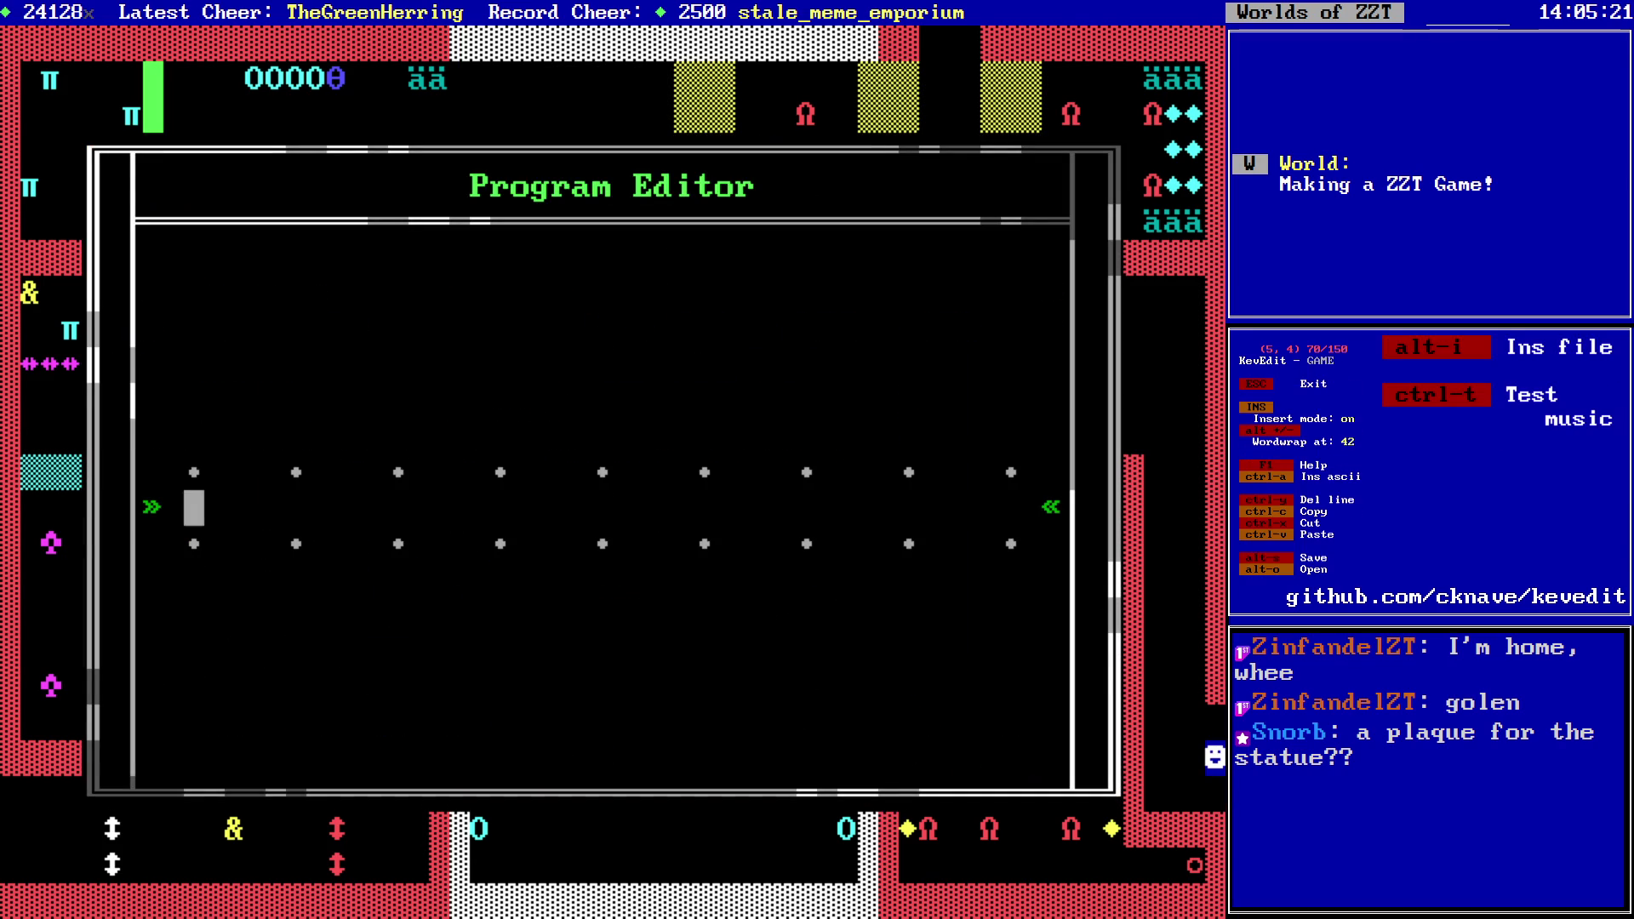
text(@)
key(Escape)
key(Escape)
key(b)
key(Return)
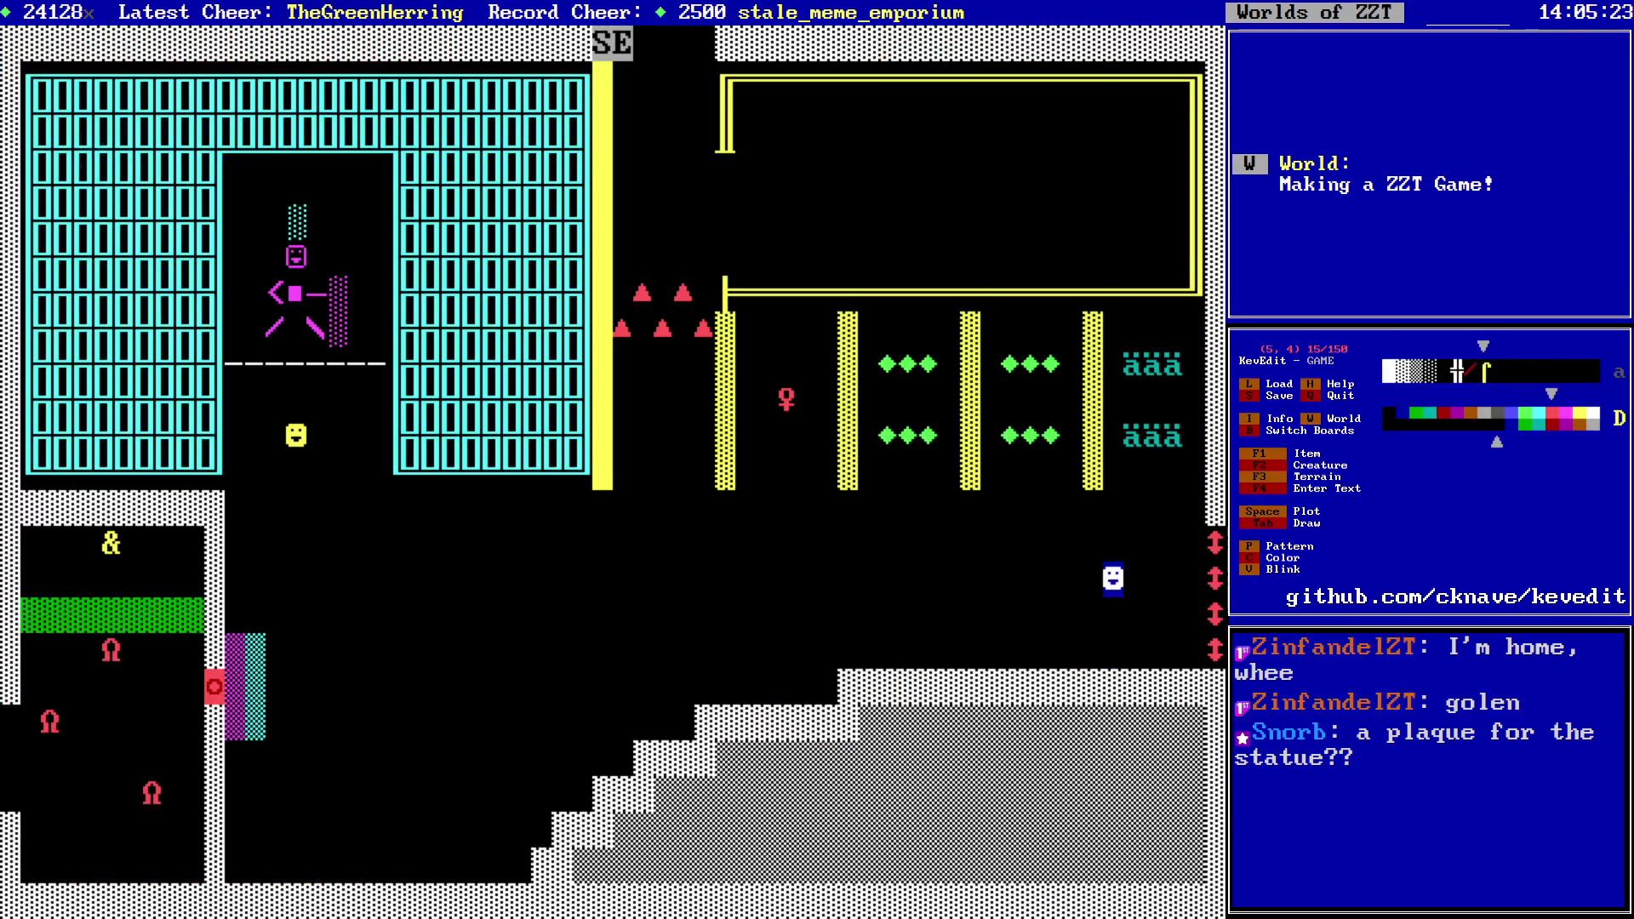
key(Return)
key(b)
key(b)
key(Return)
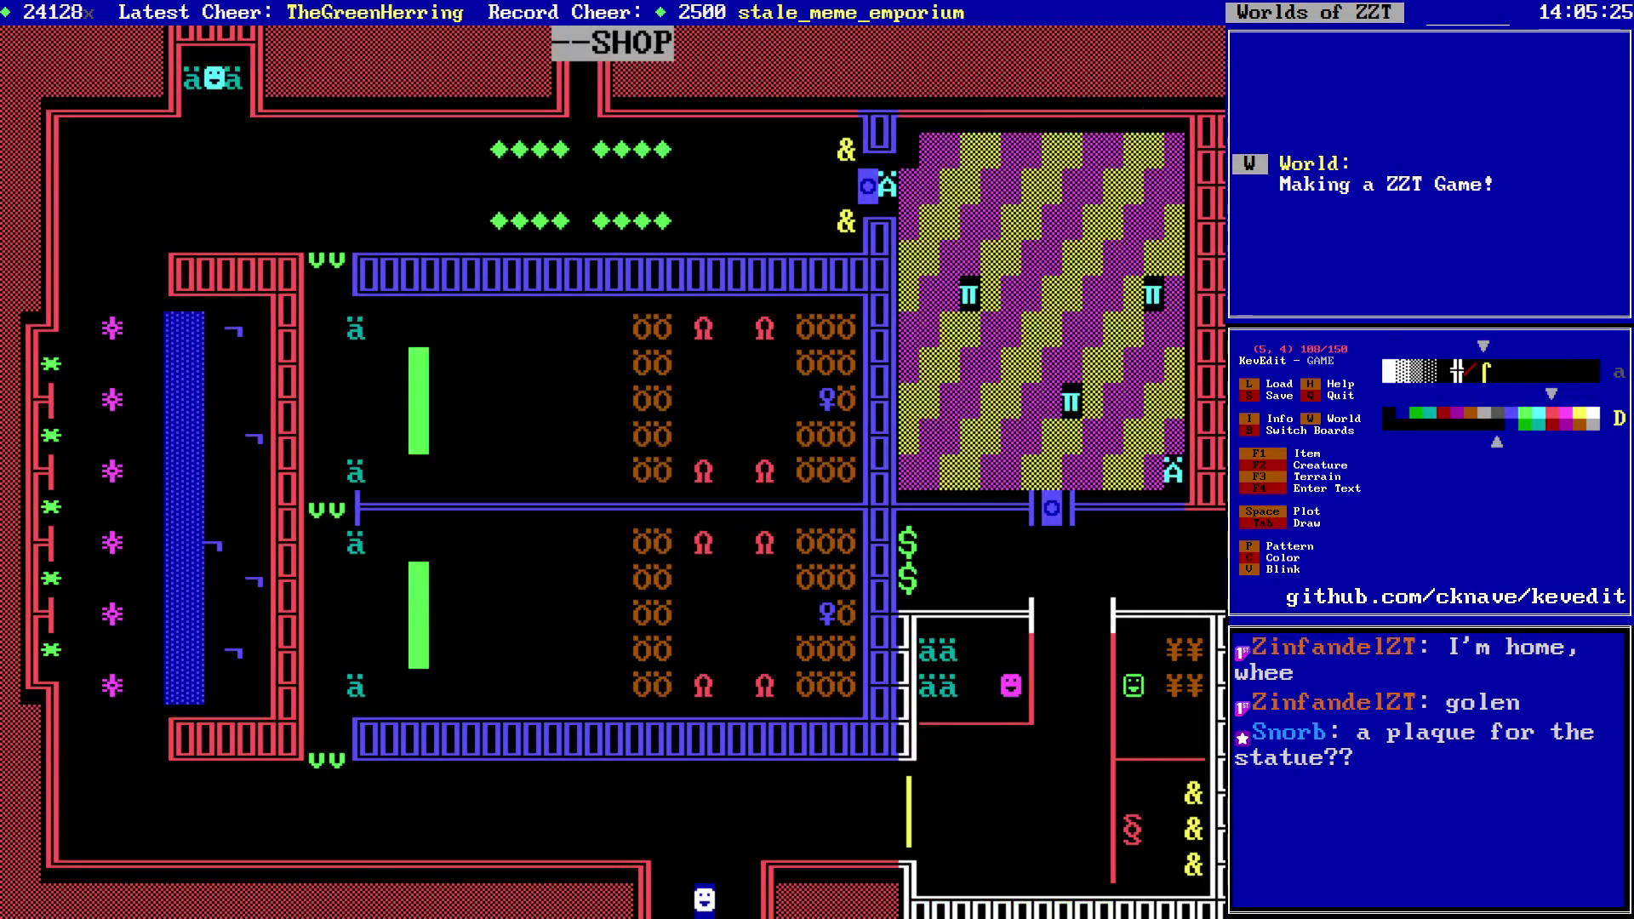
key(b)
key(Return)
key(b)
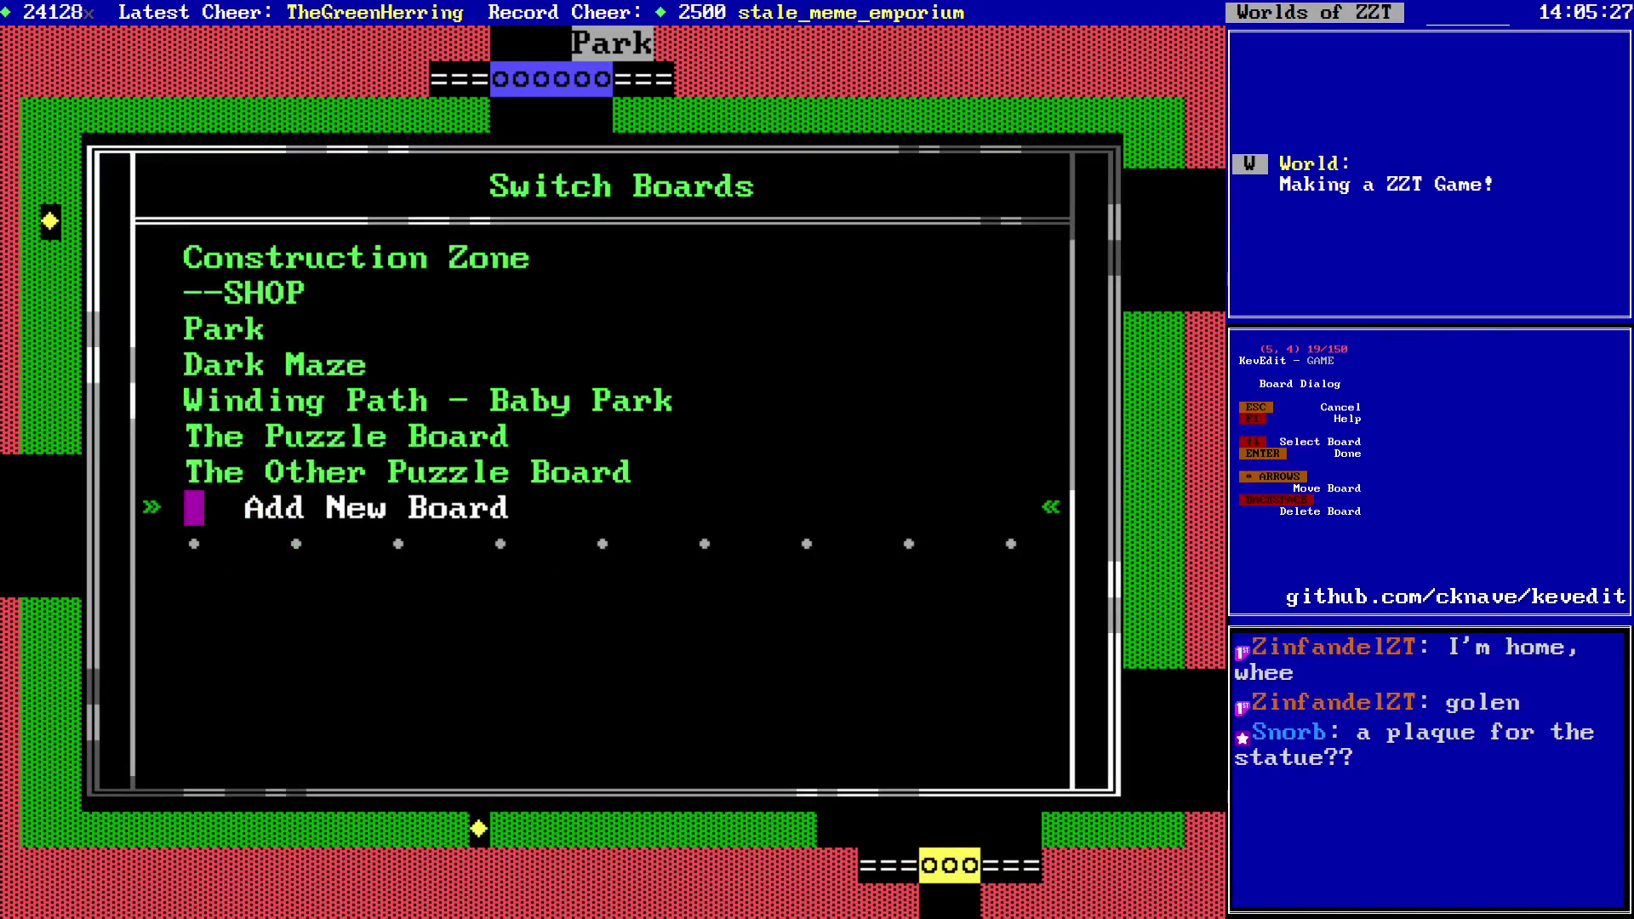
key(Down)
key(Down)
key(Down)
key(Return)
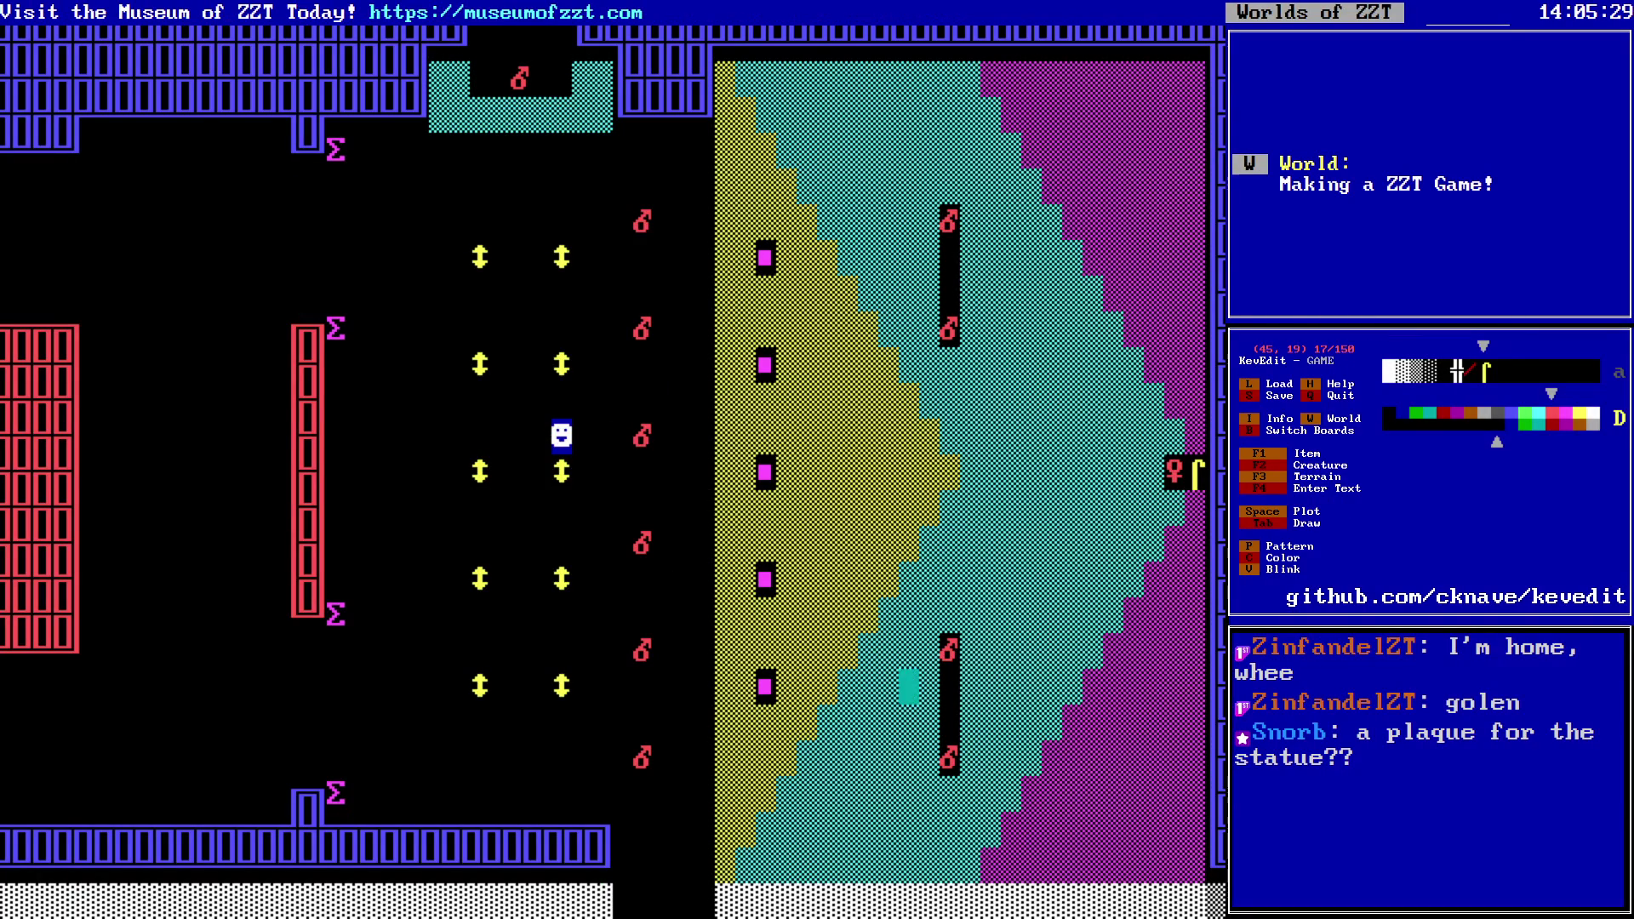
Read the Cane object's script, then load the Monster Room board from the board list.
key(Return)
key(Return)
key(Down)
key(Down)
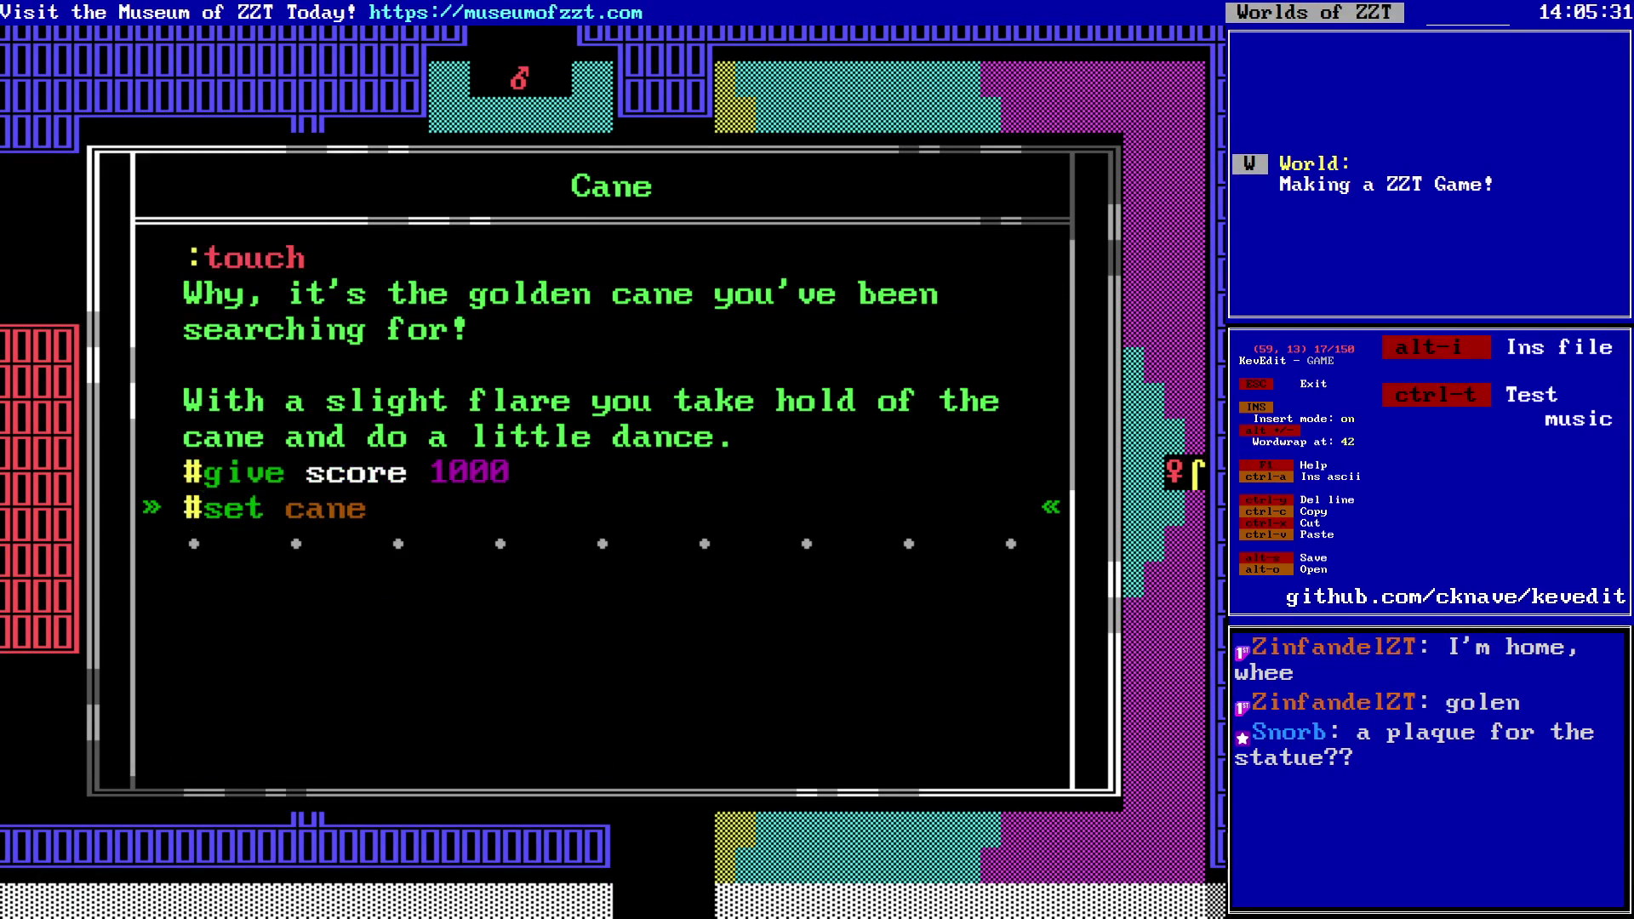
key(Escape)
key(Escape)
key(b)
key(Up)
key(Up)
key(Up)
key(Down)
key(Down)
key(Down)
key(Down)
key(Return)
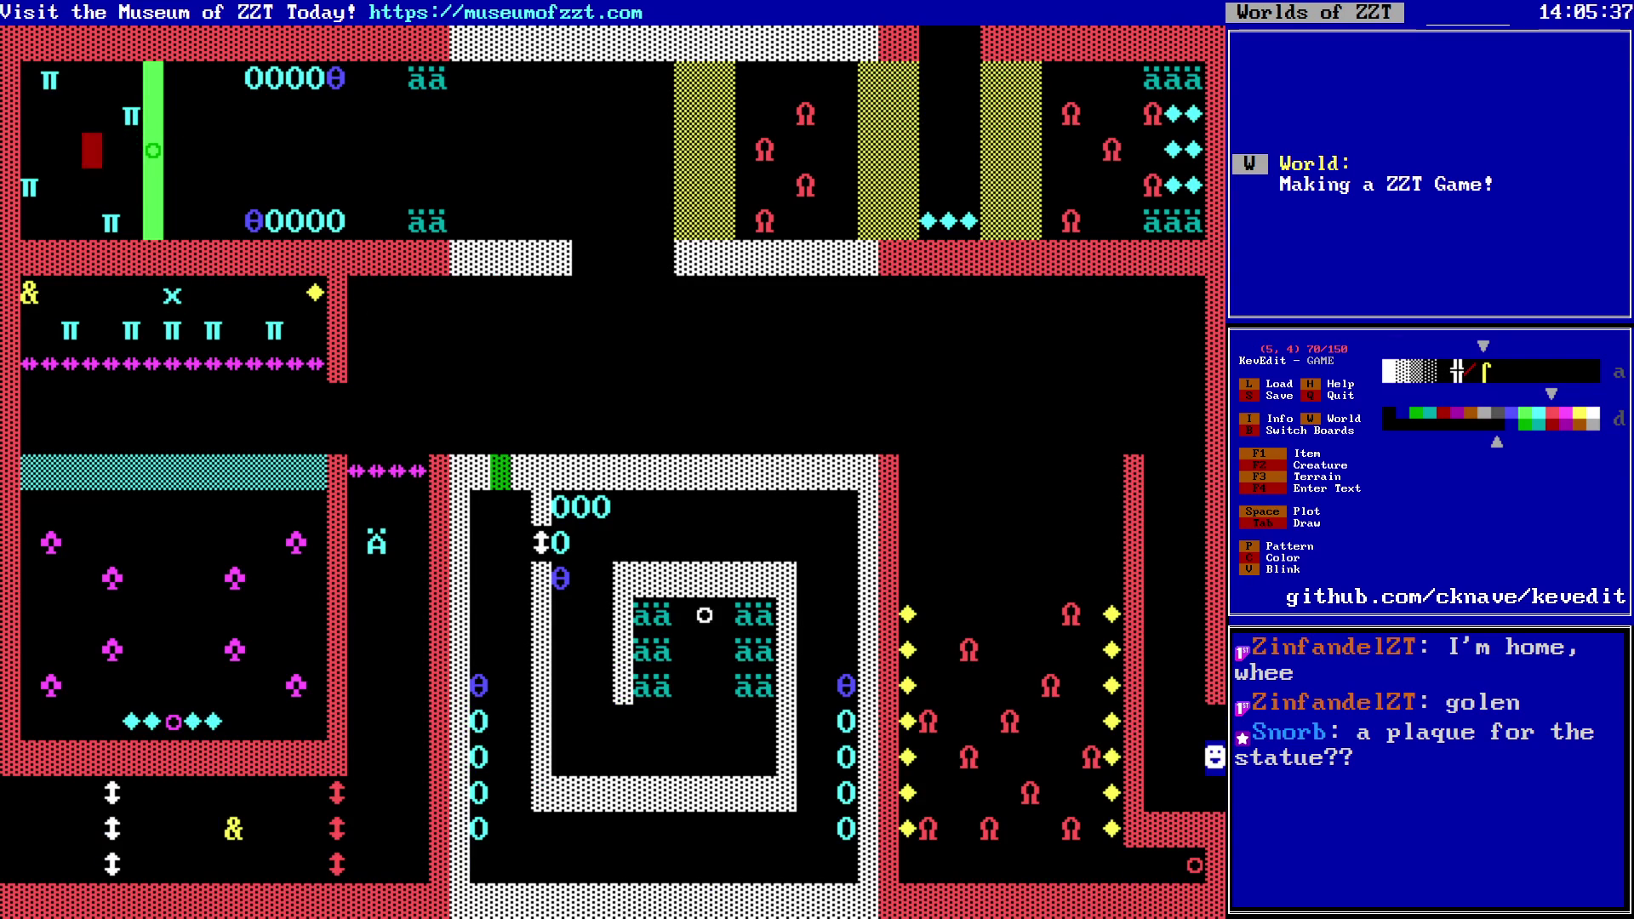
Give the red object character #char 173 (¡) and open its program.
key(Return)
key(Down)
key(Return)
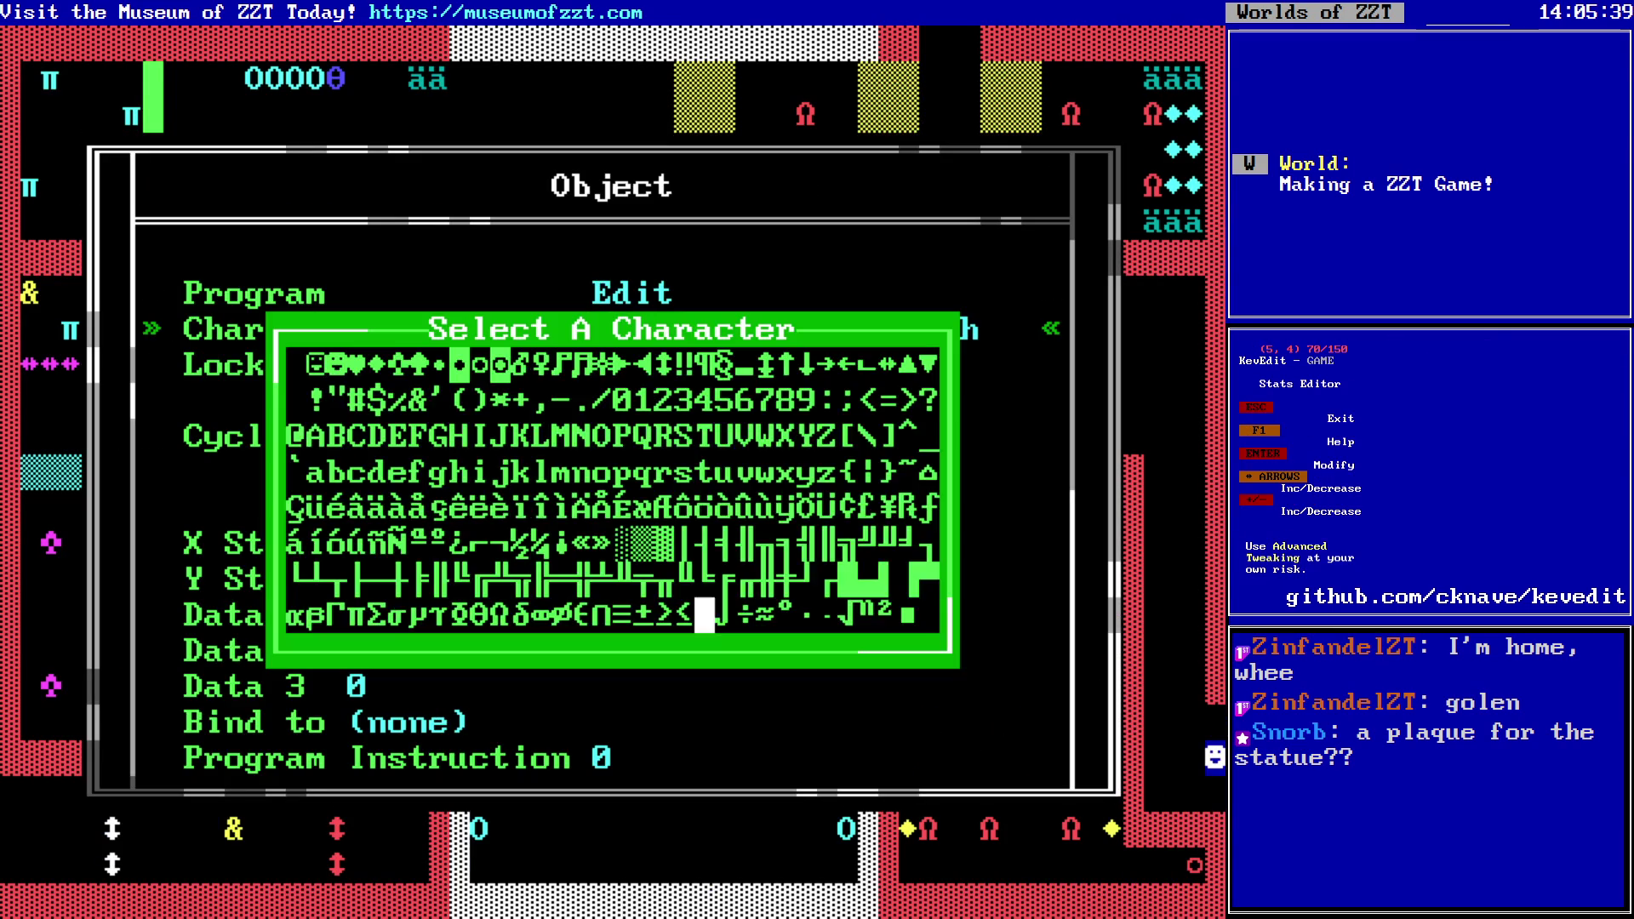
key(Return)
key(Up)
key(Return)
Change 'golden cane' to 'ruby neck tie' in the line starting 'Why,'.
key(Down)
key(Down)
key(Down)
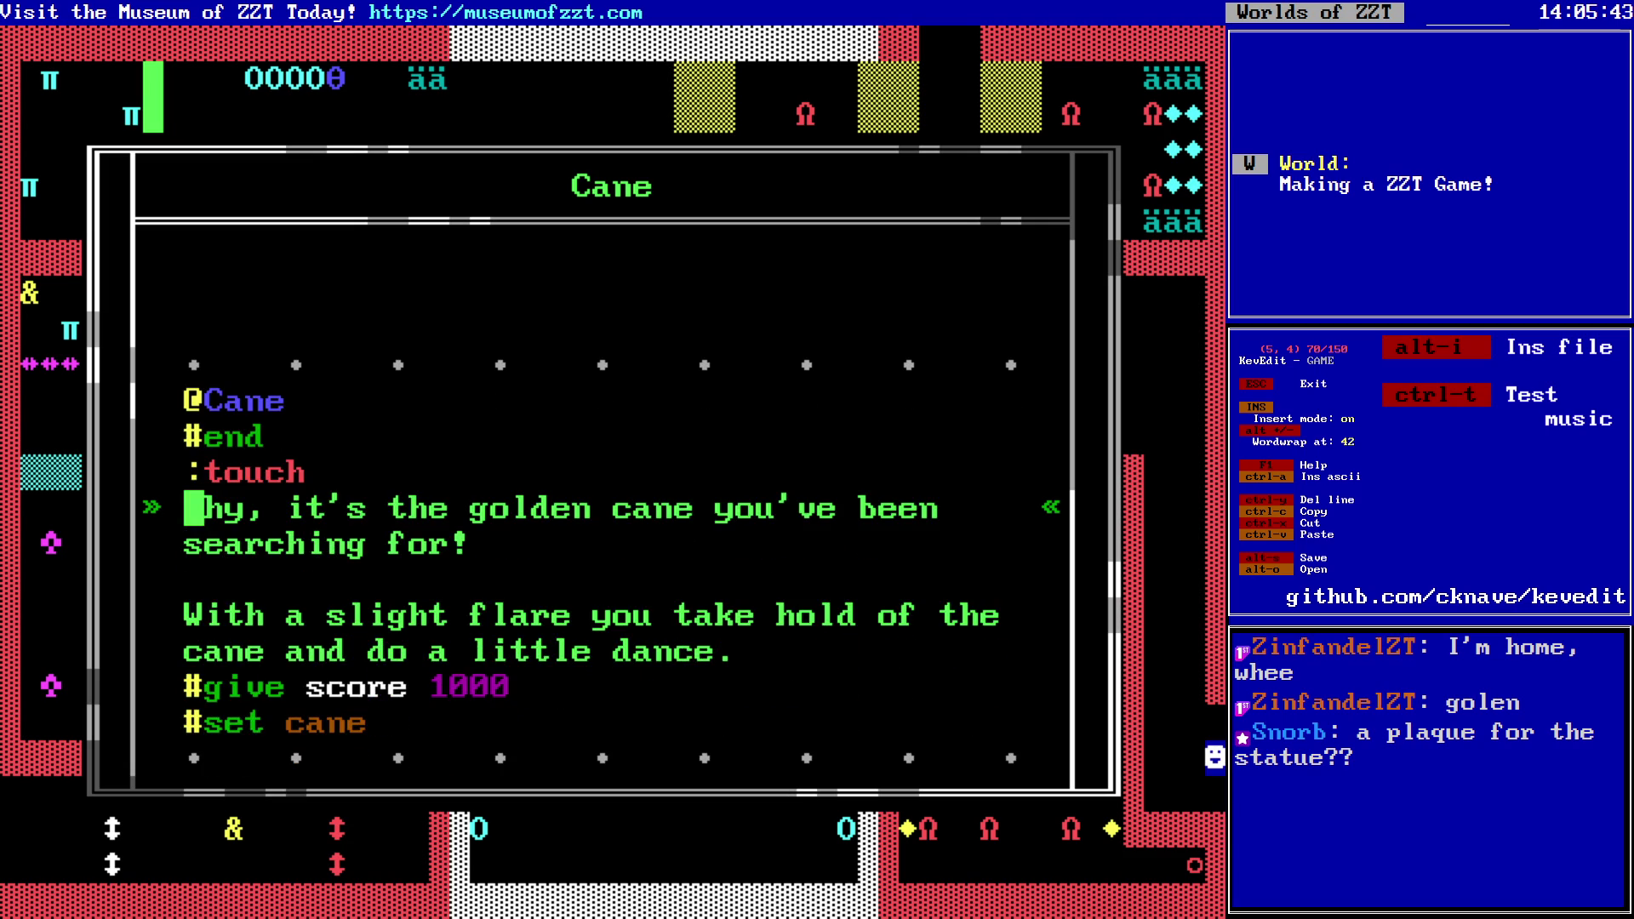
key(Left)
key(Left)
key(Left)
key(BackSpace)
key(BackSpace)
key(BackSpace)
key(BackSpace)
text(ruby)
key(Right)
key(Delete)
key(Delete)
key(Delete)
text(neck tie)
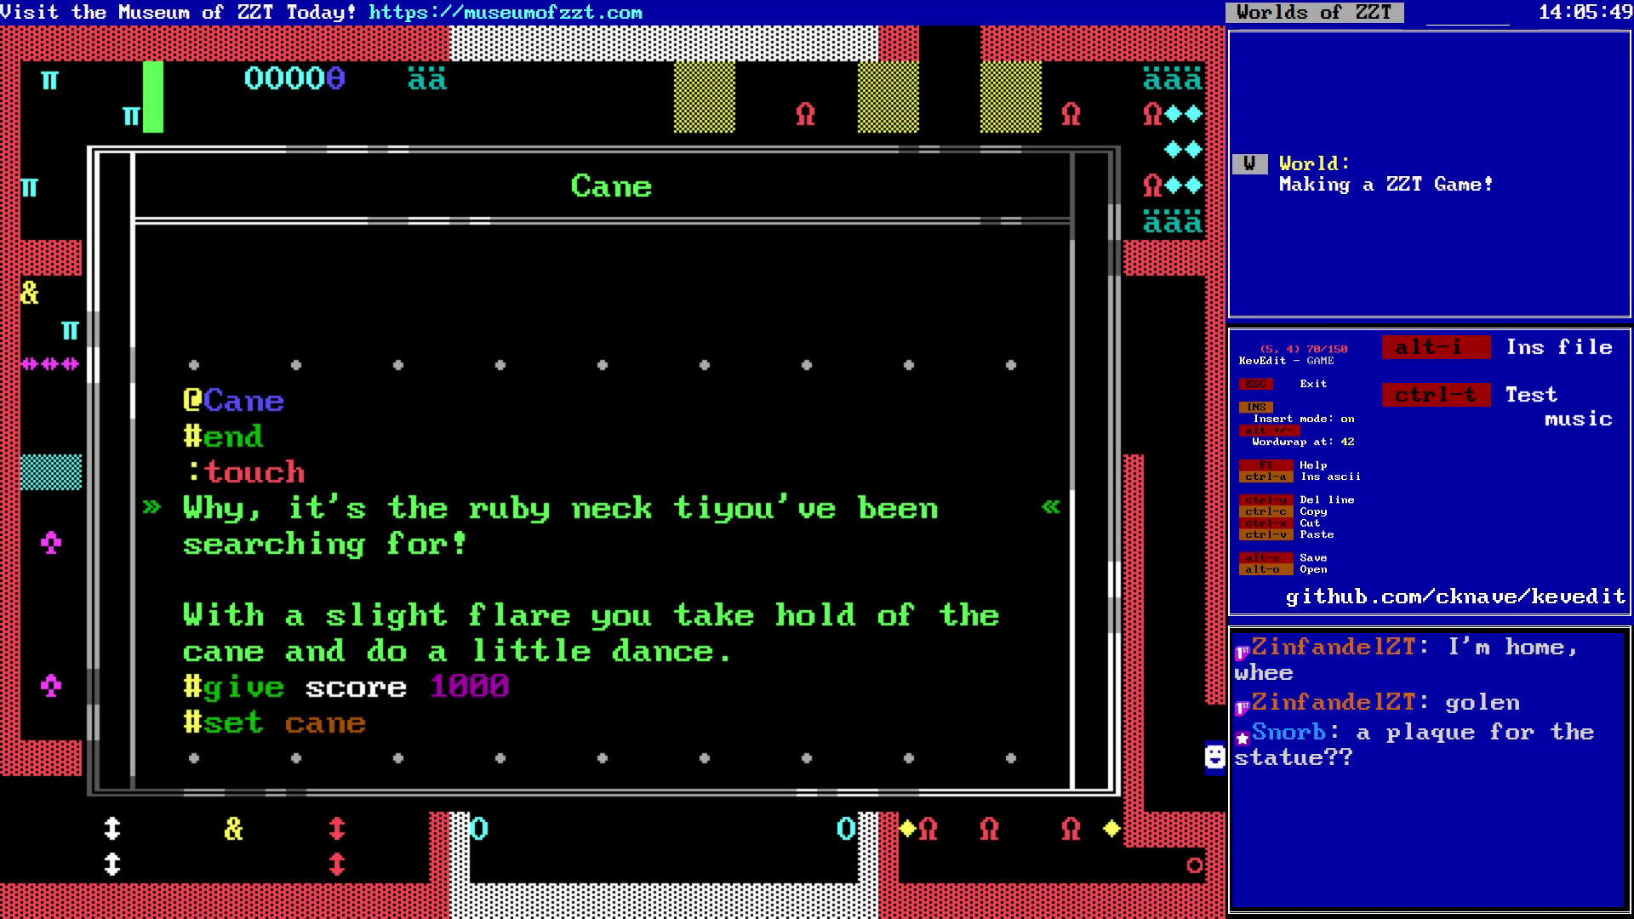
Rewrite the next line to start with 'tie' and end with 'tie a double windsor.'.
key(Down)
key(Down)
key(Down)
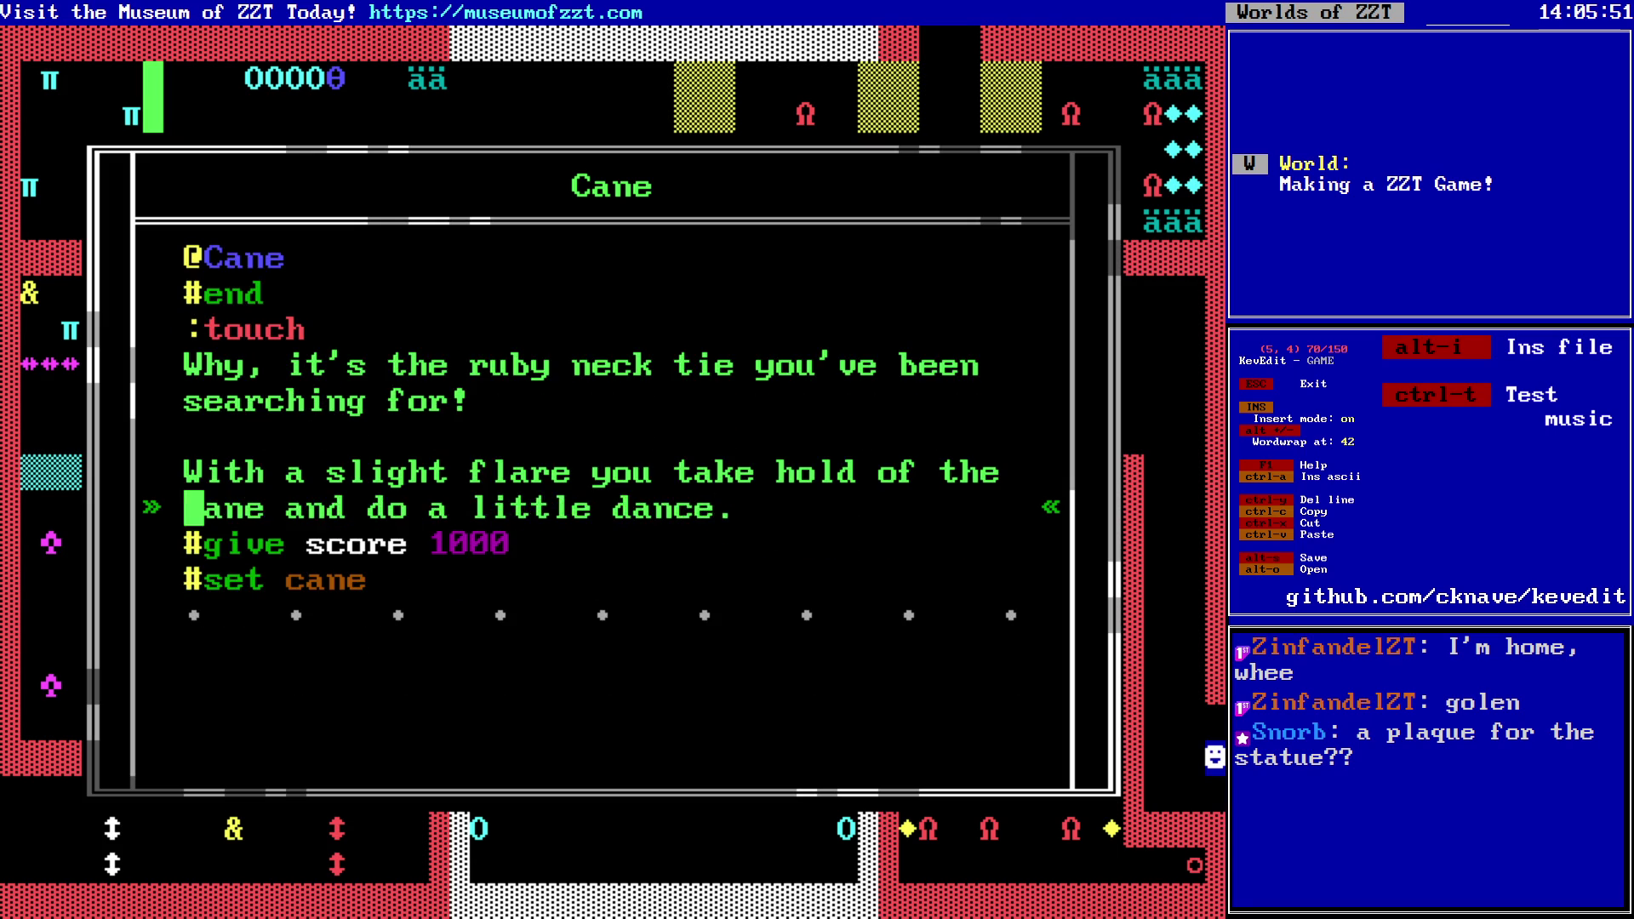
key(Delete)
key(Delete)
text(tie)
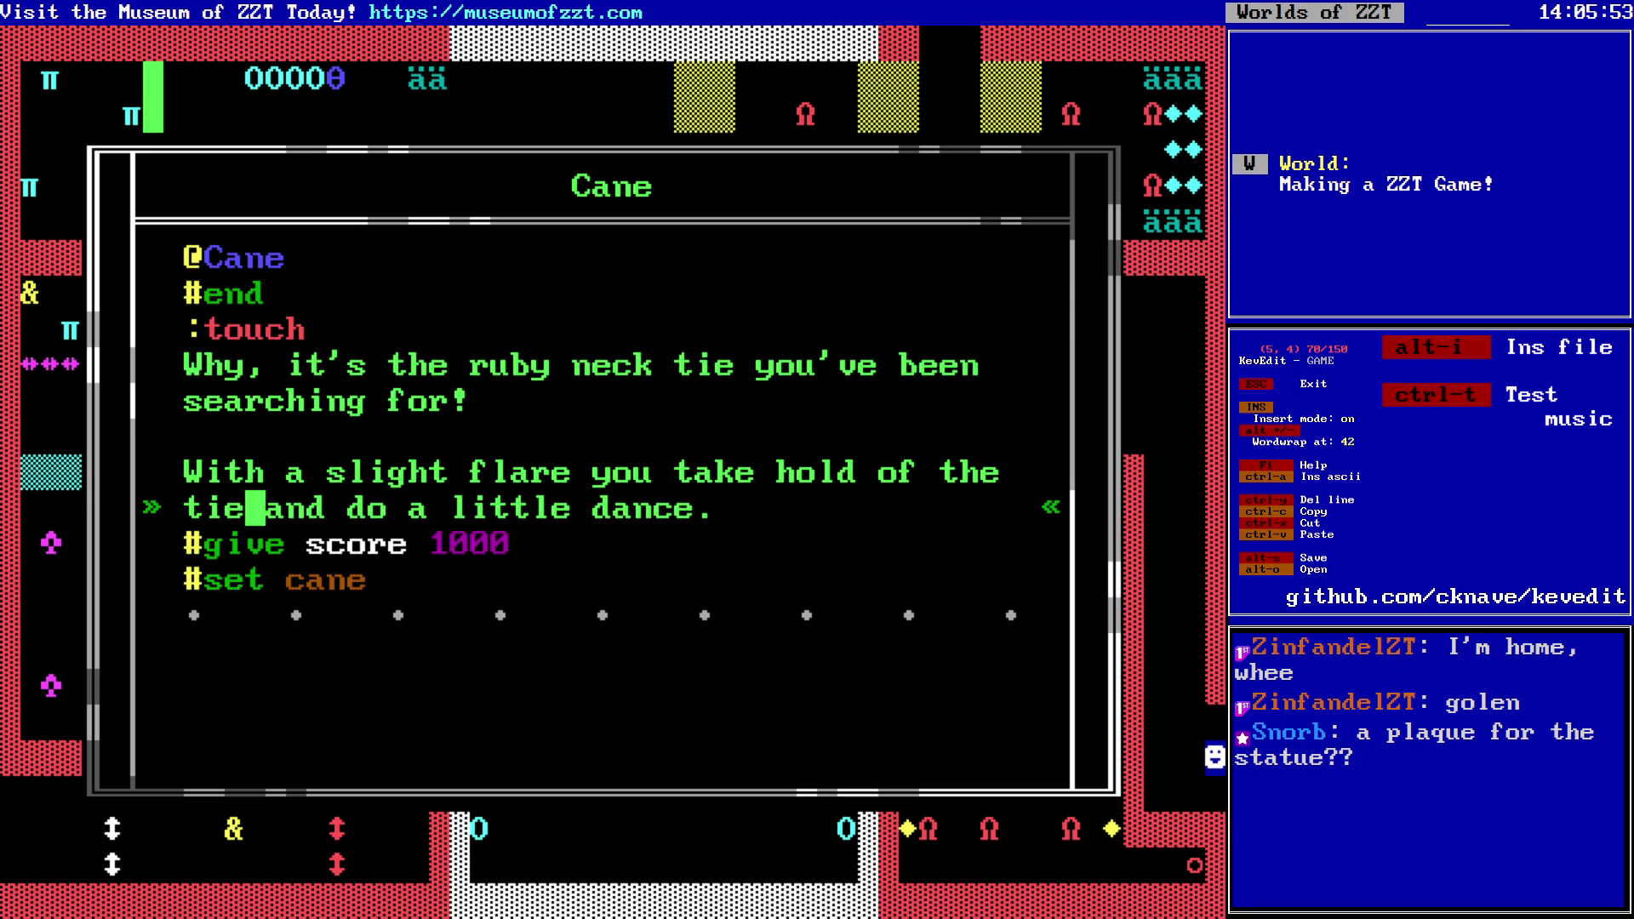
key(End)
key(Left)
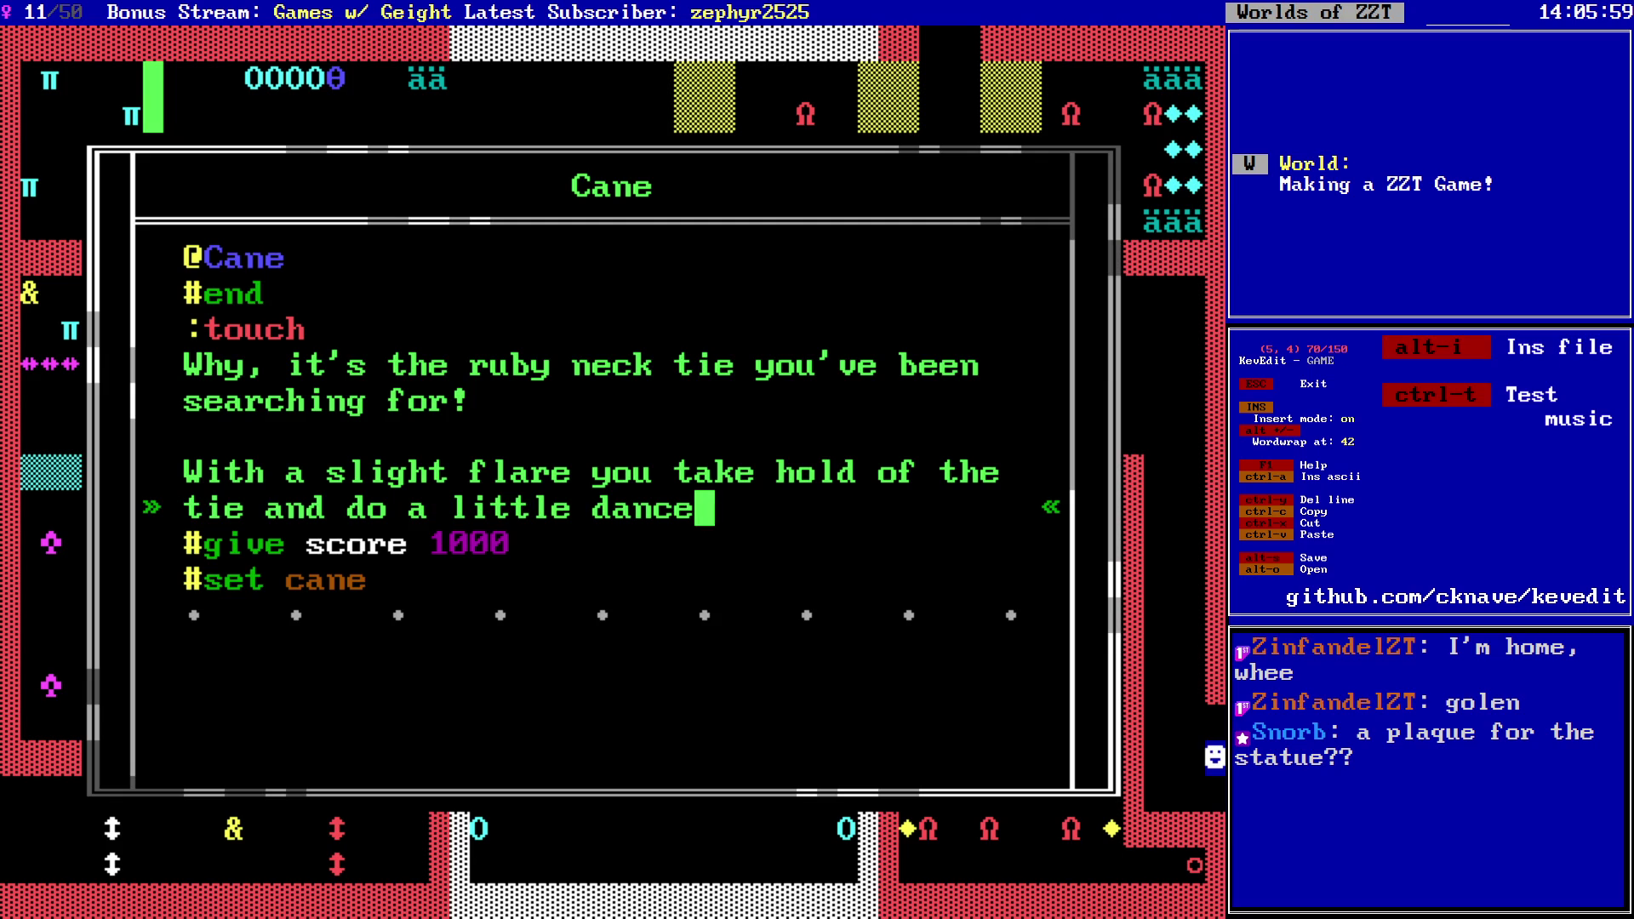
key(BackSpace)
key(BackSpace)
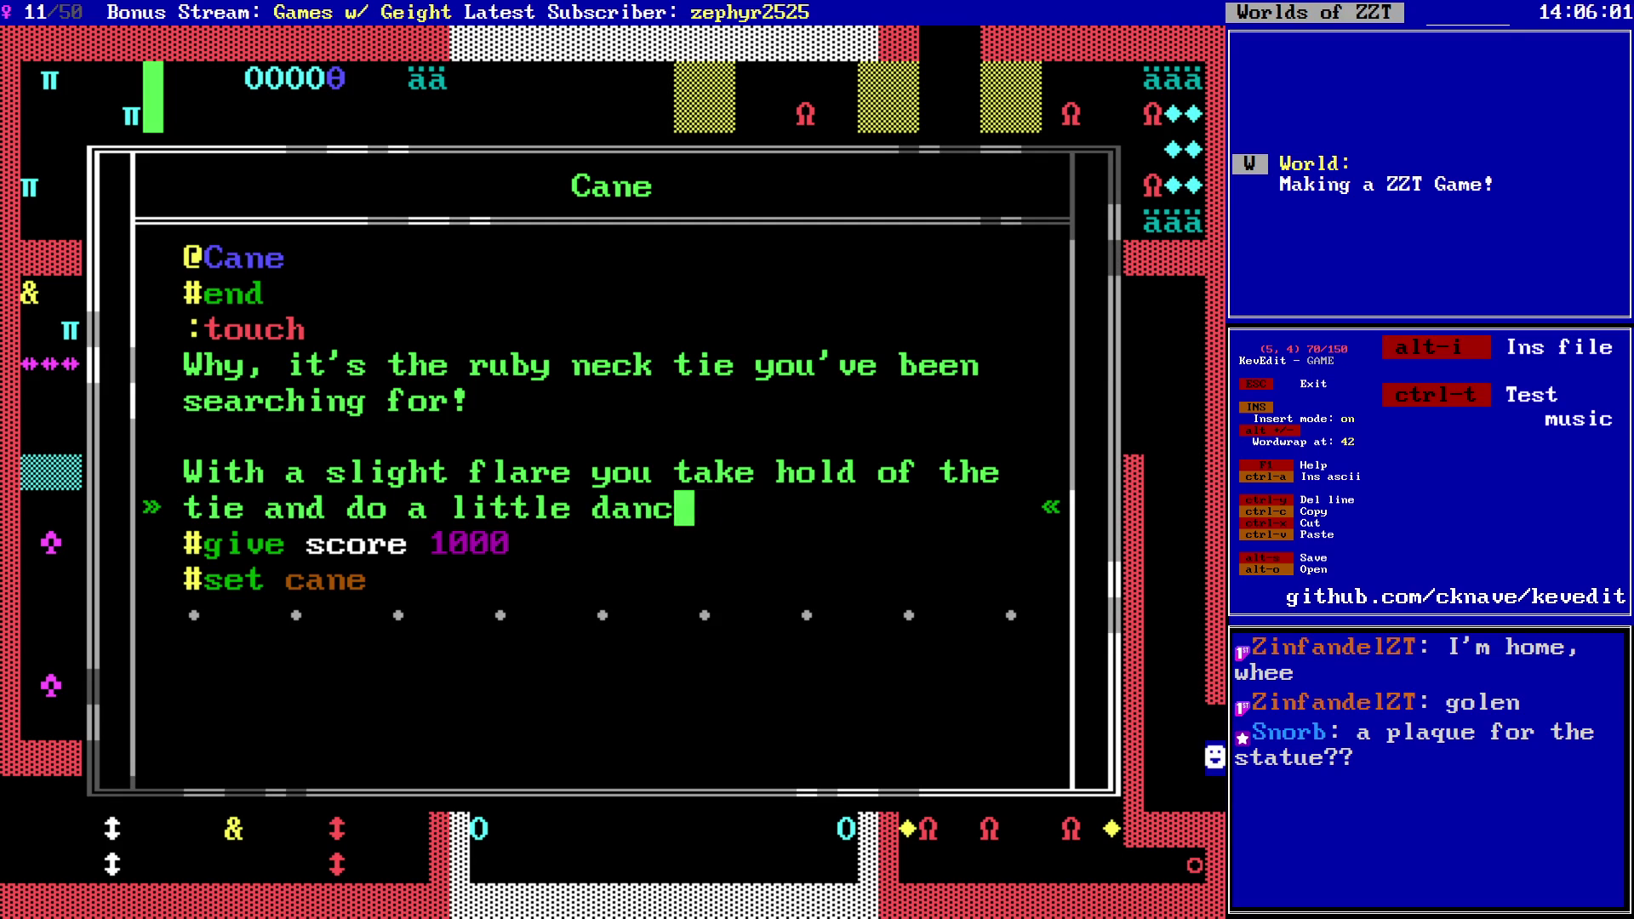
key(BackSpace)
key(BackSpace)
key(BackSpace)
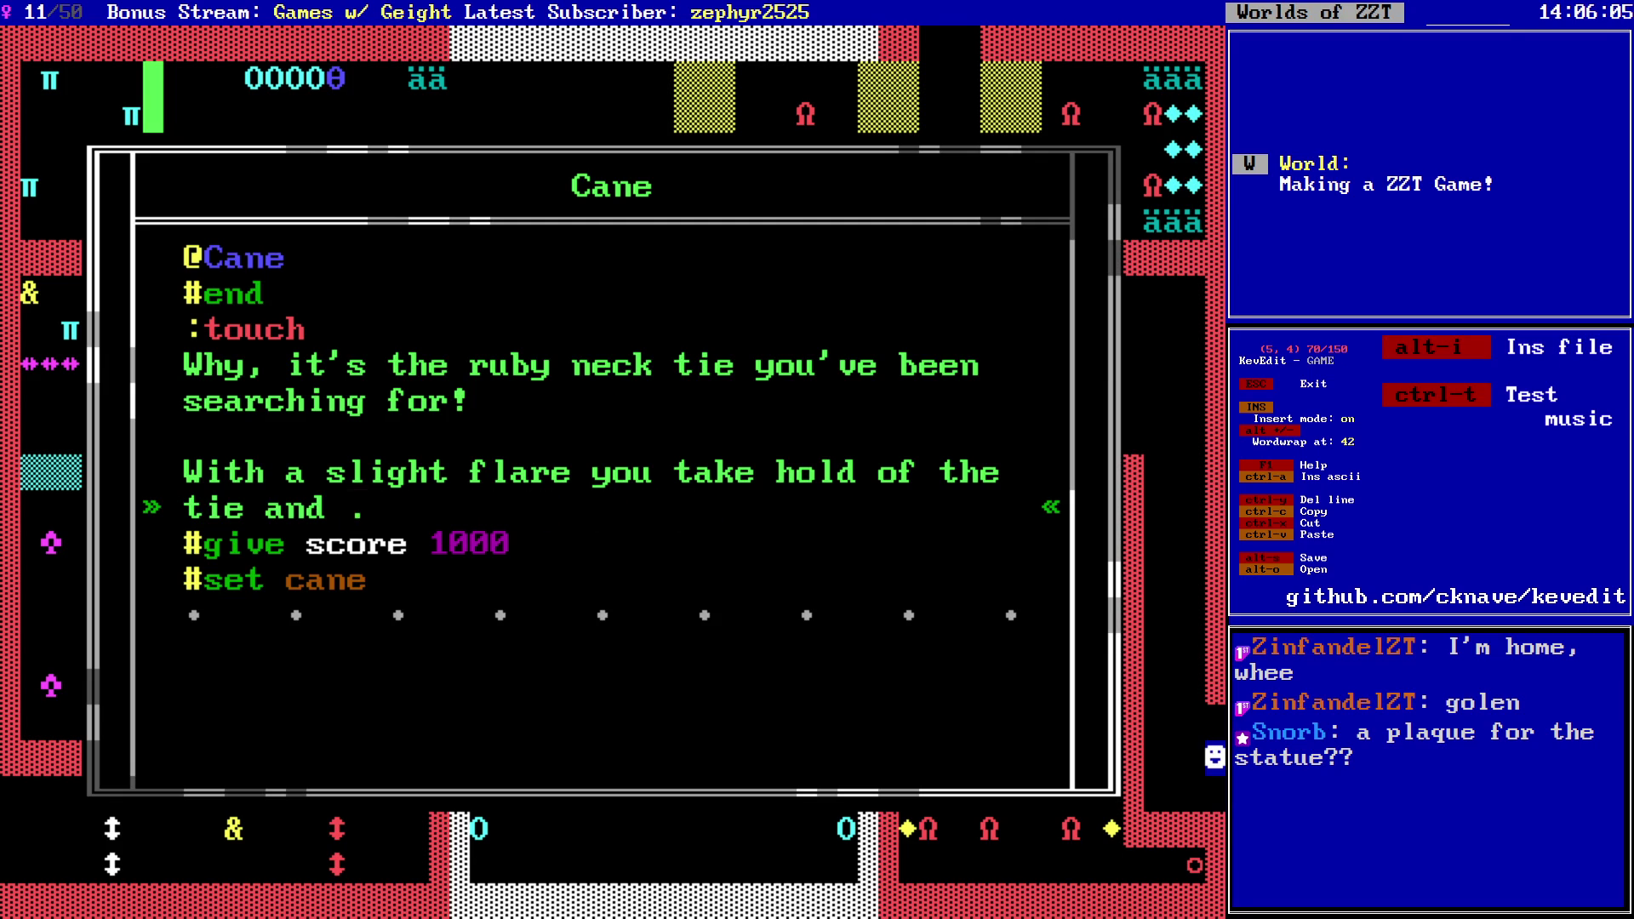
text(tie )
text(a double win)
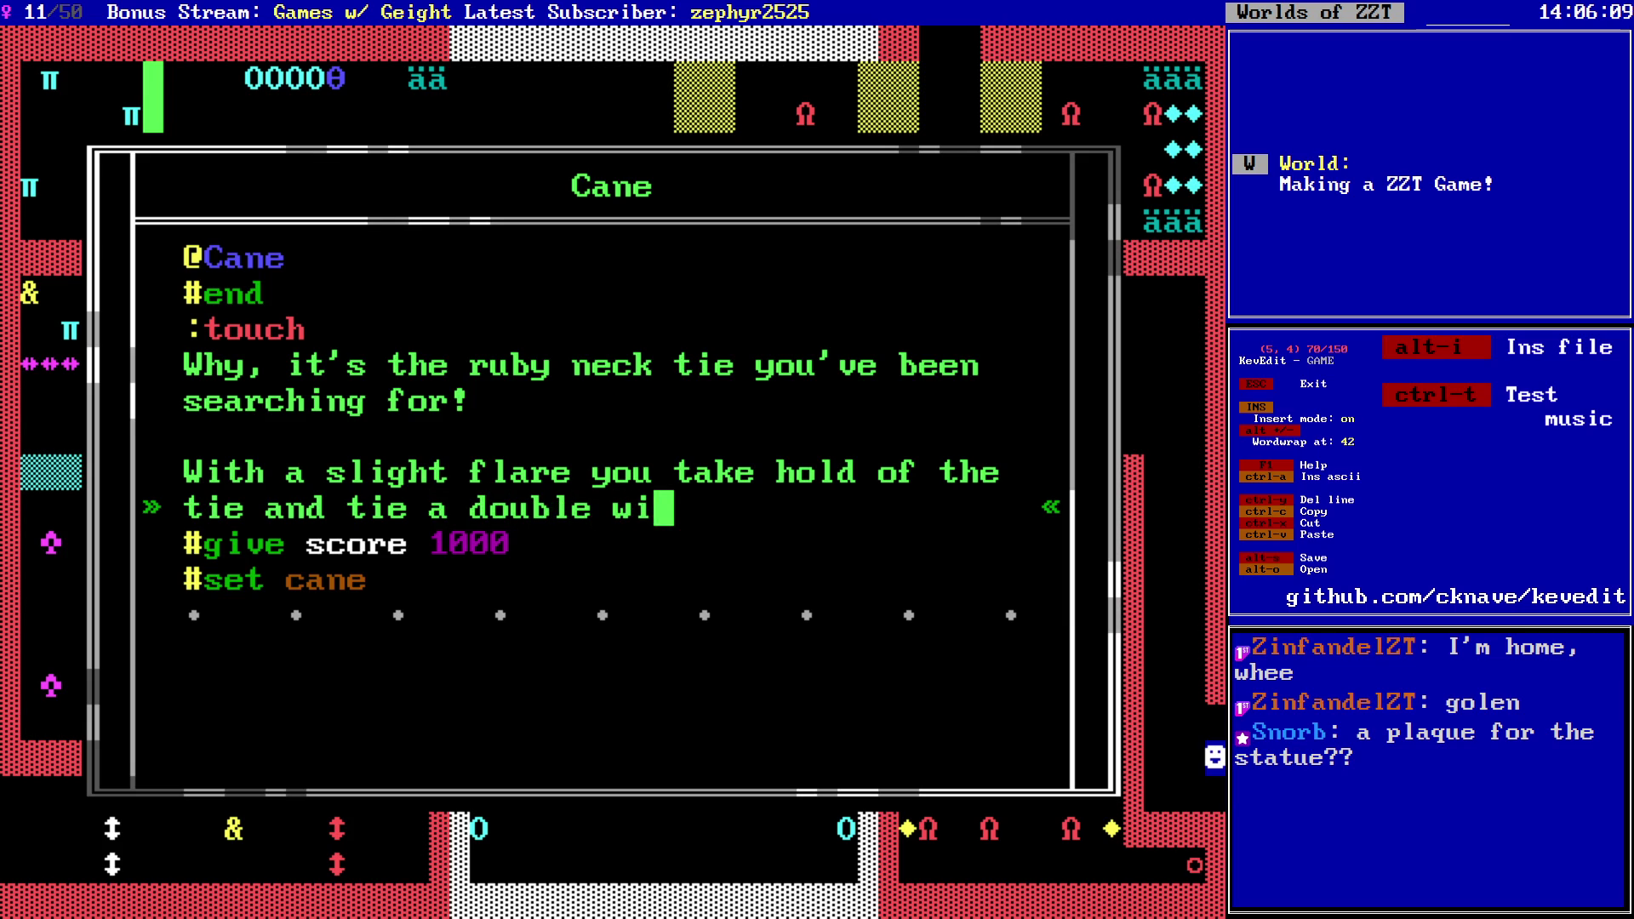
text(dsor.)
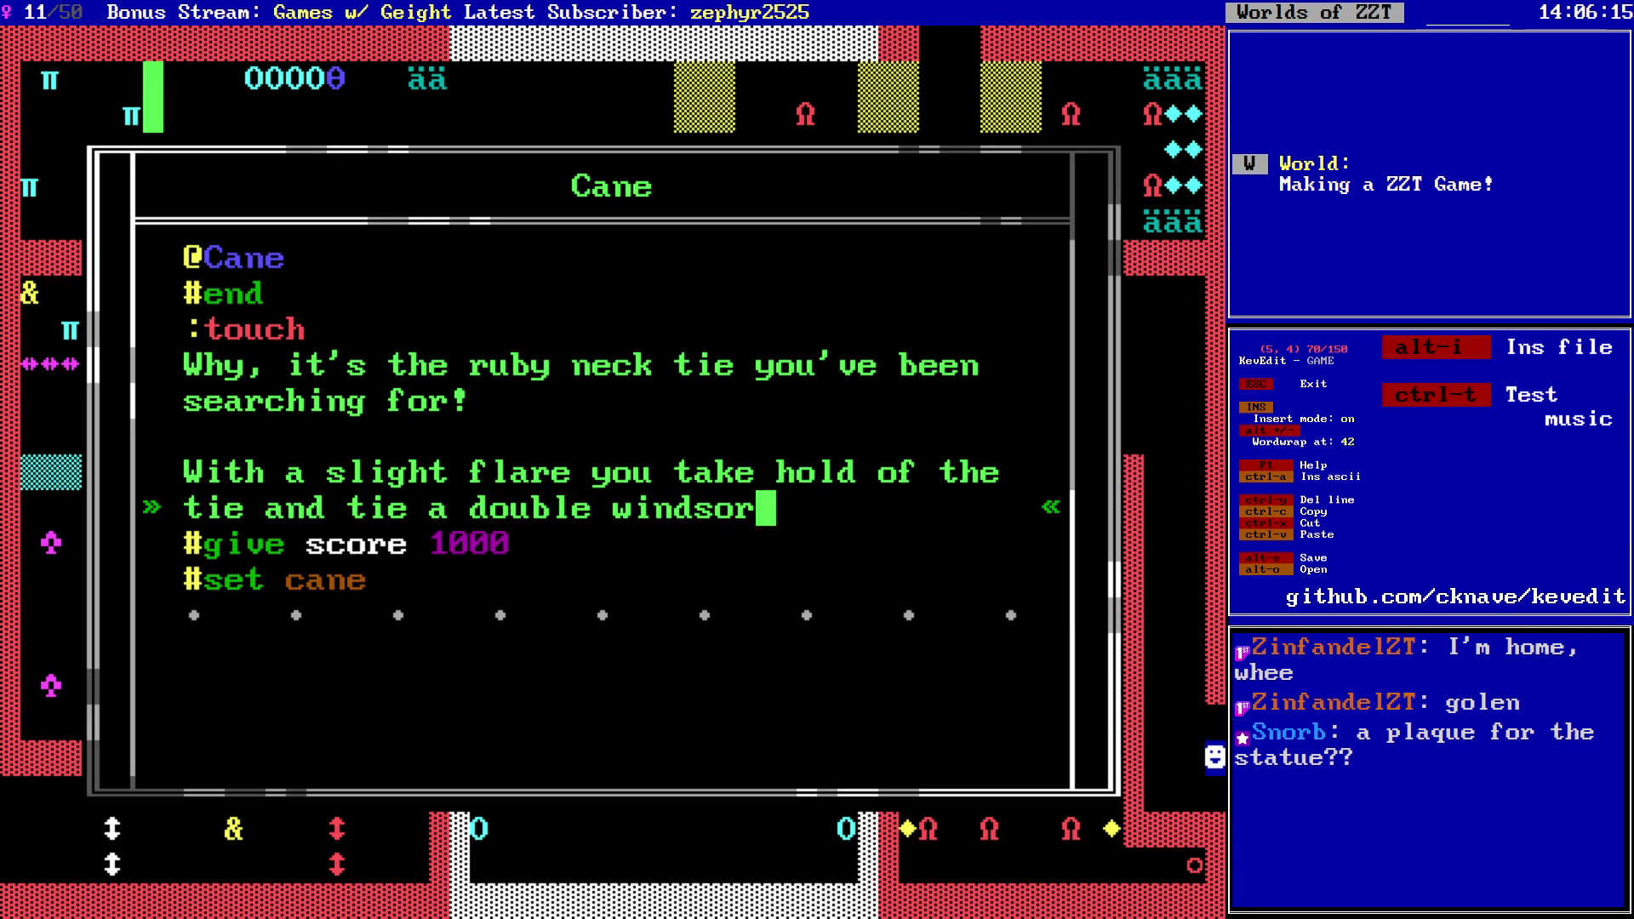
Change '#set cane' to '#set tie' and add a '#die' line after it.
key(Down)
key(Down)
key(BackSpace)
key(BackSpace)
key(BackSpace)
text(t)
key(Escape)
key(Escape)
key(Return)
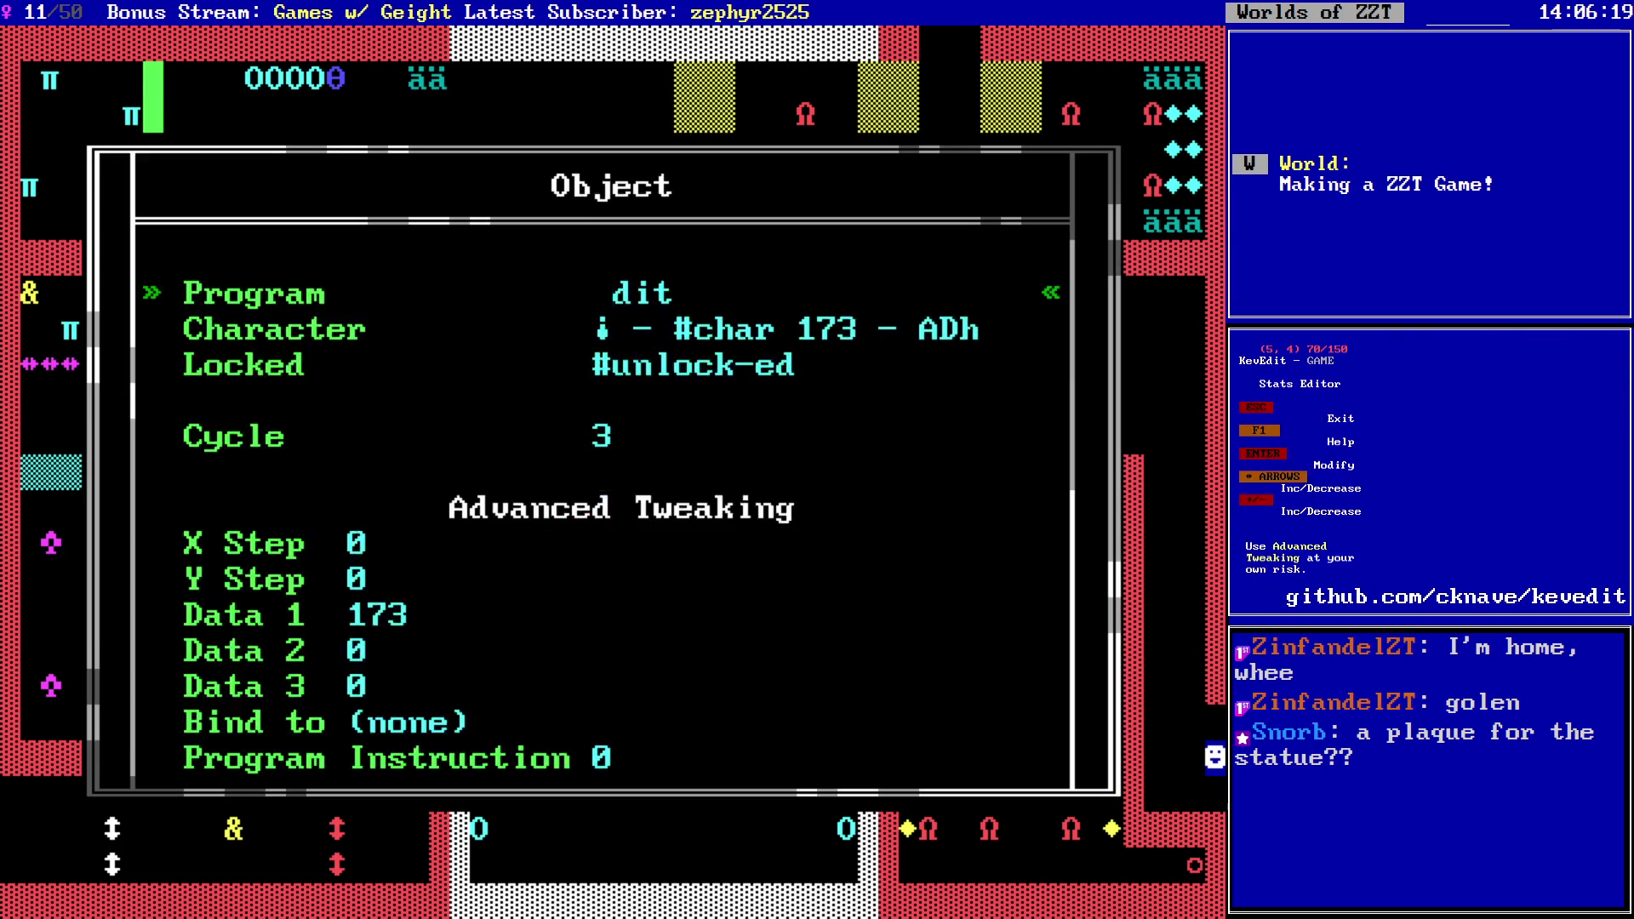
key(Return)
key(Return)
text(#di)
key(Escape)
key(Escape)
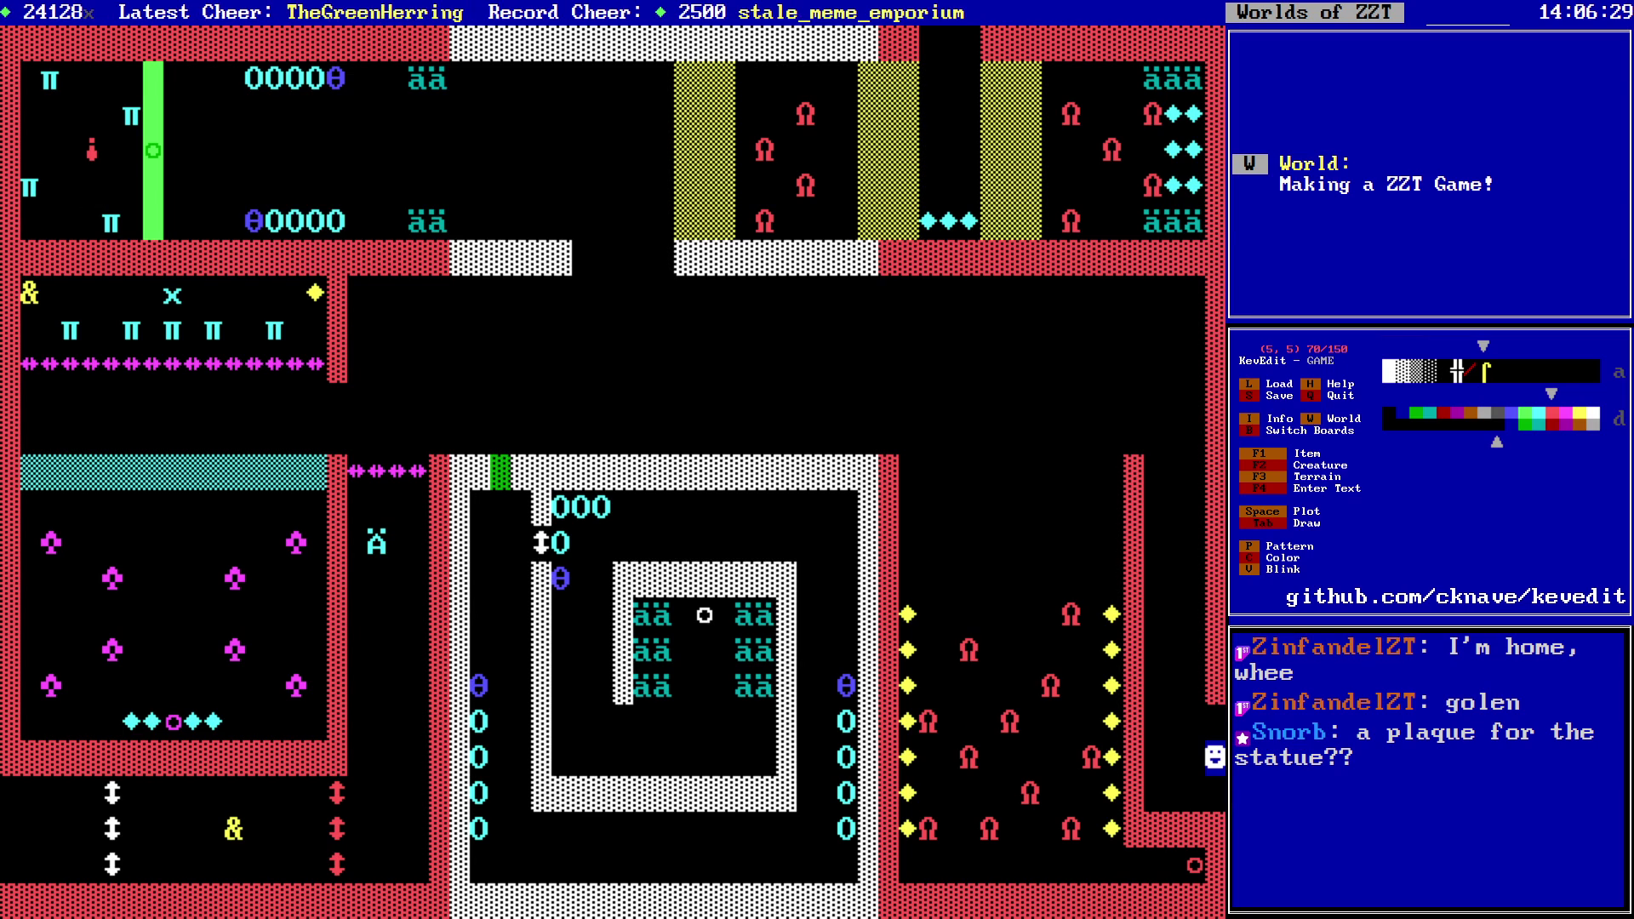
key(Up)
Insert a '#surprise:start' line after '#set tie' in Cane's script and return to the board.
key(Return)
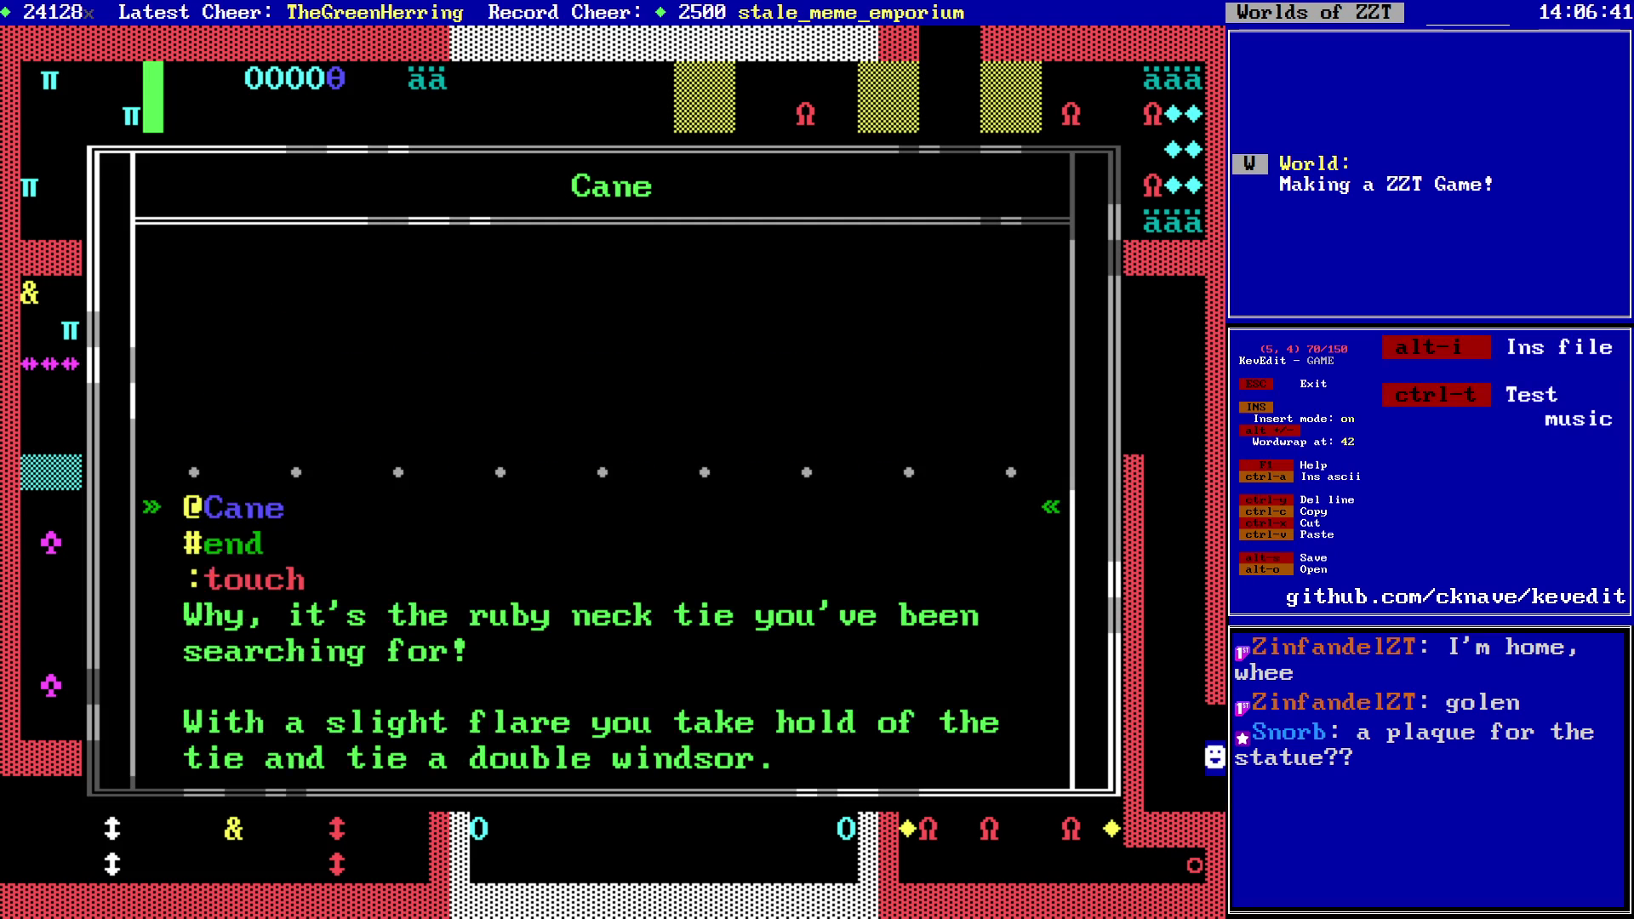
key(Page_Down)
key(Left)
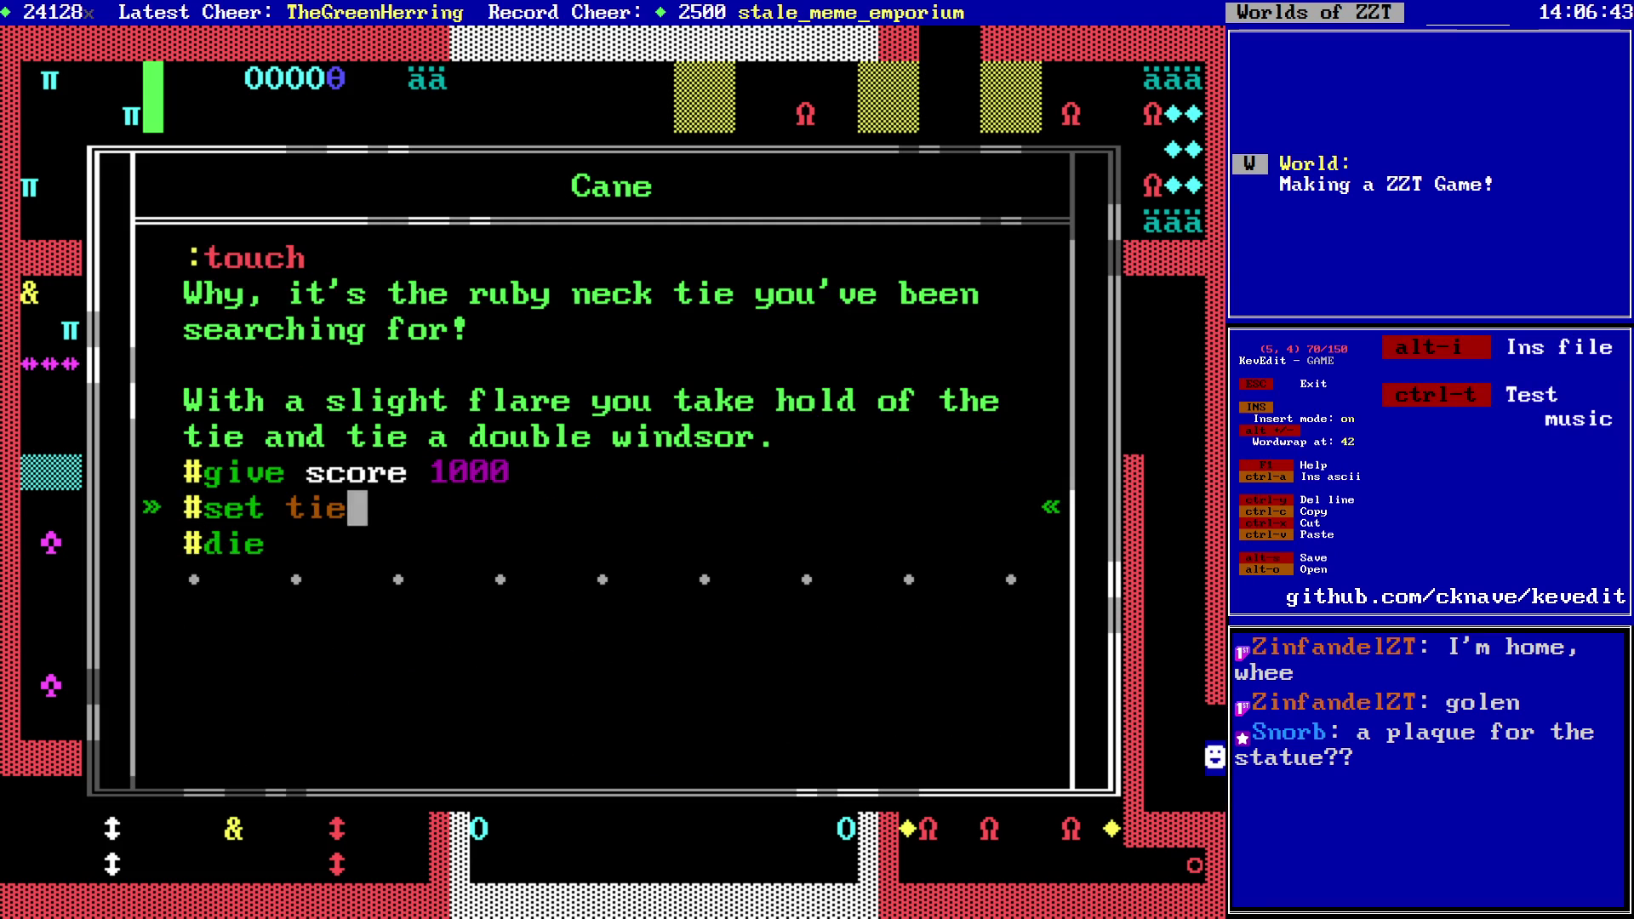
key(Return)
text(#surprise:)
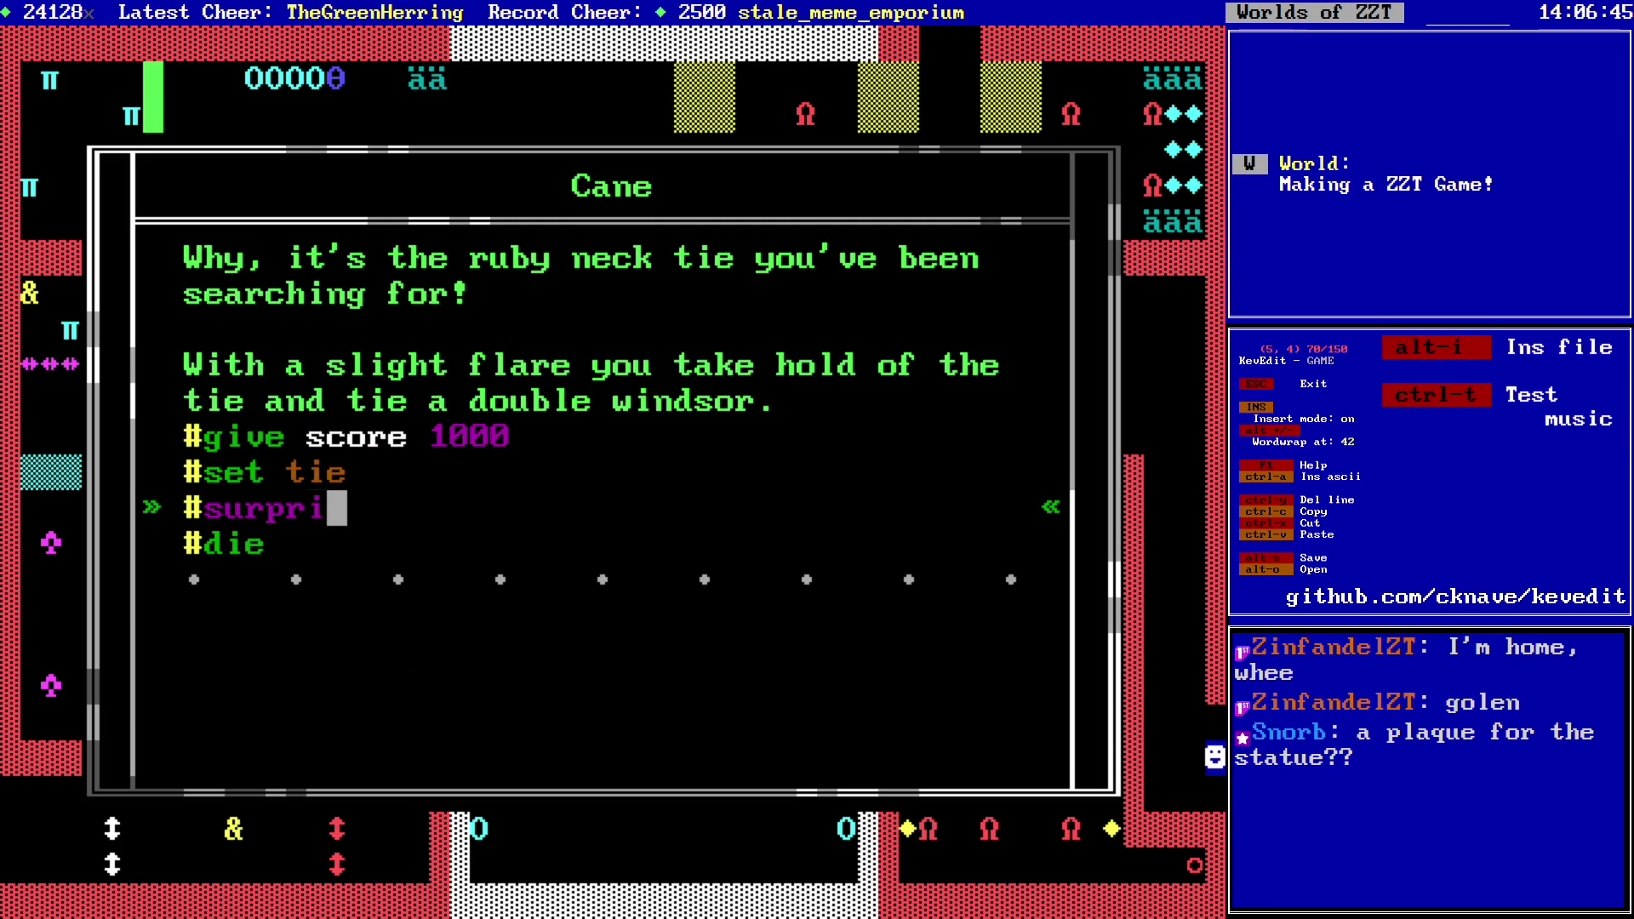
text(start)
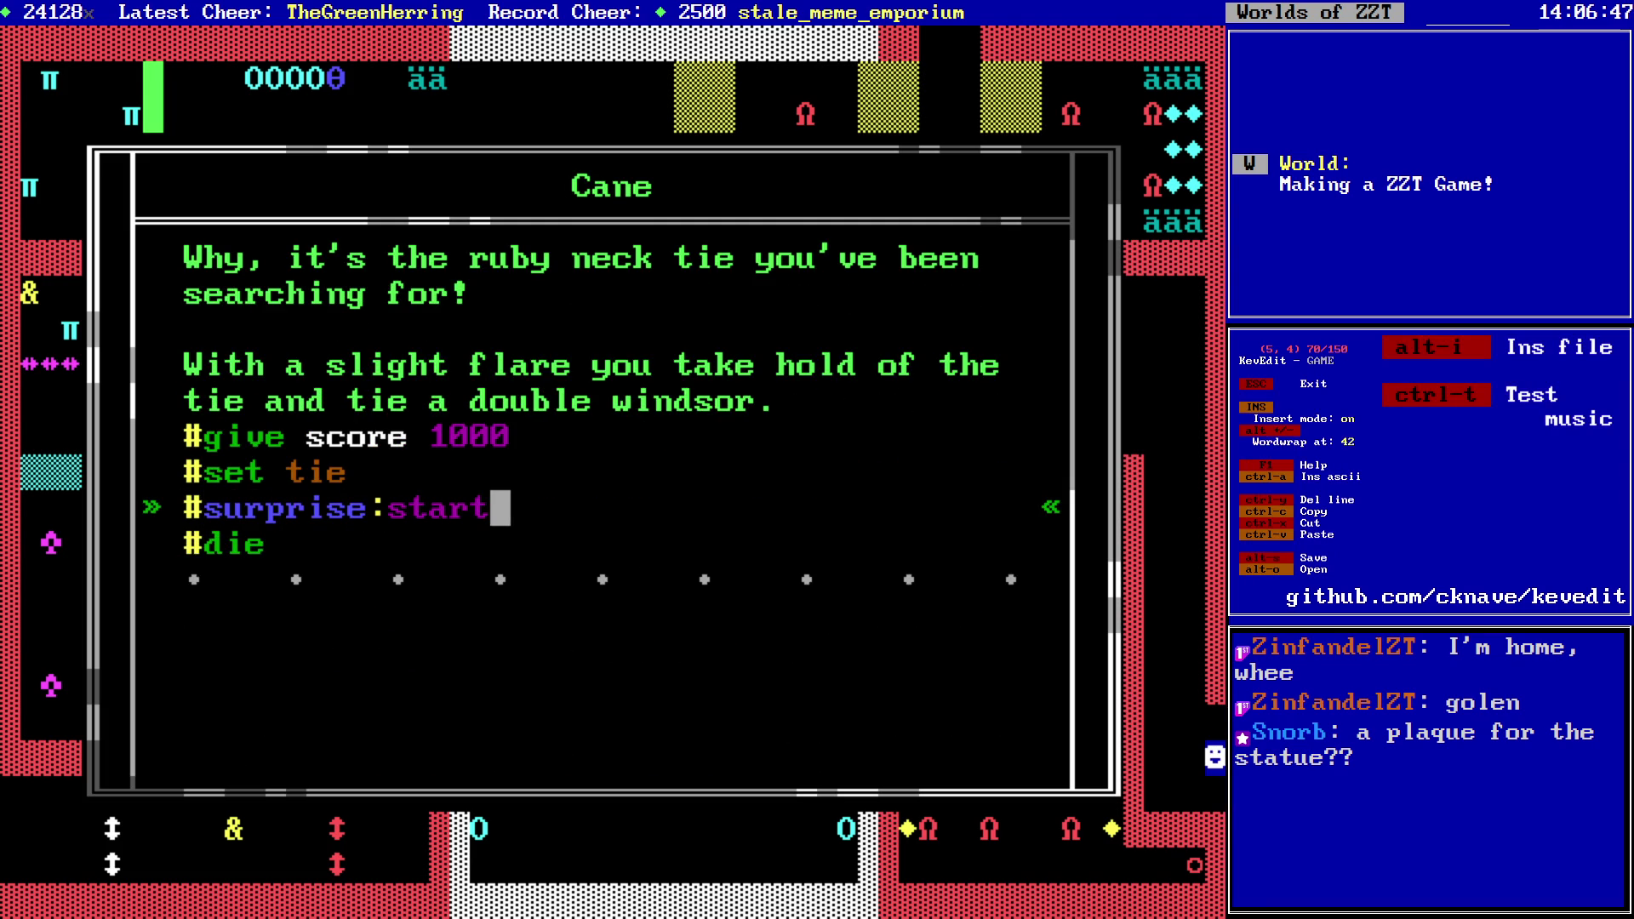
key(Escape)
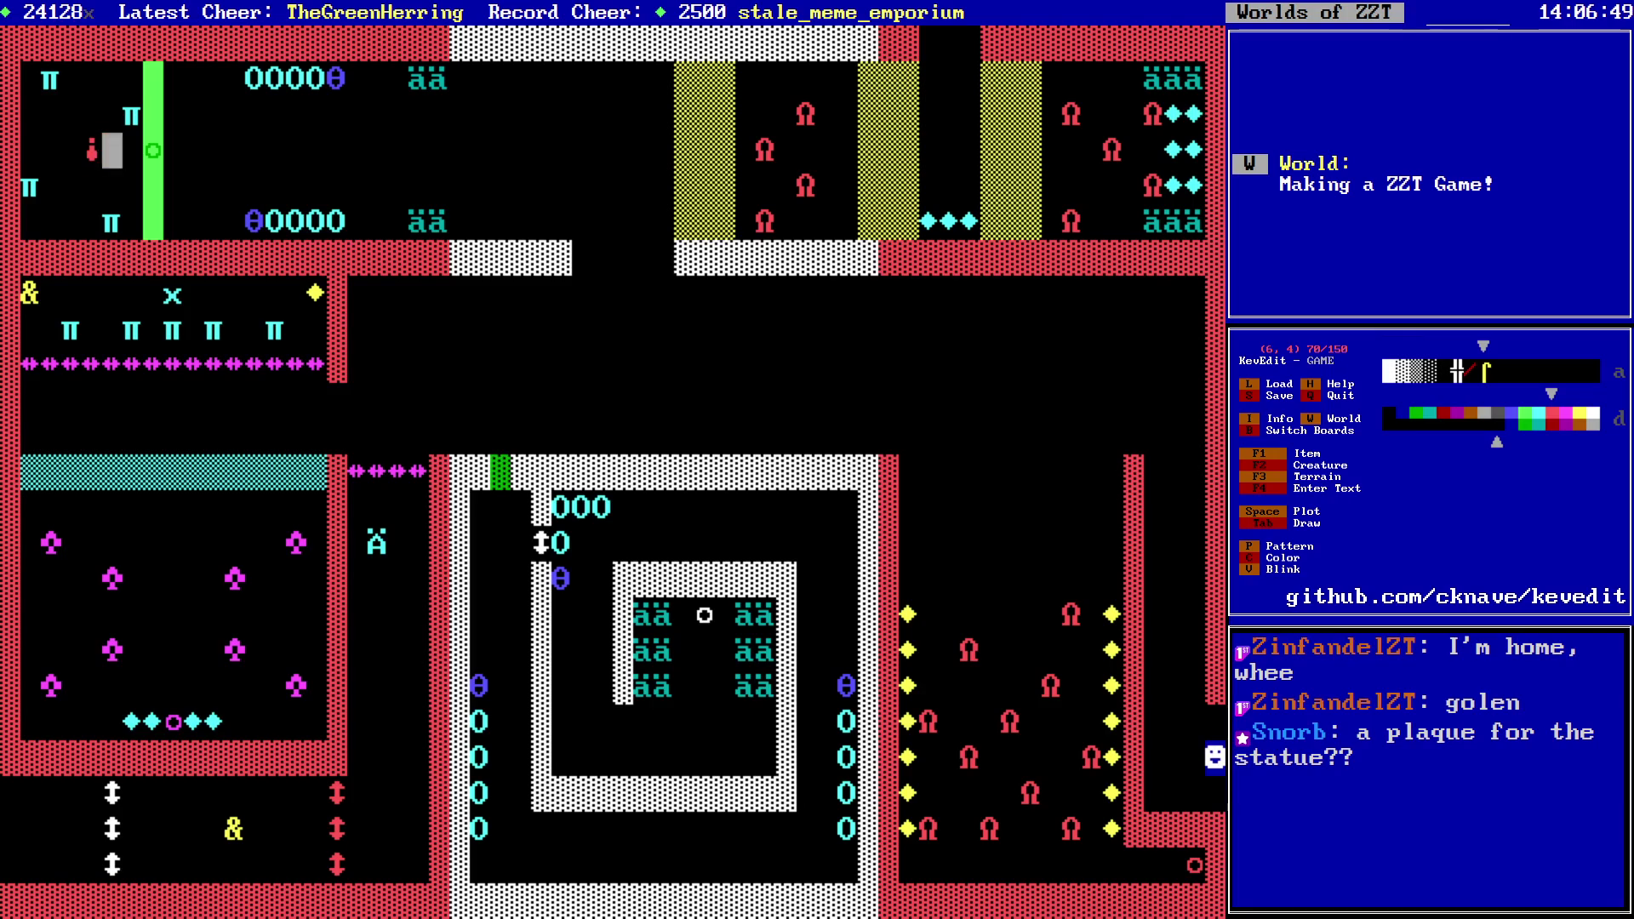
key(Right)
key(Right)
key(Right)
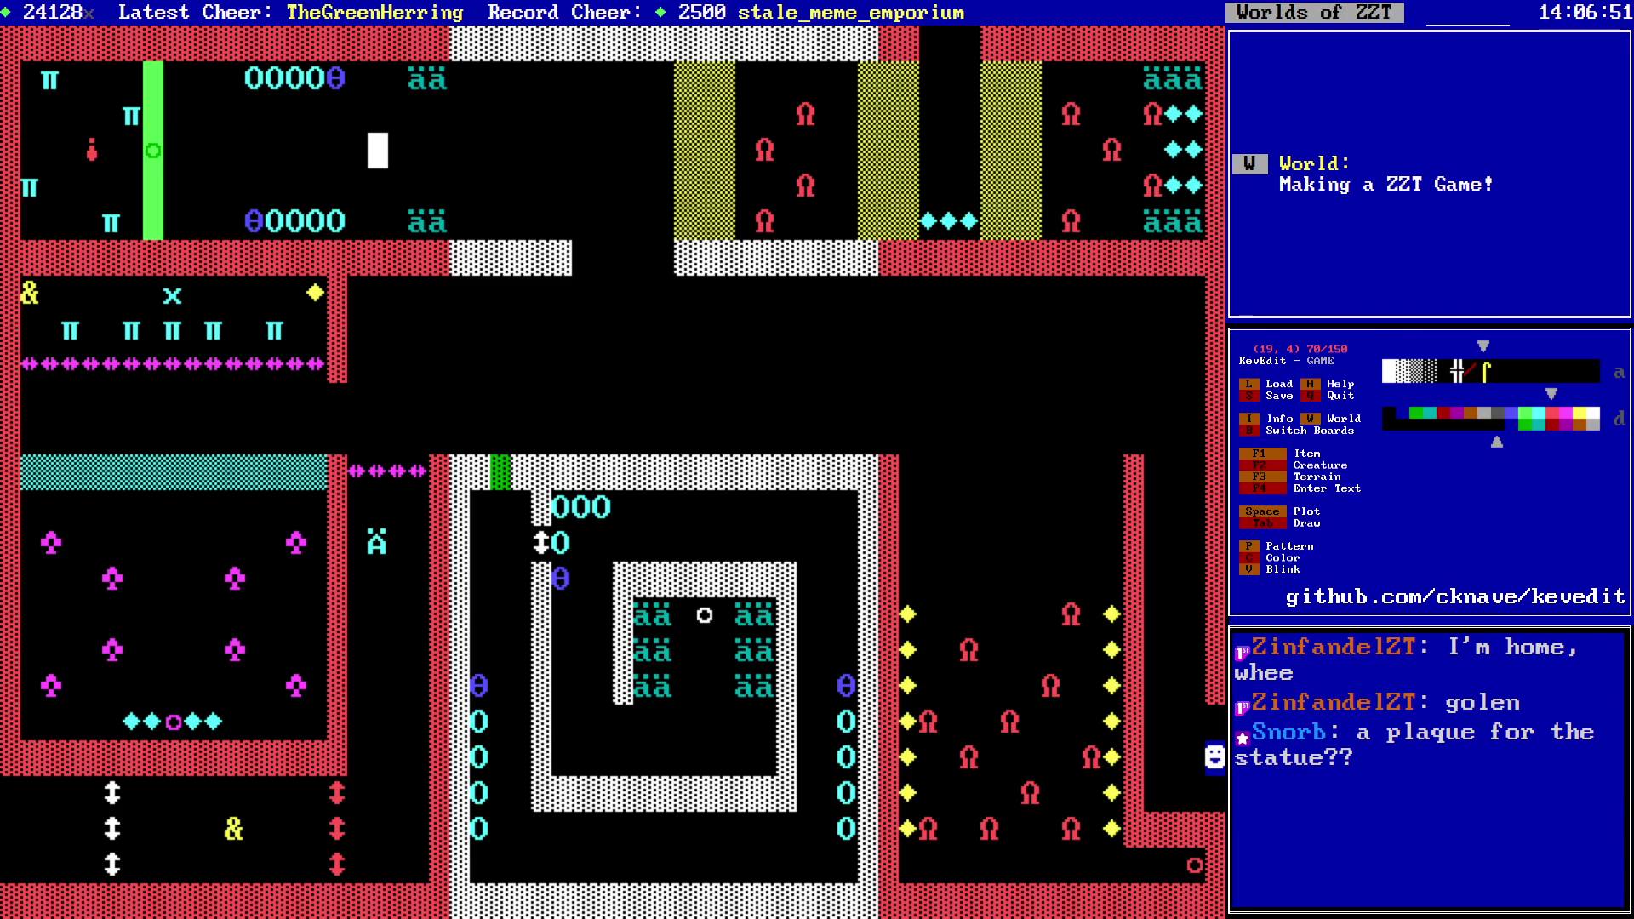
Look around the Monster Room board and return to the Cane object at (5, 4).
key(Right)
key(Right)
key(Right)
key(Right)
key(Right)
key(Right)
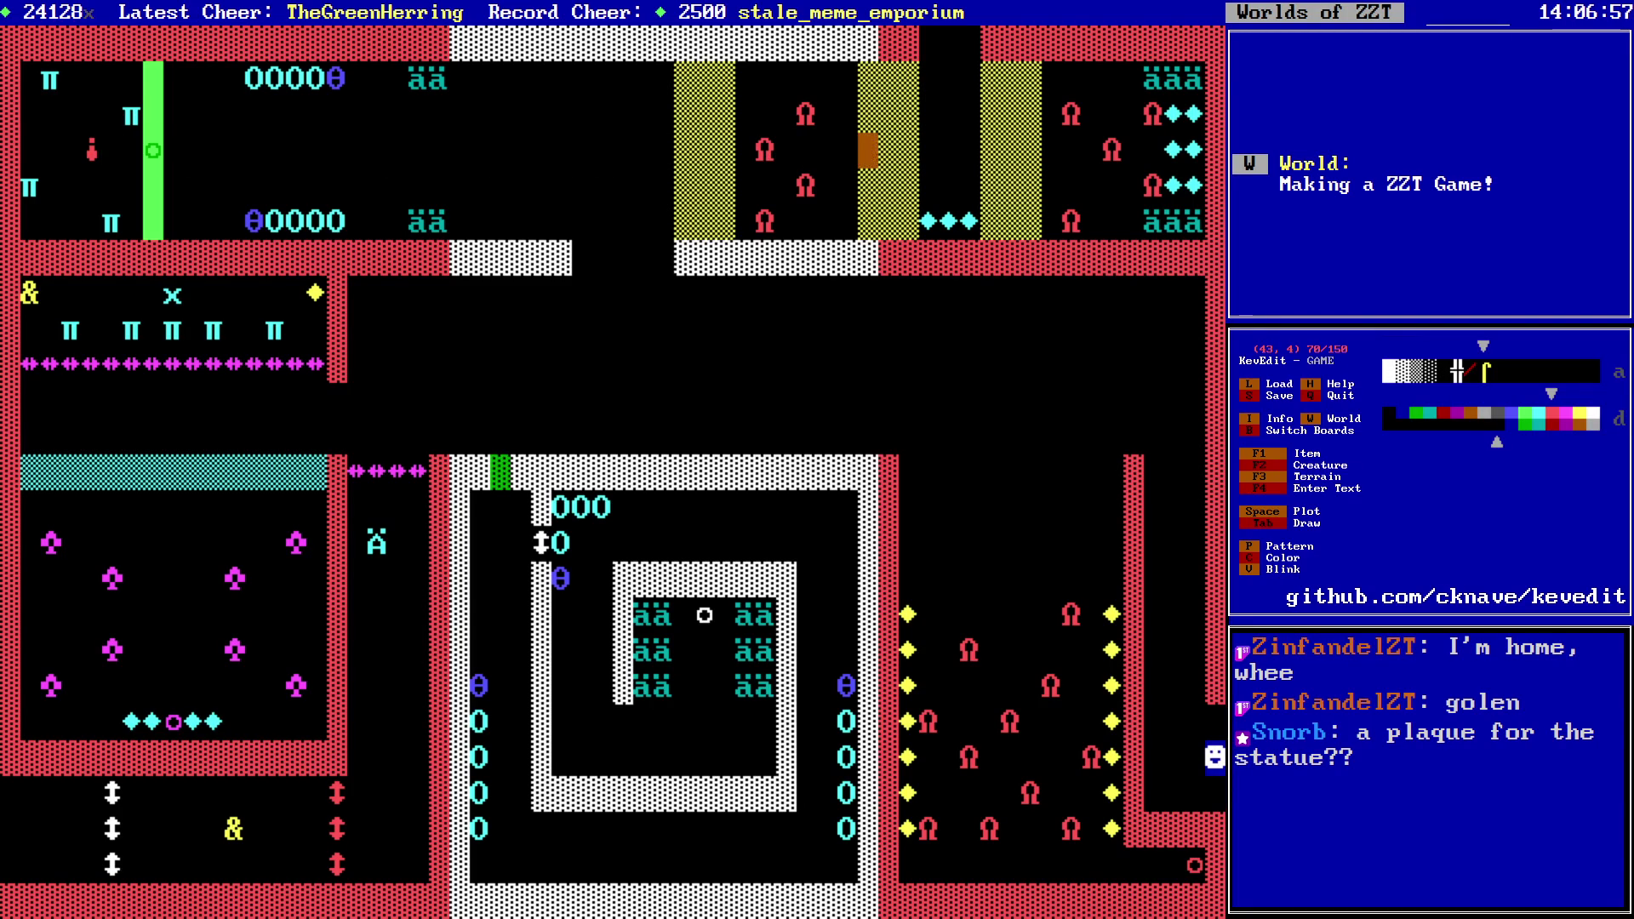
key(Down)
key(Down)
key(Down)
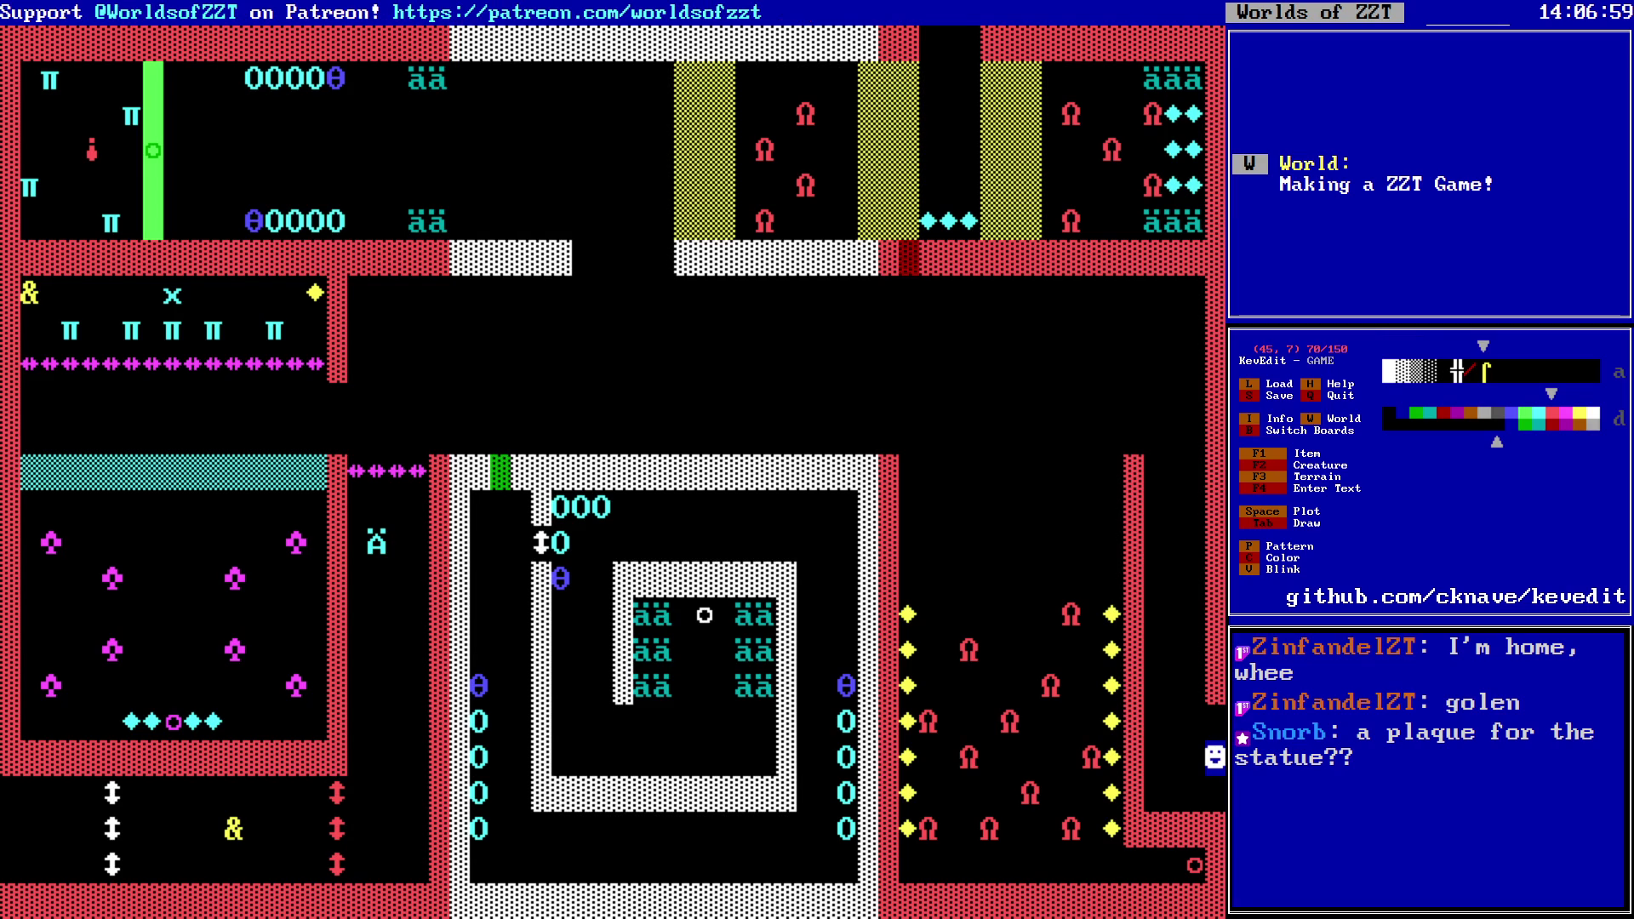
key(Left)
key(Left)
key(Left)
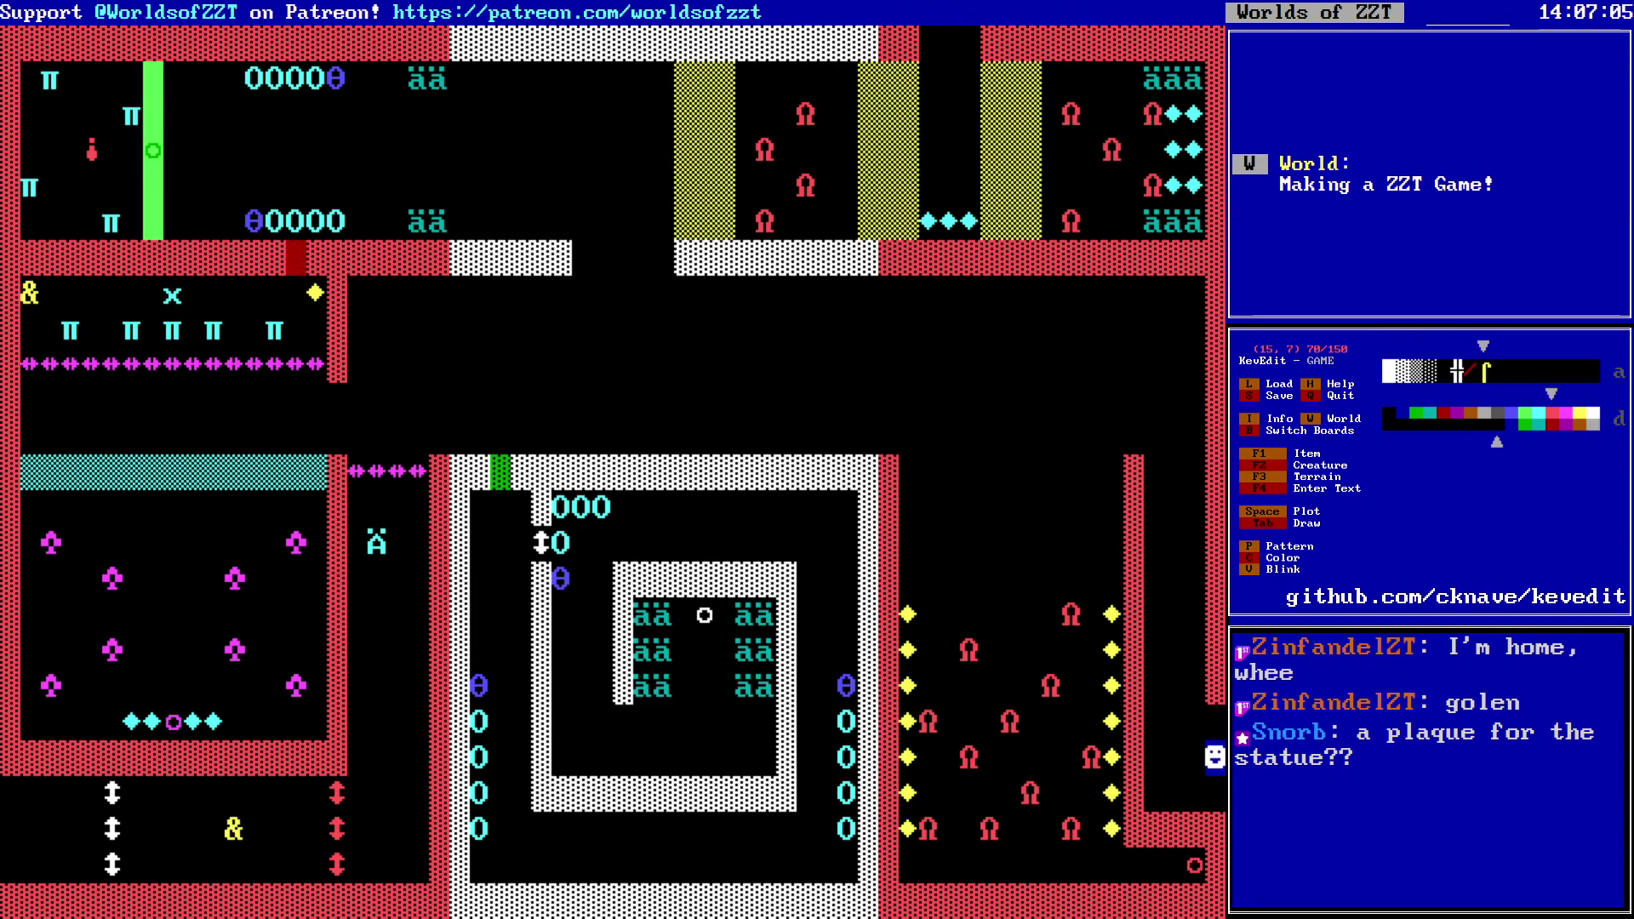
key(Up)
key(Left)
key(Left)
key(Left)
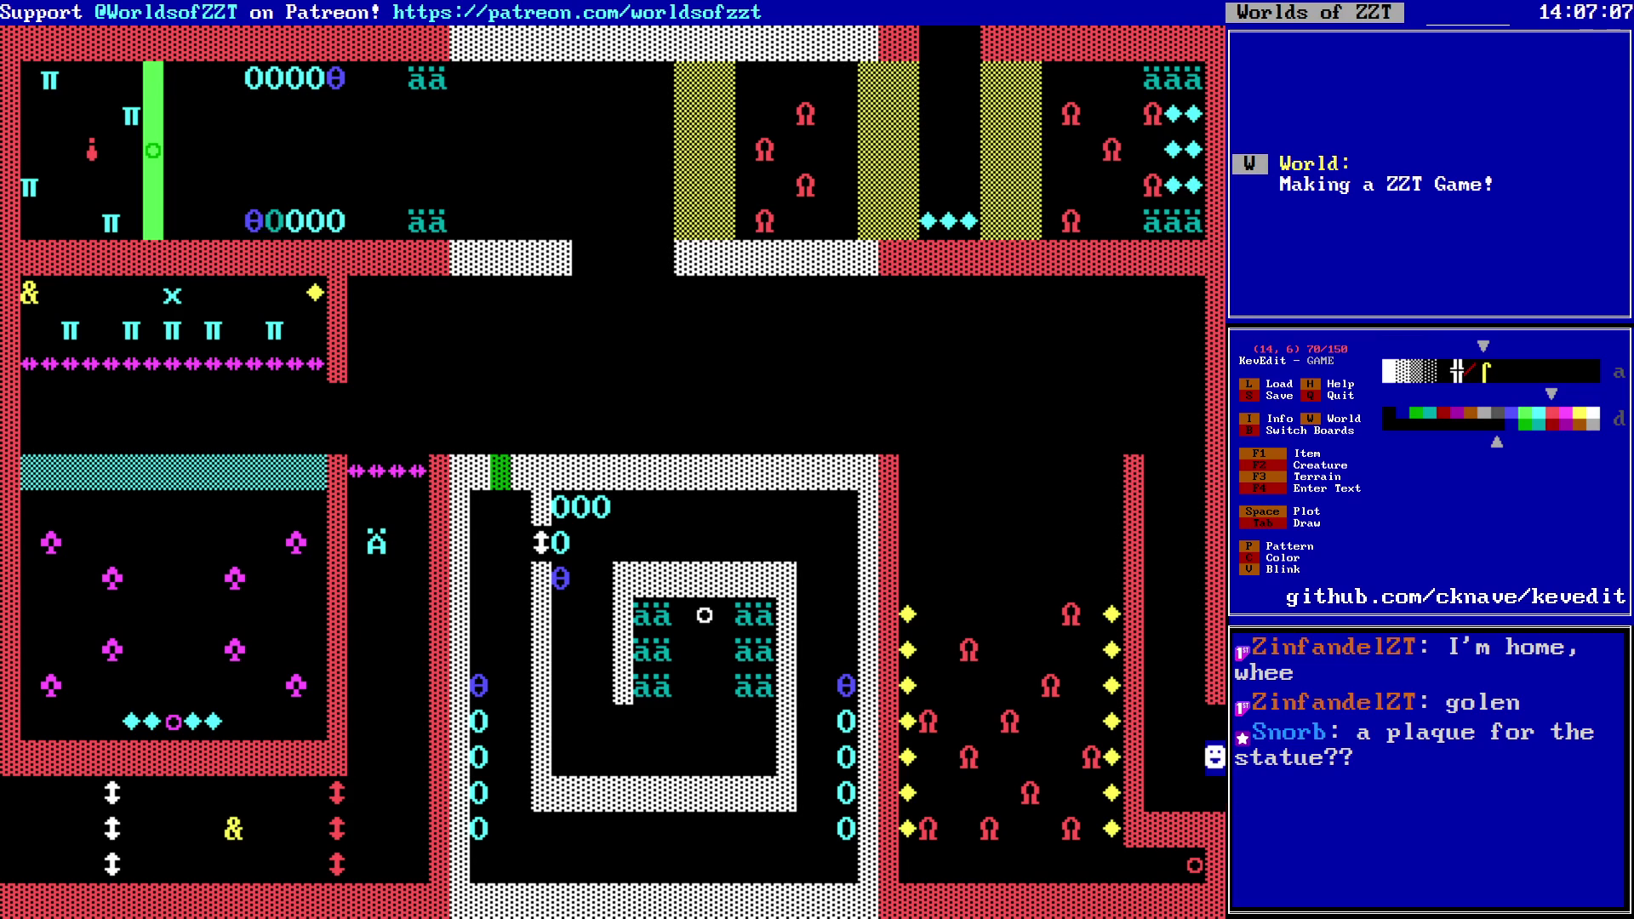
key(Up)
key(Up)
Recheck the end of Cane's script at the #die line and close it.
key(Return)
key(Down)
key(Down)
key(Down)
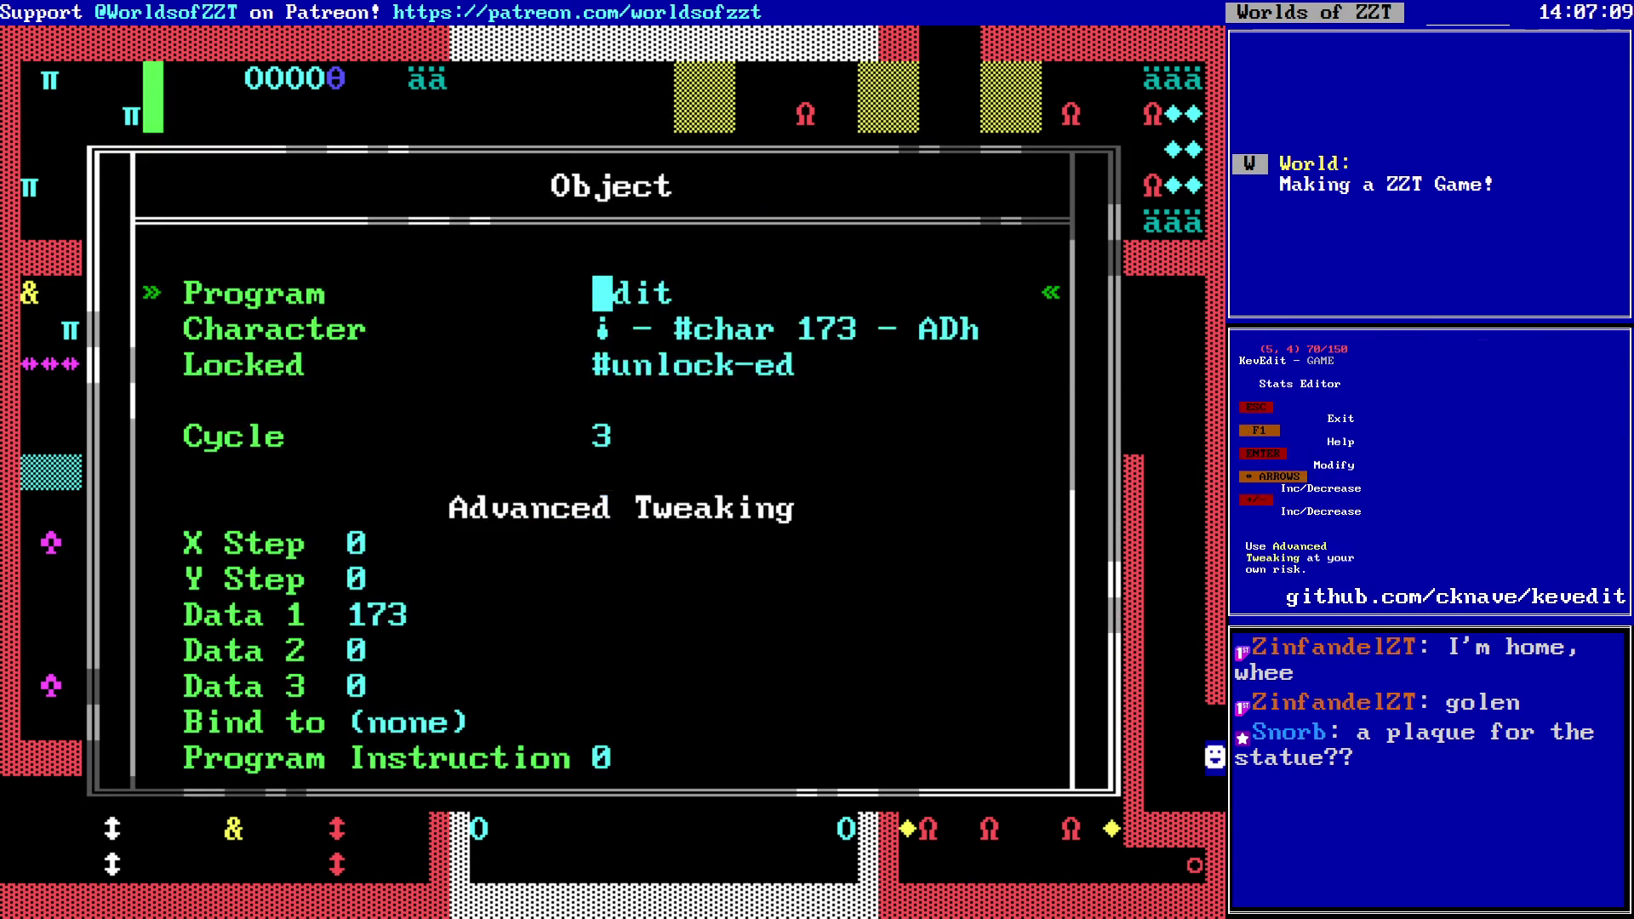
key(End)
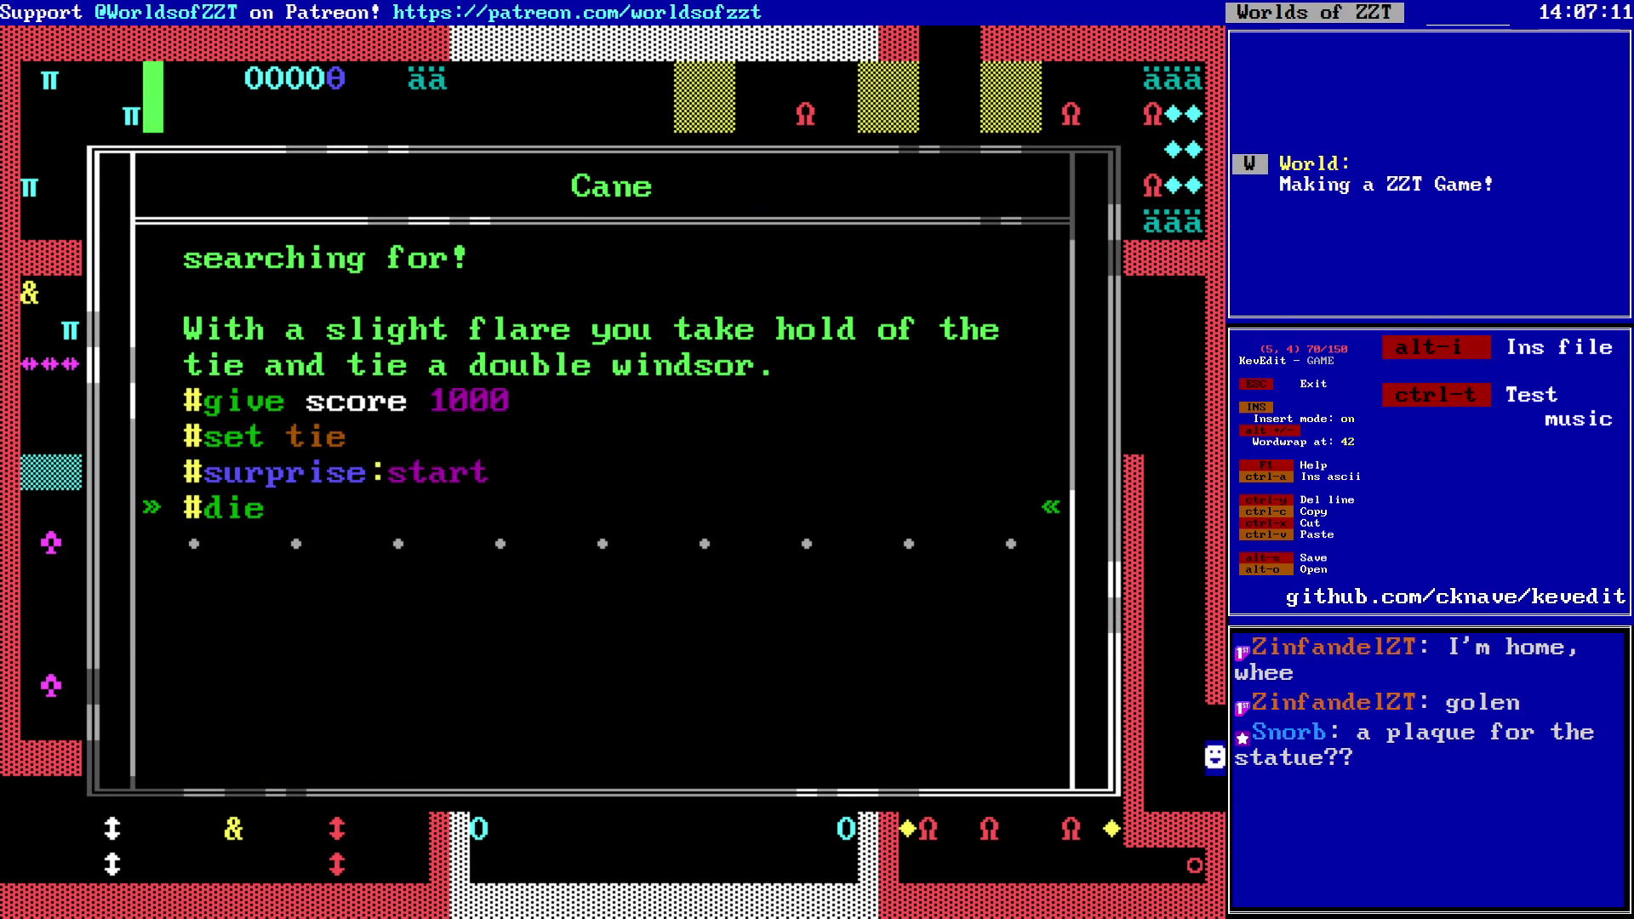
key(Escape)
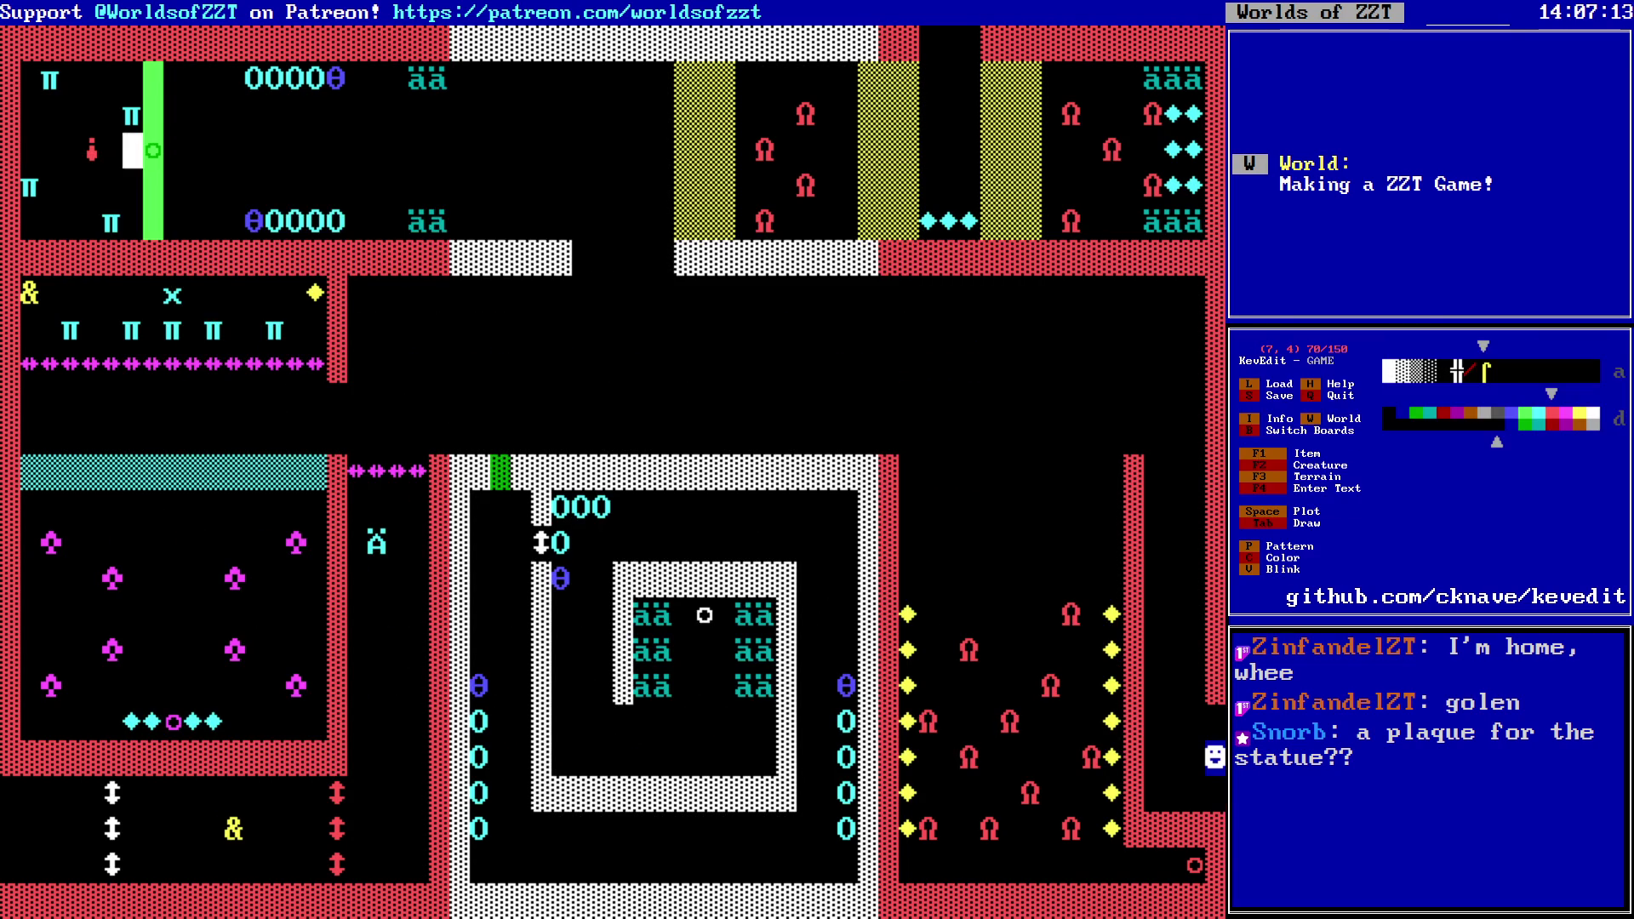
Survey the central corridor and top passage, stopping at the wall at (28, 7).
key(Right)
key(Right)
key(Right)
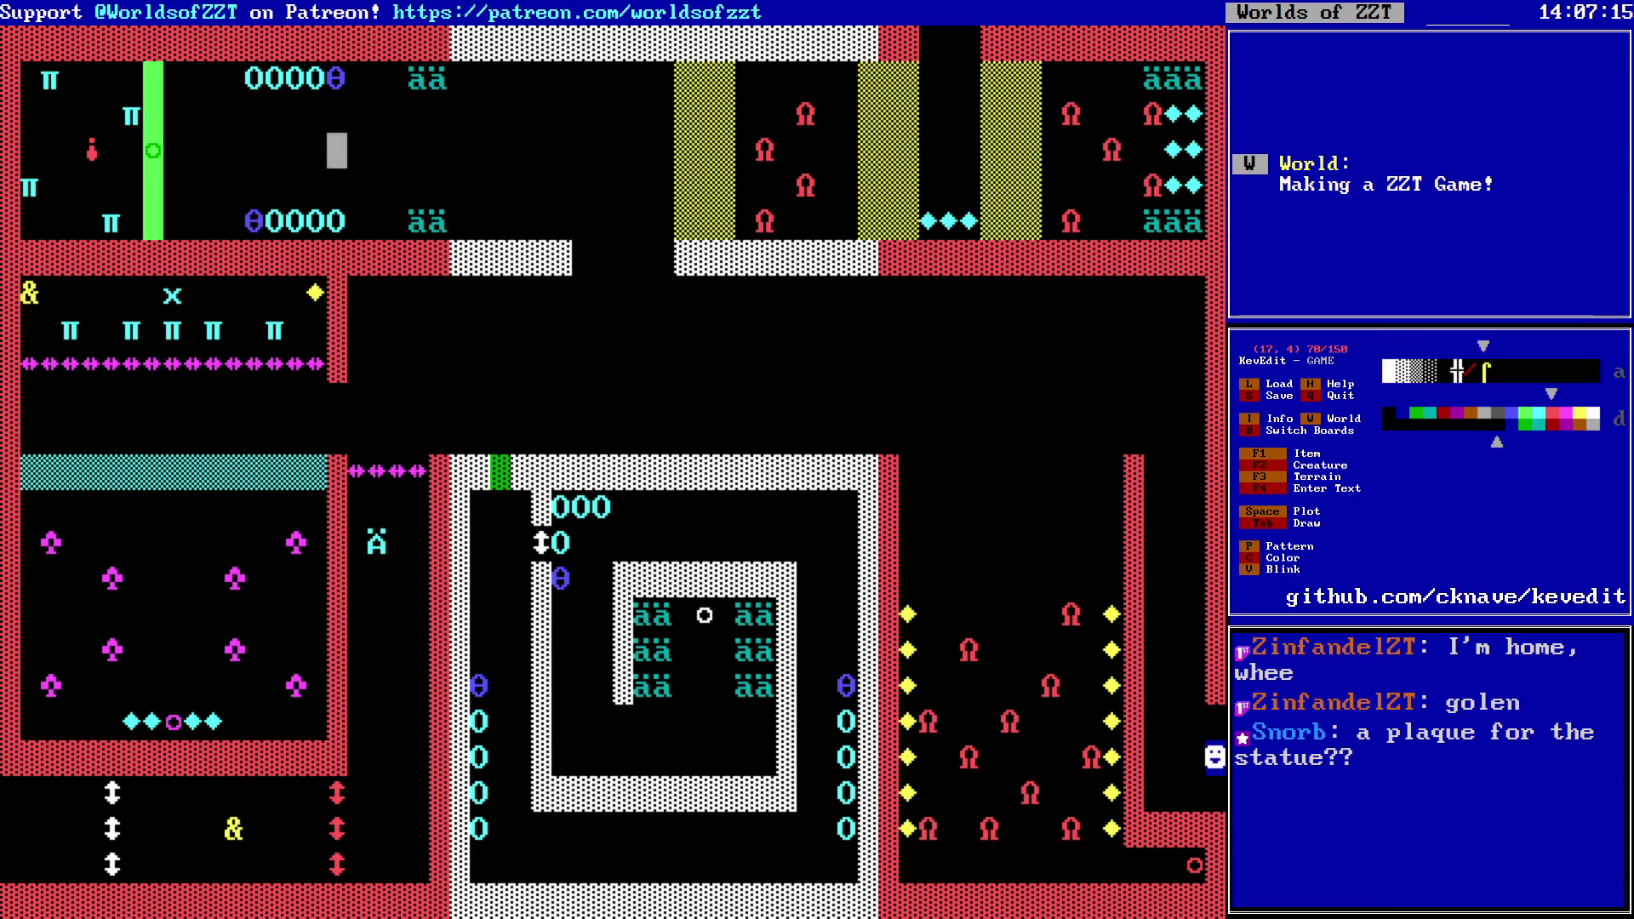
key(Down)
key(Down)
key(Down)
key(Right)
key(Right)
key(Right)
key(Right)
key(Right)
key(Right)
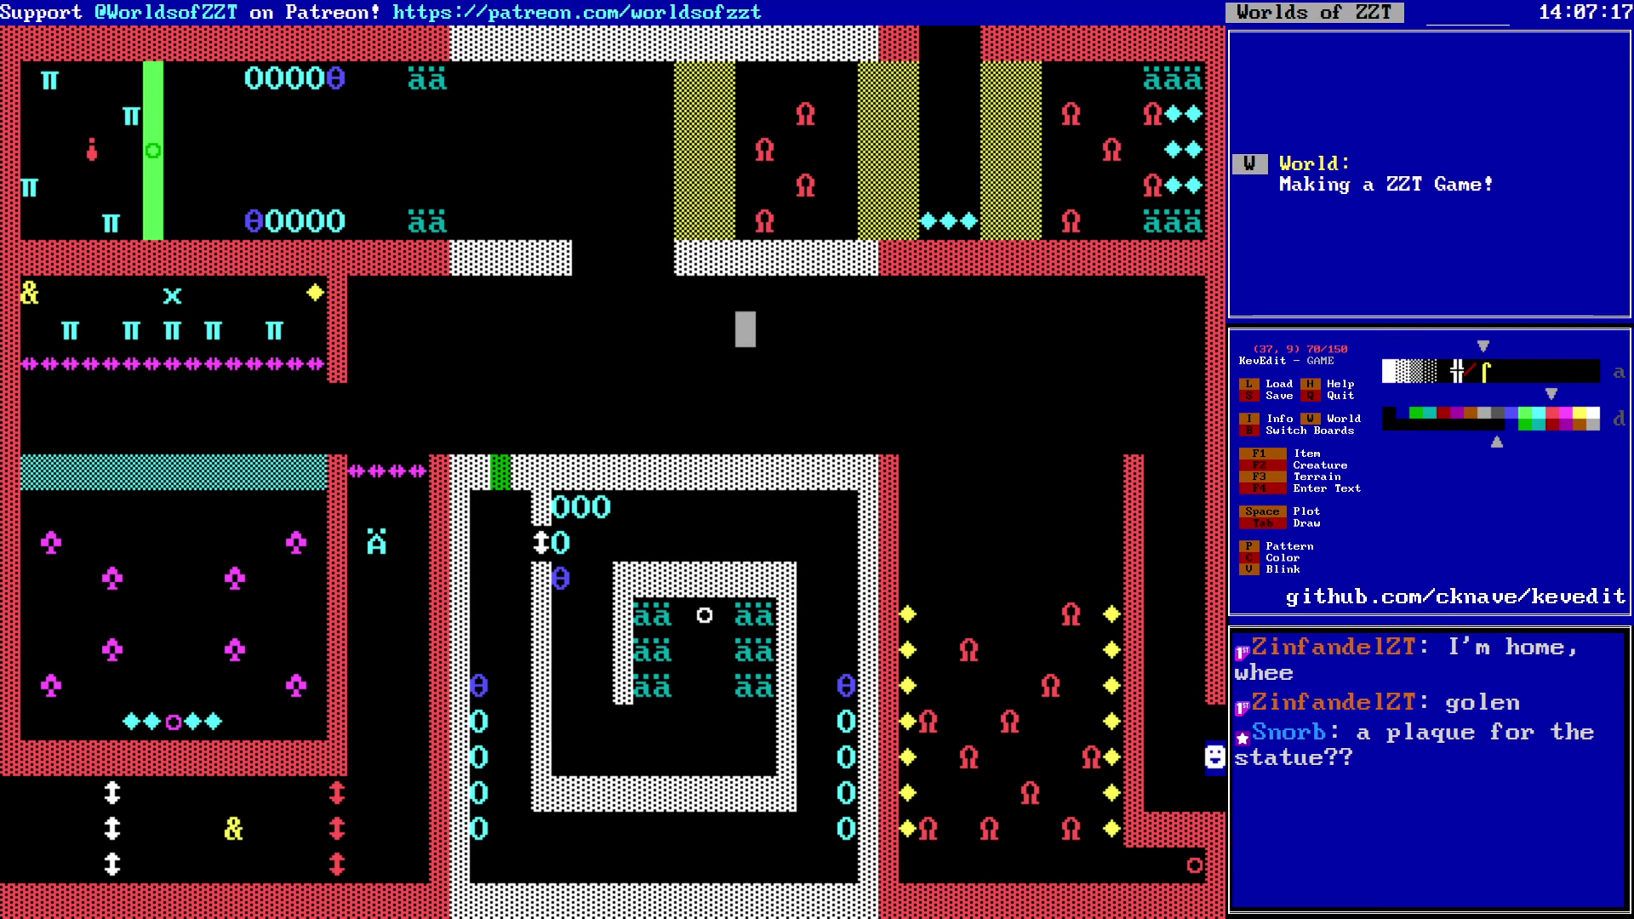
key(Up)
key(Up)
key(Up)
key(Left)
key(Left)
key(Left)
key(Left)
key(Left)
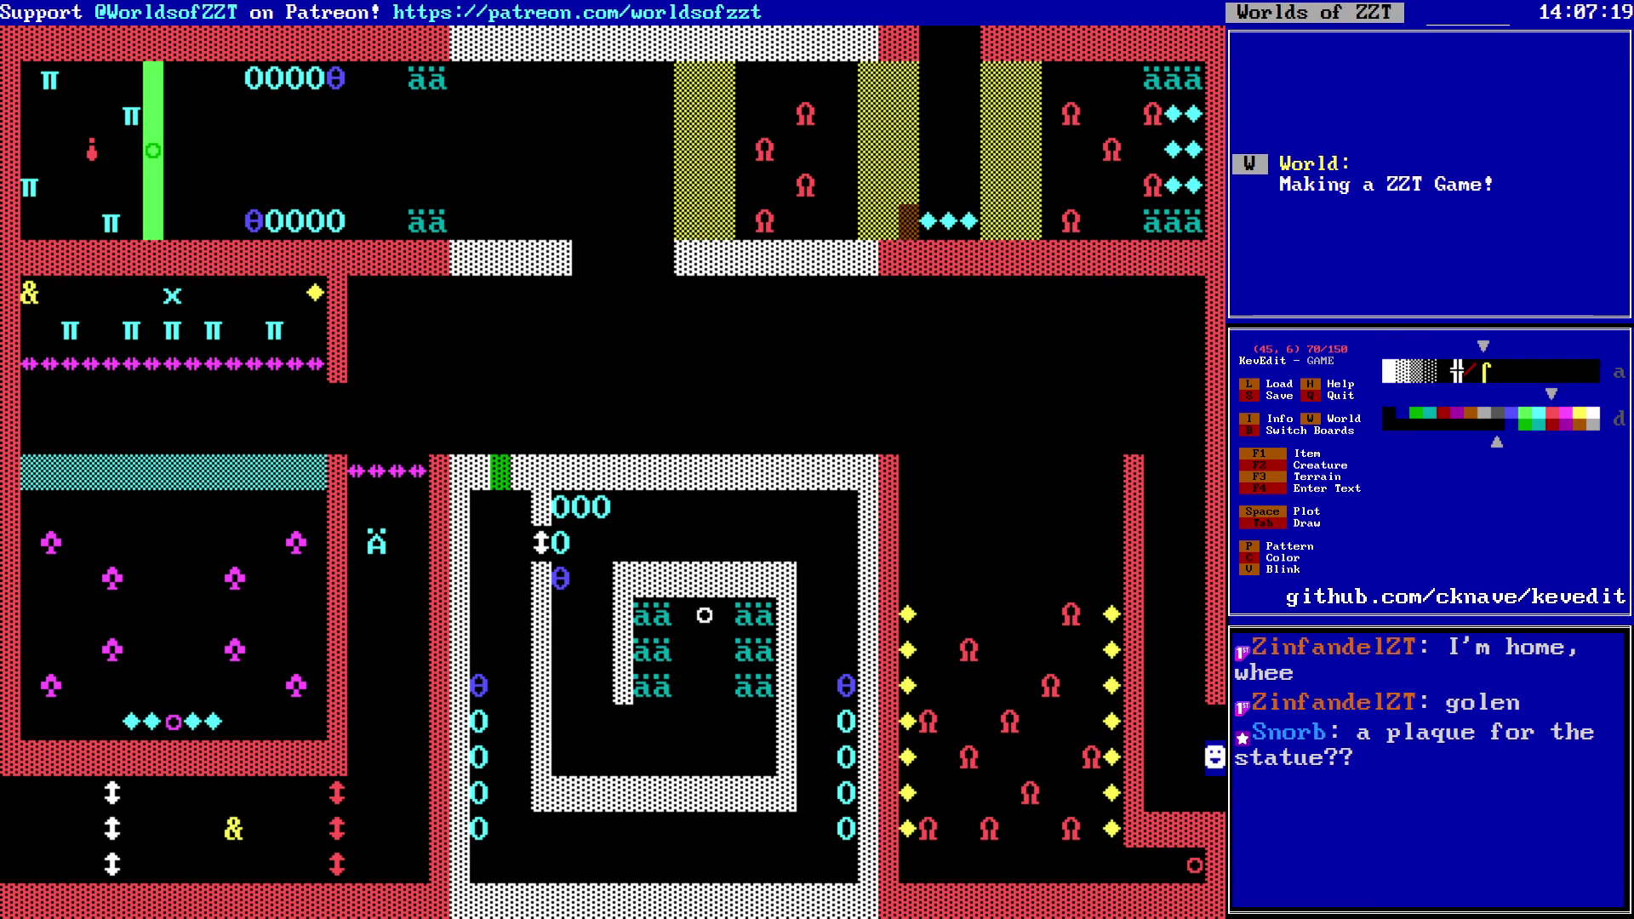
key(Left)
key(Down)
key(Left)
key(Left)
key(Left)
key(Right)
key(Right)
key(Right)
key(Right)
key(Up)
key(Up)
key(Up)
key(Up)
key(Up)
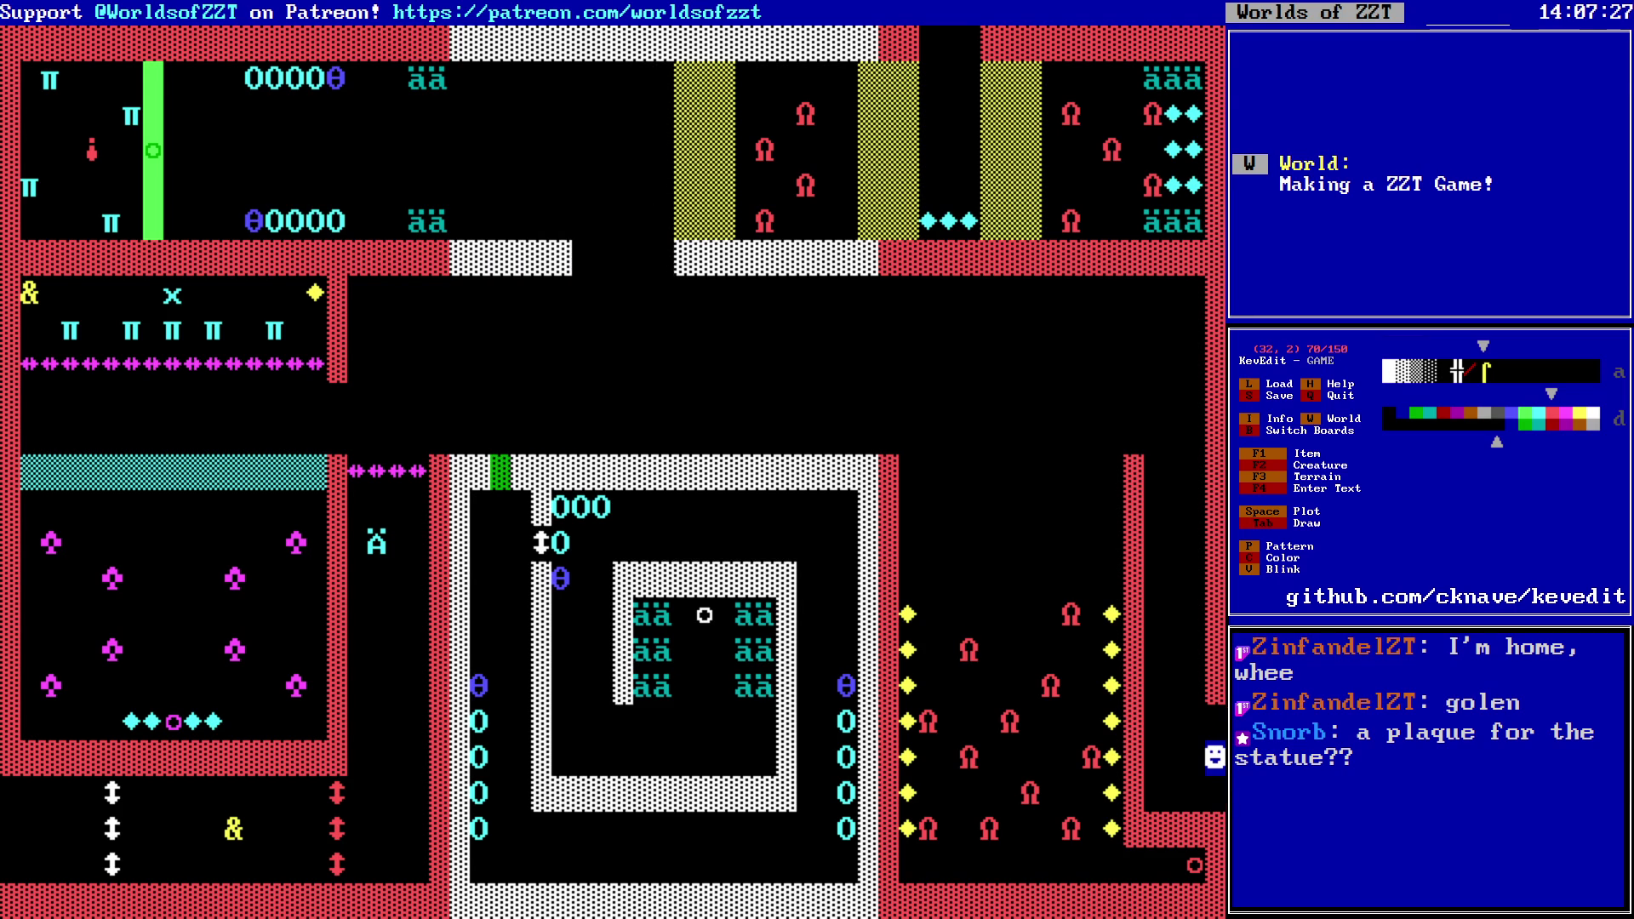
key(Down)
key(Down)
key(Down)
key(Left)
key(Left)
key(Left)
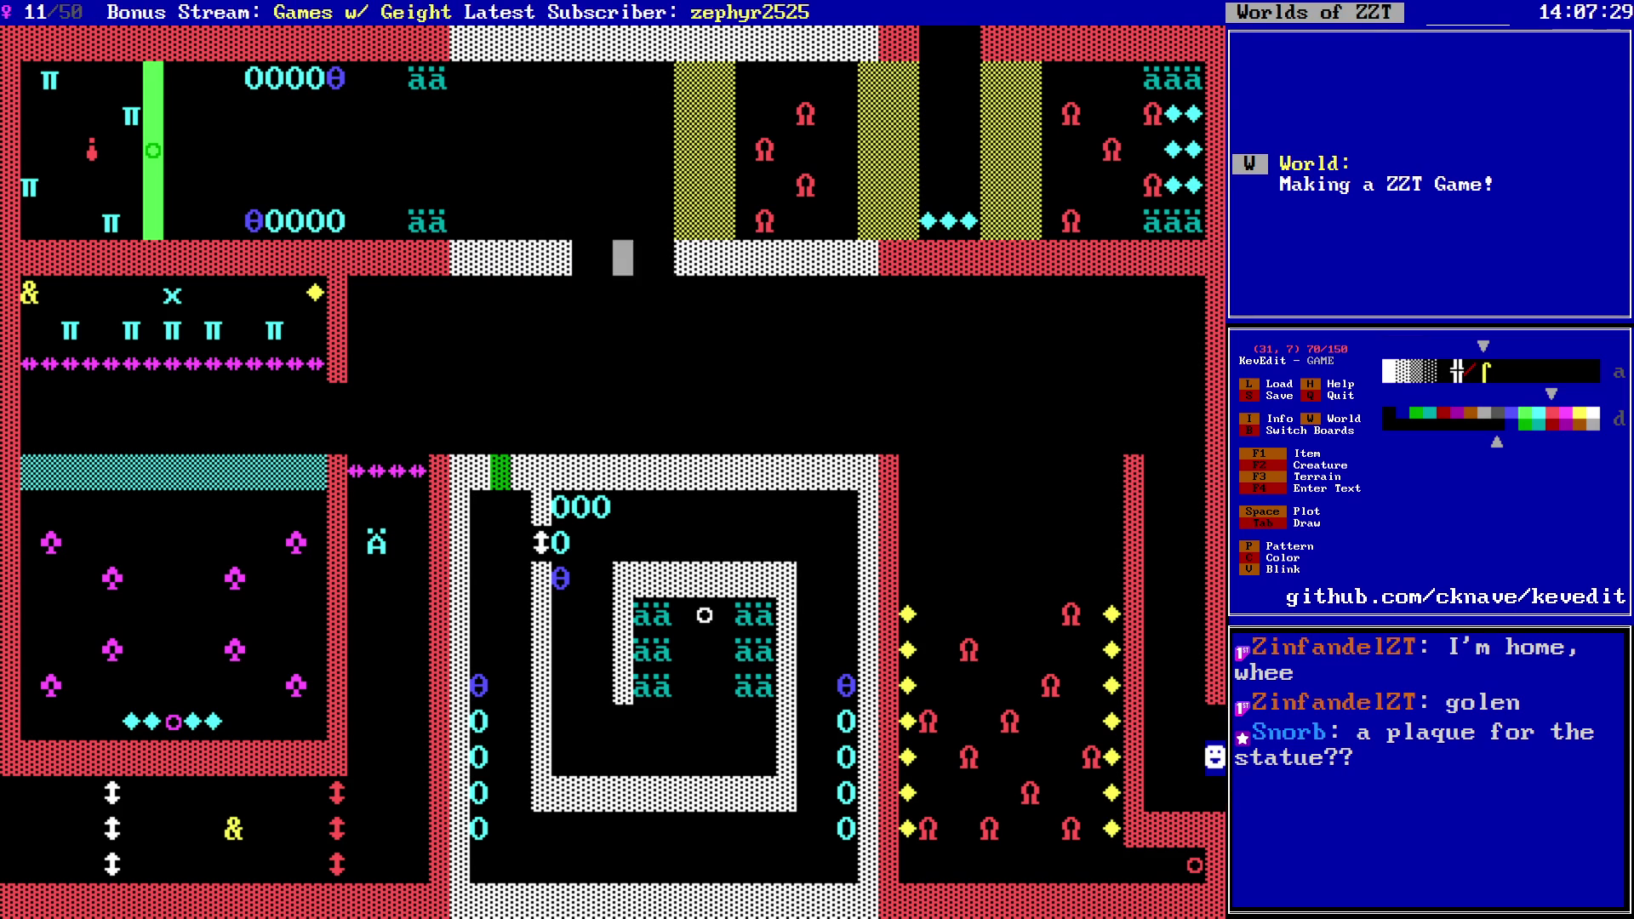
Switch the drawing colour to white.
key(c)
key(Right)
key(Right)
key(Right)
key(Return)
Place a new object in the wall at (28, 7) with Cycle 1 and a chosen character.
key(space)
key(Return)
key(Down)
key(Down)
key(Return)
text(1)
key(Return)
key(Up)
key(Up)
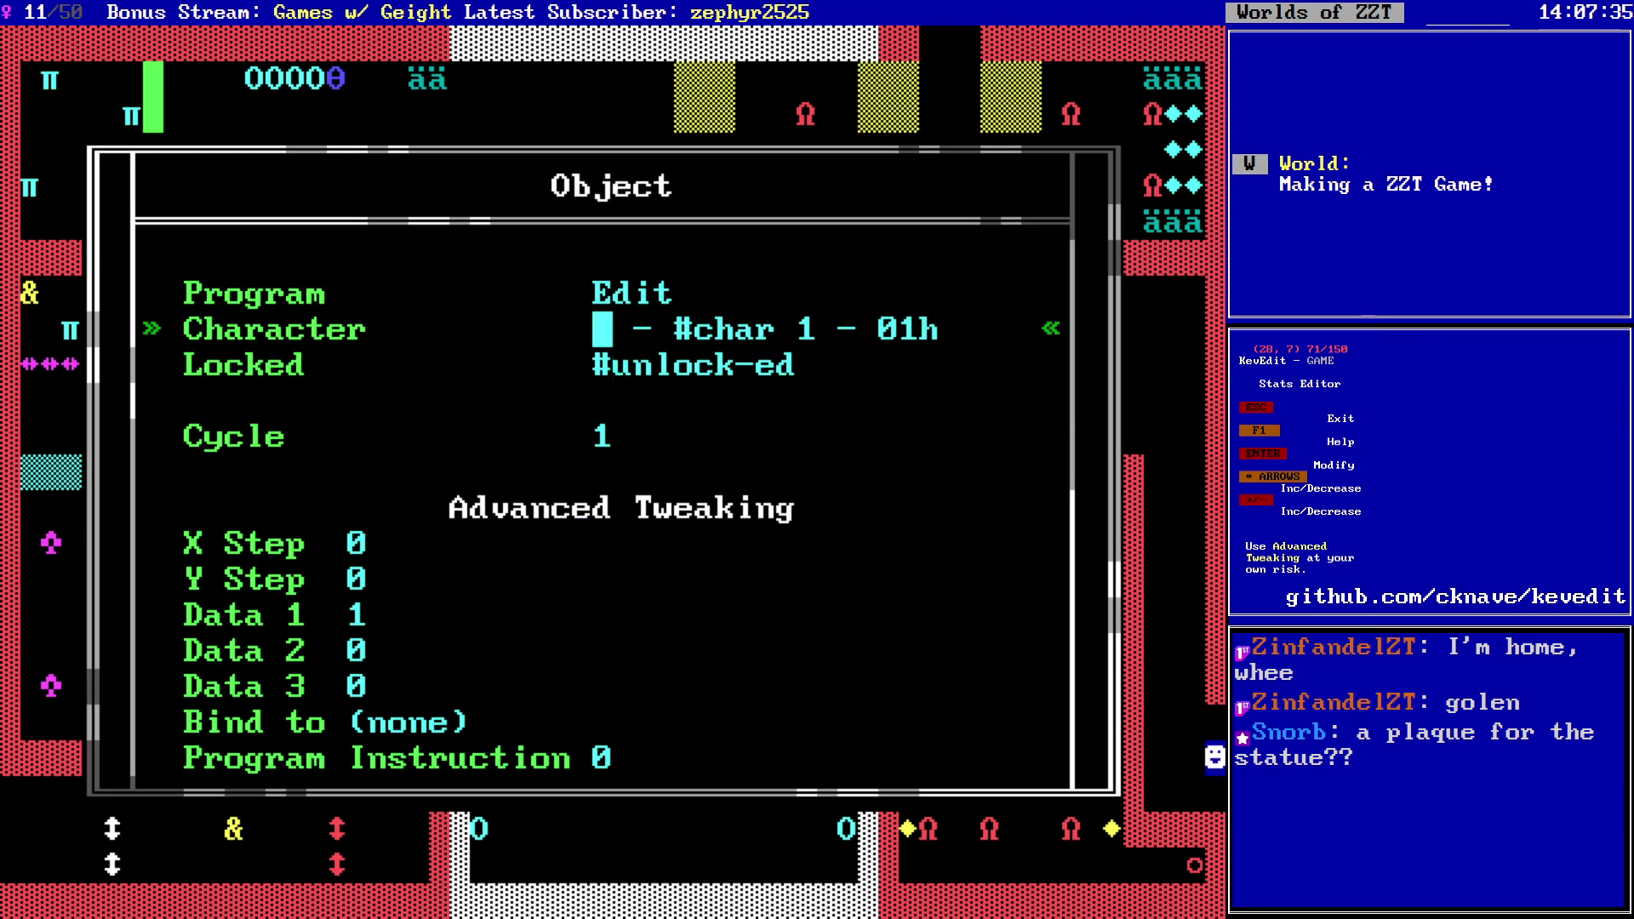
key(Return)
key(Up)
key(Up)
key(Up)
key(Left)
key(Left)
key(Left)
key(Left)
key(Left)
key(Left)
key(Return)
key(Up)
key(Return)
text(@)
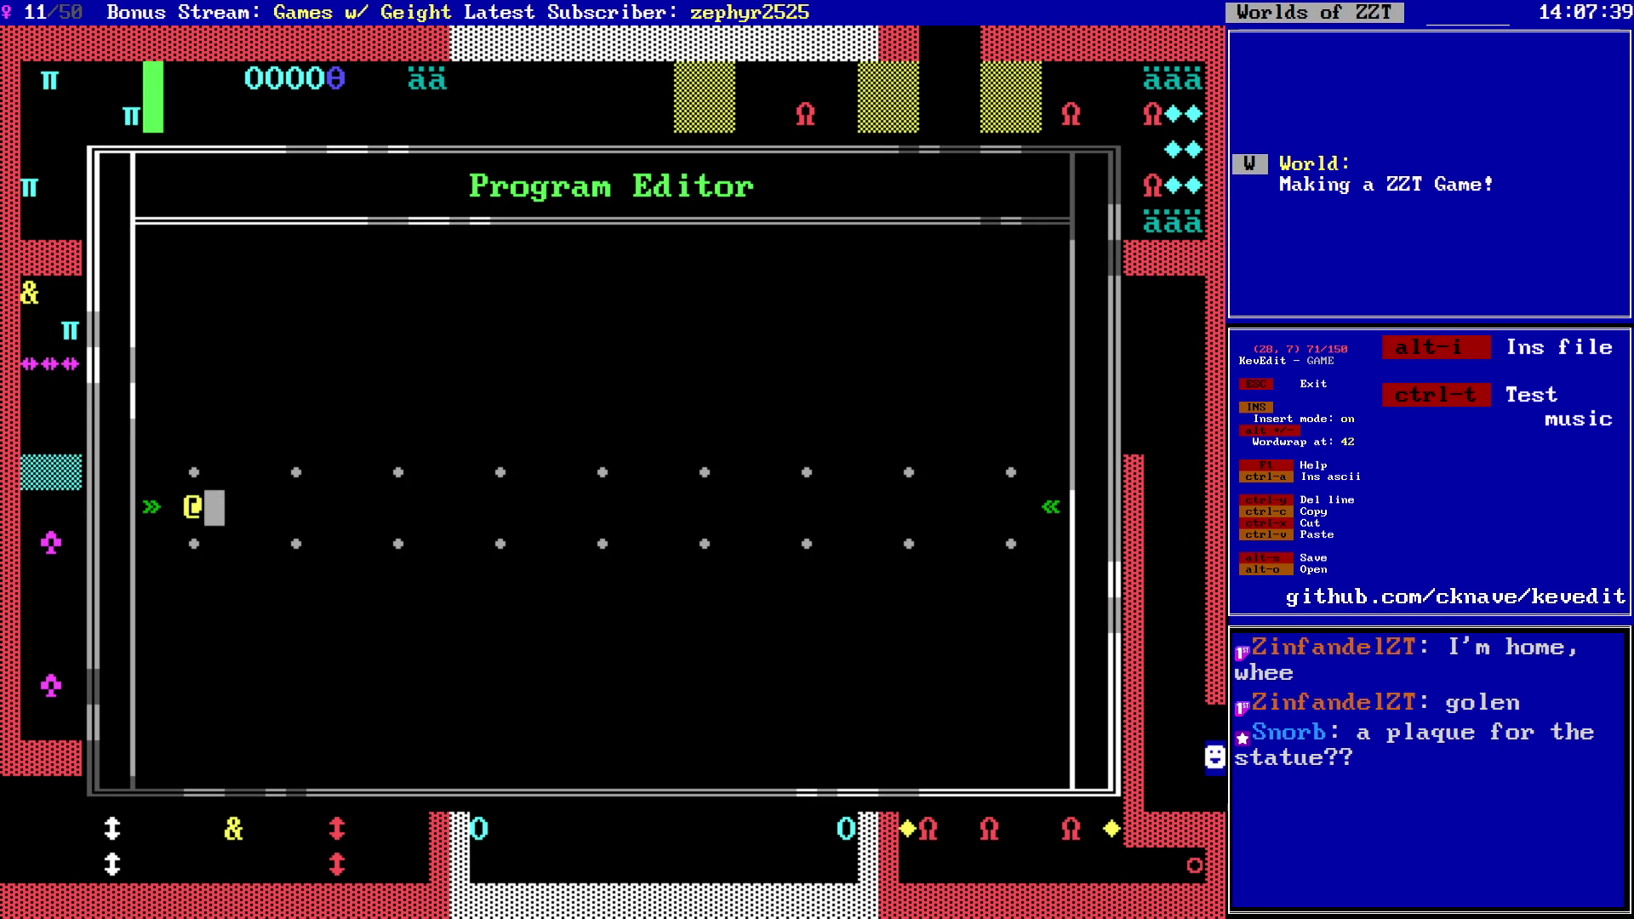
text(trap)
key(Return)
text(#end)
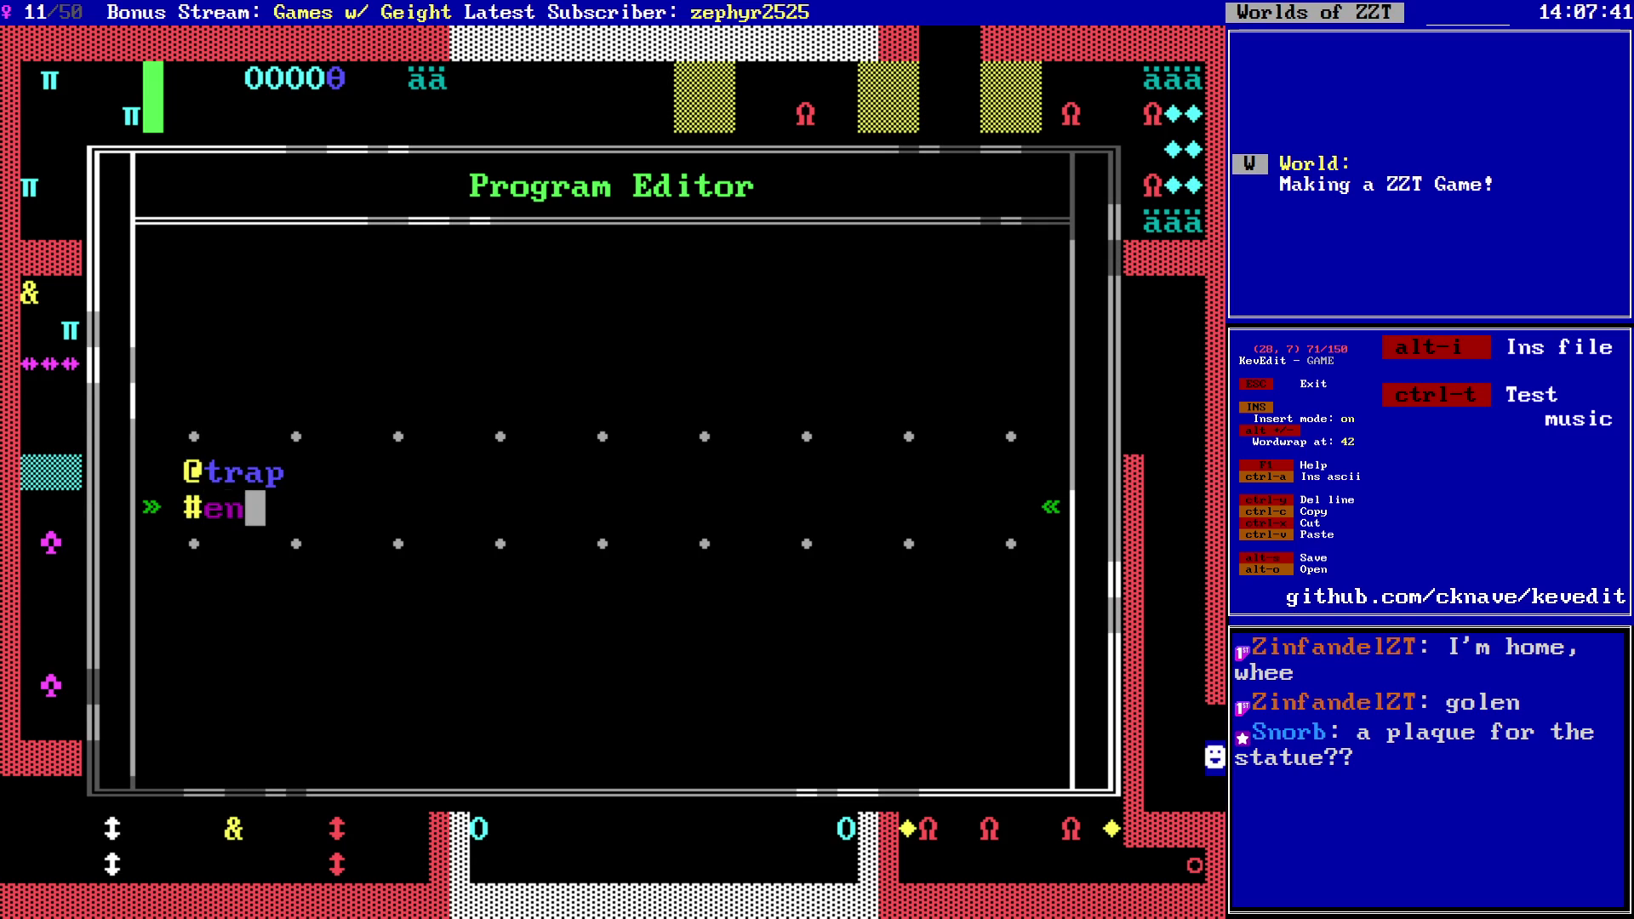
key(Return)
text(:activate)
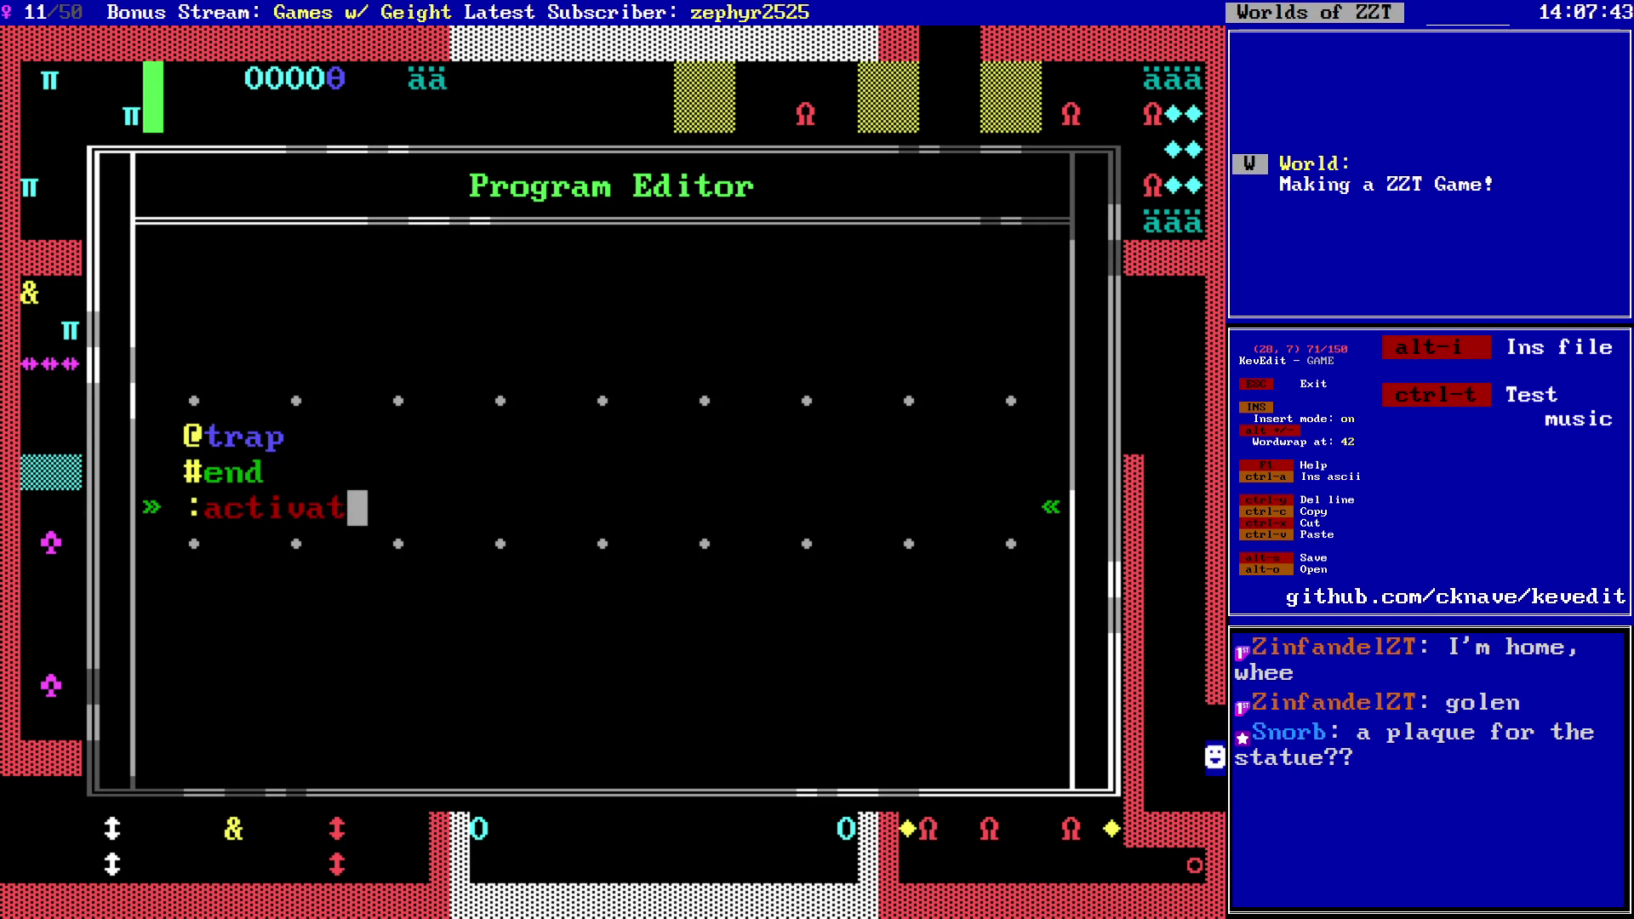
key(Escape)
Change the Cane object's #surprise:start message to #trap:activate.
key(Left)
key(Left)
key(Left)
key(Up)
key(Up)
key(Up)
key(Return)
key(Return)
key(Down)
key(Down)
key(Down)
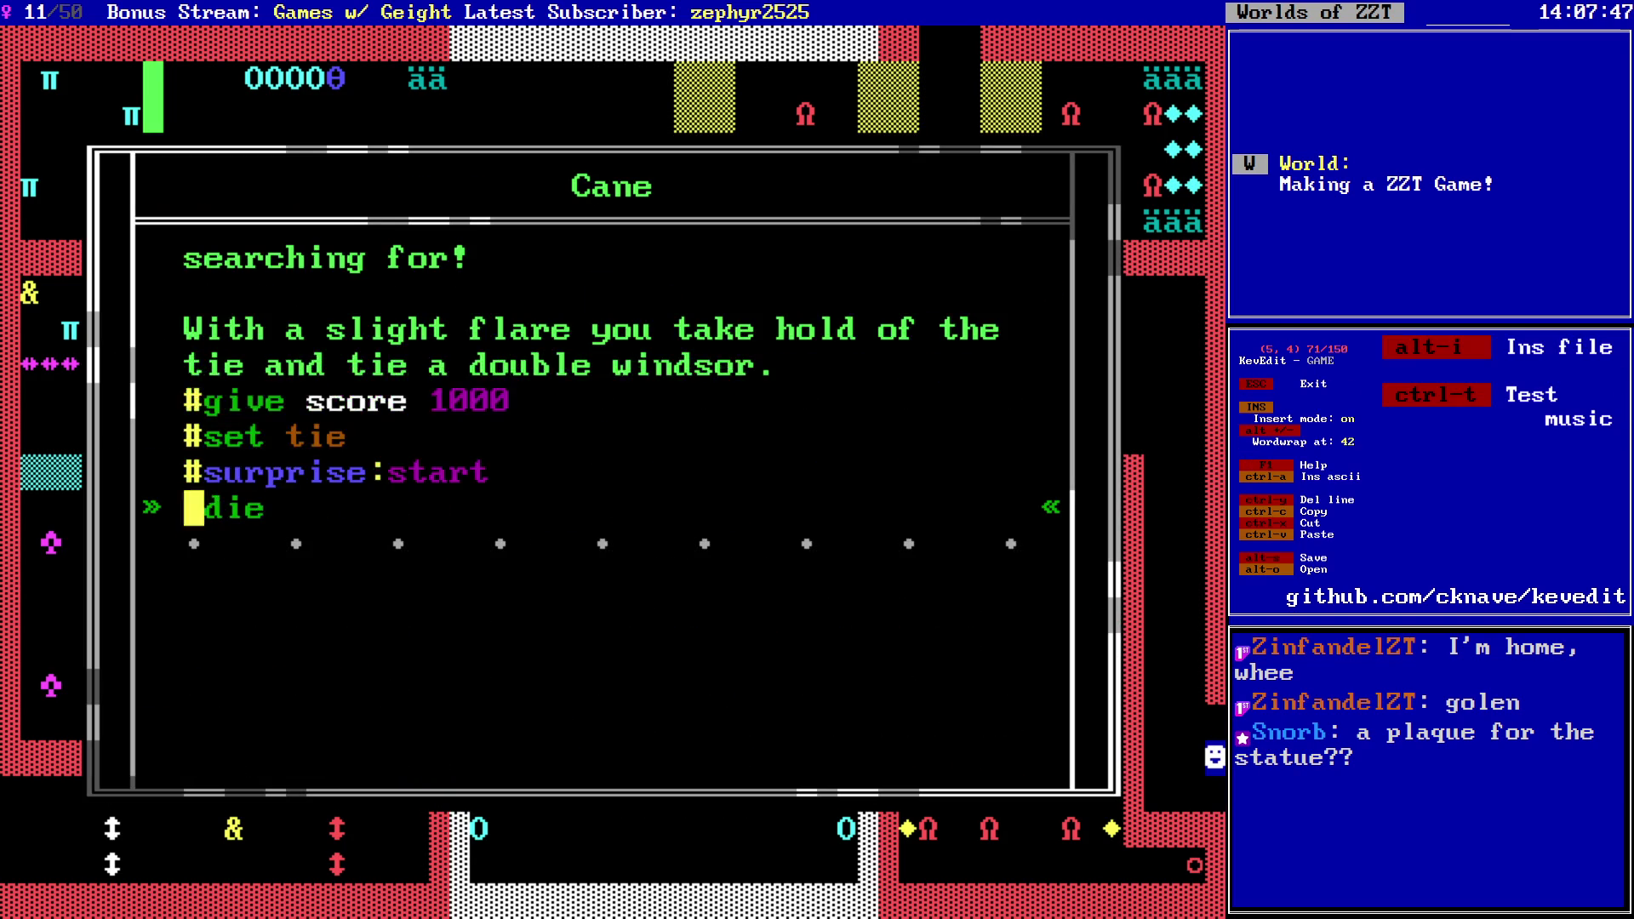
key(Up)
key(Right)
key(Delete)
key(Delete)
key(Delete)
key(Delete)
text(trap:activate)
key(Escape)
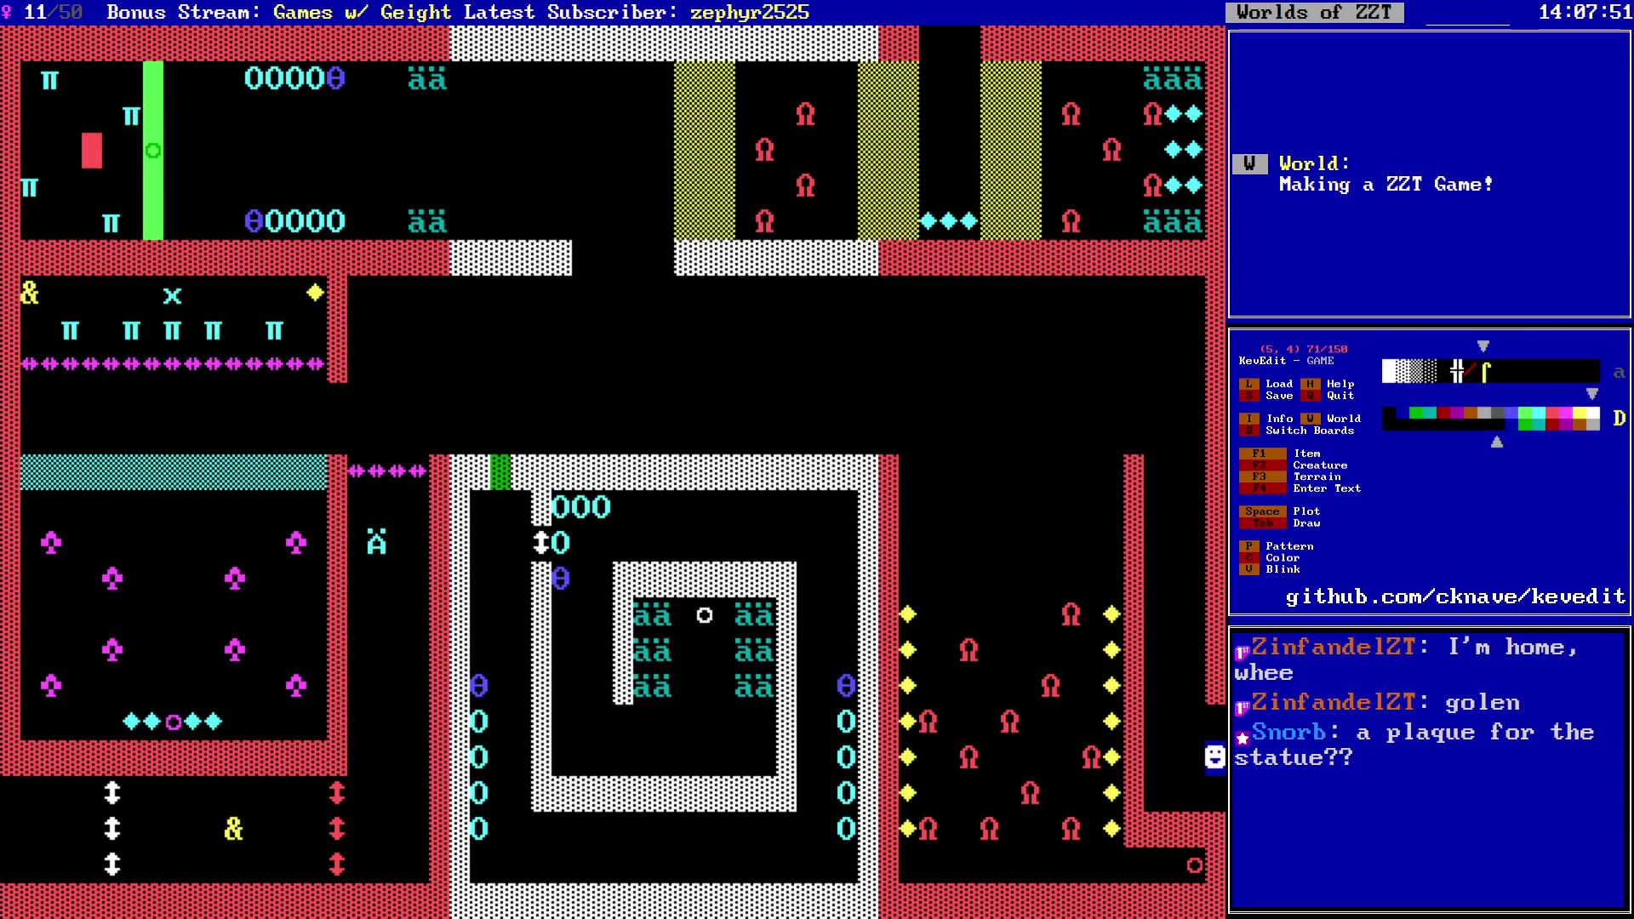
Add '#put n lion', '#put s lion' and '#put e lion' under the trap's :activate label.
key(Right)
key(Right)
key(Right)
key(Down)
key(Down)
key(Down)
key(Return)
key(Down)
key(Down)
key(End)
key(Return)
text(#put n lion)
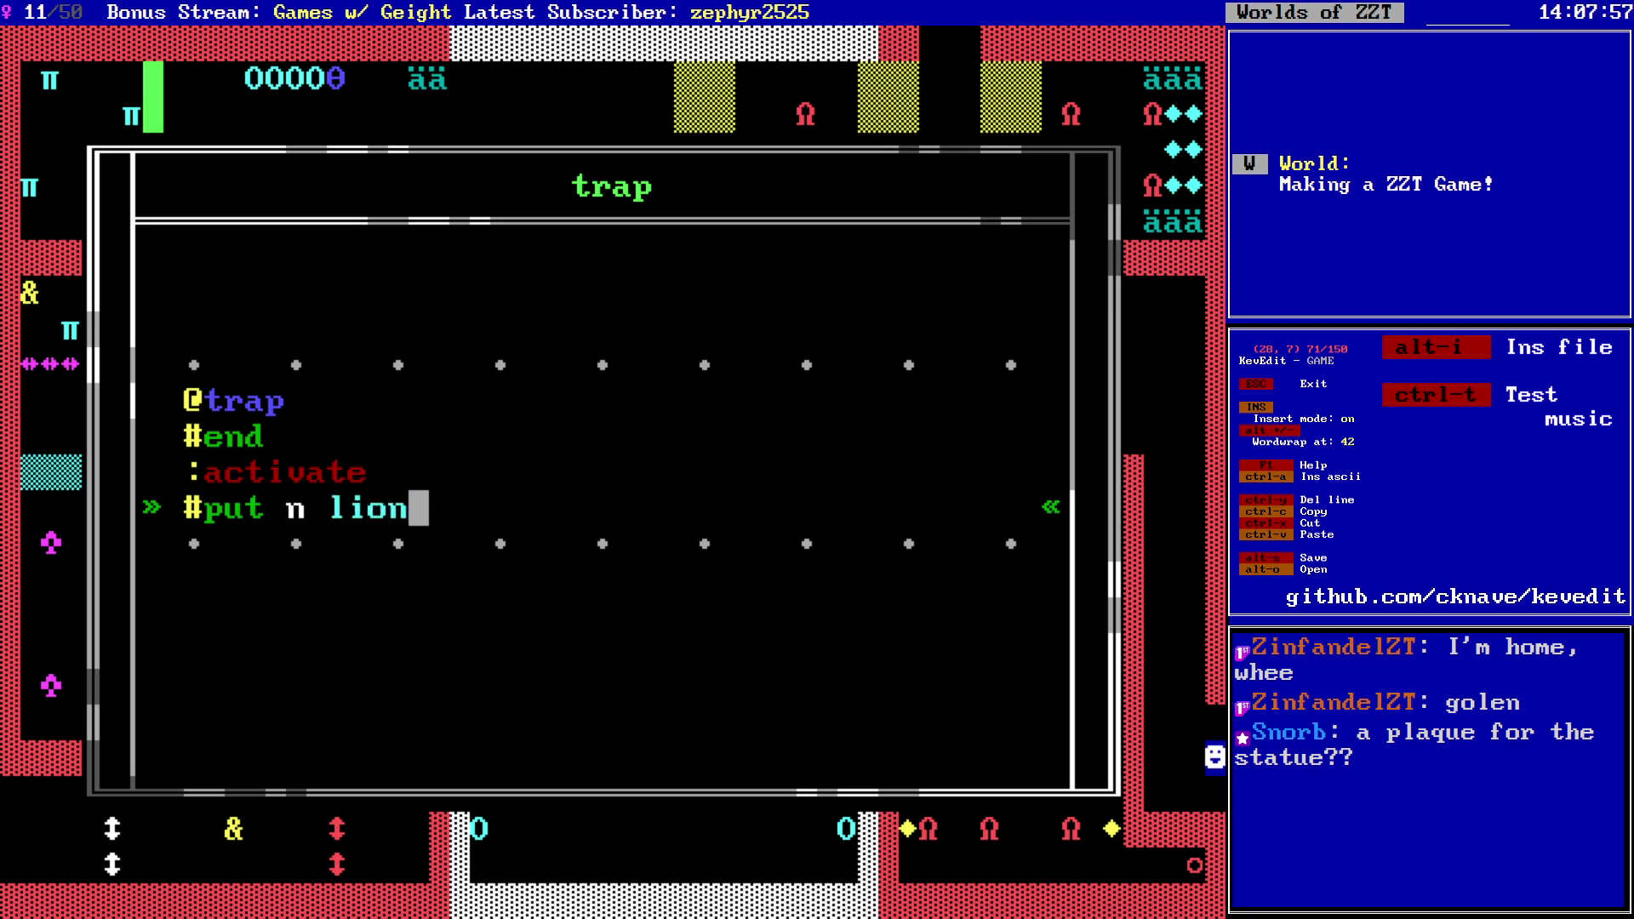
key(Return)
text(#put s liion)
key(Return)
key(BackSpace)
key(BackSpace)
key(BackSpace)
key(BackSpace)
text(on)
key(Return)
text(#put e lion)
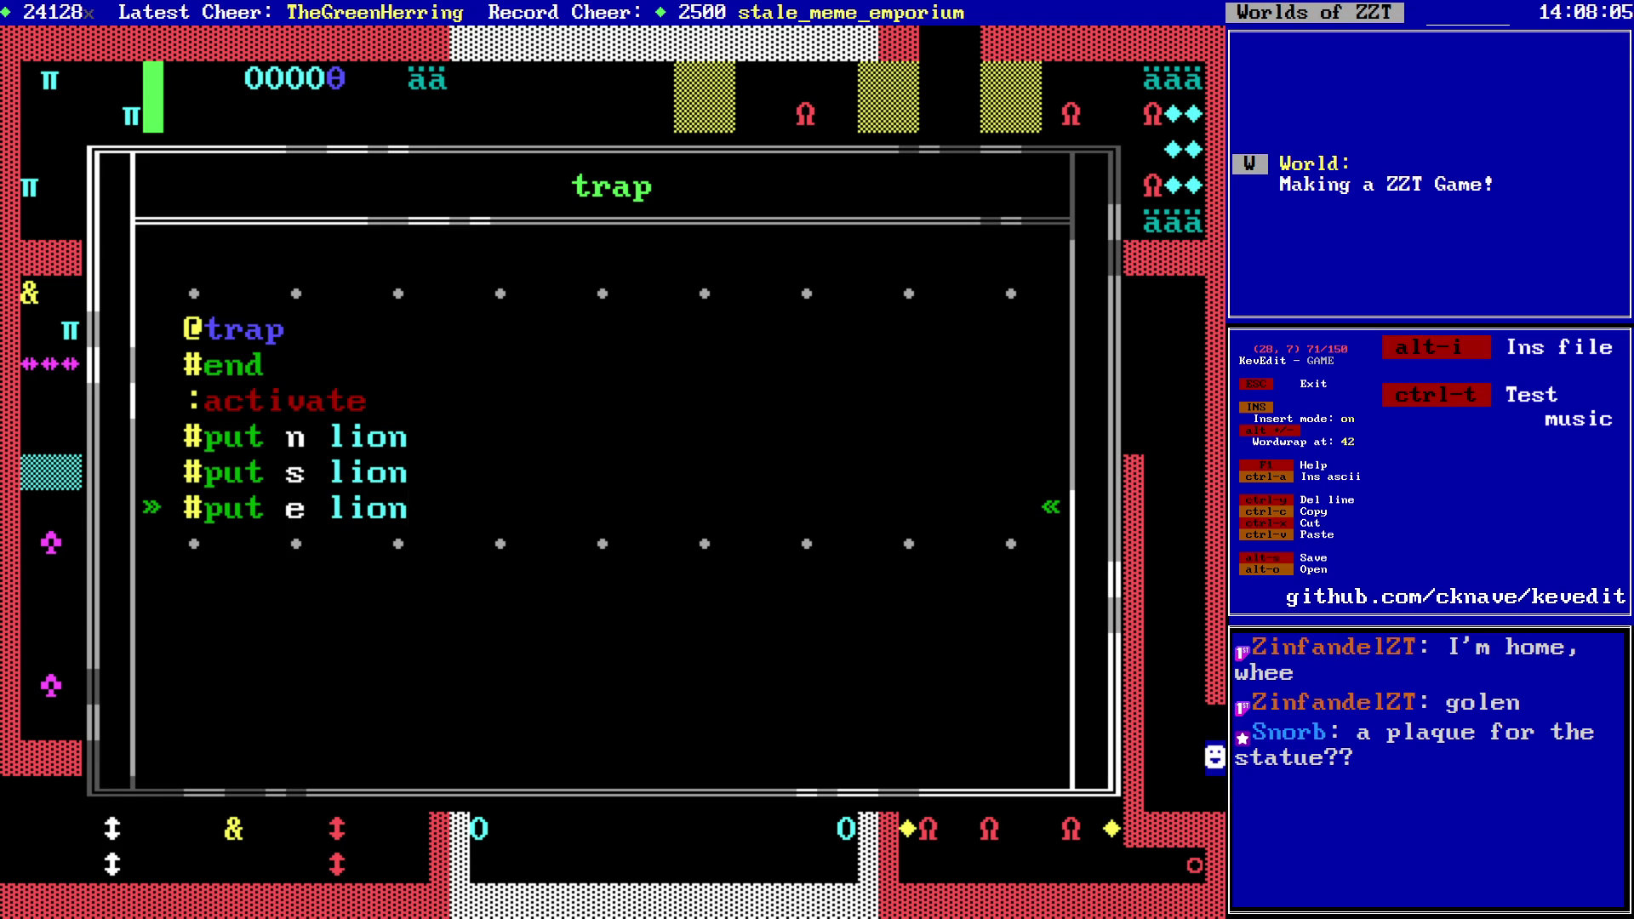
Paste two extra copies of the lion lines, then save the world under its existing name.
key(shift+Up)
key(shift+Up)
key(ctrl+c)
key(ctrl+v)
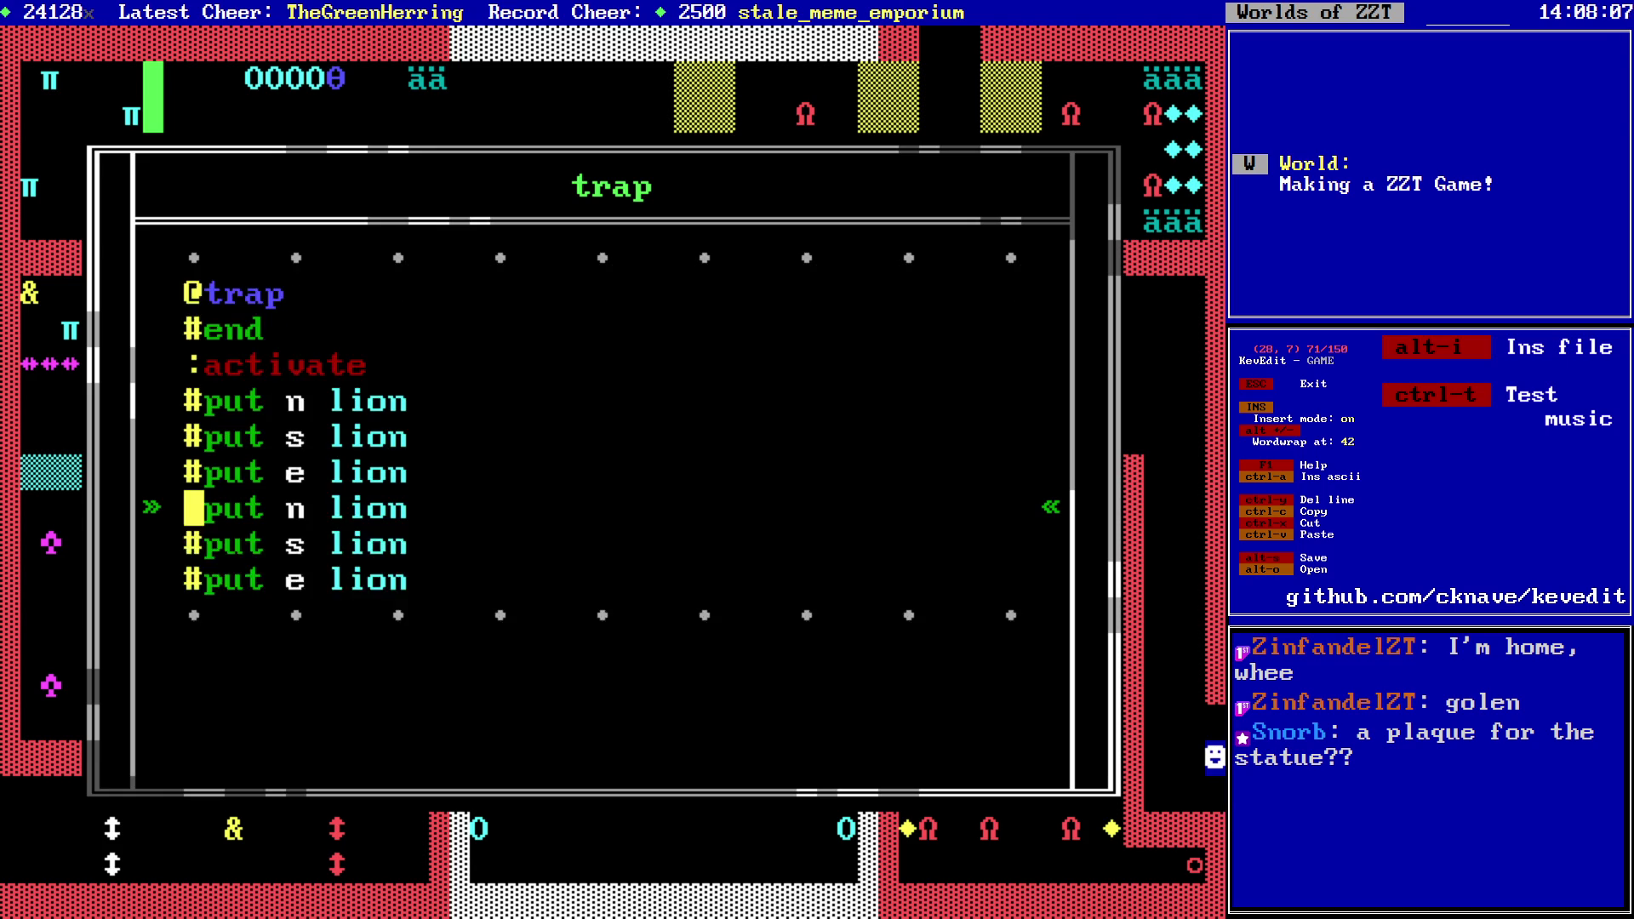
key(Return)
key(ctrl+v)
key(Escape)
key(alt+s)
key(Return)
Confirm the overwrite, then pick up the white dithered wall tile at (28, 7).
key(y)
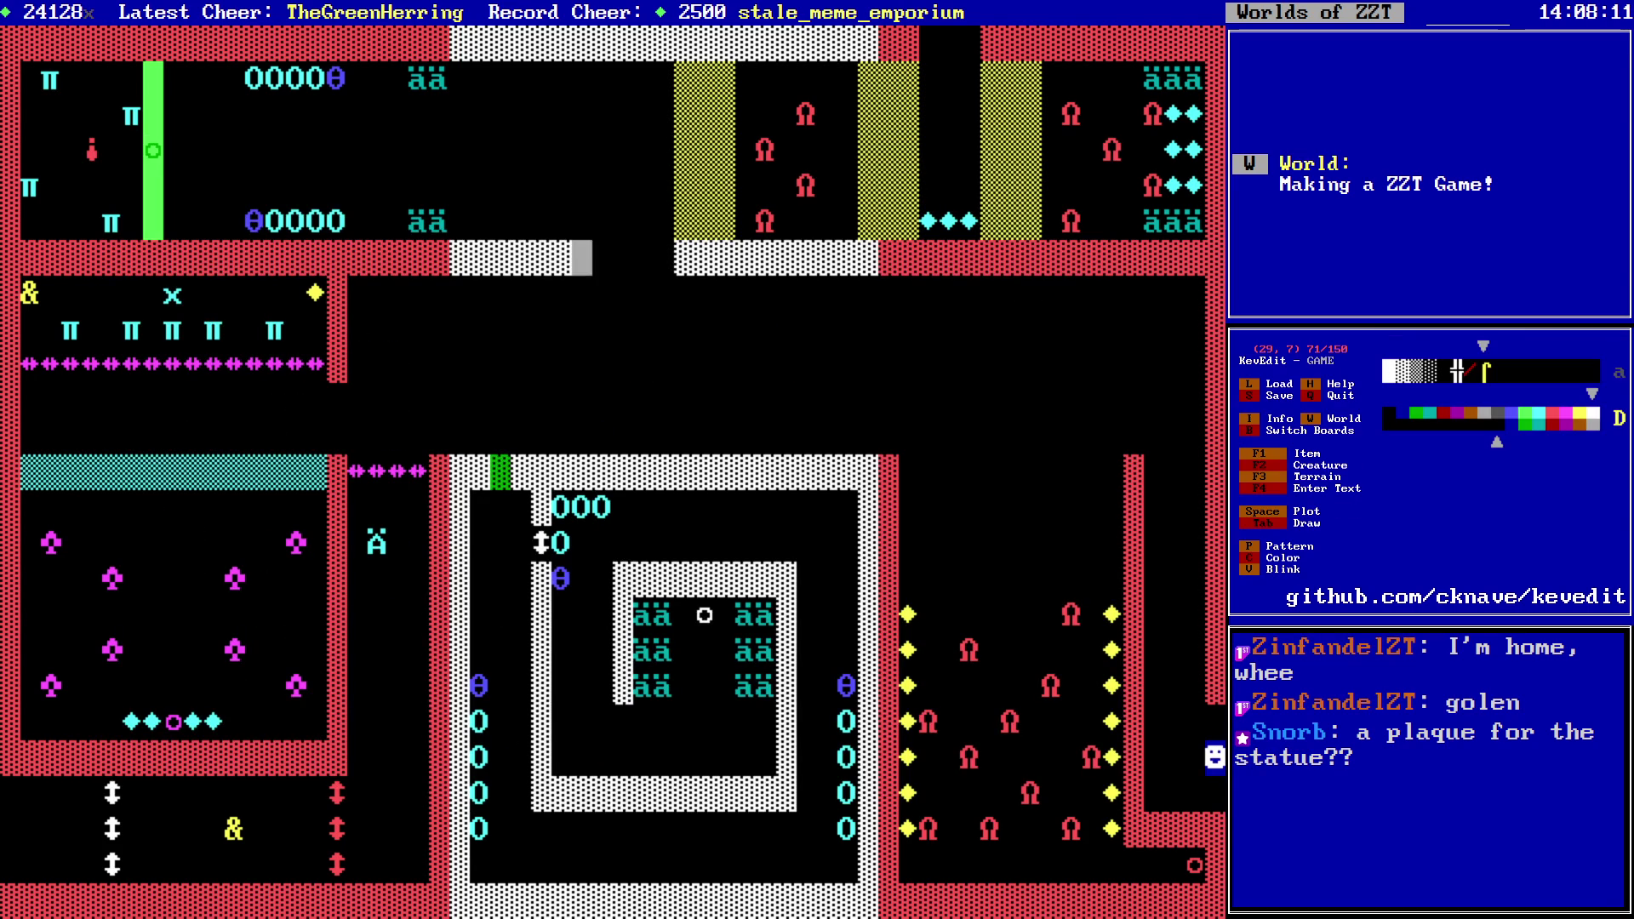
key(Right)
key(Right)
key(Right)
key(Right)
key(Right)
key(Right)
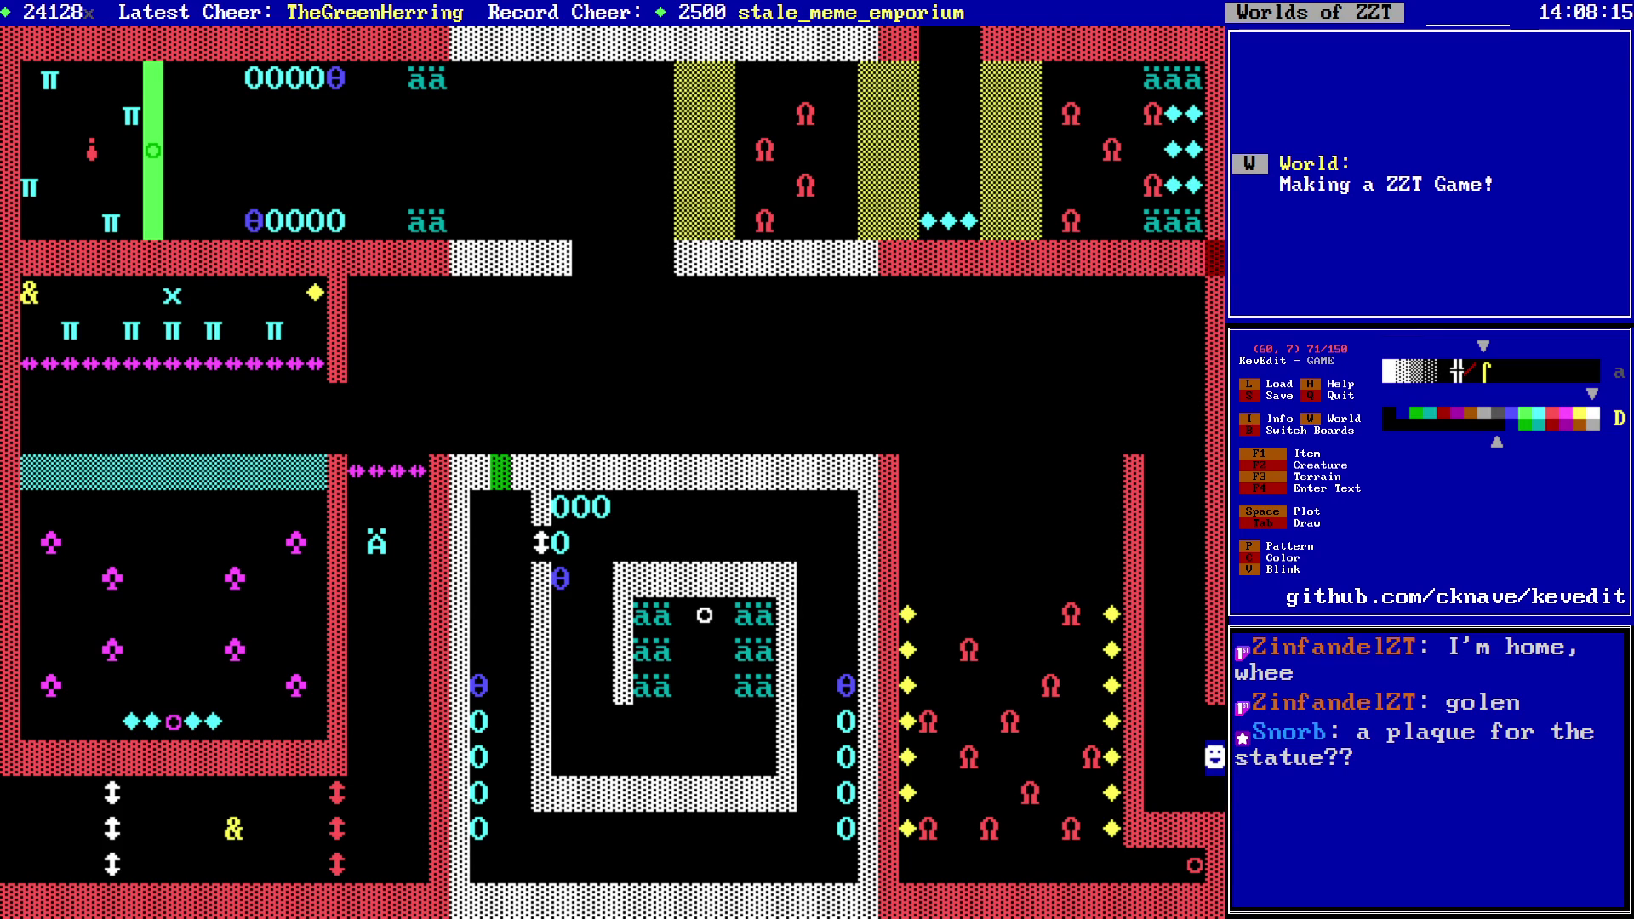
key(Up)
key(Up)
key(Up)
key(Left)
key(Left)
key(Left)
key(Up)
key(Up)
key(Up)
key(alt+Left)
key(alt+Left)
key(Down)
key(Down)
key(Down)
key(alt+Left)
key(Down)
key(Right)
key(Right)
key(Right)
key(Return)
Replace the trap object's lion lines with a single '#put s tiger' line.
key(alt+Right)
key(alt+Right)
key(alt+Right)
key(Left)
key(Left)
key(Left)
key(Left)
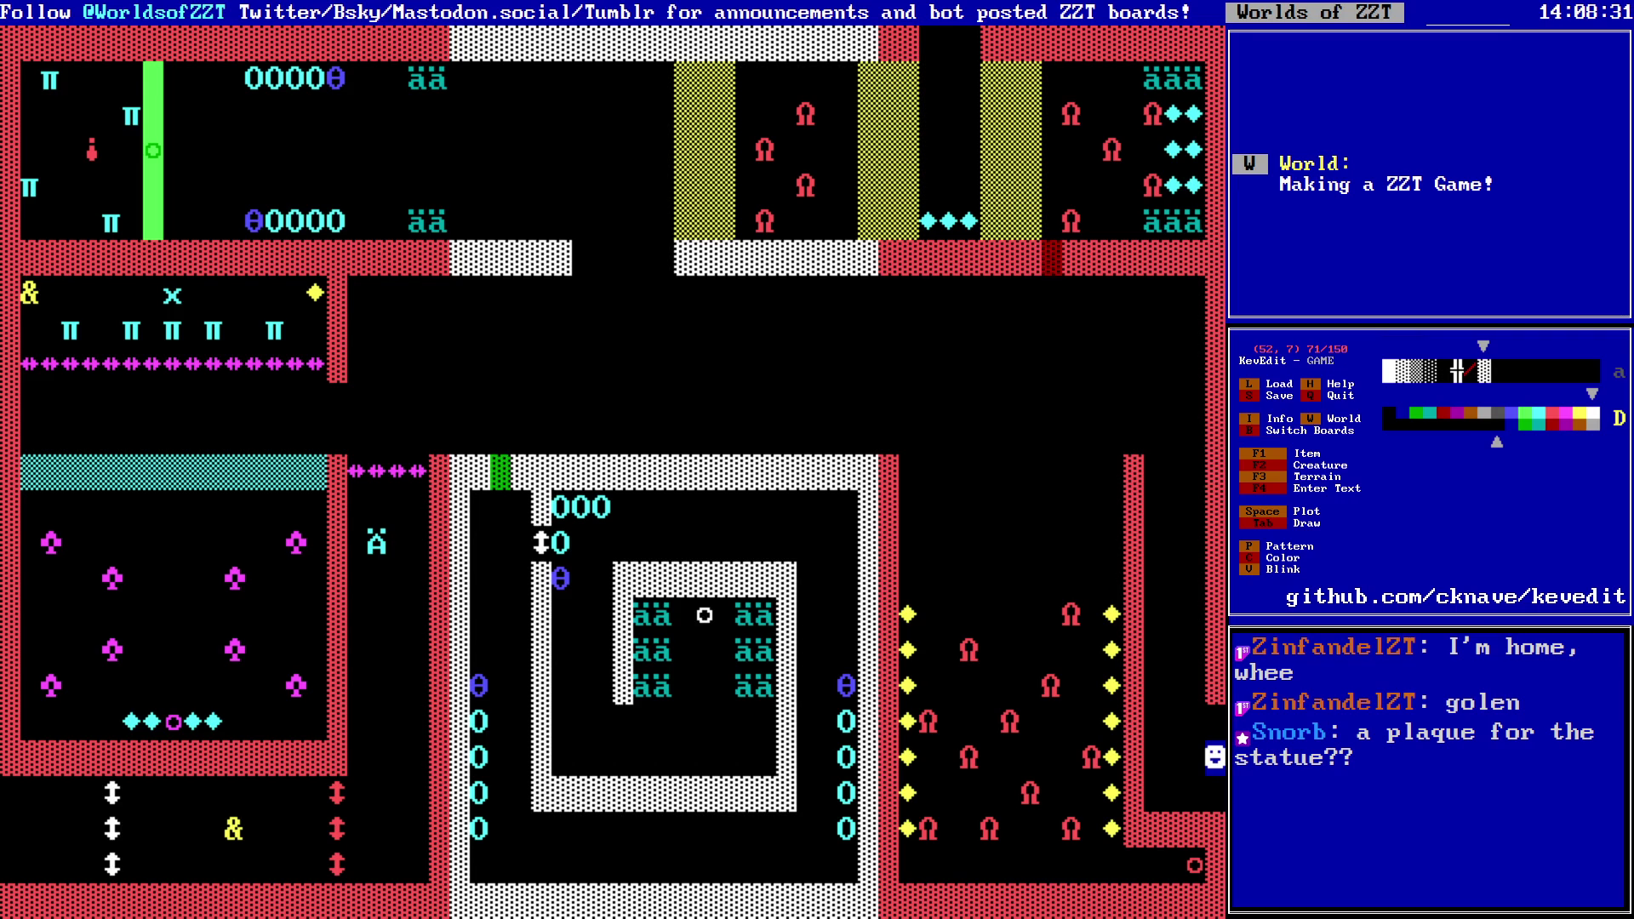
key(alt+Left)
key(alt+Left)
key(Up)
key(Up)
key(Up)
key(alt+Right)
key(Left)
key(Left)
key(Left)
key(Up)
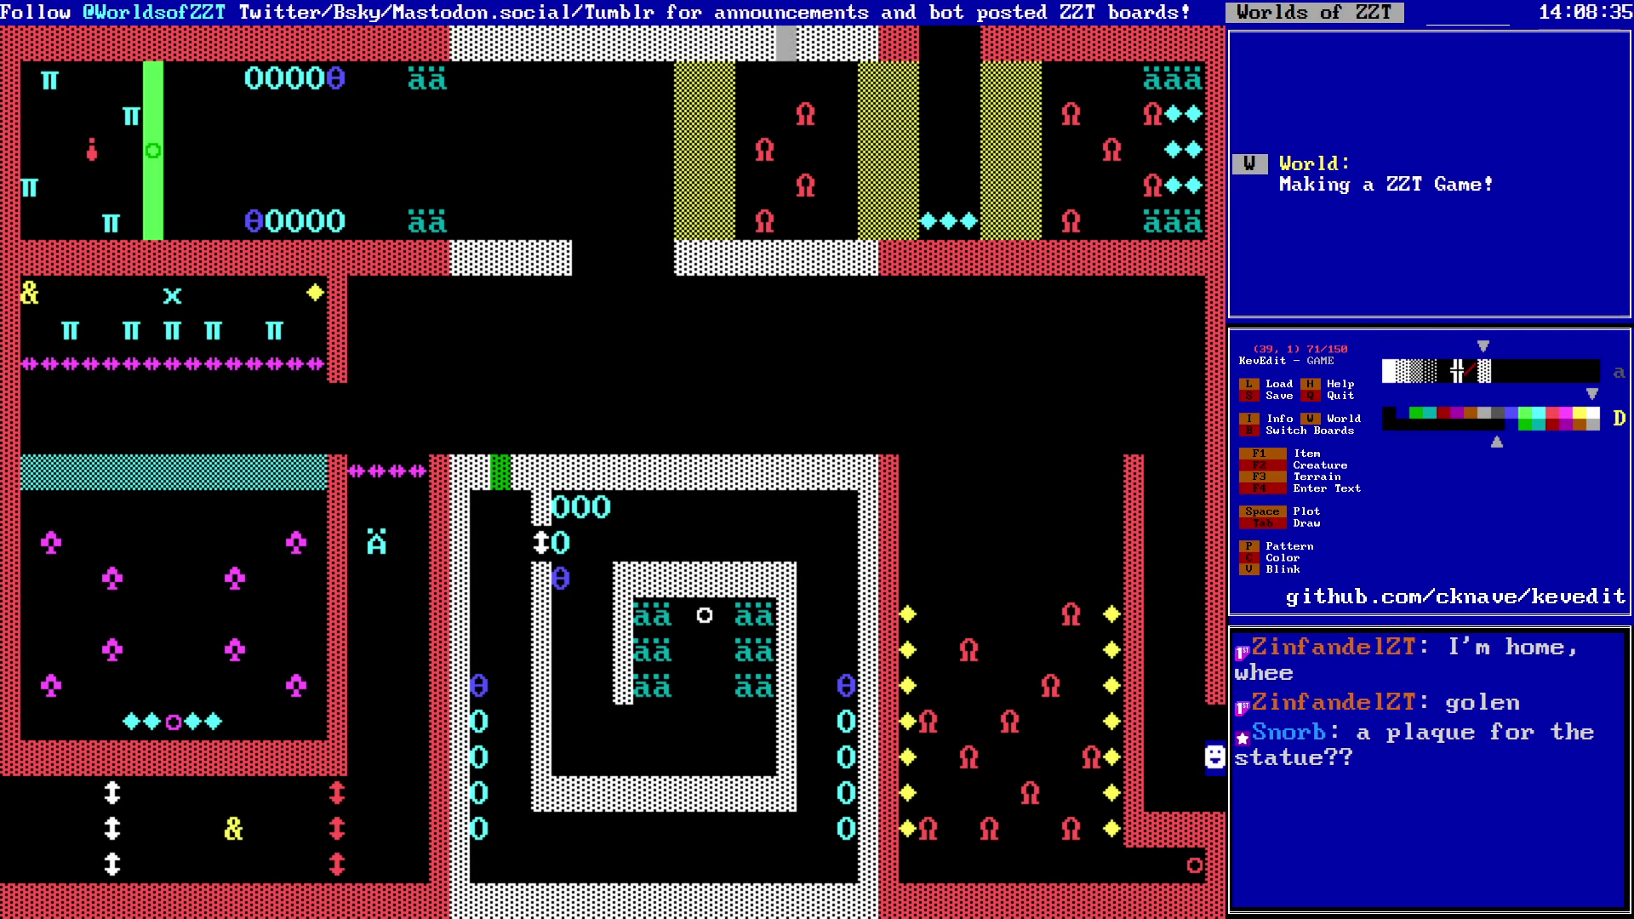
key(Return)
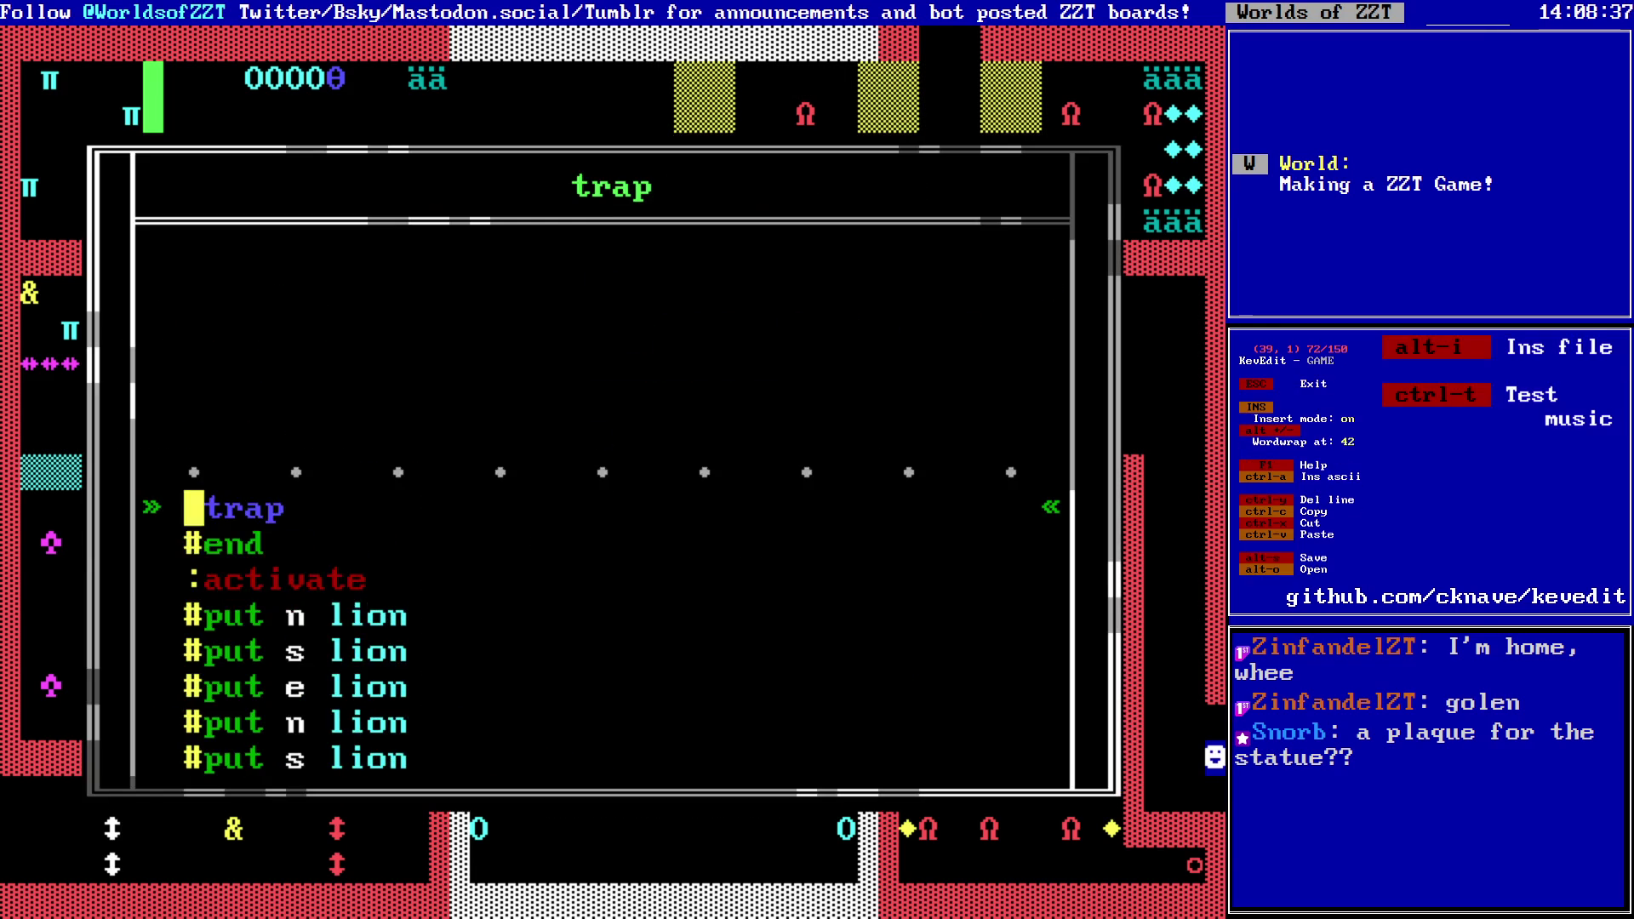
key(Down)
key(Down)
key(Down)
key(ctrl+y)
key(ctrl+y)
key(ctrl+y)
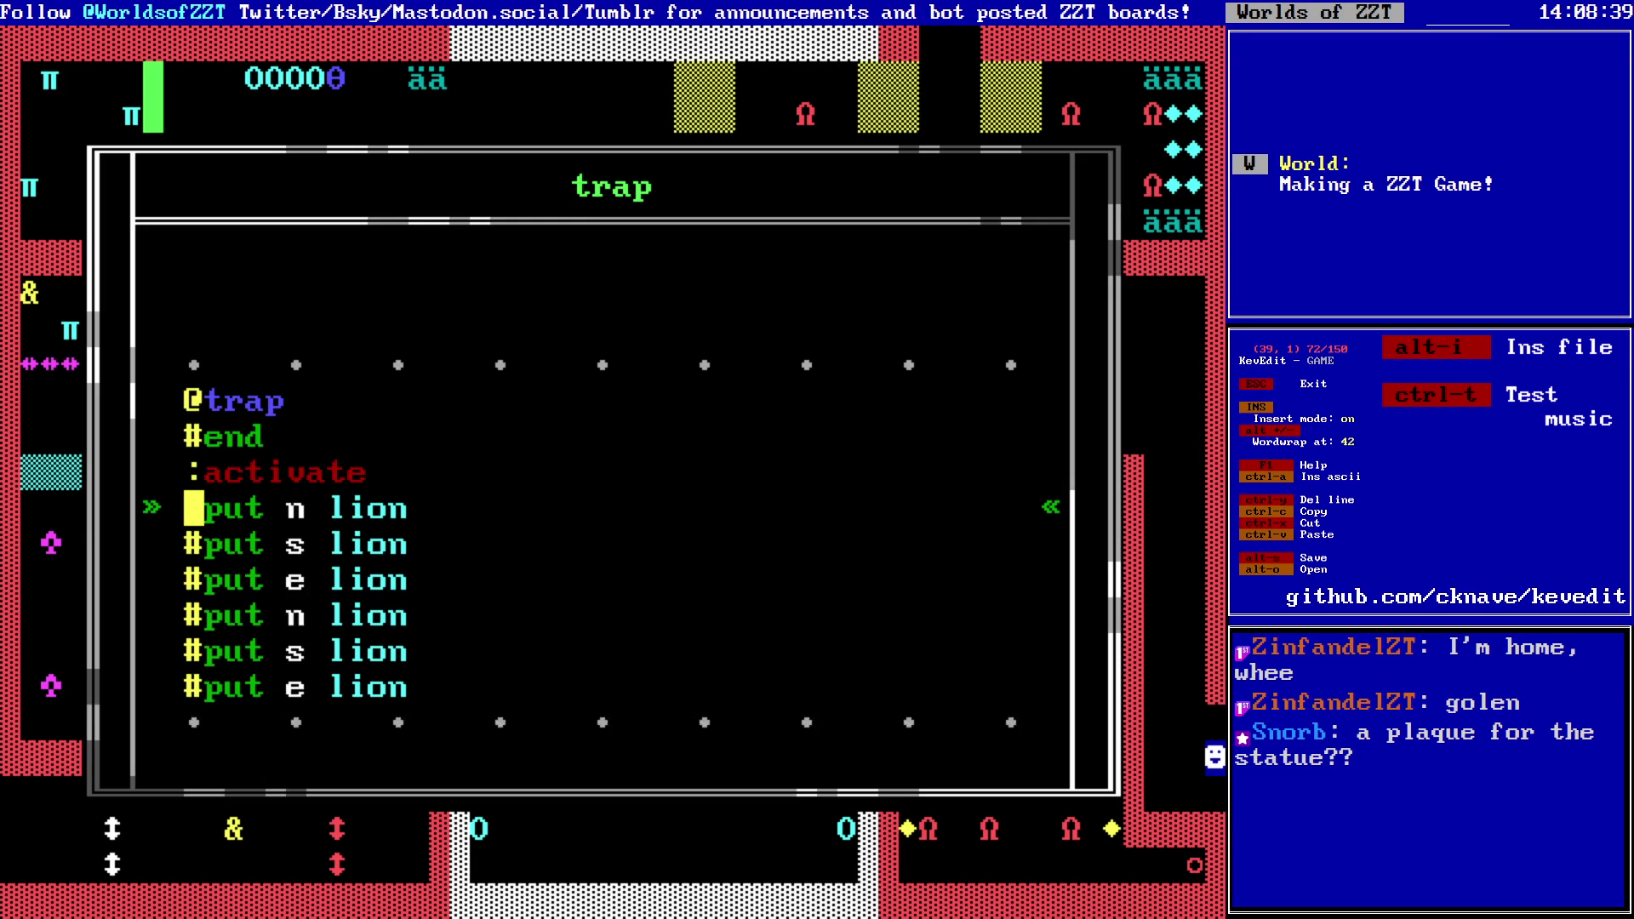
key(Return)
text(#put s tiger)
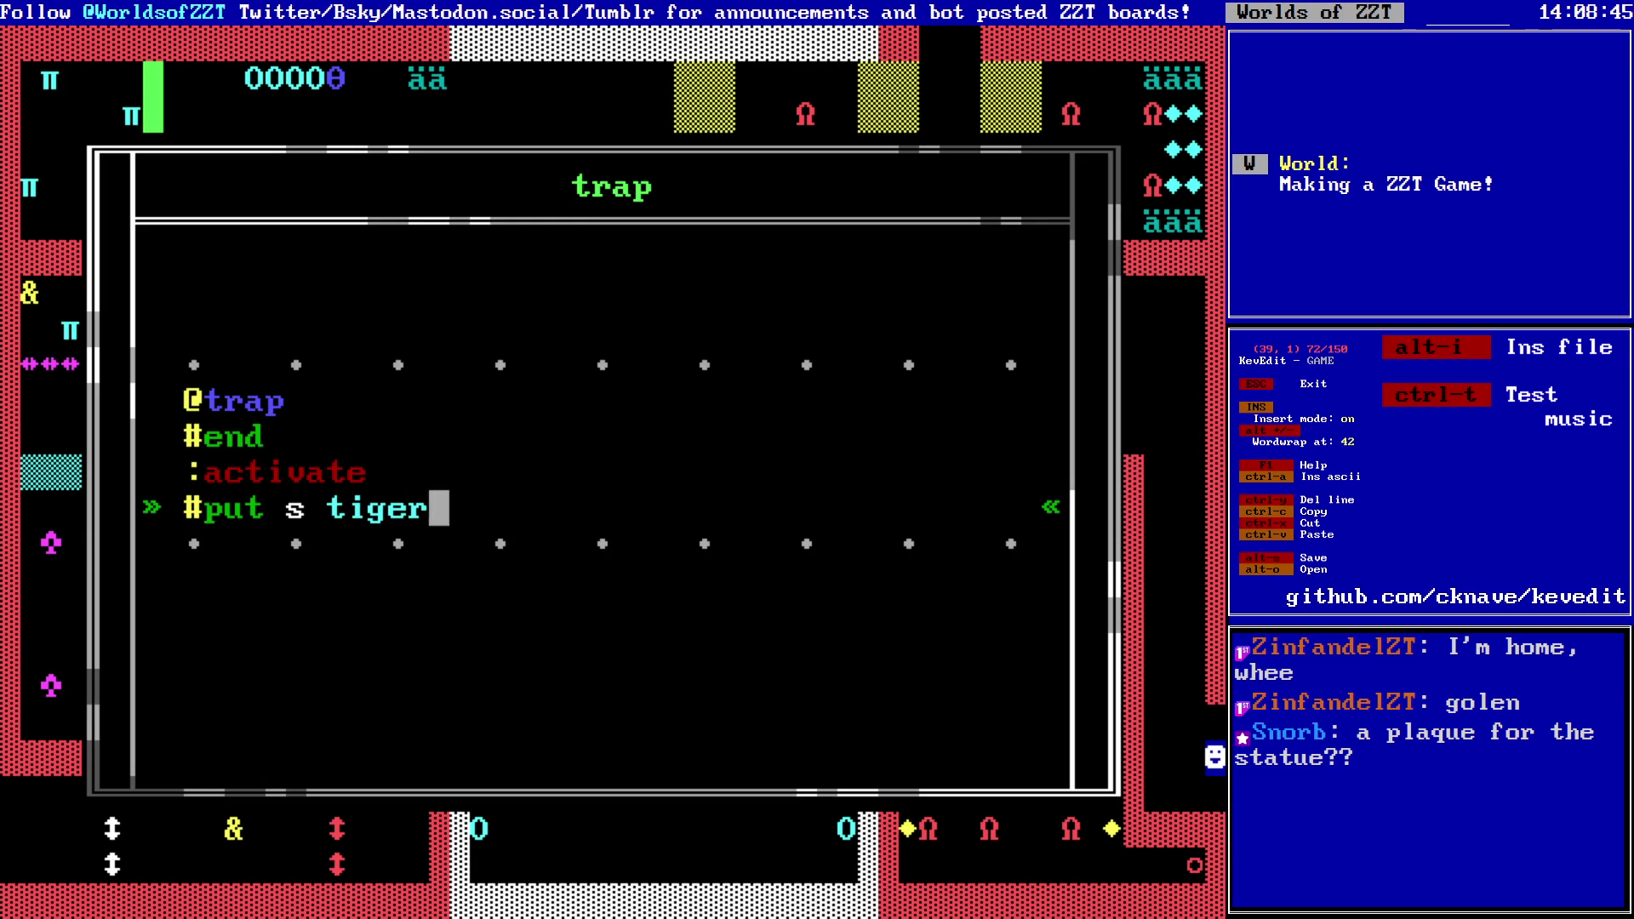
key(Escape)
key(Escape)
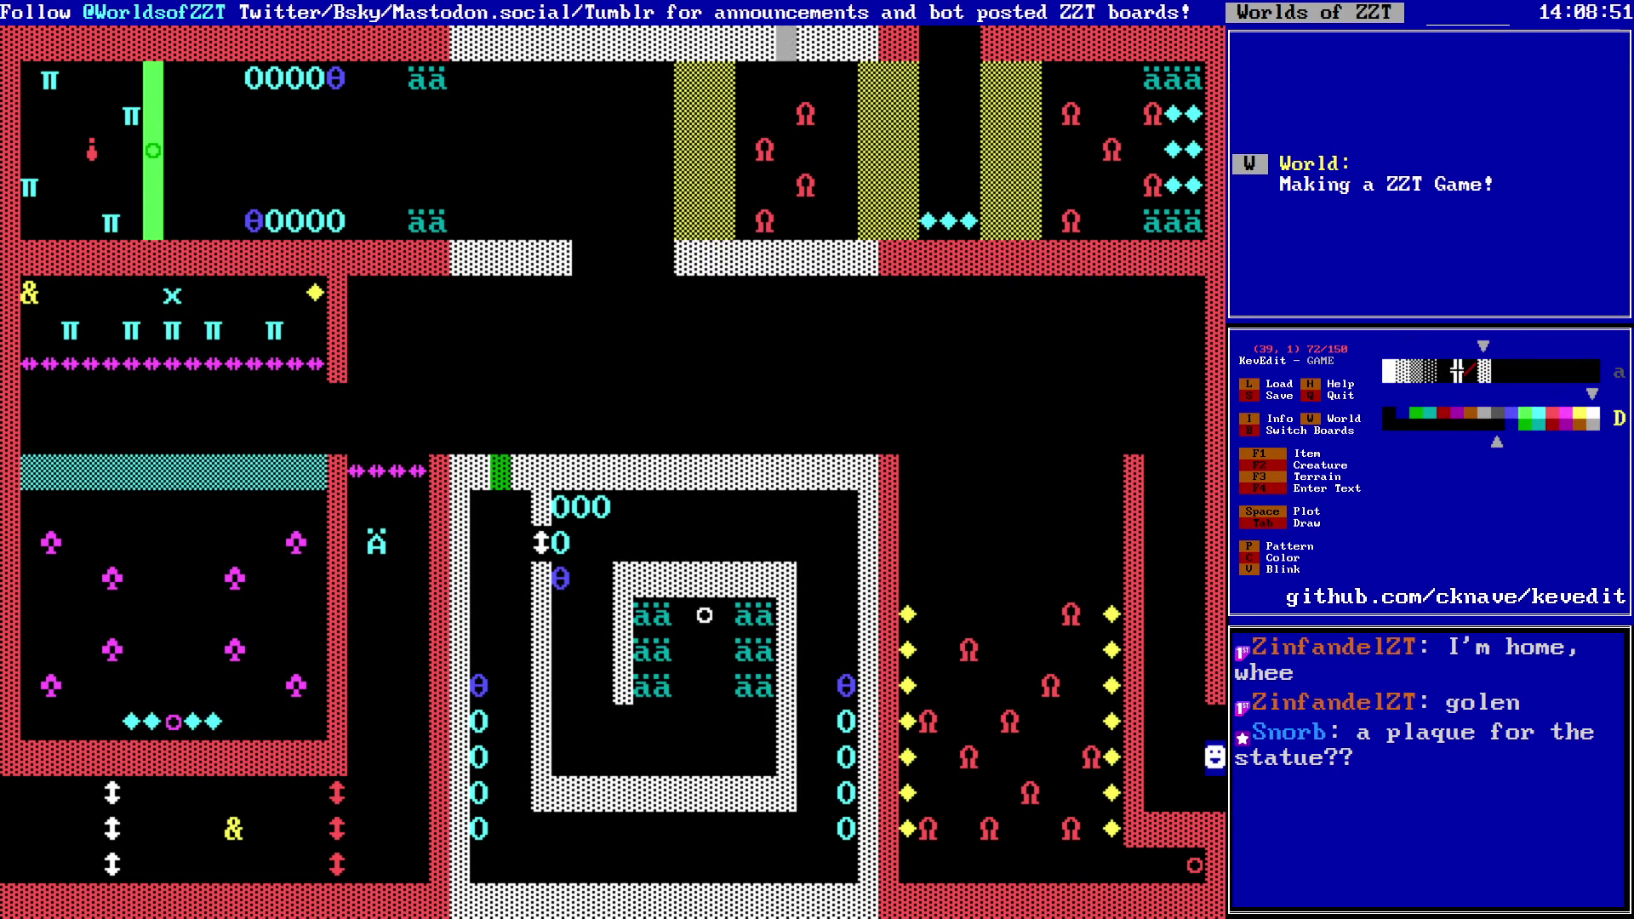
Duplicate the '#put s tiger' line in the trap's code.
key(Right)
key(Down)
key(Down)
key(Down)
key(Left)
key(Up)
key(Up)
key(Up)
key(Return)
key(Return)
key(Down)
key(End)
key(Down)
key(Down)
key(End)
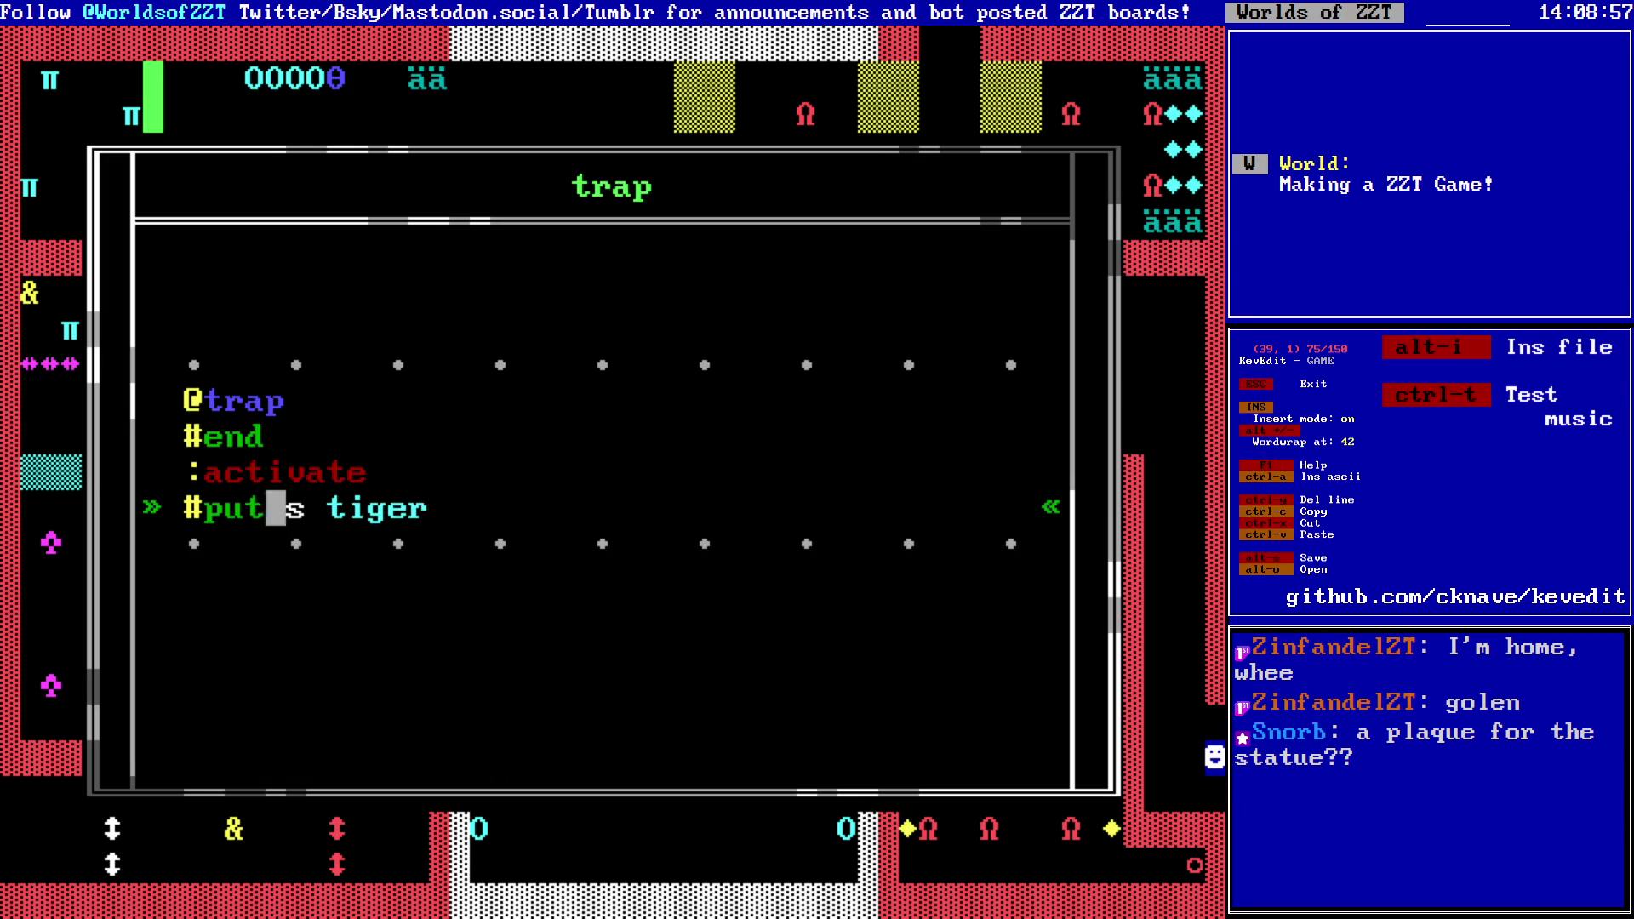
key(shift+Home)
key(ctrl+c)
key(End)
key(Return)
key(ctrl+v)
key(Escape)
key(Escape)
key(Right)
key(Down)
key(Down)
key(Down)
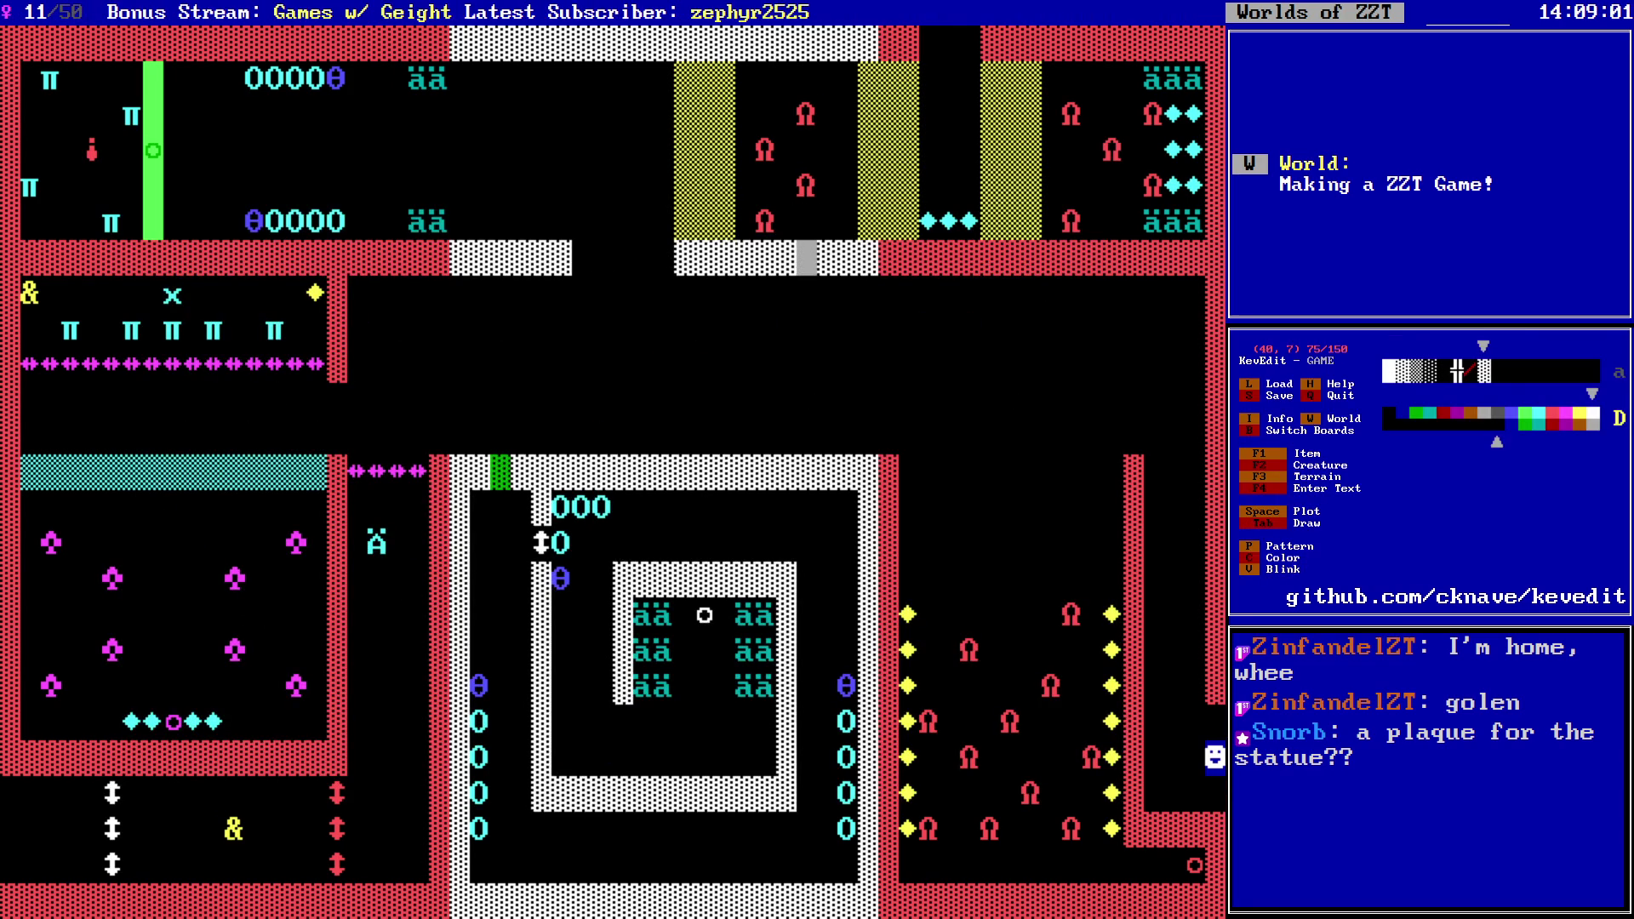
Change both tiger lines to '#put n tiger'.
key(Return)
key(Return)
key(Down)
key(Down)
key(Down)
key(Right)
key(Right)
key(Right)
key(Right)
key(Delete)
text(n)
key(Down)
key(BackSpace)
text(n)
key(Escape)
Save the world and switch to the Construction Zone board.
key(Left)
key(Down)
key(Down)
key(Down)
key(s)
key(Return)
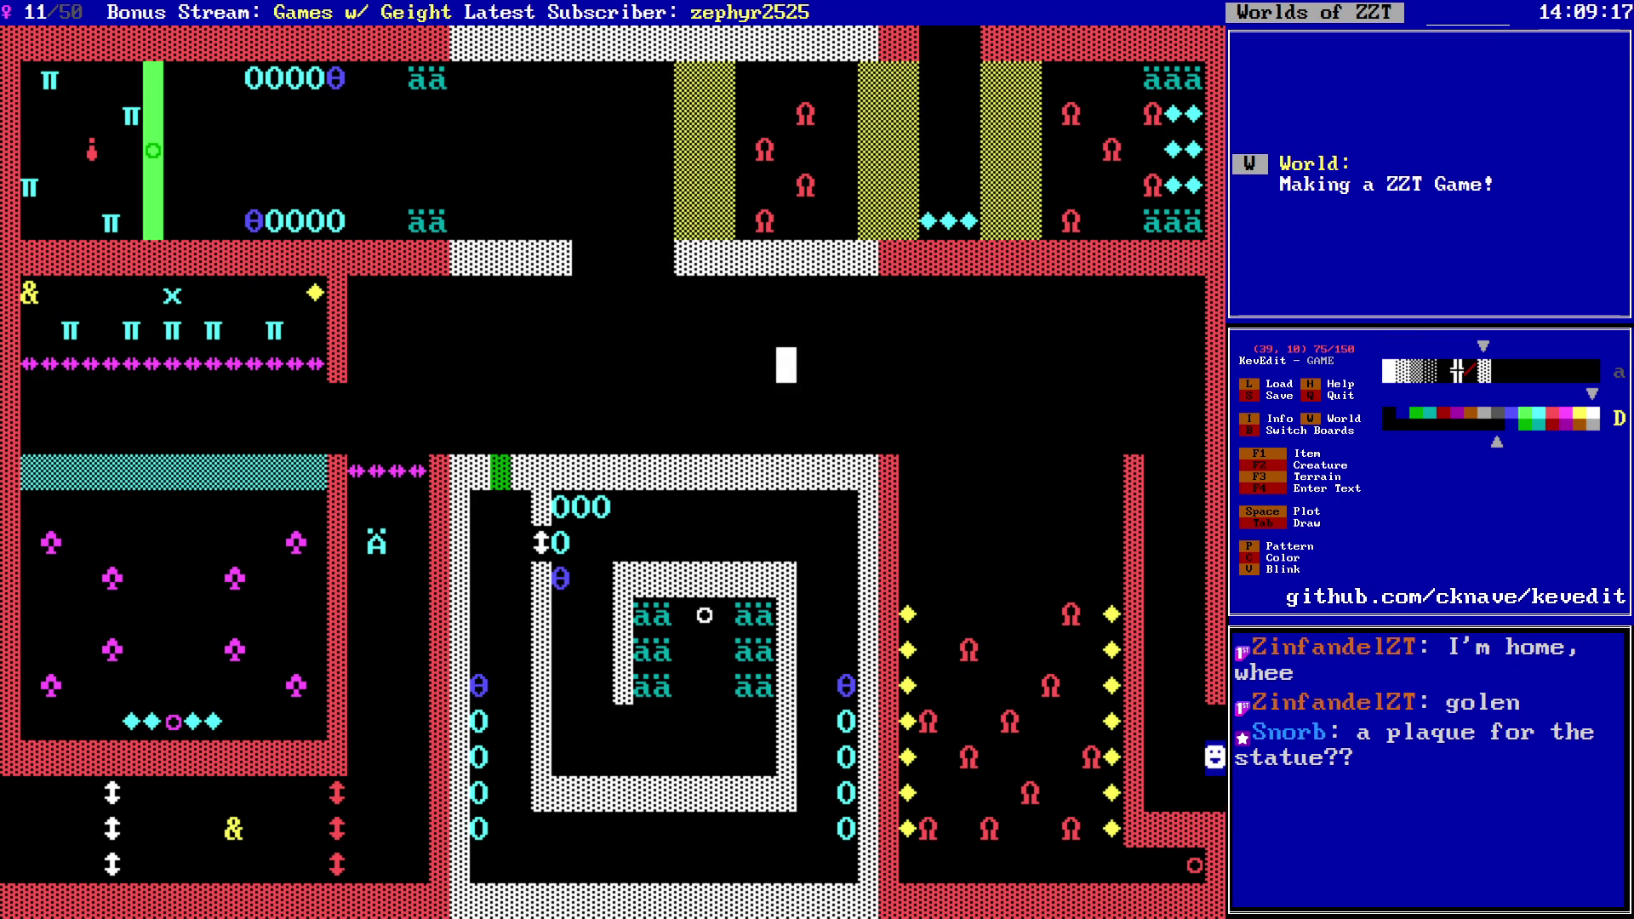
key(Page_Down)
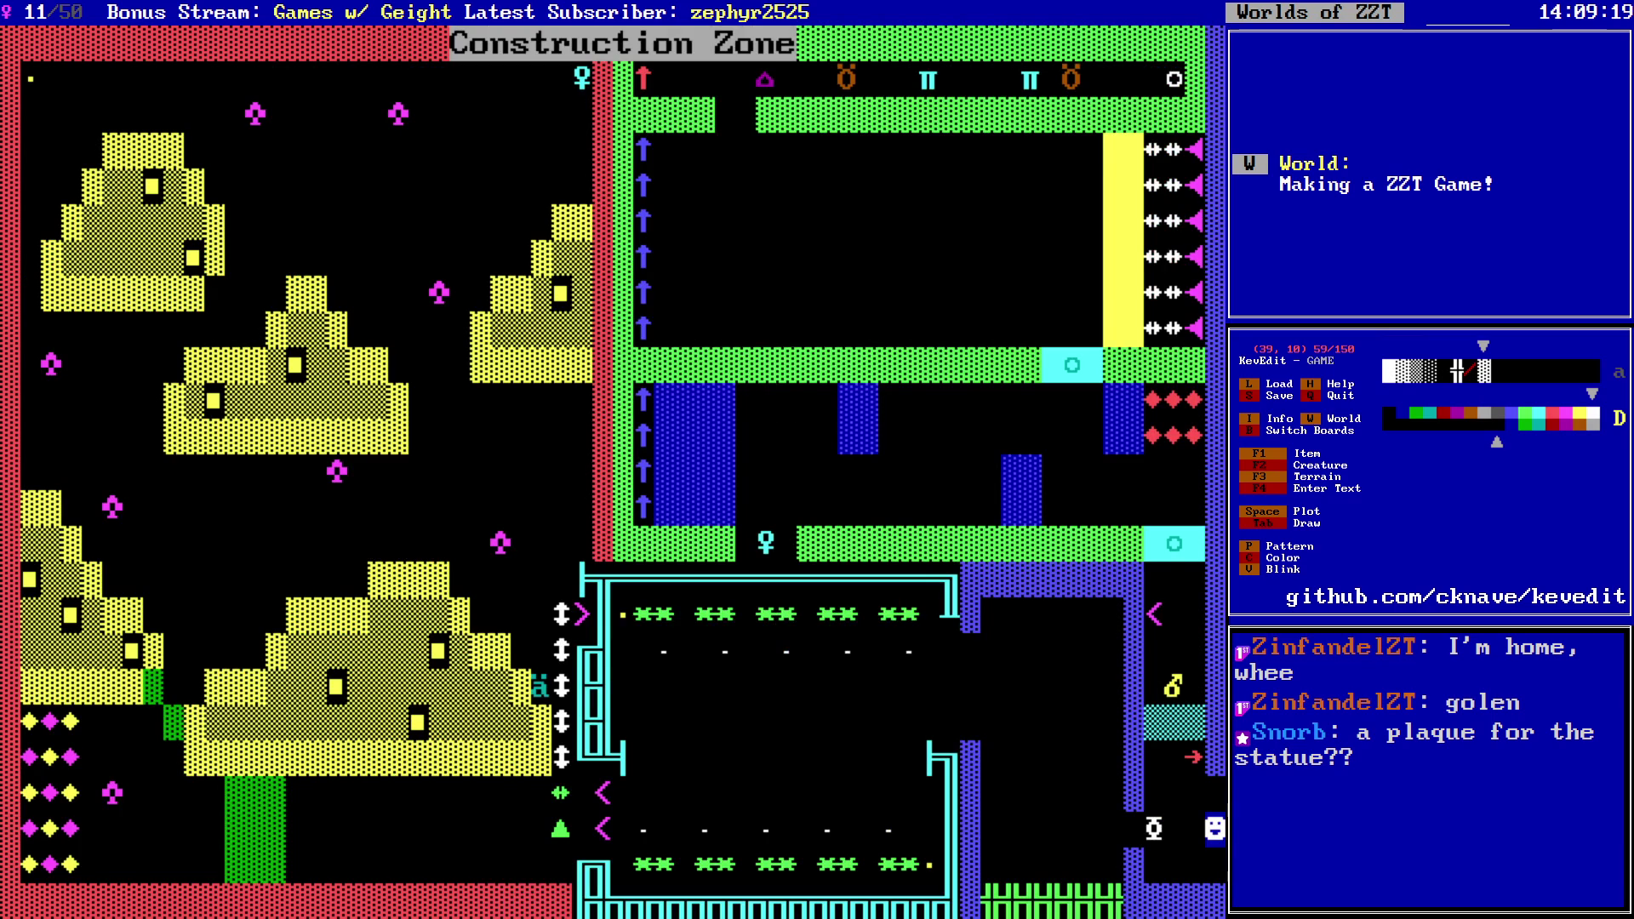
Look around the Construction Zone board's bottom row and lower area.
key(Down)
key(Down)
key(Down)
key(Right)
key(Right)
key(Right)
key(Right)
key(Right)
key(Left)
key(Left)
key(Left)
key(Left)
key(Left)
key(Left)
key(Up)
key(Up)
key(Up)
key(Right)
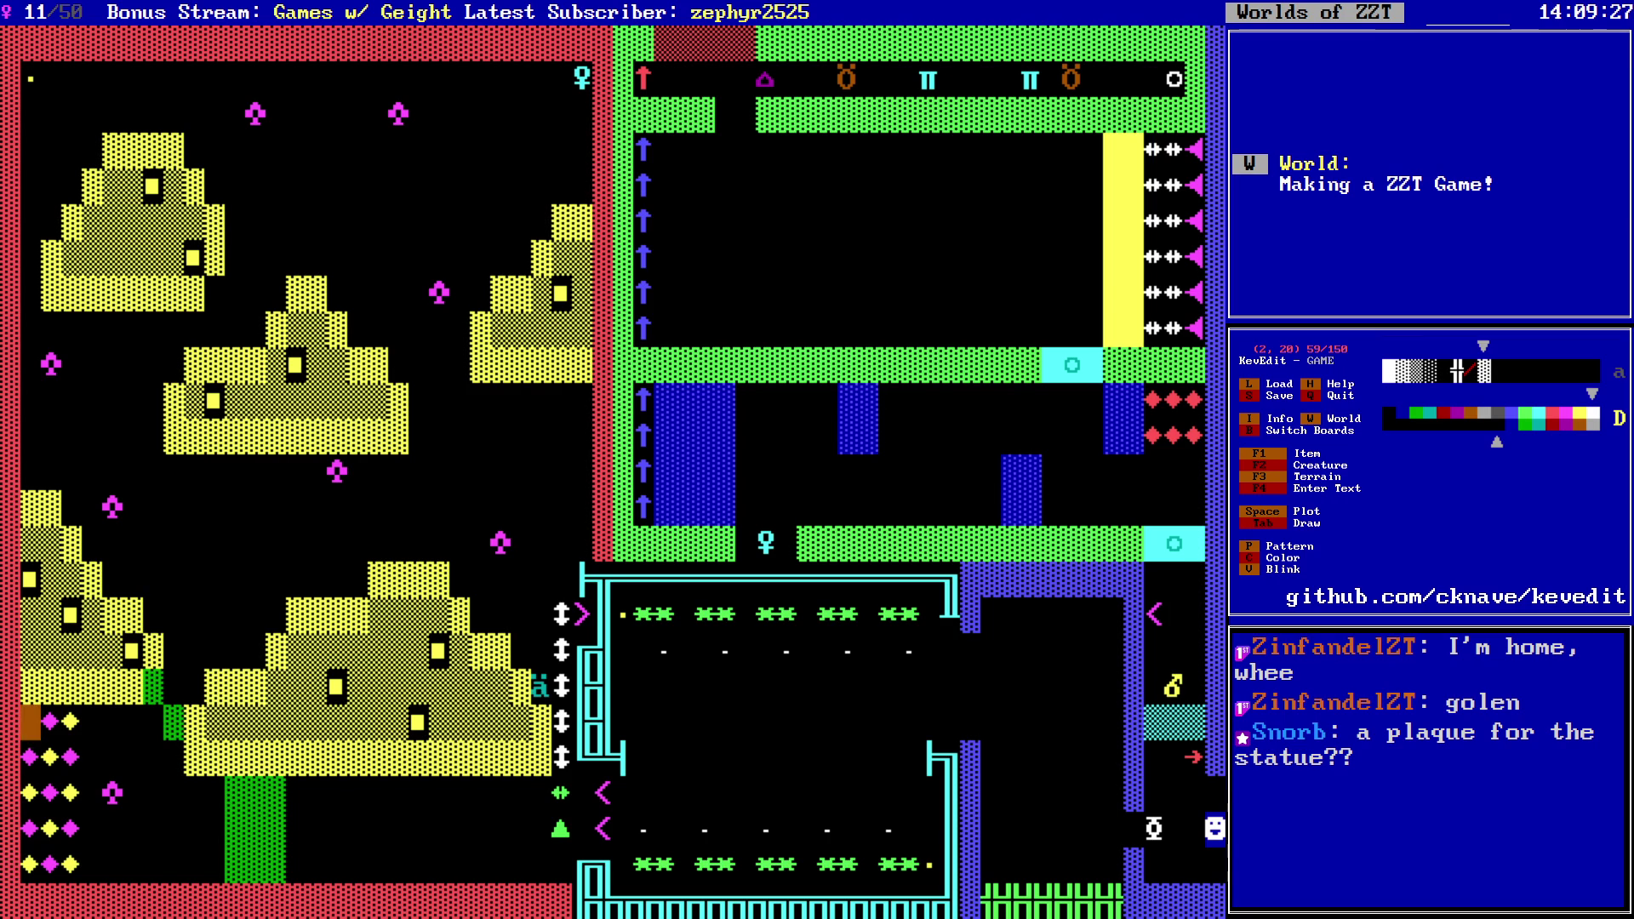
key(Right)
key(Right)
key(Right)
key(Down)
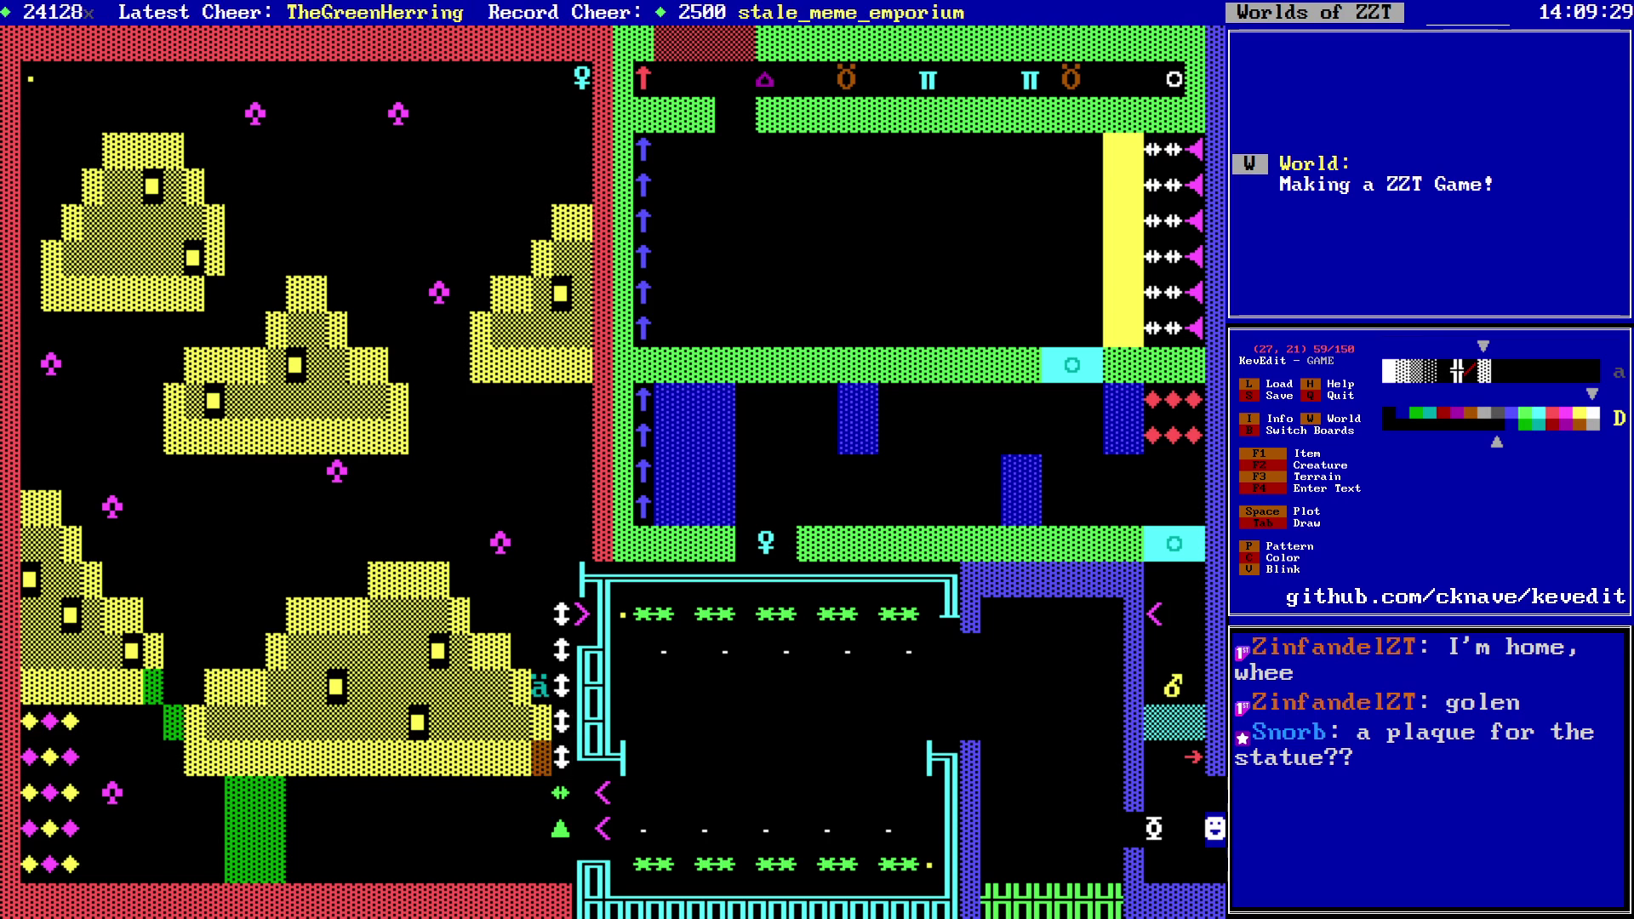
key(Left)
key(Left)
key(Left)
key(Up)
key(Up)
key(Up)
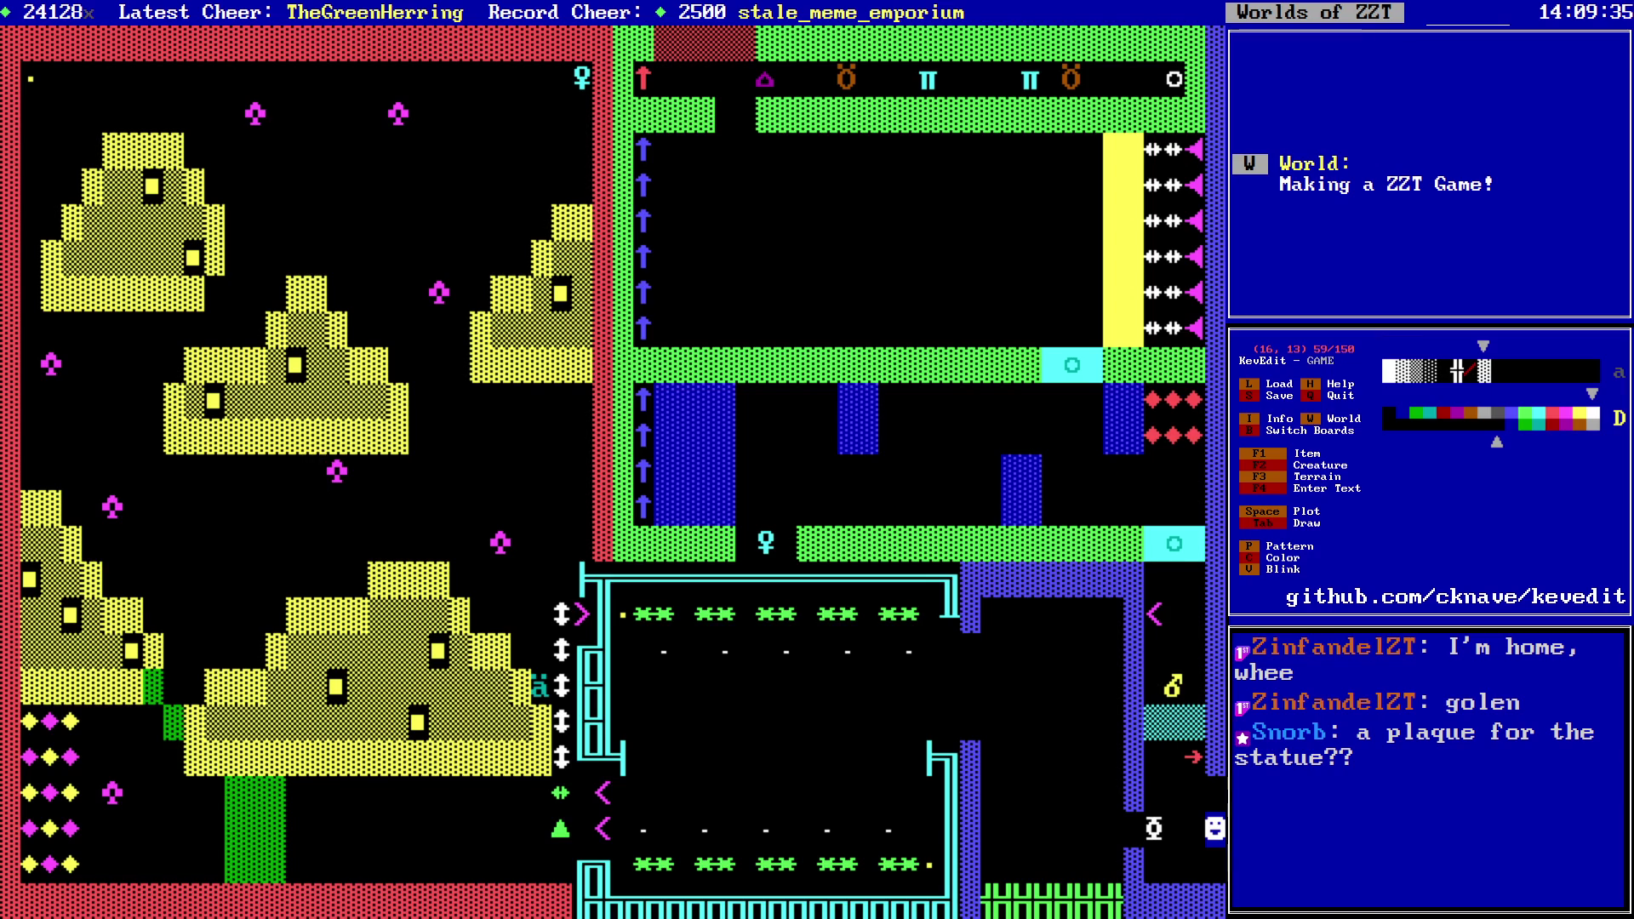
Inspect the shop board down to its bottom edge, then move on to the park board.
key(Page_Down)
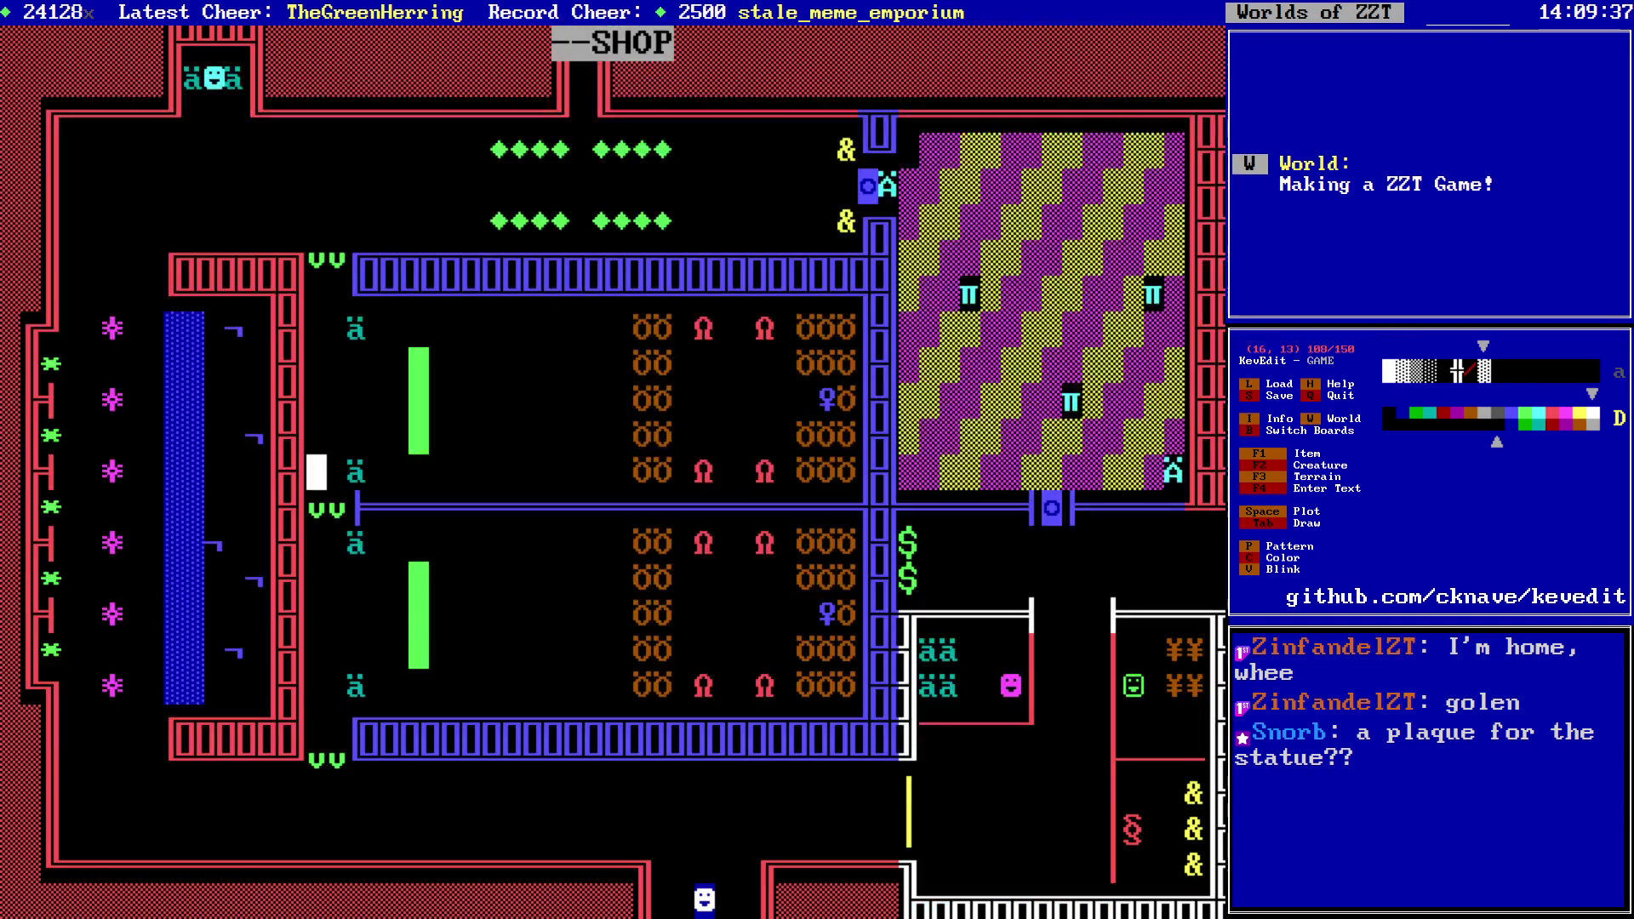
key(Down)
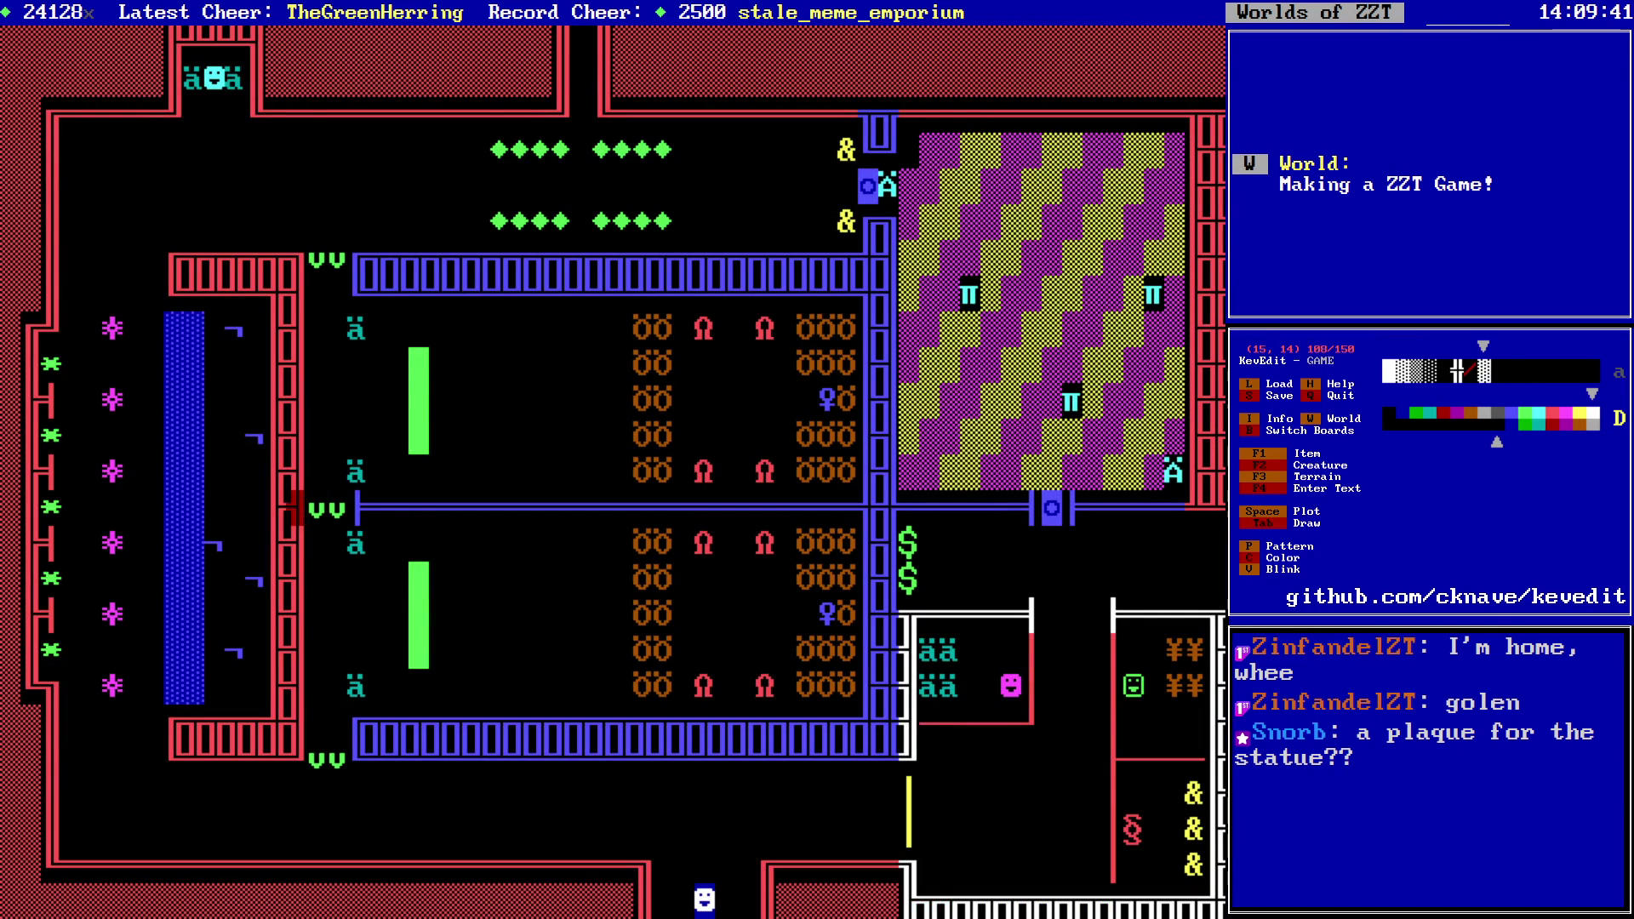
key(Down)
key(Down)
key(Down)
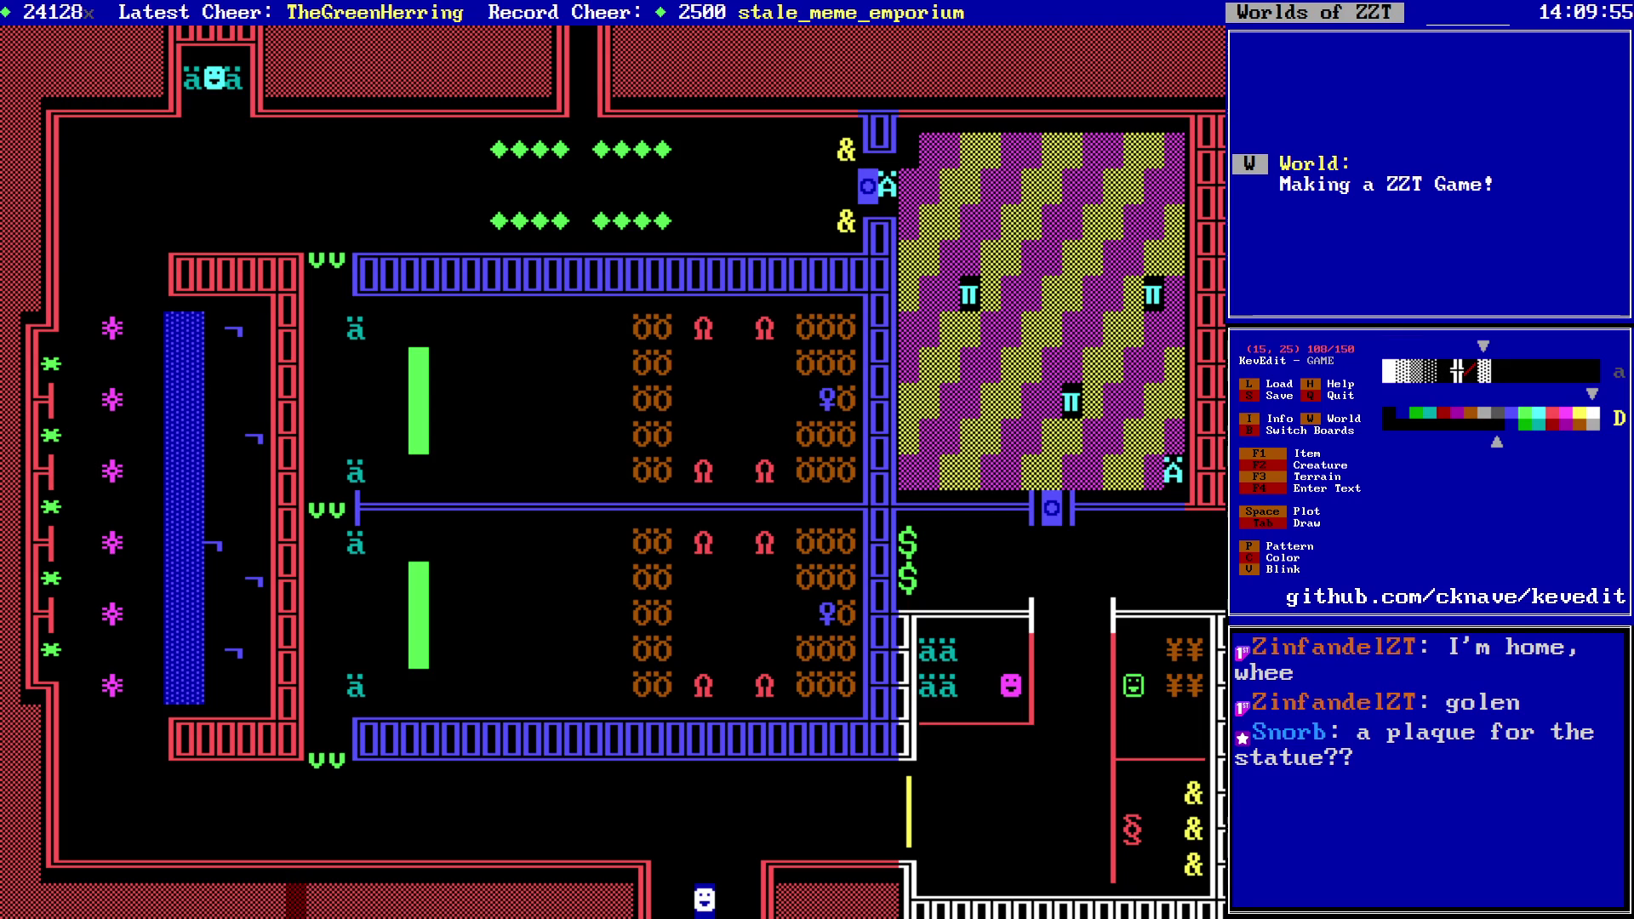
key(Page_Down)
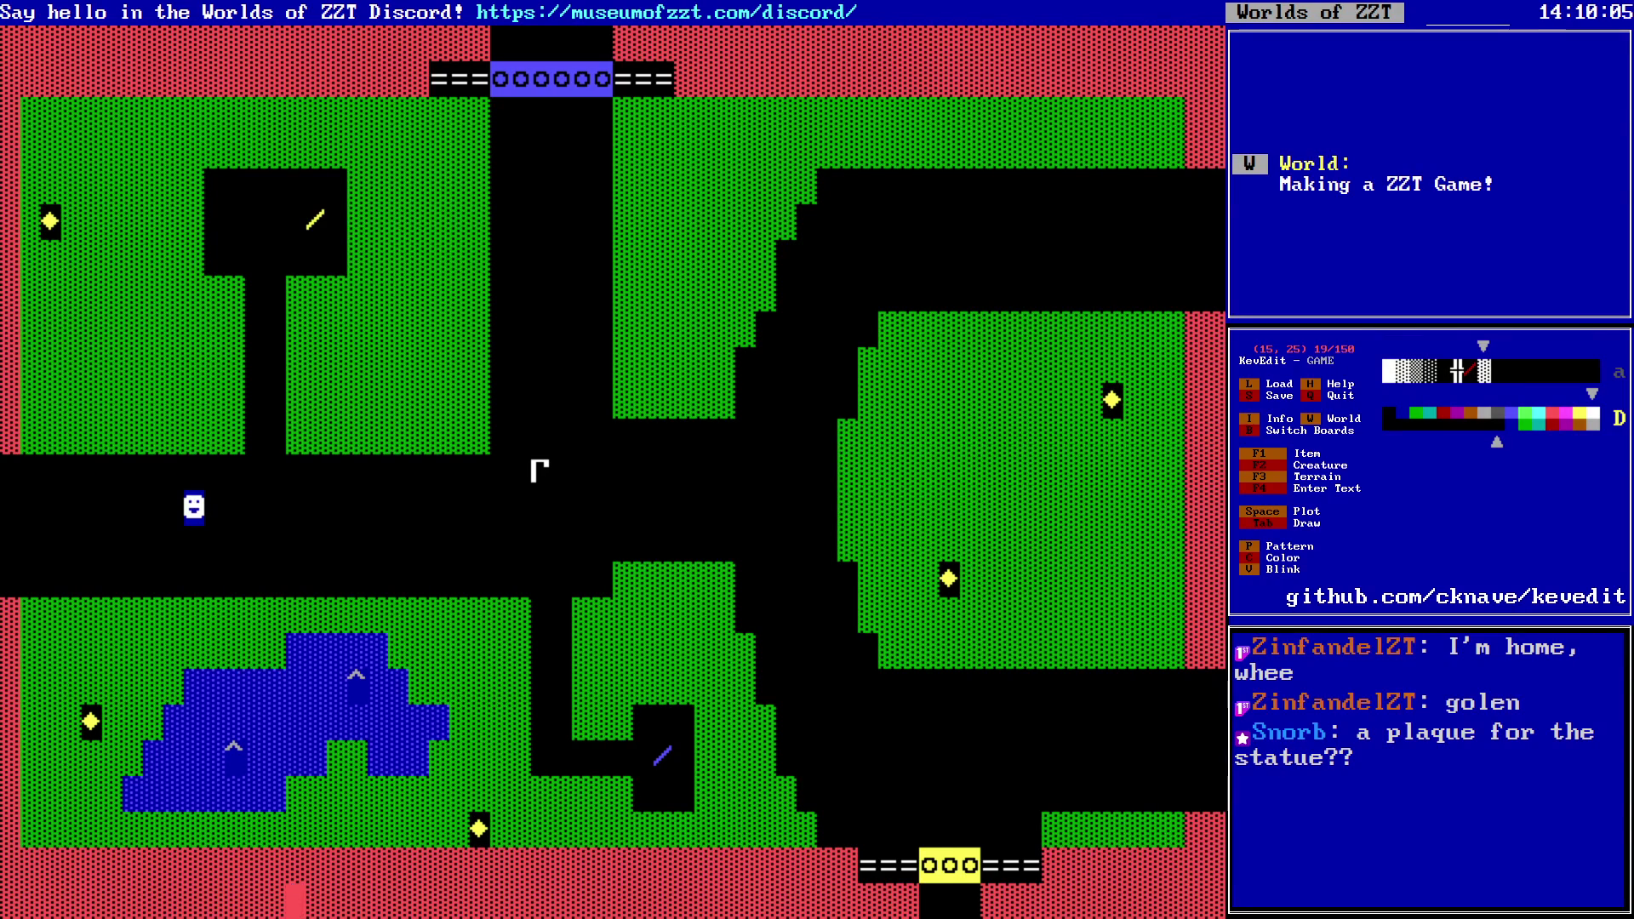
Move along the park's lower path, then switch to the Dark Maze board.
key(Right)
key(Right)
key(Right)
key(Up)
key(Up)
key(Down)
key(Page_Down)
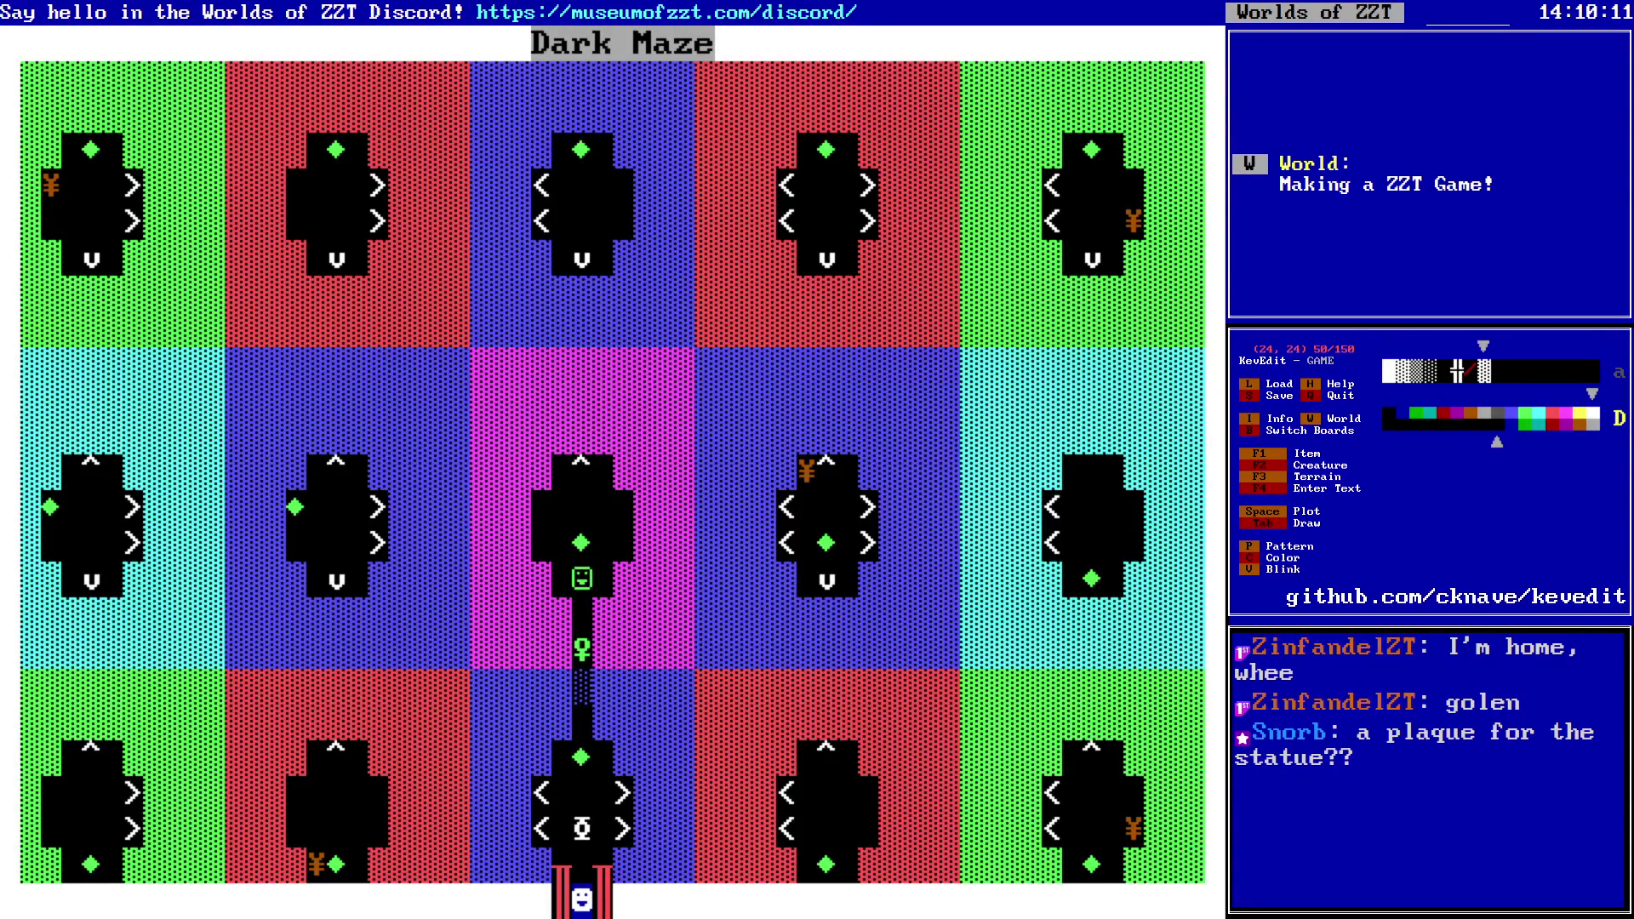
Read through Gemma's trade code in the maze centre, then advance to Winding Path - Baby Park.
key(Down)
key(Up)
key(Right)
key(Right)
key(Right)
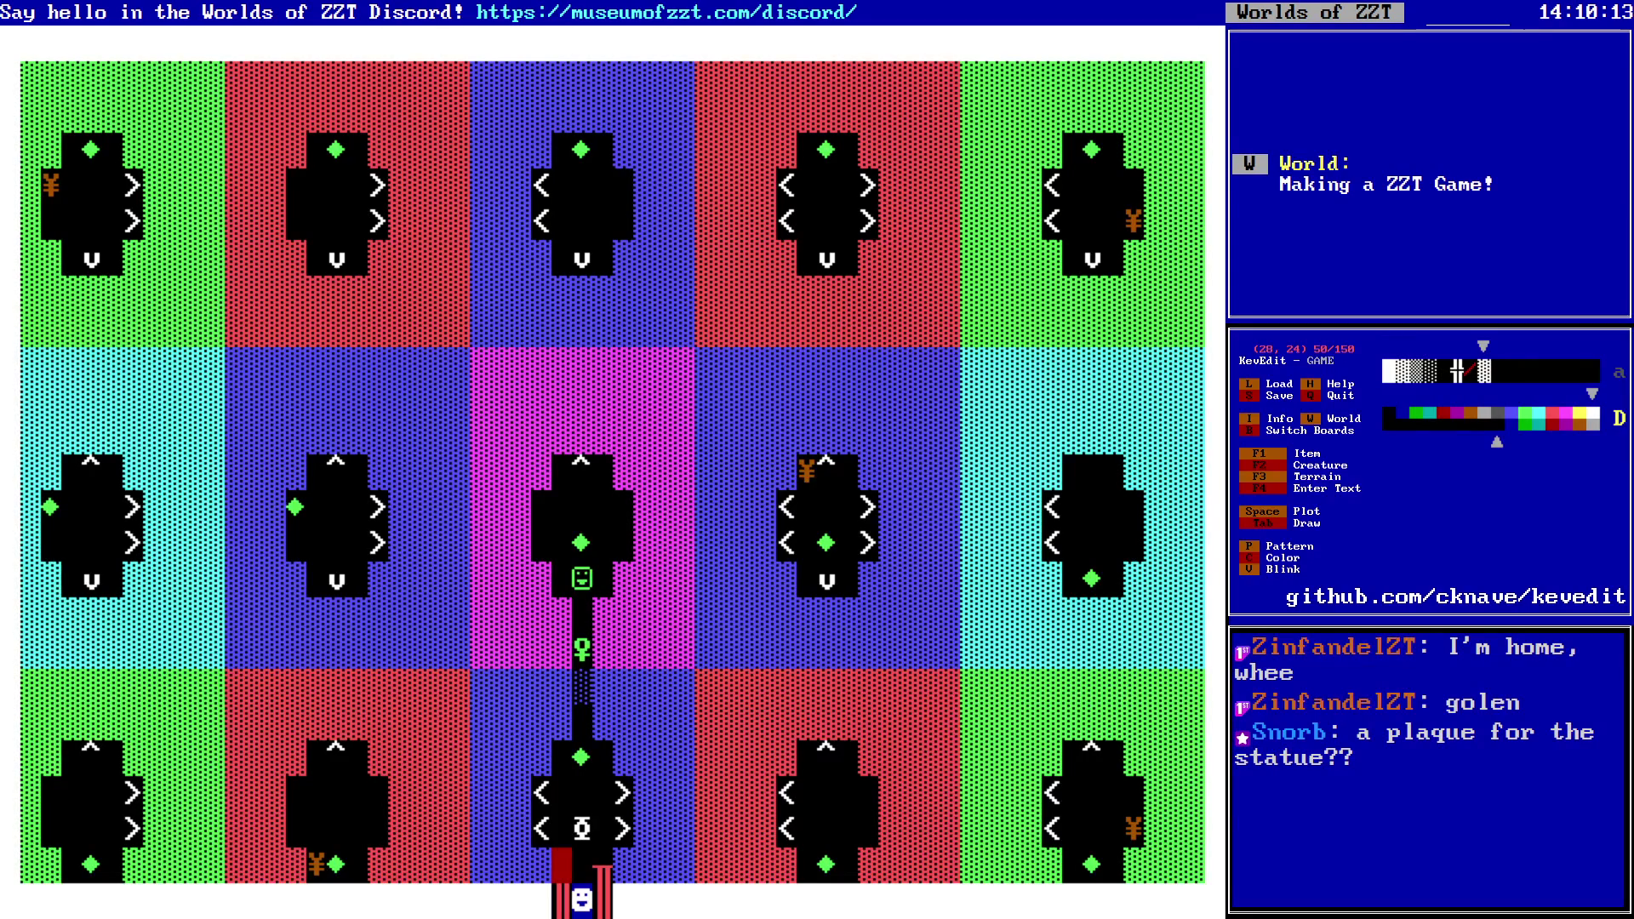
key(Up)
key(Up)
key(Up)
key(Up)
key(Up)
key(Right)
key(Return)
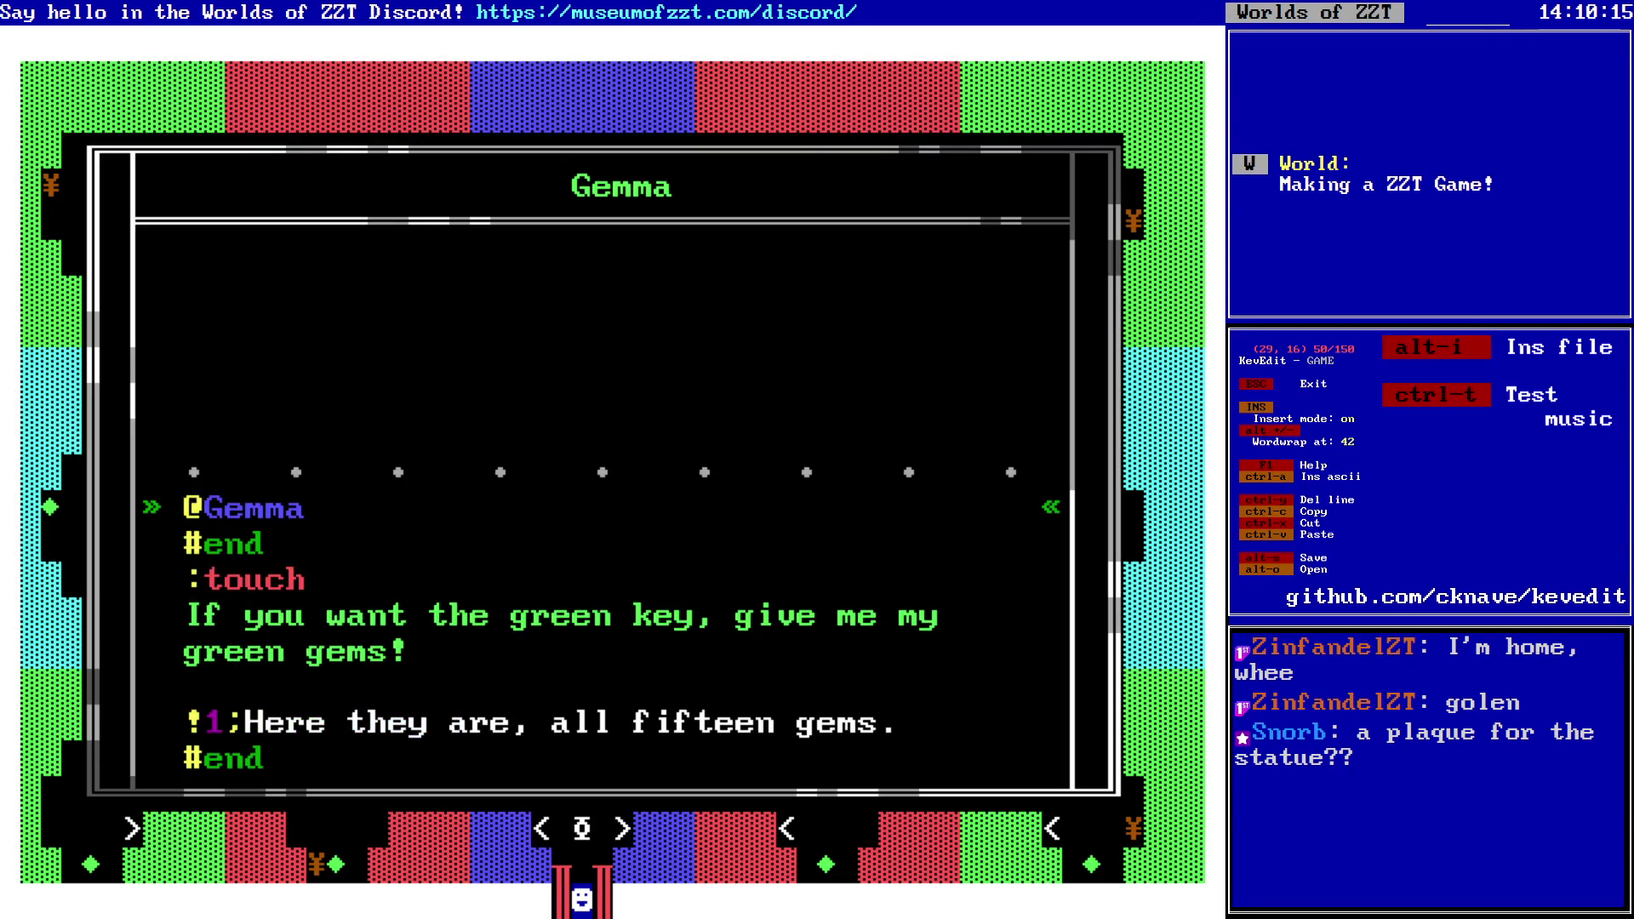
key(Down)
key(Down)
key(Down)
key(Down)
key(Down)
key(Down)
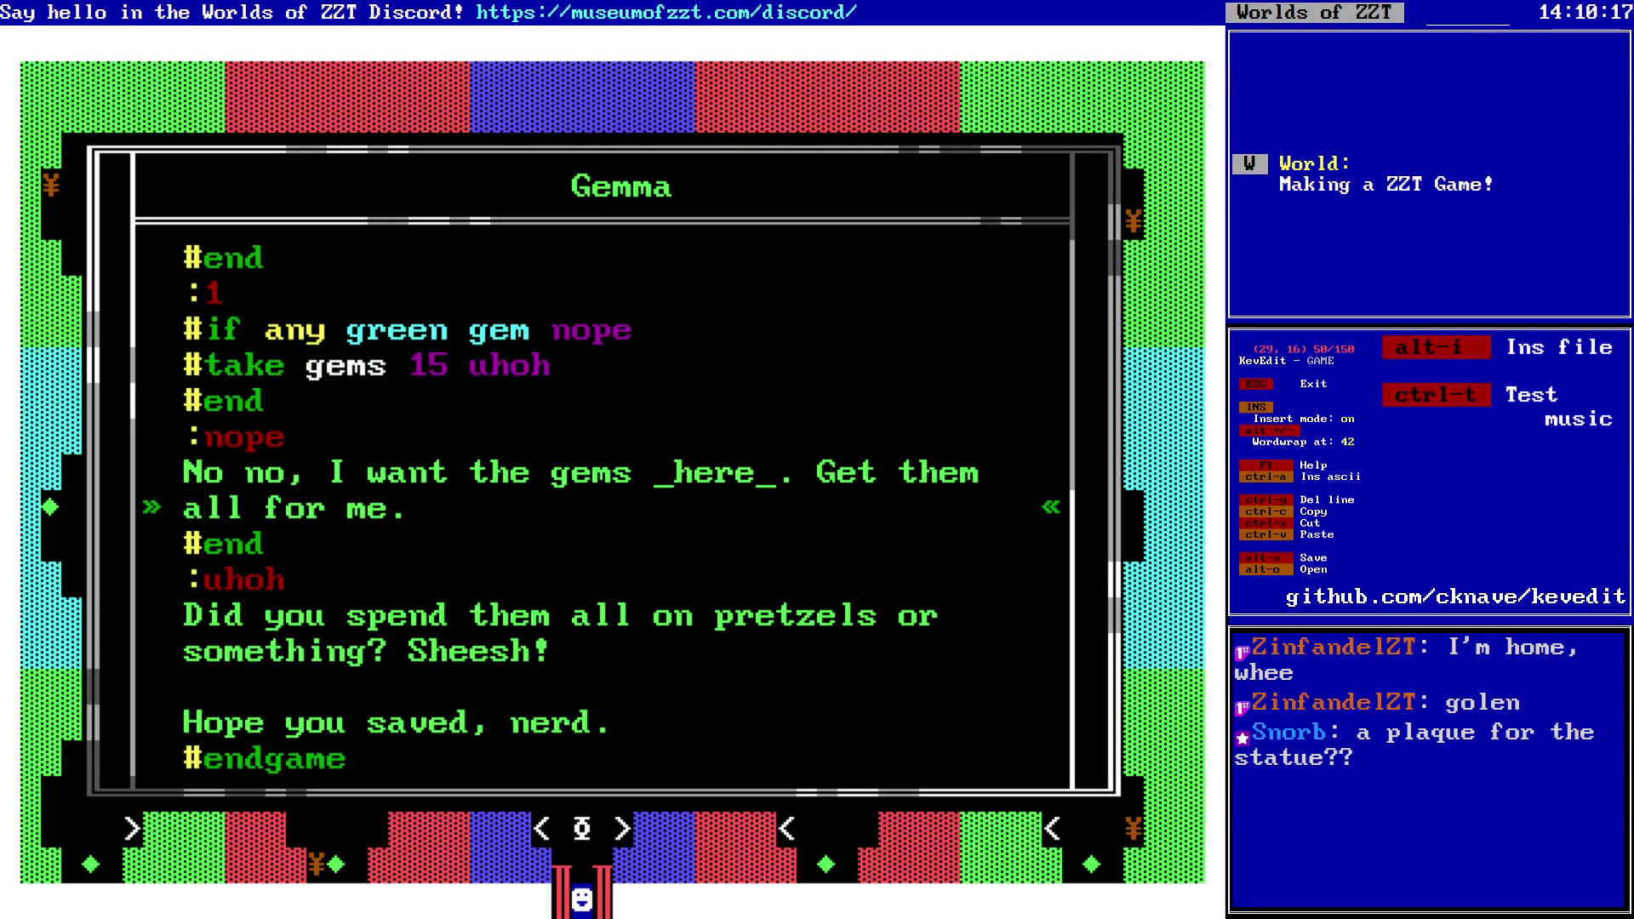
key(Escape)
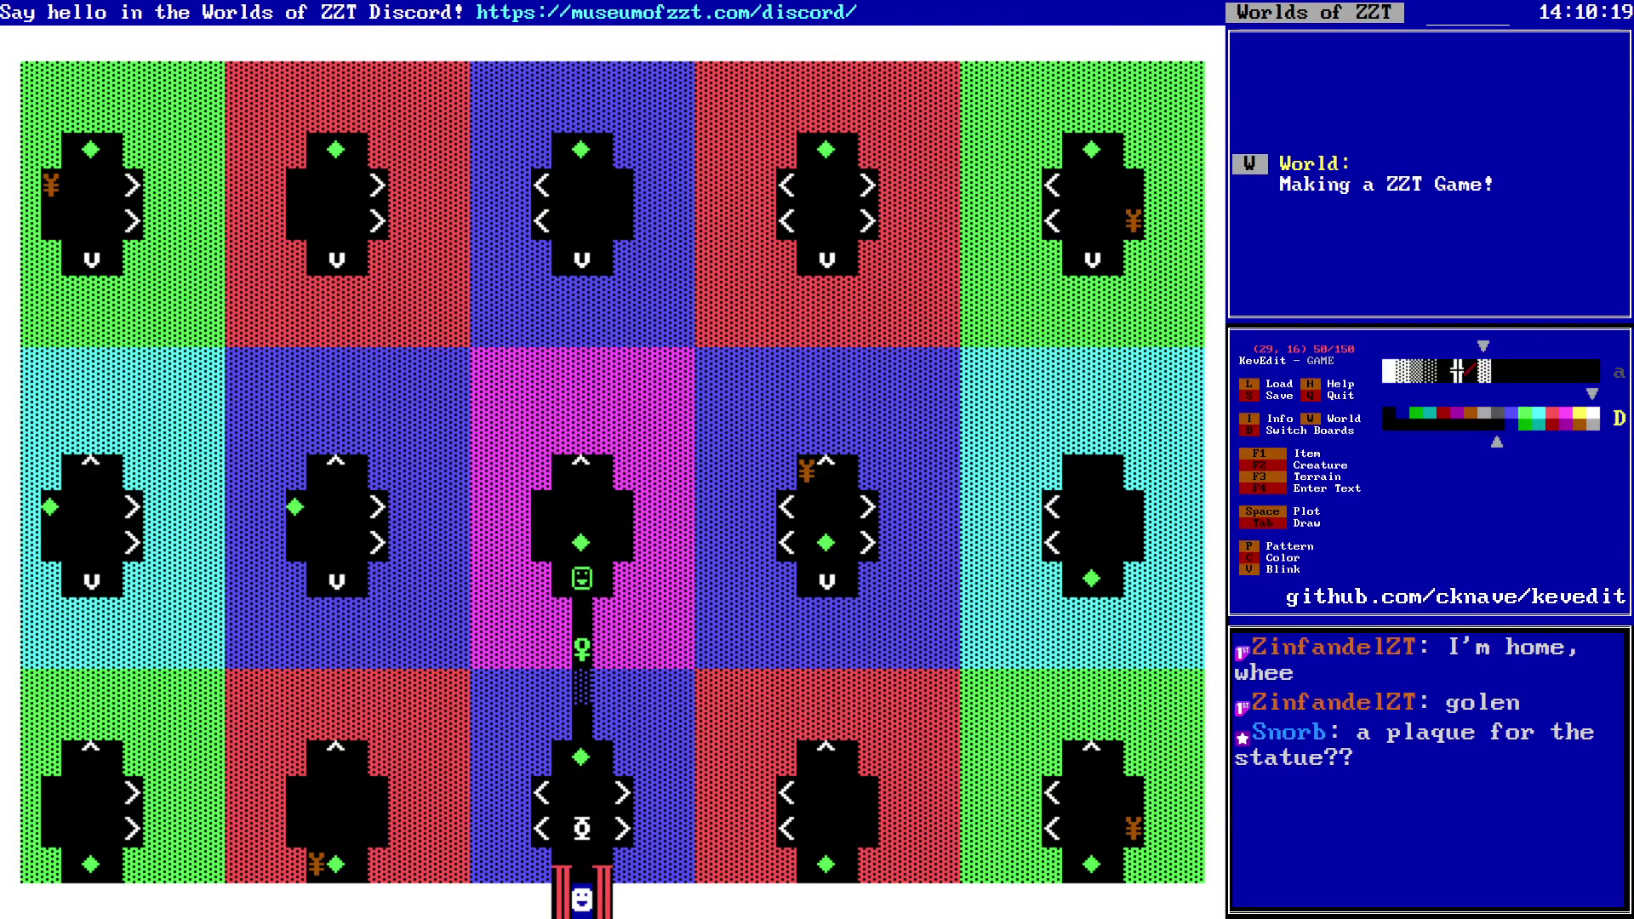
key(Page_Down)
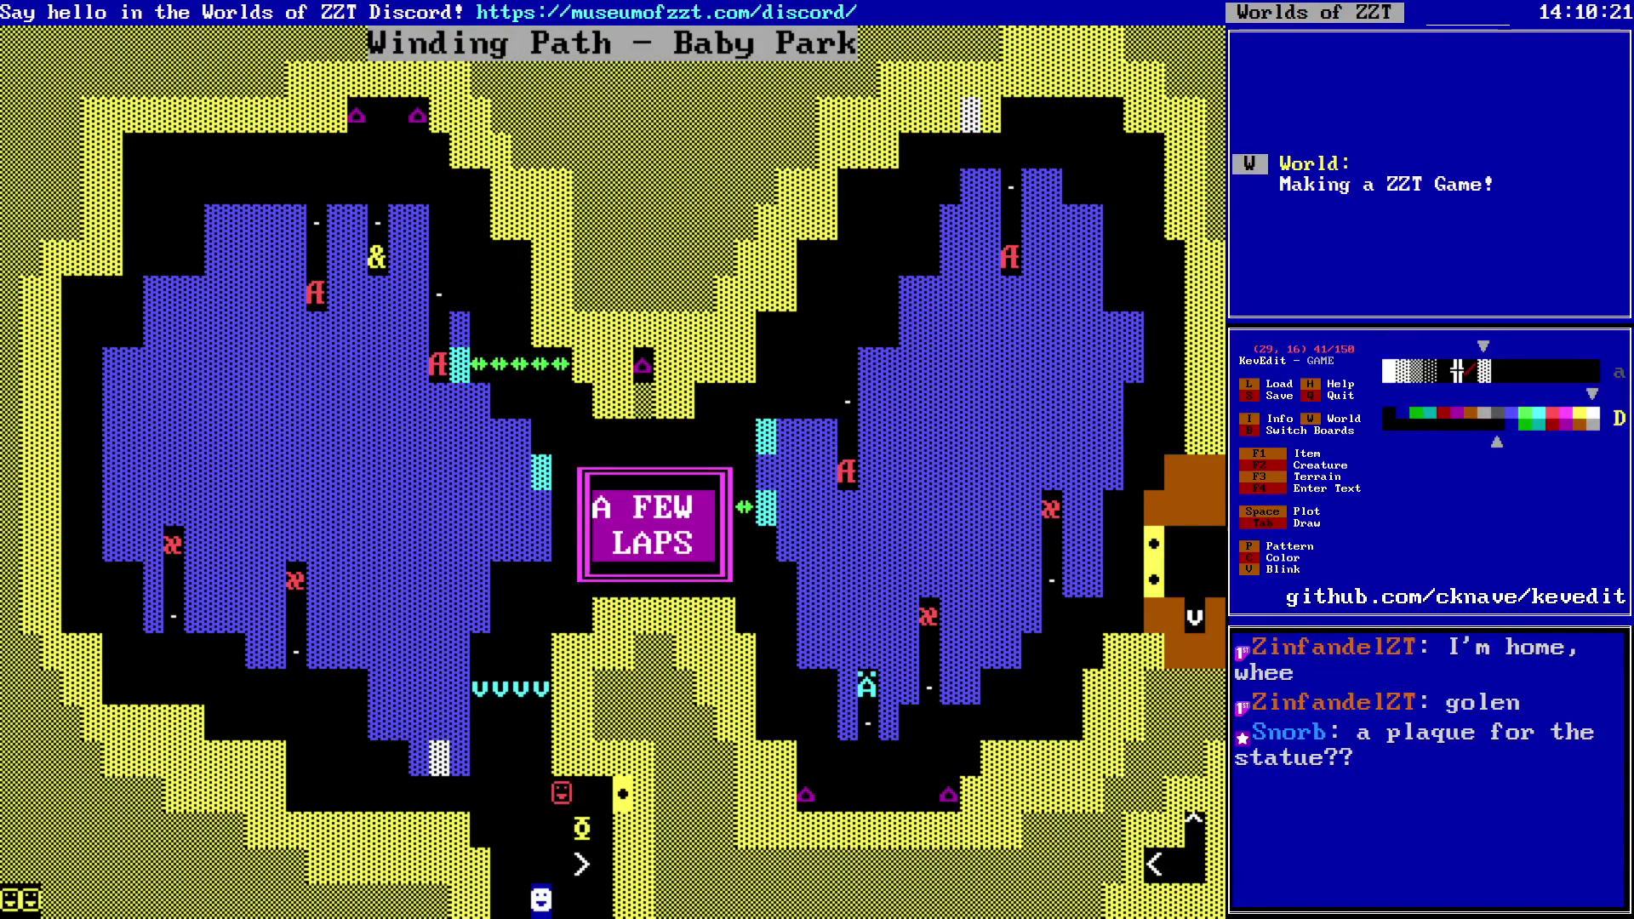
Move the cursor down past the lakes to the bottom-right area of A Few Laps.
key(Down)
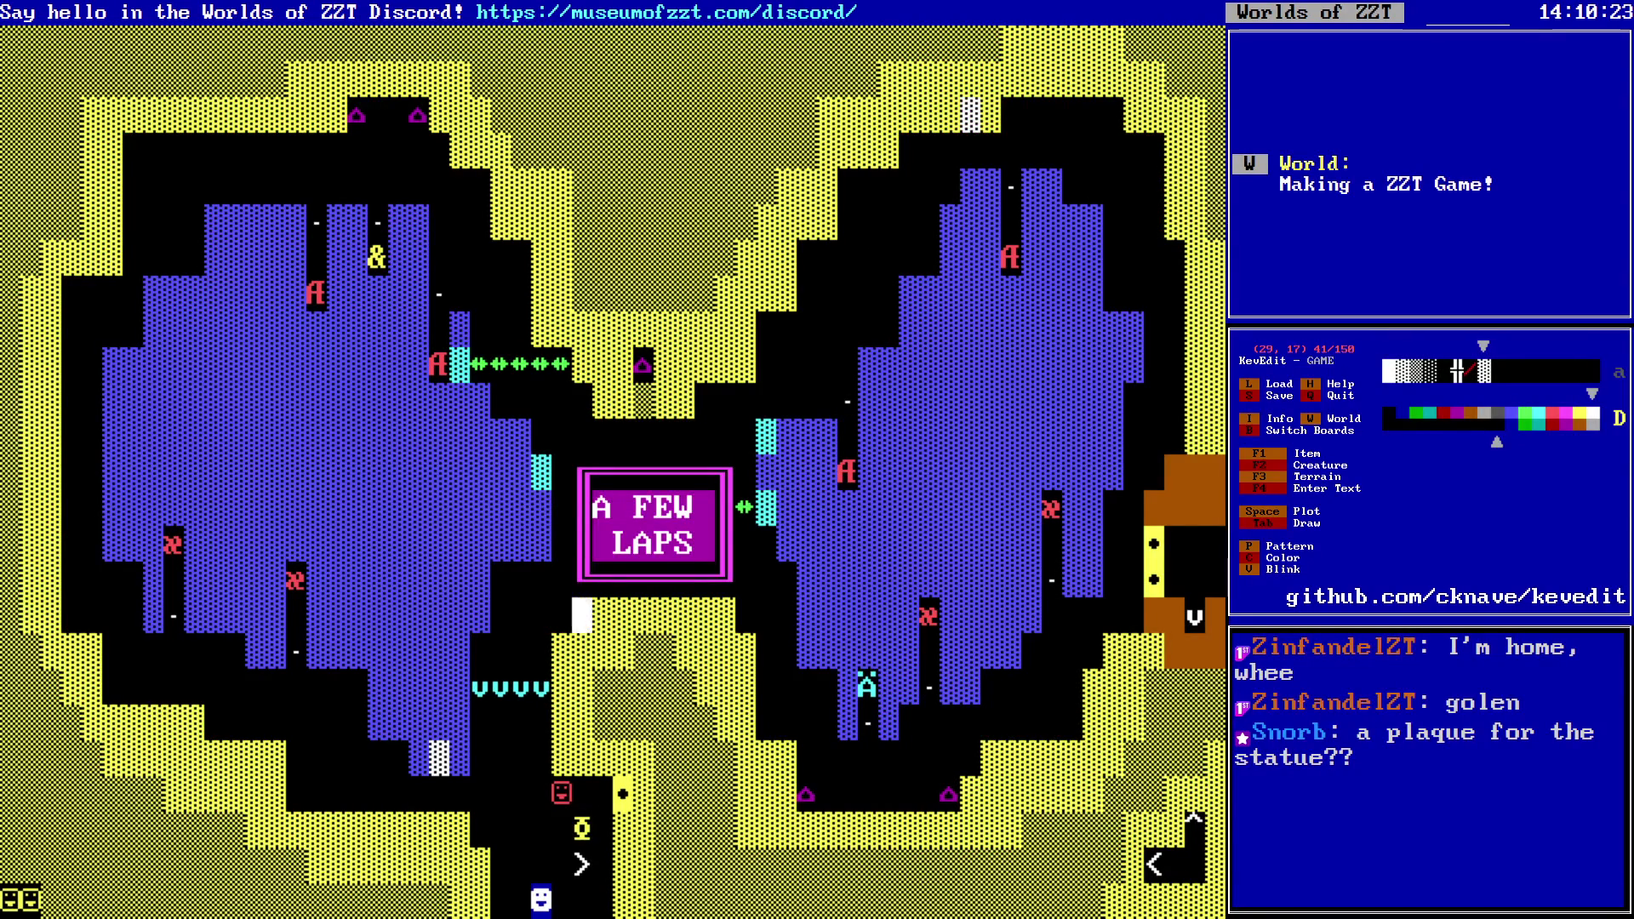
key(Down)
key(Down)
key(Right)
key(Right)
key(Down)
key(Down)
key(Down)
key(Right)
key(Right)
key(Right)
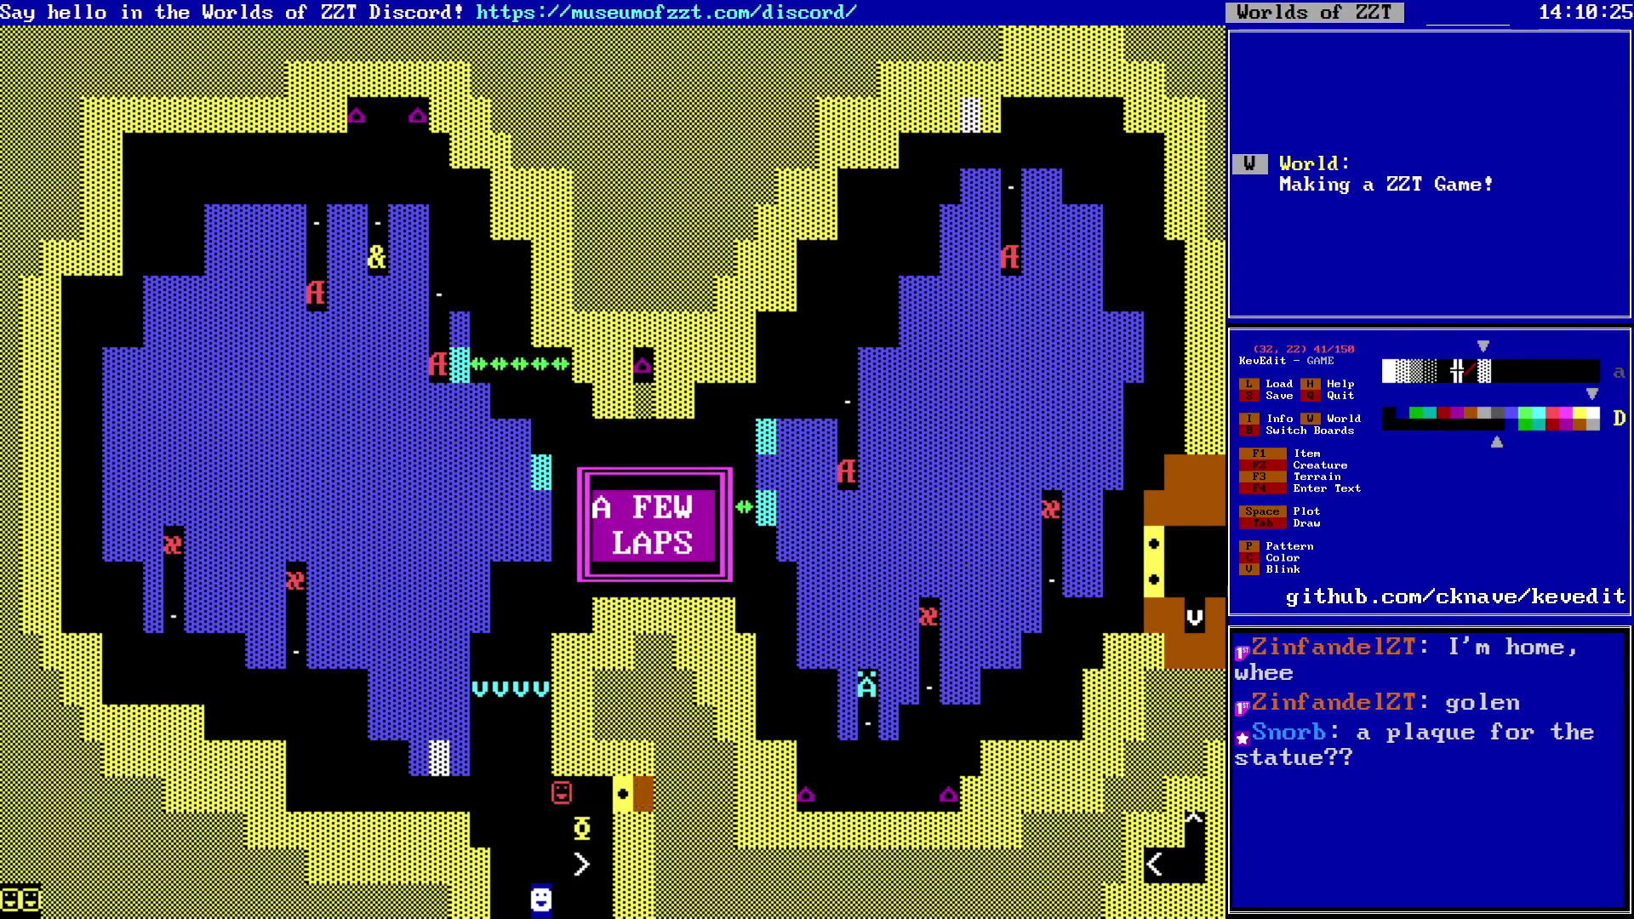
key(Down)
key(Down)
key(Left)
key(Left)
key(Left)
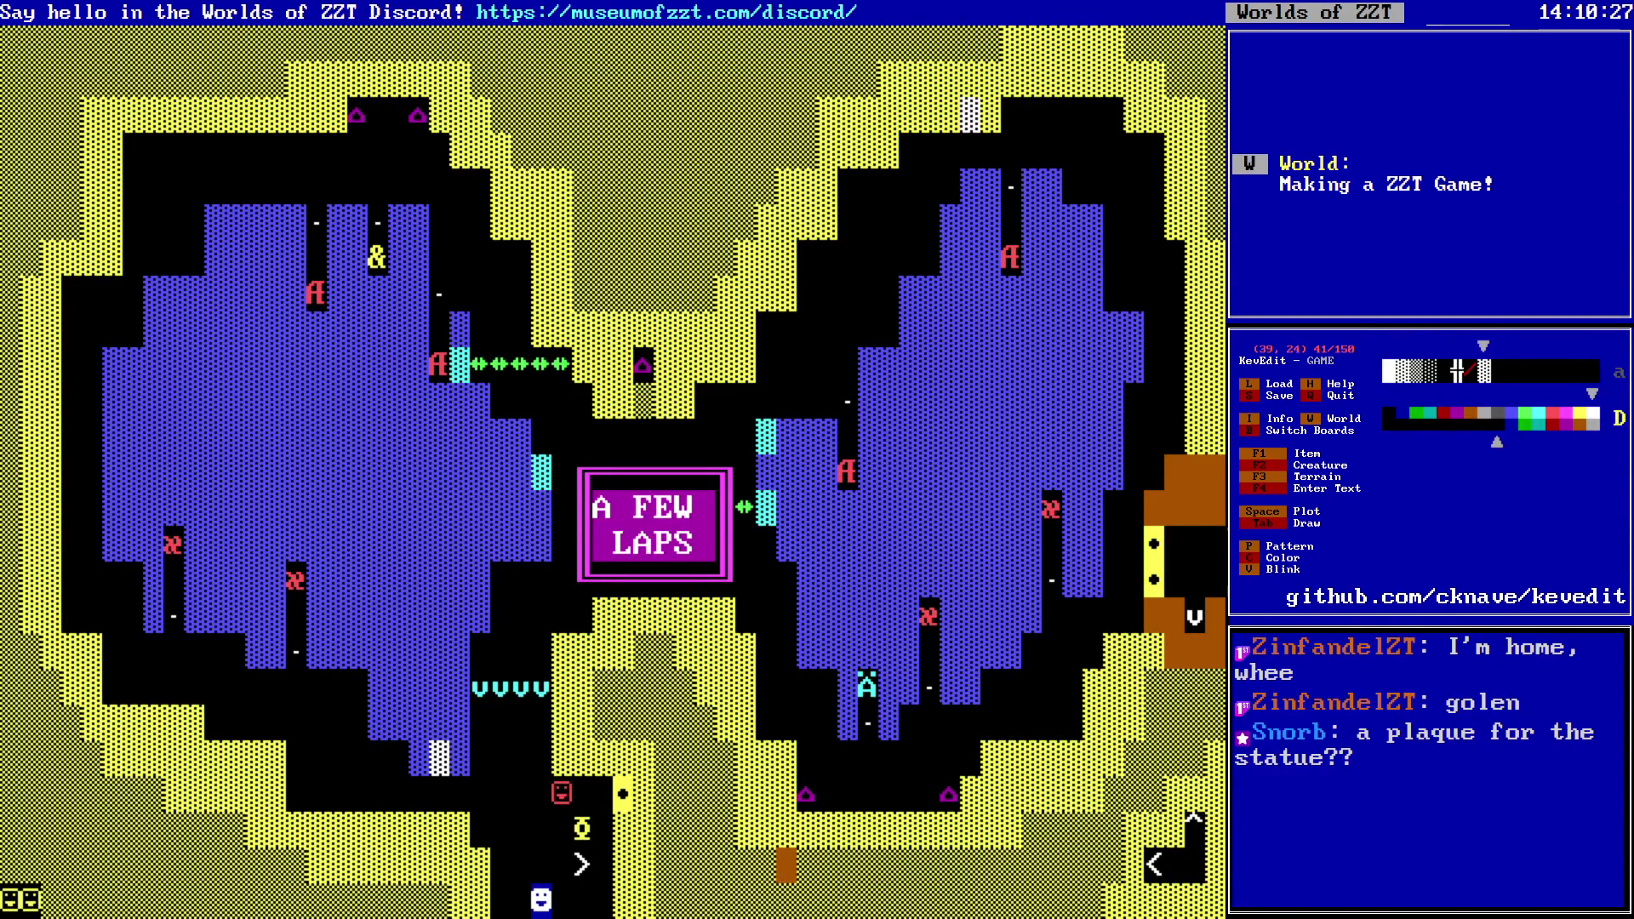
key(Right)
key(Right)
key(Right)
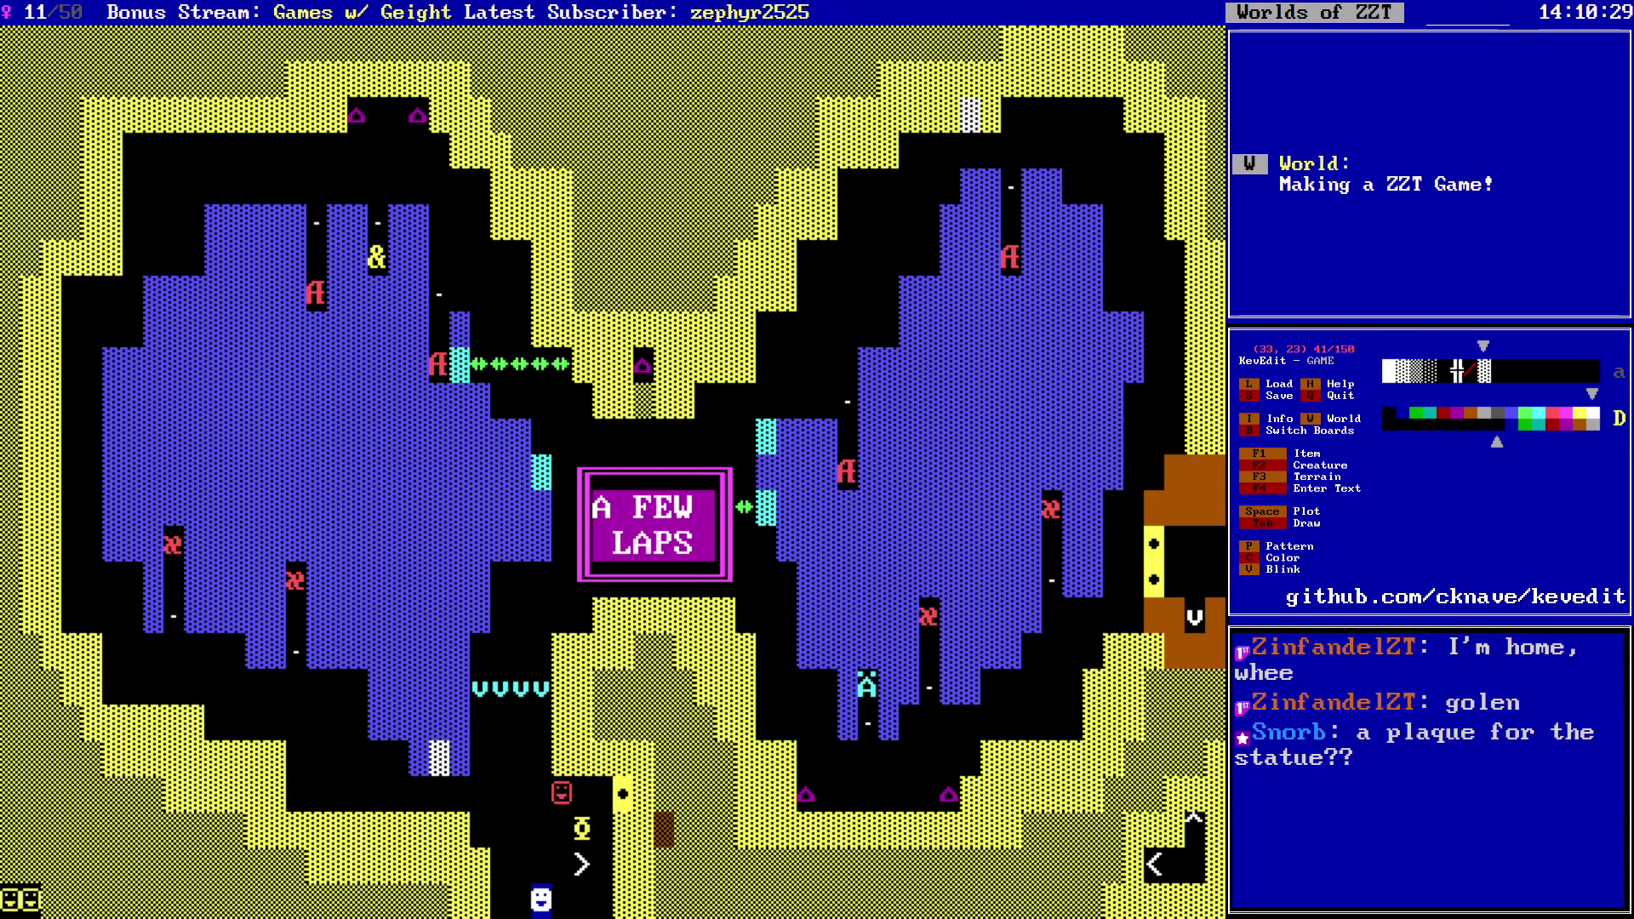
key(Down)
key(Left)
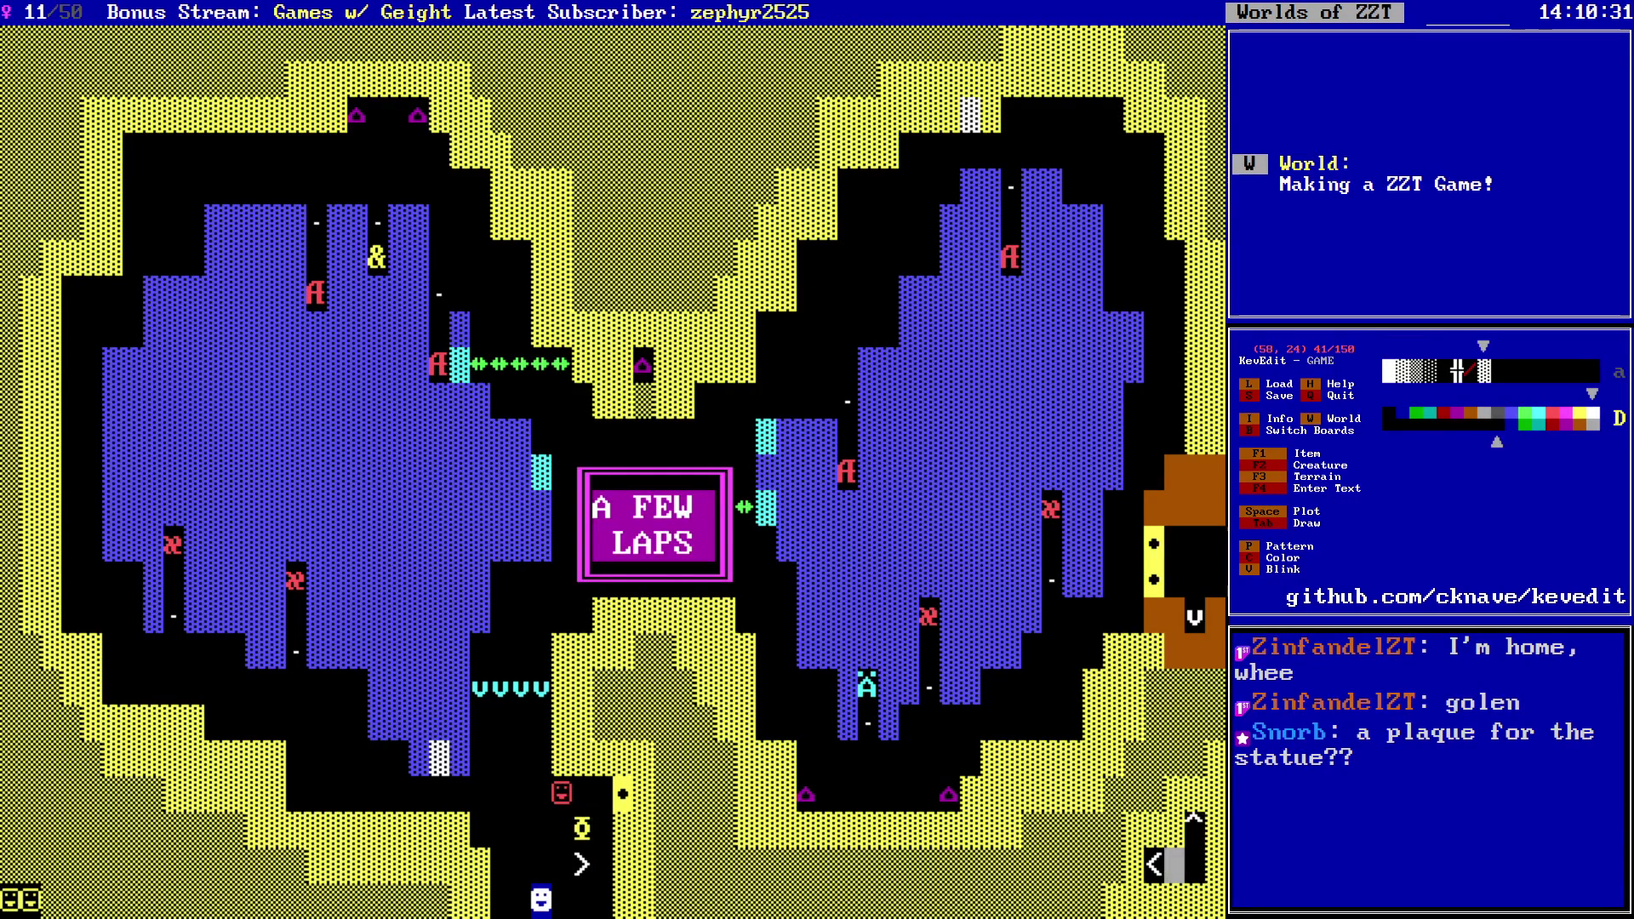
key(Left)
key(Left)
key(Left)
Replace the V object at the right exit with a brown solid wall.
key(Page_Up)
key(Page_Up)
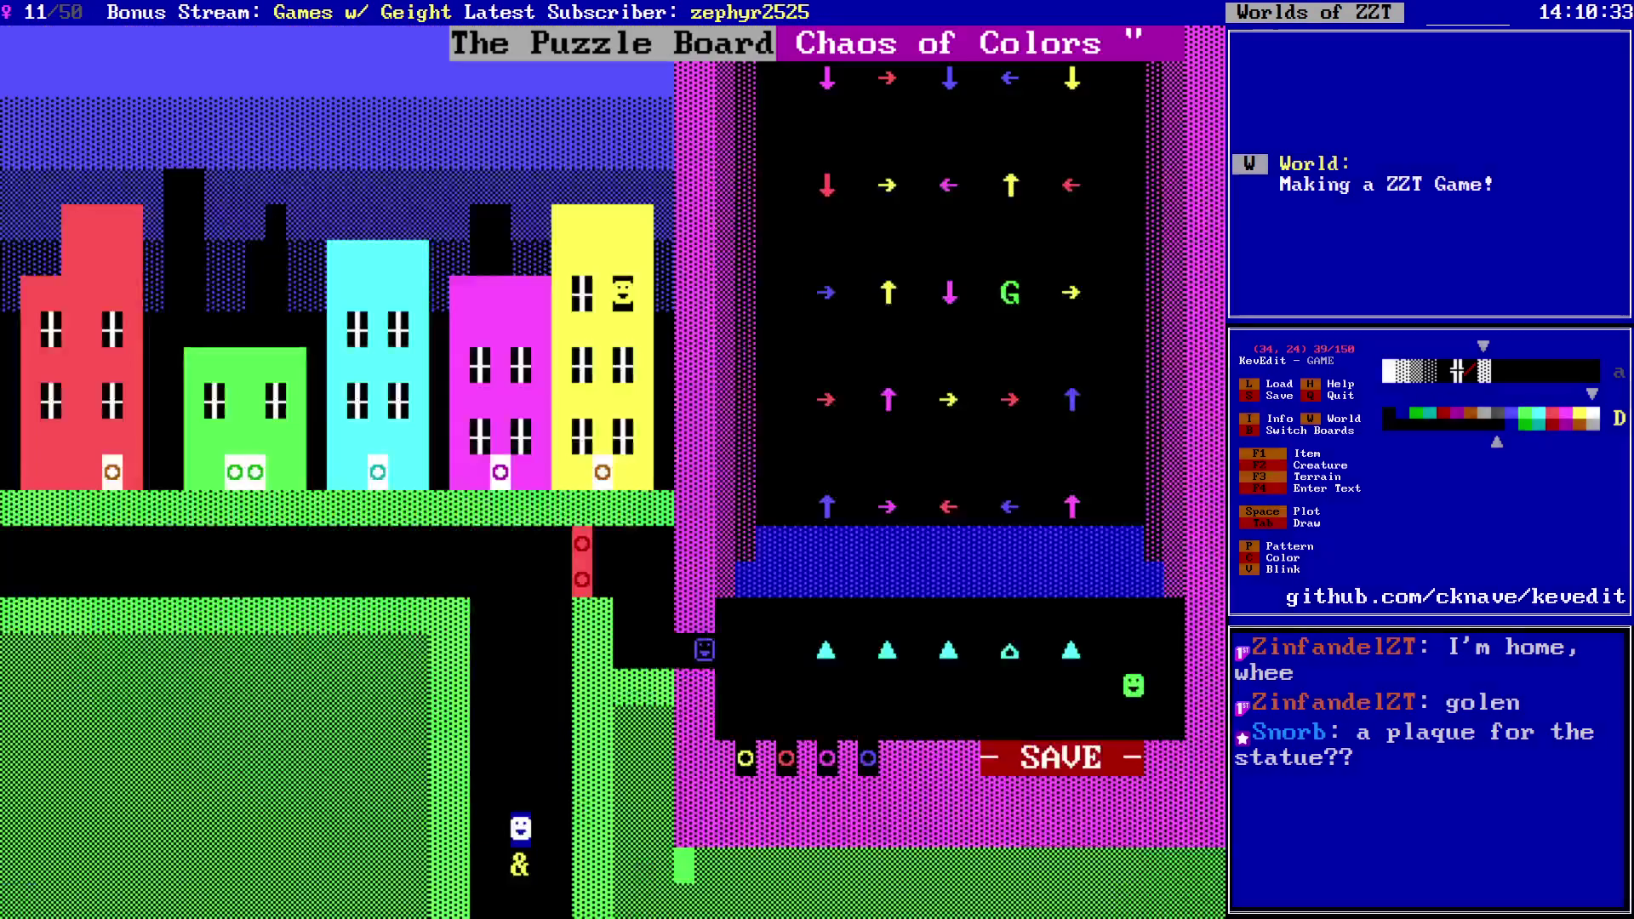
key(Page_Down)
key(Page_Down)
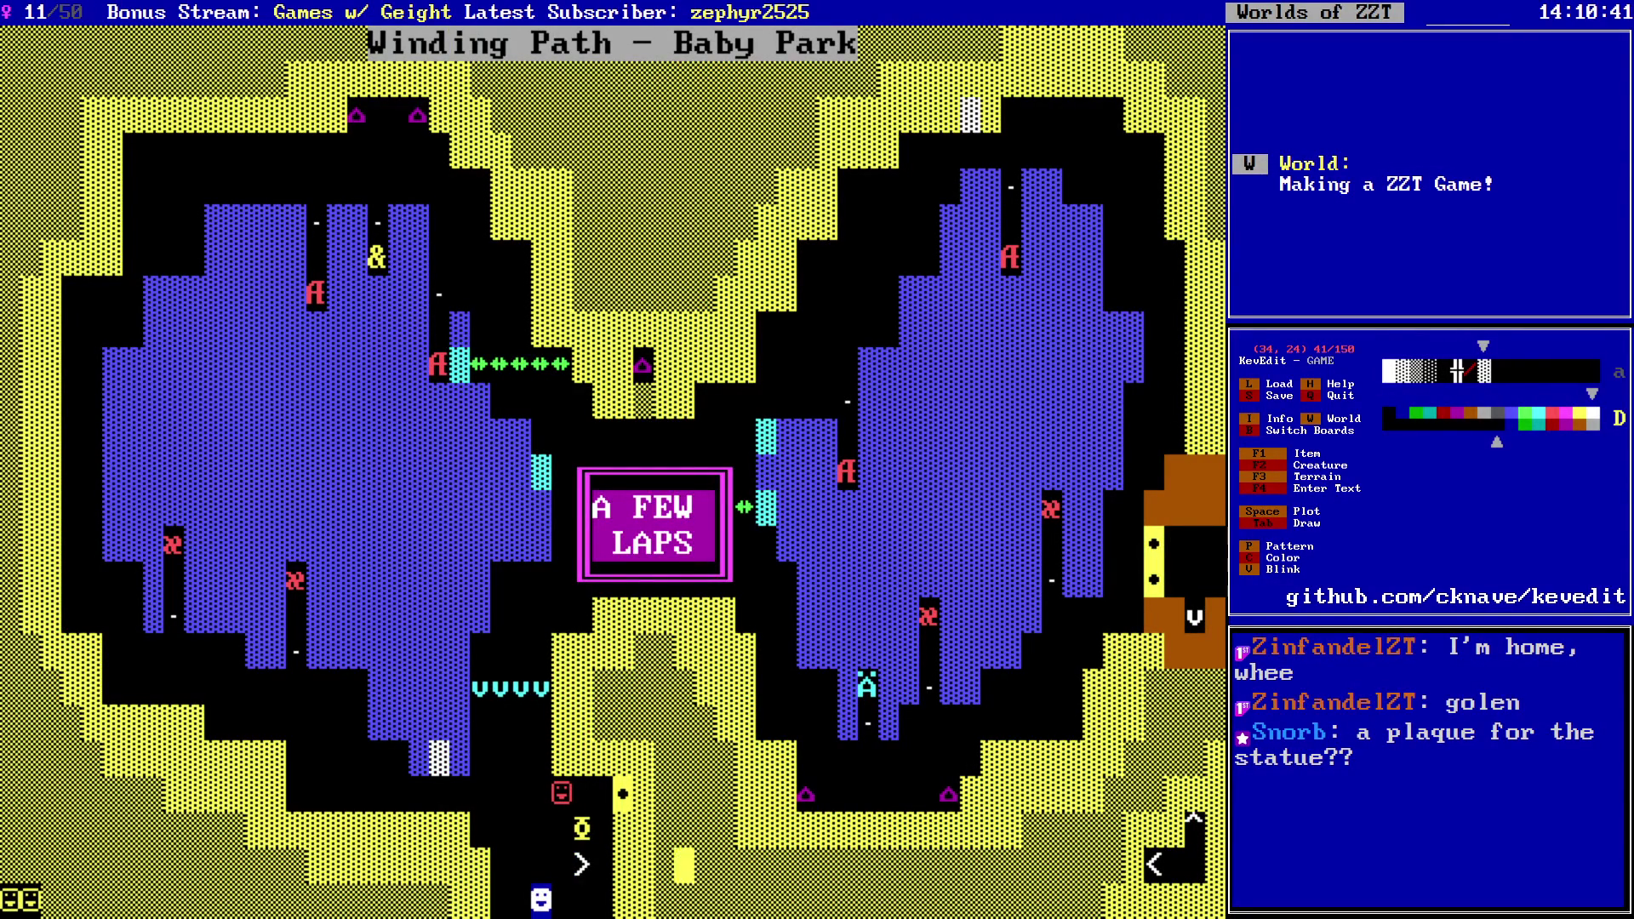
key(Right)
key(Right)
key(Right)
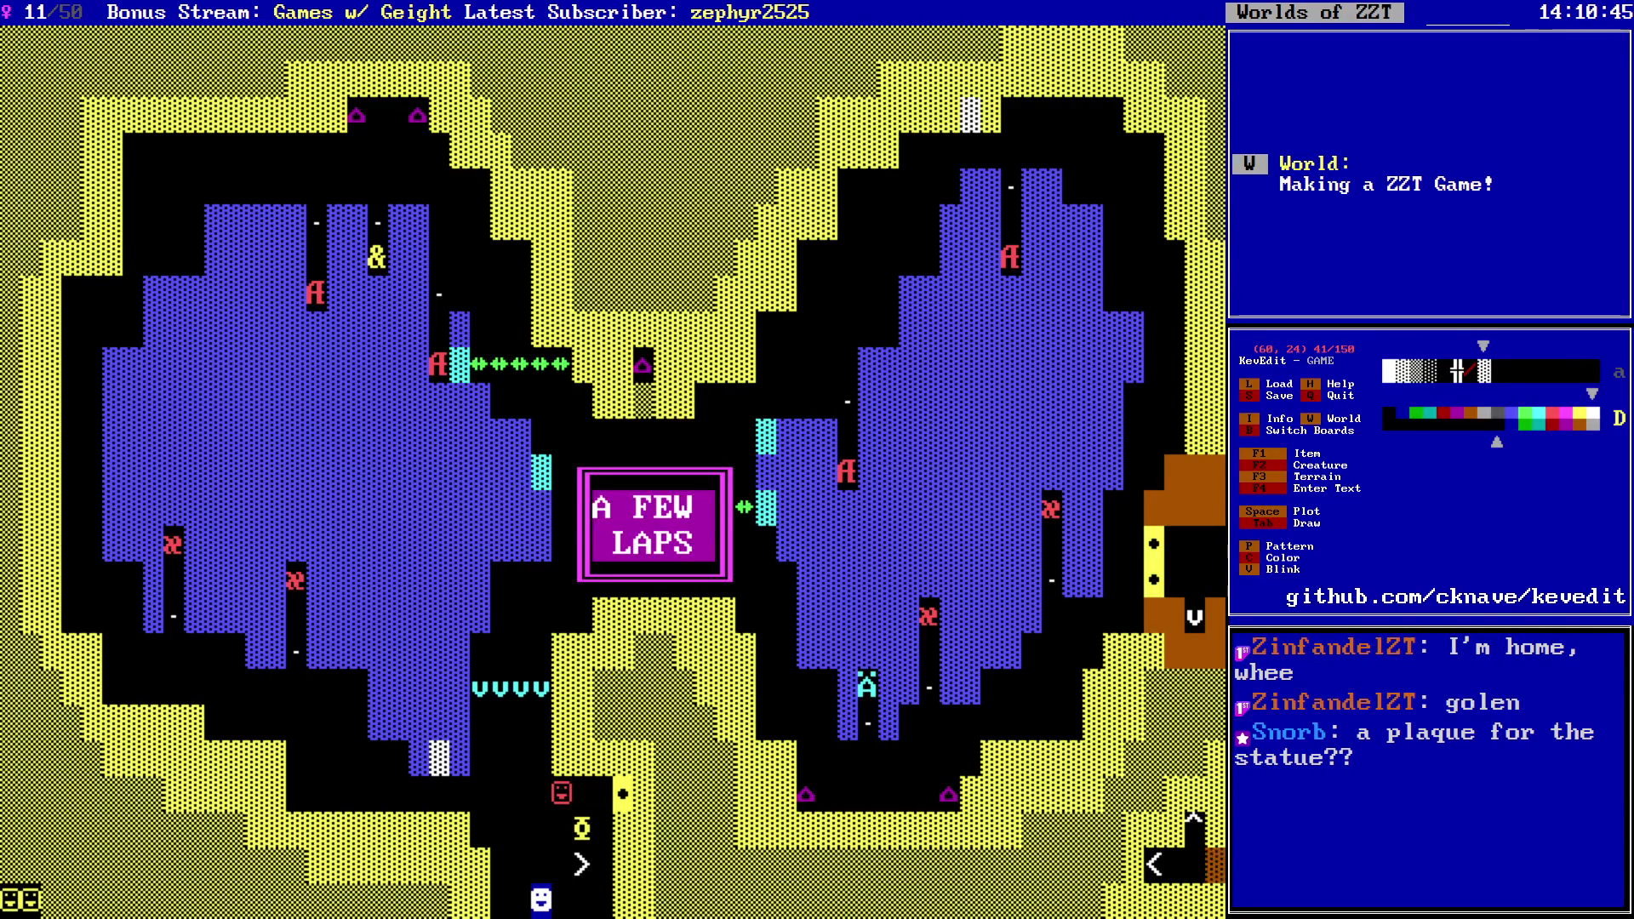
key(Up)
key(Return)
key(Up)
key(Left)
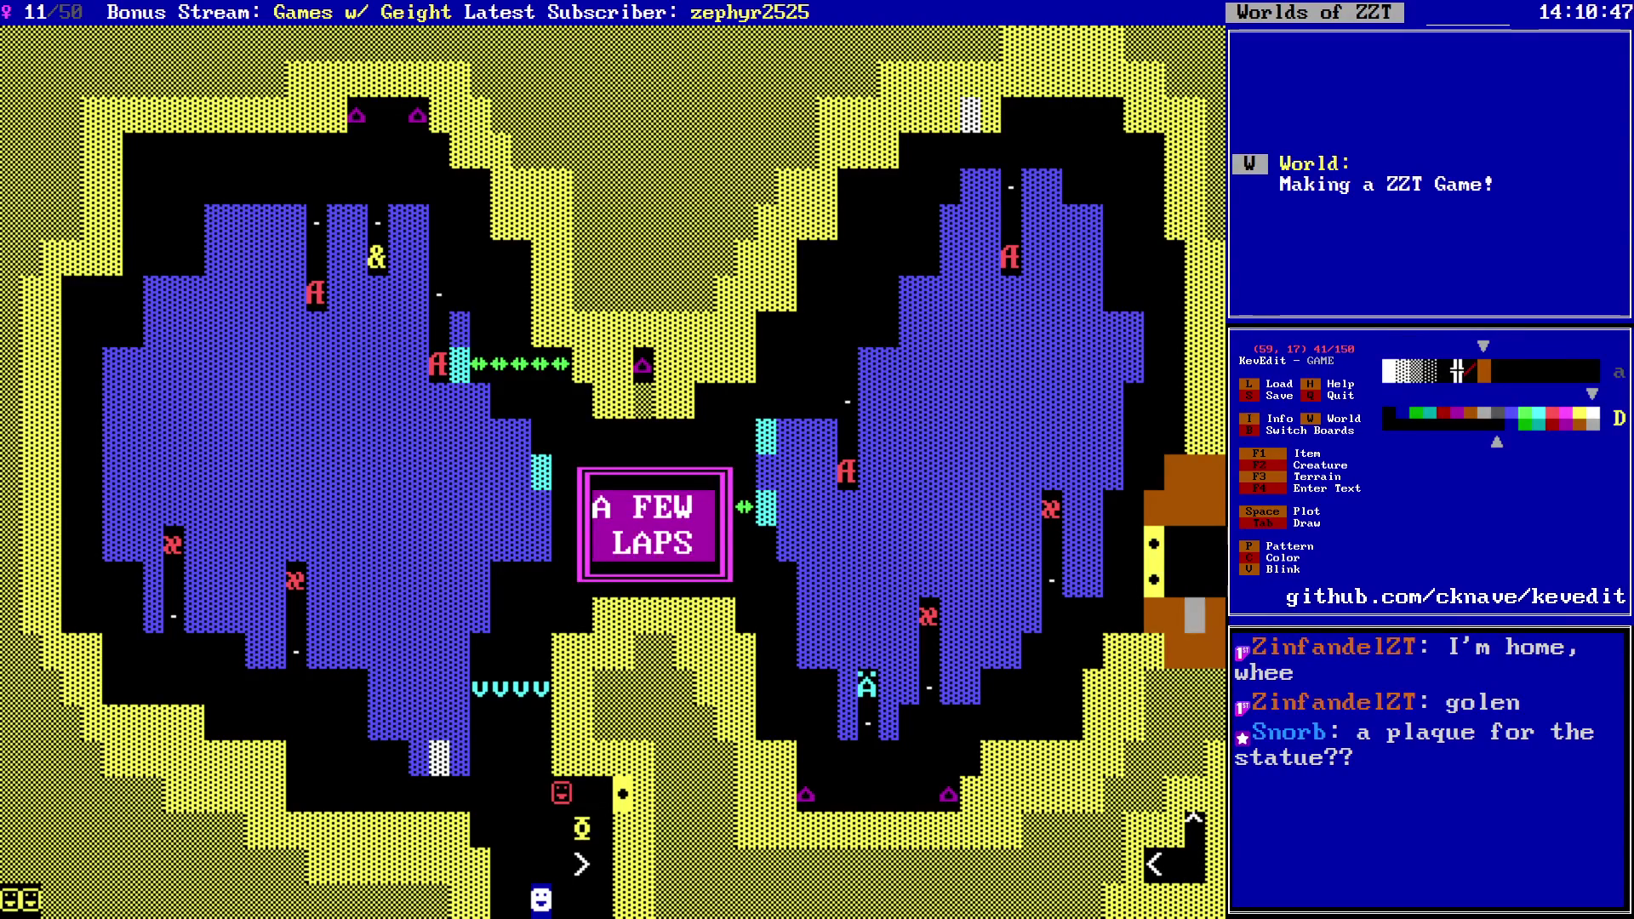
key(space)
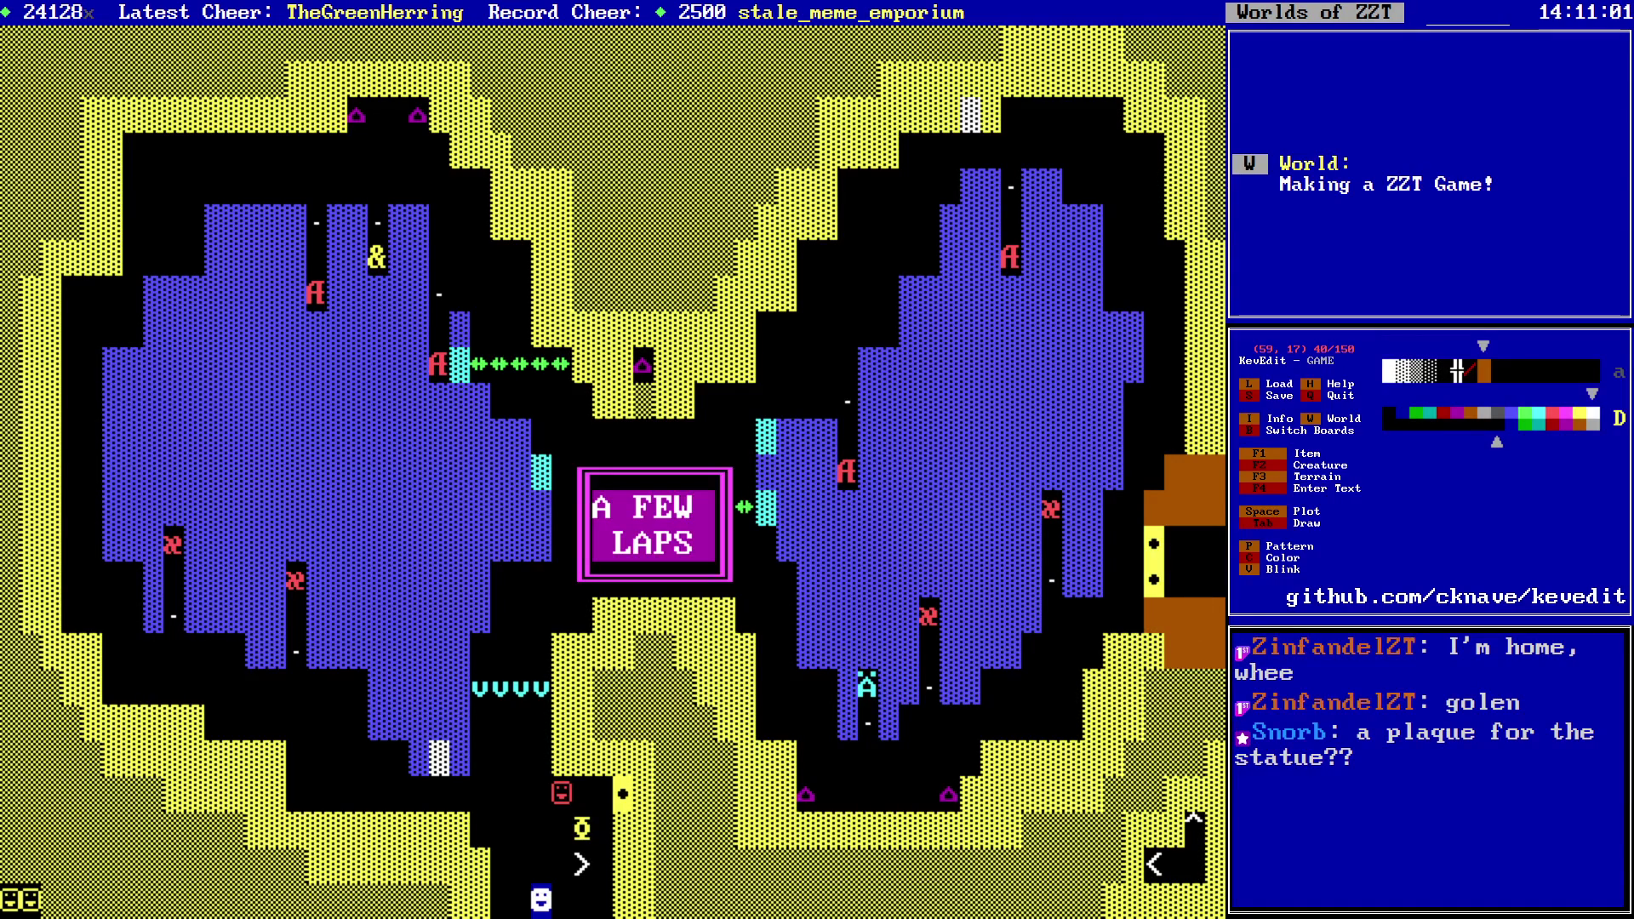
Clear the objects from the lower-right passage and return to the entrance scroll.
key(Down)
key(Down)
key(Down)
key(Down)
key(Down)
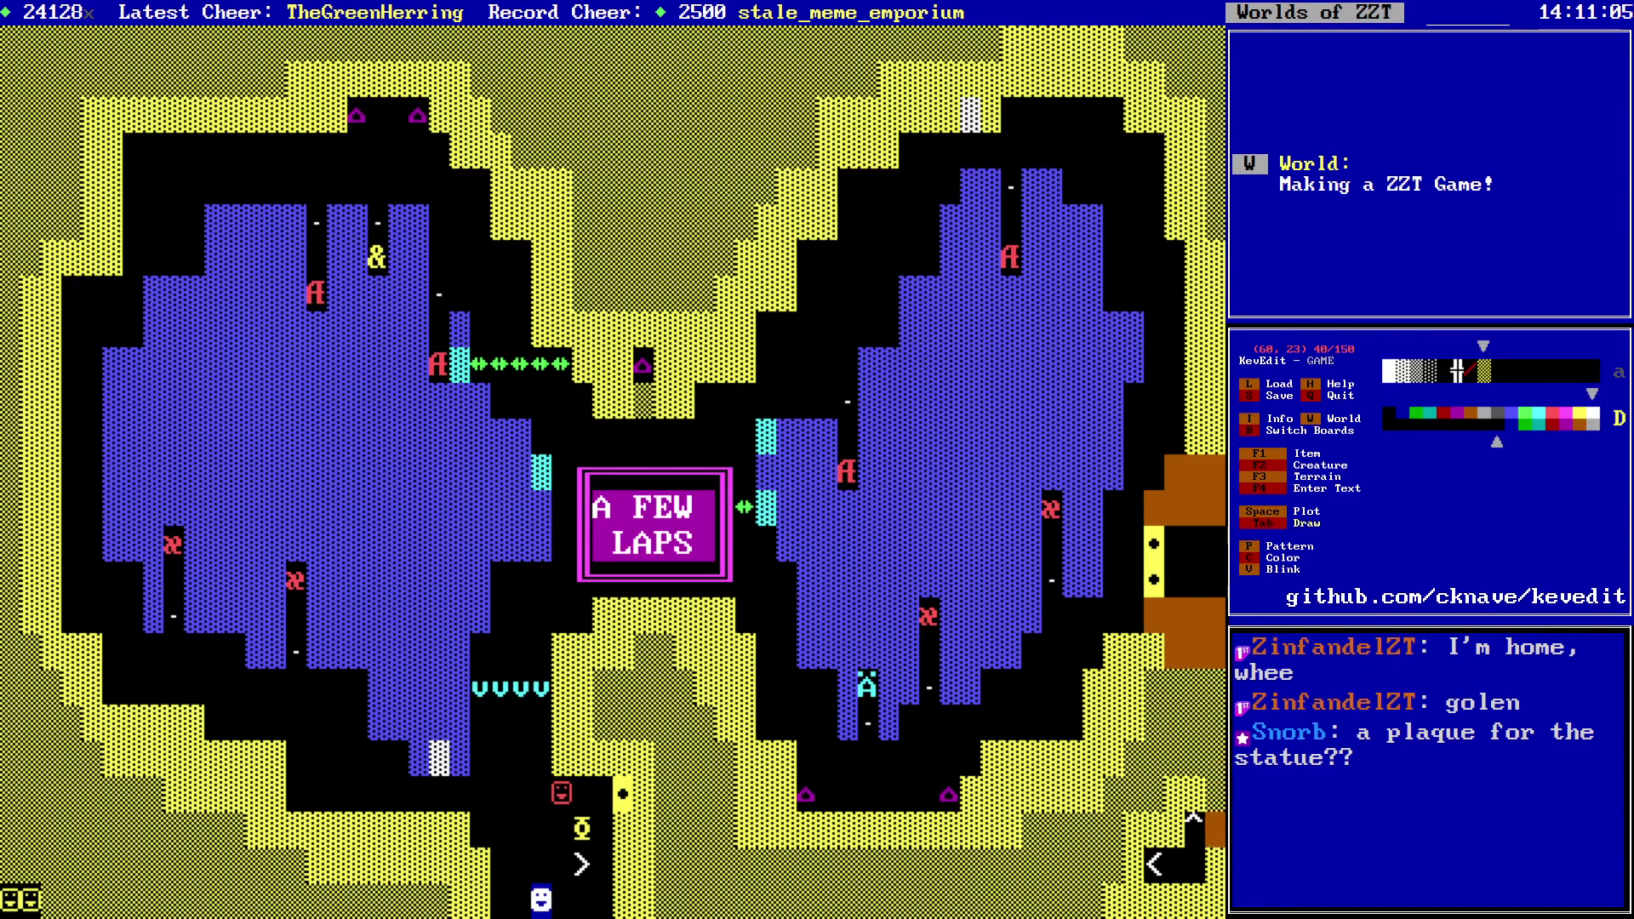
key(Left)
key(Down)
key(Down)
key(Left)
key(Left)
key(Left)
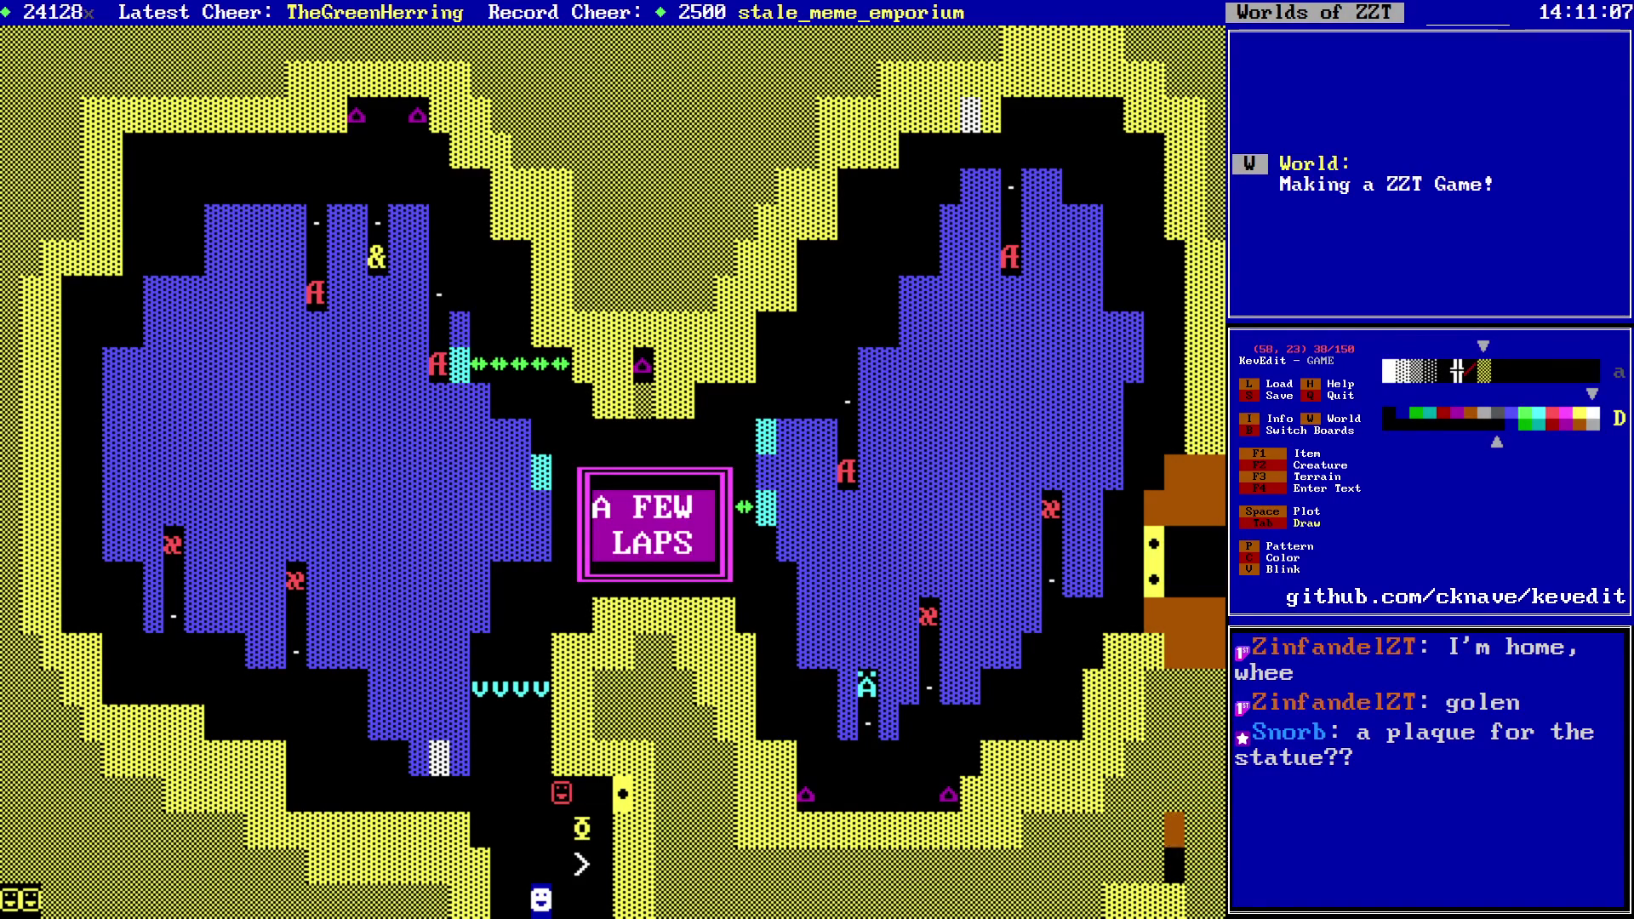
key(Left)
key(Left)
key(Left)
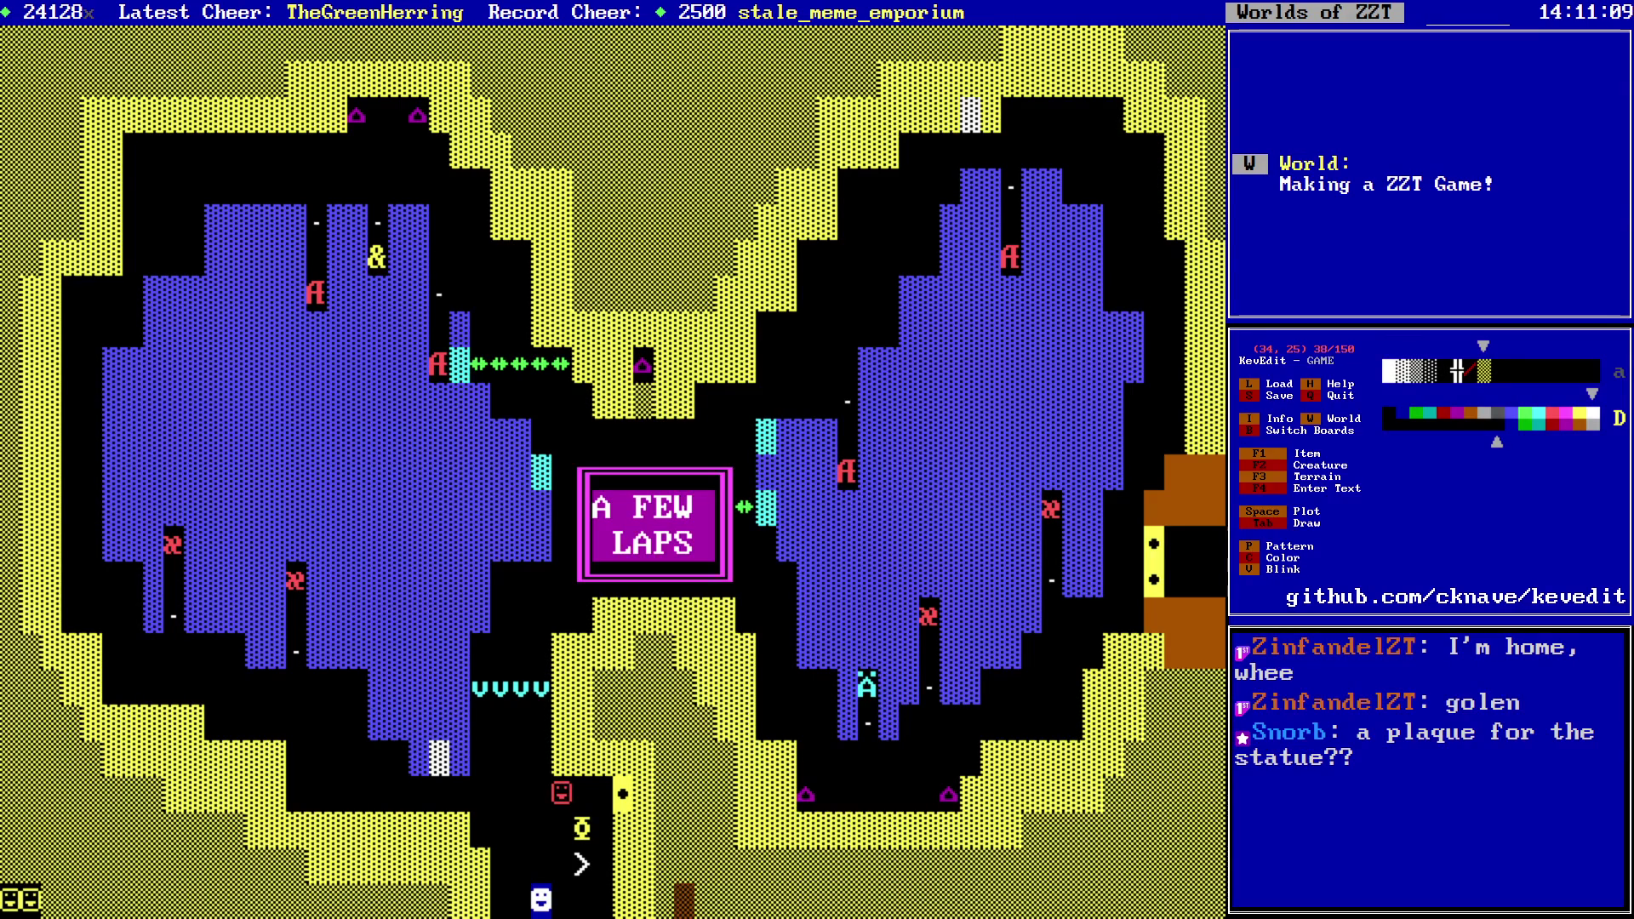
key(Left)
key(Left)
key(Right)
key(Right)
key(Up)
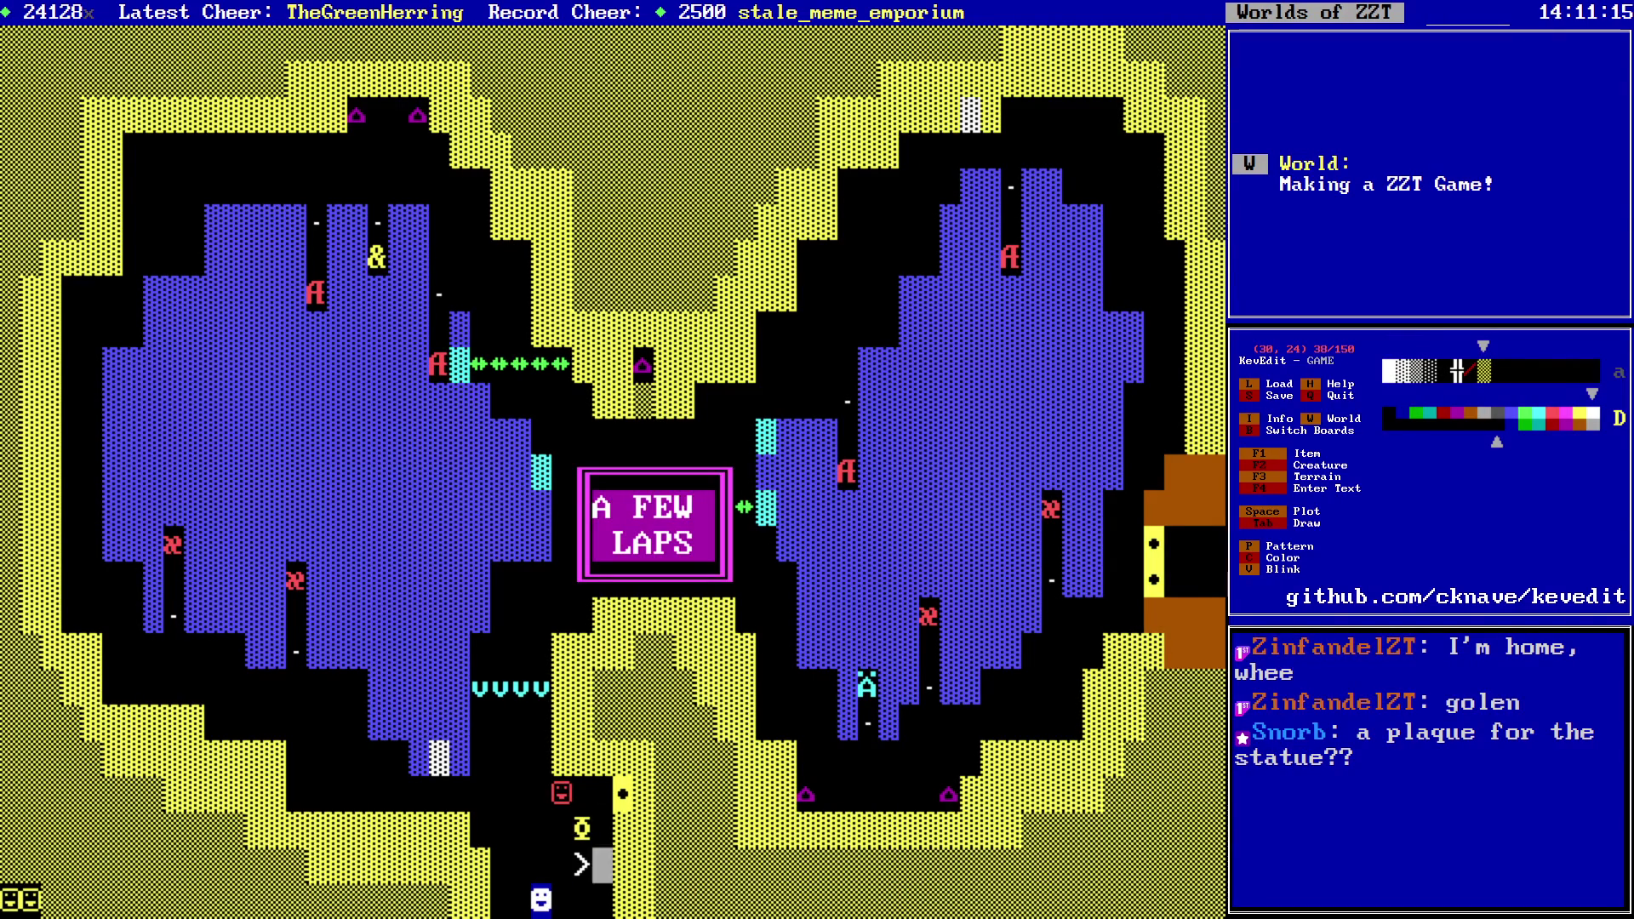
key(Up)
Check the entrance scroll's program, delete the objects below it, and switch to The Puzzle Board.
key(Return)
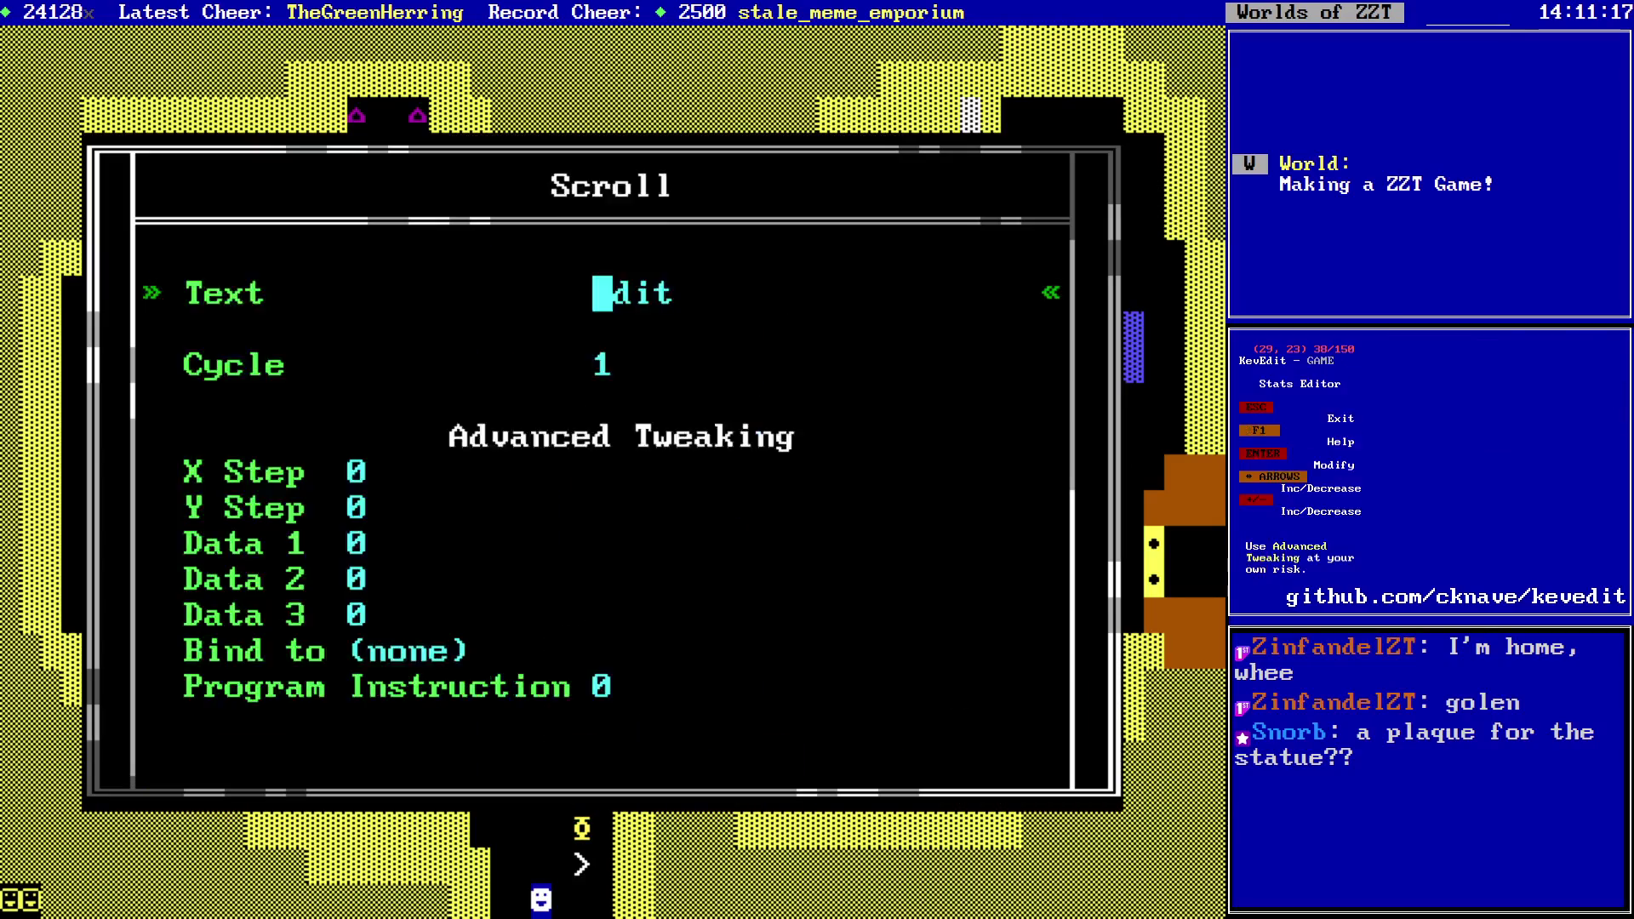
key(Return)
key(Escape)
key(Escape)
key(Down)
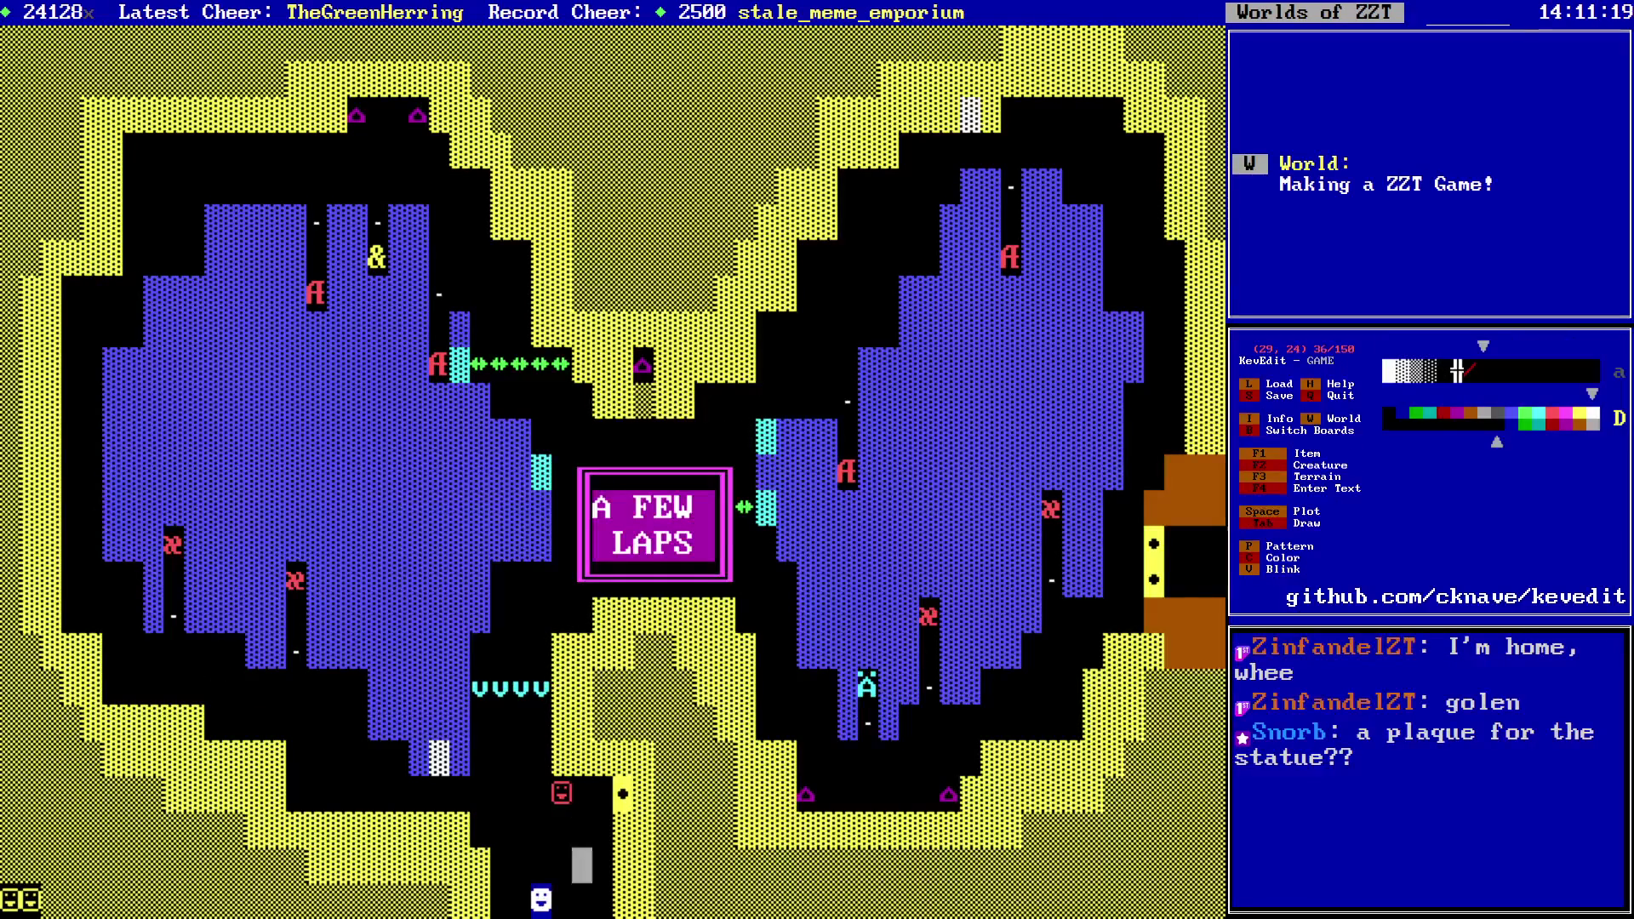
key(Delete)
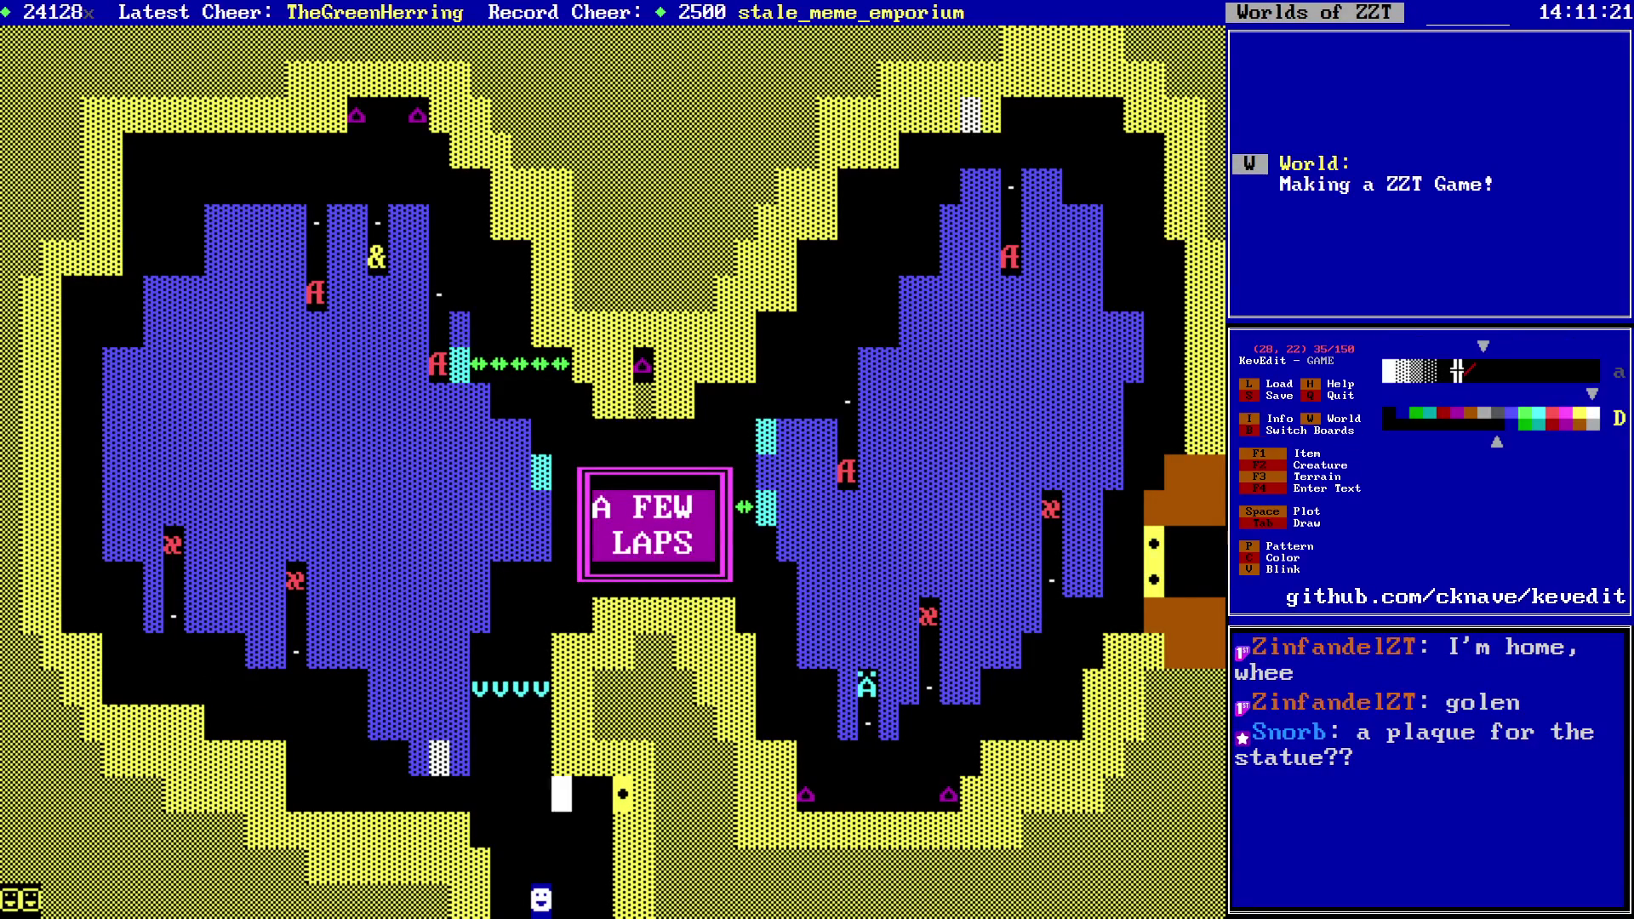
key(Page_Down)
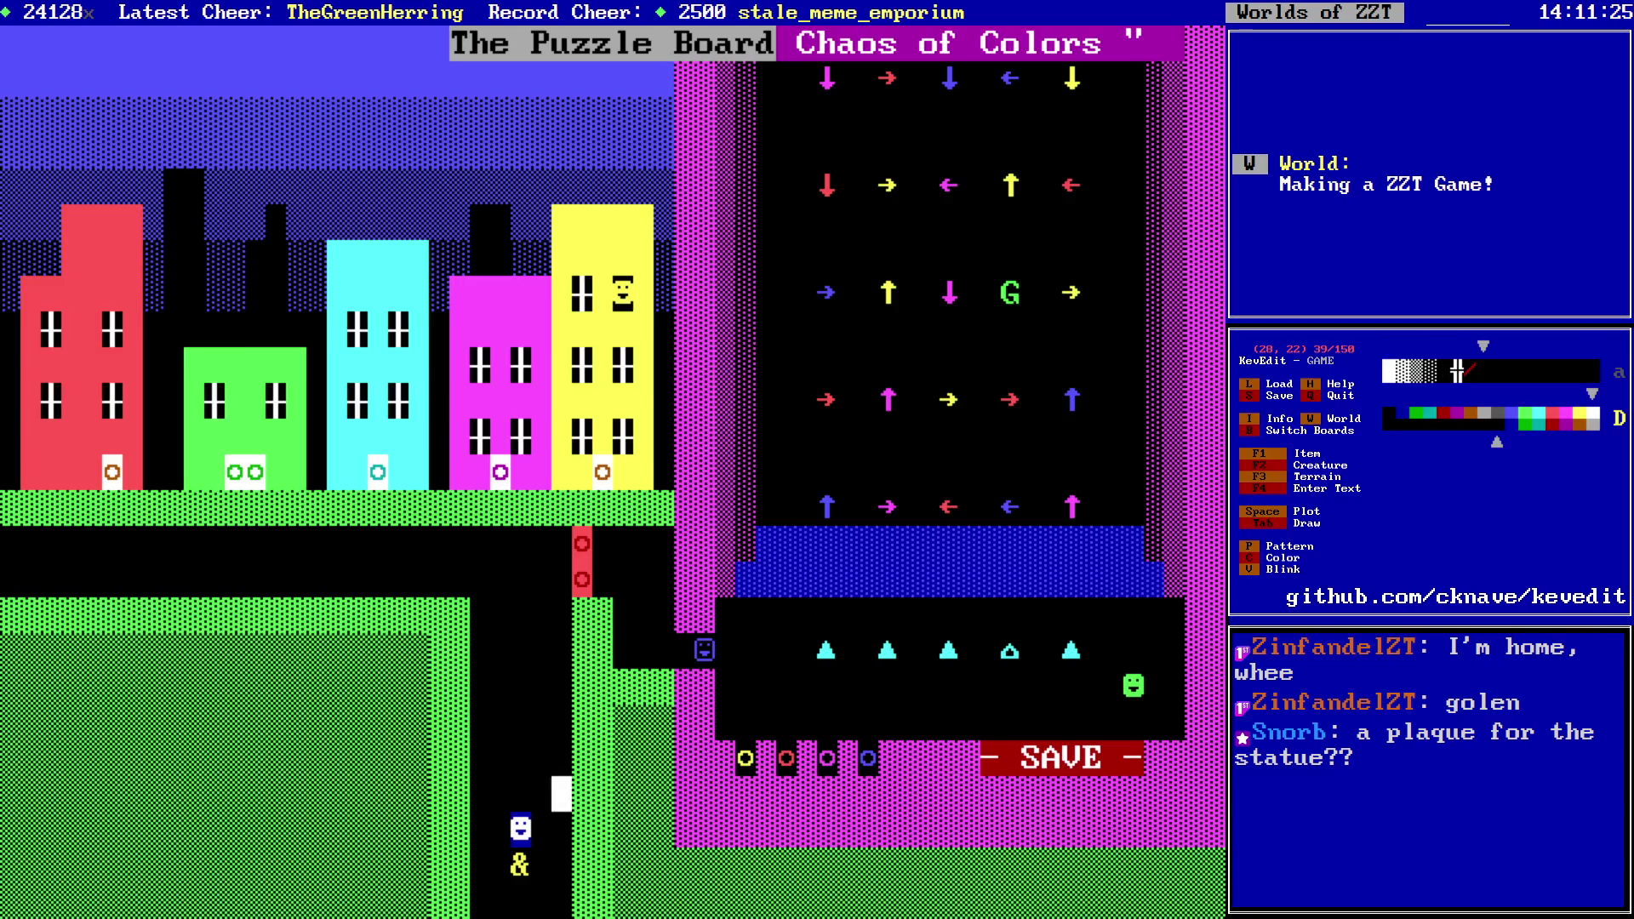
Set The Puzzle Board's south link to The Other Puzzle Board.
key(i)
key(Down)
key(Down)
key(Down)
key(Return)
key(Down)
key(Down)
key(Down)
key(Up)
key(Return)
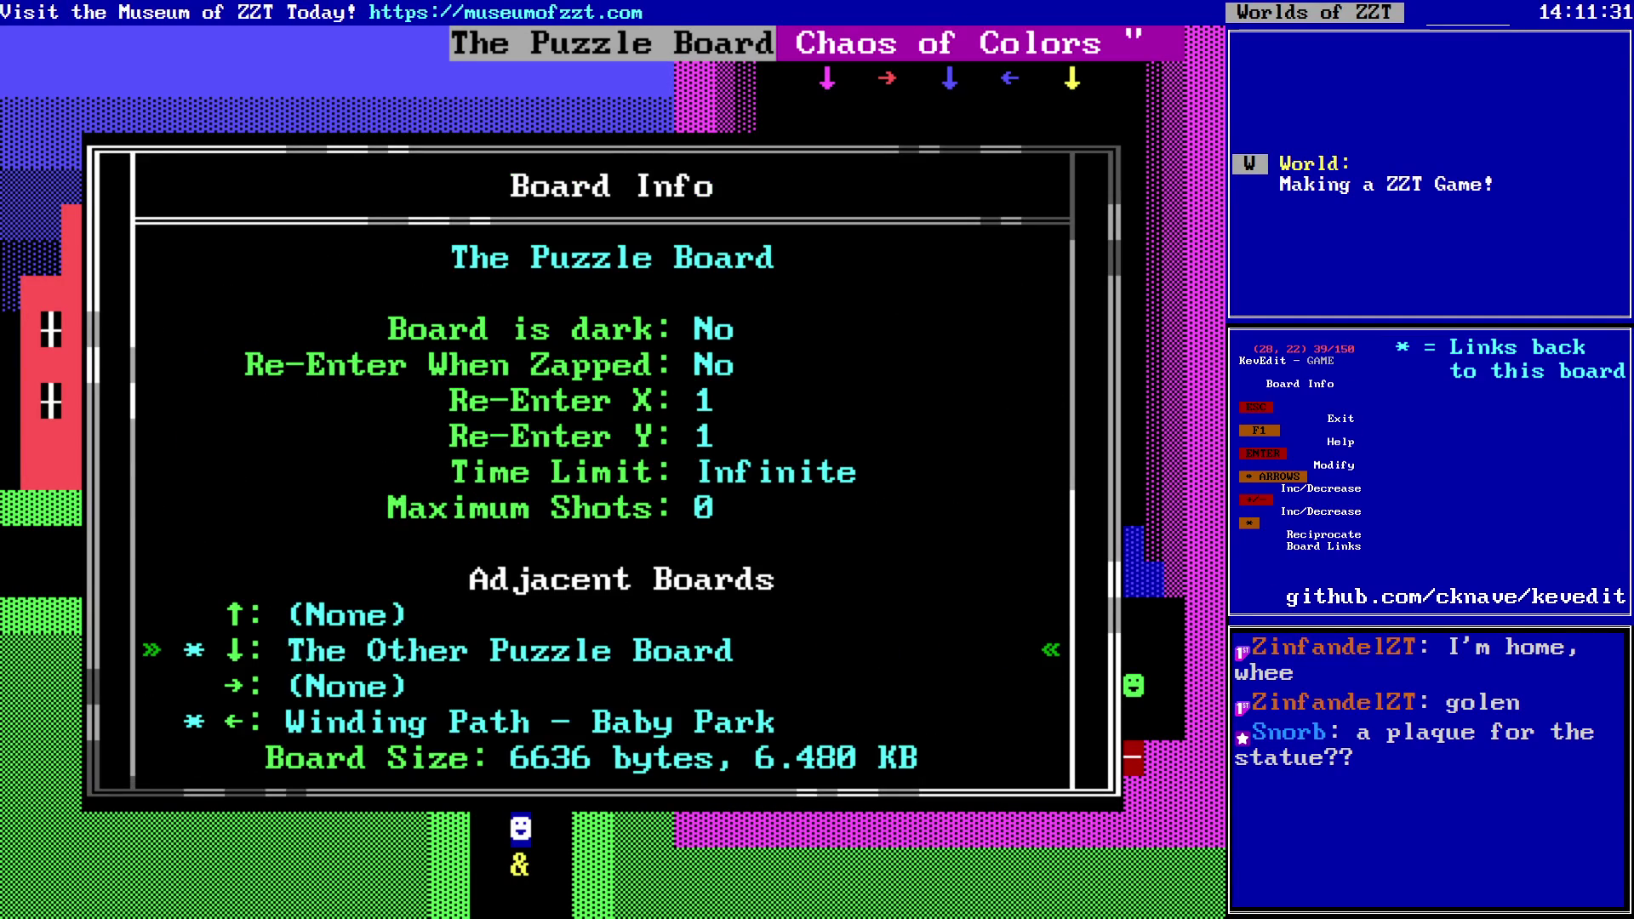
key(Escape)
On The Other Puzzle Board, make the SE and Park links reciprocal.
key(Page_Down)
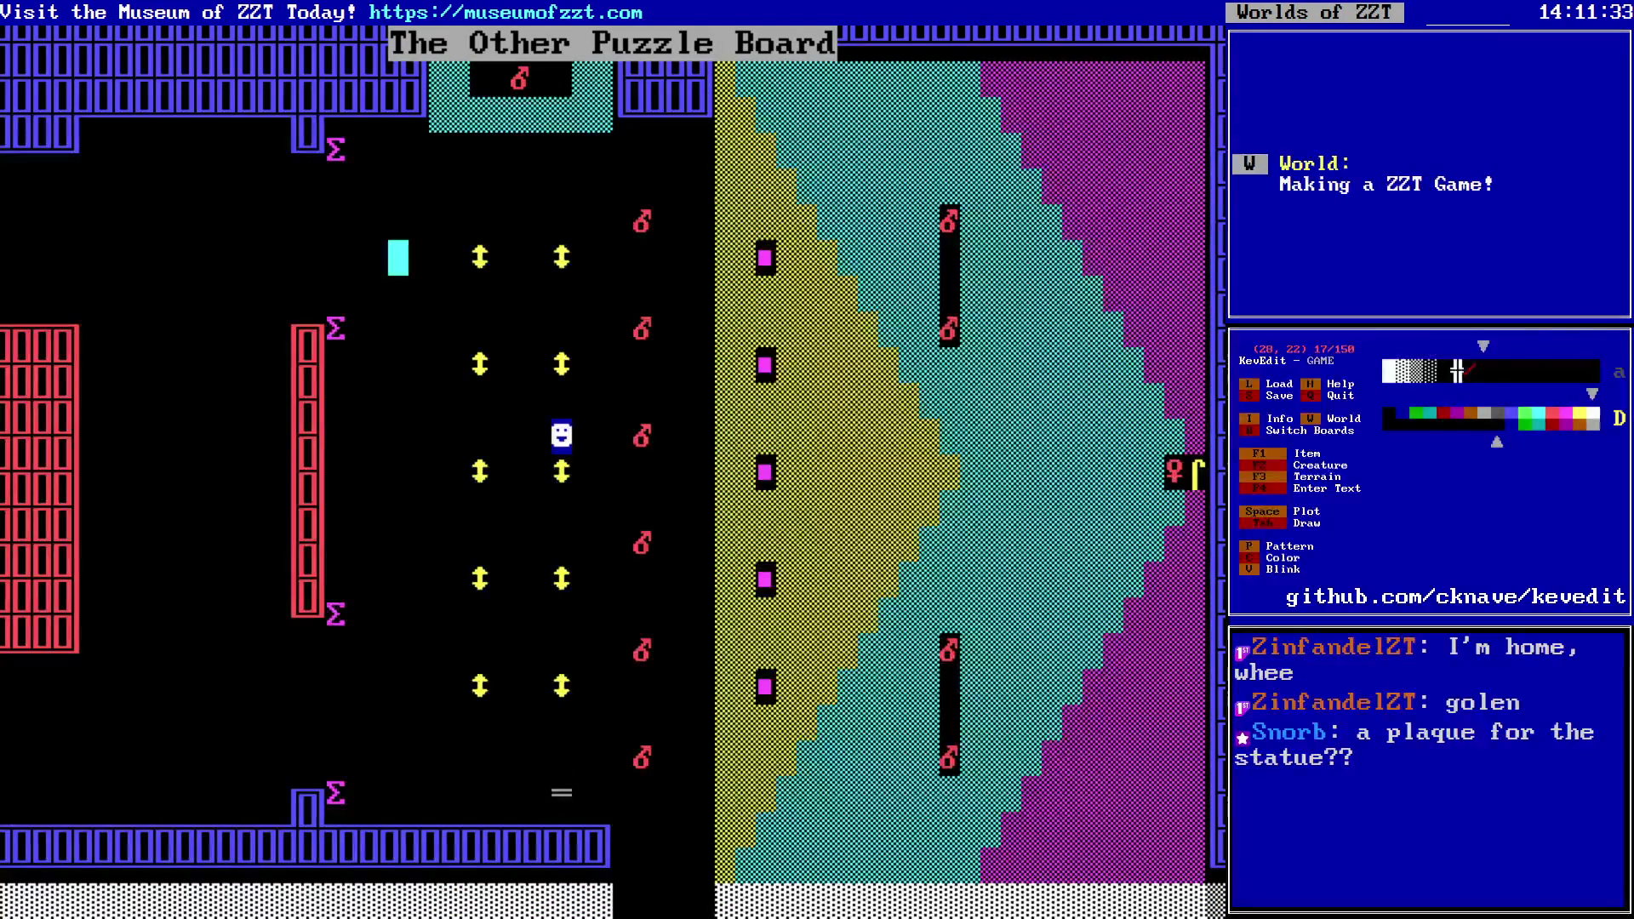
key(i)
key(Down)
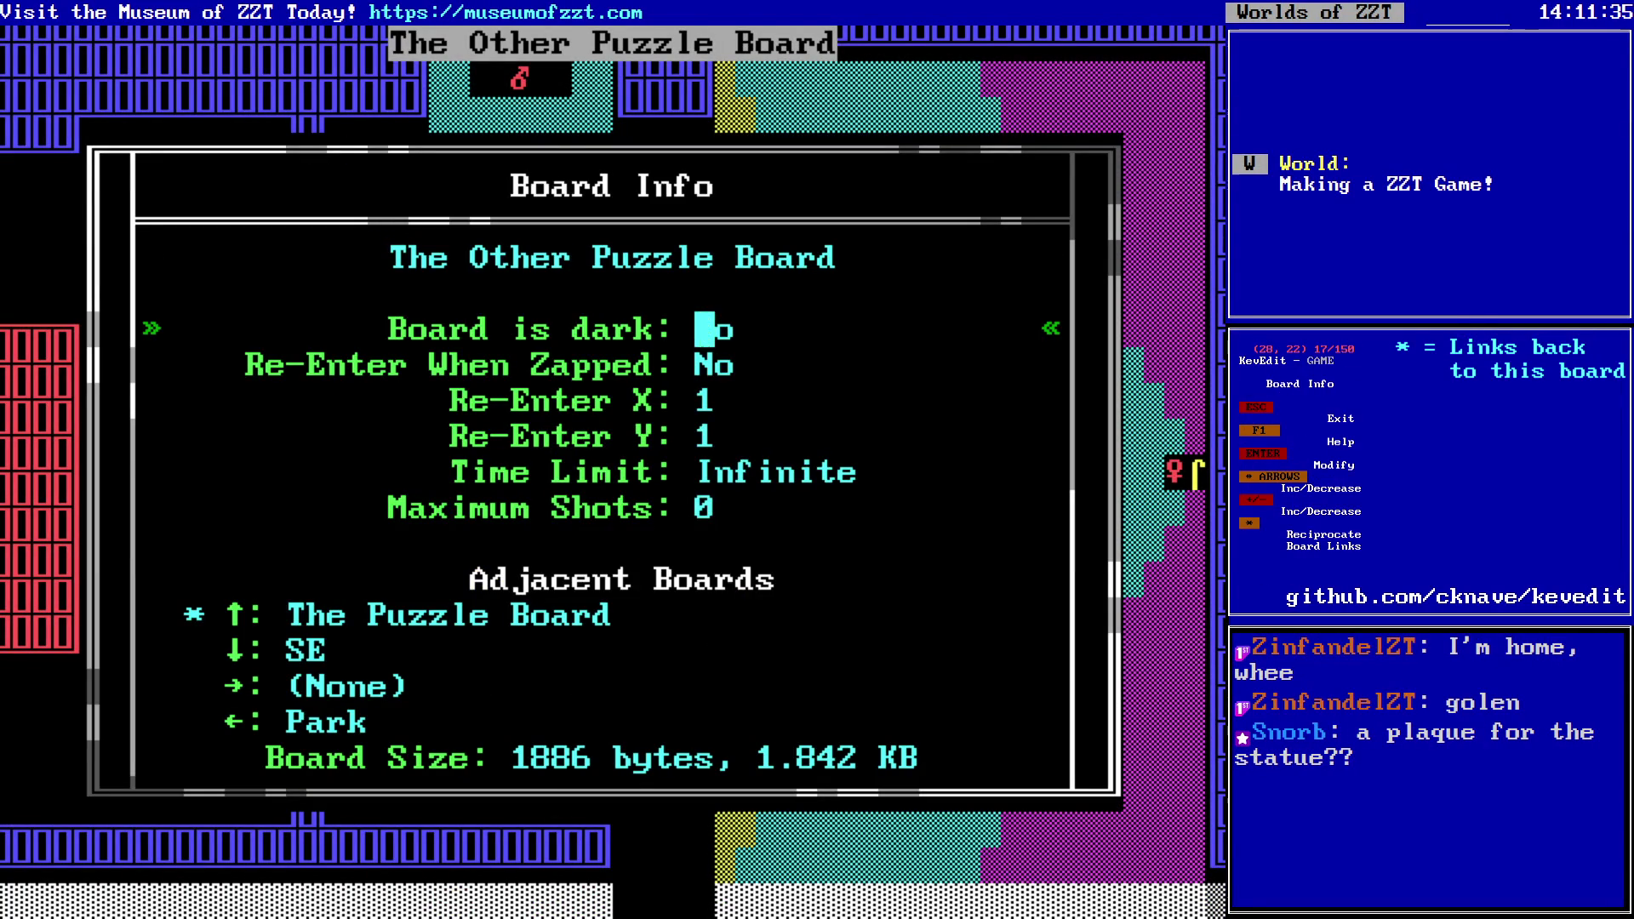
key(Down)
key(Down)
key(Down)
key(Up)
key(asterisk)
key(Down)
key(Down)
key(asterisk)
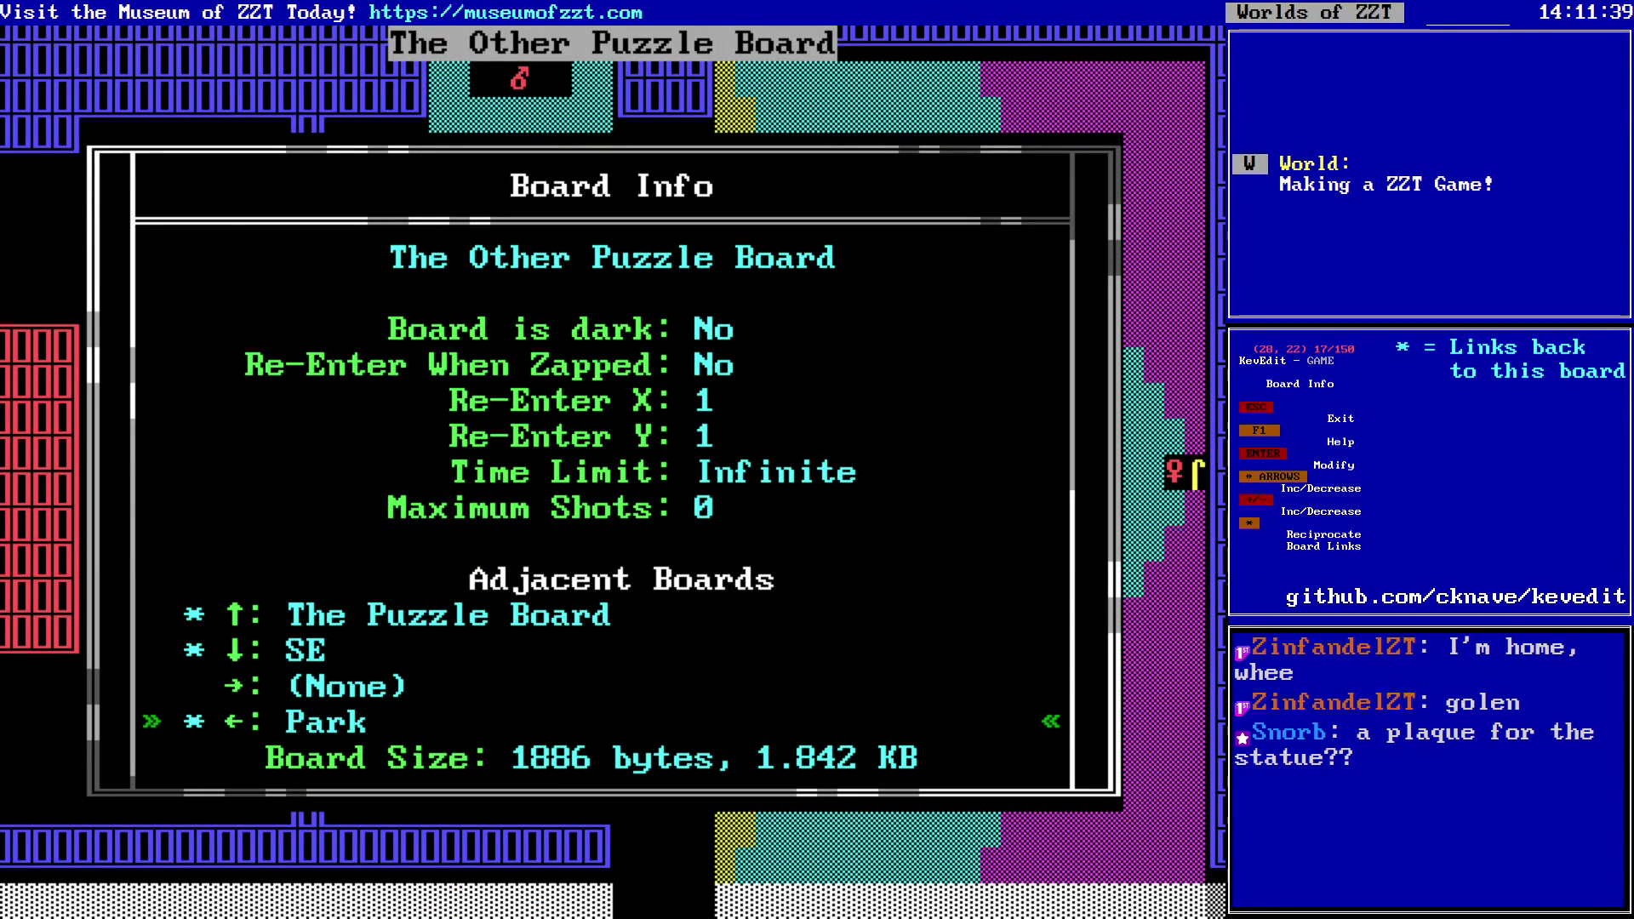
key(Escape)
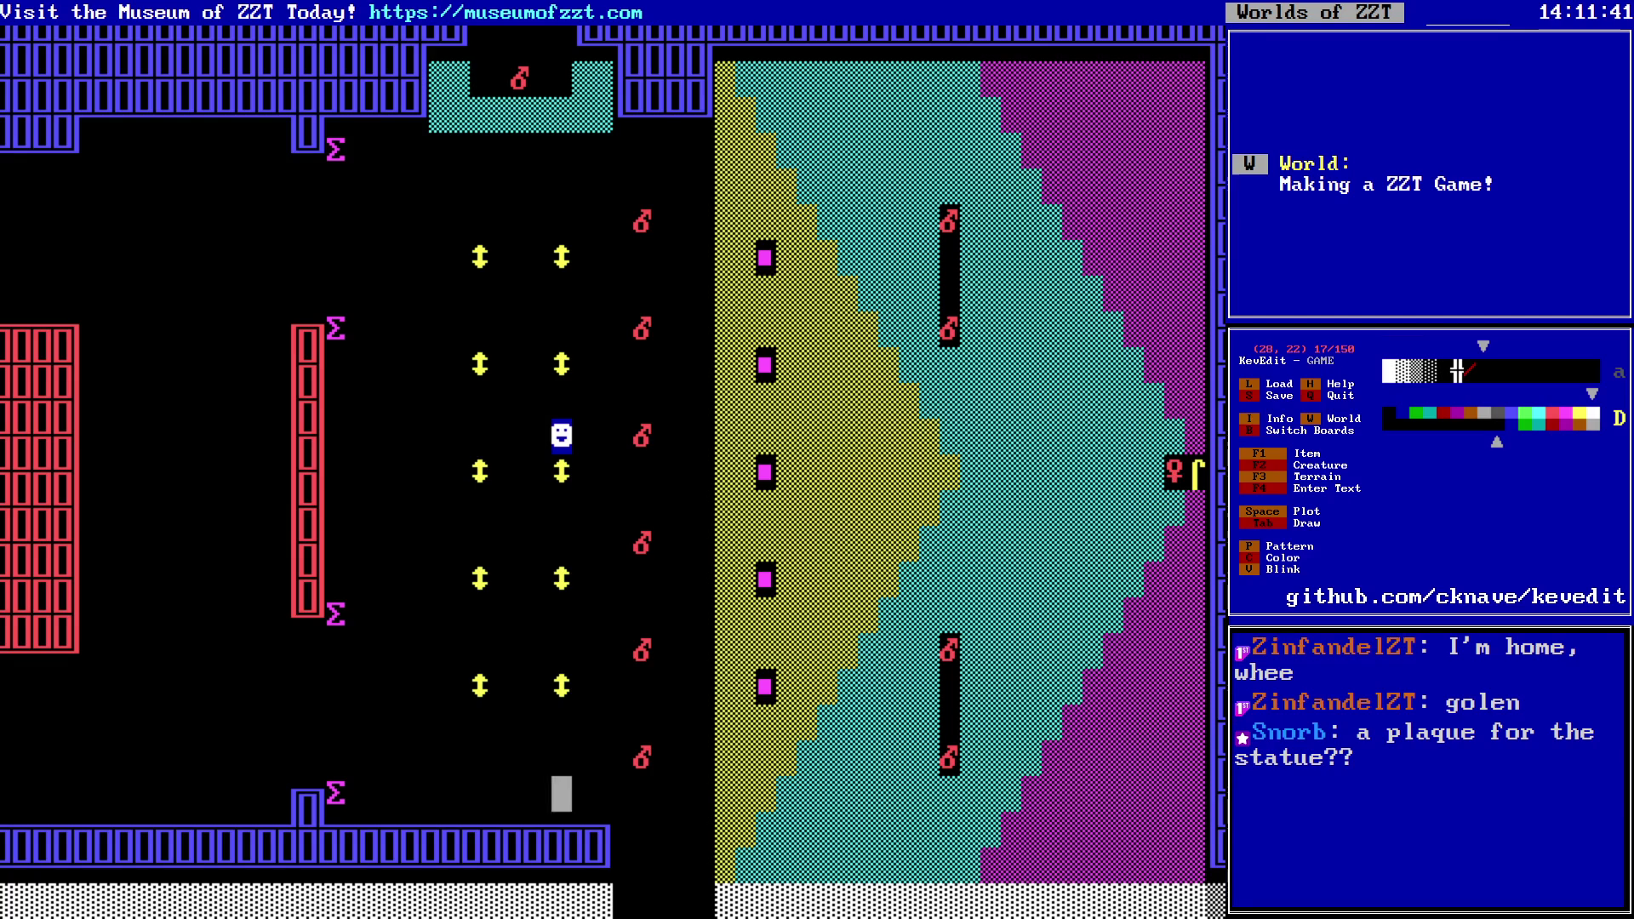
Pick another board from the board list.
key(b)
key(Page_Up)
key(Down)
key(Return)
key(Page_Down)
key(Page_Down)
Leave the board list and save the world over GAME.zzt.
key(b)
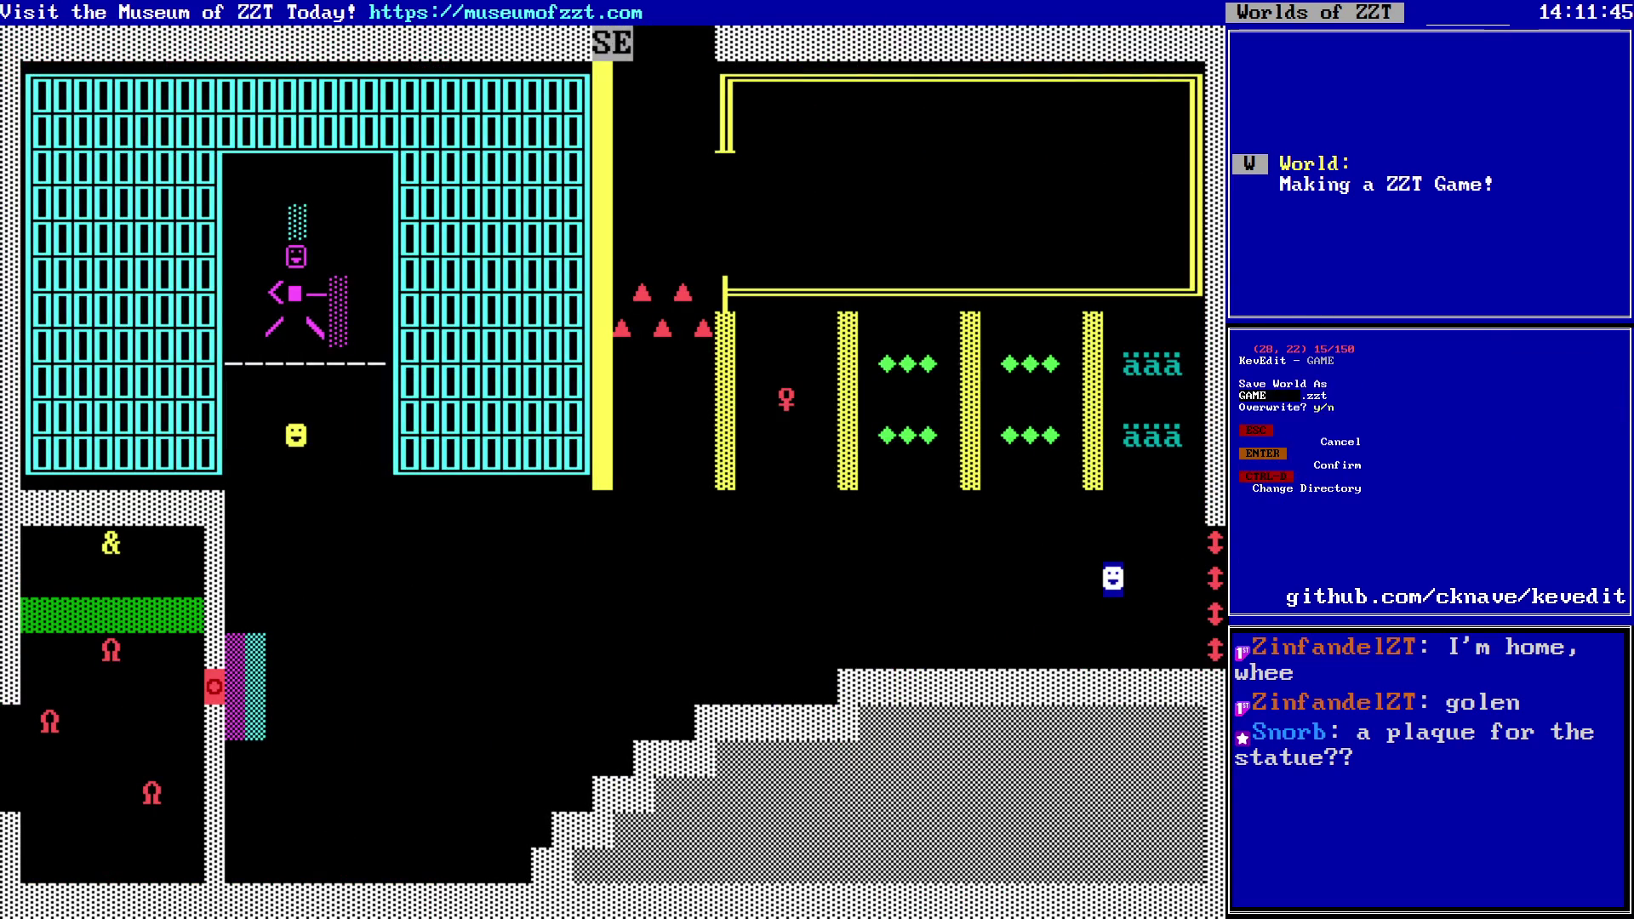
key(Escape)
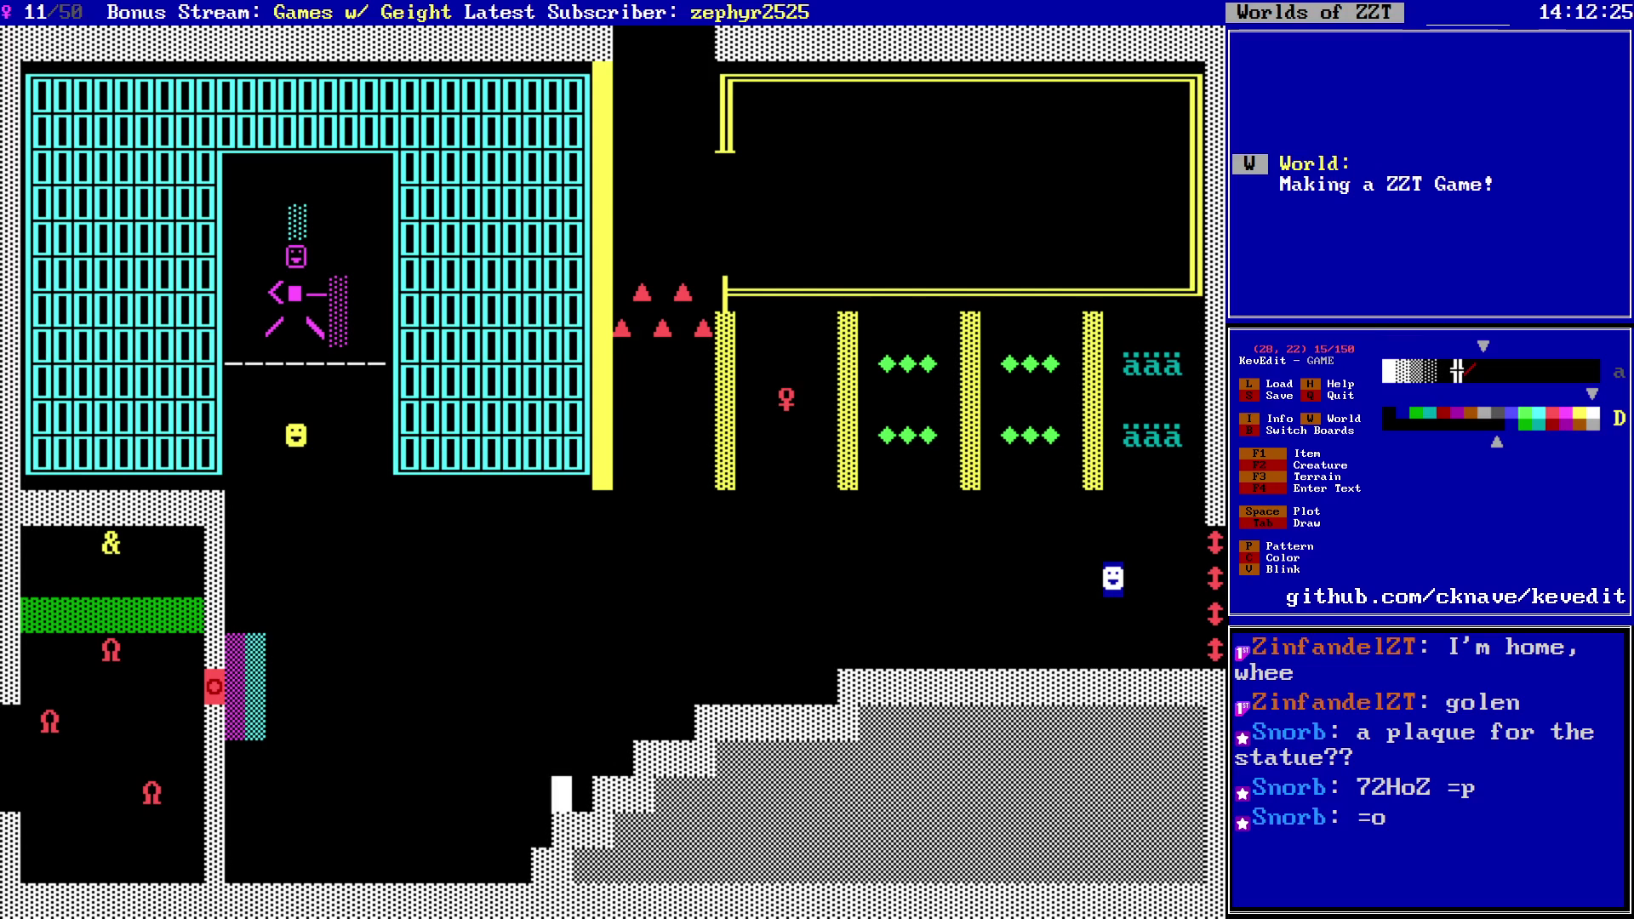
Look at the Monster Room board, then return to the SE board.
key(b)
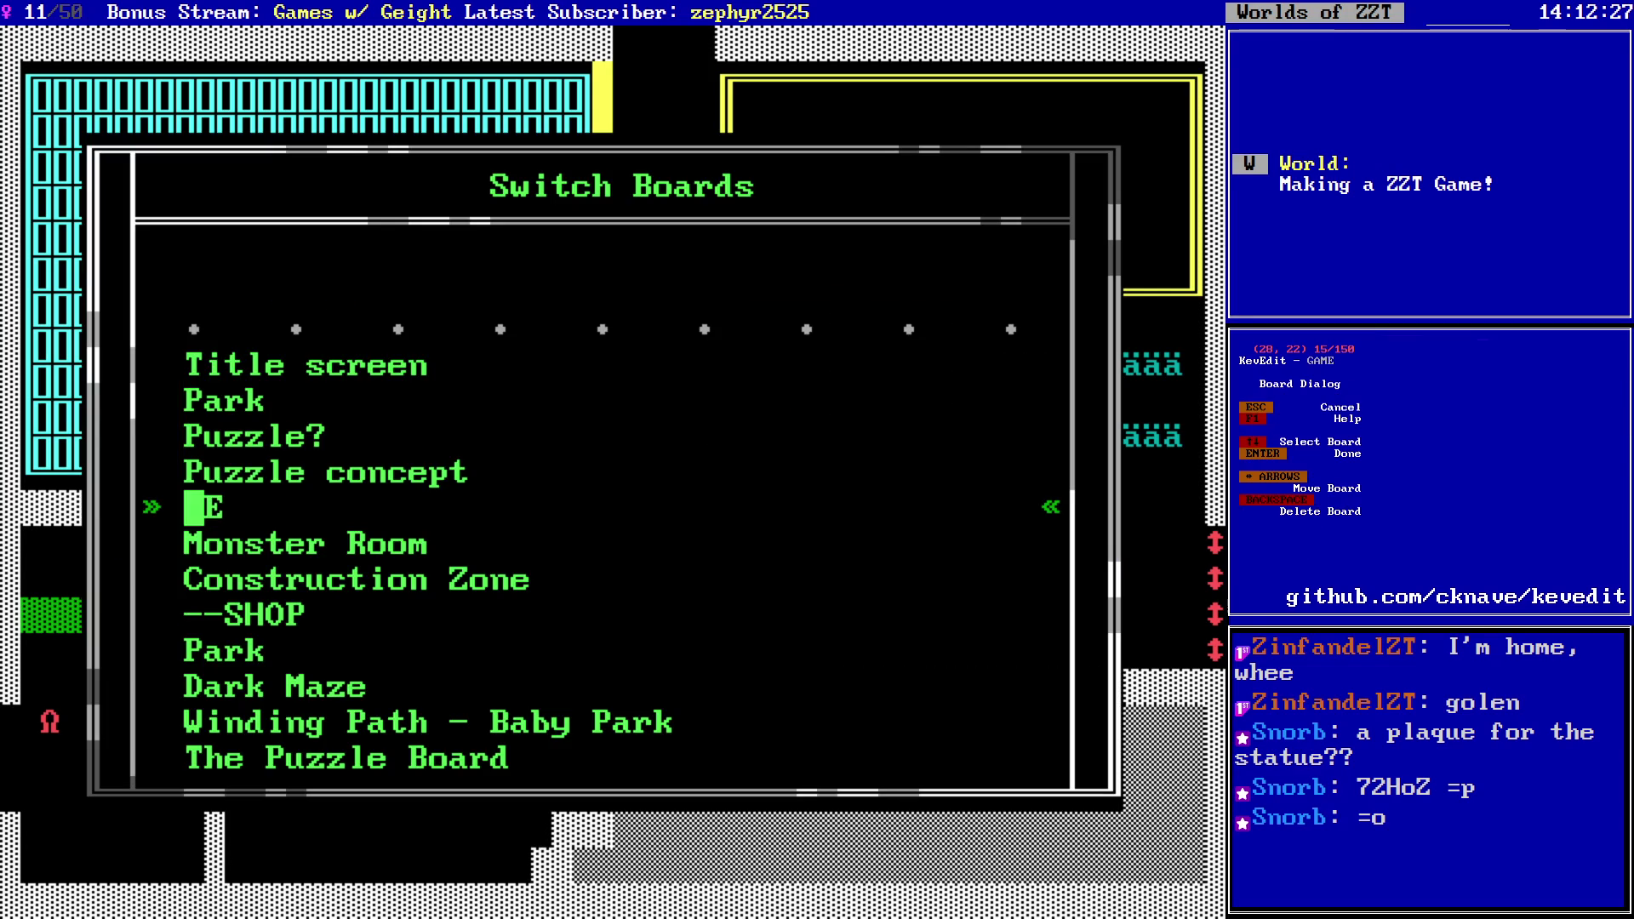
key(Down)
key(Return)
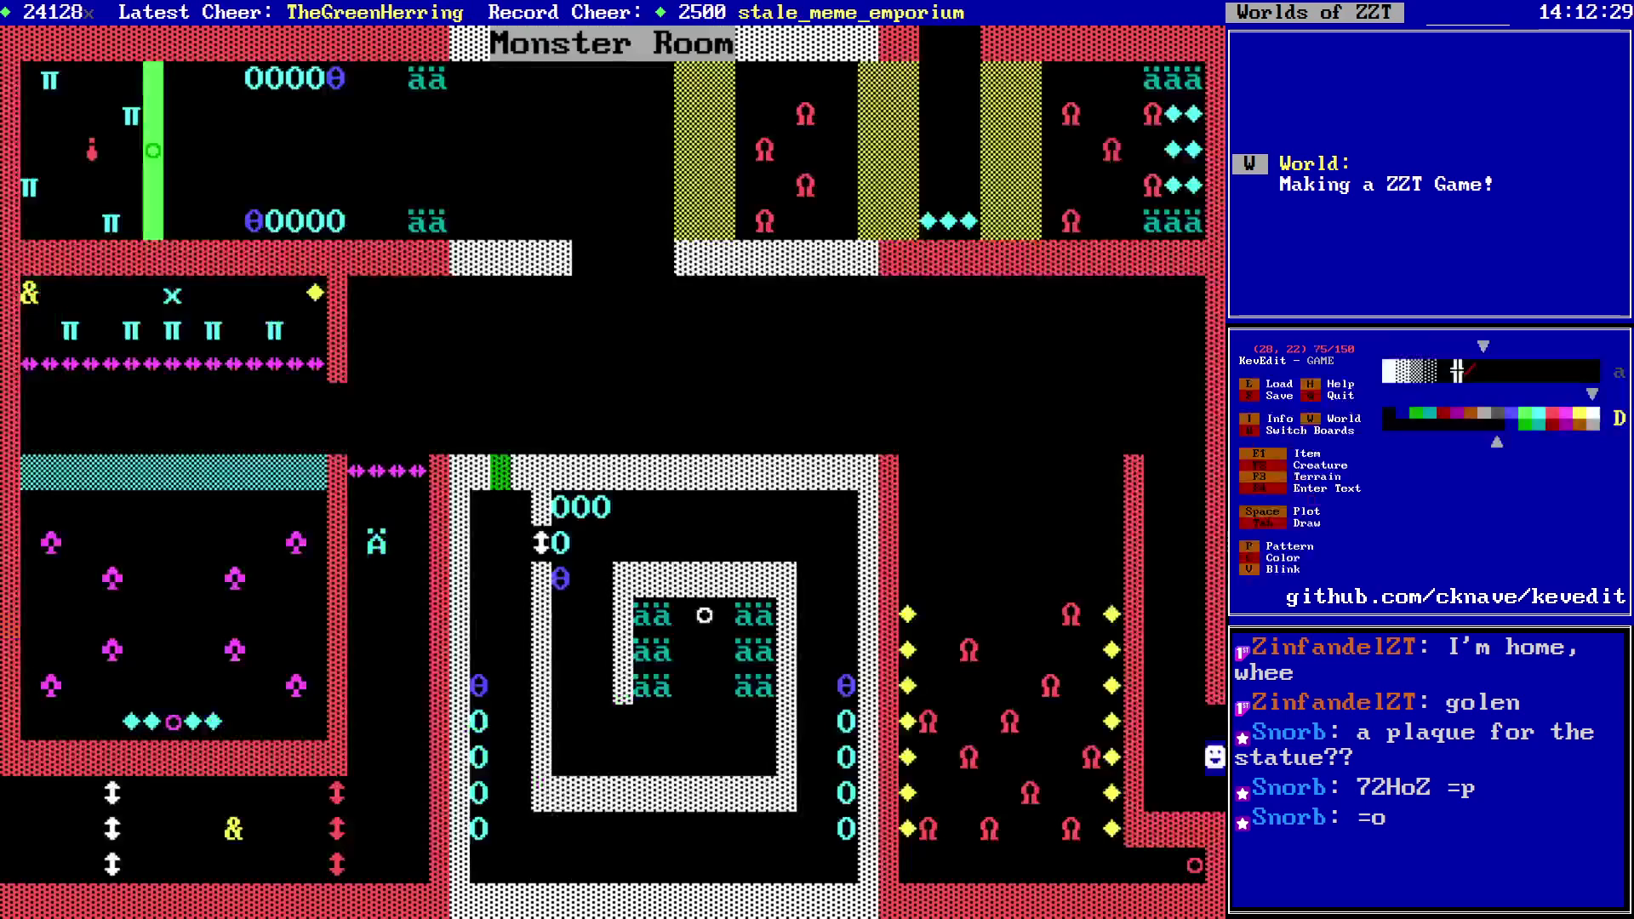
key(Page_Up)
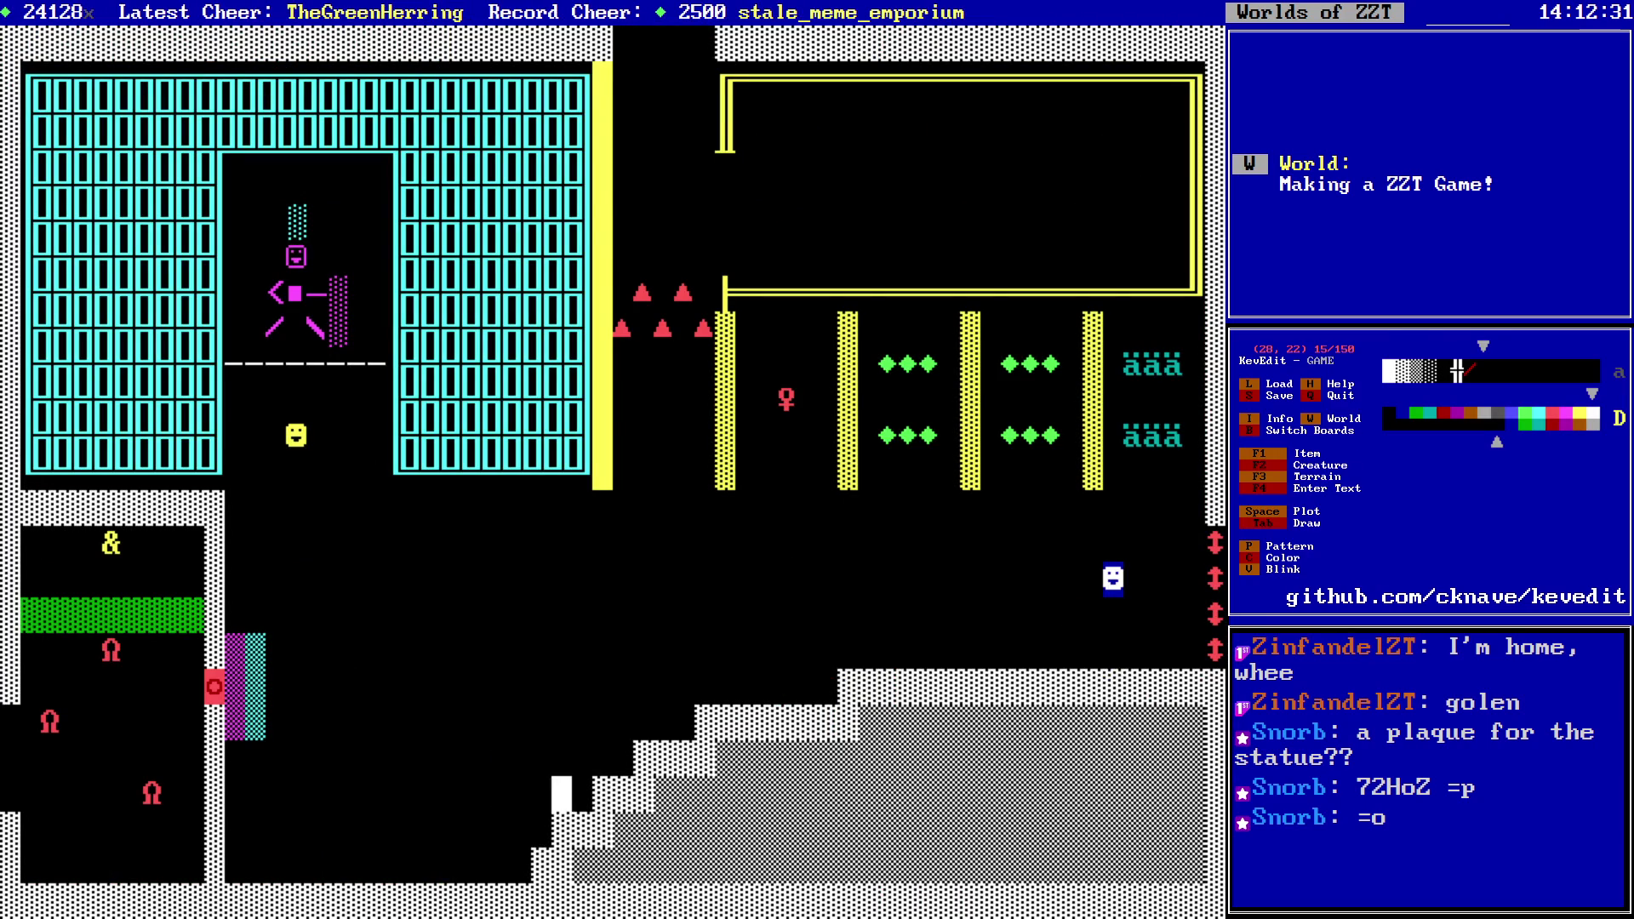
Start a playtest with the GAME world reloaded, dismissing the save-game prompt.
key(alt+t)
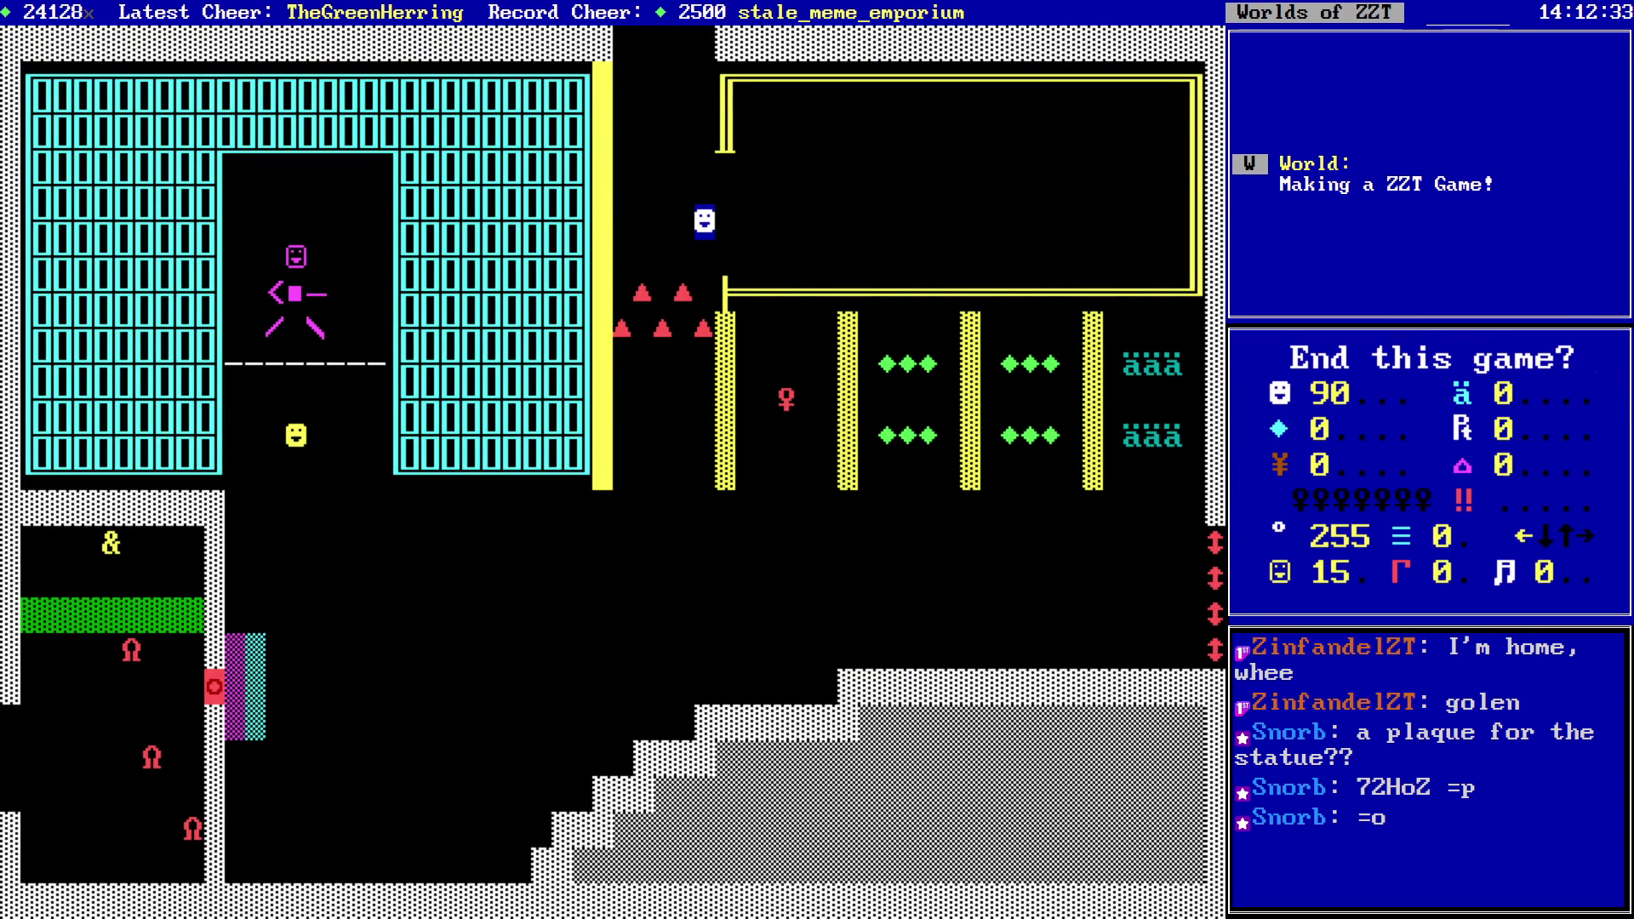
key(y)
key(w)
key(Down)
key(Down)
key(Down)
key(Return)
key(p)
key(Down)
key(s)
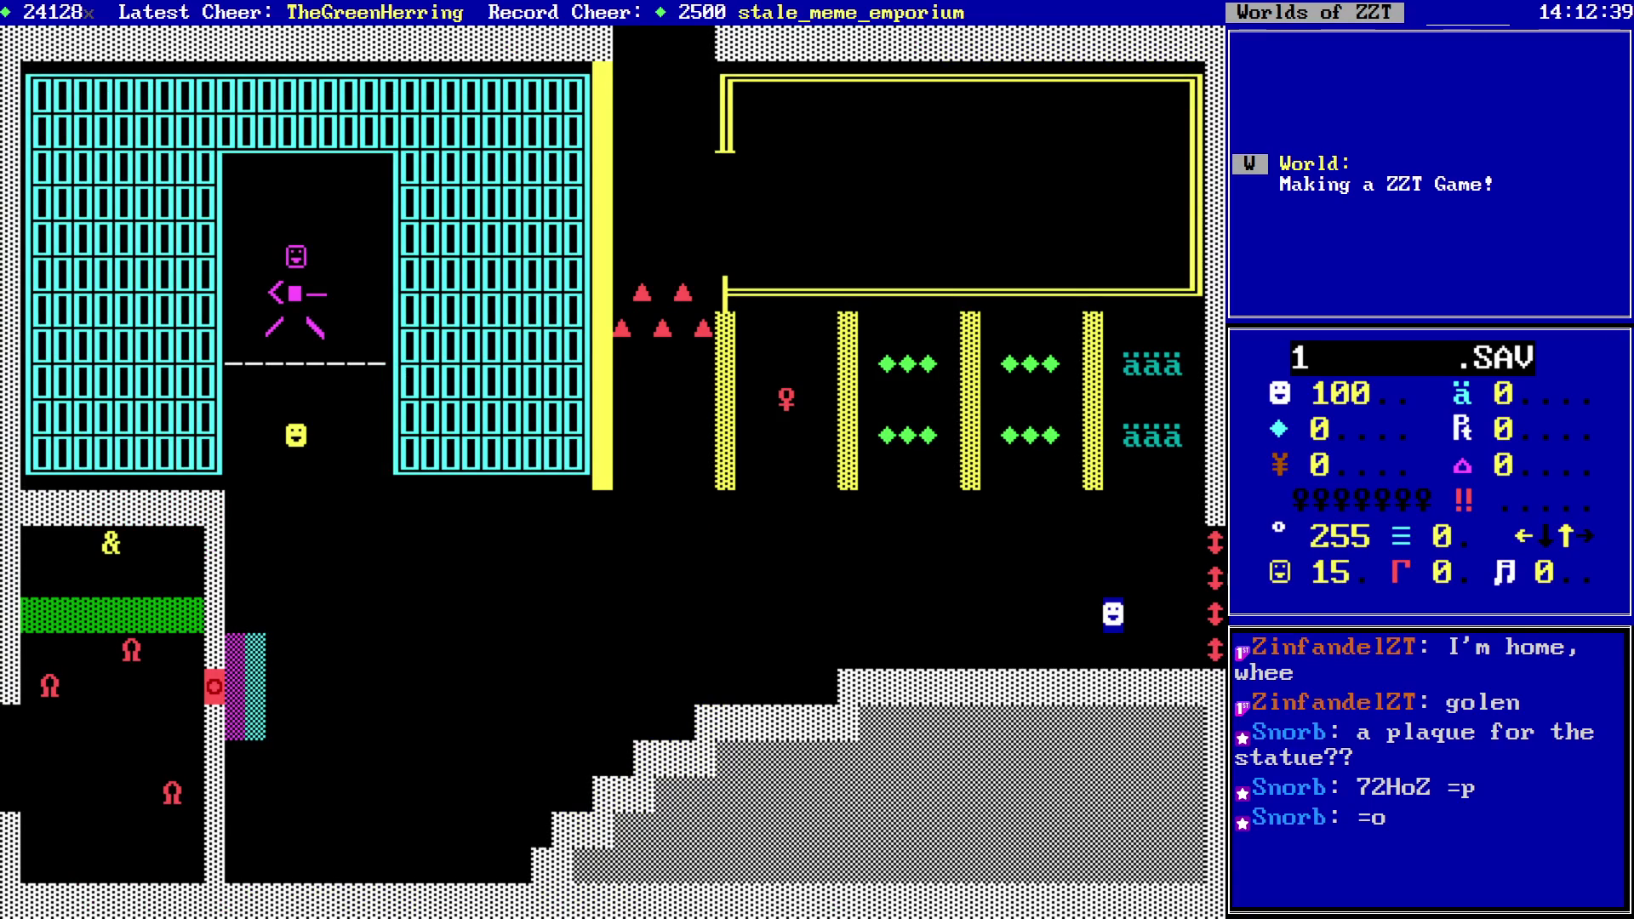
key(Return)
Collect the ammo piles and both rows of gems.
key(Up)
key(Up)
key(Up)
key(Up)
key(Up)
key(Right)
key(Right)
key(Right)
key(Up)
key(Up)
key(Left)
key(Left)
key(Left)
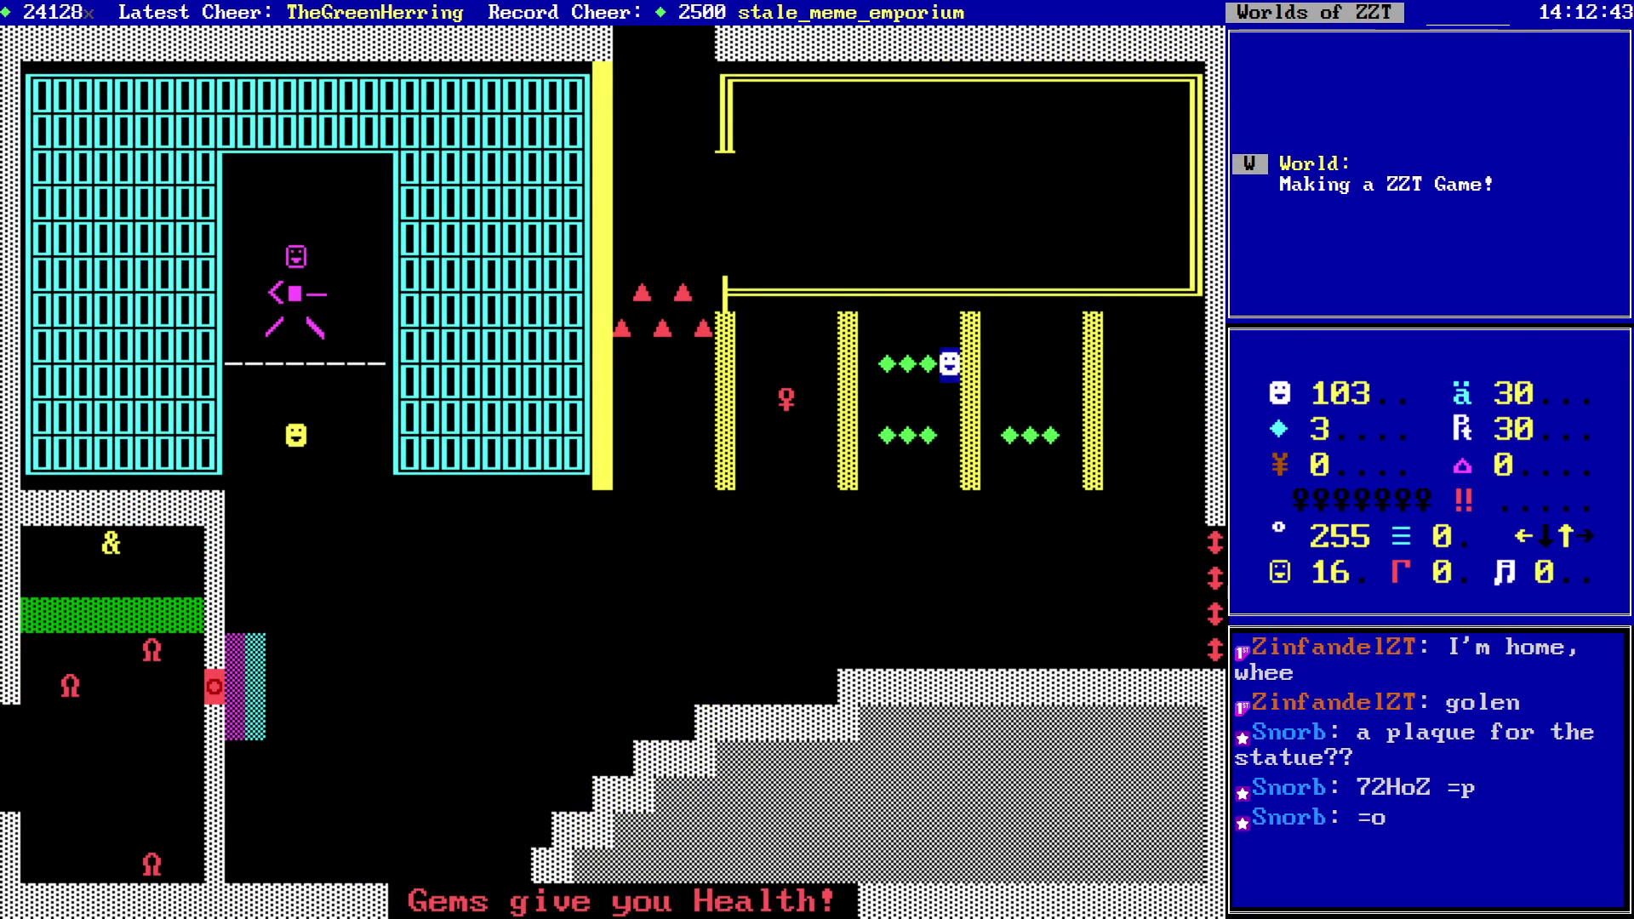
key(Down)
key(Down)
key(Right)
key(Right)
key(Right)
key(Right)
key(Right)
key(Right)
key(Right)
key(Right)
key(Right)
key(Right)
key(Left)
key(Left)
key(Left)
key(Left)
key(Left)
key(Left)
key(Left)
Walk around the yellow pillars, pick up the red key, and open the red door.
key(Left)
key(Left)
key(Left)
key(Left)
key(Left)
key(Left)
key(Up)
key(Left)
key(Left)
key(Left)
key(Right)
key(Right)
key(Right)
key(Right)
key(Right)
key(Left)
key(Left)
key(Right)
key(Down)
key(Down)
key(Up)
key(Up)
key(Left)
key(Left)
key(Left)
key(Down)
key(Left)
key(Down)
key(Down)
key(Down)
key(Left)
key(Left)
key(Left)
key(Left)
key(Left)
key(Left)
key(Left)
key(Left)
key(Left)
key(Left)
key(Left)
key(Left)
key(Left)
key(Left)
key(Left)
key(Up)
key(Up)
key(Down)
key(Down)
key(Down)
key(Down)
key(Down)
key(Down)
key(Left)
key(Left)
key(Left)
key(Left)
key(shift+Left)
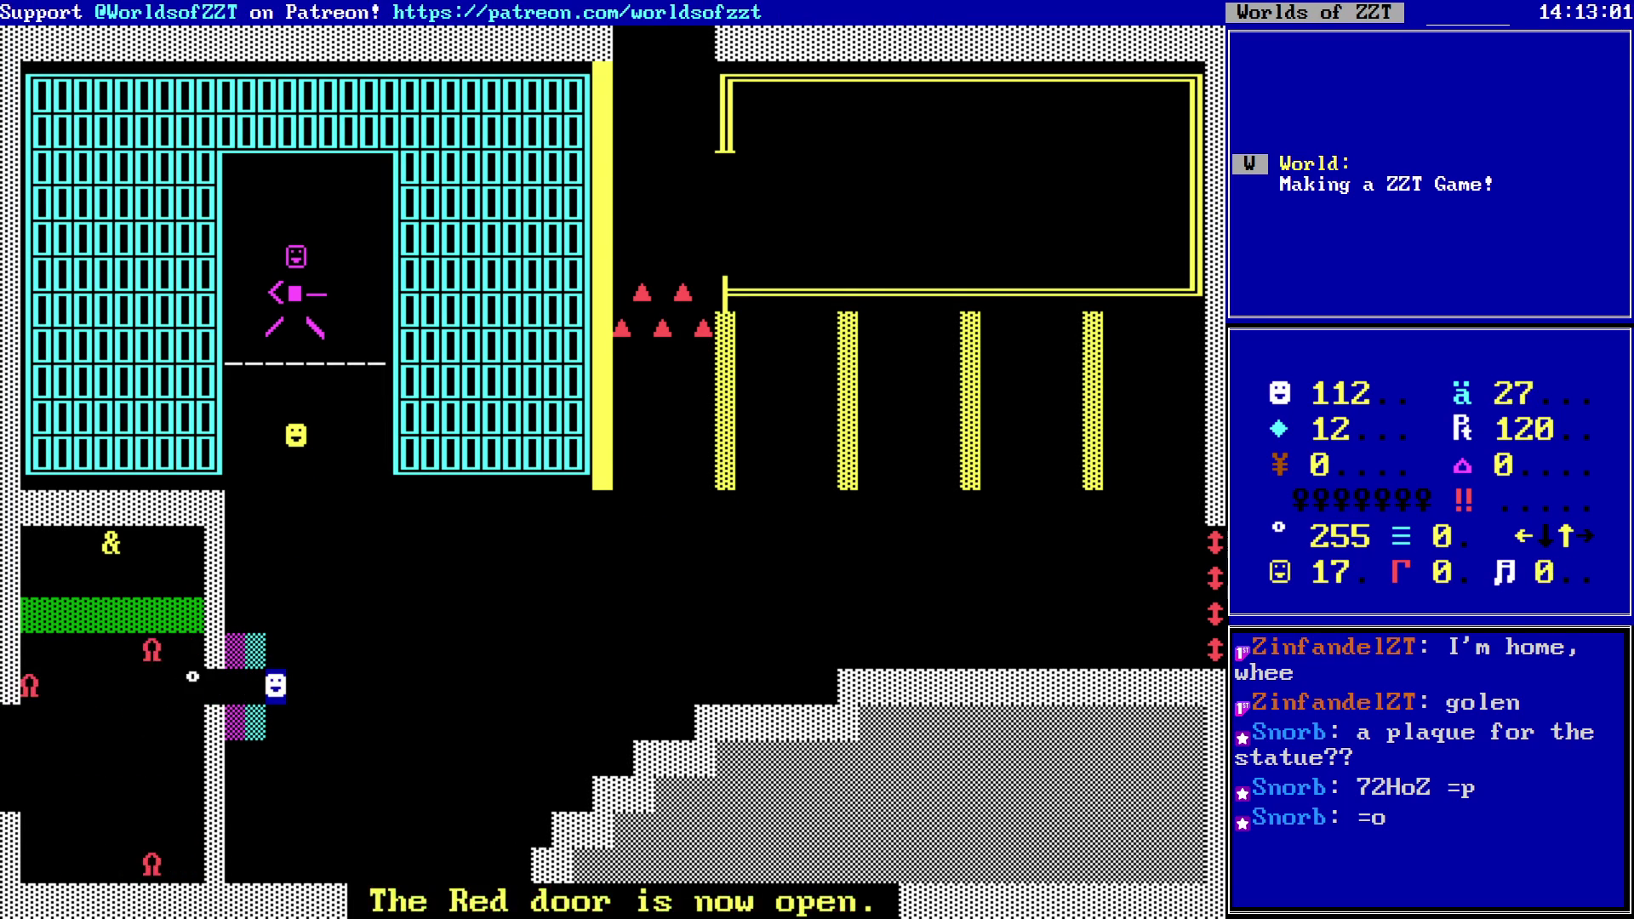
Enter the room behind the red door, shooting creatures and cutting through the forest.
key(shift+Left)
key(Left)
key(Left)
key(Up)
key(shift+Up)
key(Up)
key(Up)
Shoot the ruffian, eat the pretzel to reach 132 health, and head into the Monster Room.
key(Left)
key(Left)
key(Left)
key(Left)
key(Up)
key(Down)
key(Right)
key(Right)
key(Right)
key(Right)
key(Down)
key(Down)
key(Down)
key(Down)
key(shift+Left)
key(Down)
key(shift+Left)
key(shift+Left)
key(Left)
key(Left)
key(Left)
key(Left)
key(Left)
key(Up)
key(Up)
key(Up)
key(Up)
key(Left)
key(Left)
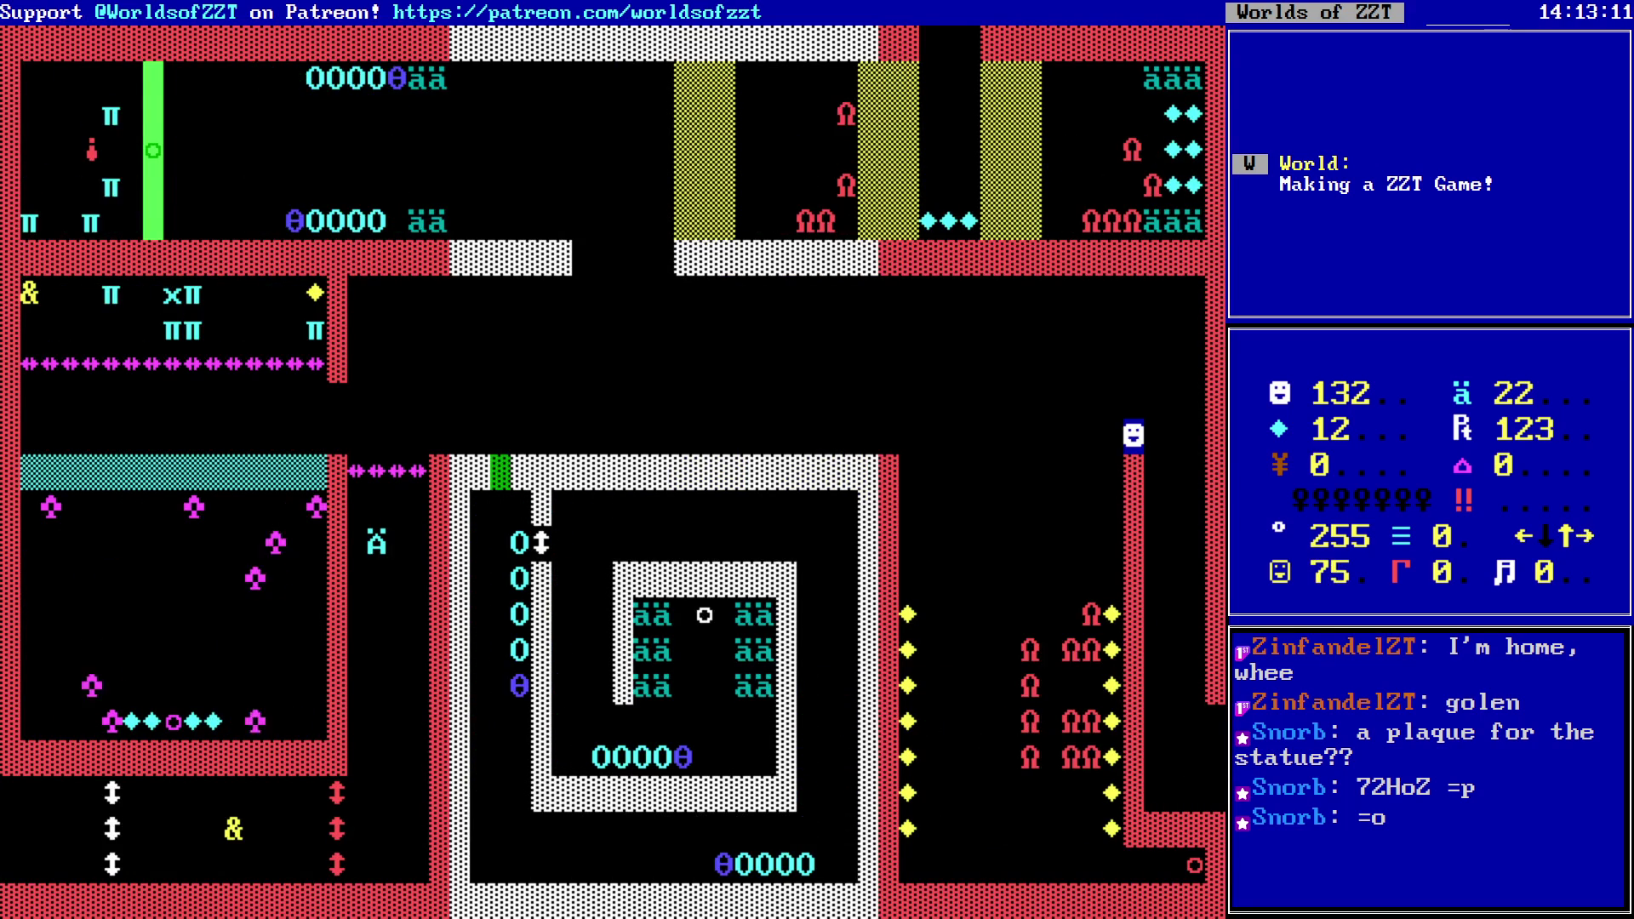
key(Left)
key(Left)
Shoot down at the creatures below, then head left along the bottom corridor.
key(shift+Down)
key(shift+Down)
key(shift+Down)
key(shift+Down)
key(shift+Down)
key(Up)
key(Up)
key(Up)
key(shift+Down)
key(shift+Down)
key(shift+Down)
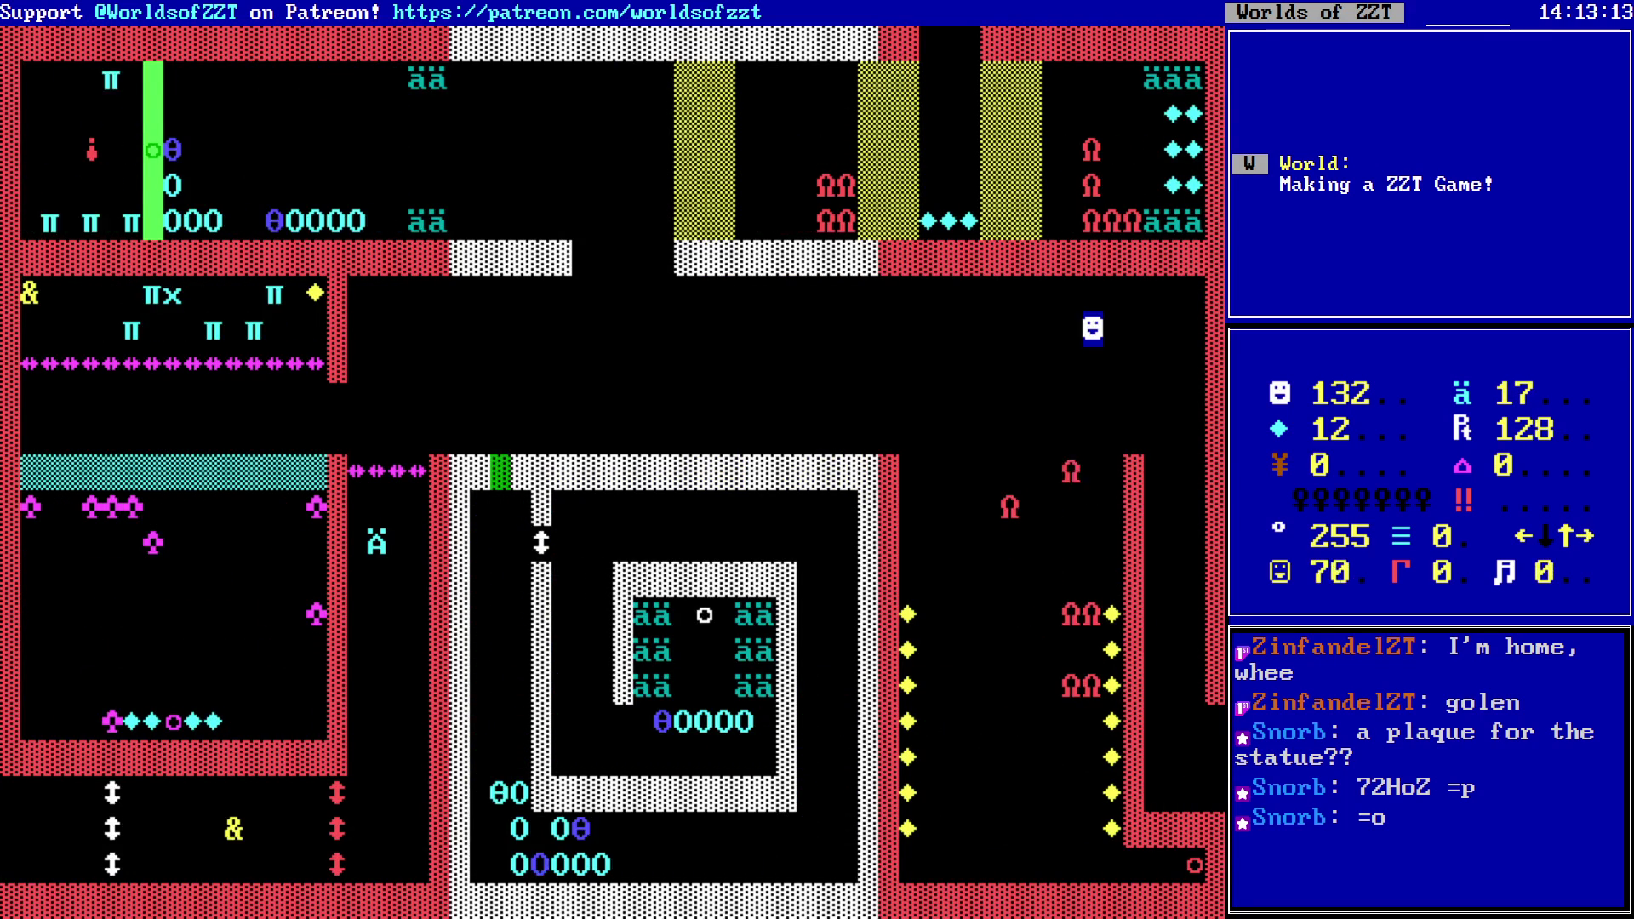
key(Up)
key(shift+Down)
key(shift+Down)
key(Right)
key(shift+Down)
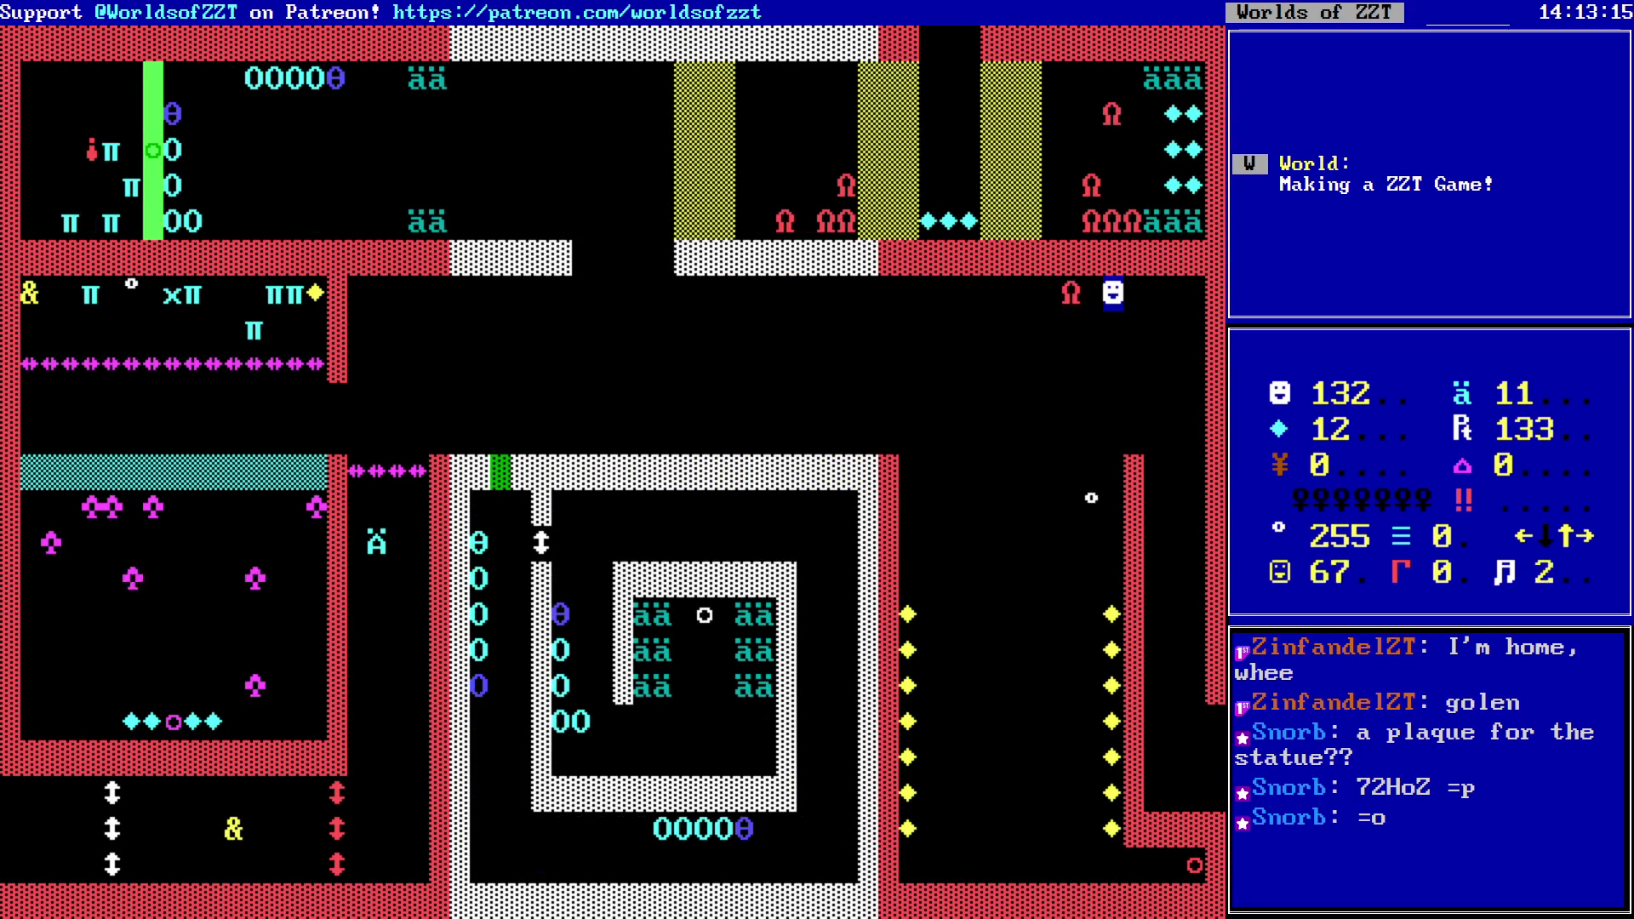
key(Right)
key(Right)
key(Down)
key(shift+Down)
key(Left)
key(Down)
key(Left)
key(Down)
key(Down)
key(Down)
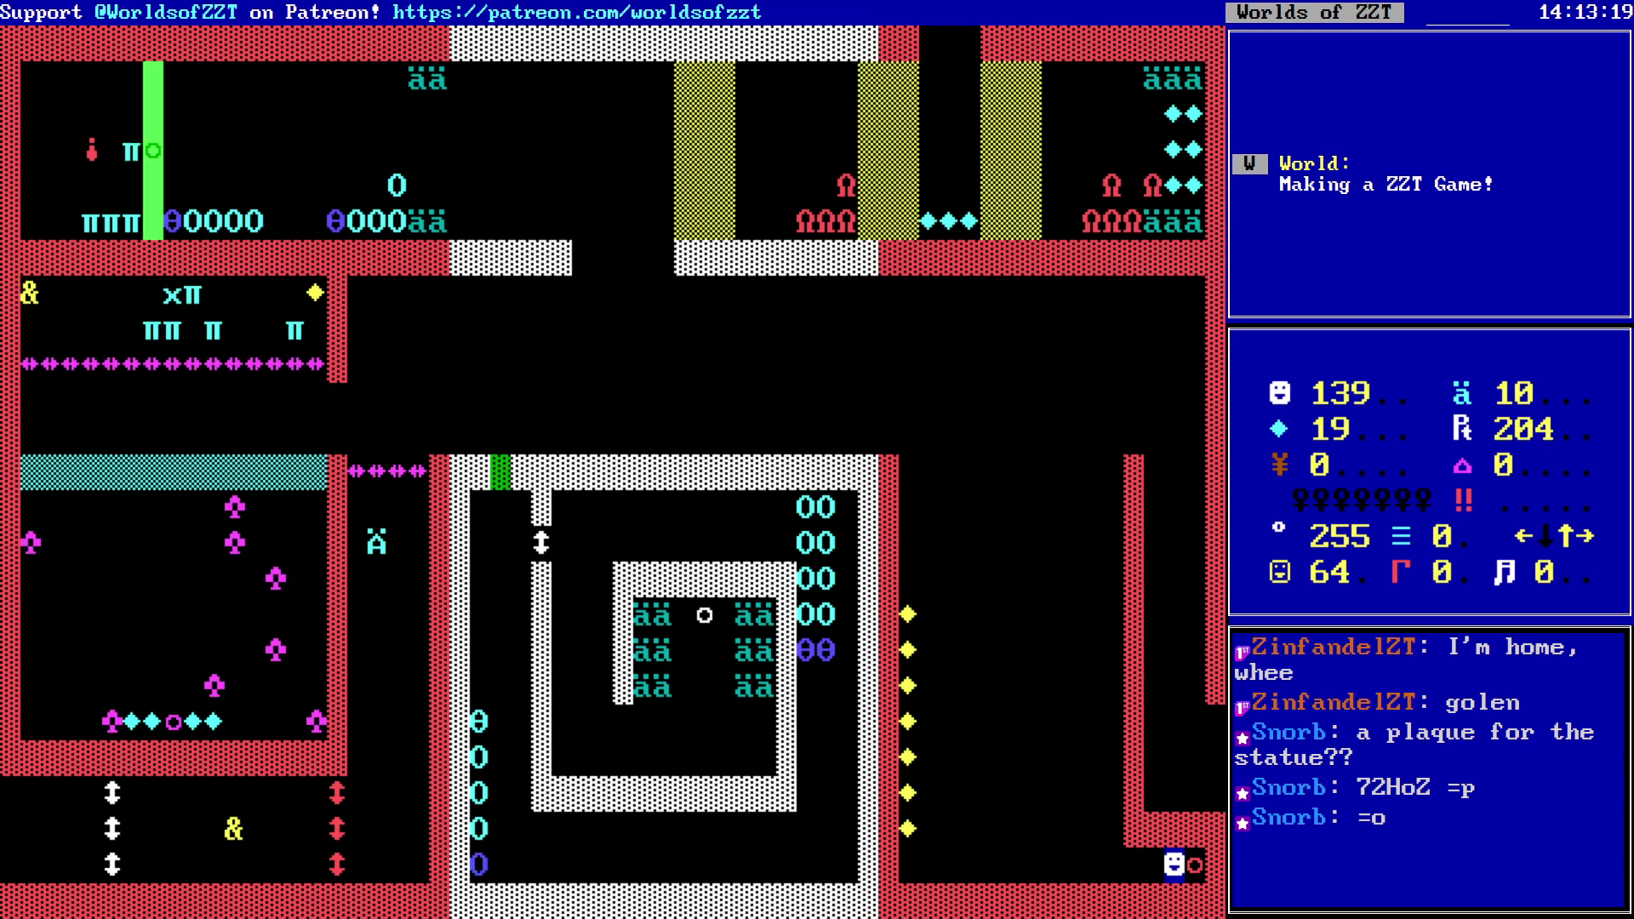
key(Left)
key(Left)
key(Left)
key(Left)
key(Left)
key(Left)
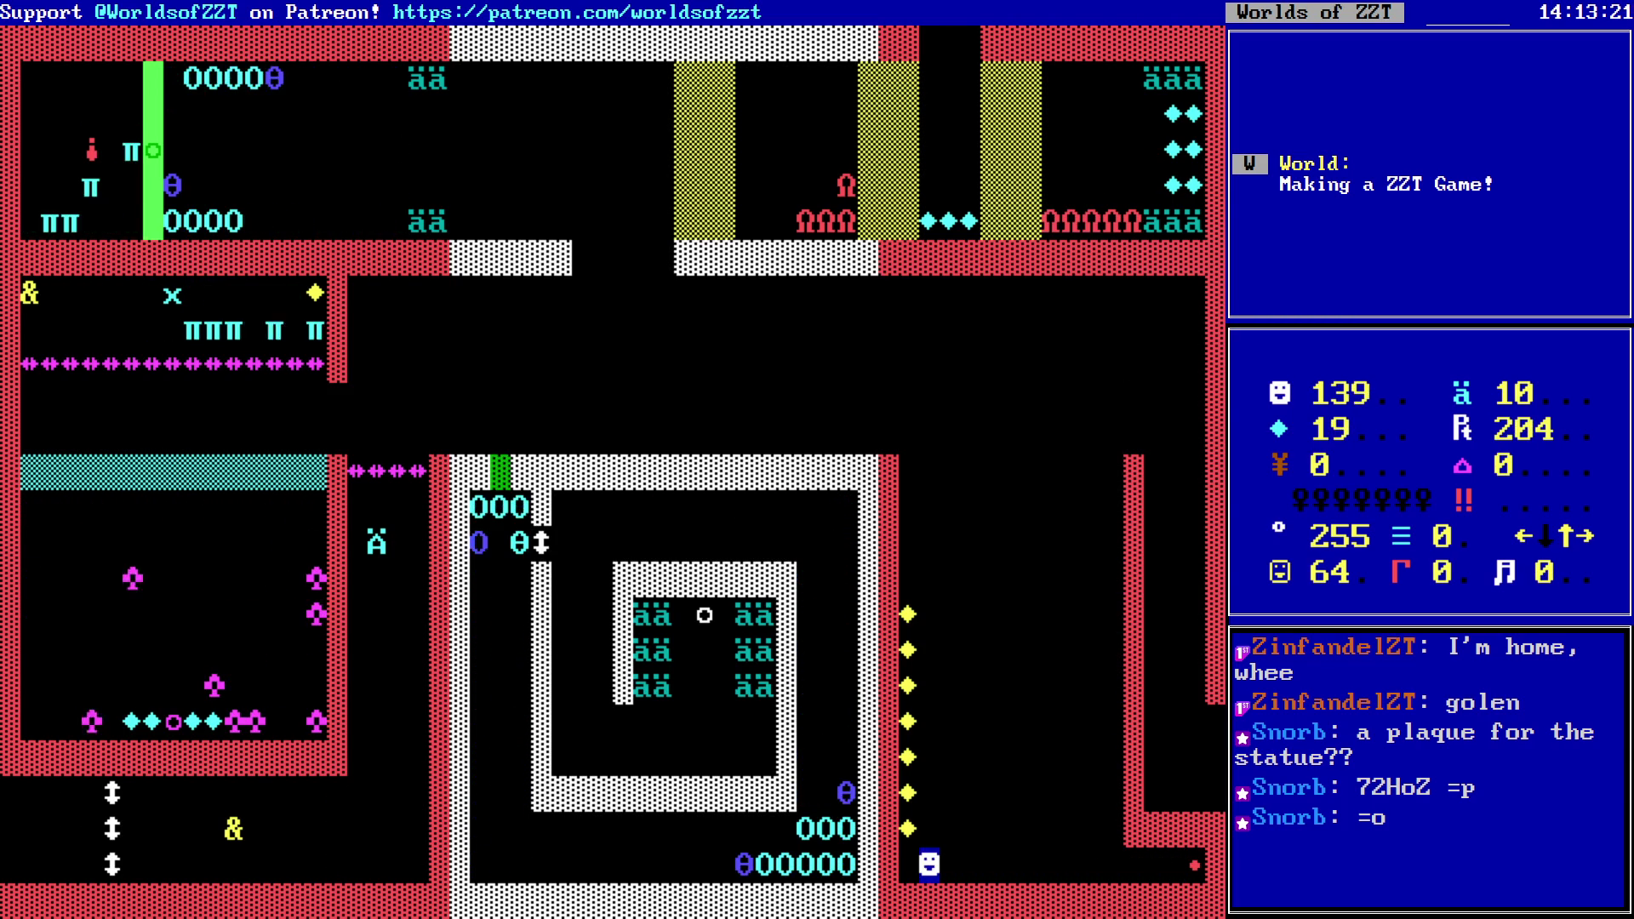
Climb into the top room and fire left at the creatures there.
key(Up)
key(Up)
key(Up)
key(Up)
key(Up)
key(Up)
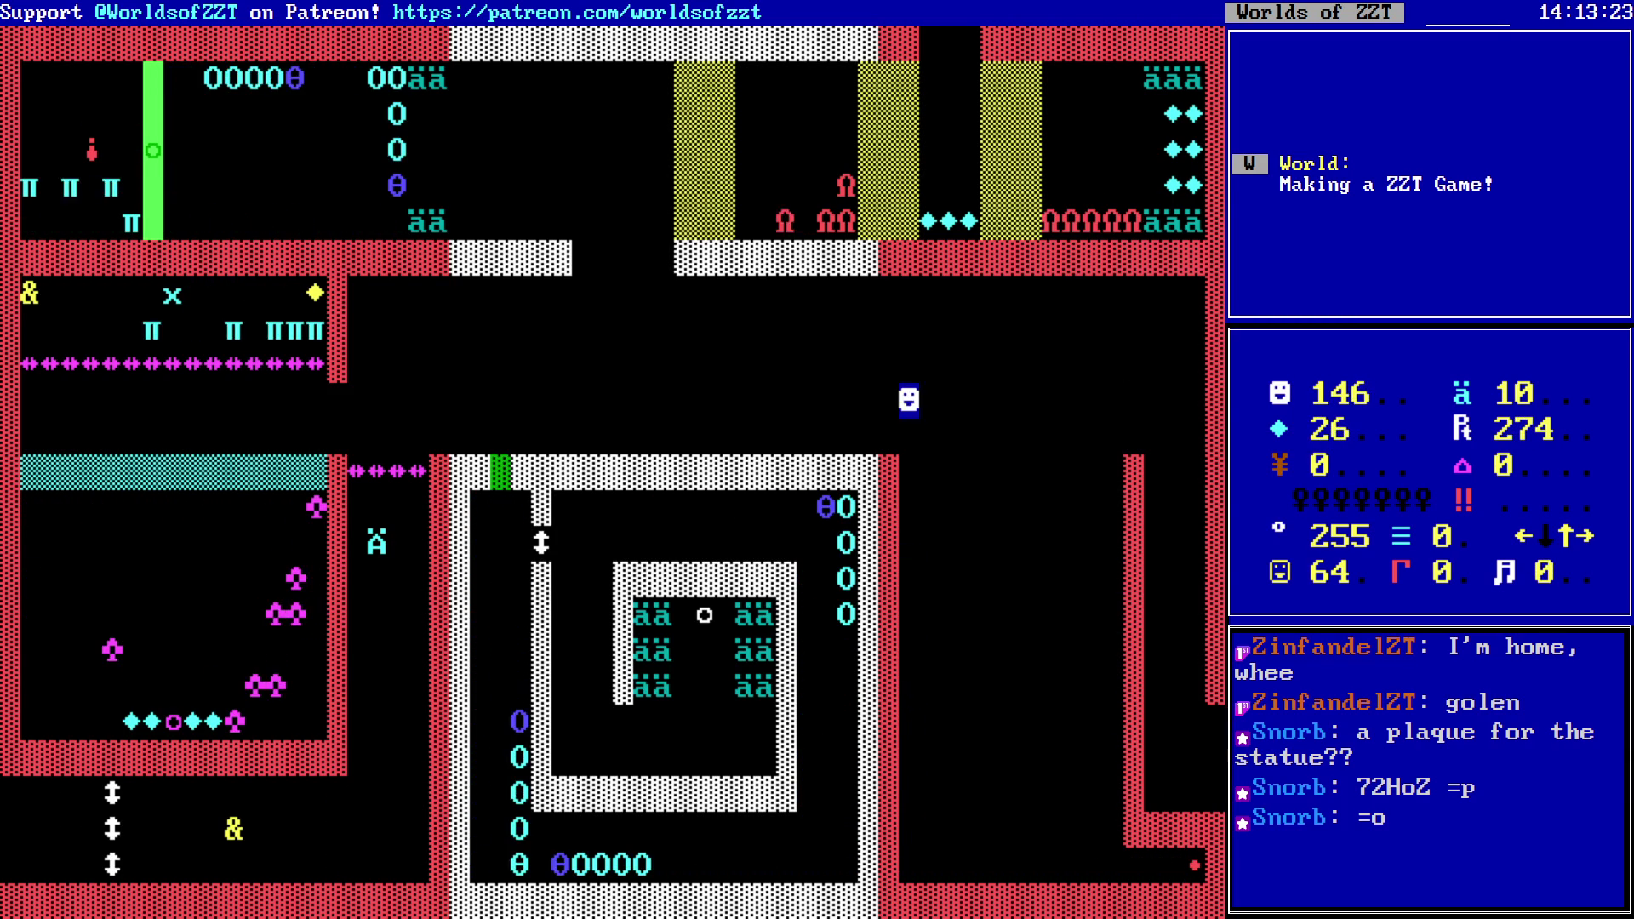
key(Left)
key(Left)
key(Left)
key(Left)
key(Left)
key(Left)
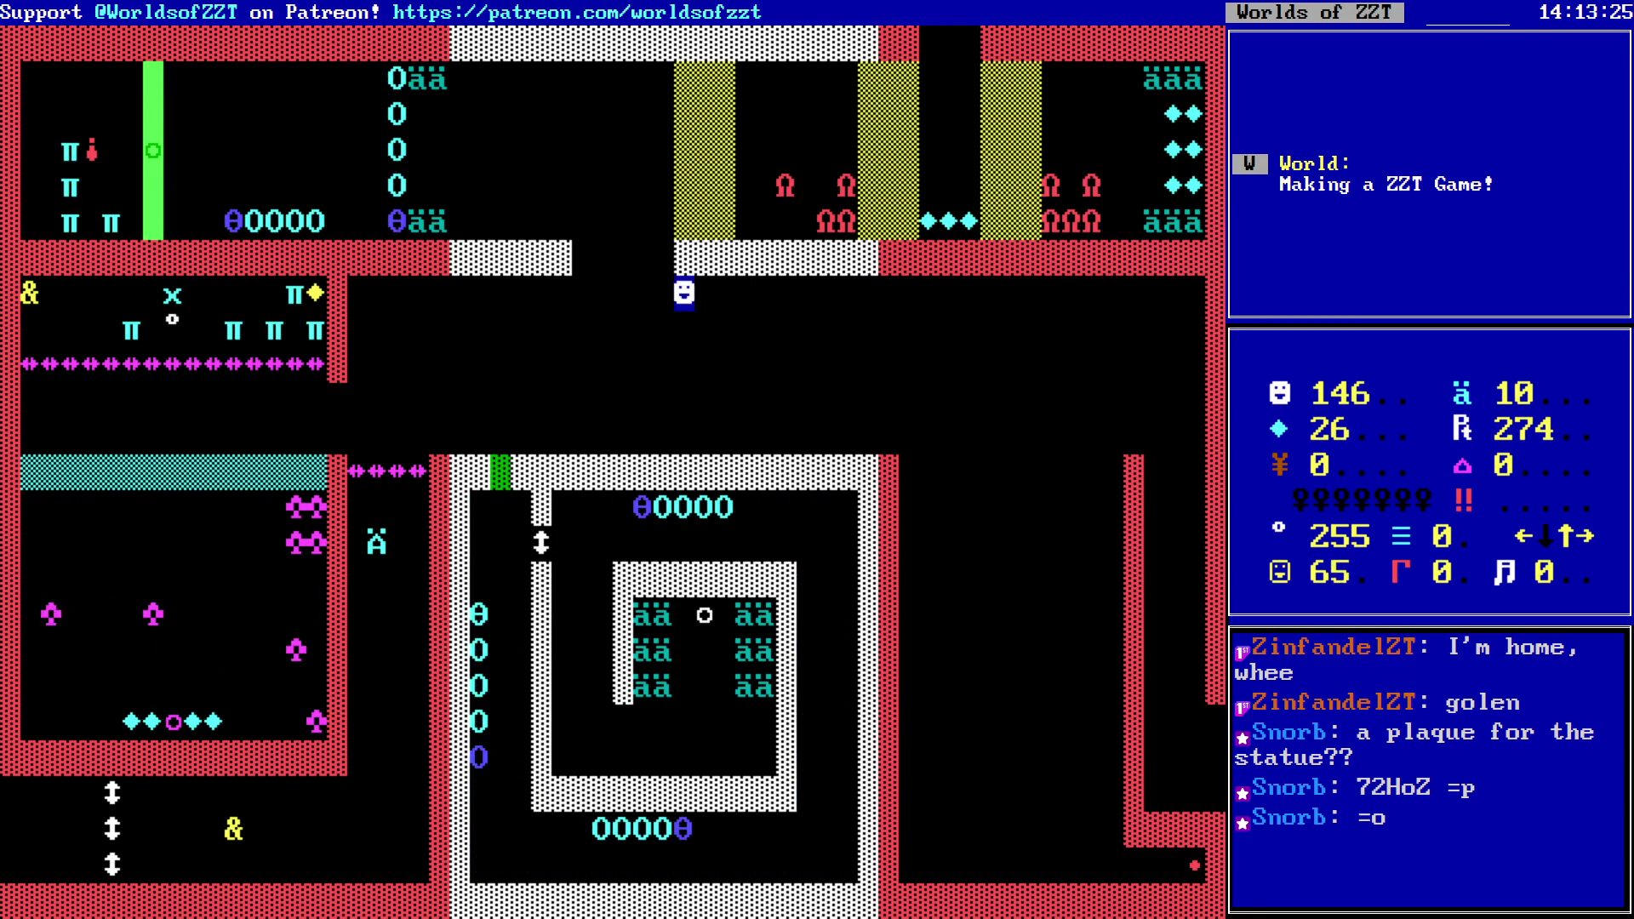
key(Left)
key(Left)
key(Left)
key(Up)
key(Left)
key(Up)
key(Left)
key(Left)
key(Left)
key(Left)
key(Left)
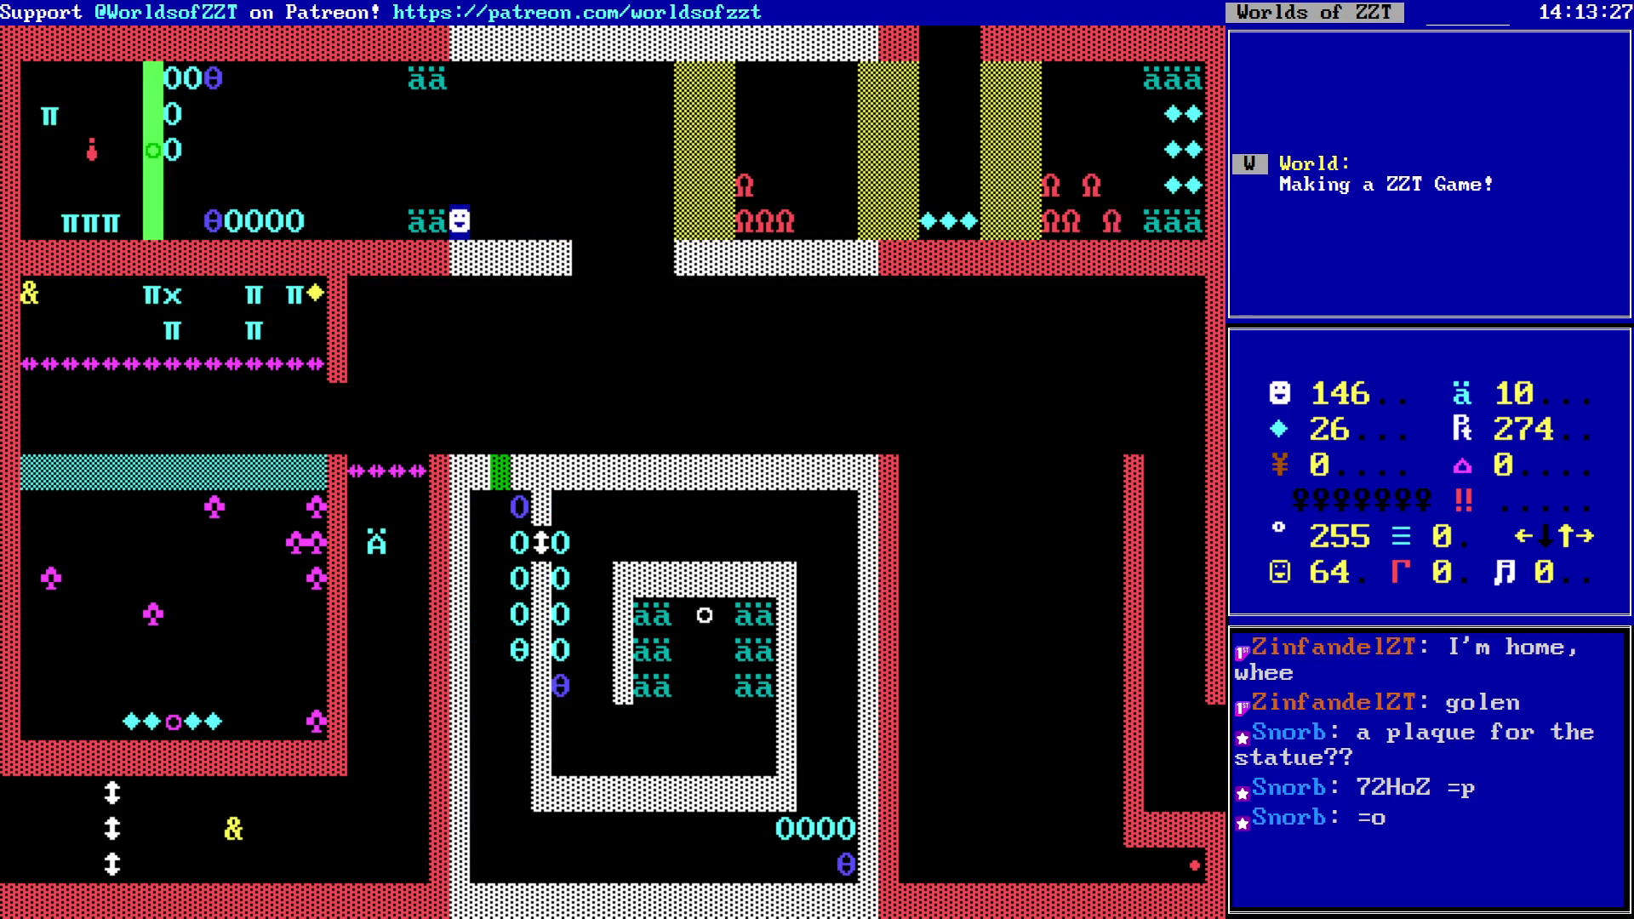
key(Left)
key(Left)
key(Up)
key(Up)
key(Up)
key(Up)
key(Right)
key(Right)
key(Right)
key(Right)
key(Right)
key(Right)
key(Right)
key(shift+Left)
key(shift+Left)
key(shift+Left)
key(shift+Left)
key(shift+Left)
key(shift+Left)
key(shift+Left)
key(shift+Left)
key(Down)
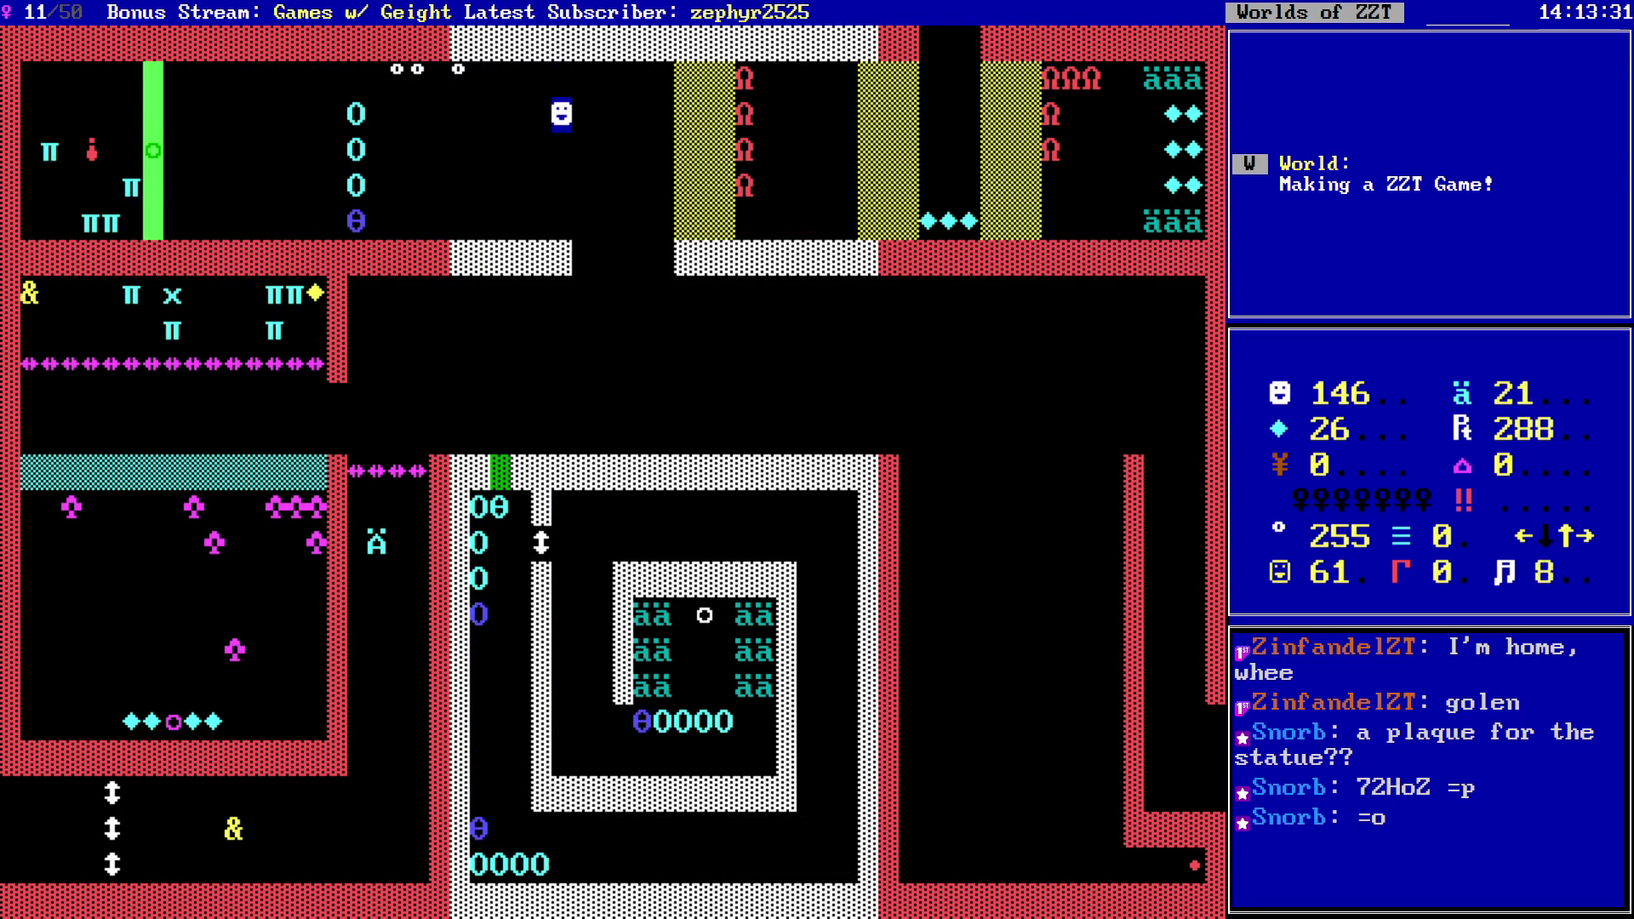
key(Left)
key(Left)
key(Left)
key(Left)
key(Left)
key(Left)
key(Left)
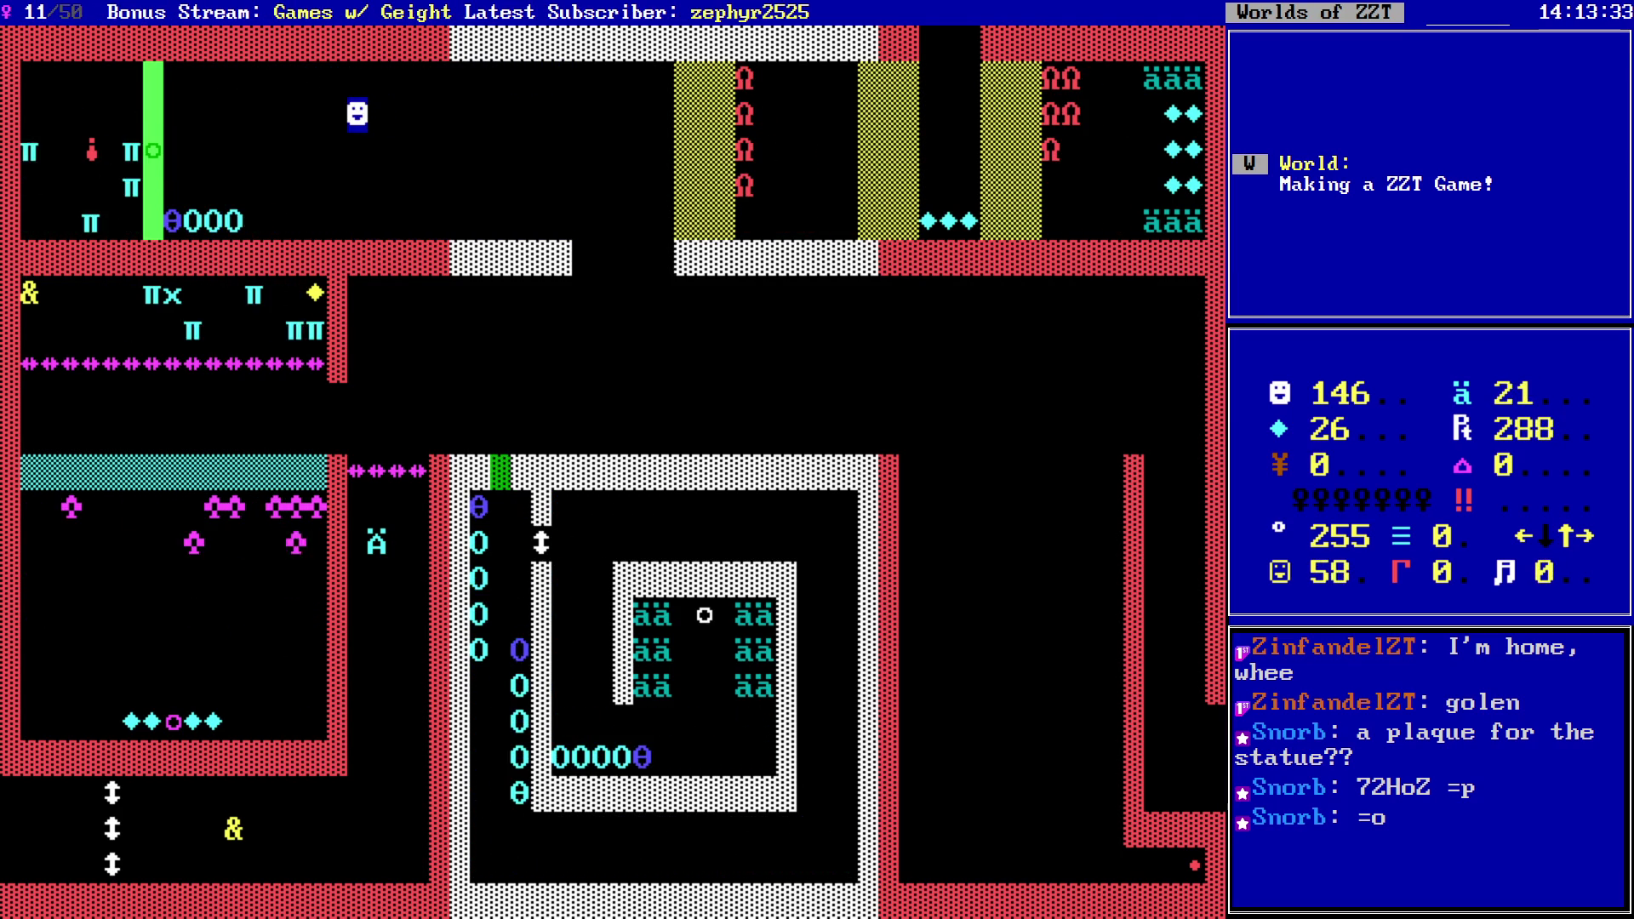
key(Up)
key(Right)
key(shift+Left)
key(shift+Left)
key(shift+Left)
key(shift+Left)
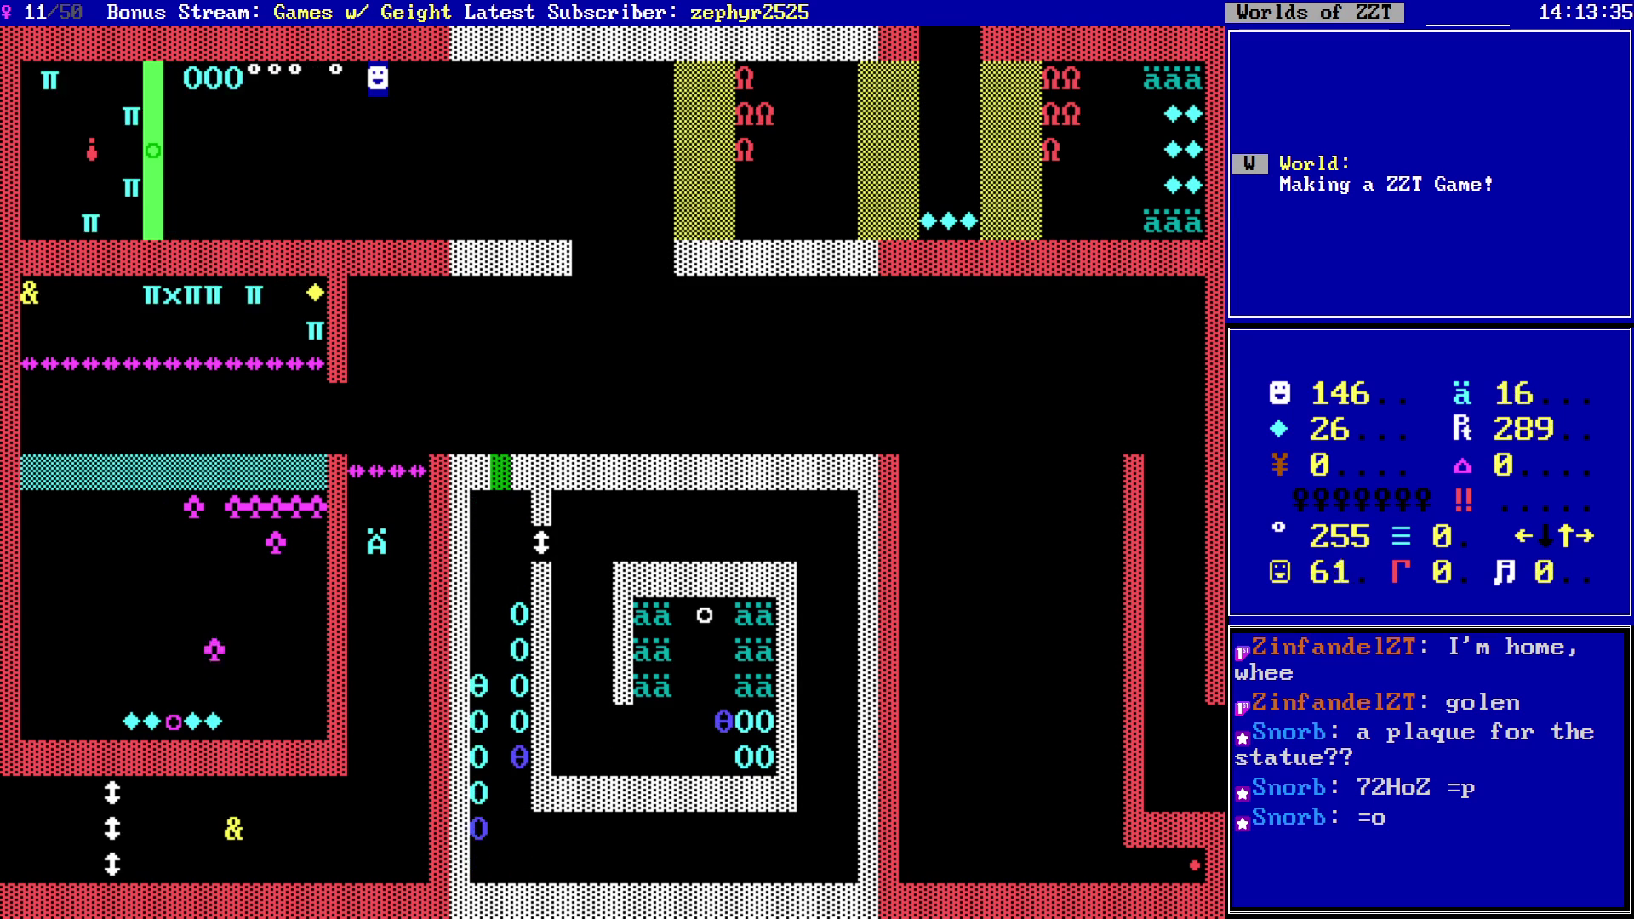
key(Right)
key(Right)
key(Right)
Drop out of the top room and keep firing right at the lions until ammo runs low.
key(Down)
key(Down)
key(Down)
key(Right)
key(Down)
key(Down)
key(Down)
key(Down)
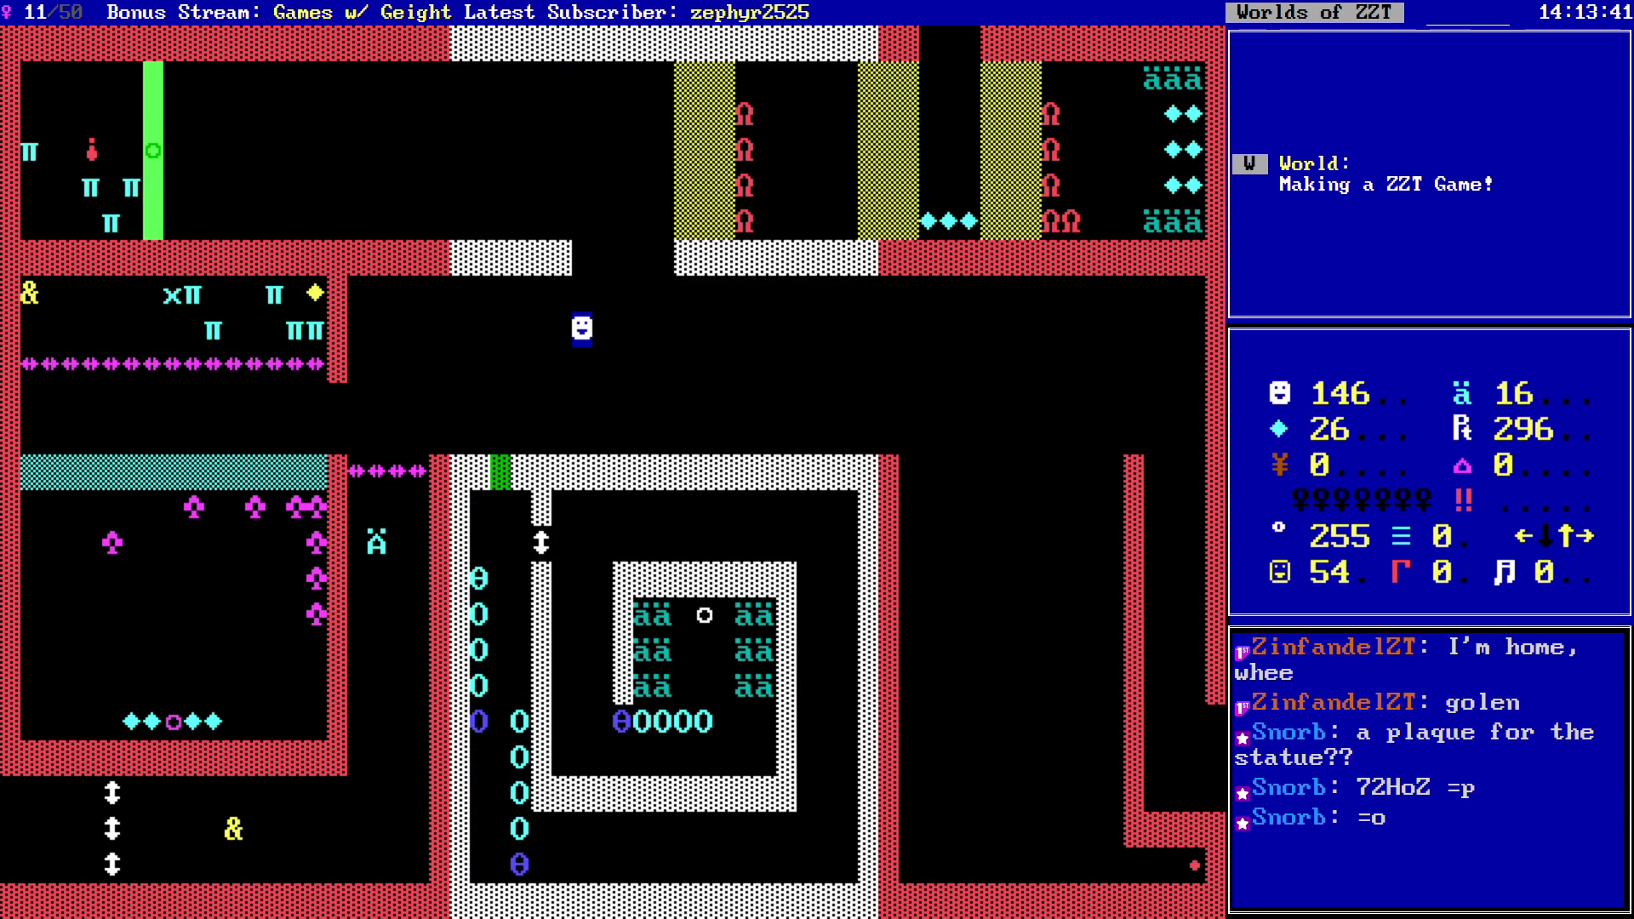
key(Right)
key(Right)
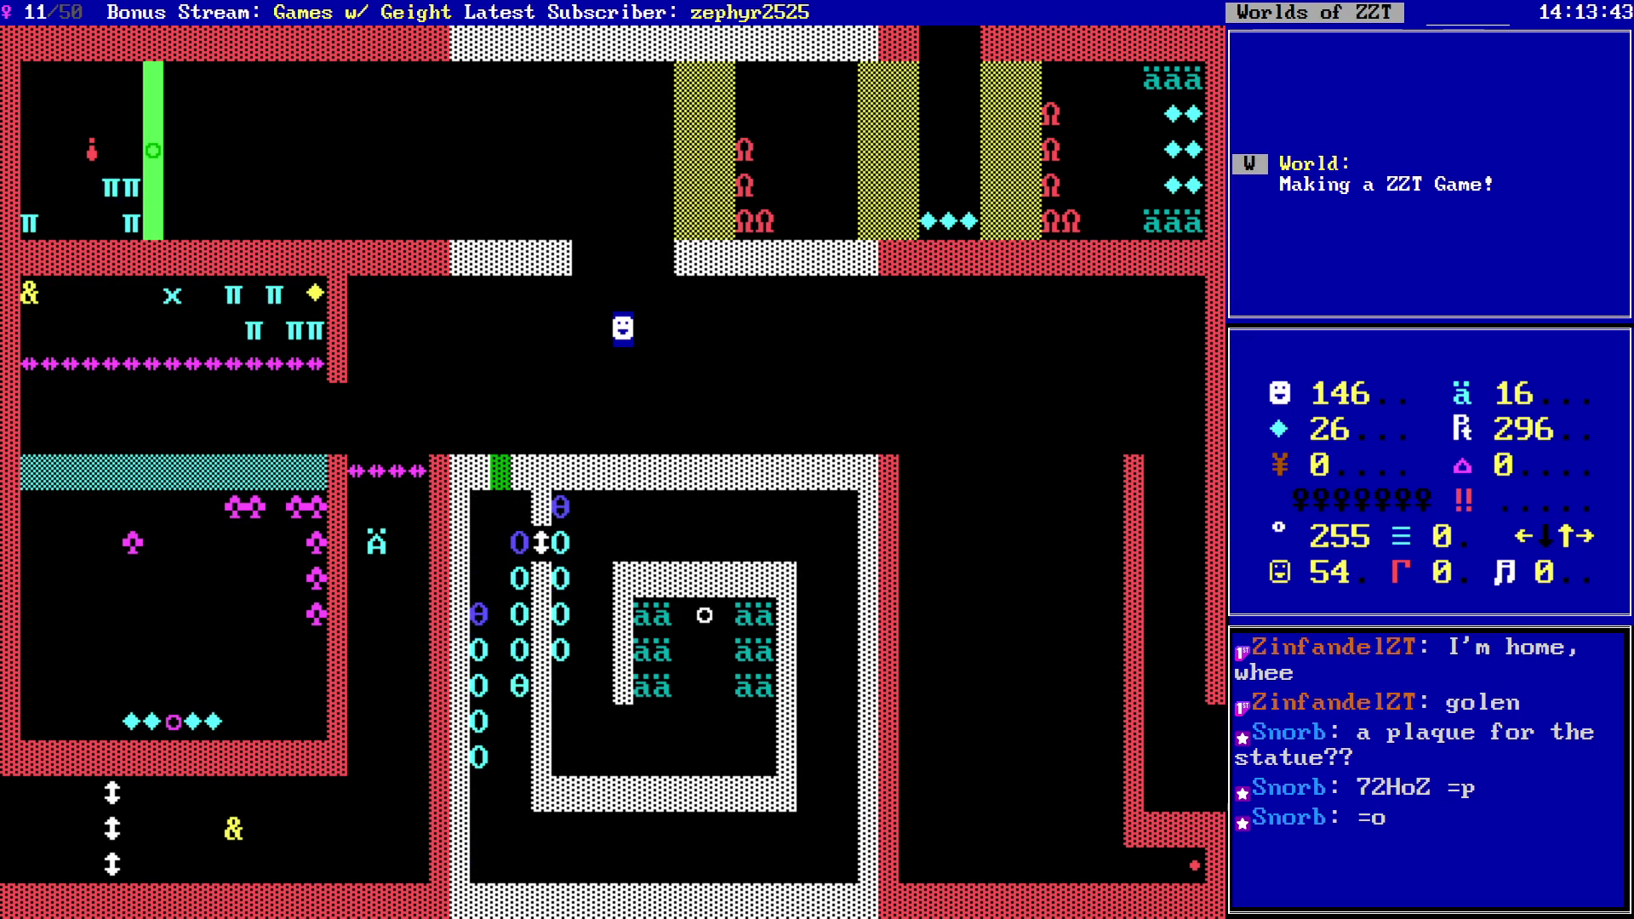
key(Up)
key(Up)
key(Up)
key(Up)
key(shift+Right)
key(shift+Right)
key(shift+Right)
key(shift+Right)
key(shift+Right)
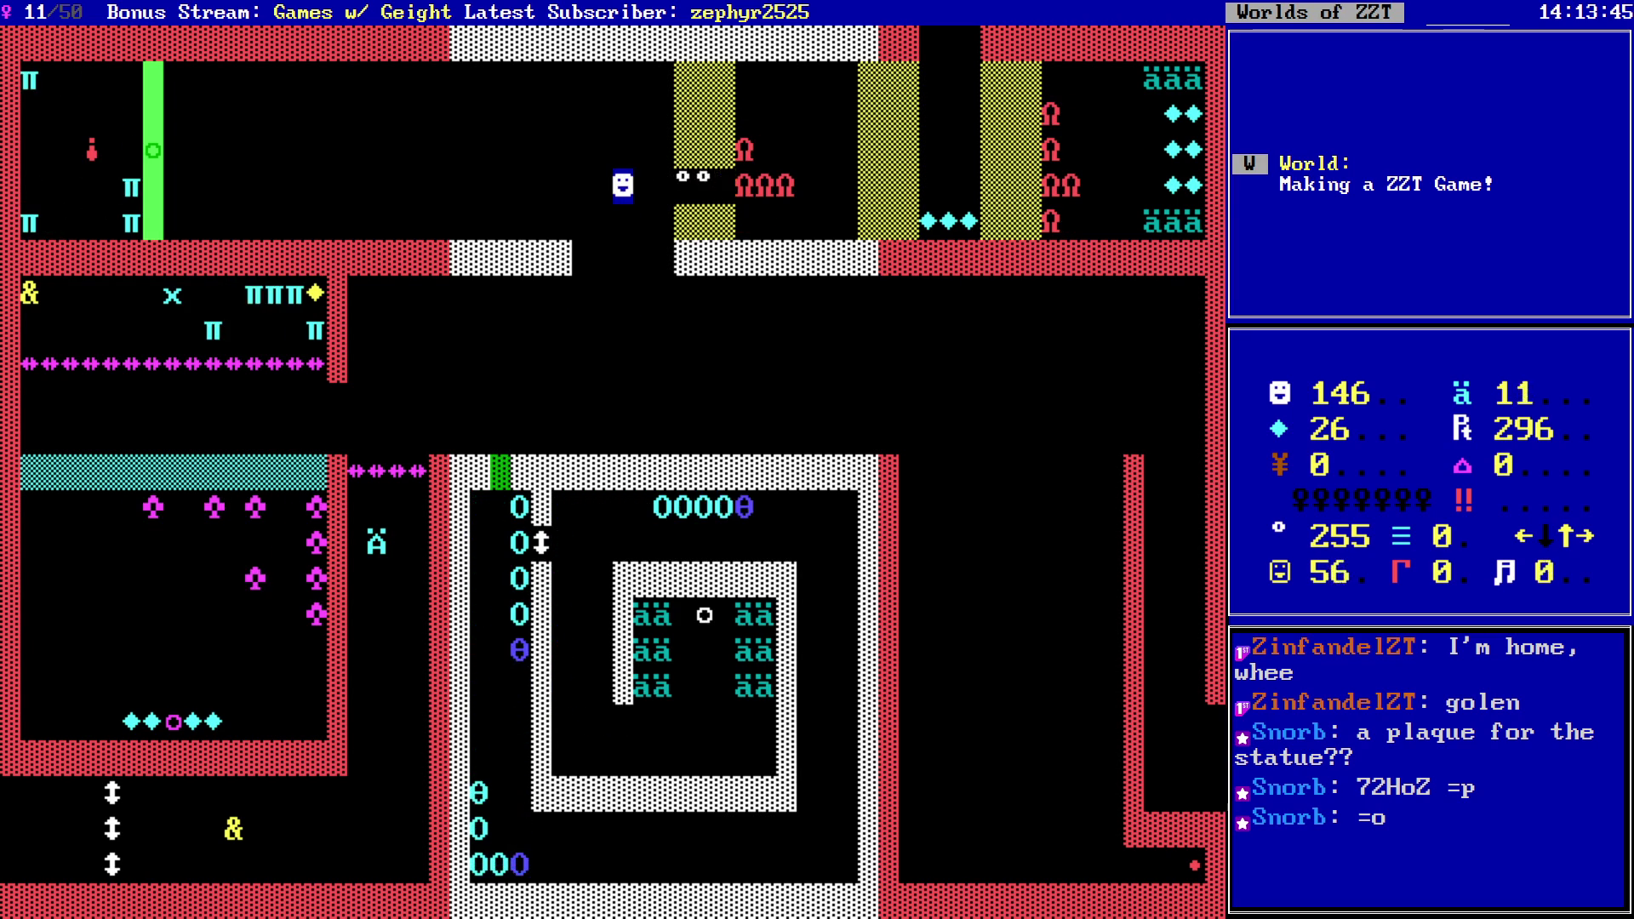
key(shift+Right)
key(shift+Right)
key(Left)
key(shift+Right)
key(shift+Right)
key(shift+Right)
key(shift+Right)
key(shift+Right)
key(shift+Right)
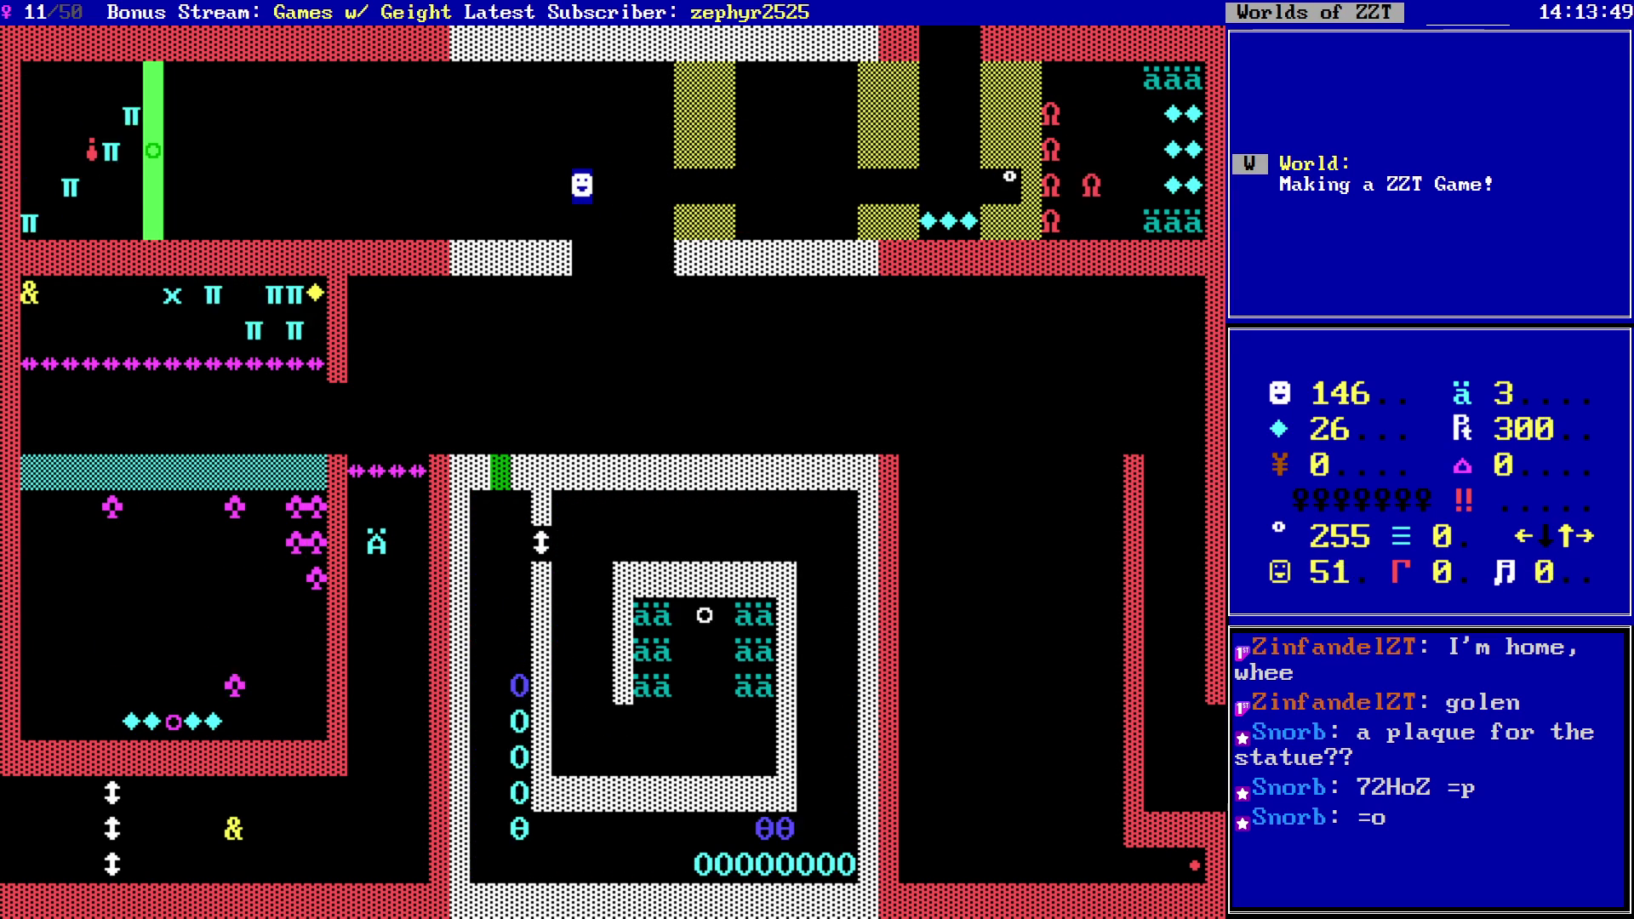
key(shift+Right)
key(shift+Right)
key(shift+Right)
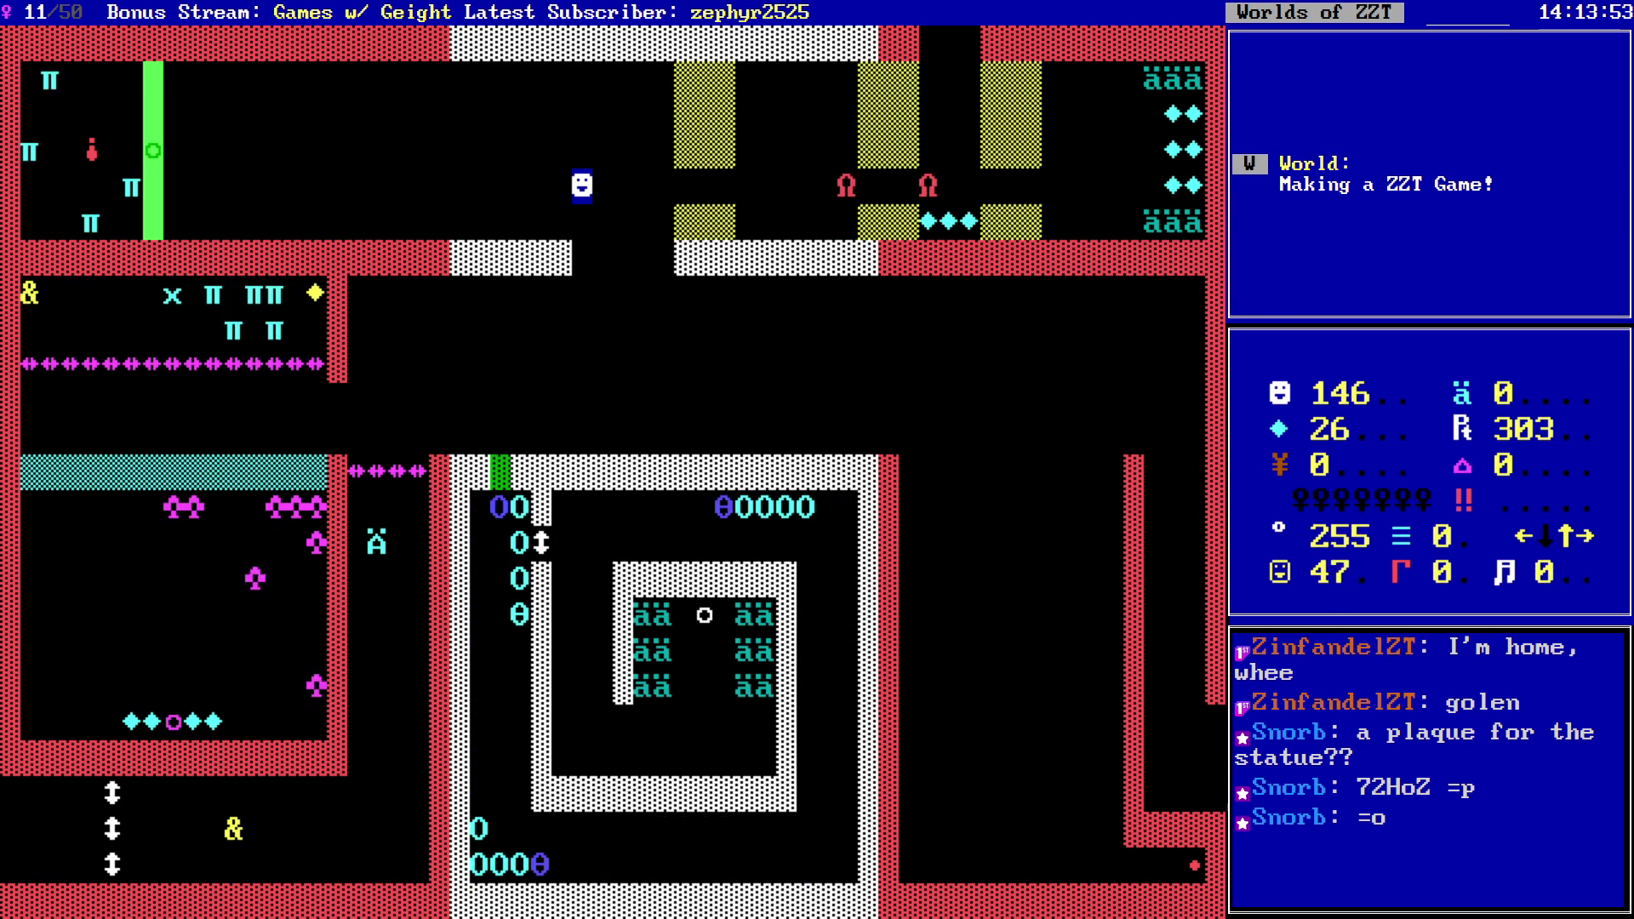
Follow the corridor onto the green passage and circle the spiral toward its centre.
key(Down)
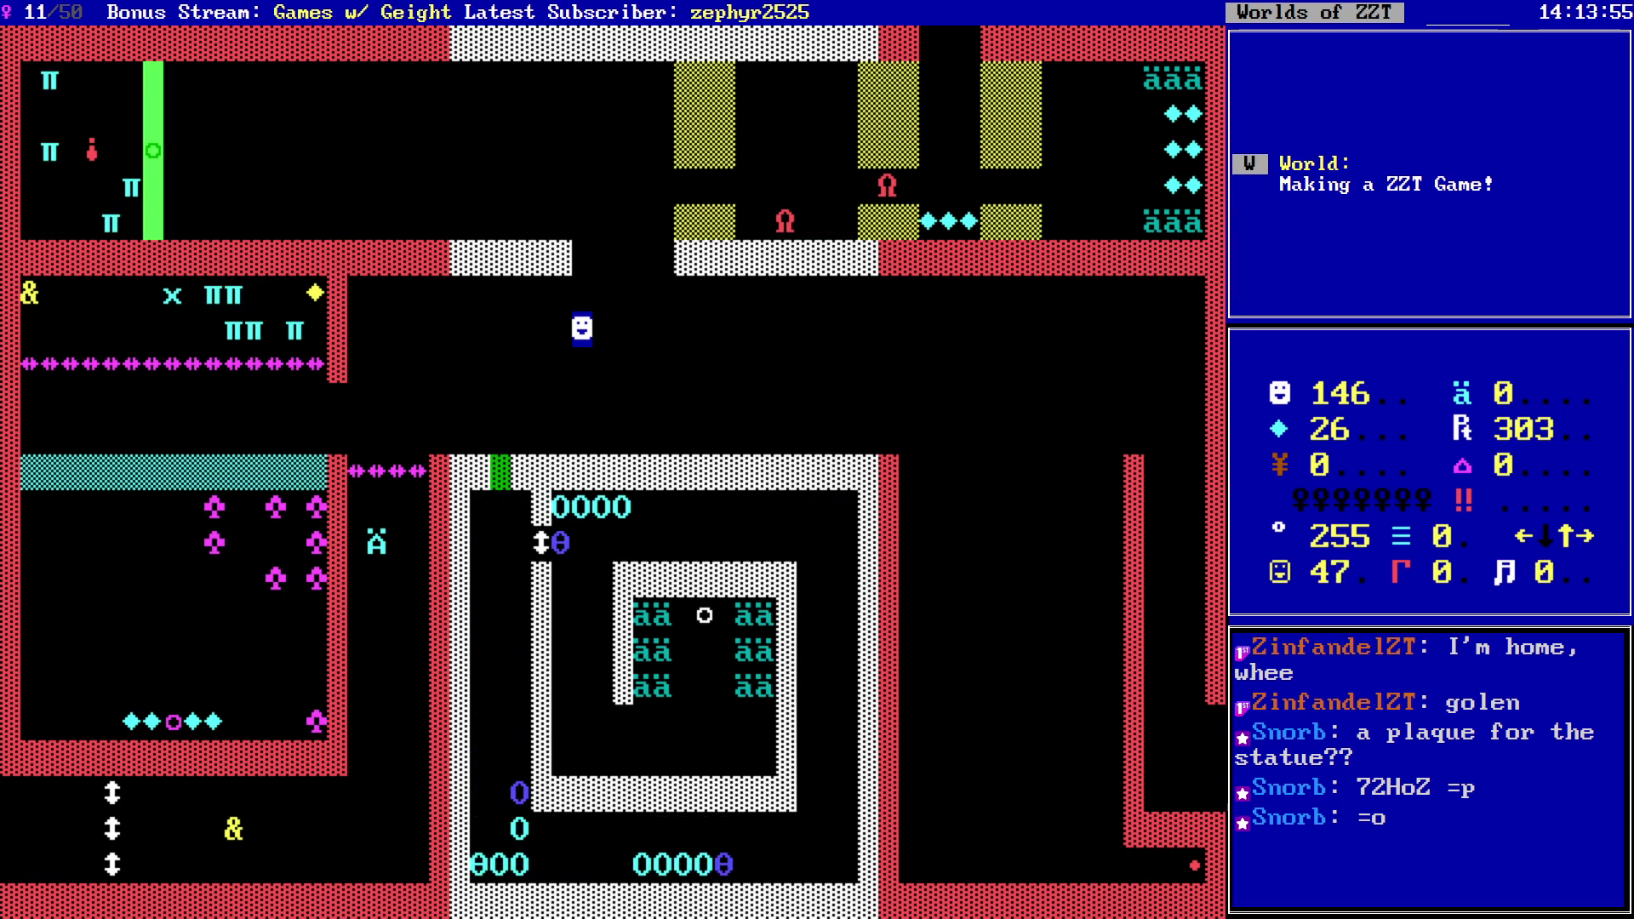
key(Down)
key(Down)
key(Left)
key(Left)
key(Left)
key(Left)
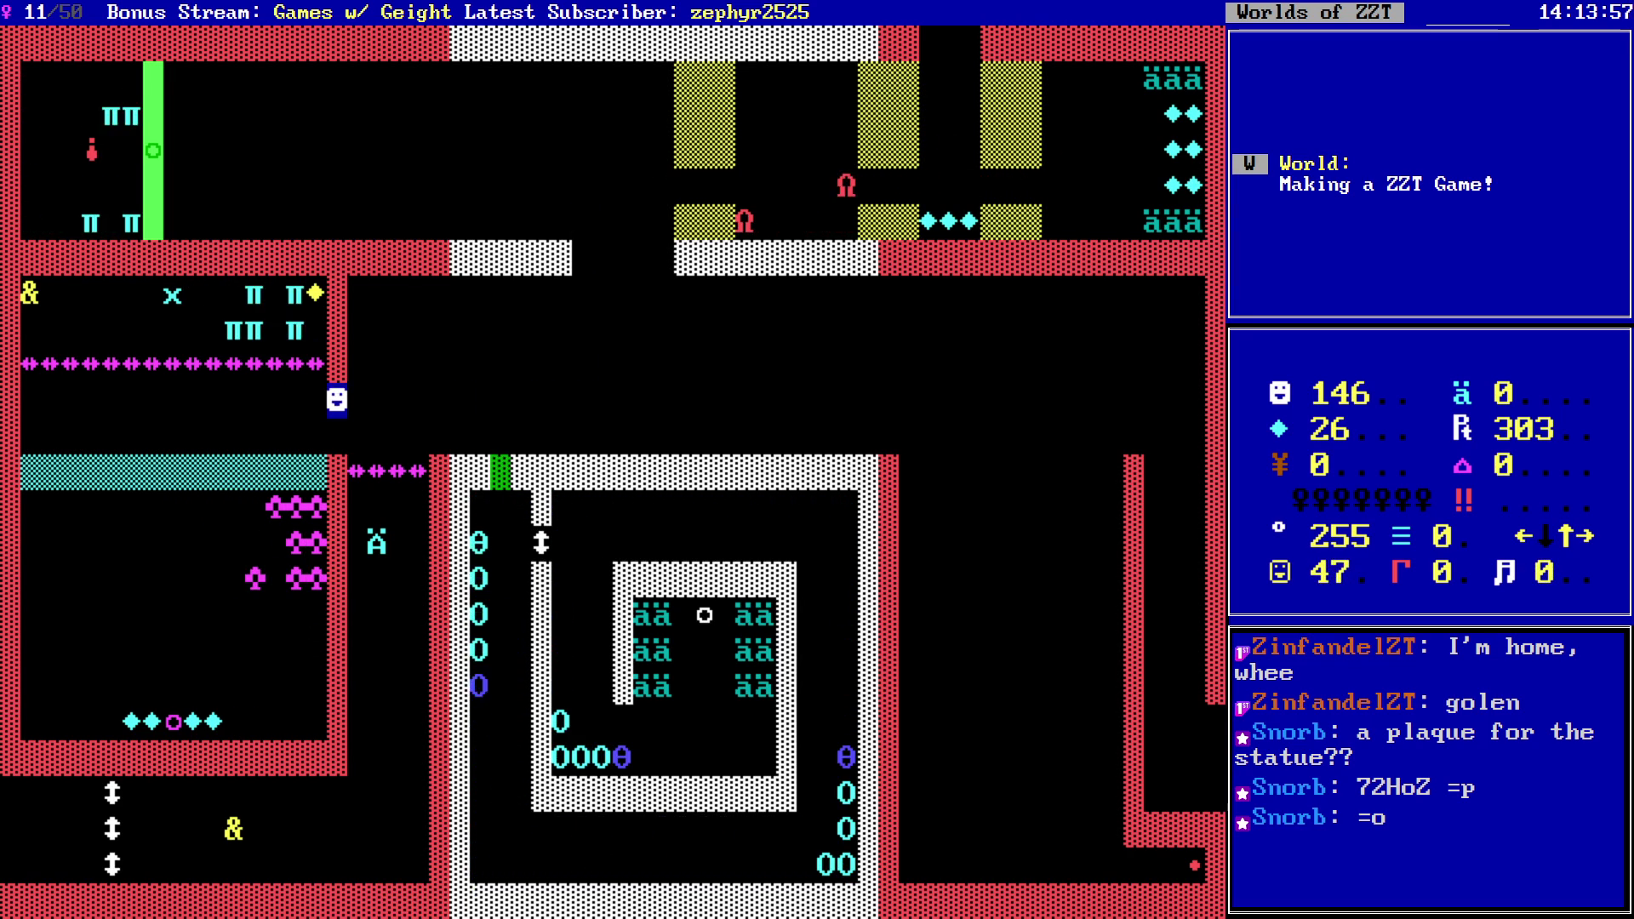
key(Left)
key(Left)
key(Left)
key(Right)
key(Right)
key(Right)
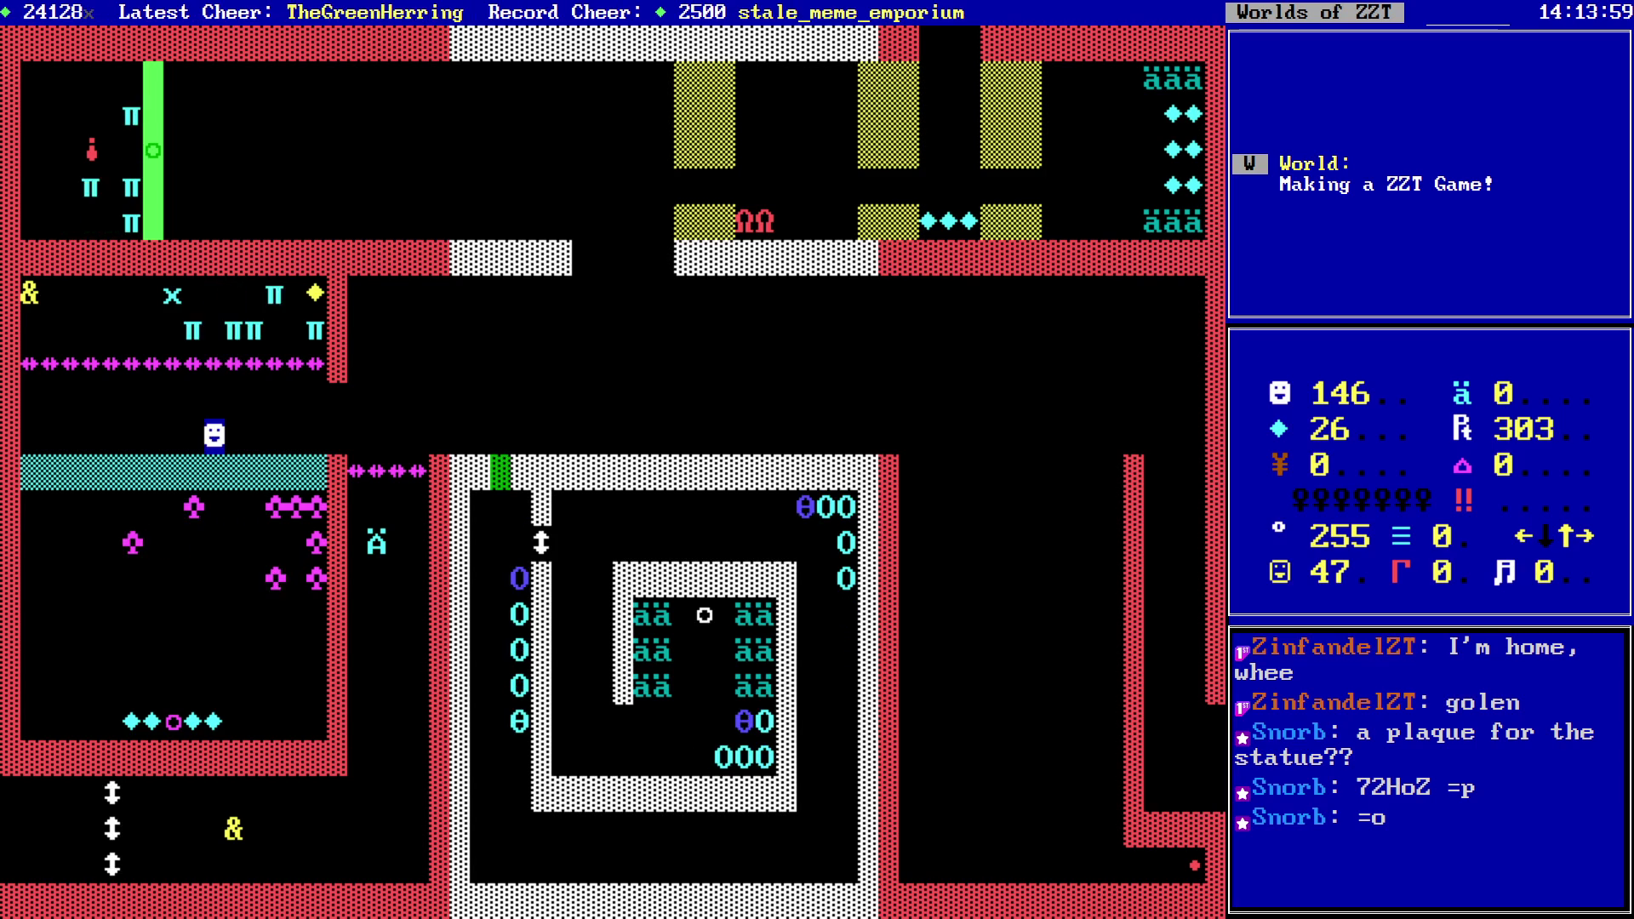
key(Right)
key(Right)
key(Right)
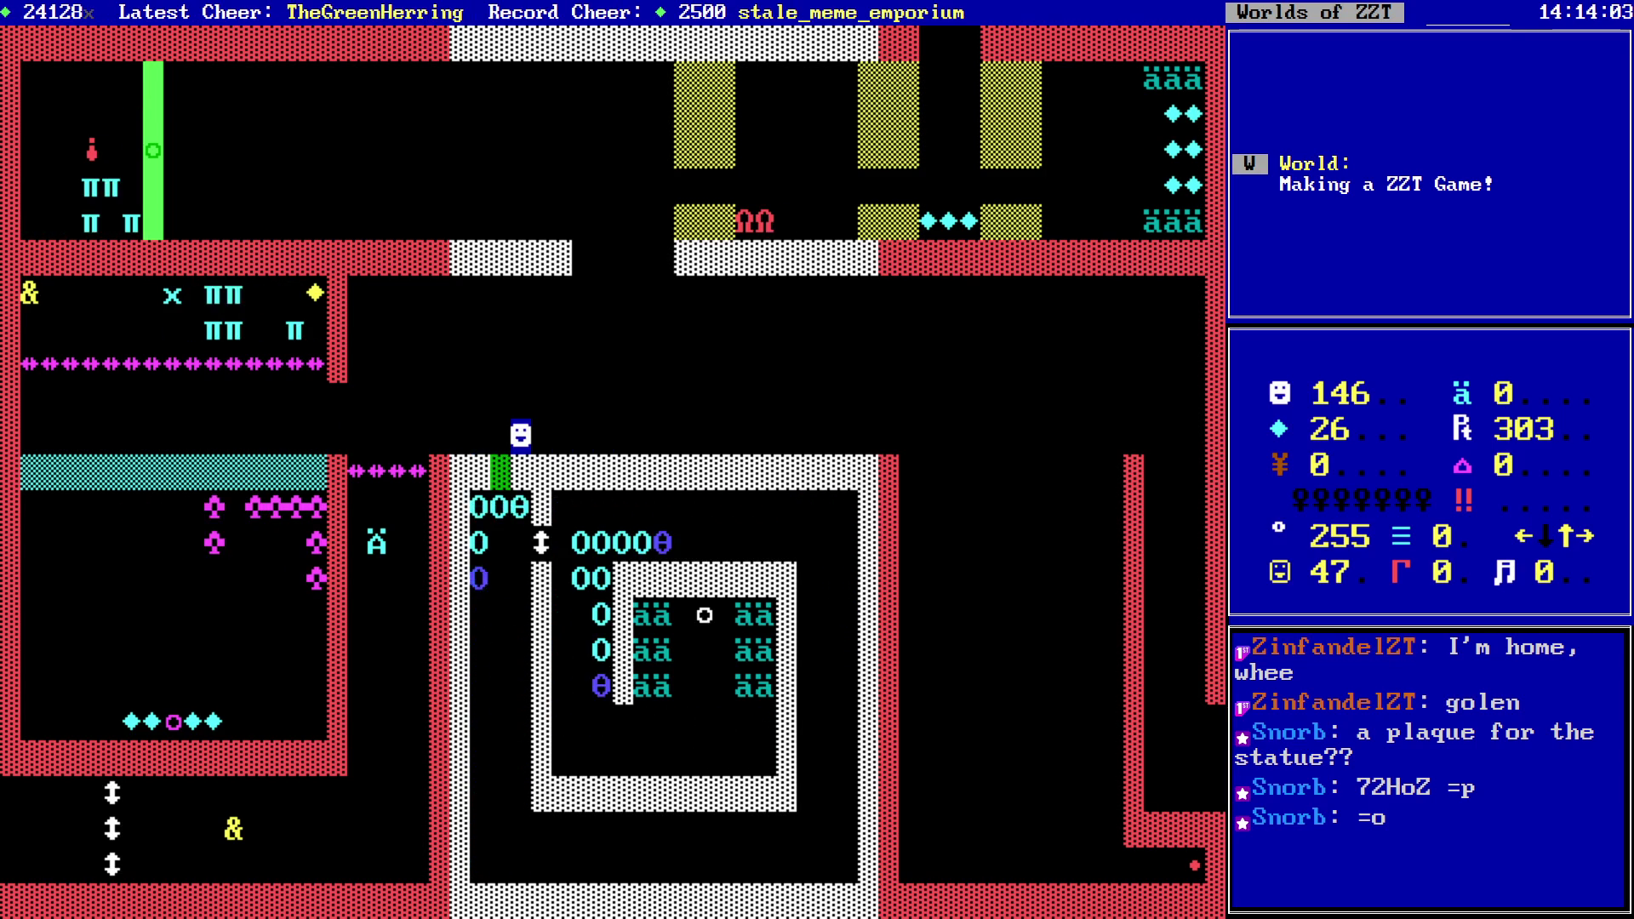
key(Left)
key(Down)
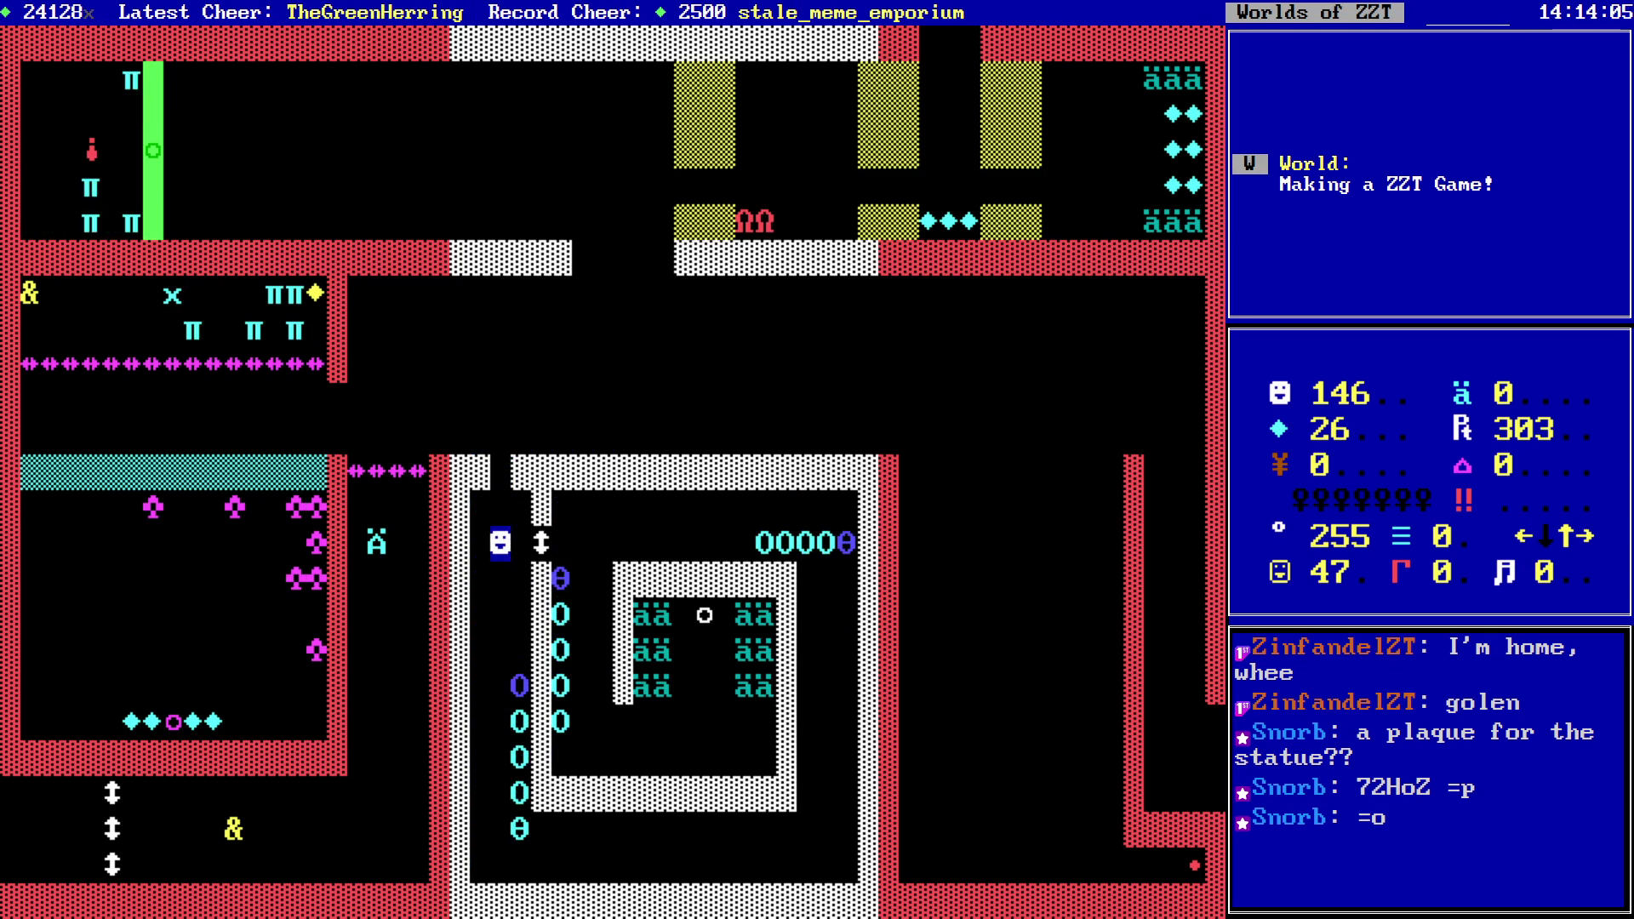
key(Down)
key(Down)
key(Down)
key(Right)
key(Right)
key(Right)
key(Right)
key(Right)
key(Right)
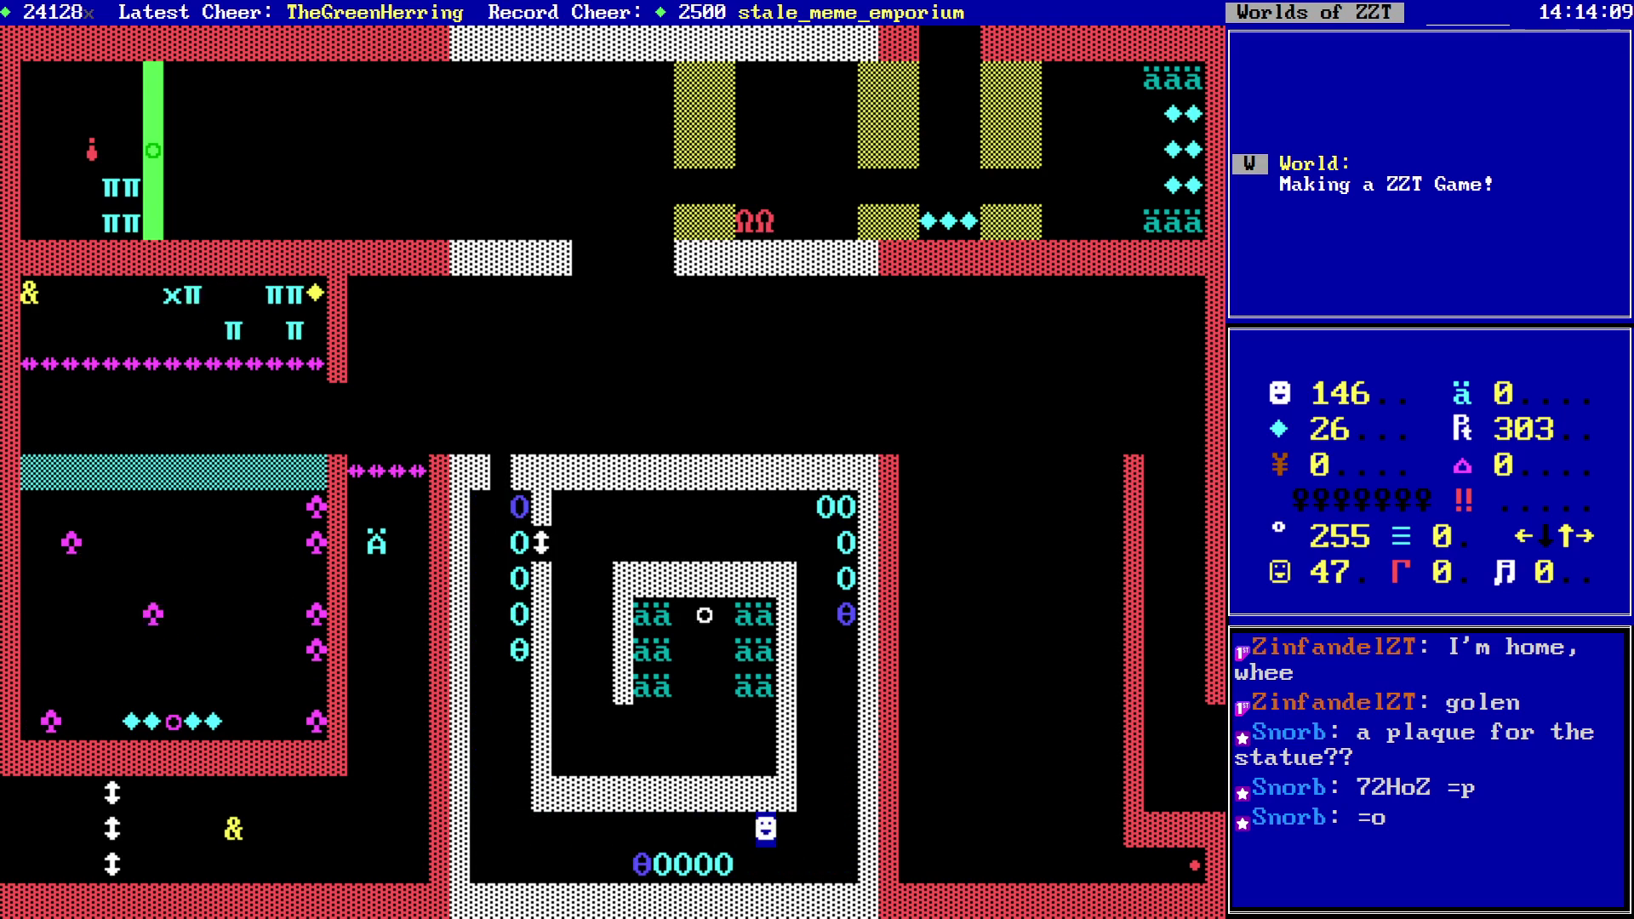
key(Right)
key(Up)
key(Up)
key(Up)
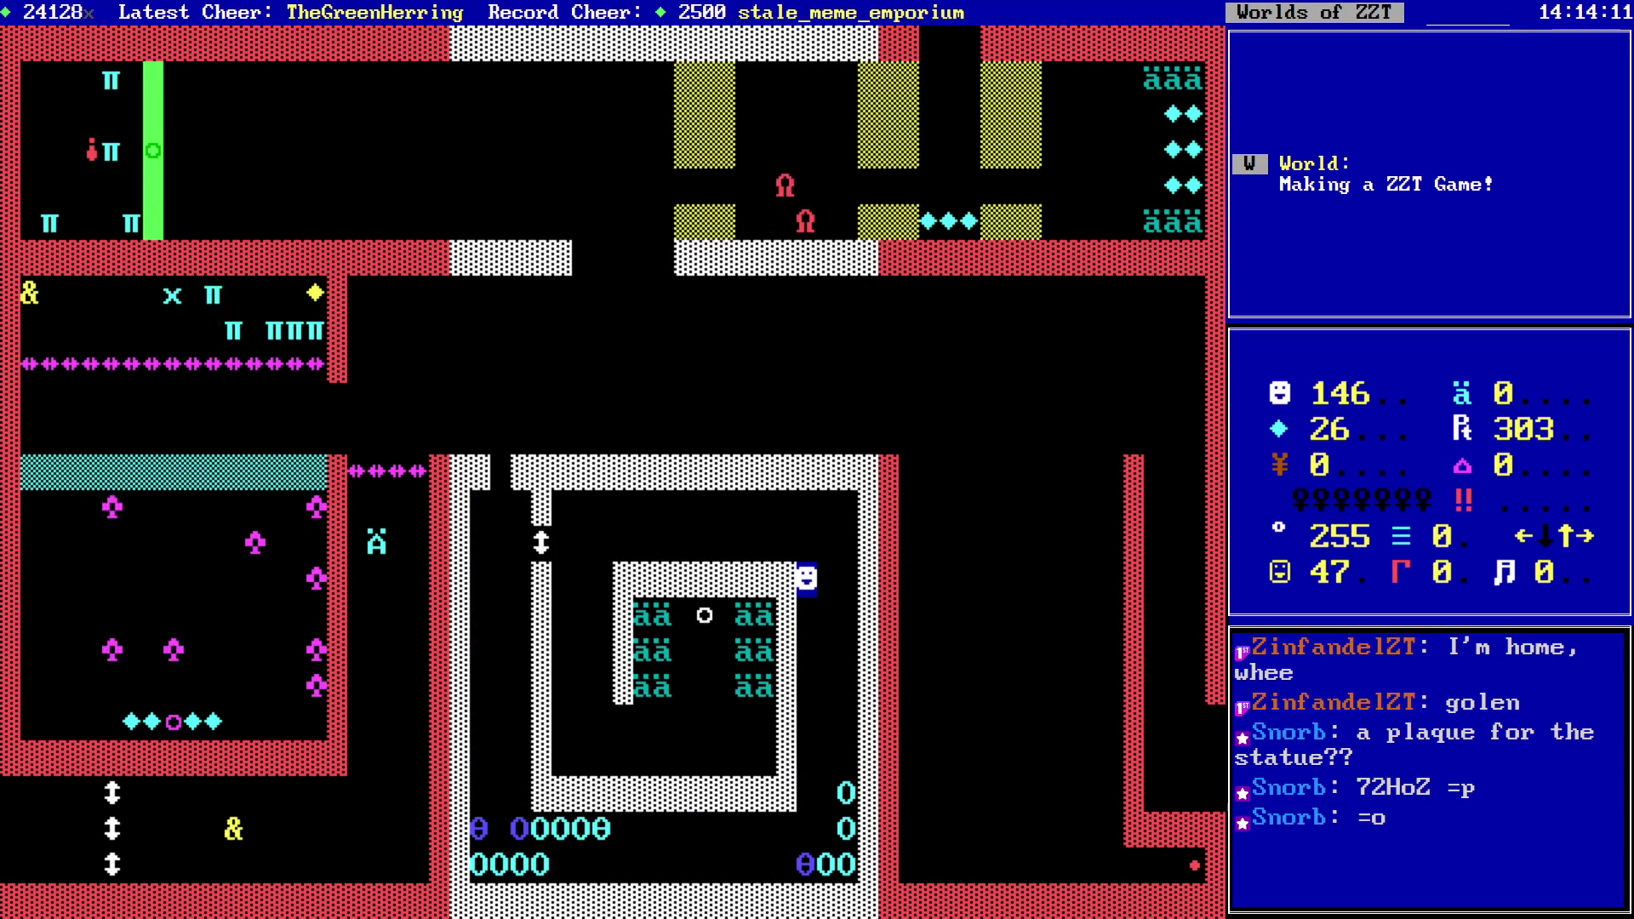
key(Up)
key(Left)
key(Left)
key(Left)
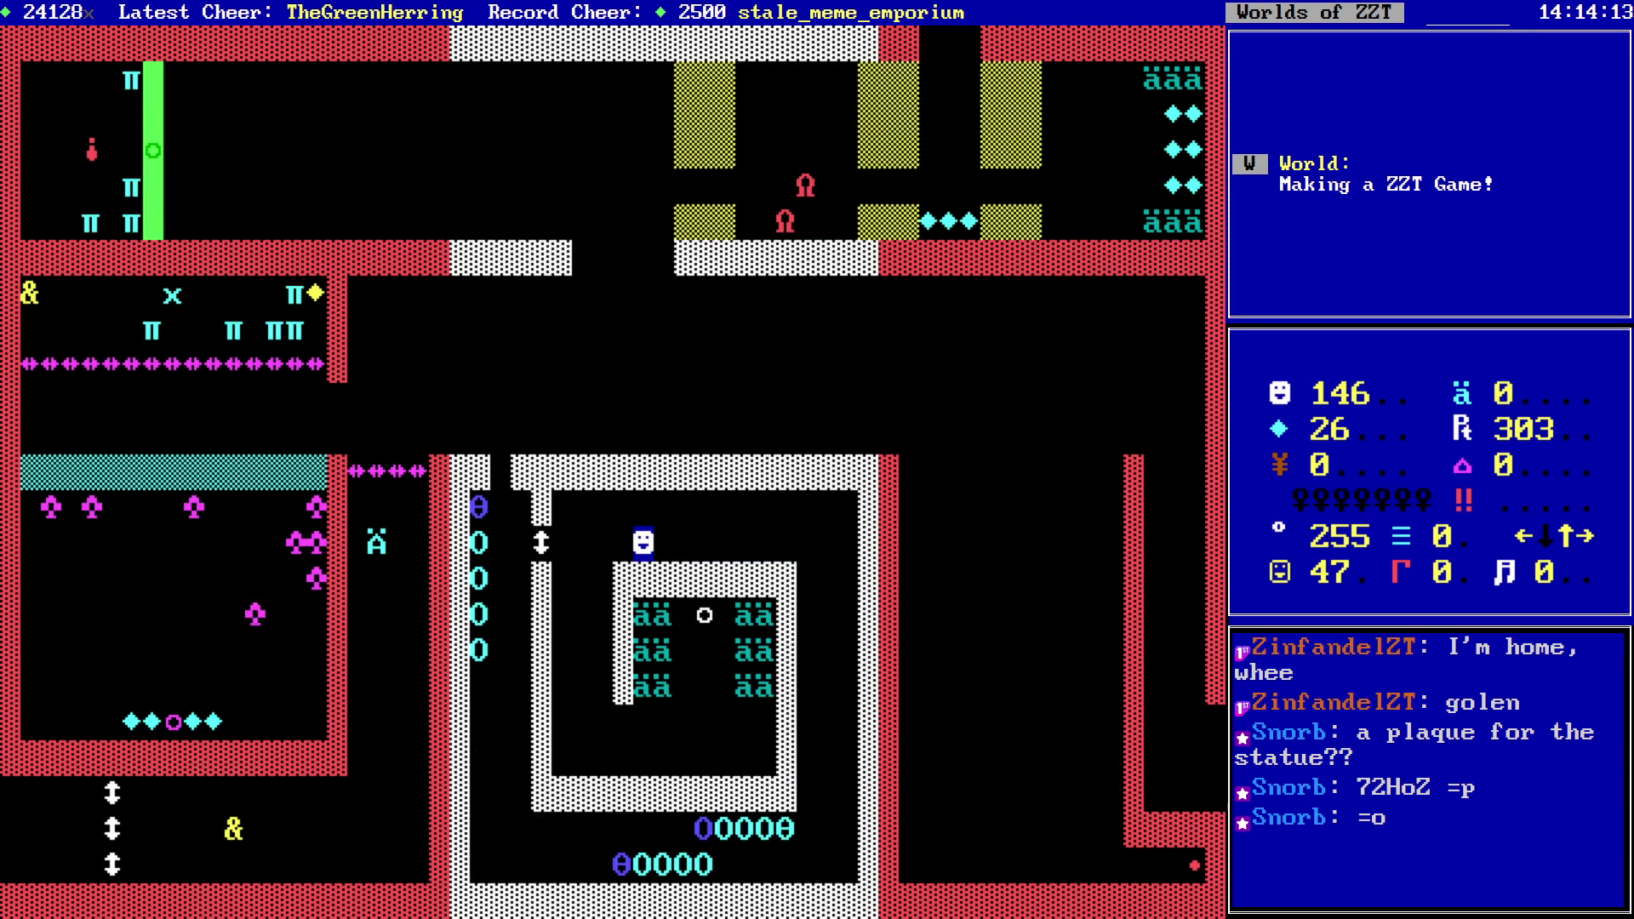
key(Down)
key(Down)
key(Down)
key(Down)
Collect all the ä items in the spiral's centre block.
key(Right)
key(Right)
key(Right)
key(Up)
key(Up)
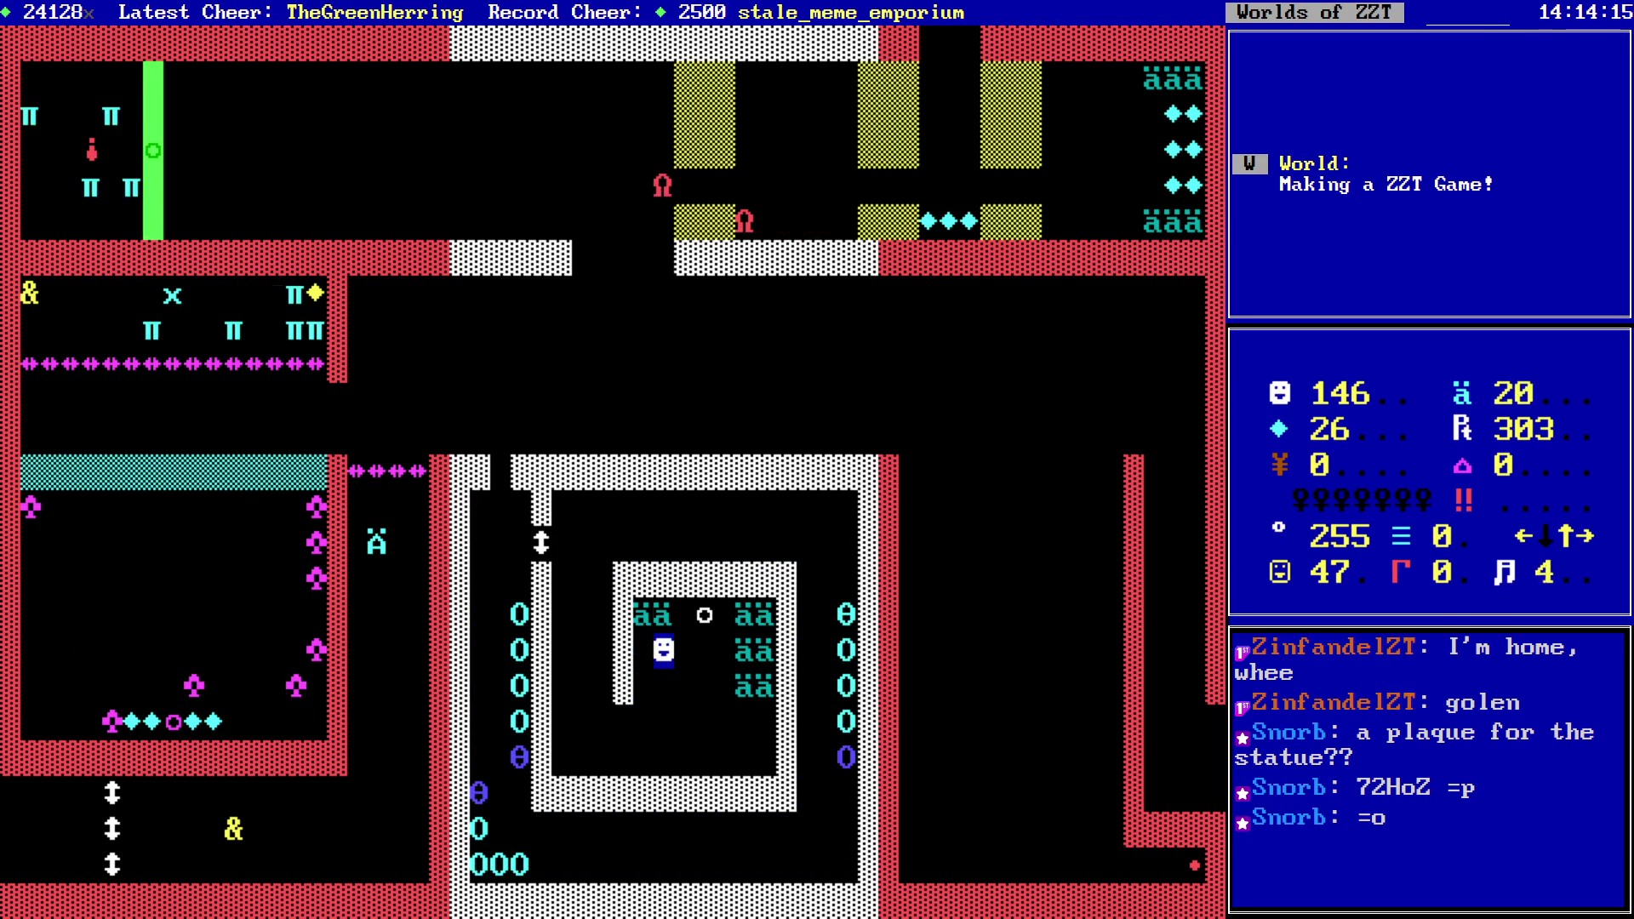
key(Up)
key(Right)
key(Down)
key(Right)
key(Right)
key(Right)
key(Right)
key(Up)
key(Left)
key(Down)
key(Down)
key(Right)
key(Down)
key(Left)
key(Left)
key(Left)
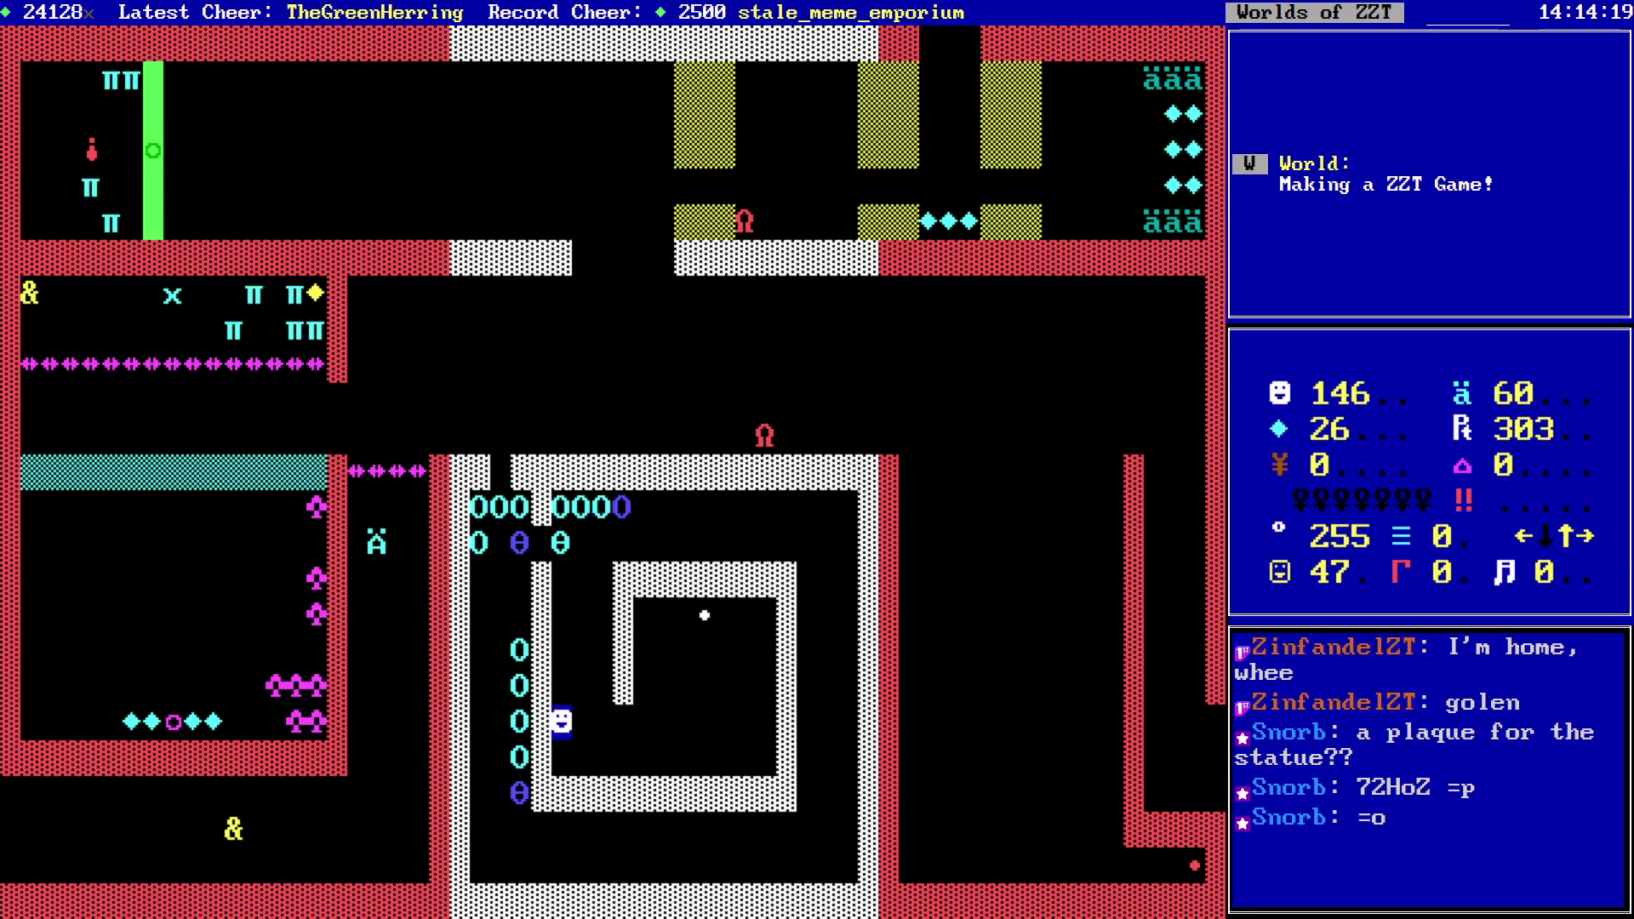
Shoot at the centipede and make your way up out of the spiral.
key(shift+Up)
key(shift+Up)
key(Up)
key(Up)
key(Up)
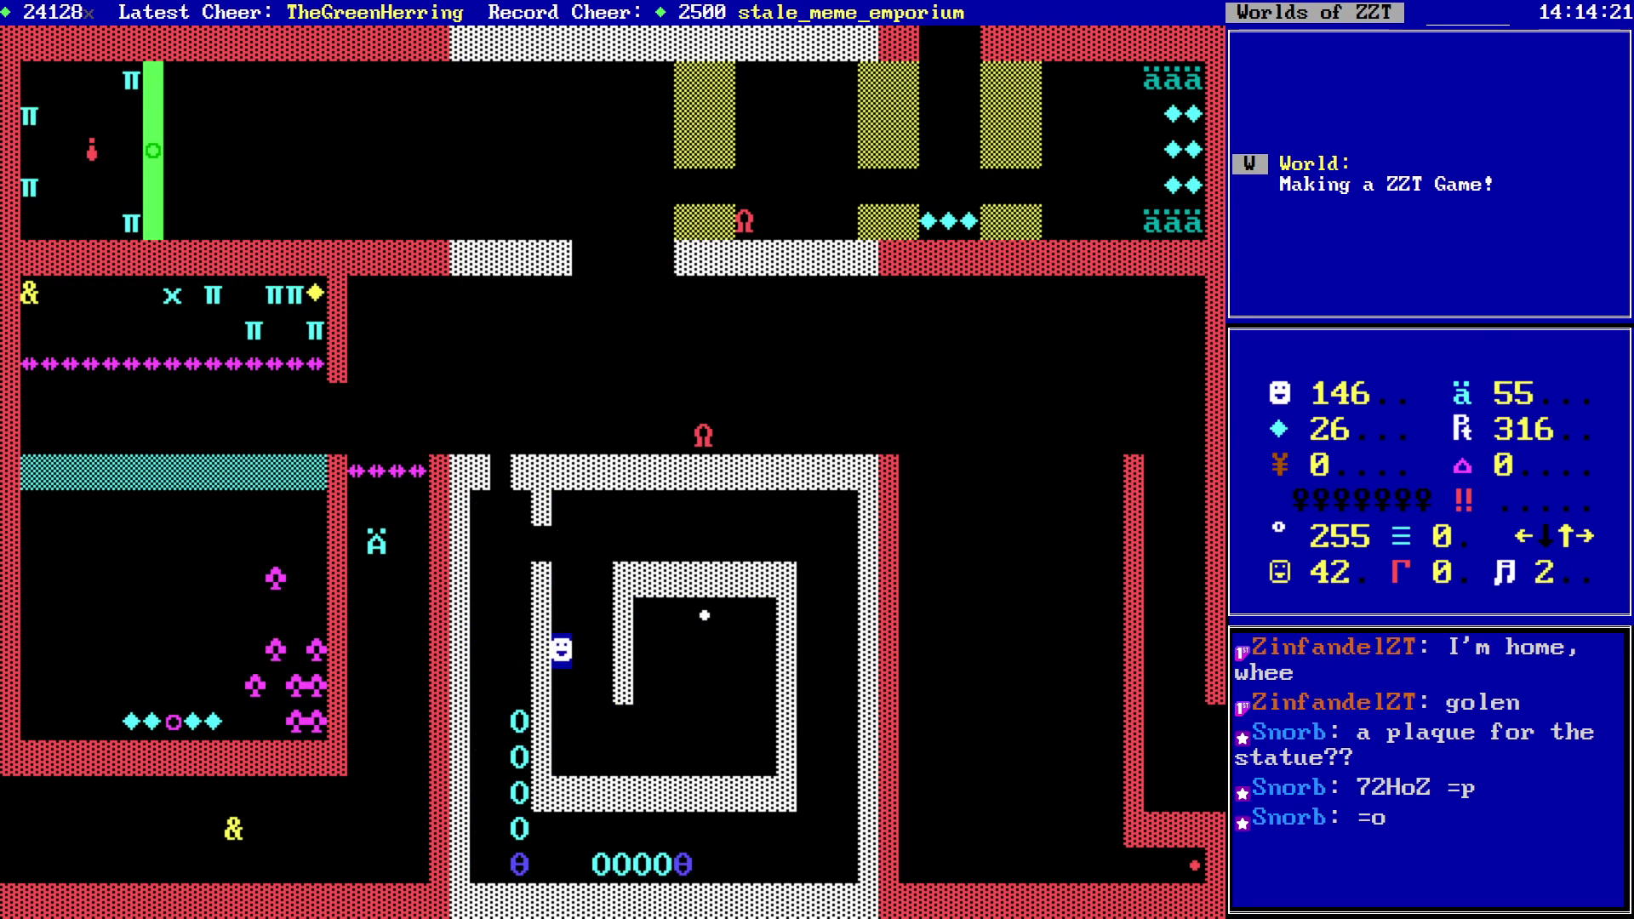
key(Up)
key(Left)
key(Left)
key(Up)
key(Up)
key(shift+Right)
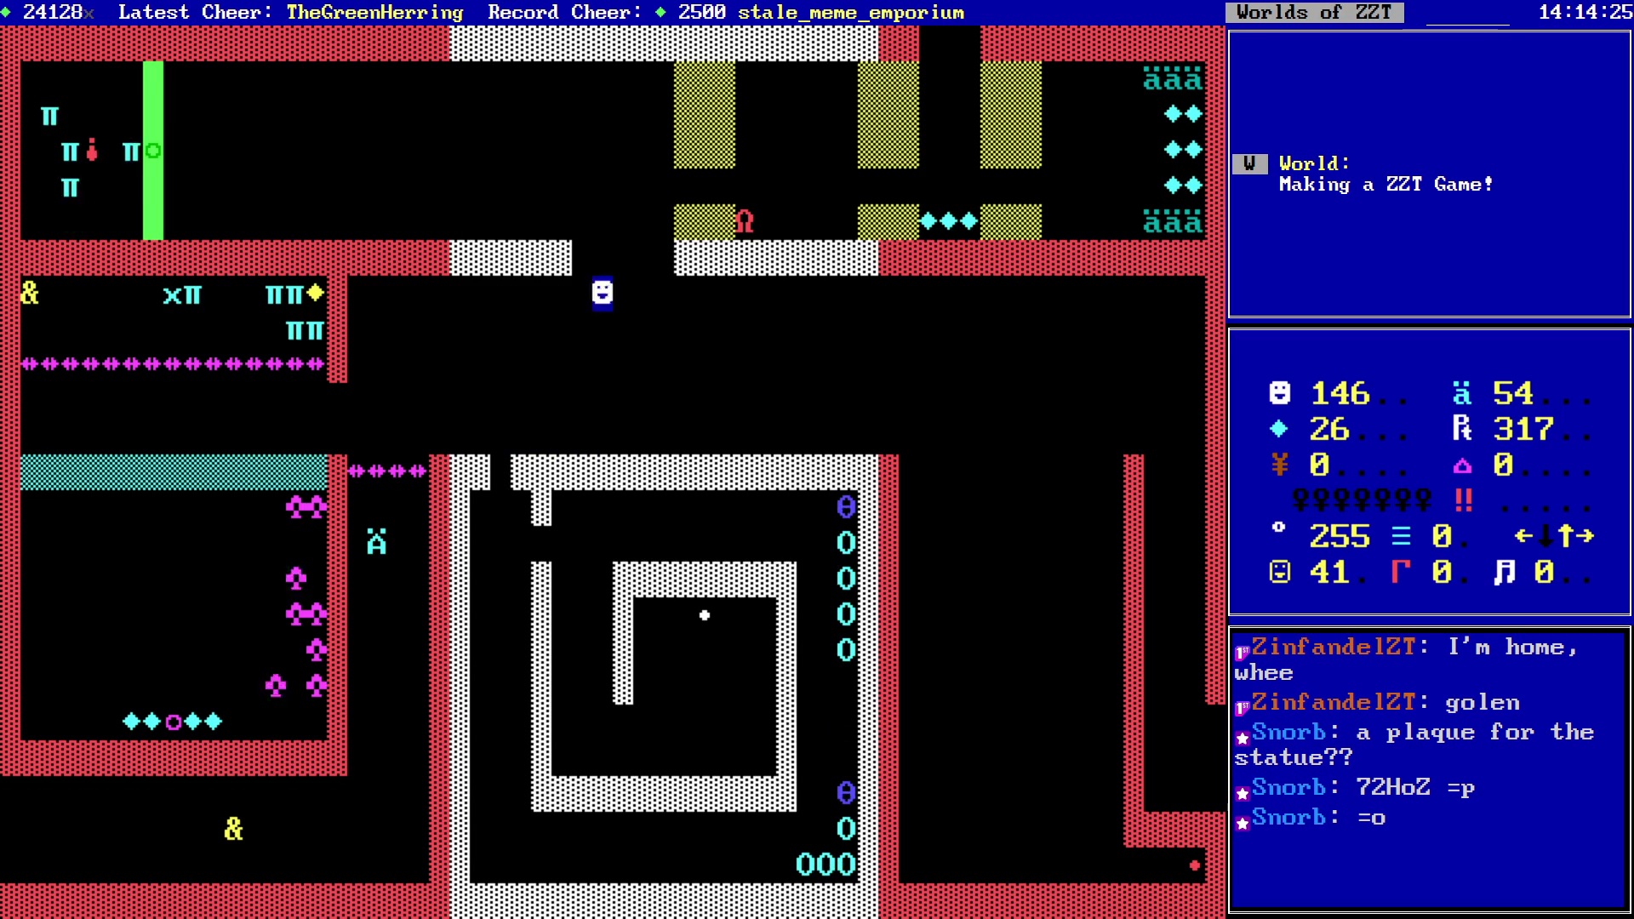
key(Up)
key(Up)
key(Up)
key(Right)
key(Right)
key(Right)
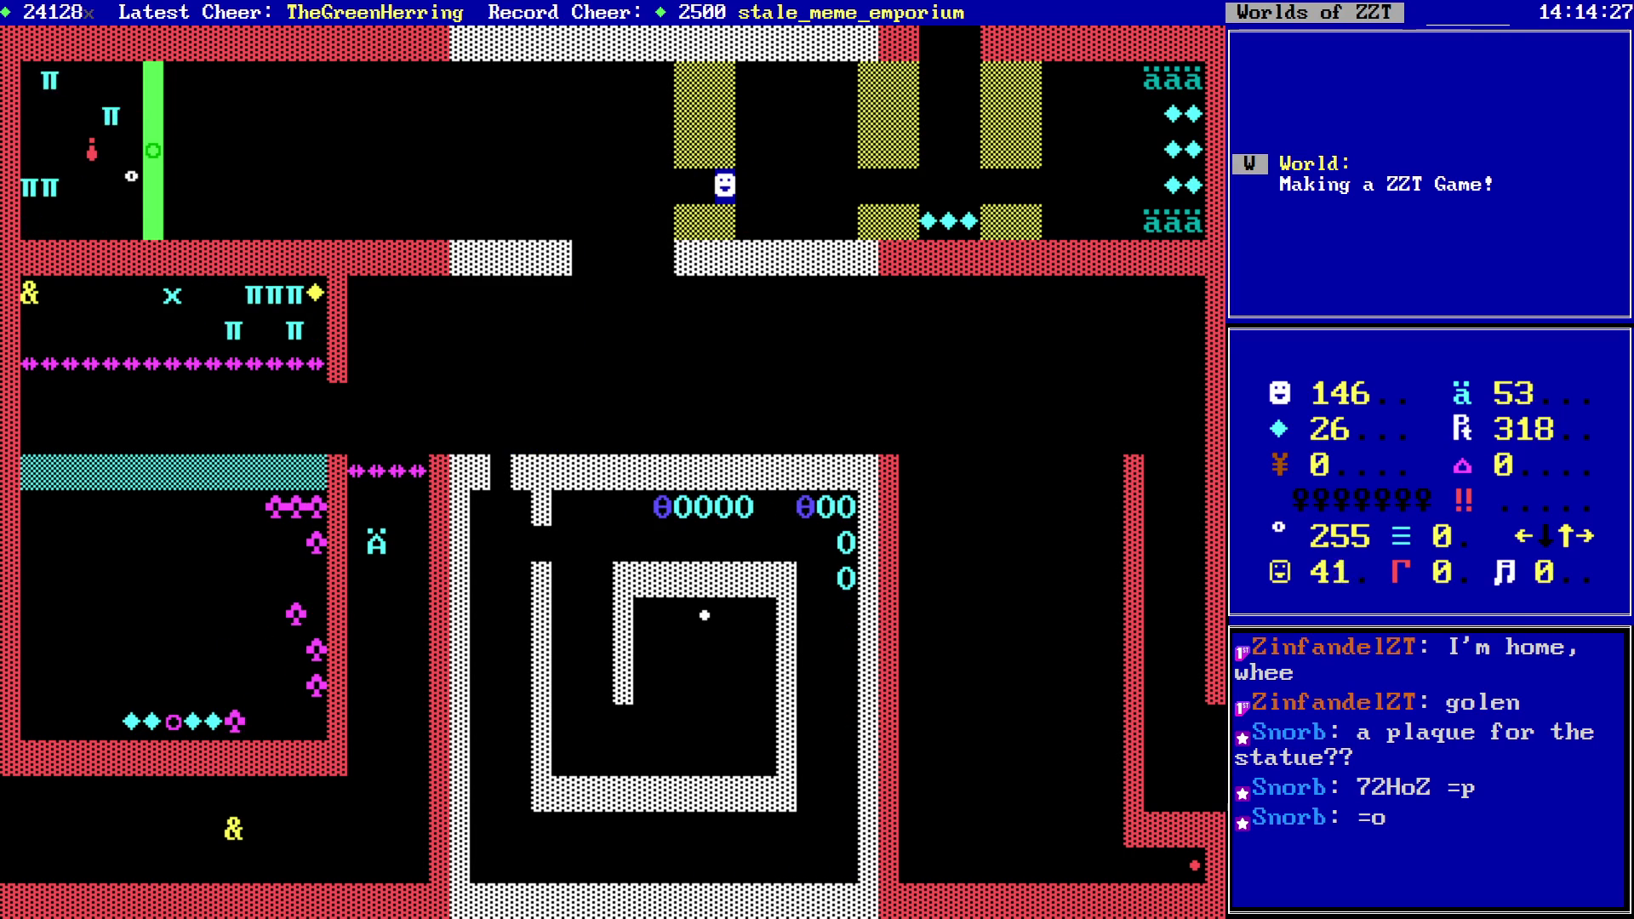
Grab the four gems and the ammo in the top-right room.
key(Right)
key(Up)
key(Right)
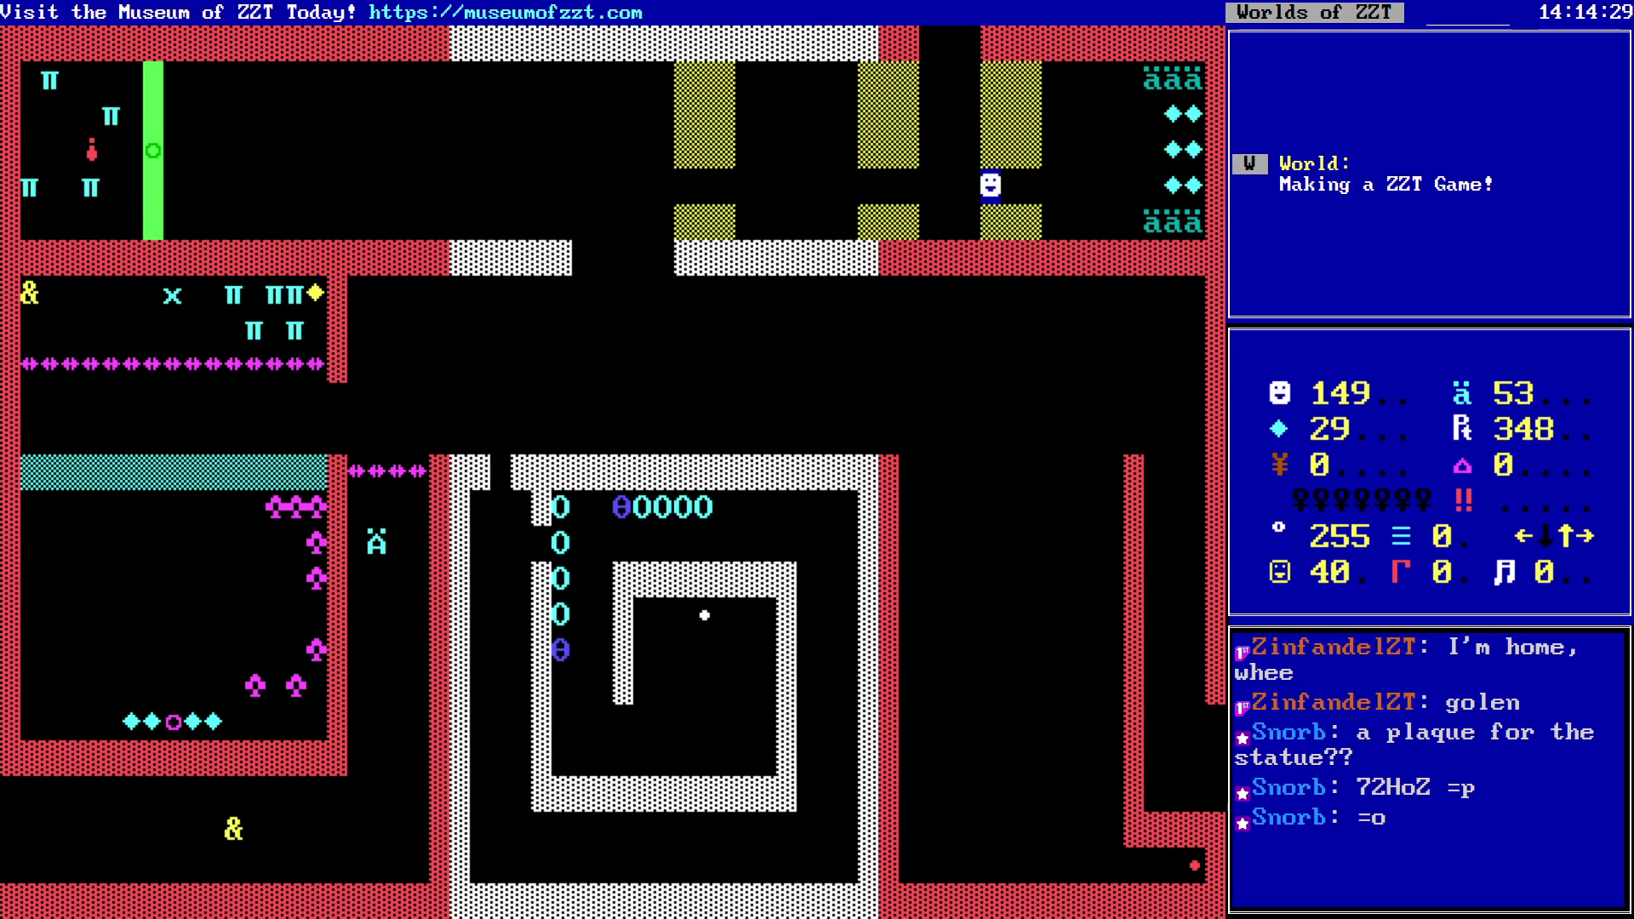
key(Right)
key(Right)
key(Right)
key(Up)
key(Left)
key(Up)
key(Right)
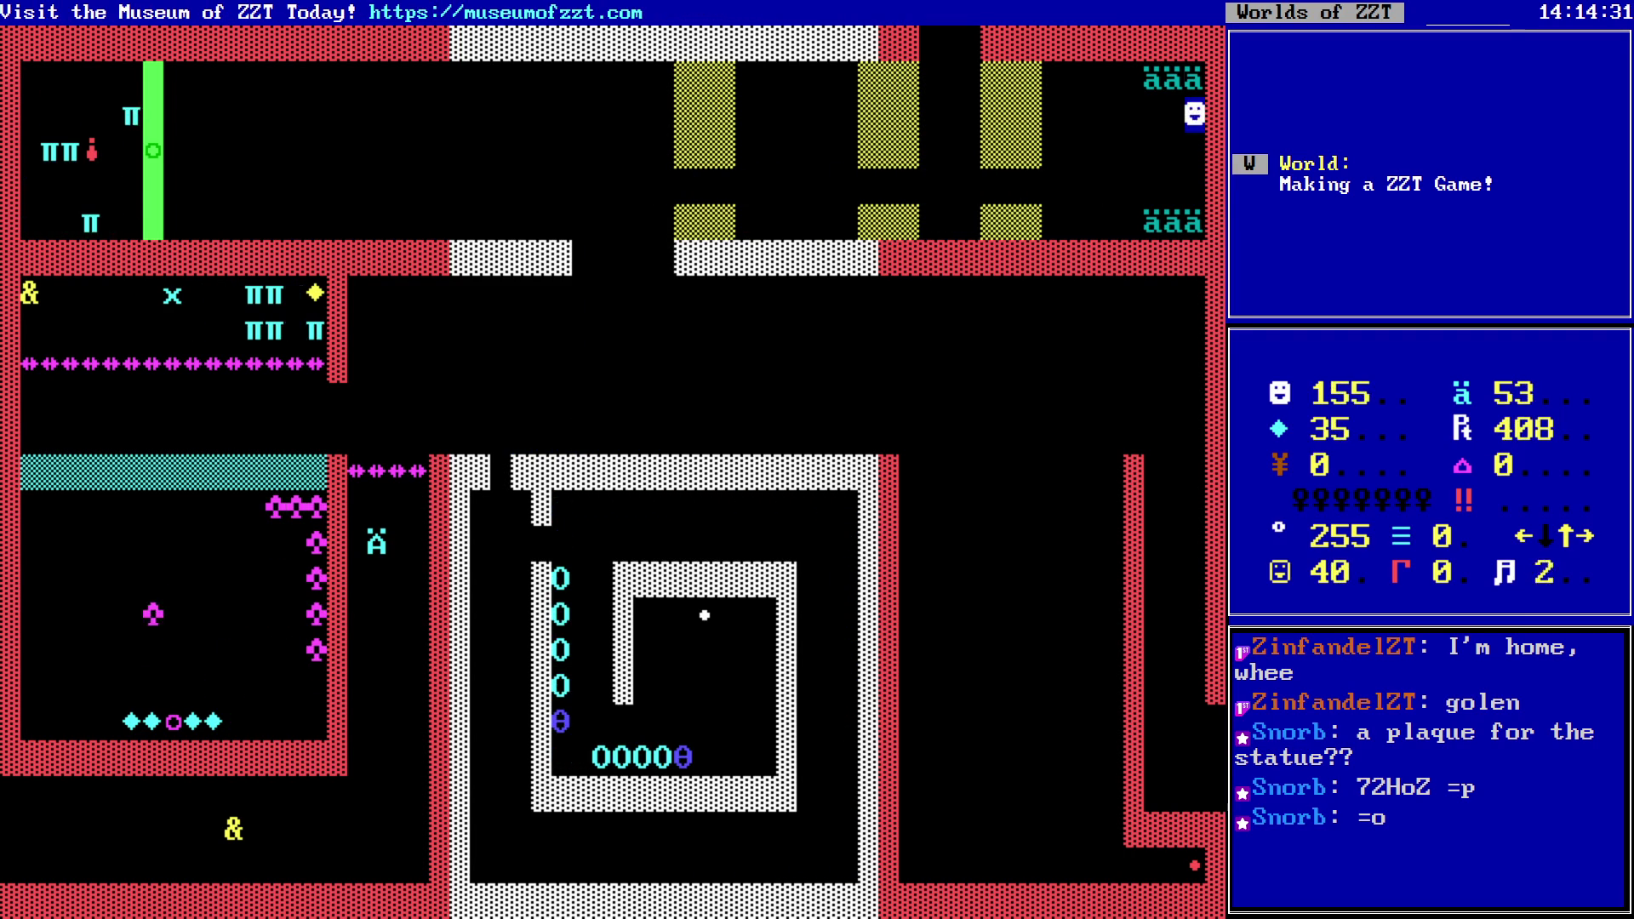
key(Down)
key(Down)
key(Down)
key(Right)
key(Right)
key(Up)
key(Left)
key(Left)
key(Left)
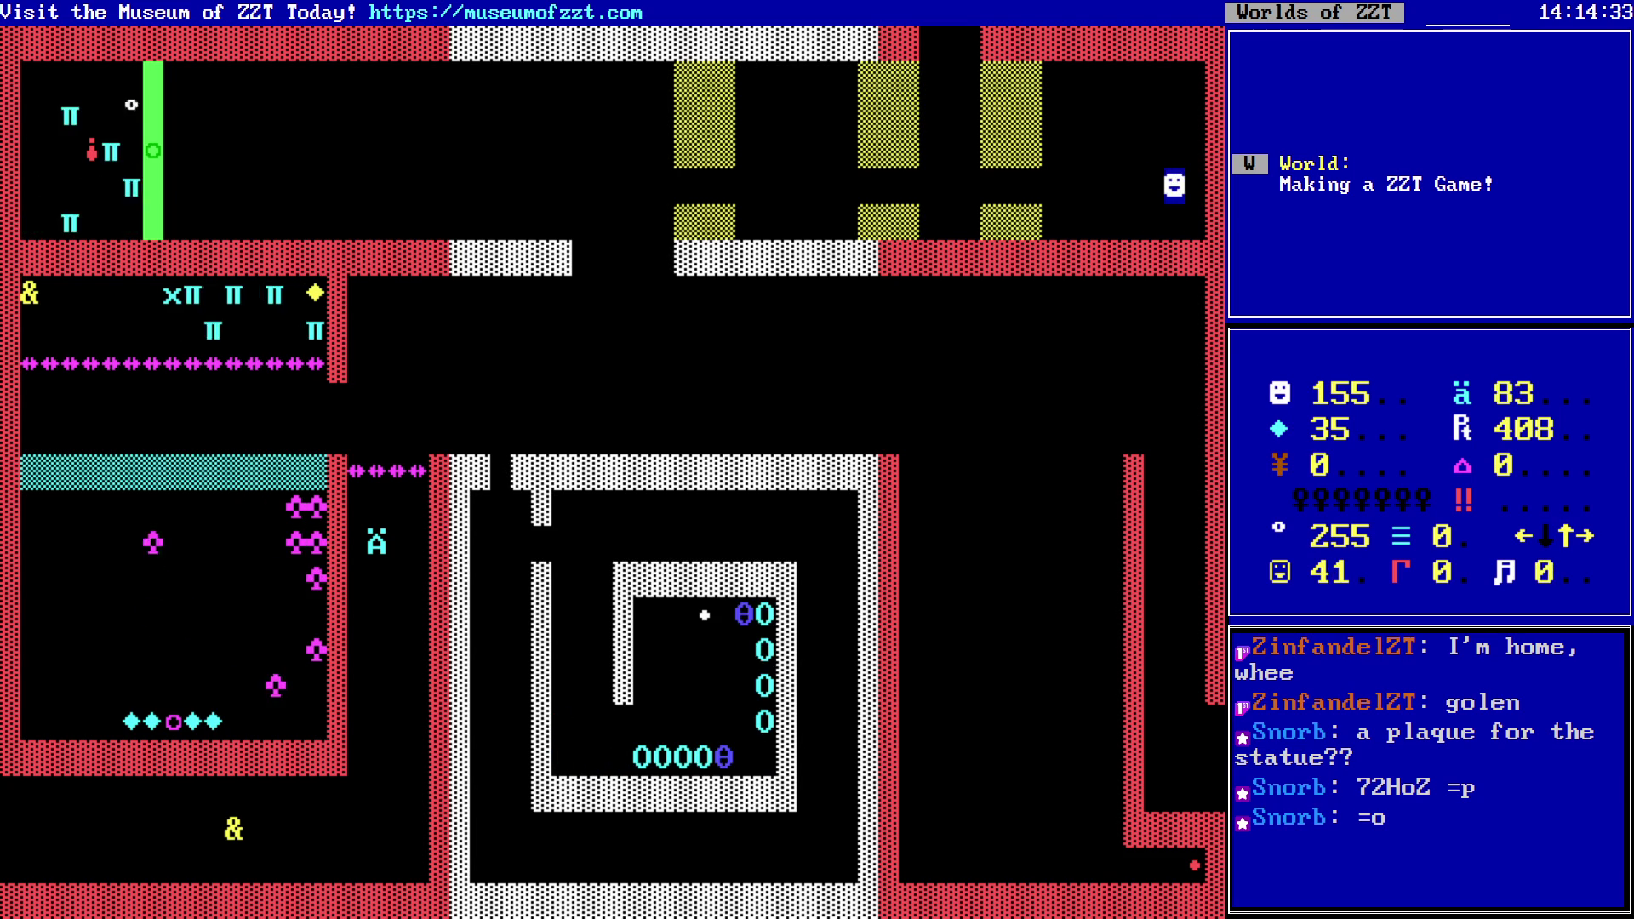
key(Up)
key(Up)
key(Up)
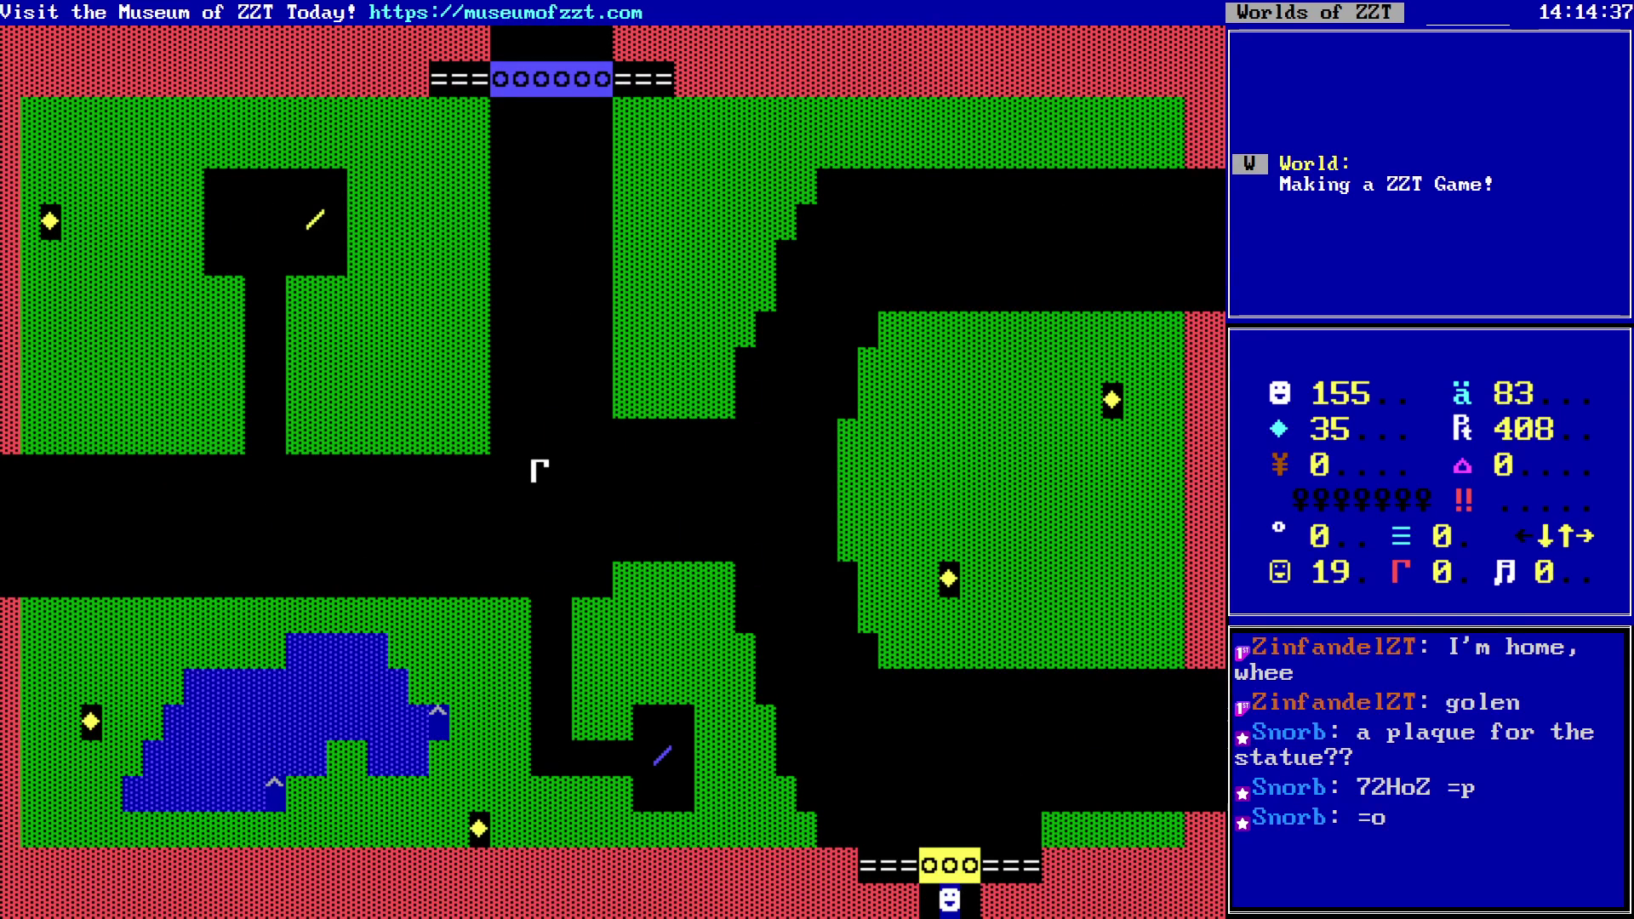
Dodge the centipede, collect the gems in the lower-left room and evade the tigers.
key(Down)
key(Down)
key(Down)
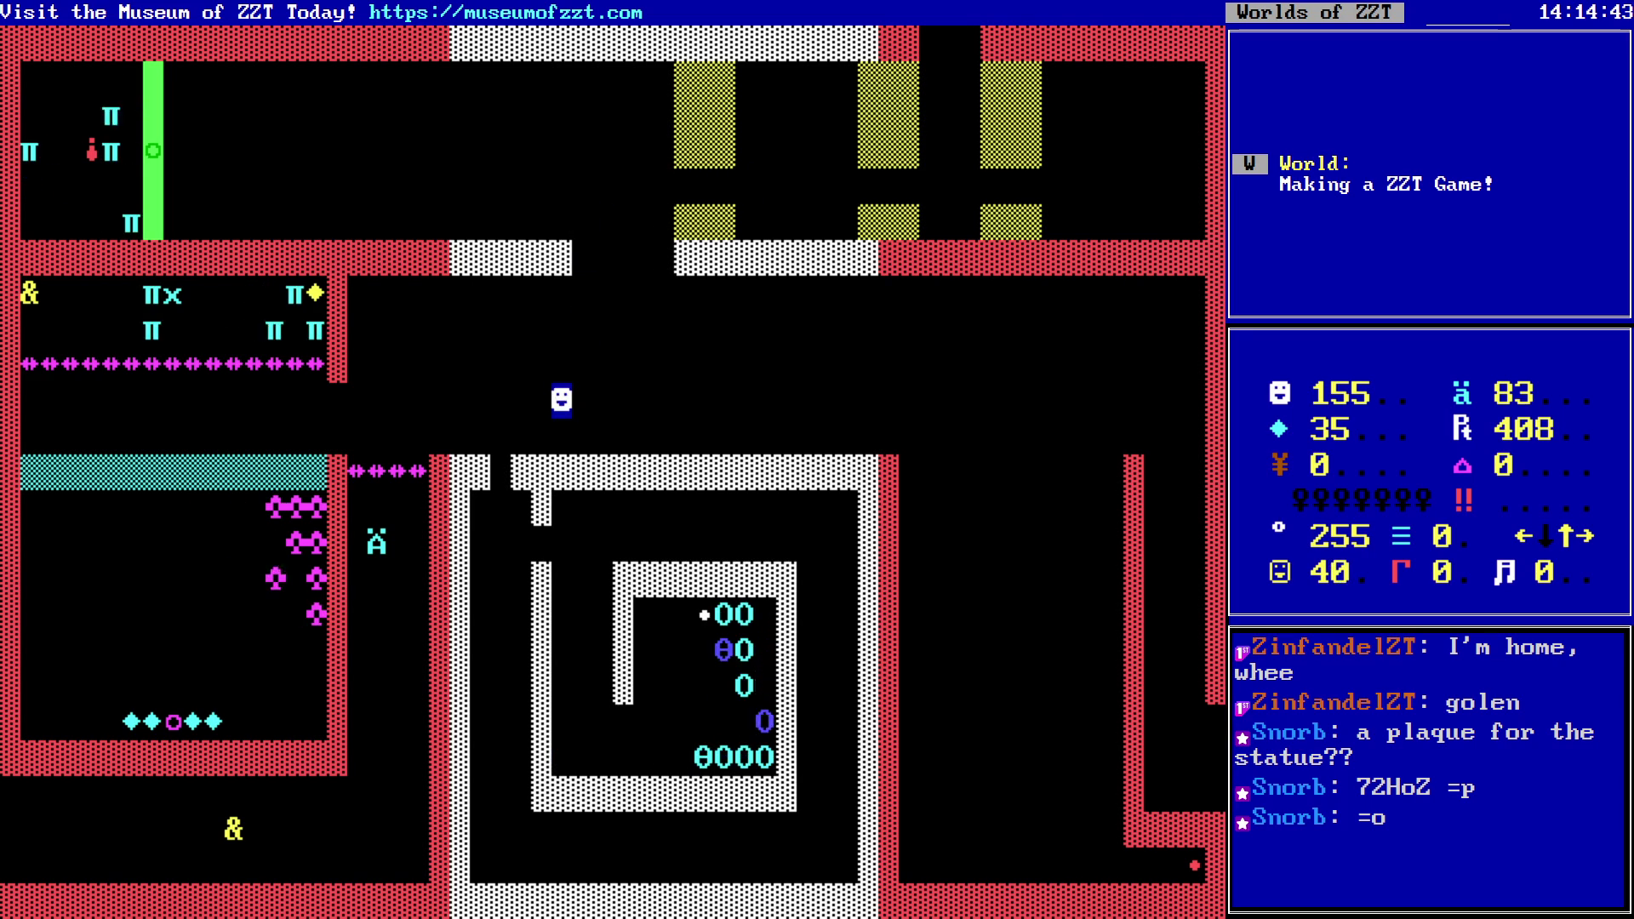
key(Left)
key(Left)
key(Left)
key(Left)
key(Left)
key(Left)
key(Right)
key(Right)
key(Right)
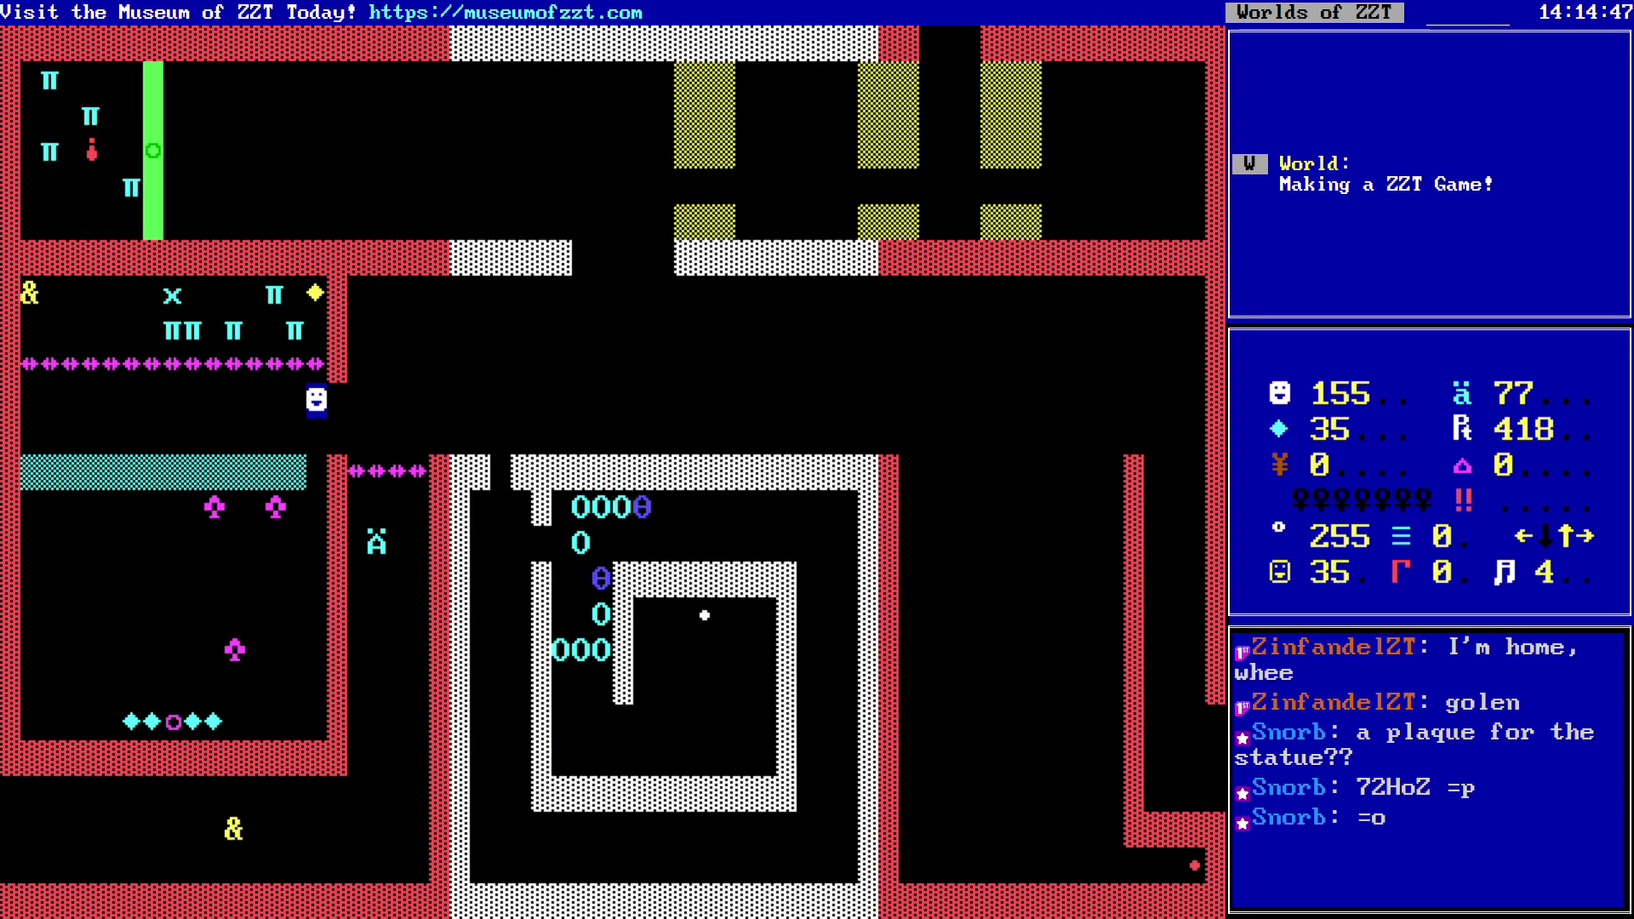
key(Right)
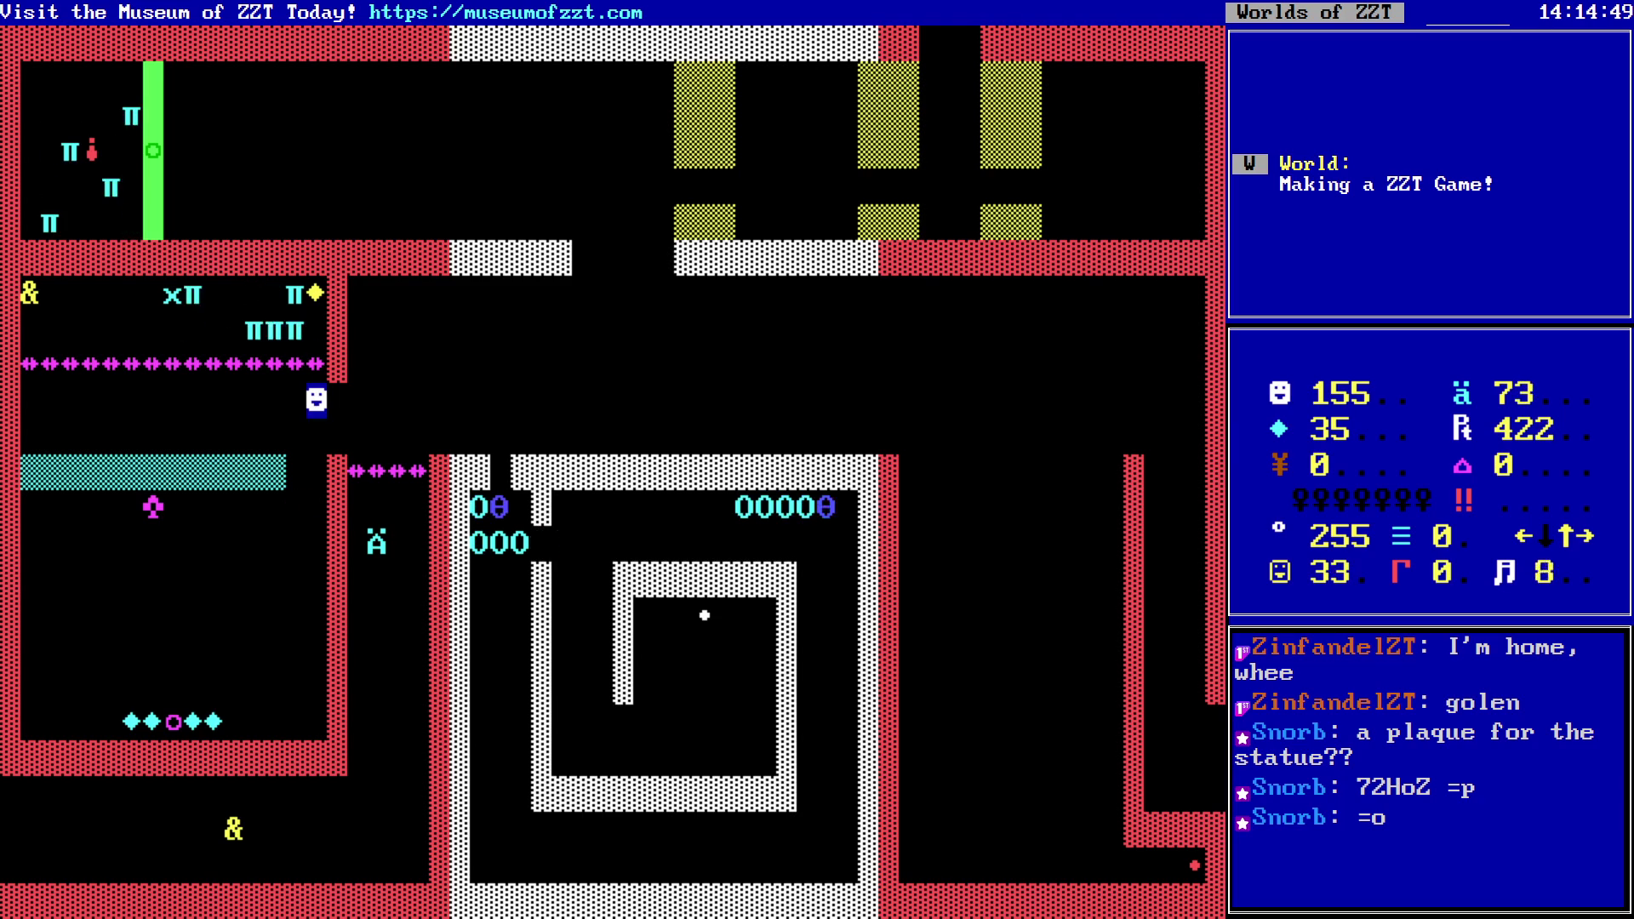
key(Down)
key(Down)
key(Down)
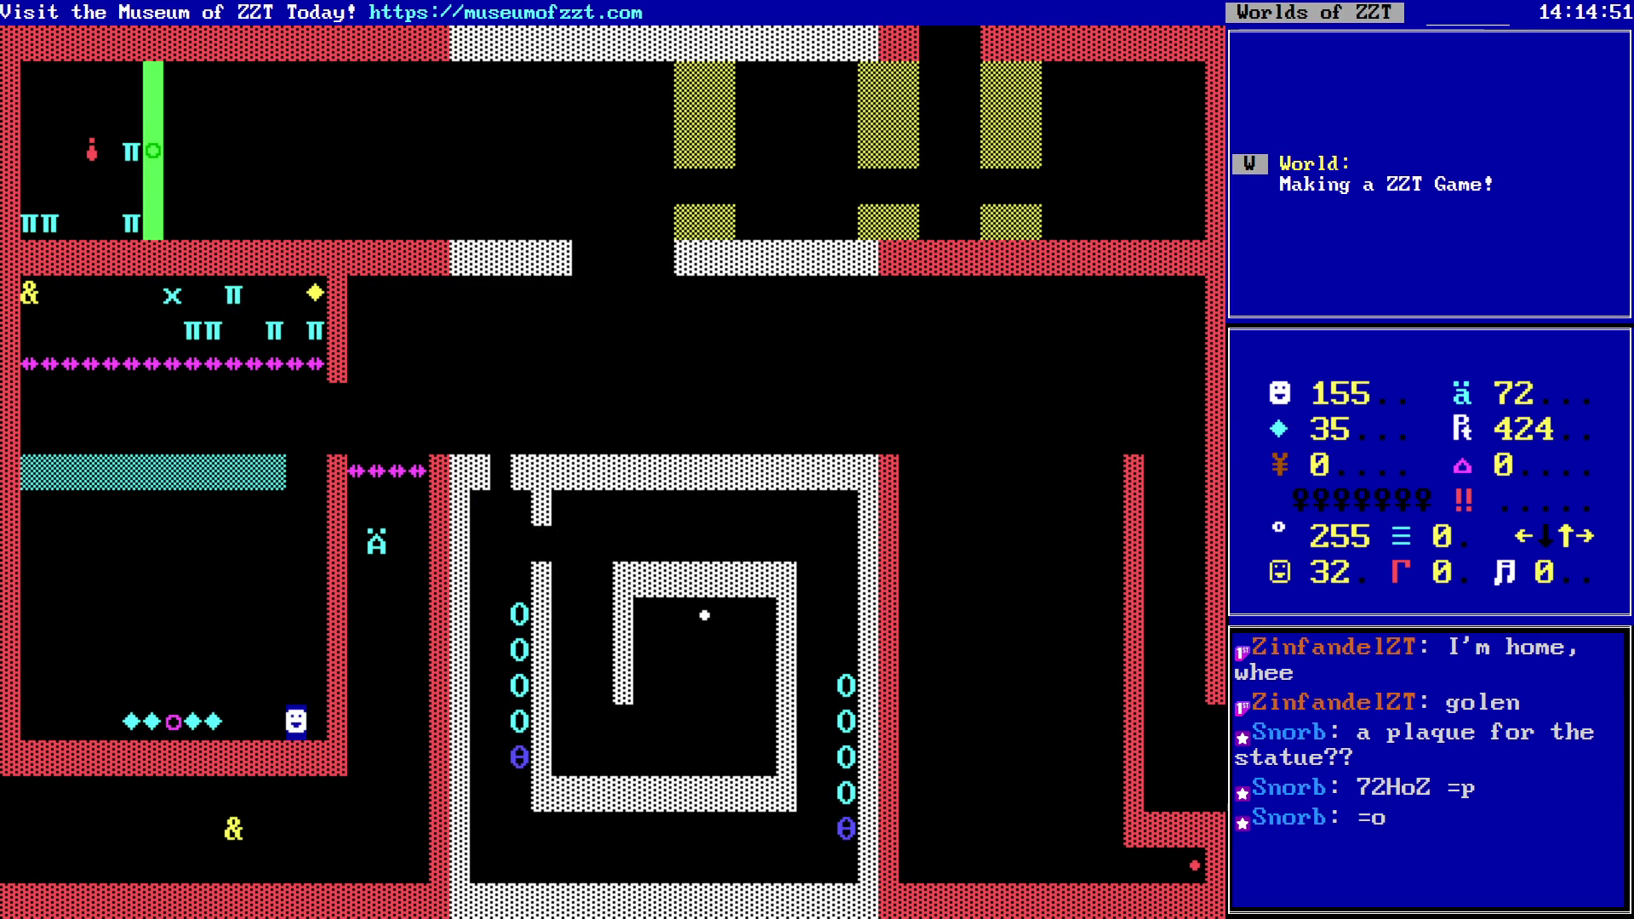
key(Left)
key(Left)
key(Down)
key(Left)
key(Up)
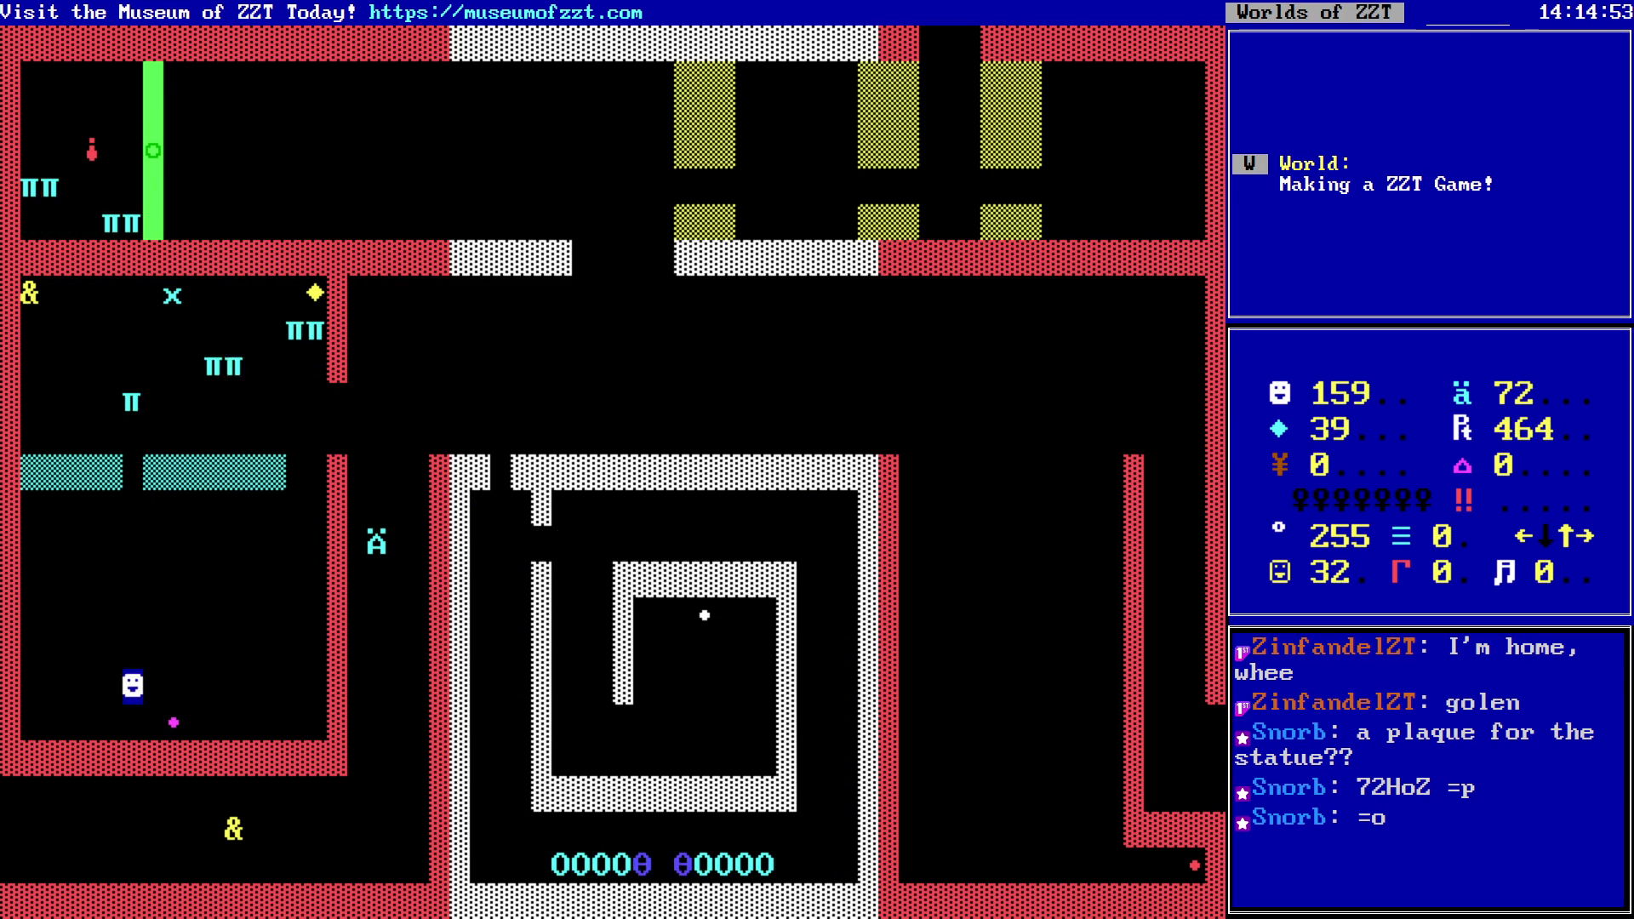
key(Right)
key(Right)
key(Right)
key(Down)
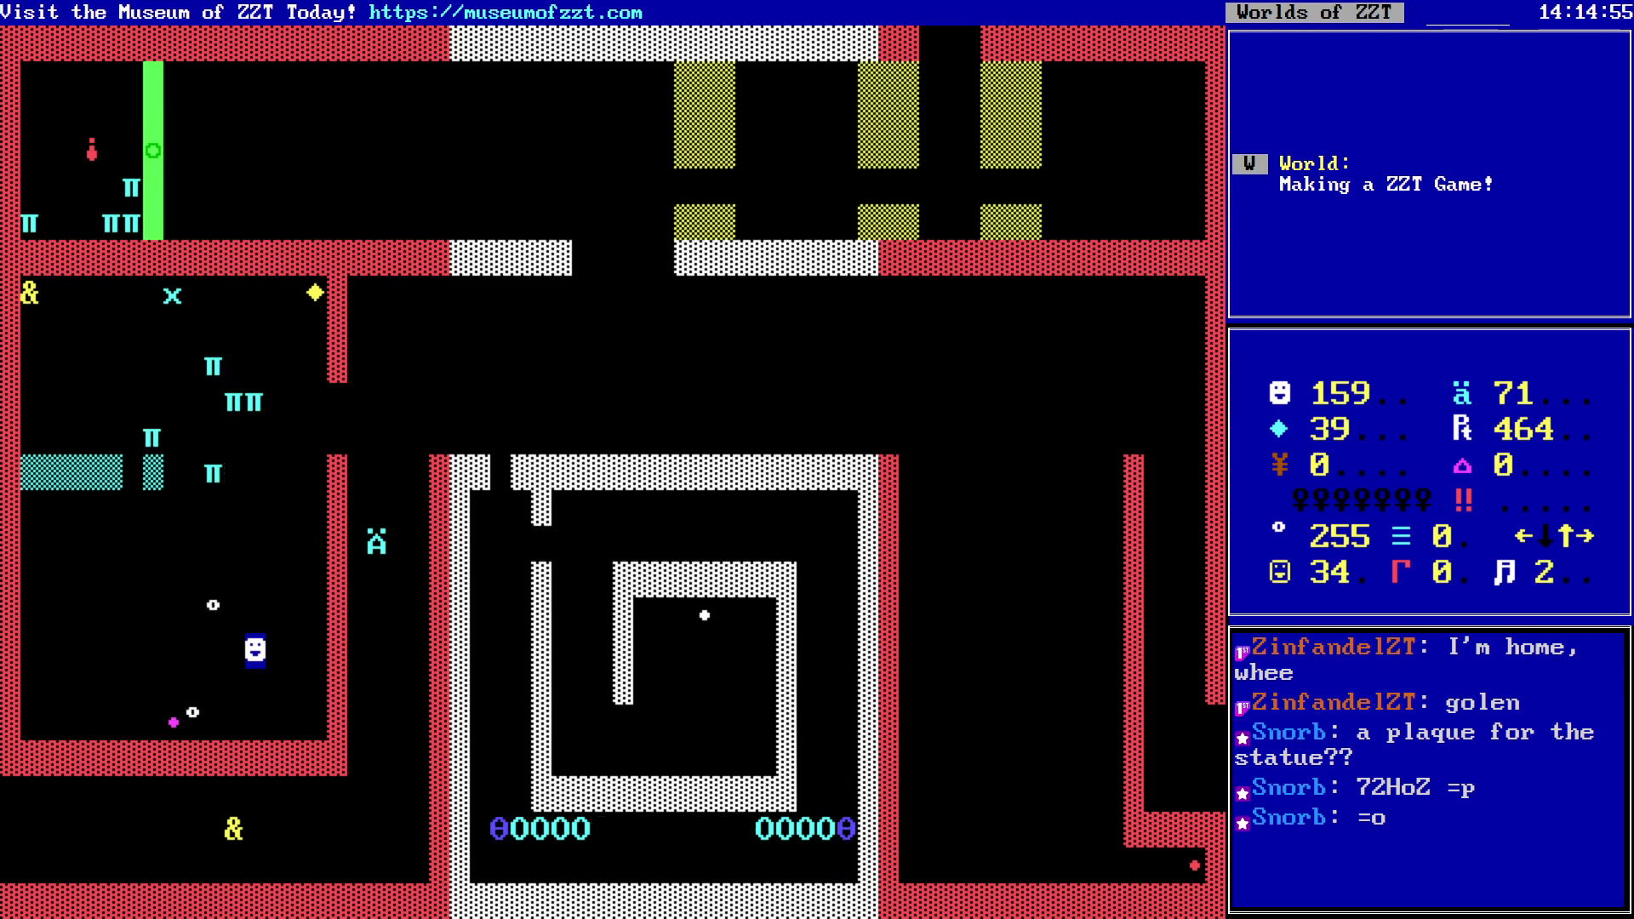
key(Up)
key(Right)
key(Right)
Take the yellow gem, eat the & pretzel to restore health, and grab the next gem.
key(Up)
key(Up)
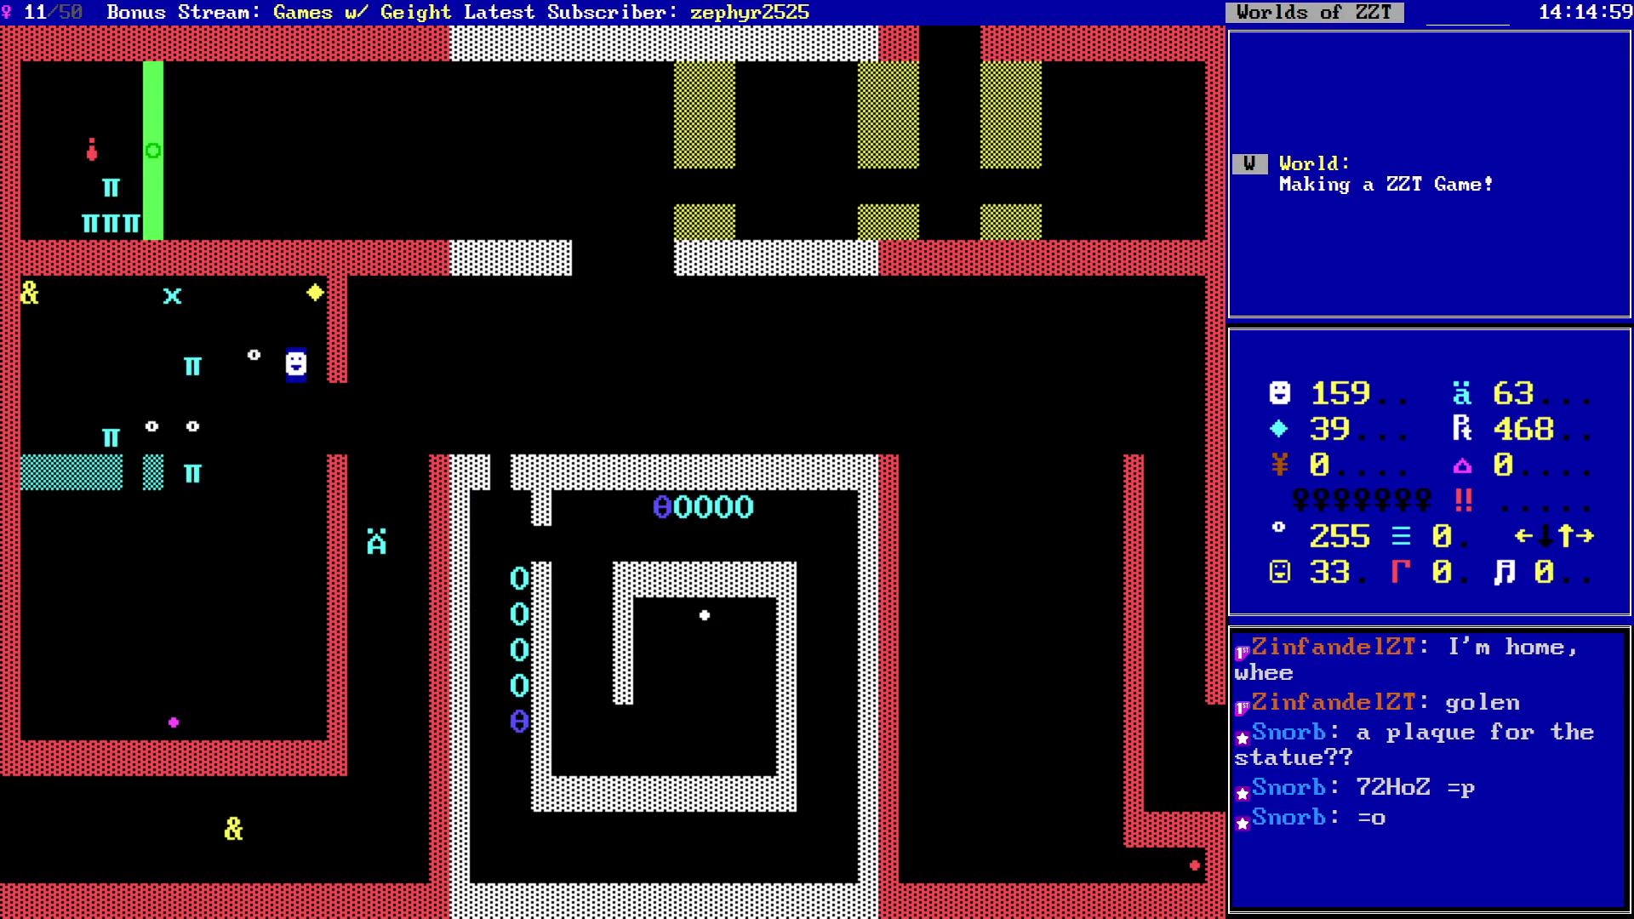
key(Up)
key(Up)
key(Right)
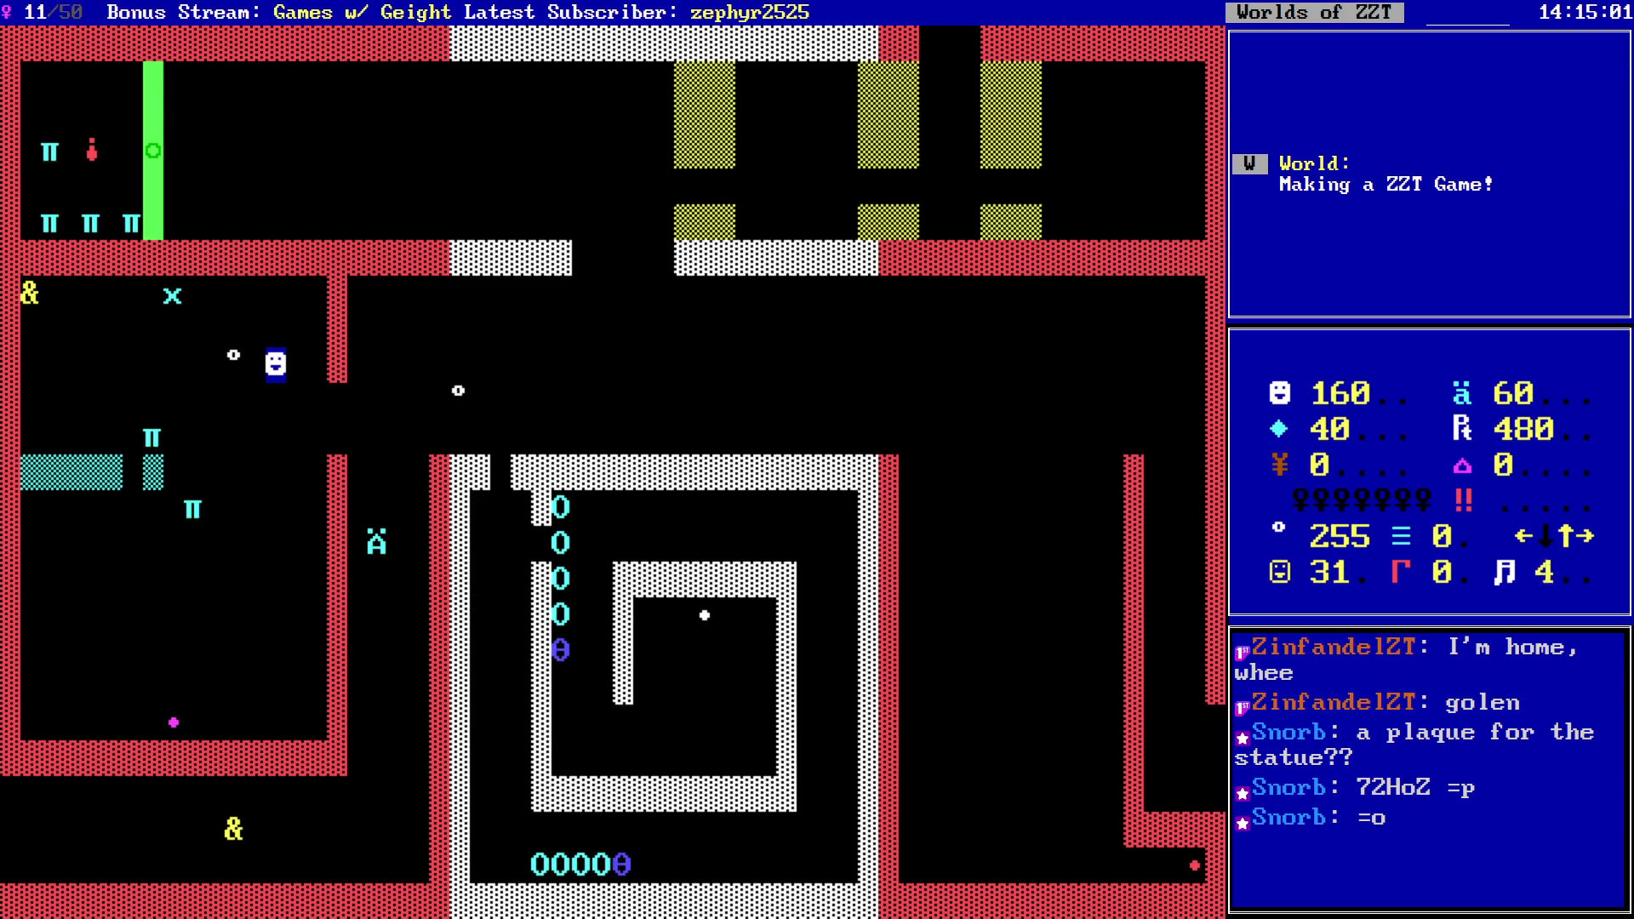
key(Up)
key(Left)
key(Left)
key(Left)
key(Up)
key(Left)
key(Left)
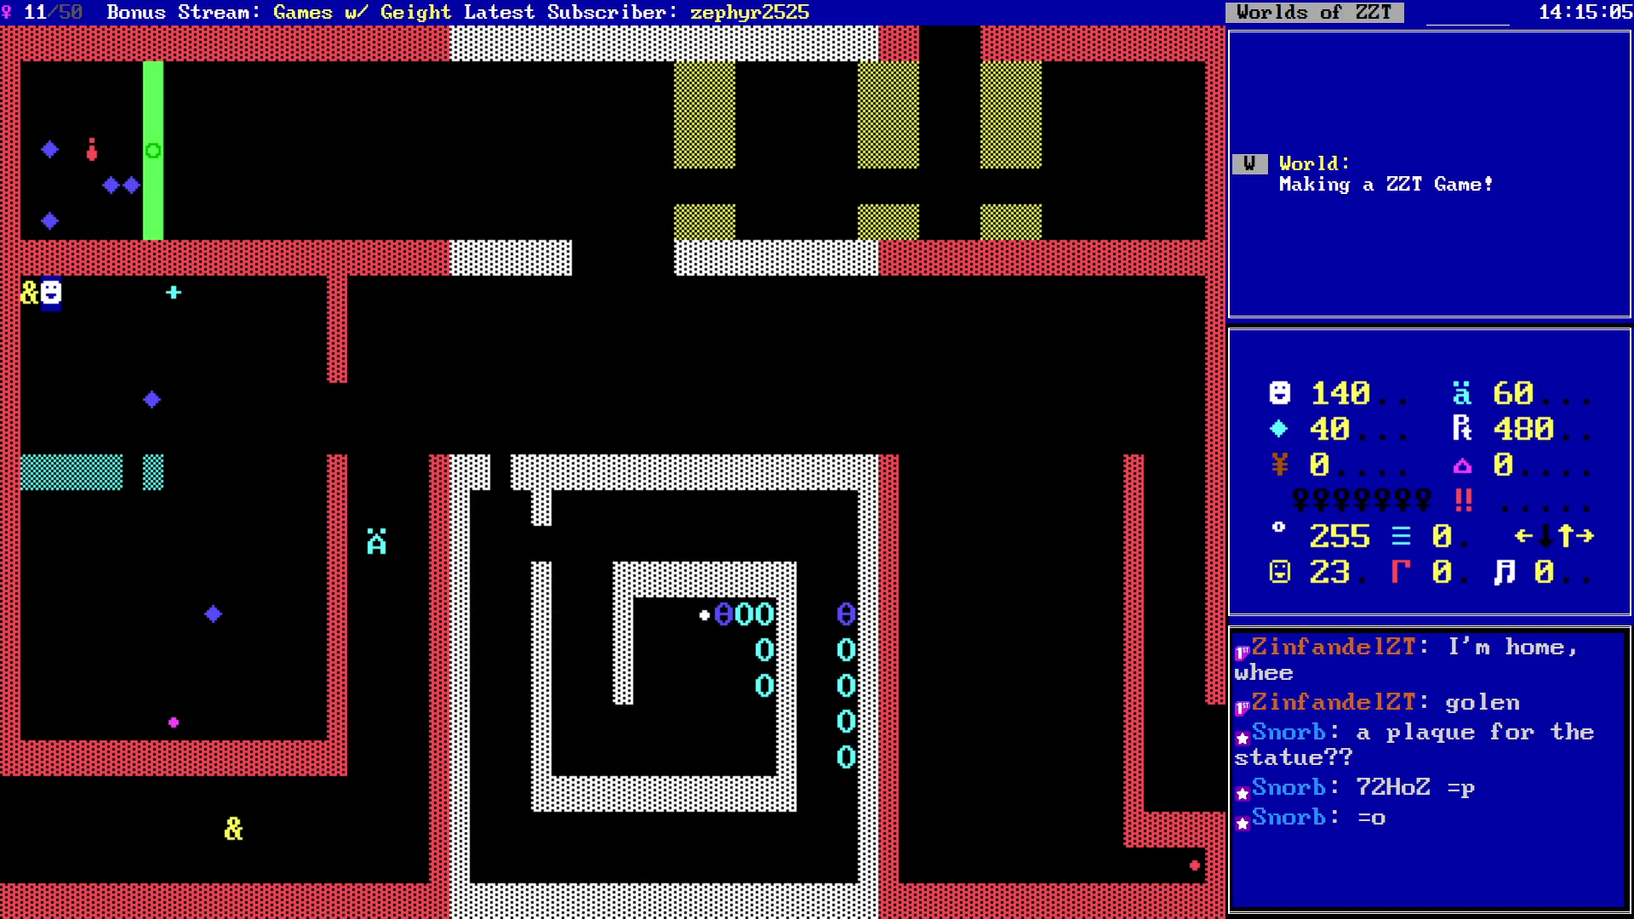
key(Left)
key(Down)
key(Down)
key(Down)
key(Right)
key(Right)
key(Right)
key(Right)
key(Right)
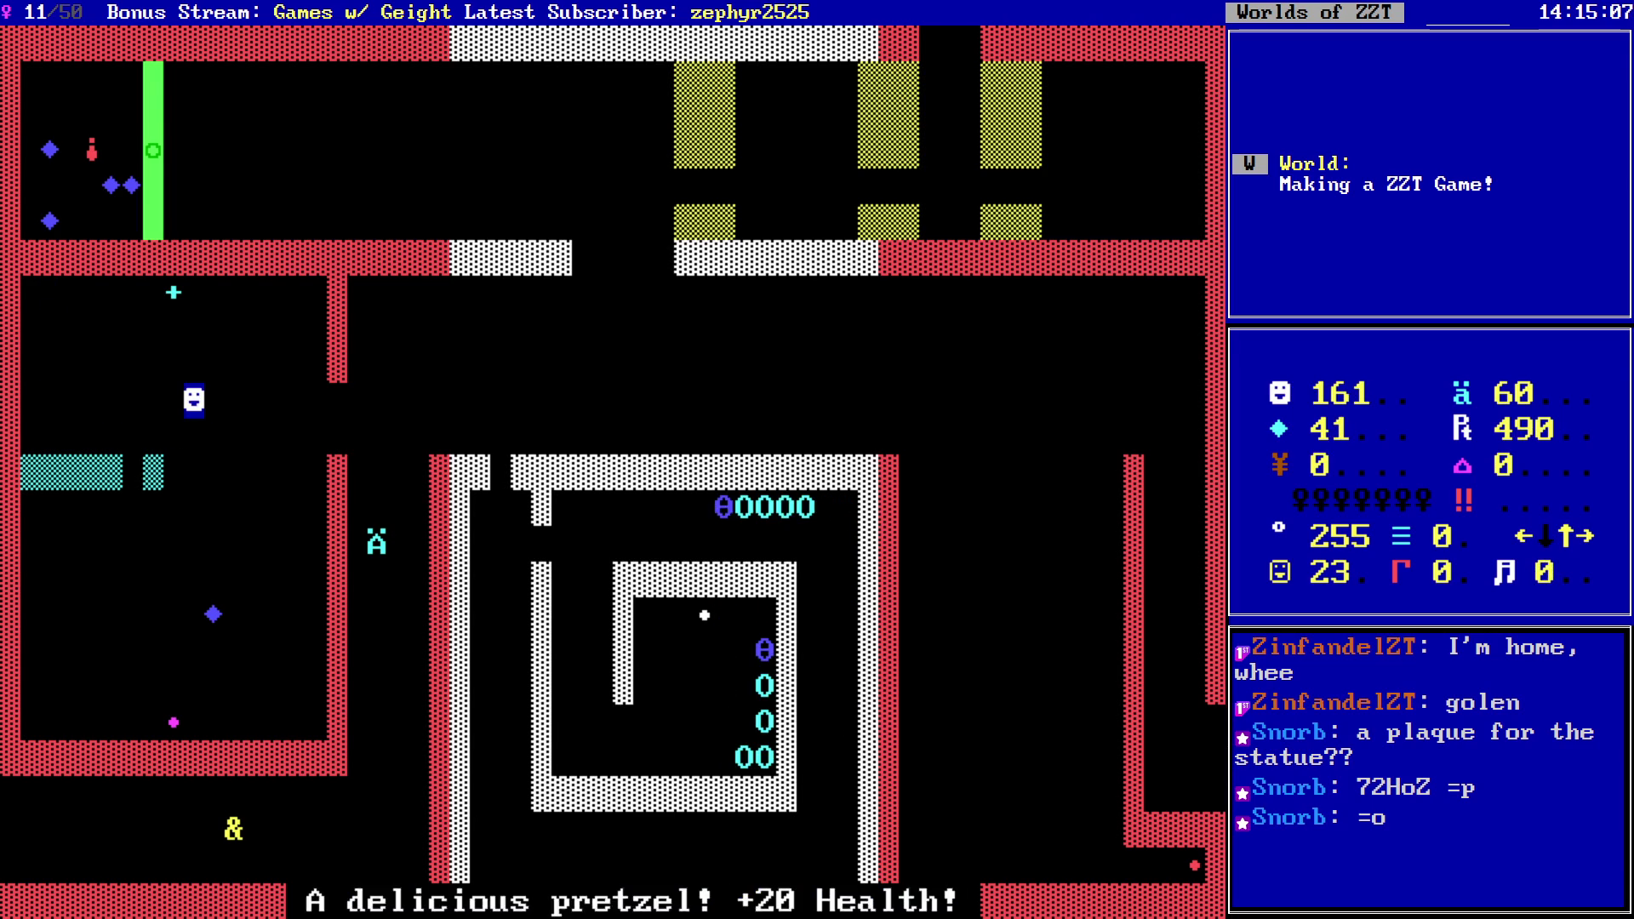
key(Down)
key(Down)
key(Down)
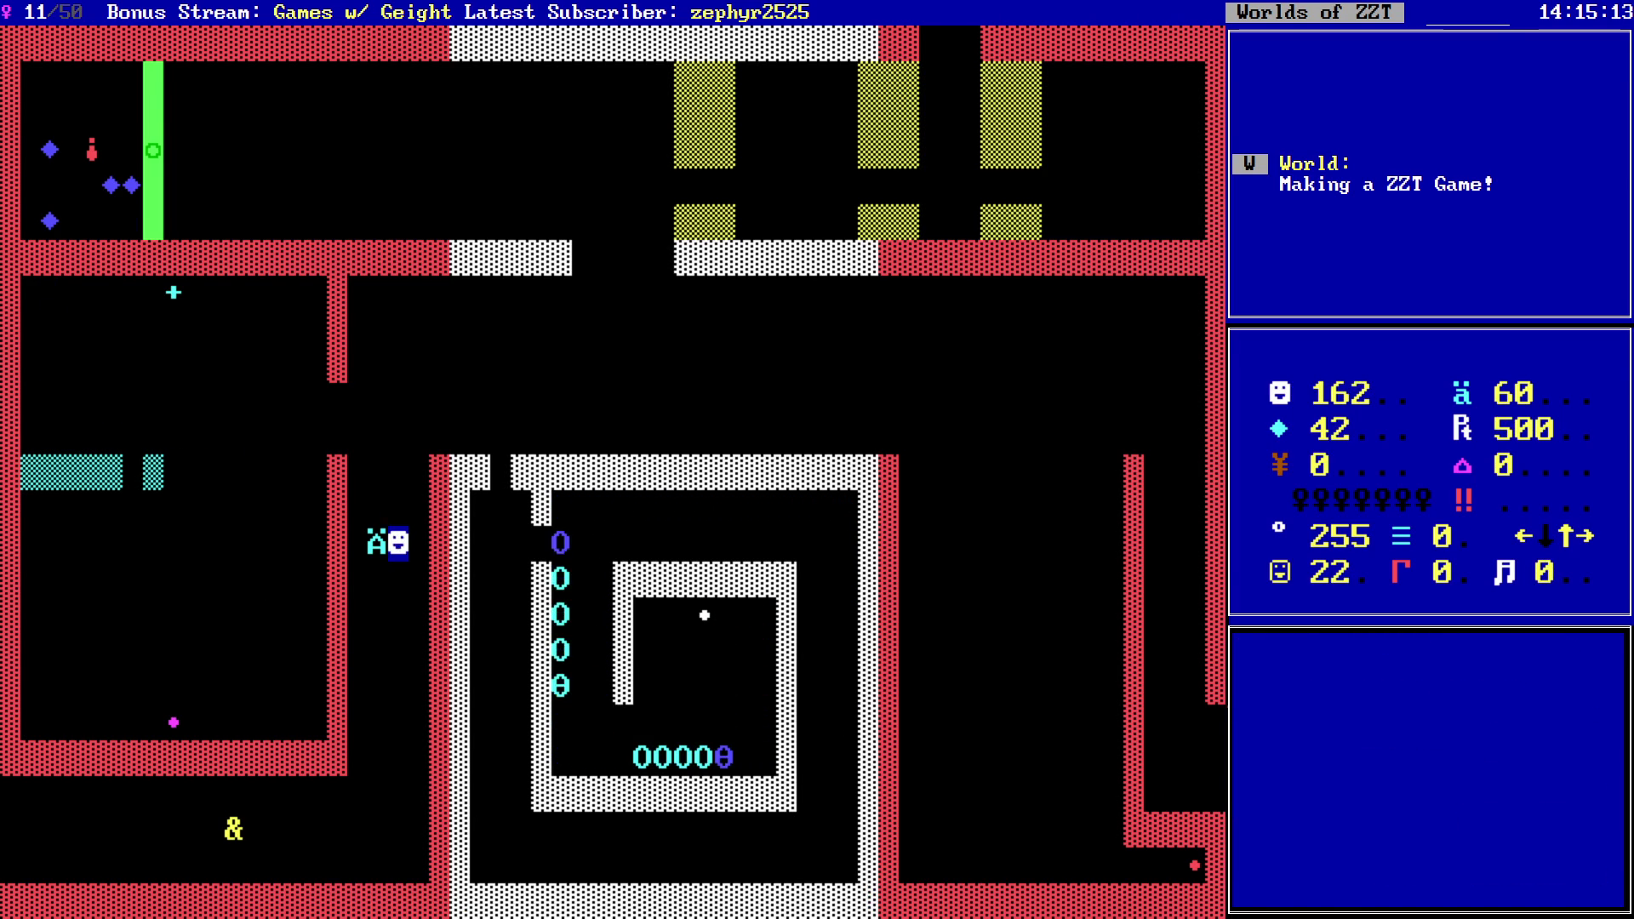
Pick up the ammo and second pretzel, then exit through the left edge.
key(Left)
key(Down)
key(Down)
key(Down)
key(Left)
key(Left)
key(Left)
key(Up)
key(Left)
key(Left)
key(Left)
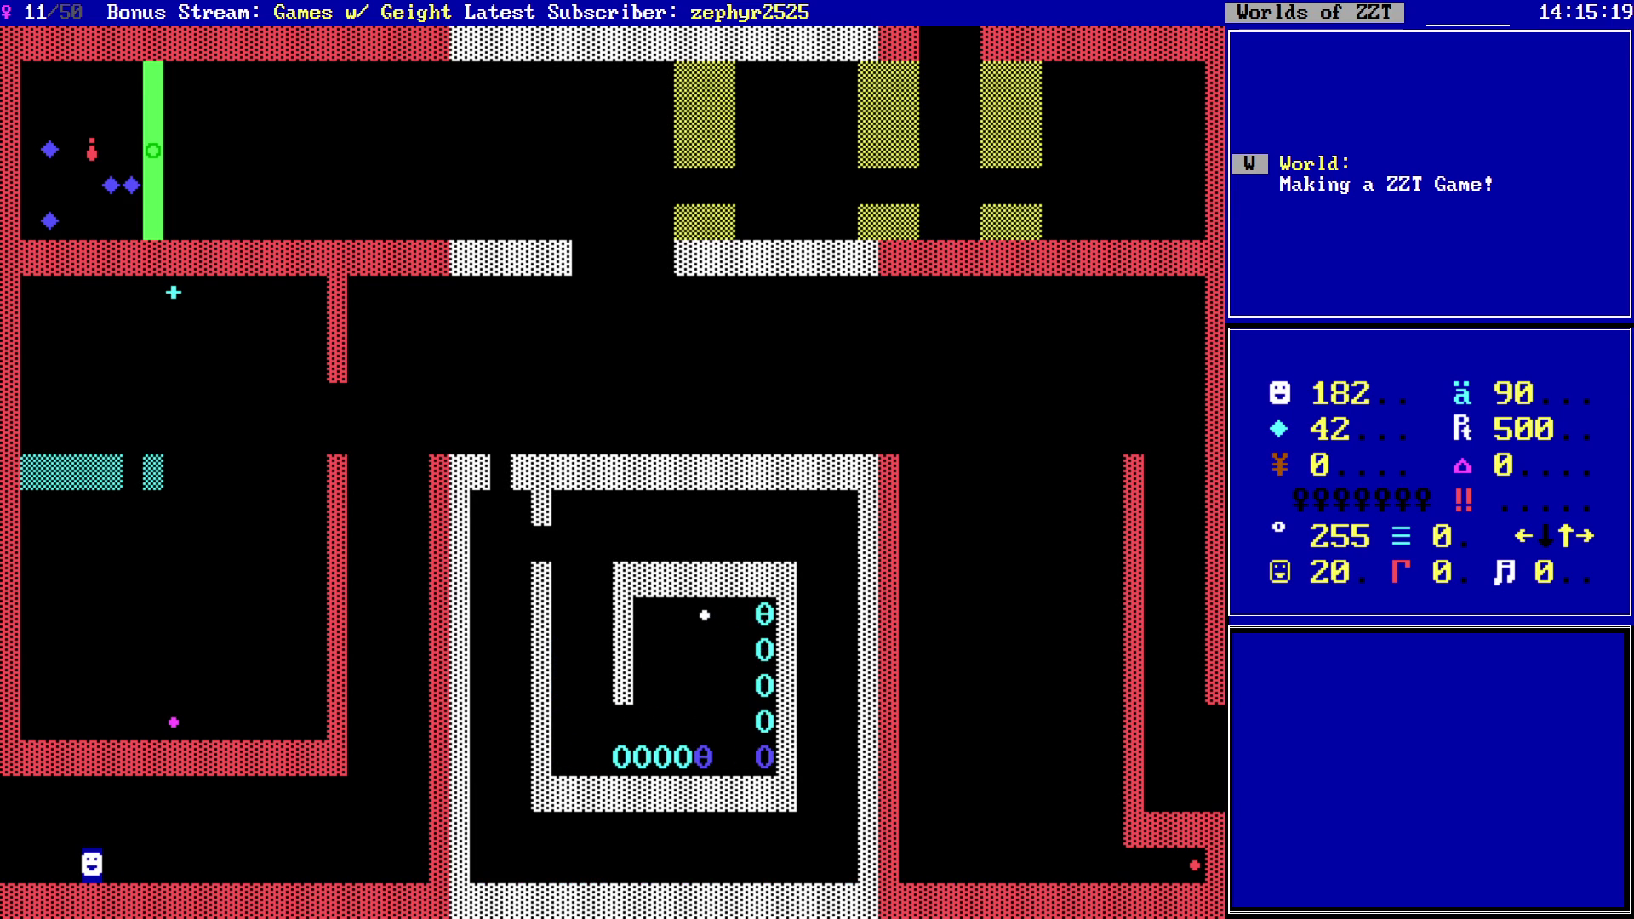
key(Left)
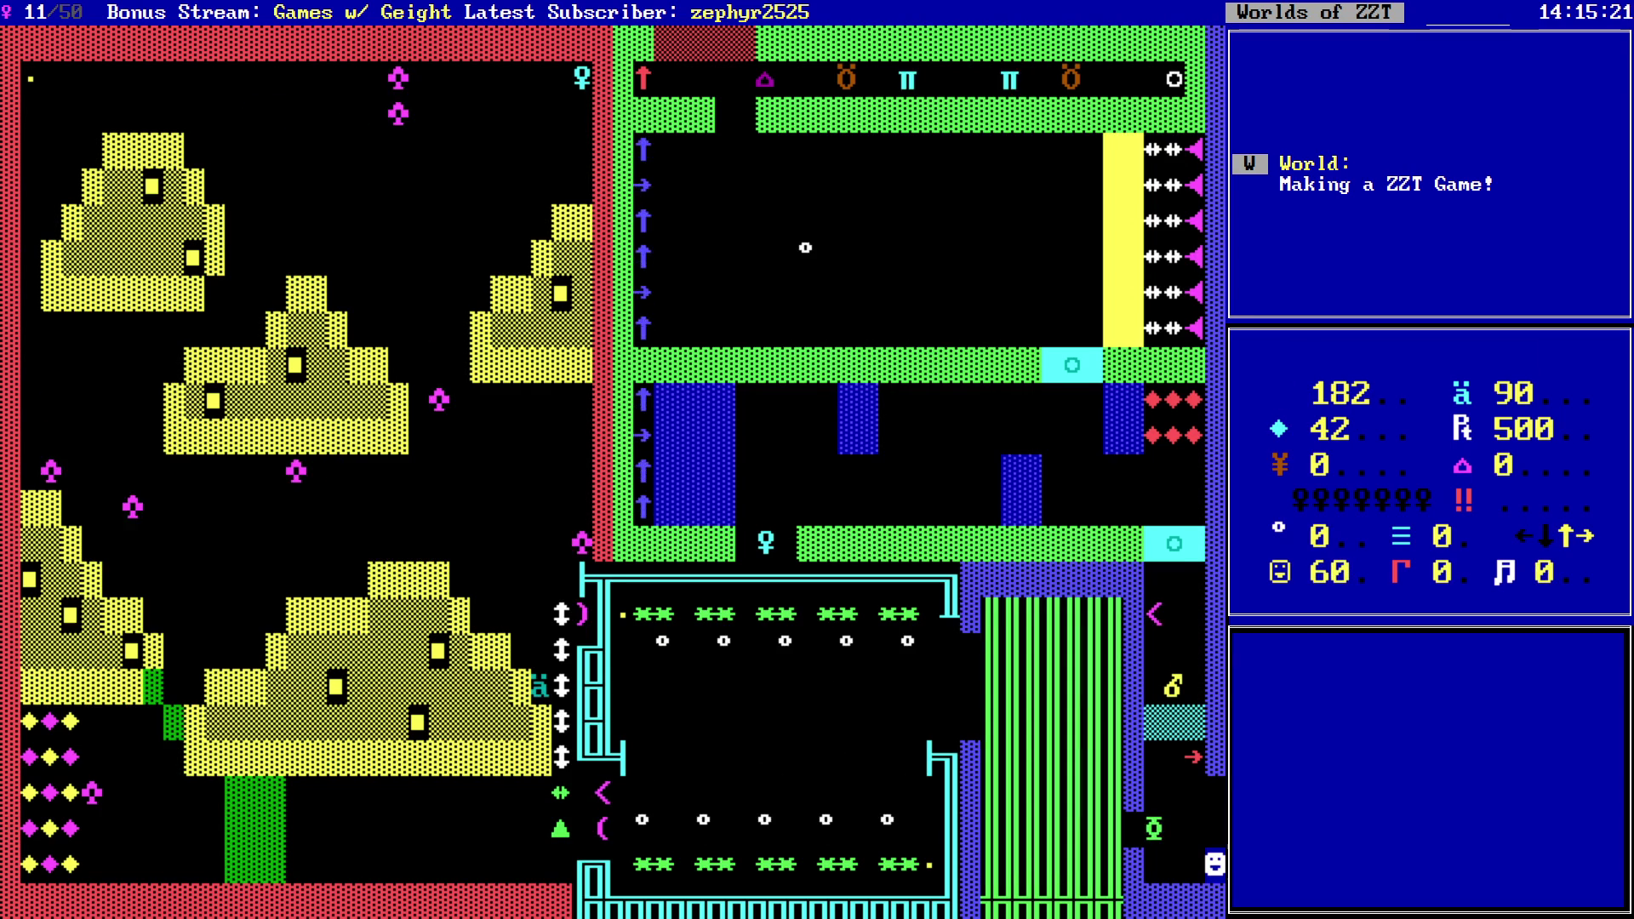
Read the WORK AREA sign and dismiss its message.
key(Left)
key(Left)
key(Left)
key(Up)
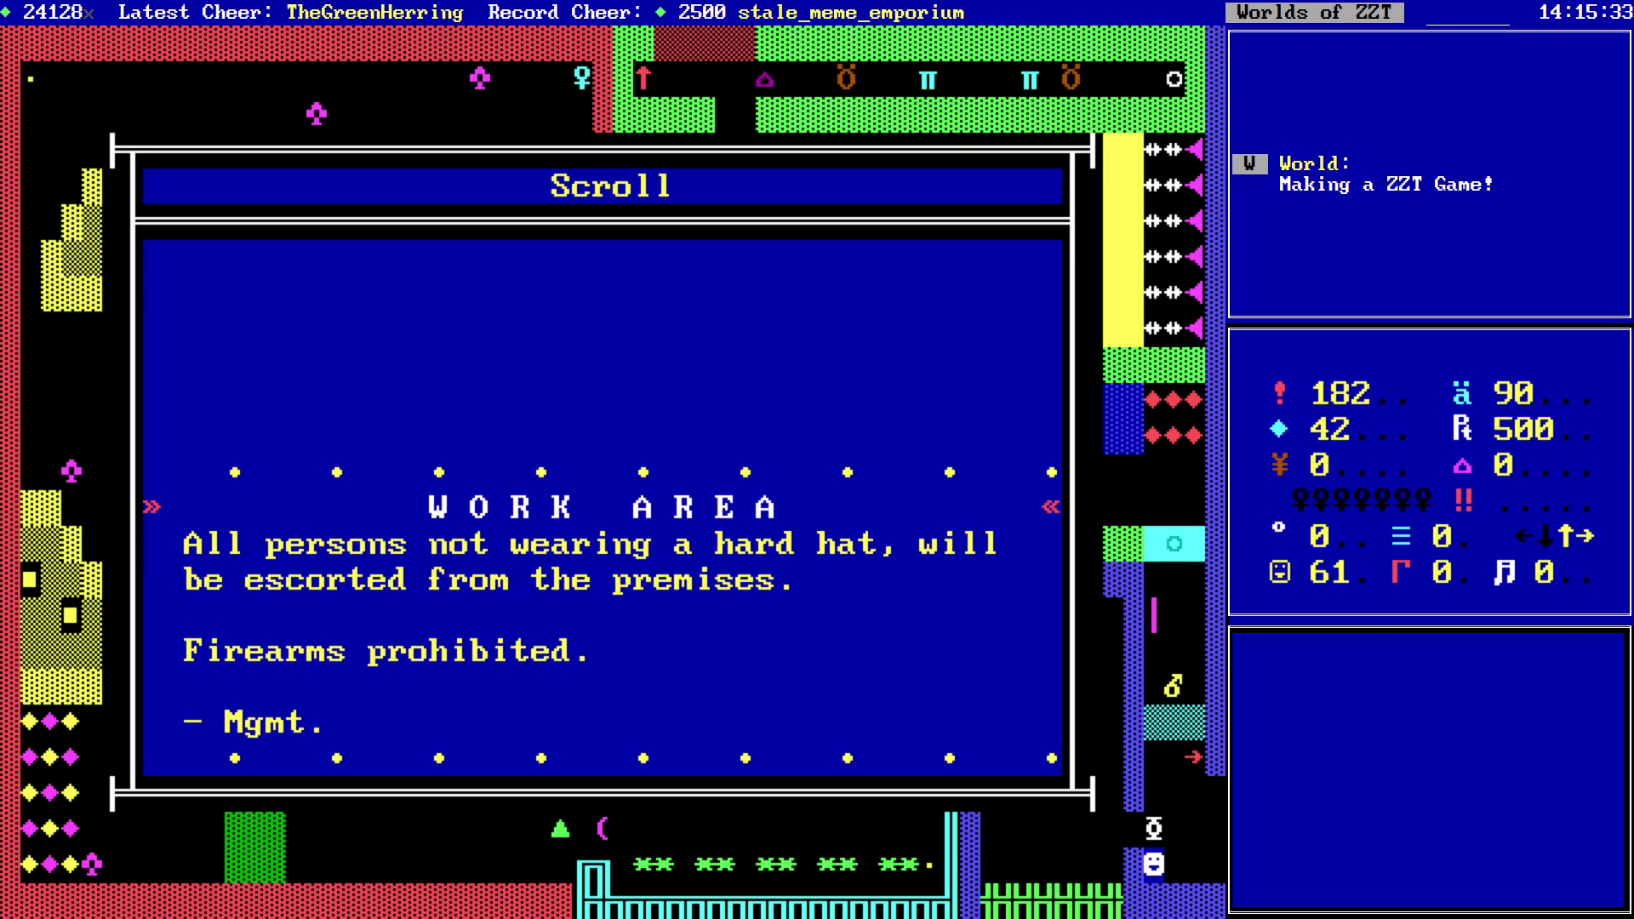
key(Return)
Try shooting in the corridor, triggering "Can't shoot in this place!".
key(Up)
key(Down)
key(Down)
key(Left)
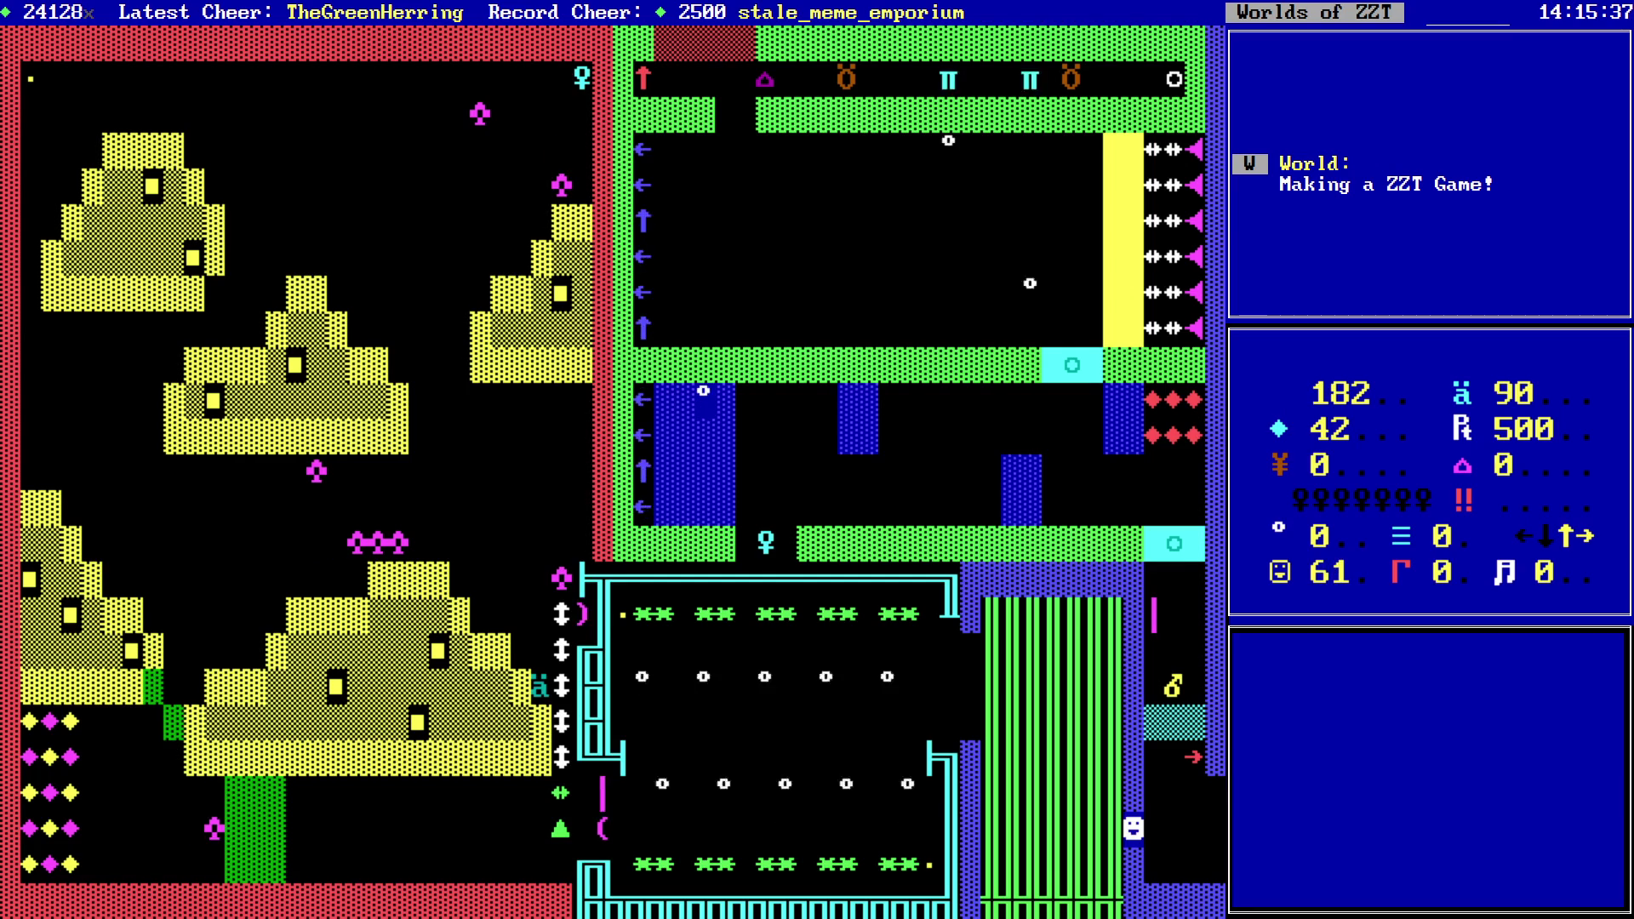
key(Right)
key(space)
key(Up)
key(Up)
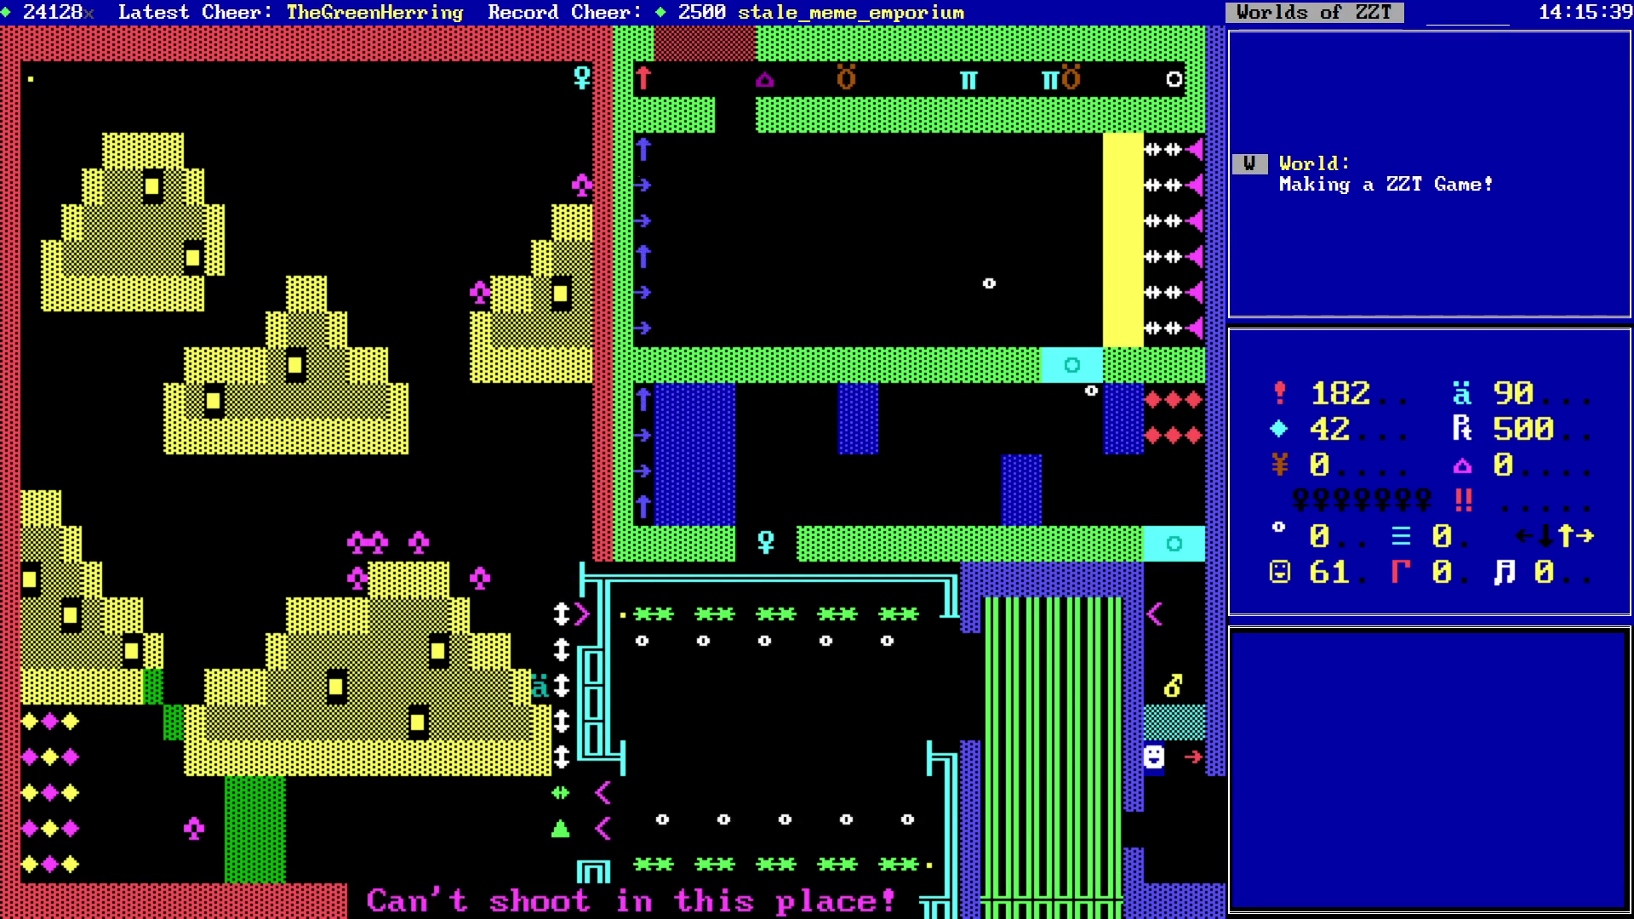
Walk into the fenced room, cross to its left side and grab the penny.
key(Down)
key(Down)
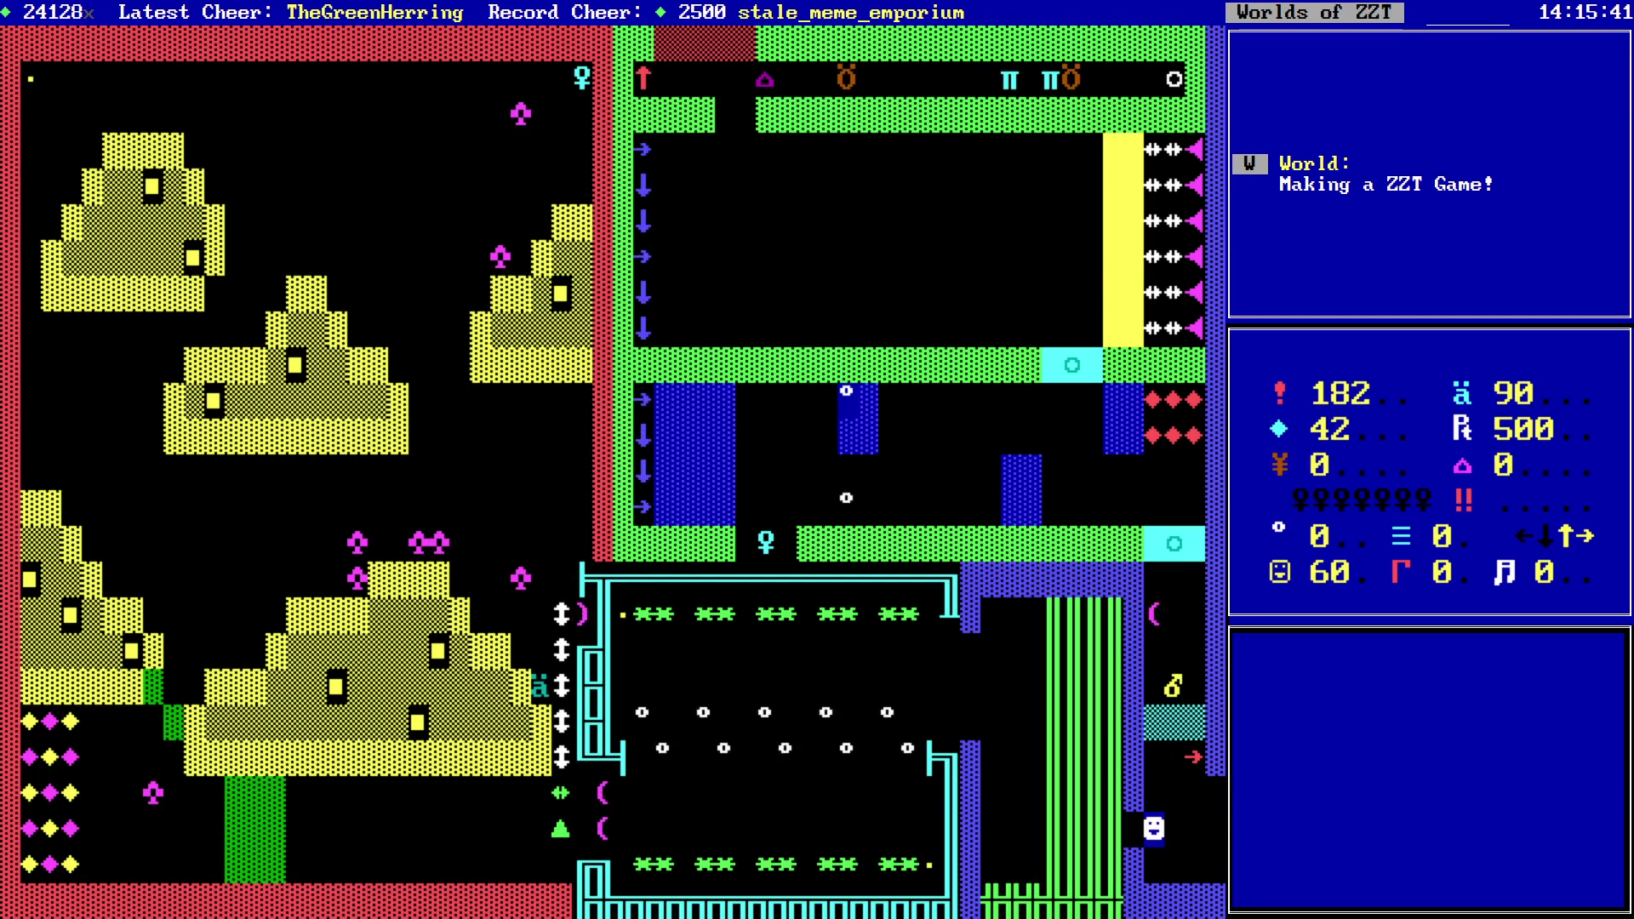
key(Left)
key(Left)
key(Left)
key(Up)
key(Up)
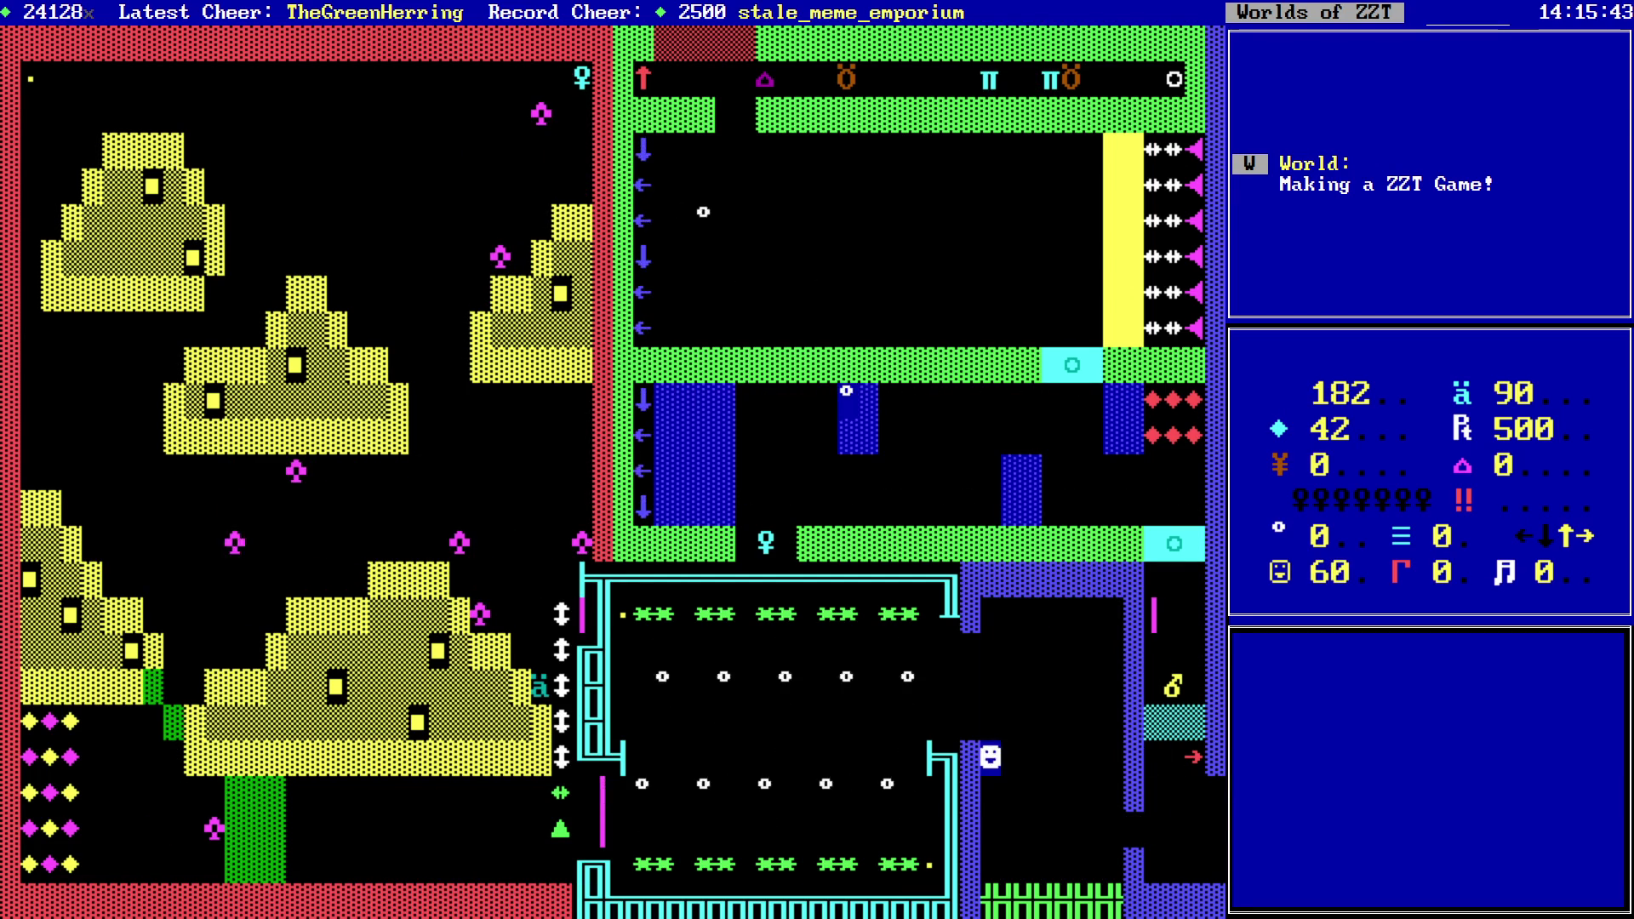
key(Up)
key(Left)
key(Left)
key(Left)
key(Up)
key(Up)
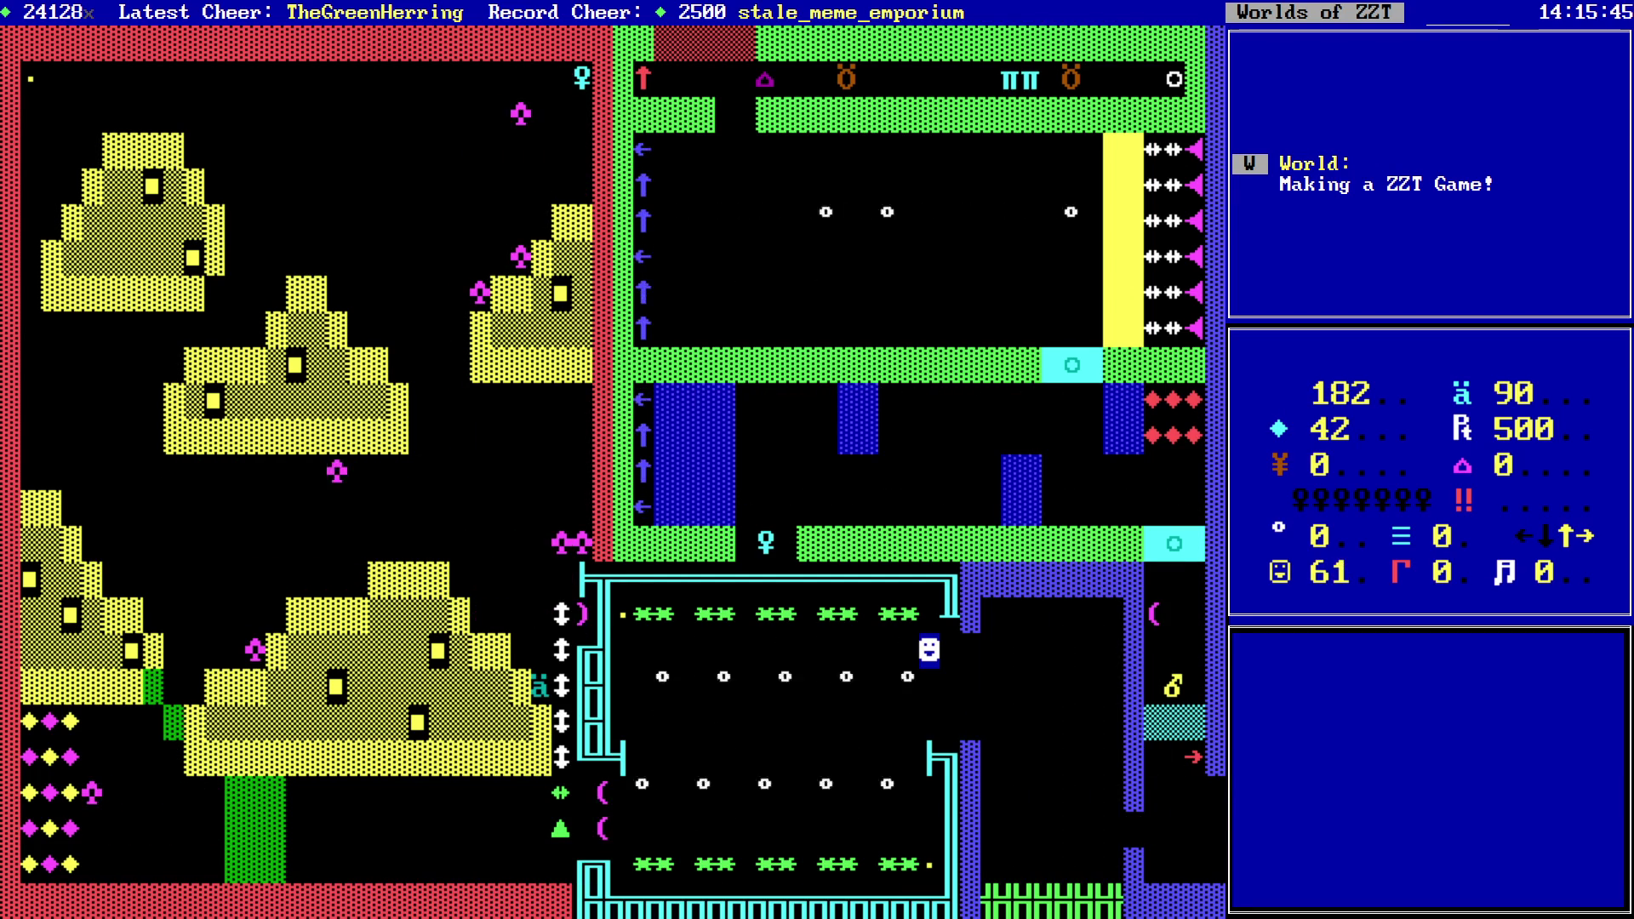
key(Left)
key(Left)
key(Left)
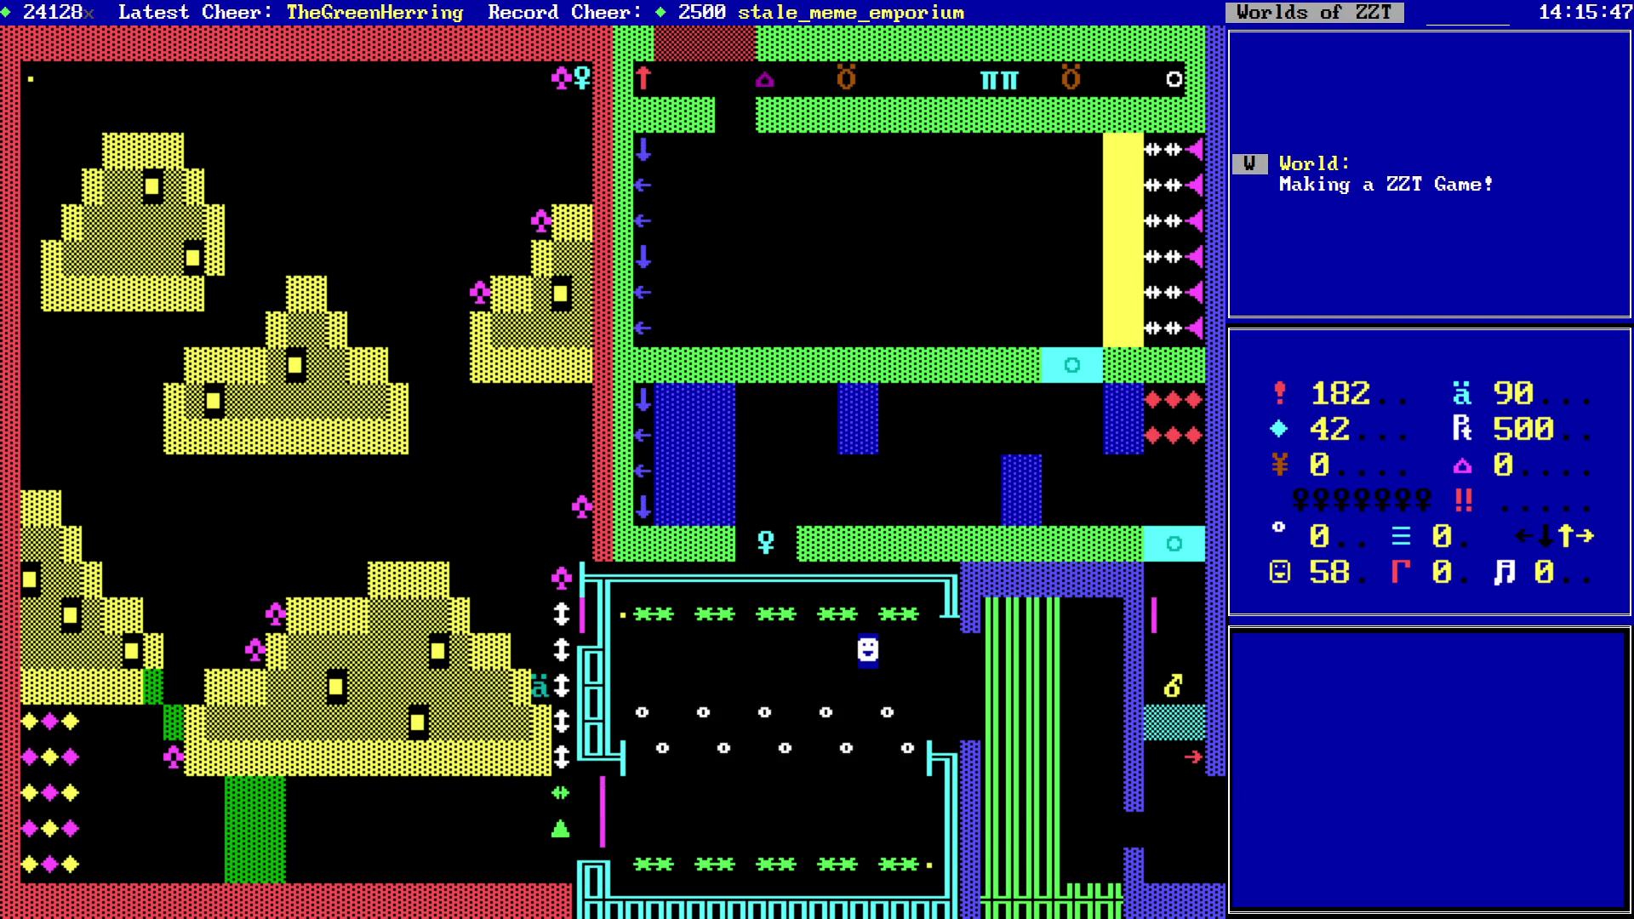
key(Left)
key(Left)
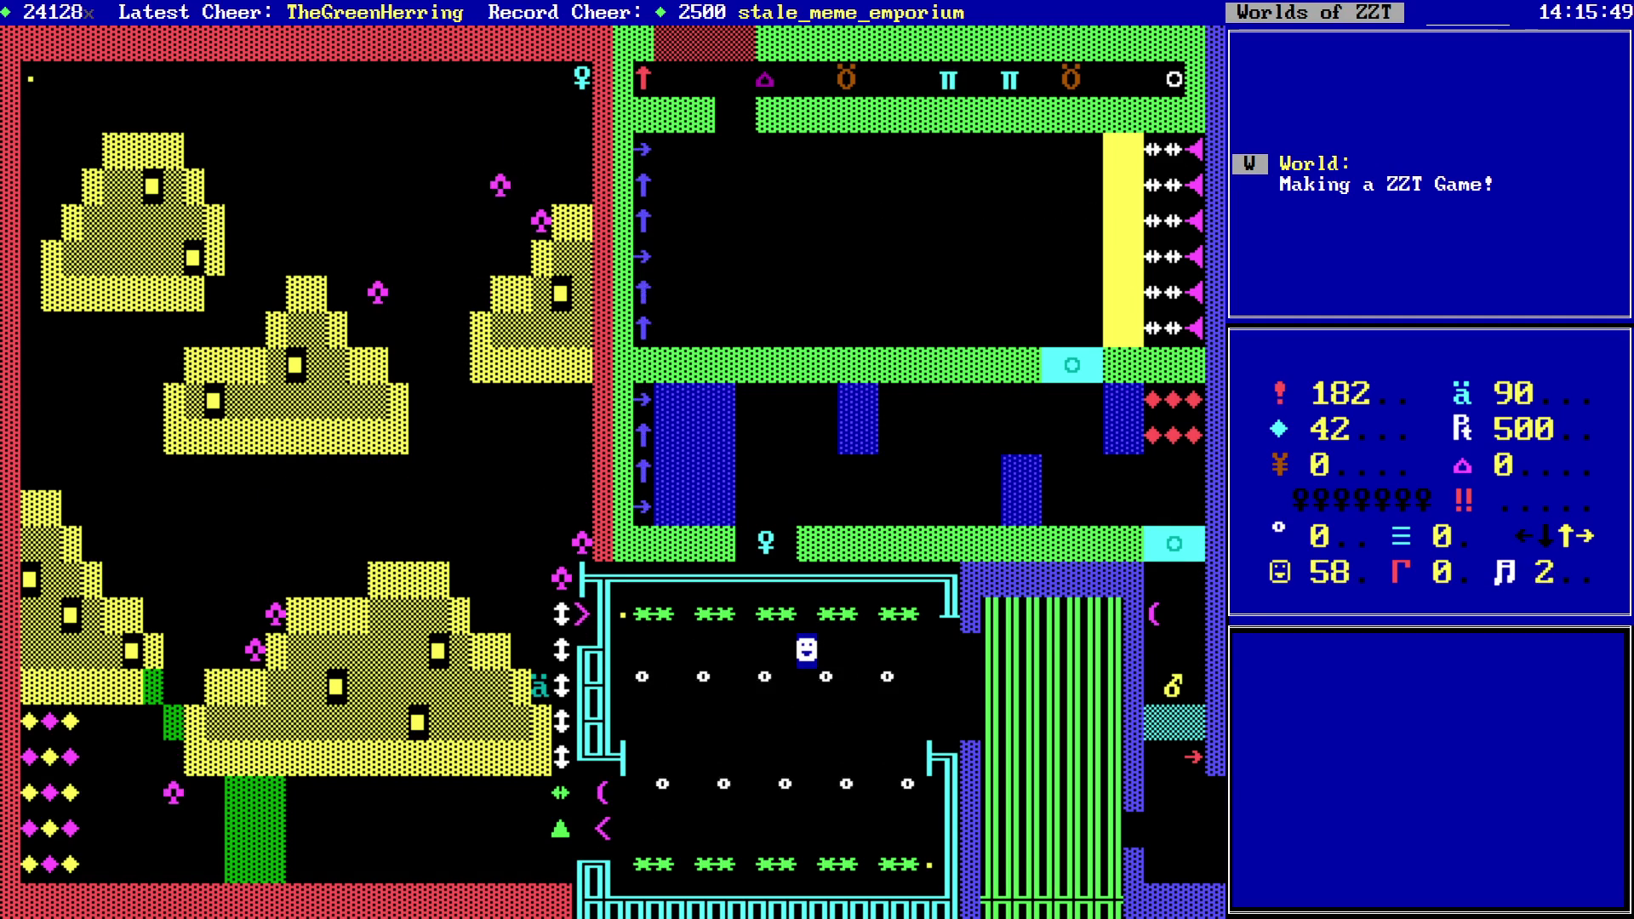
key(Left)
key(Left)
key(Left)
key(Down)
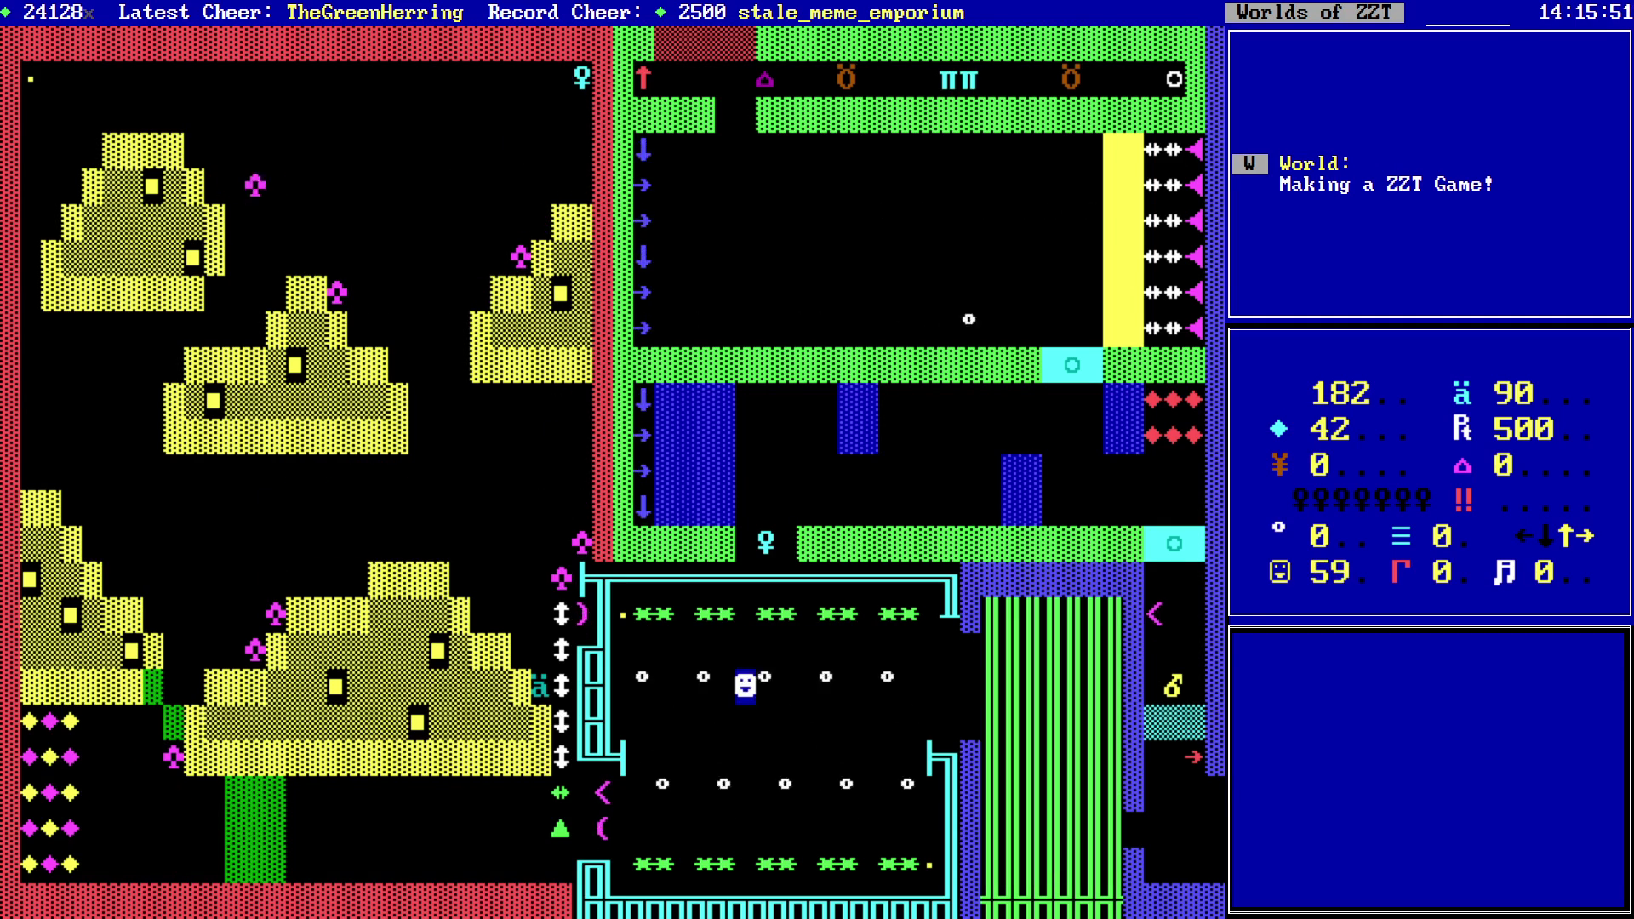
key(Down)
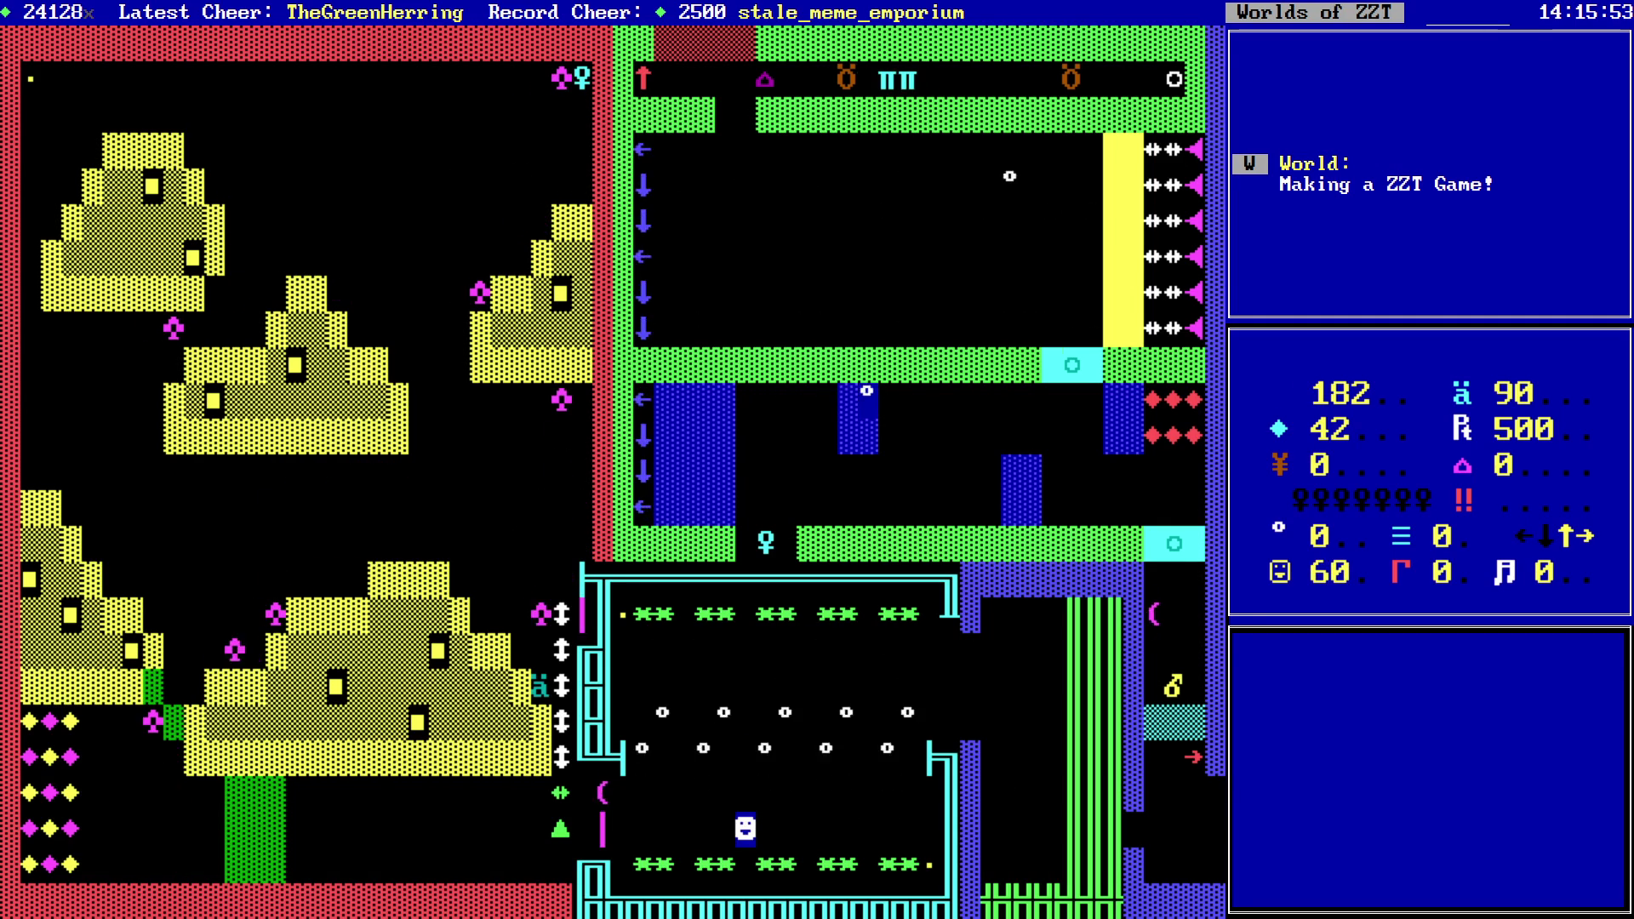
key(Left)
key(Left)
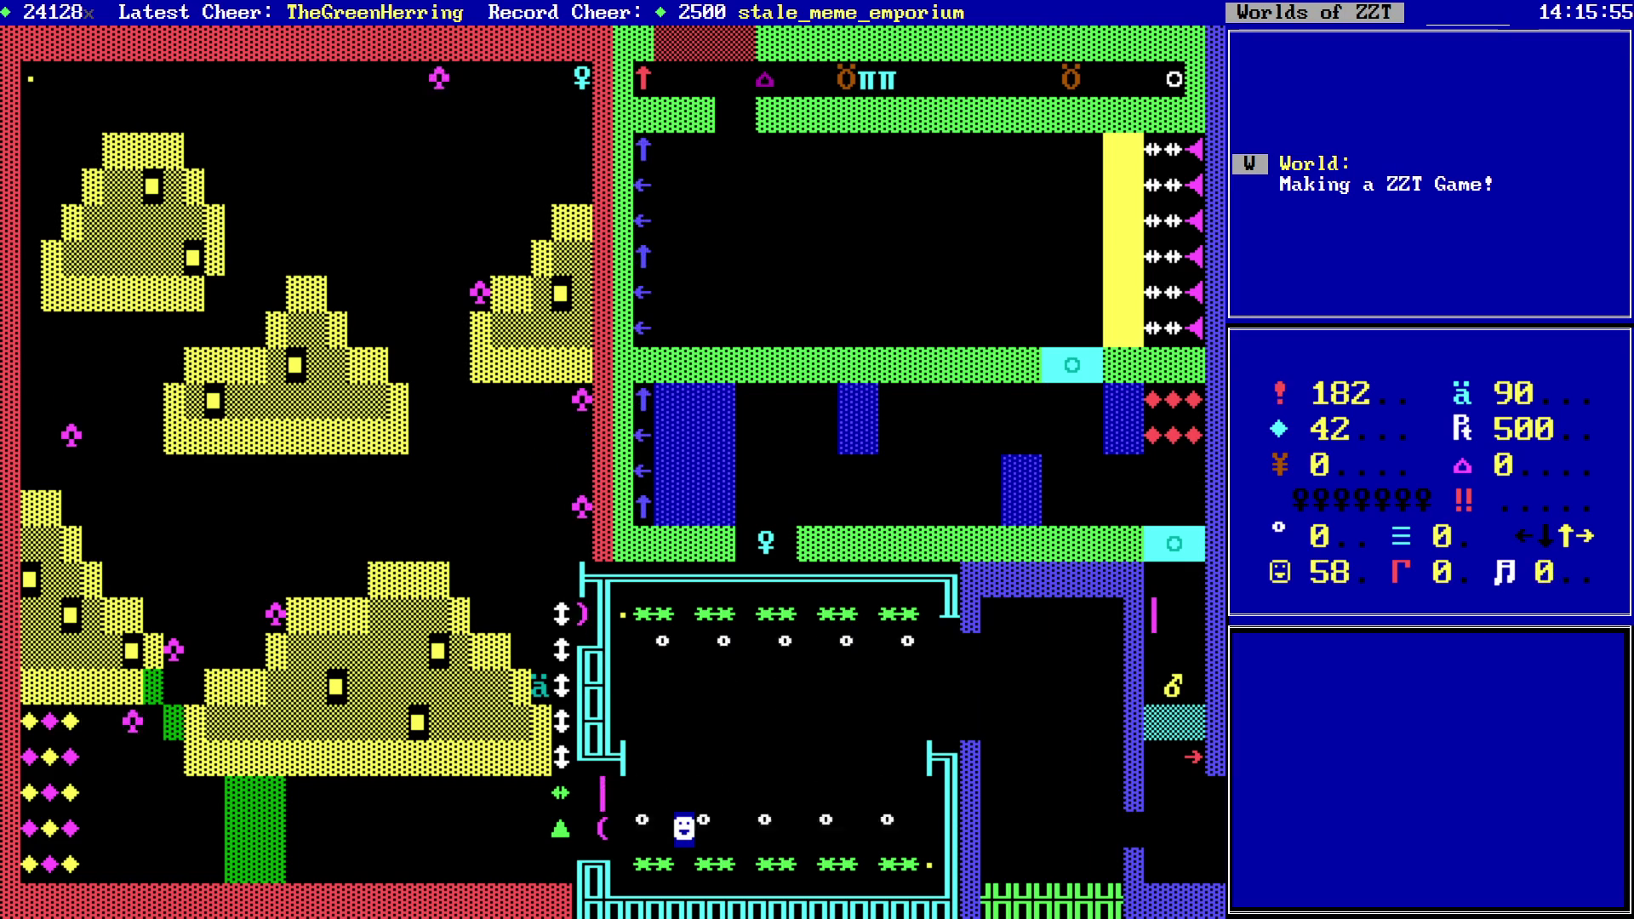
key(Up)
key(Up)
key(Up)
key(Left)
key(Left)
key(Left)
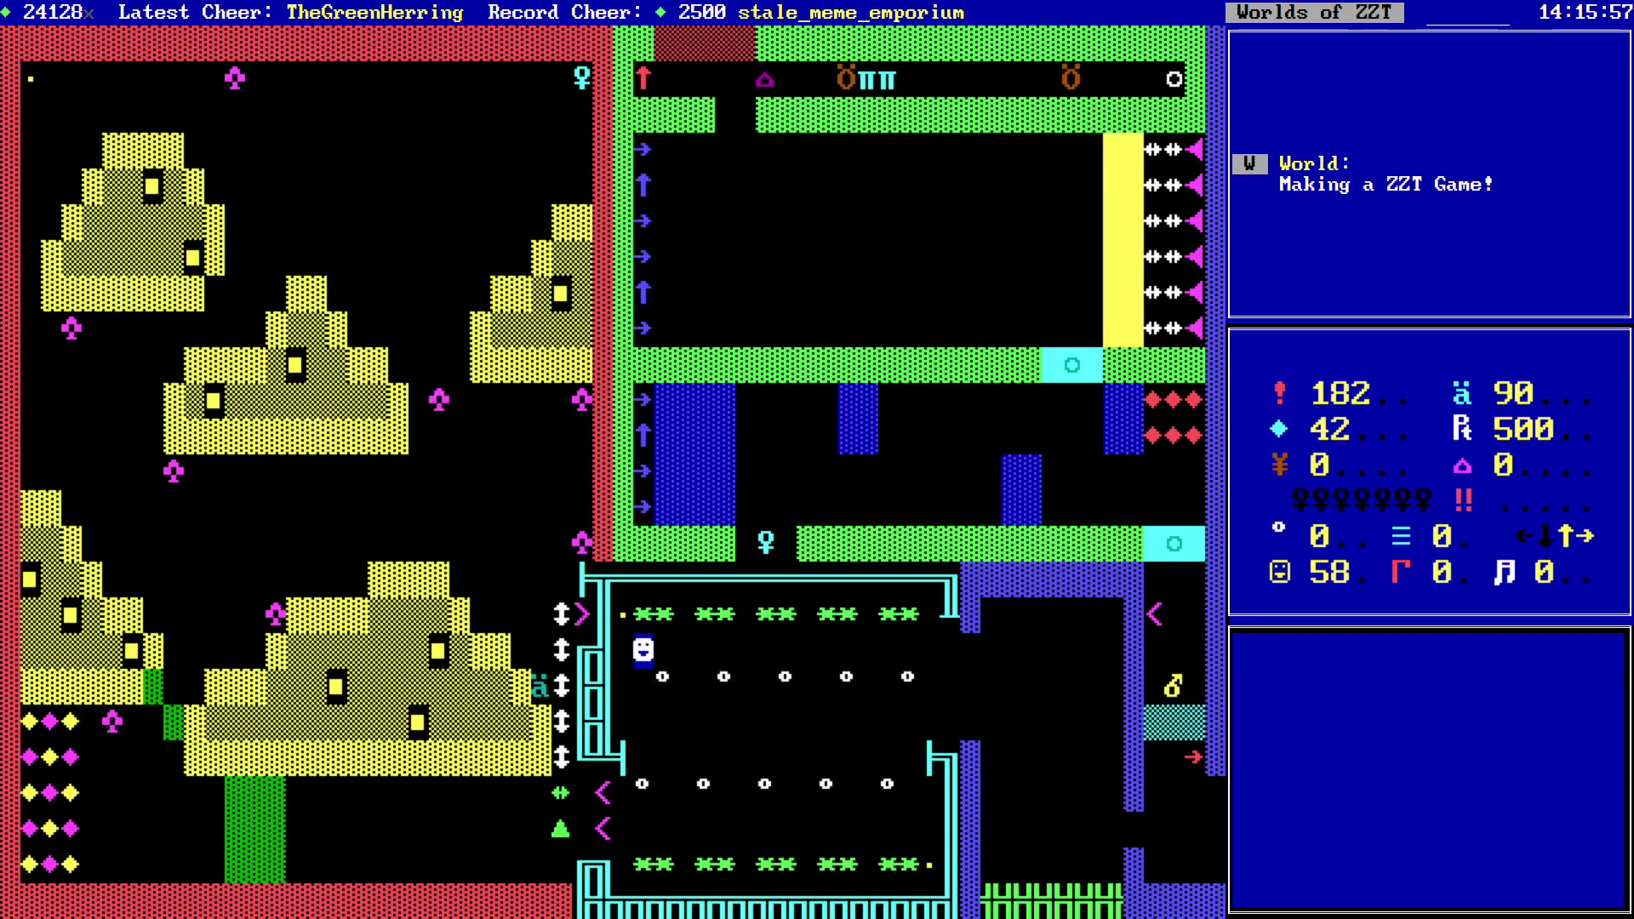
key(Down)
key(Down)
key(Down)
key(Down)
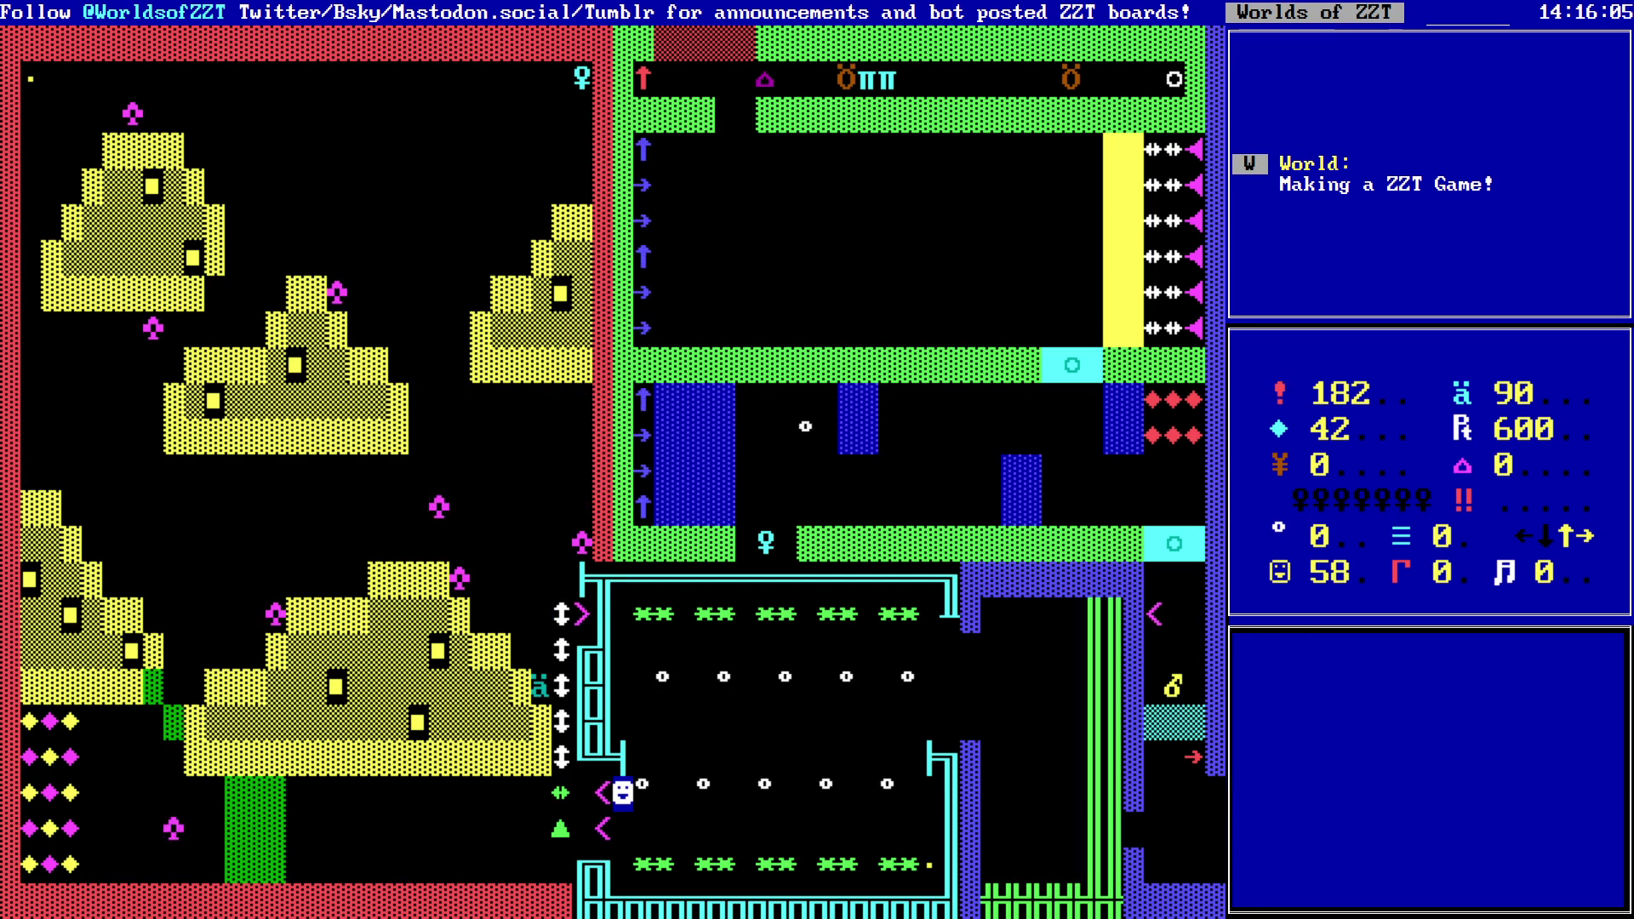
Exit left into the forest, clear a path and collect the gems at lower left.
key(Left)
key(Left)
key(Left)
key(Left)
key(Left)
key(Down)
key(Left)
key(Left)
key(Left)
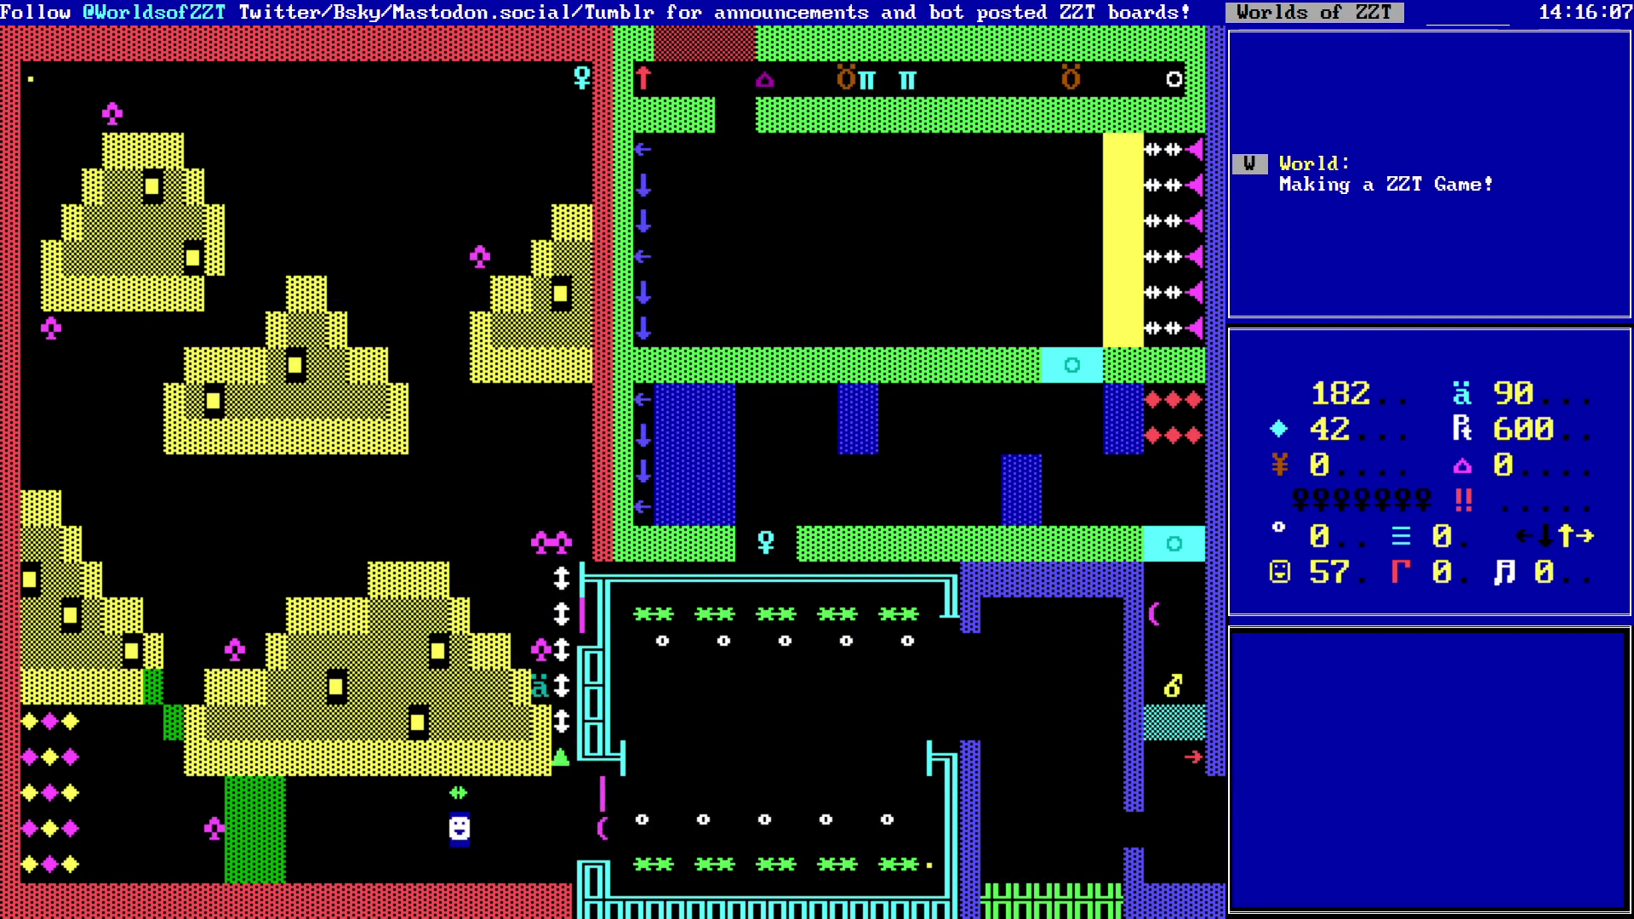
key(Left)
key(Left)
key(Left)
key(Left)
key(Left)
key(Left)
key(Right)
key(Down)
key(Left)
key(Left)
key(Left)
key(Left)
key(Left)
key(Left)
key(Left)
key(Left)
key(Left)
key(Up)
key(Right)
key(Right)
key(Up)
key(Up)
key(Up)
key(Left)
key(Left)
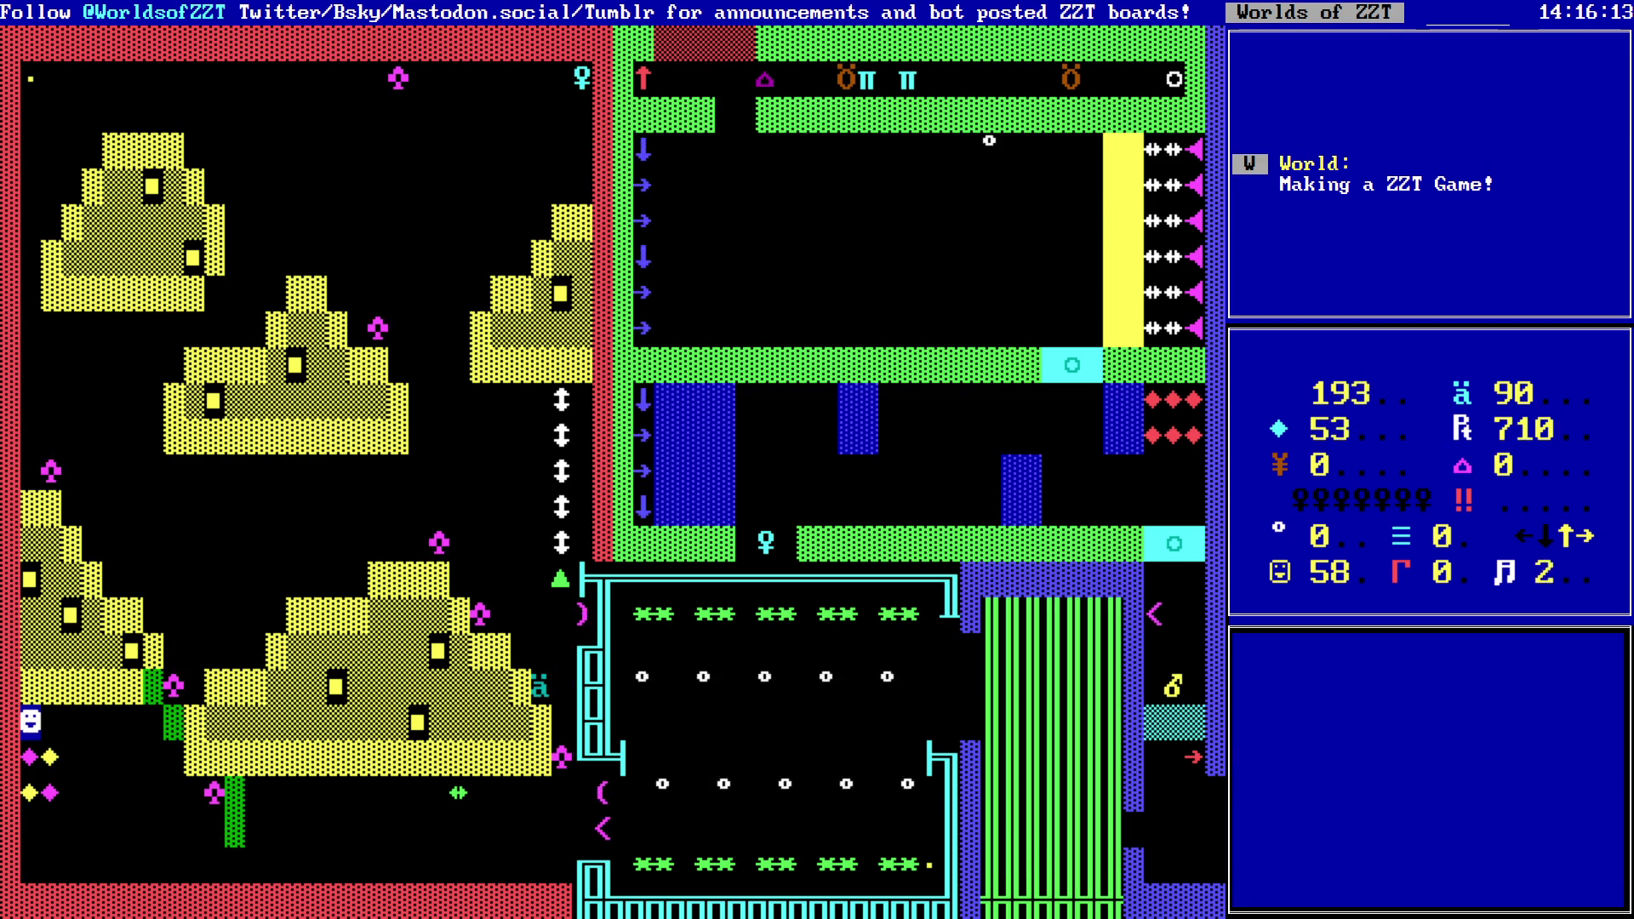
key(Down)
key(Right)
key(Down)
key(Left)
key(Down)
key(Down)
key(Right)
key(Right)
key(Right)
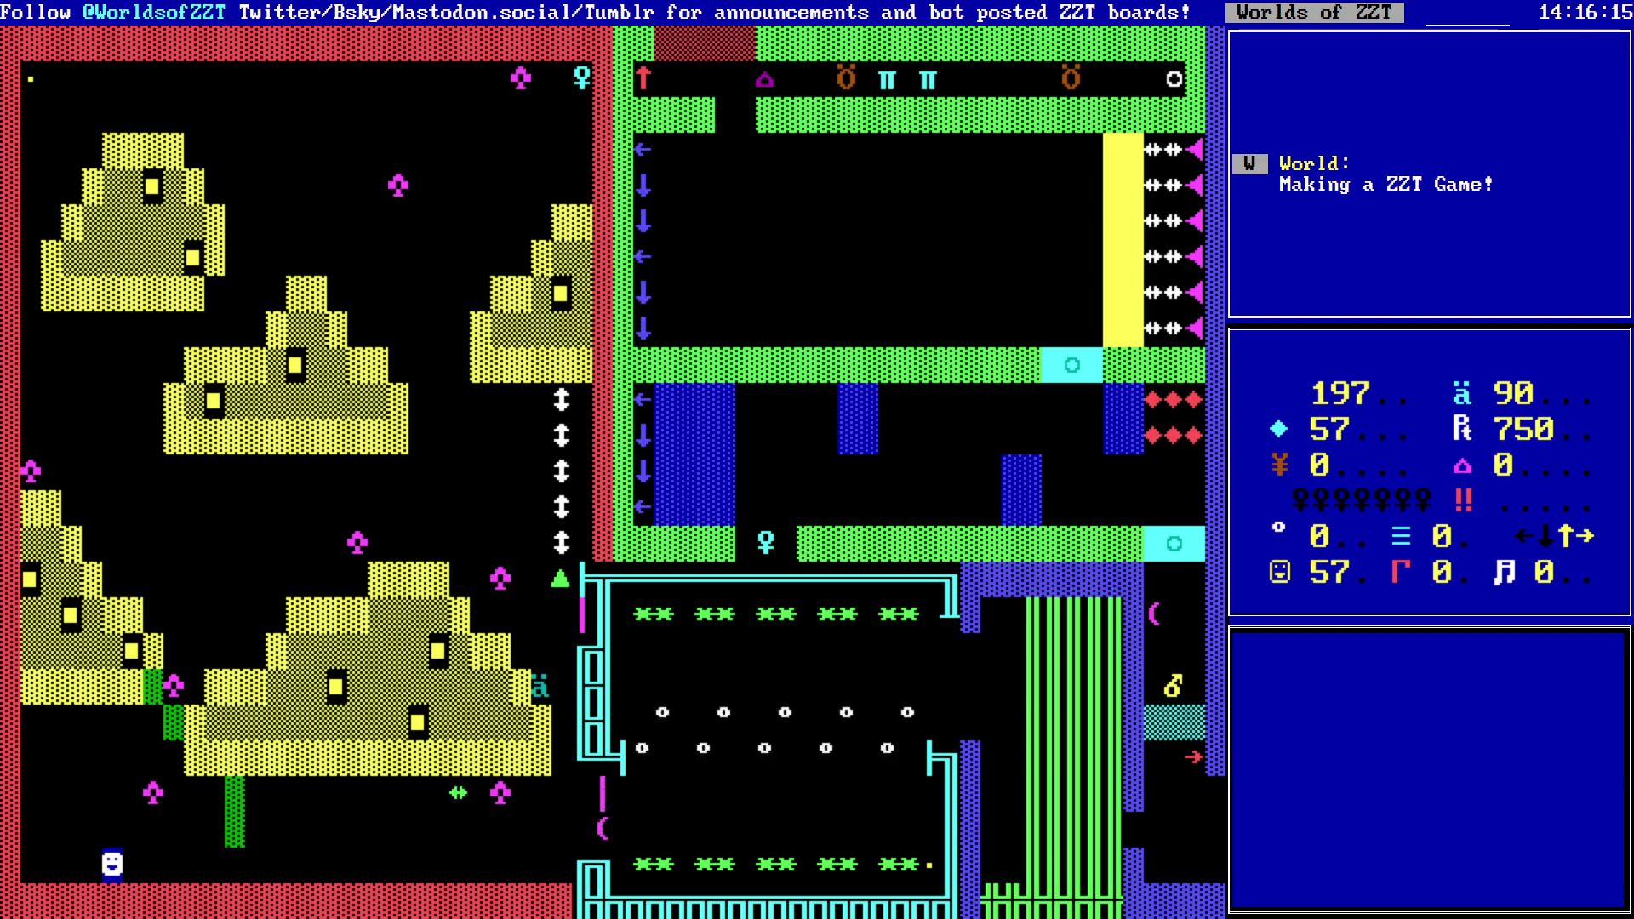
key(Right)
key(Right)
key(Right)
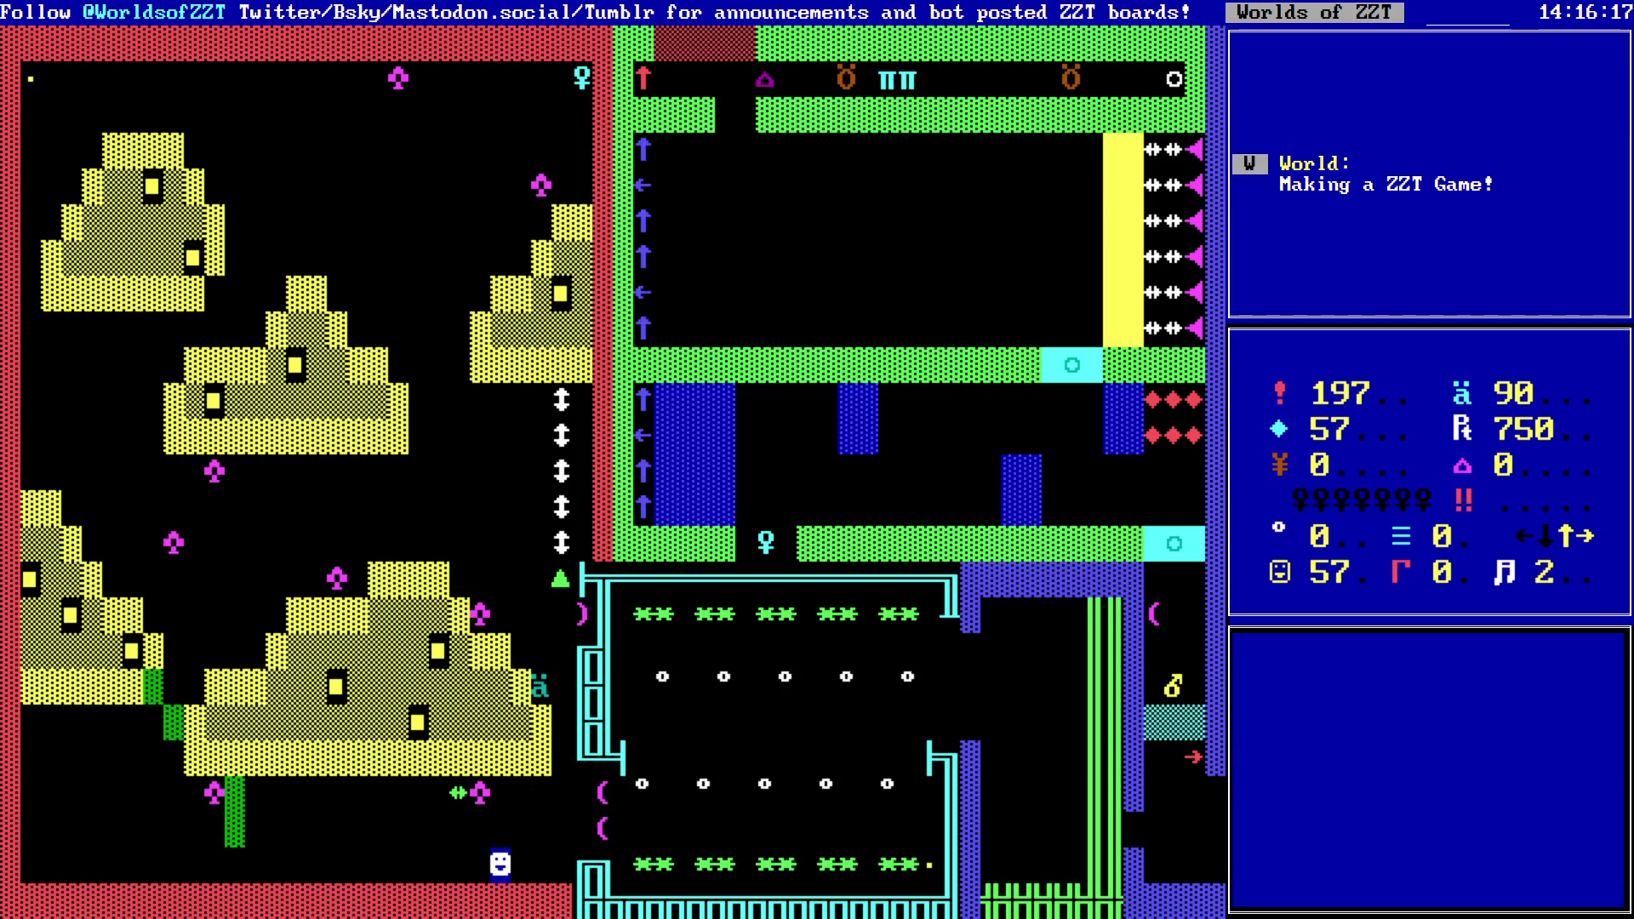
Re-enter the room through the wall gap and grab the penny worth 100 points.
key(Left)
key(Left)
key(Left)
key(Left)
key(Left)
key(Up)
key(Up)
key(Left)
key(Left)
key(Left)
key(Left)
key(Left)
key(Up)
key(Left)
key(Left)
key(Left)
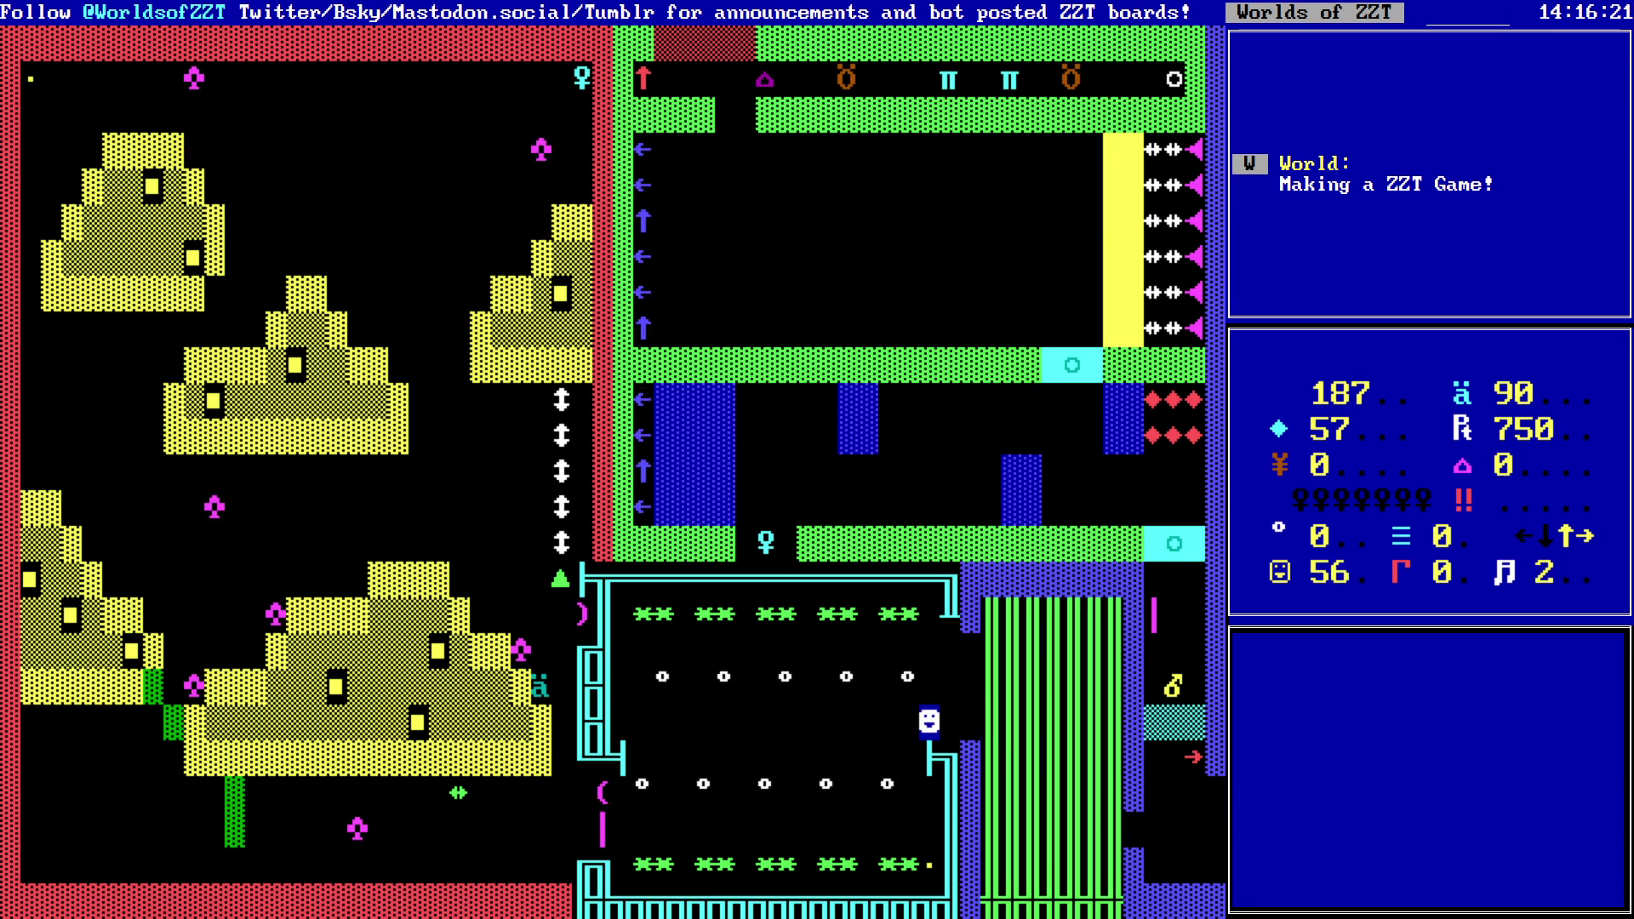
key(Left)
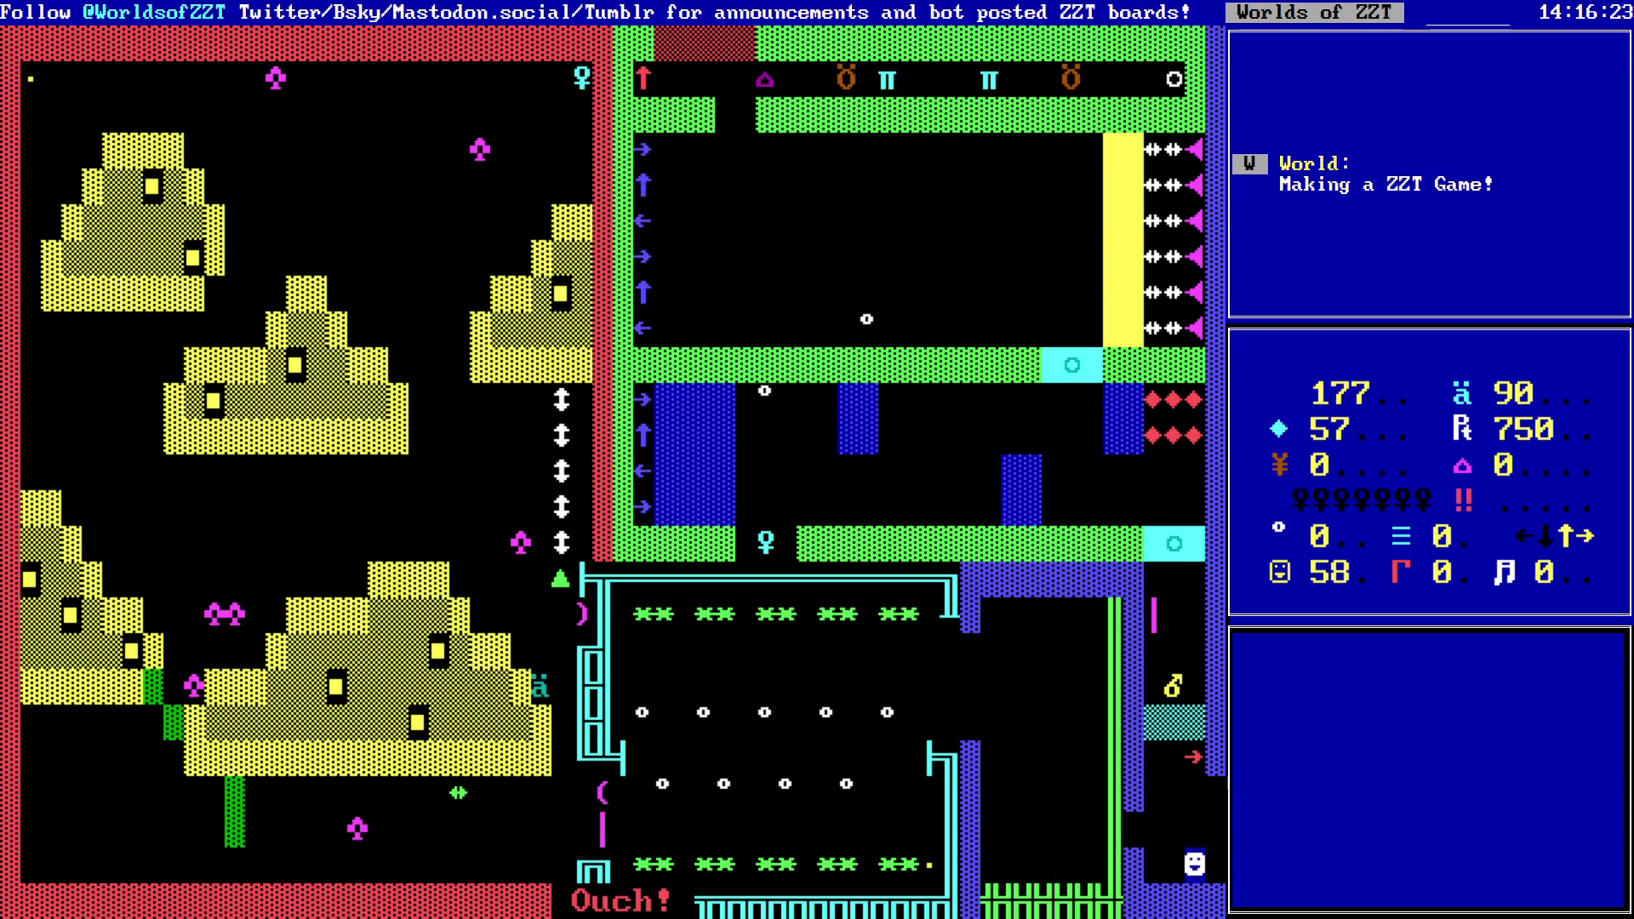
key(Up)
key(Left)
key(Down)
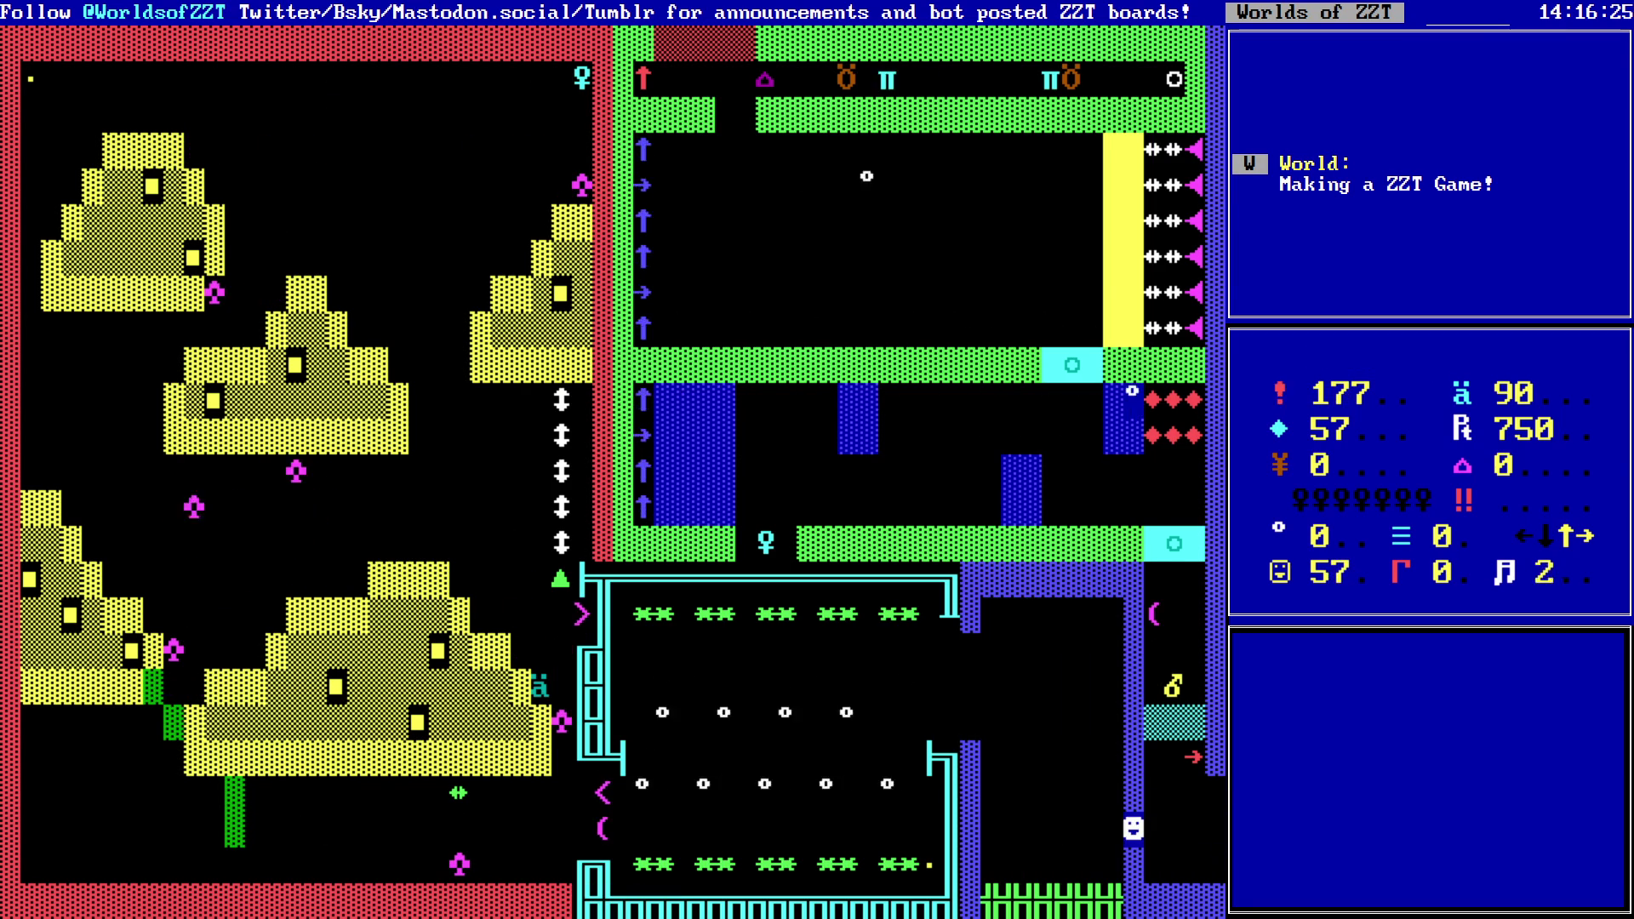
key(Left)
key(Left)
key(Left)
key(Left)
key(Left)
key(Left)
key(Left)
key(Down)
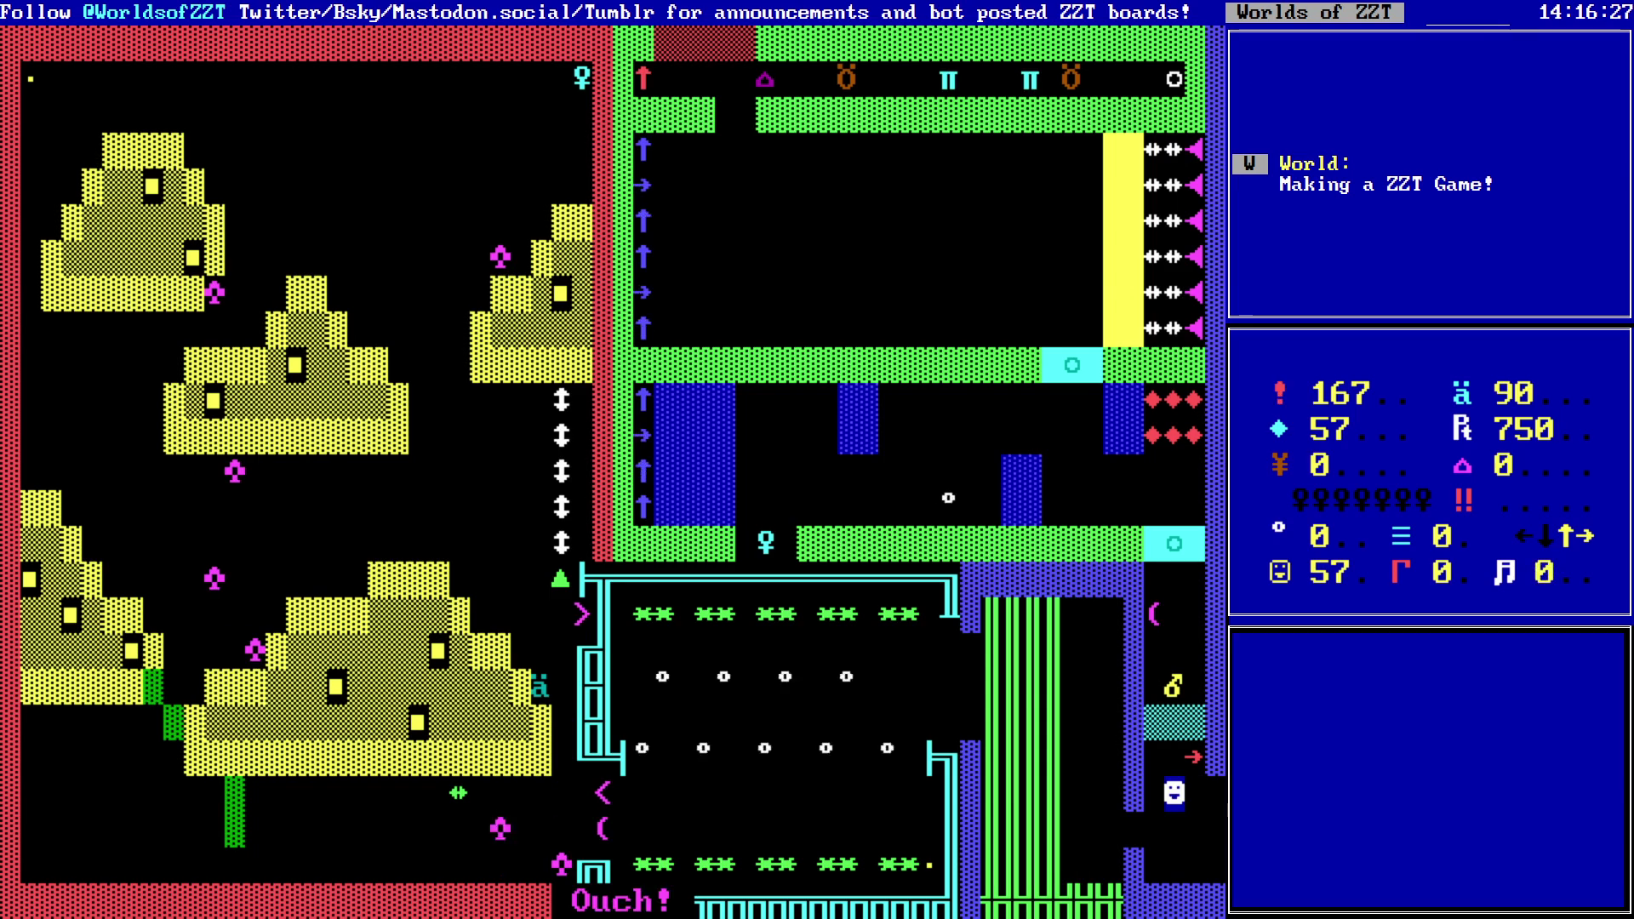
key(Left)
key(Left)
key(Left)
key(Left)
key(Left)
key(Left)
key(Left)
key(Left)
key(Left)
key(Left)
key(Up)
key(Up)
key(Up)
key(Left)
key(Left)
key(Left)
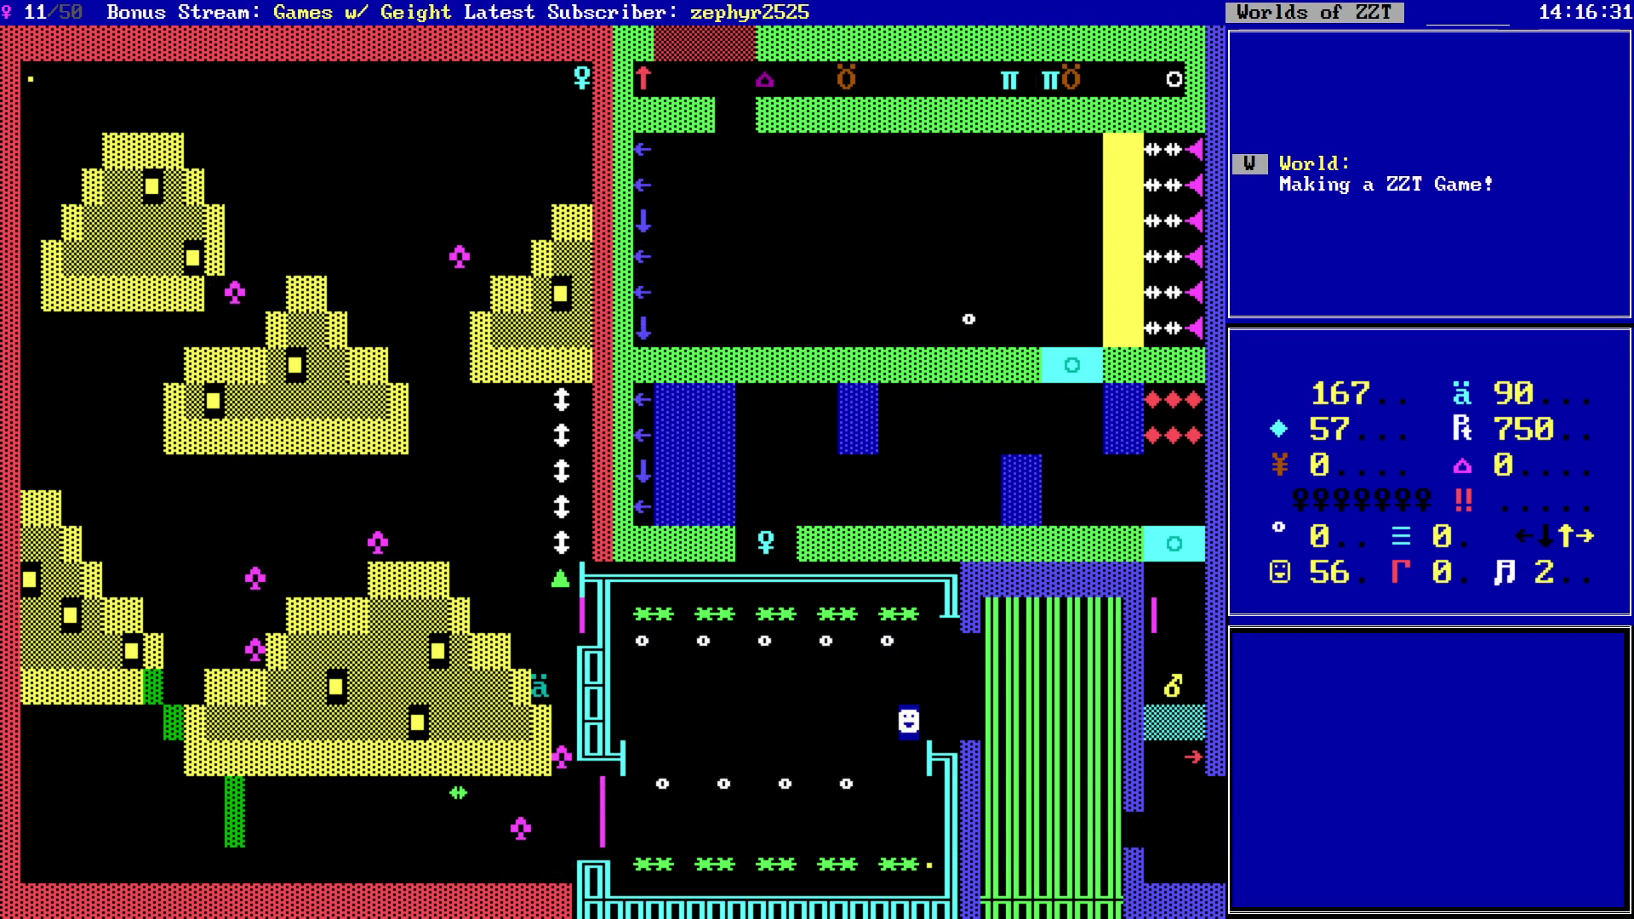
key(Left)
key(Down)
key(Left)
key(Left)
Work up and left through the green bars into the next room.
key(Left)
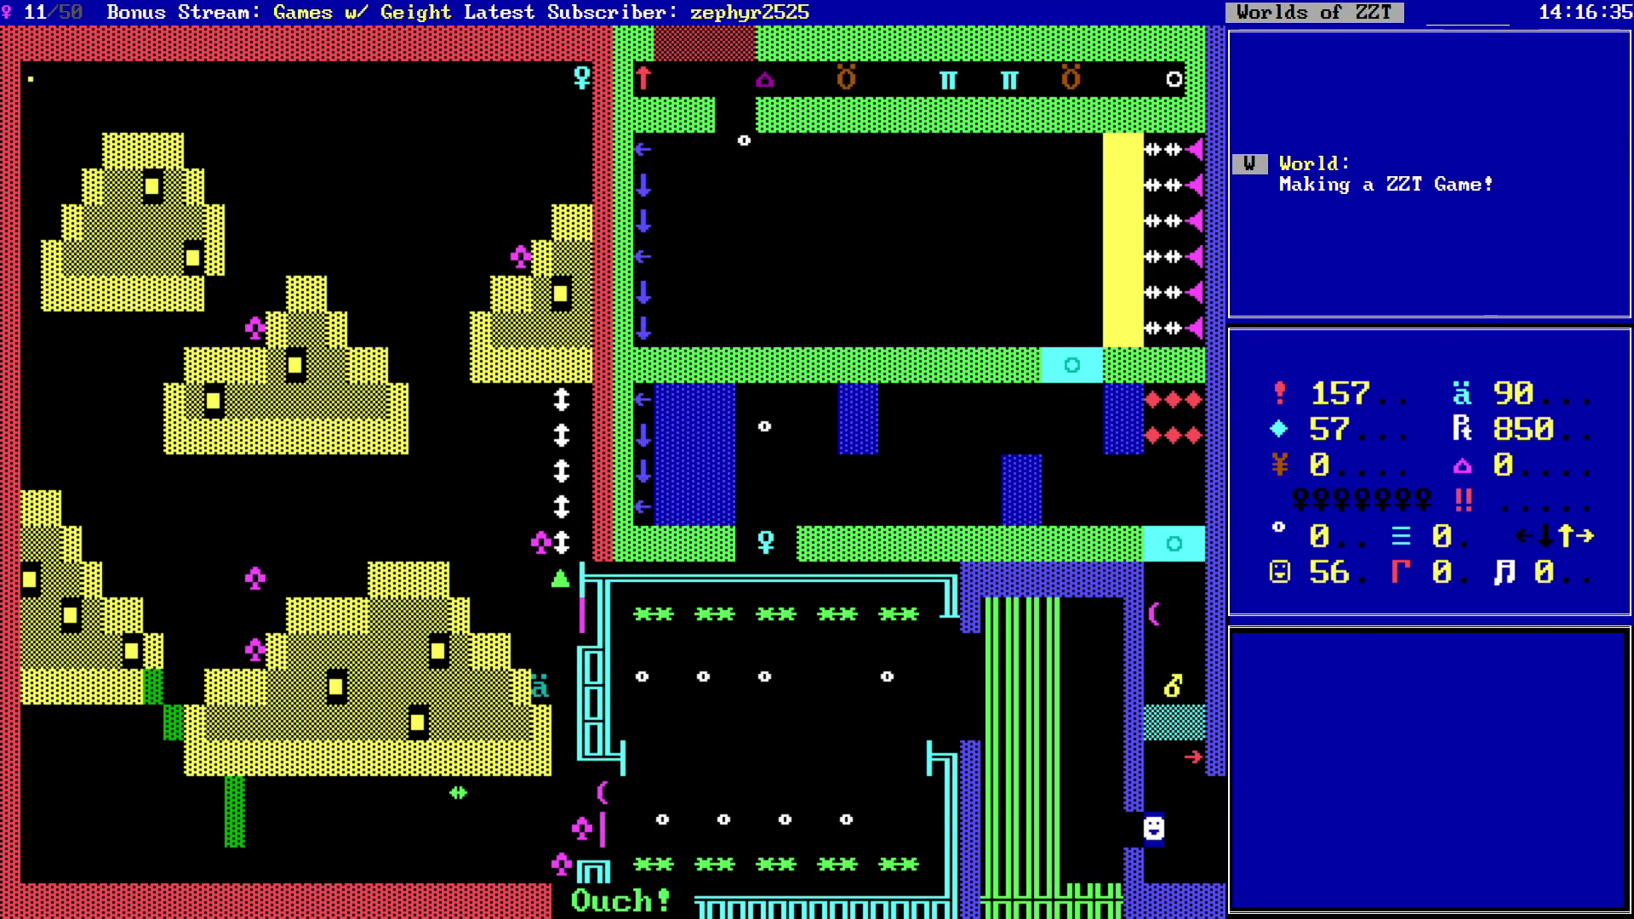
key(Up)
key(Left)
key(Left)
key(Left)
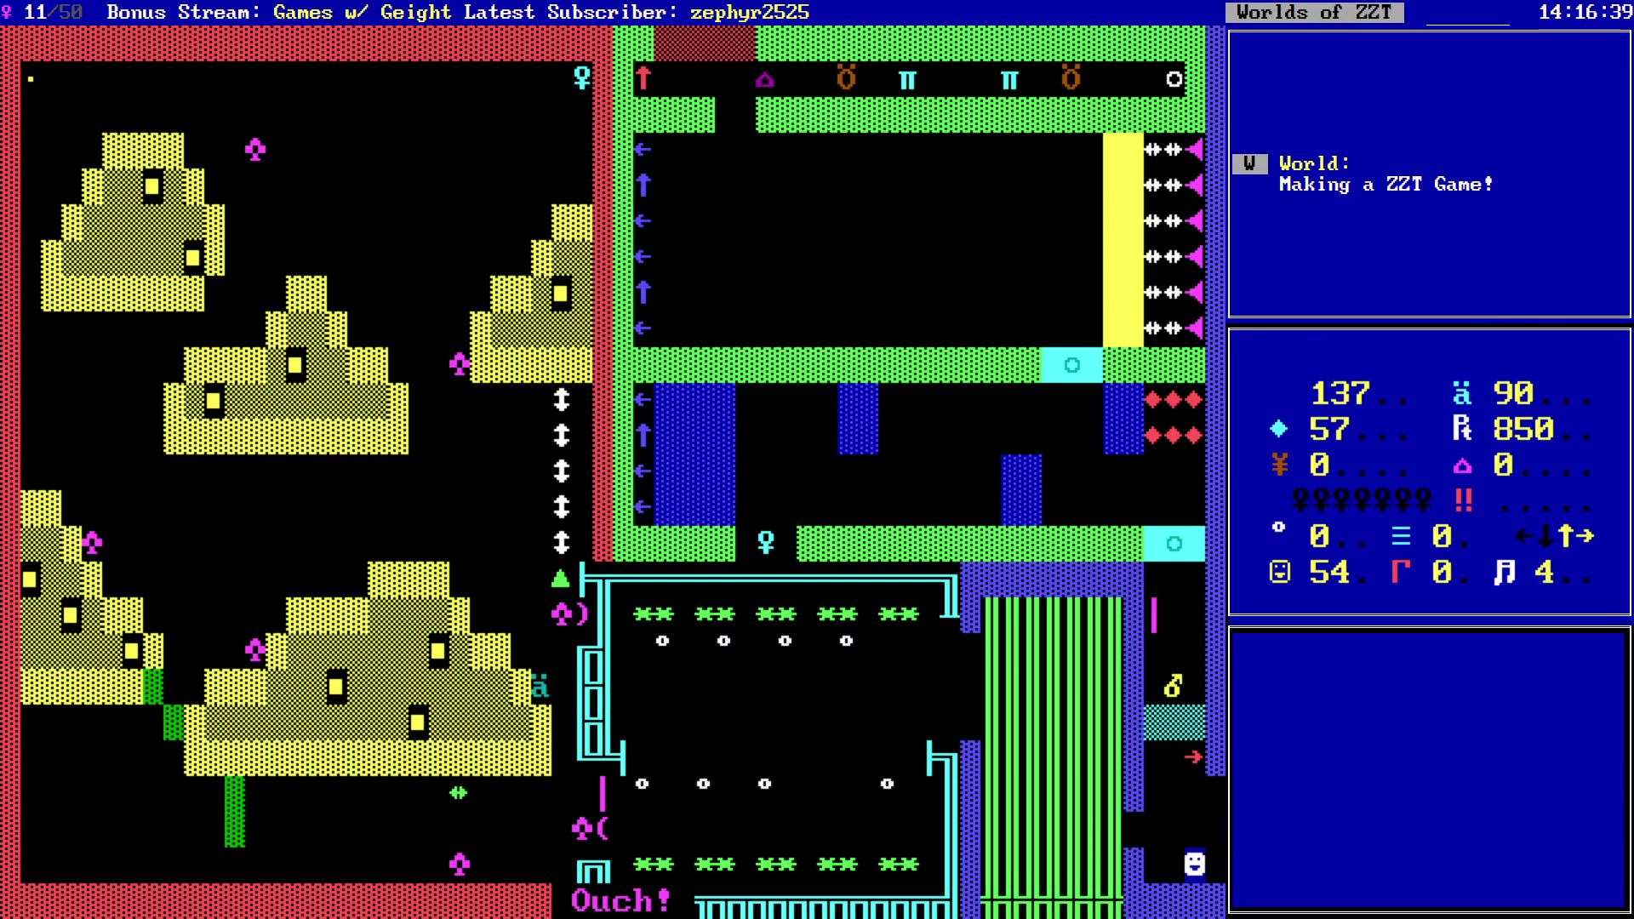
key(Up)
key(Left)
key(Left)
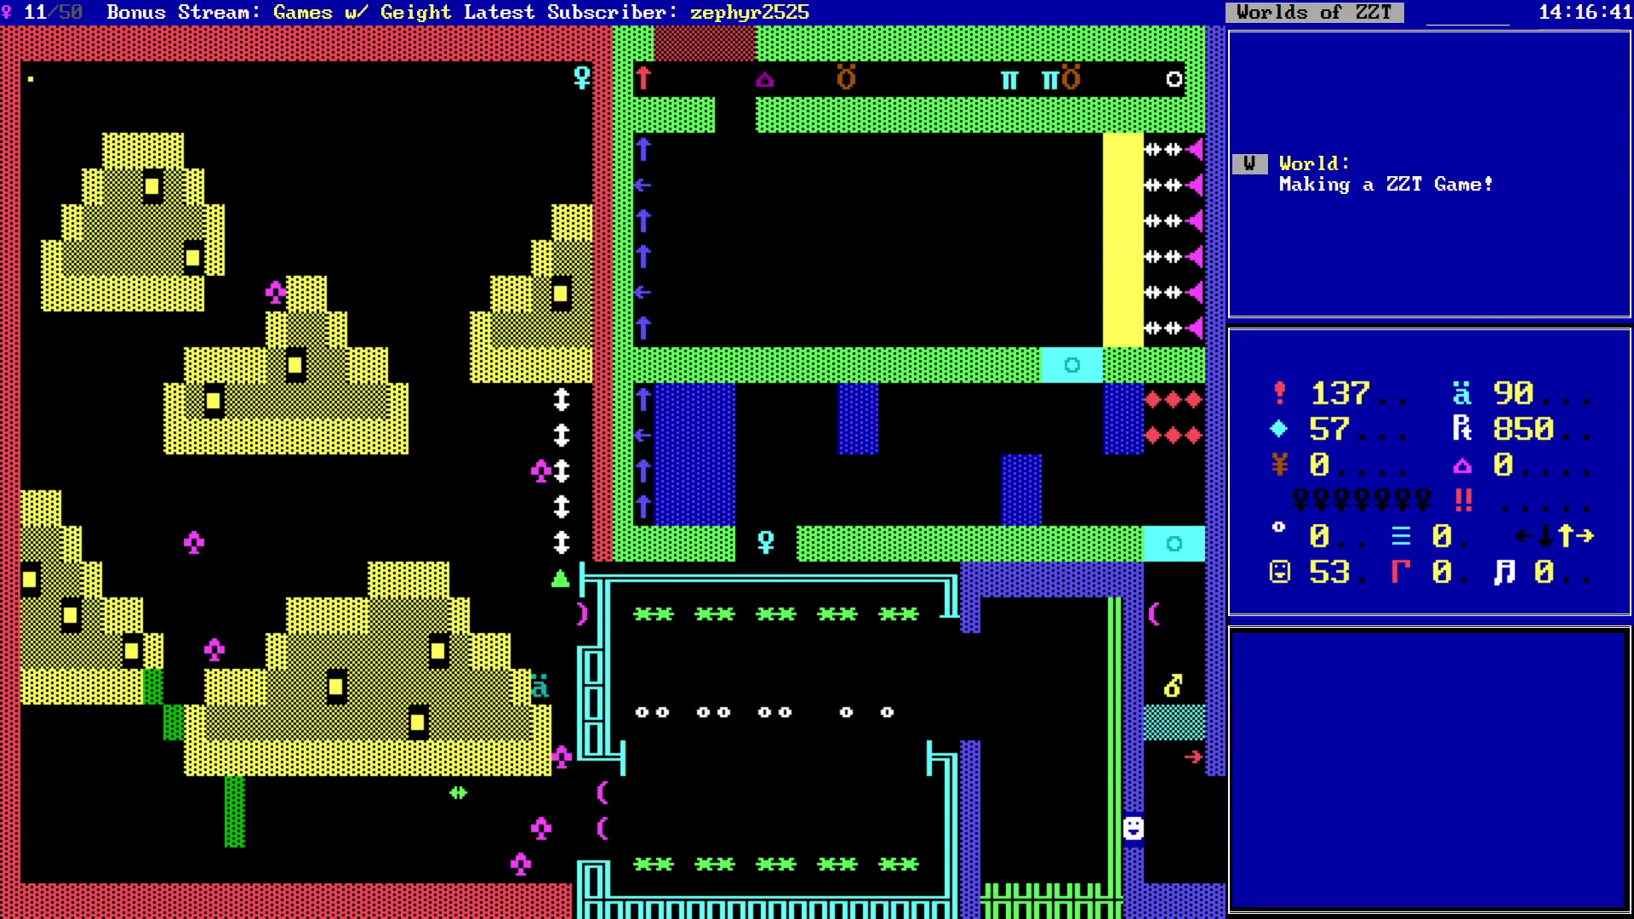
key(Left)
key(Left)
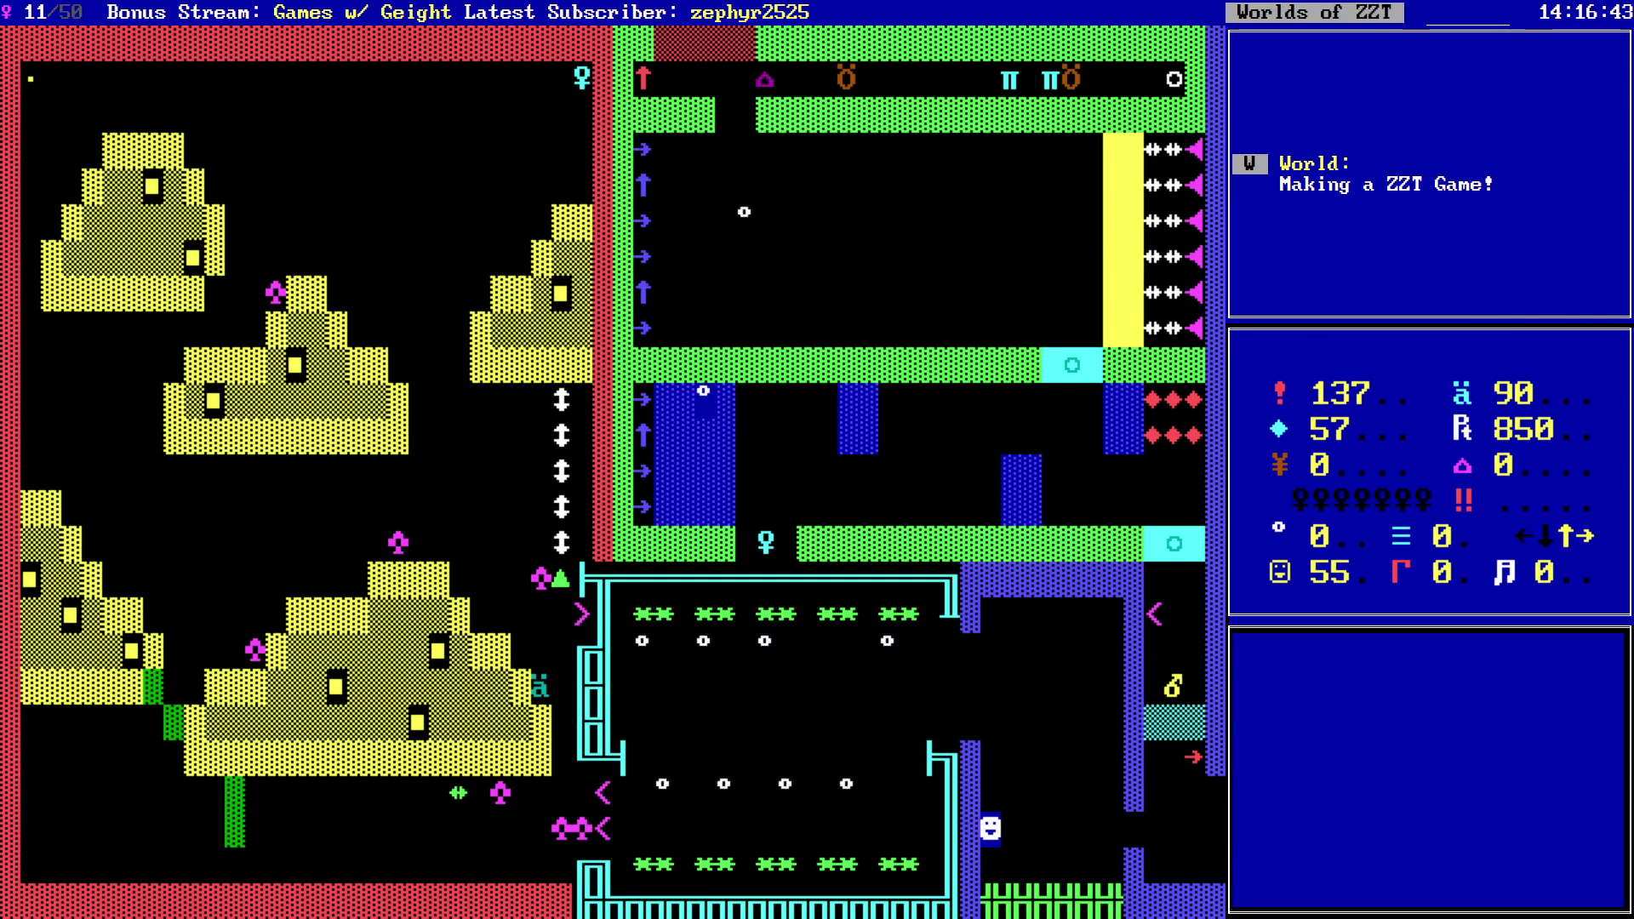
key(Left)
key(Left)
key(Left)
key(Up)
key(Up)
key(Left)
key(Up)
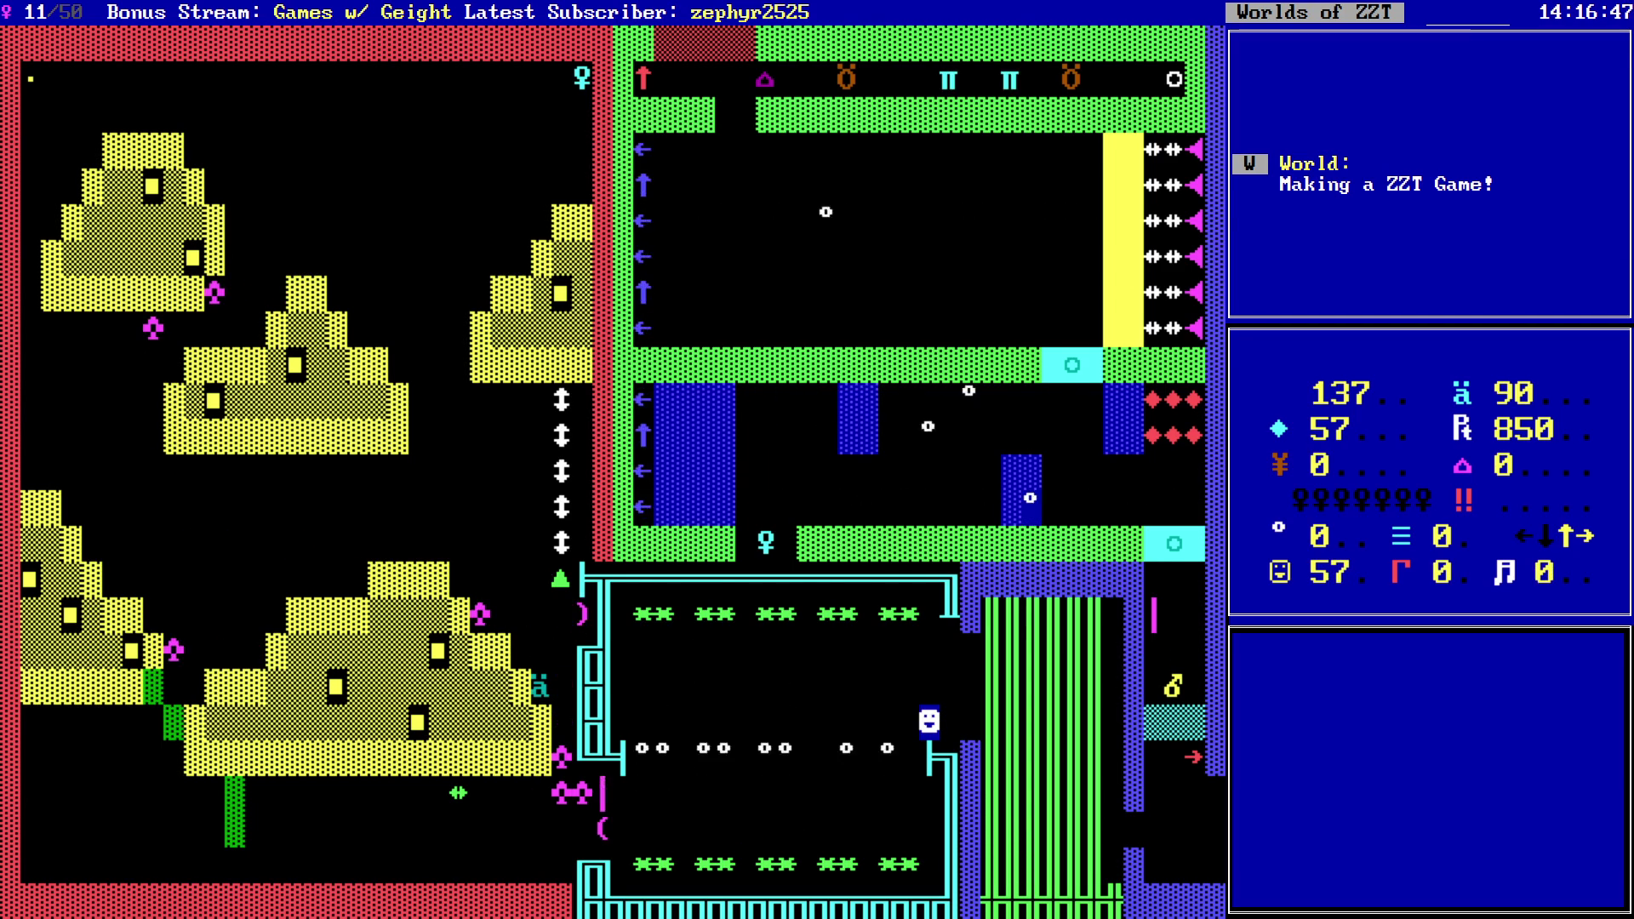
key(Left)
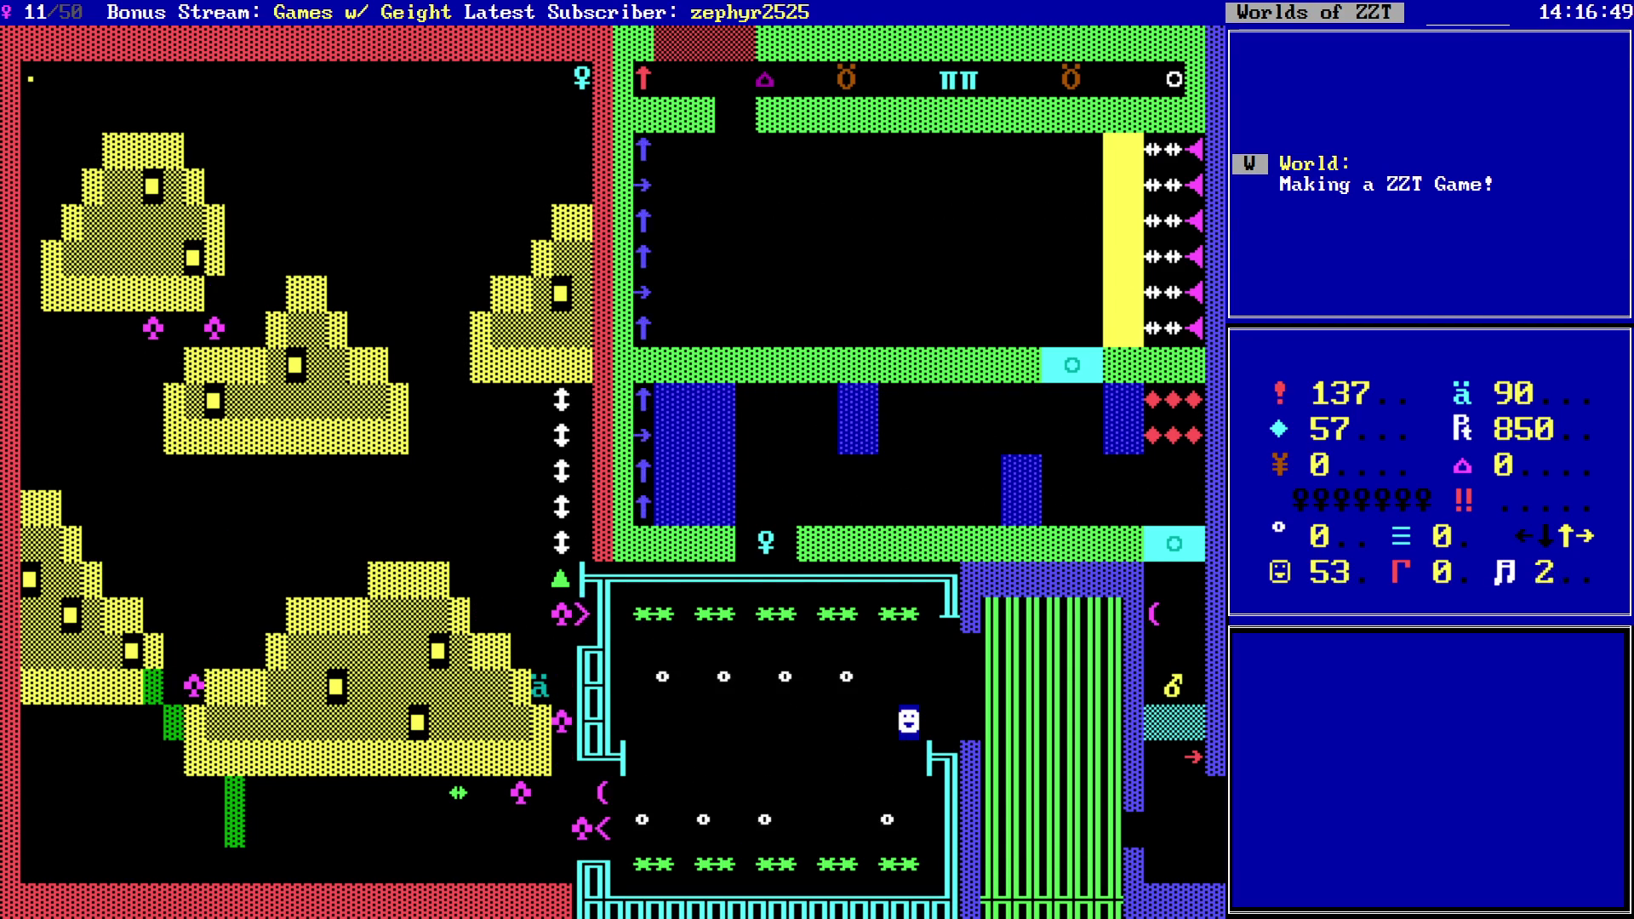
key(Down)
key(Down)
key(Down)
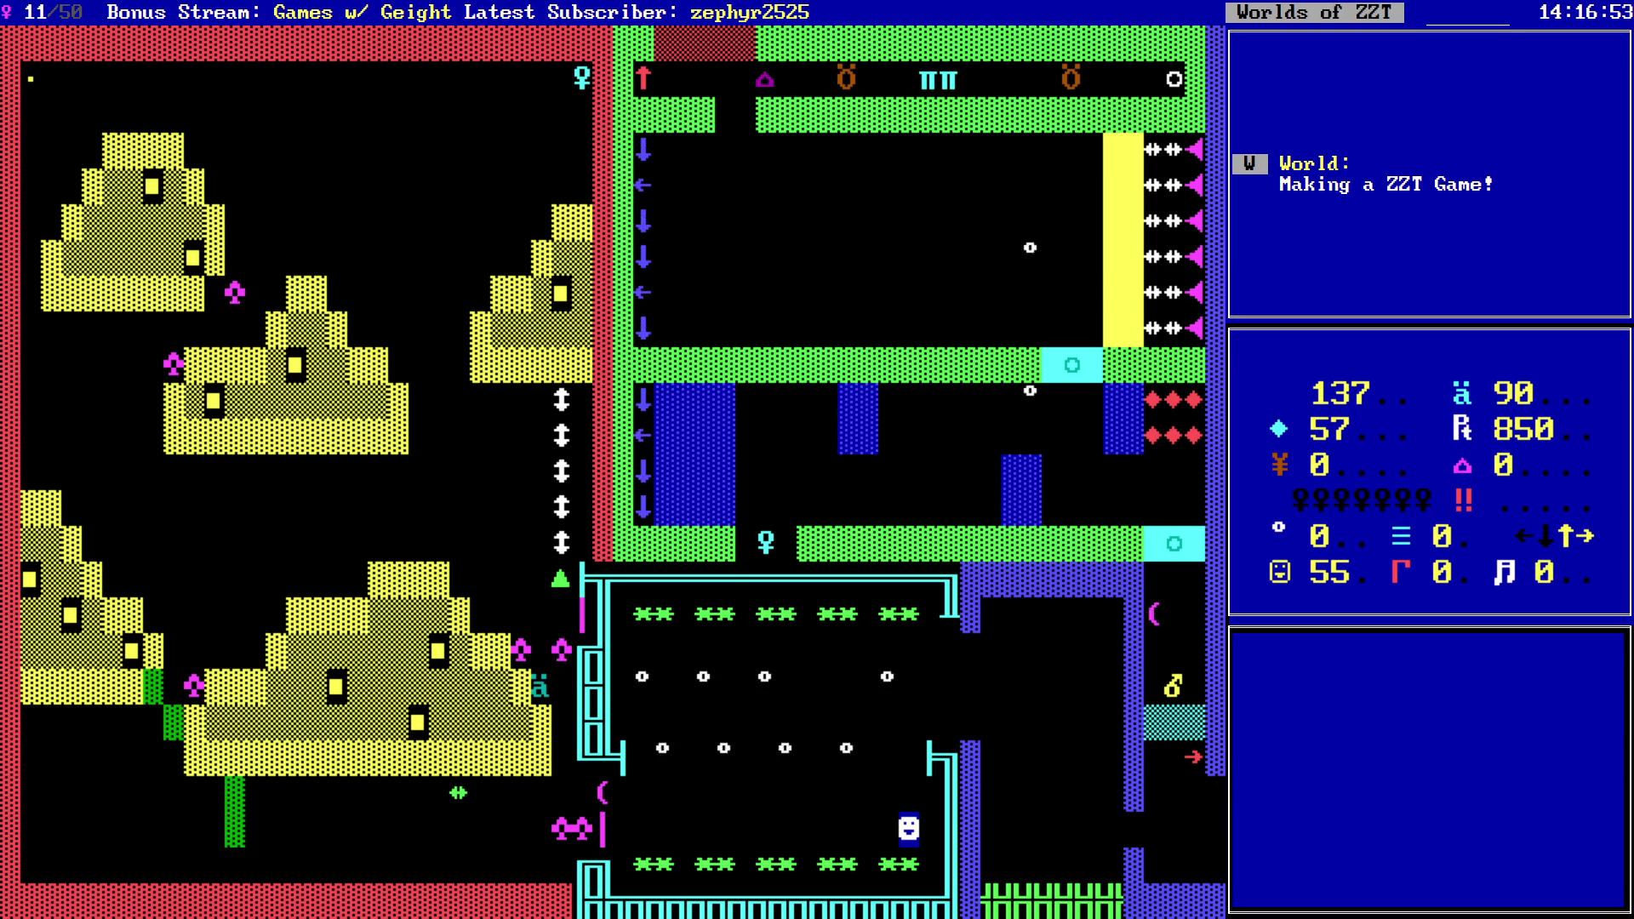
Dodge enemies along the bottom corridor and climb the right corridor, picking up the yellow item.
key(Left)
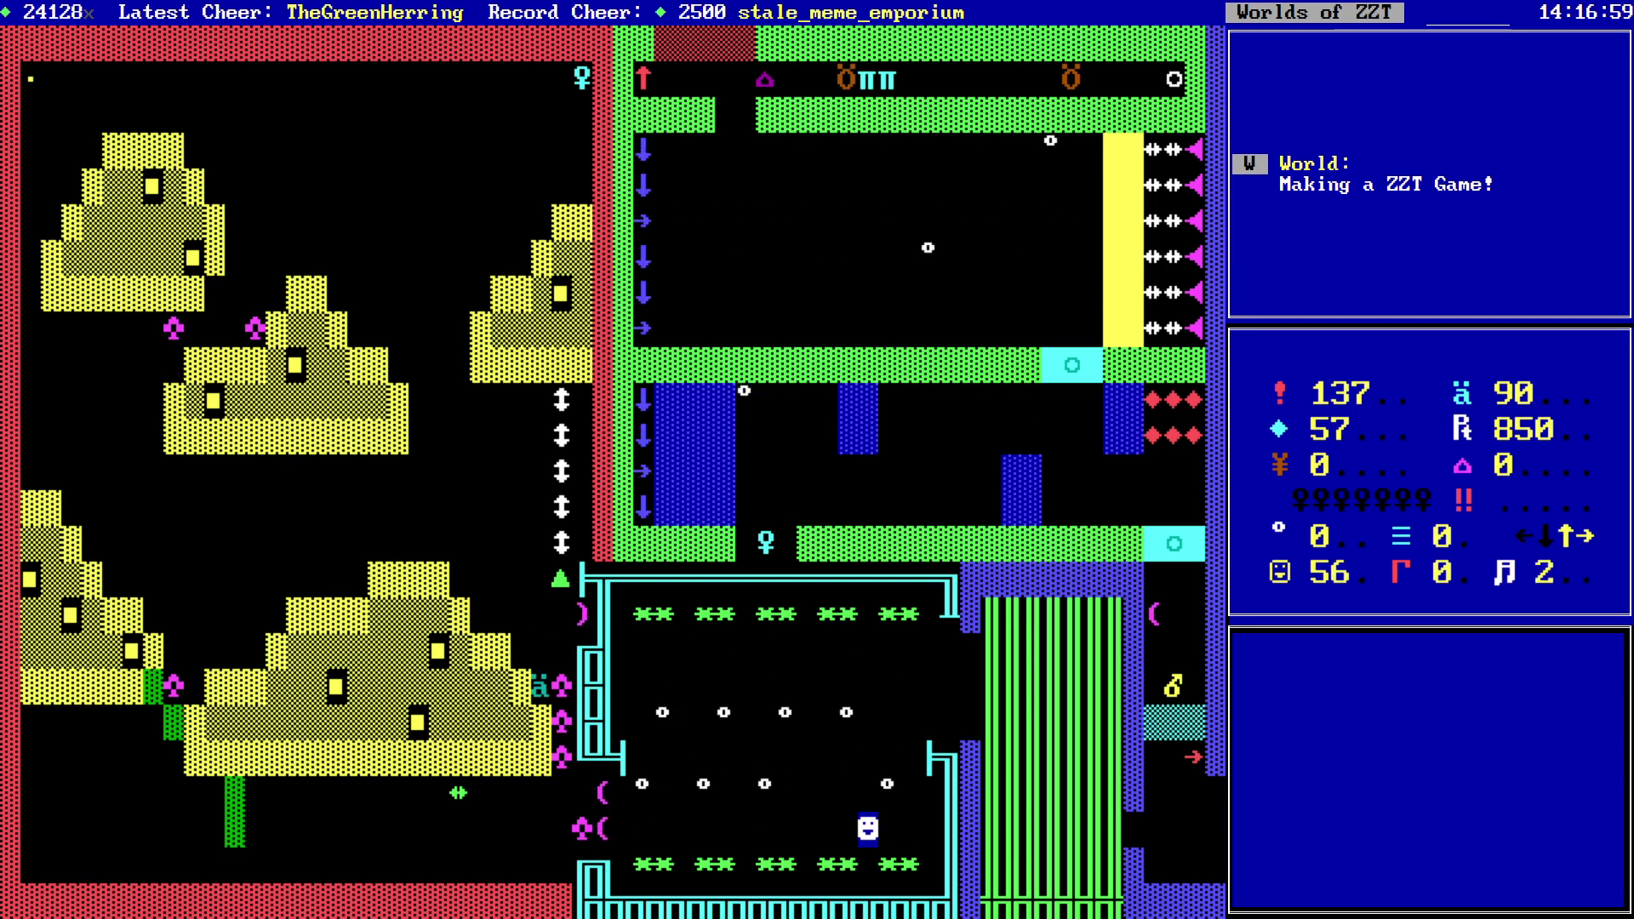
key(Left)
key(Left)
key(Left)
key(Left)
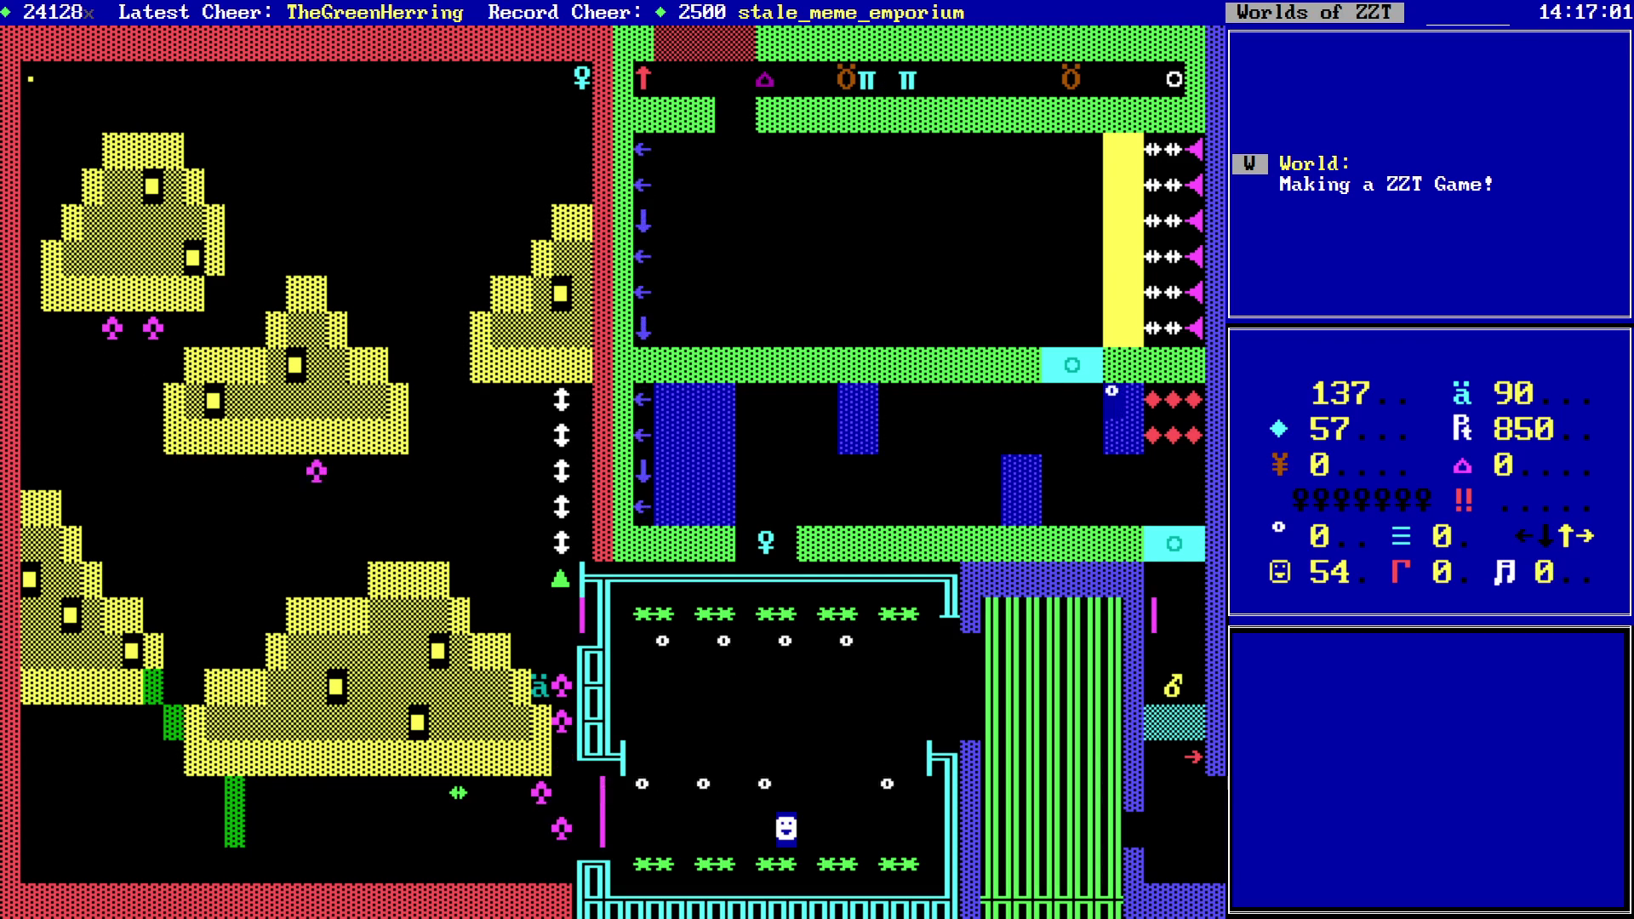
key(Left)
key(Left)
key(Left)
key(Left)
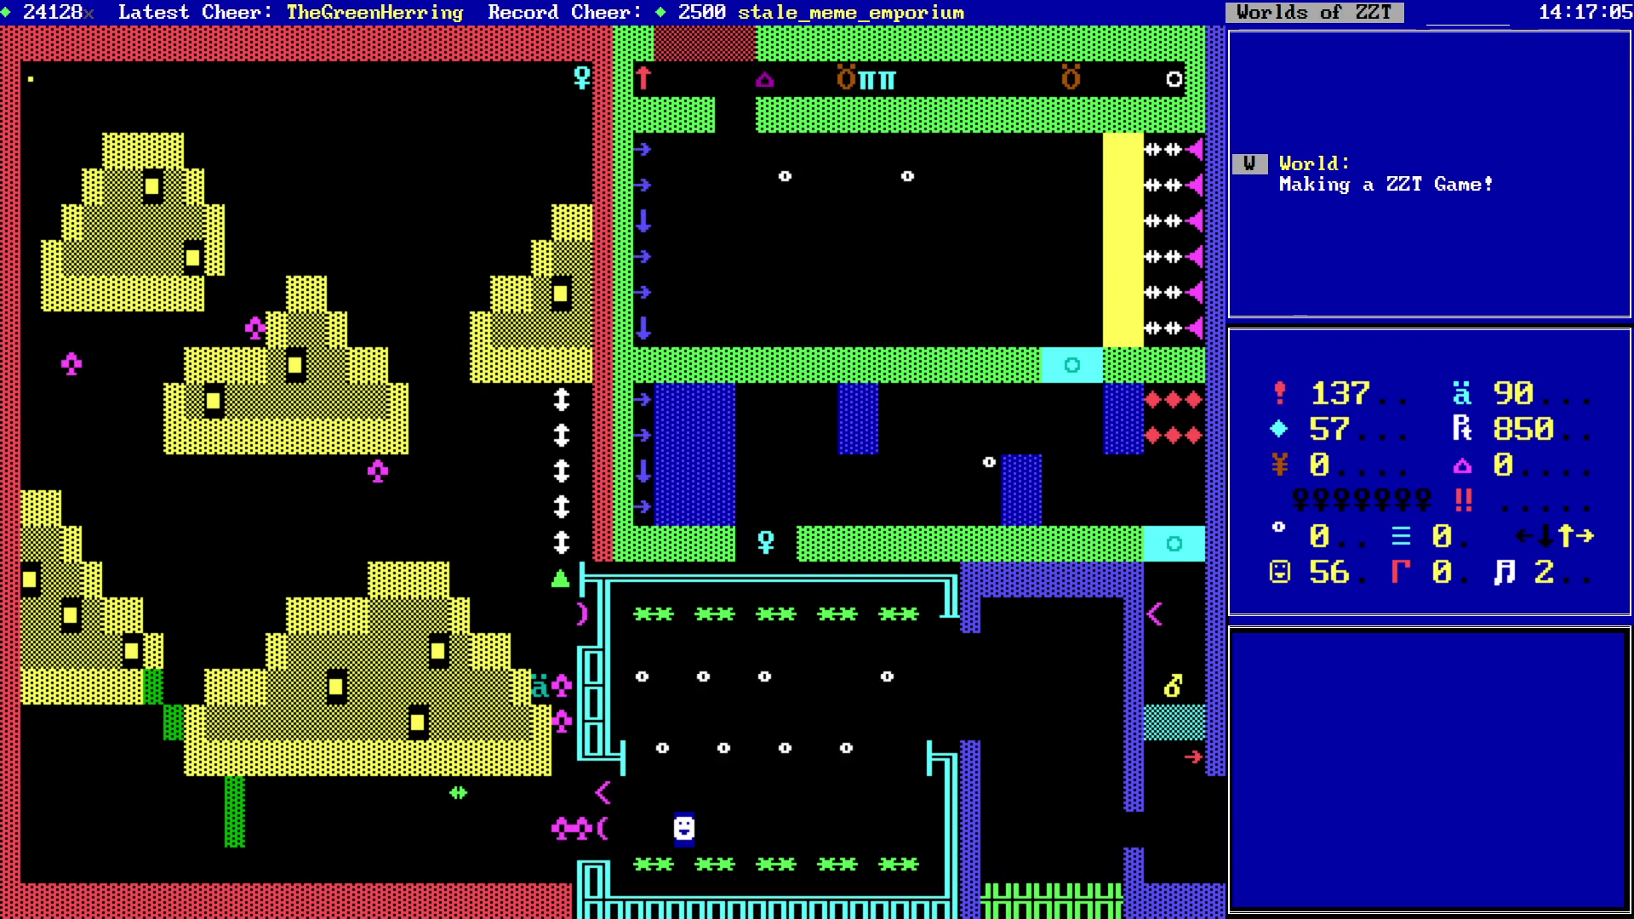
key(Left)
key(Left)
key(Left)
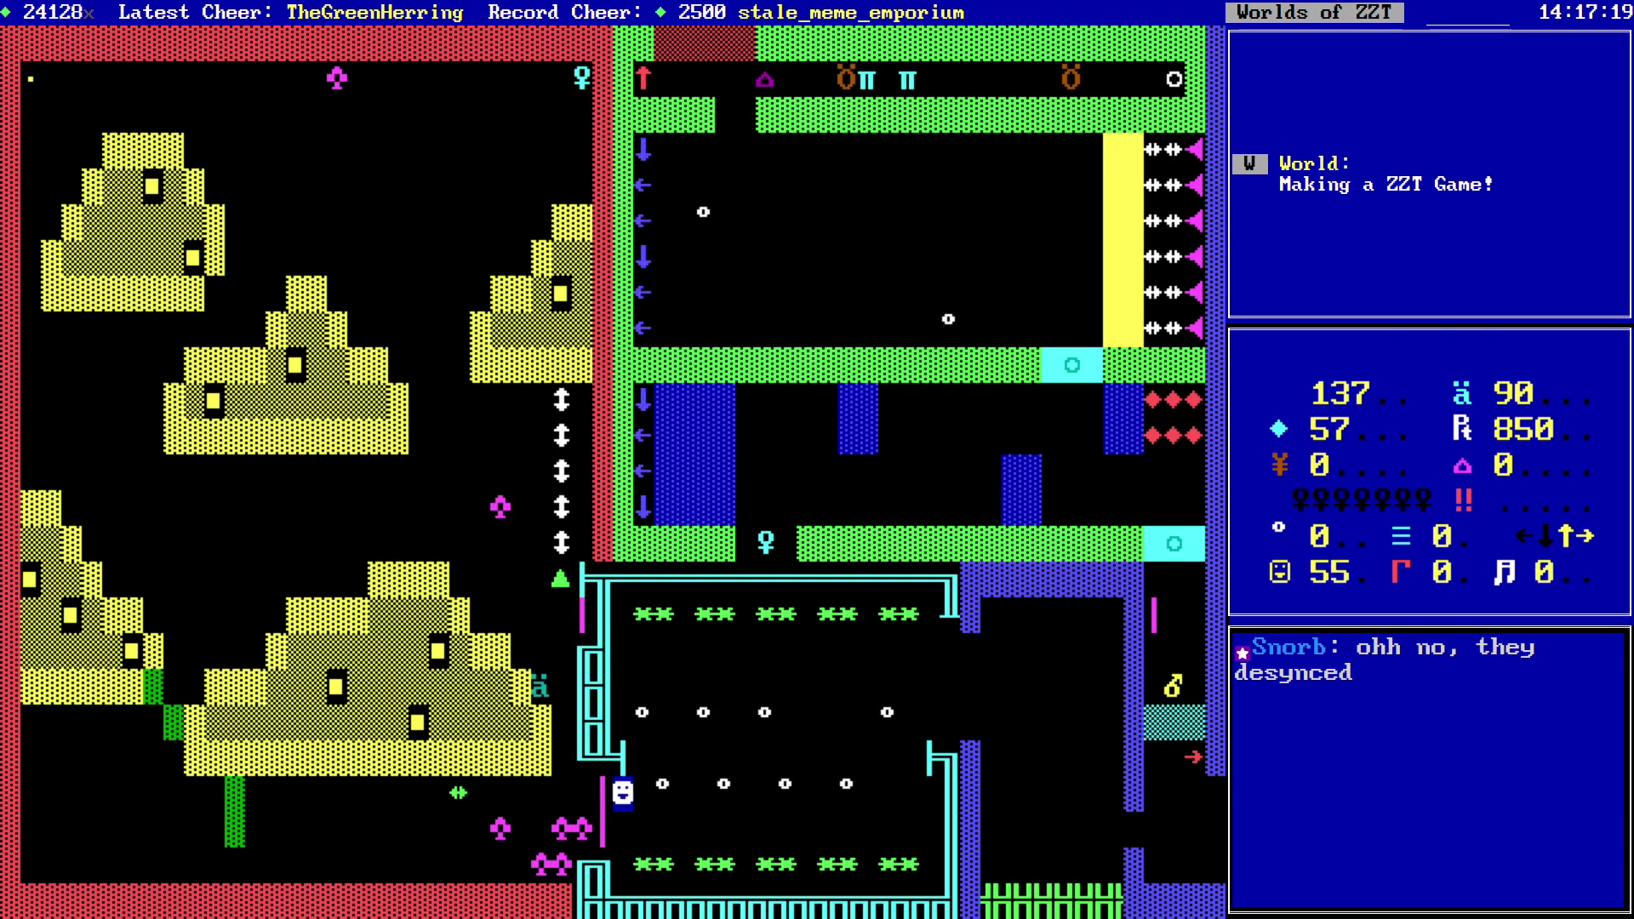
key(Down)
key(Left)
key(Left)
key(Left)
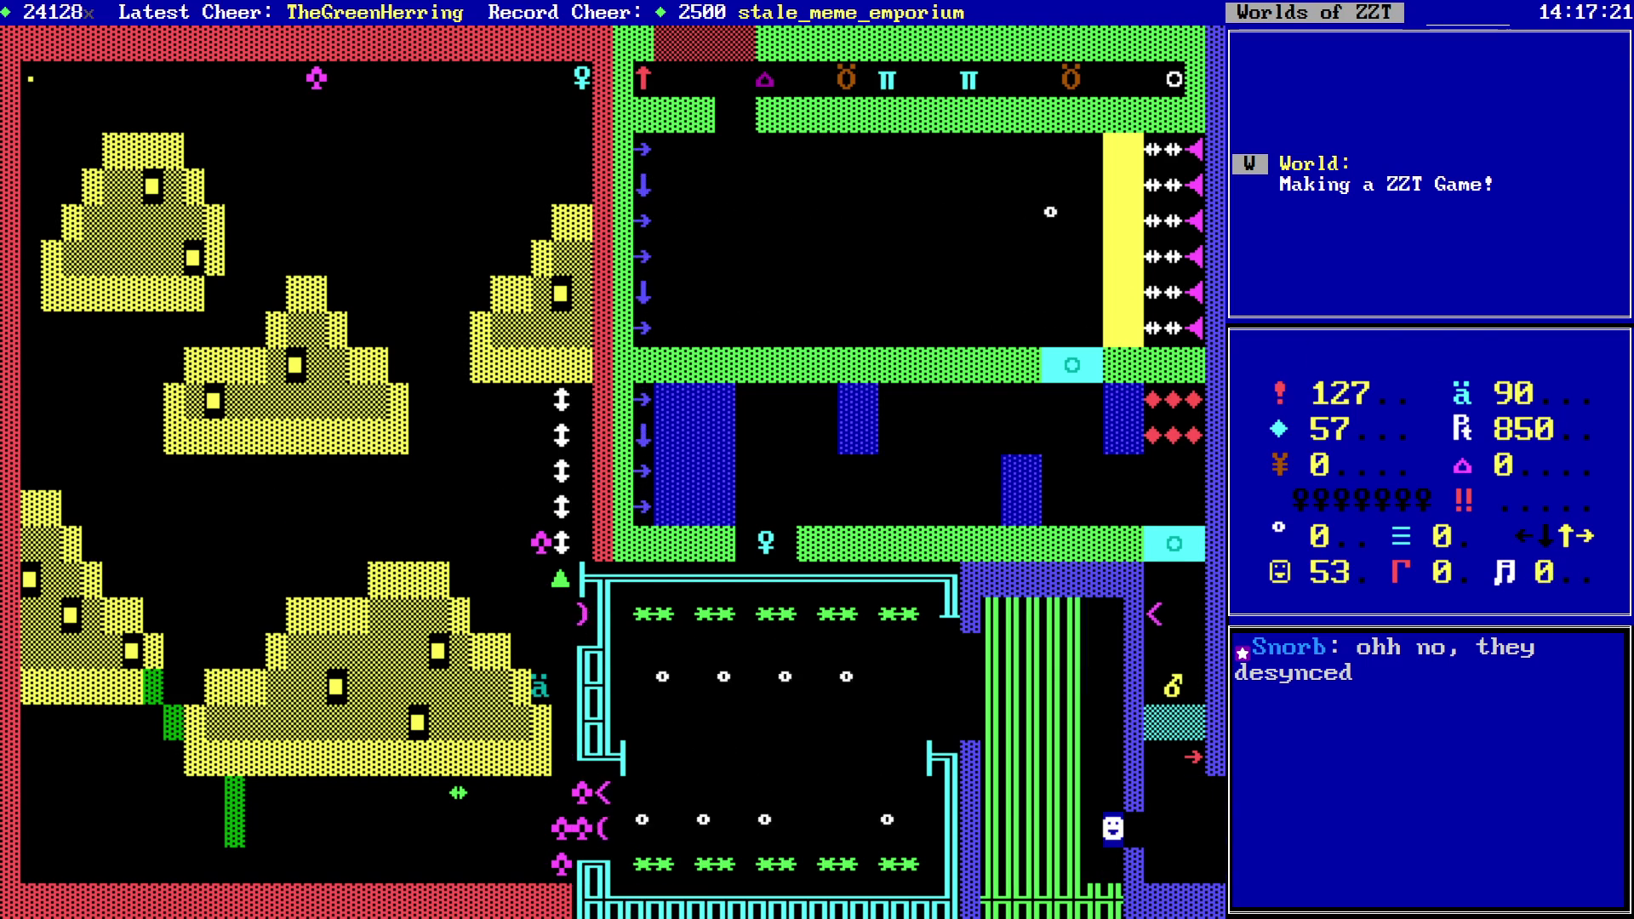
key(Right)
key(Right)
key(Right)
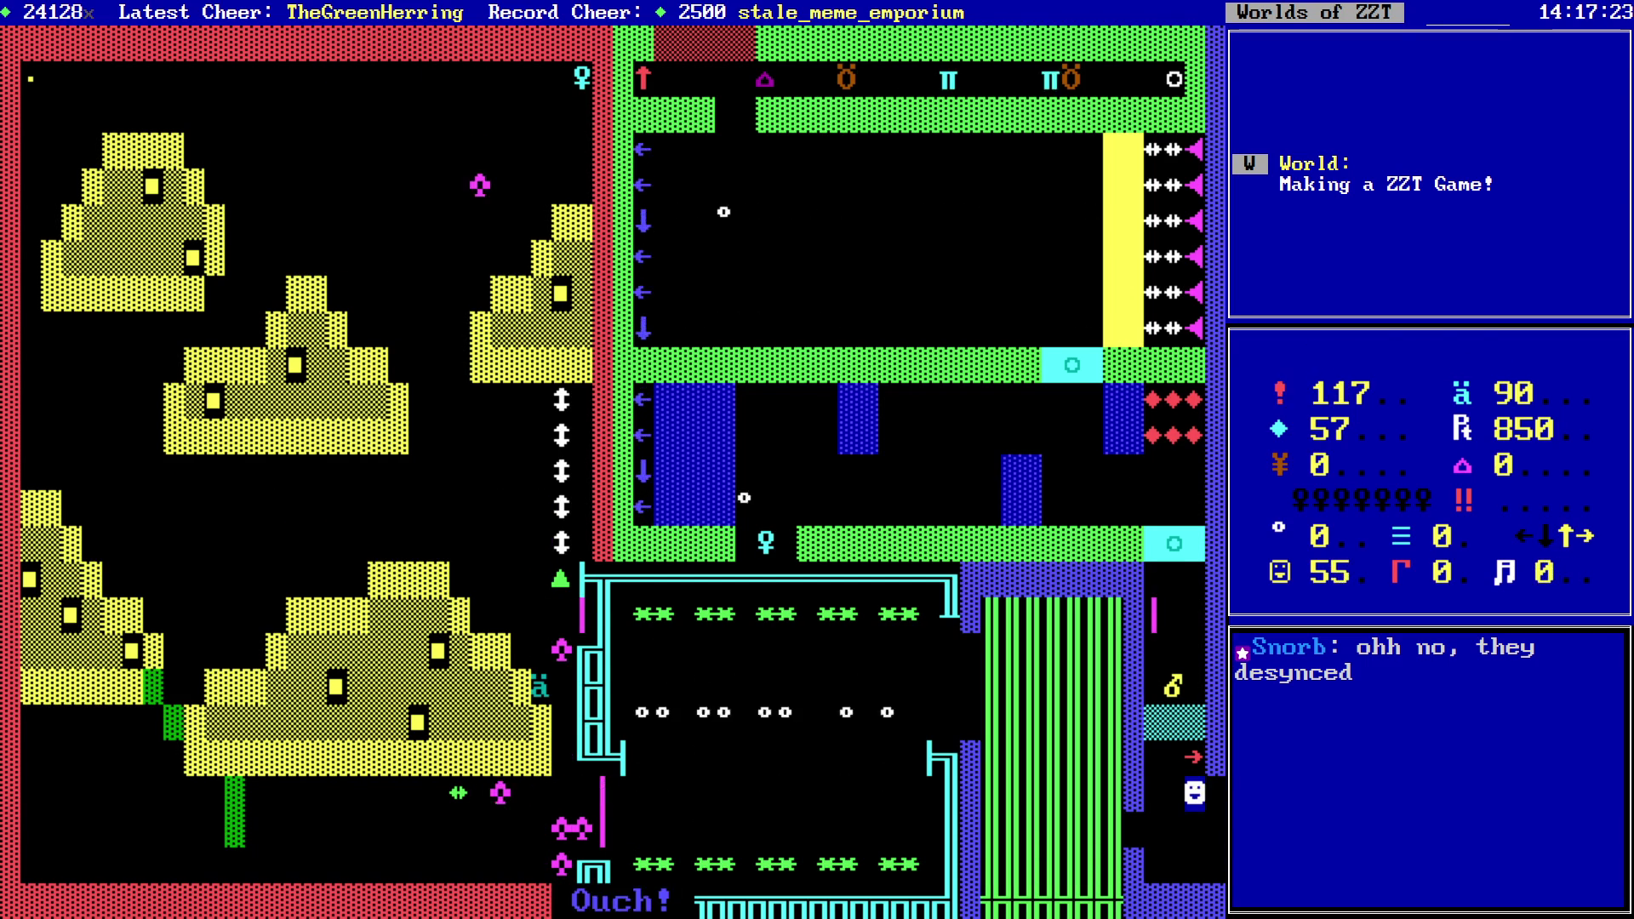
key(Left)
key(Left)
key(Left)
key(Right)
key(Right)
key(Right)
key(Up)
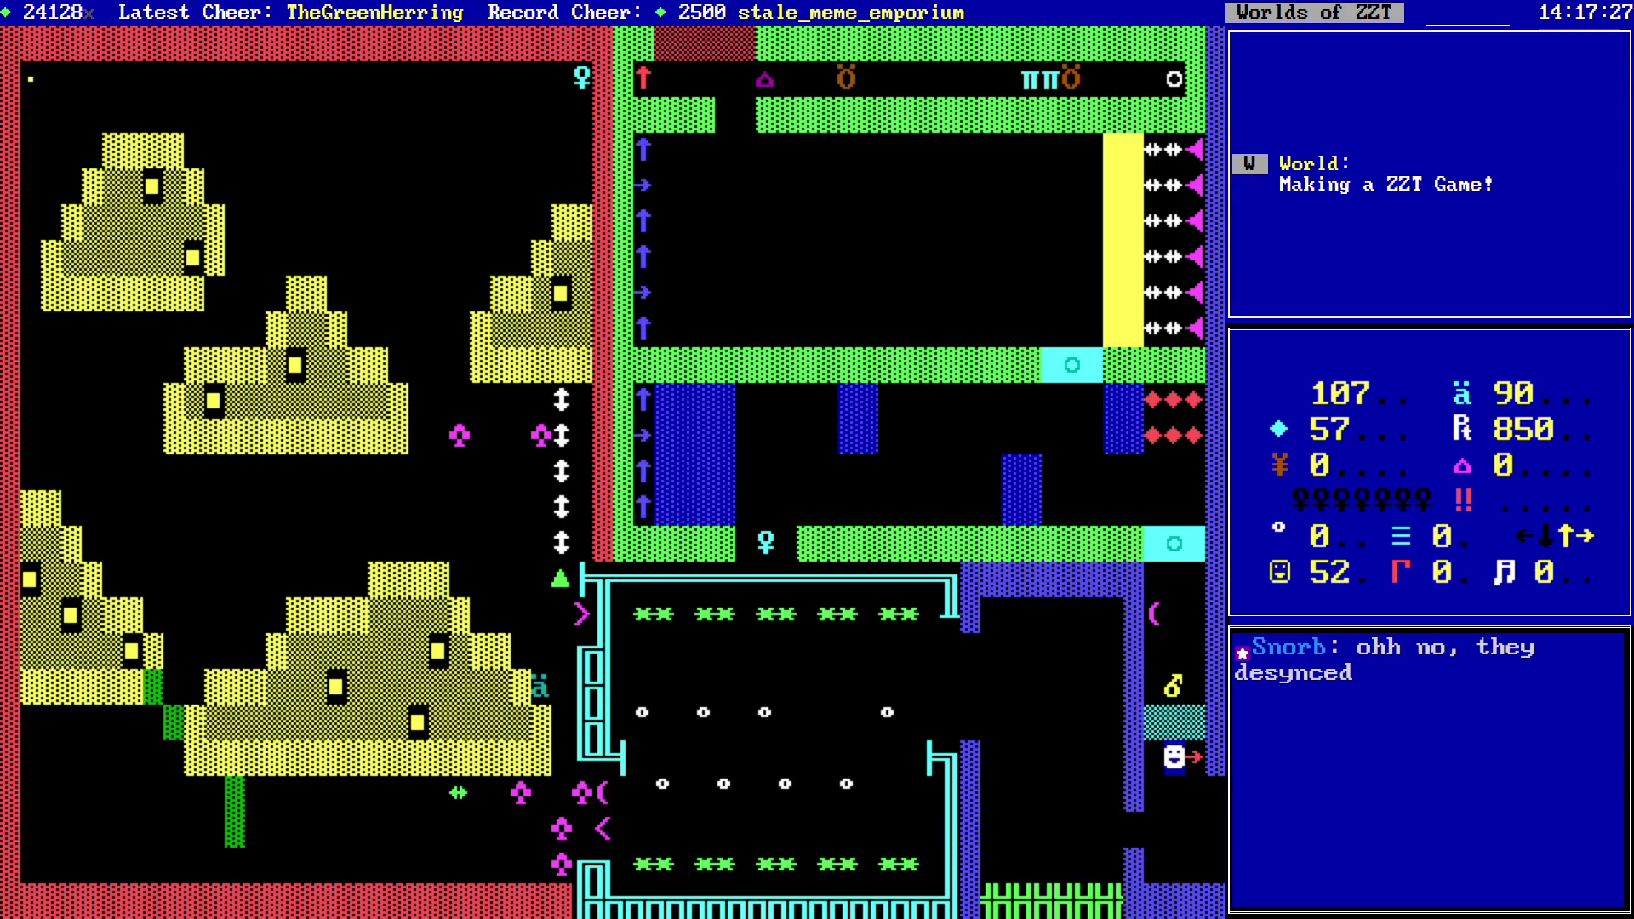
key(Up)
key(Up)
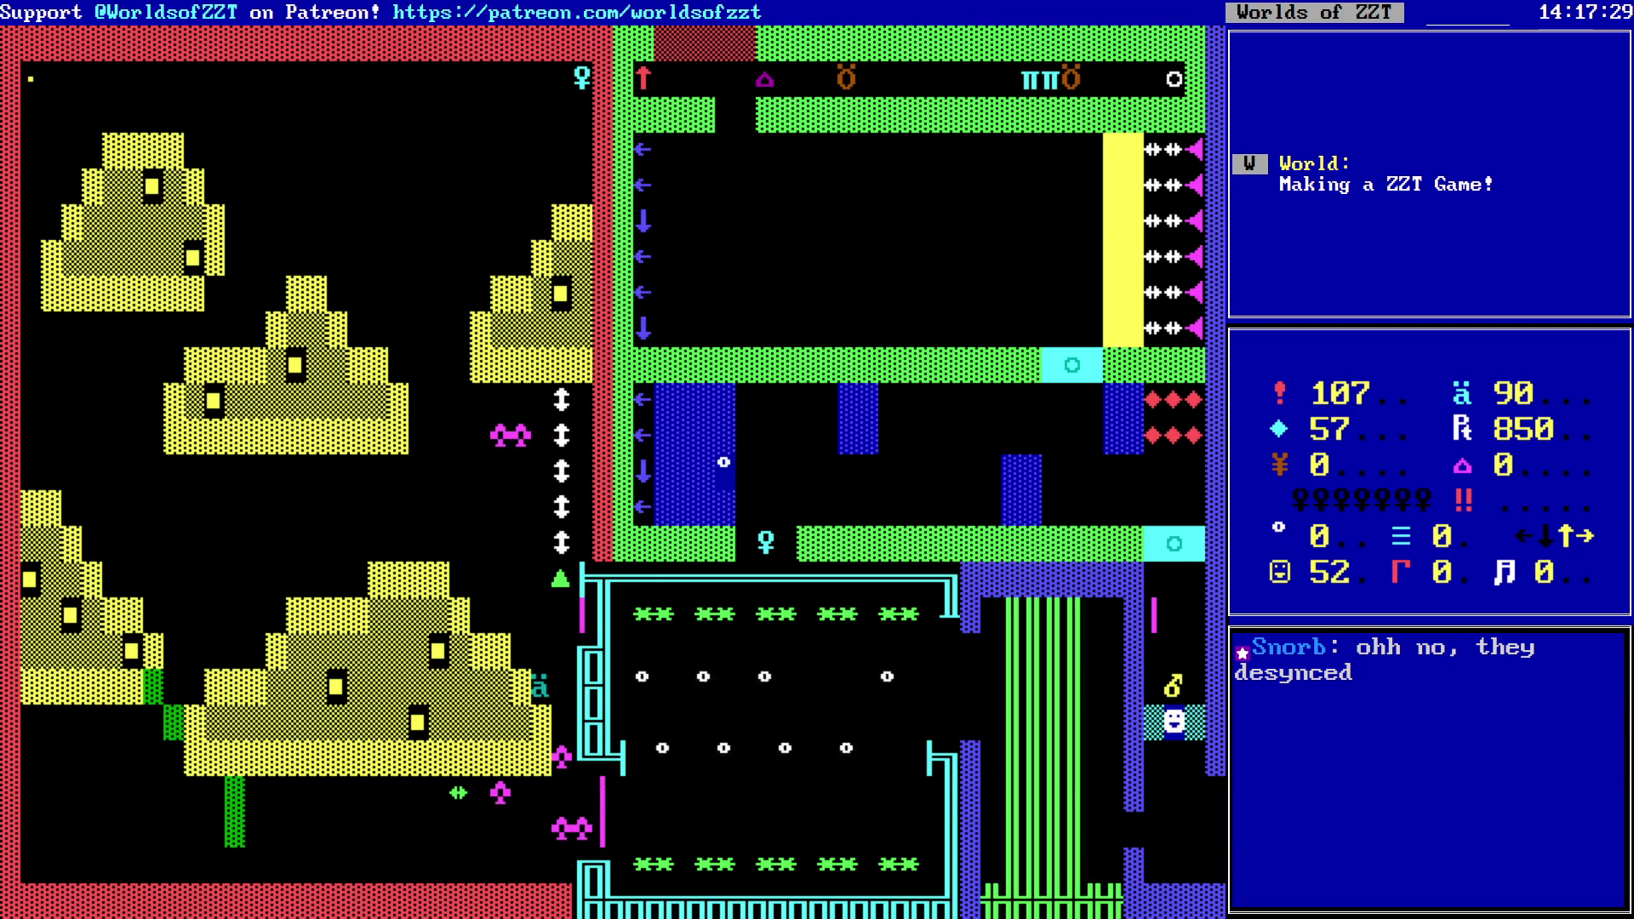
key(Up)
key(Up)
key(Up)
key(Up)
key(Up)
key(Up)
Collect the red gems beside the right wall.
key(Left)
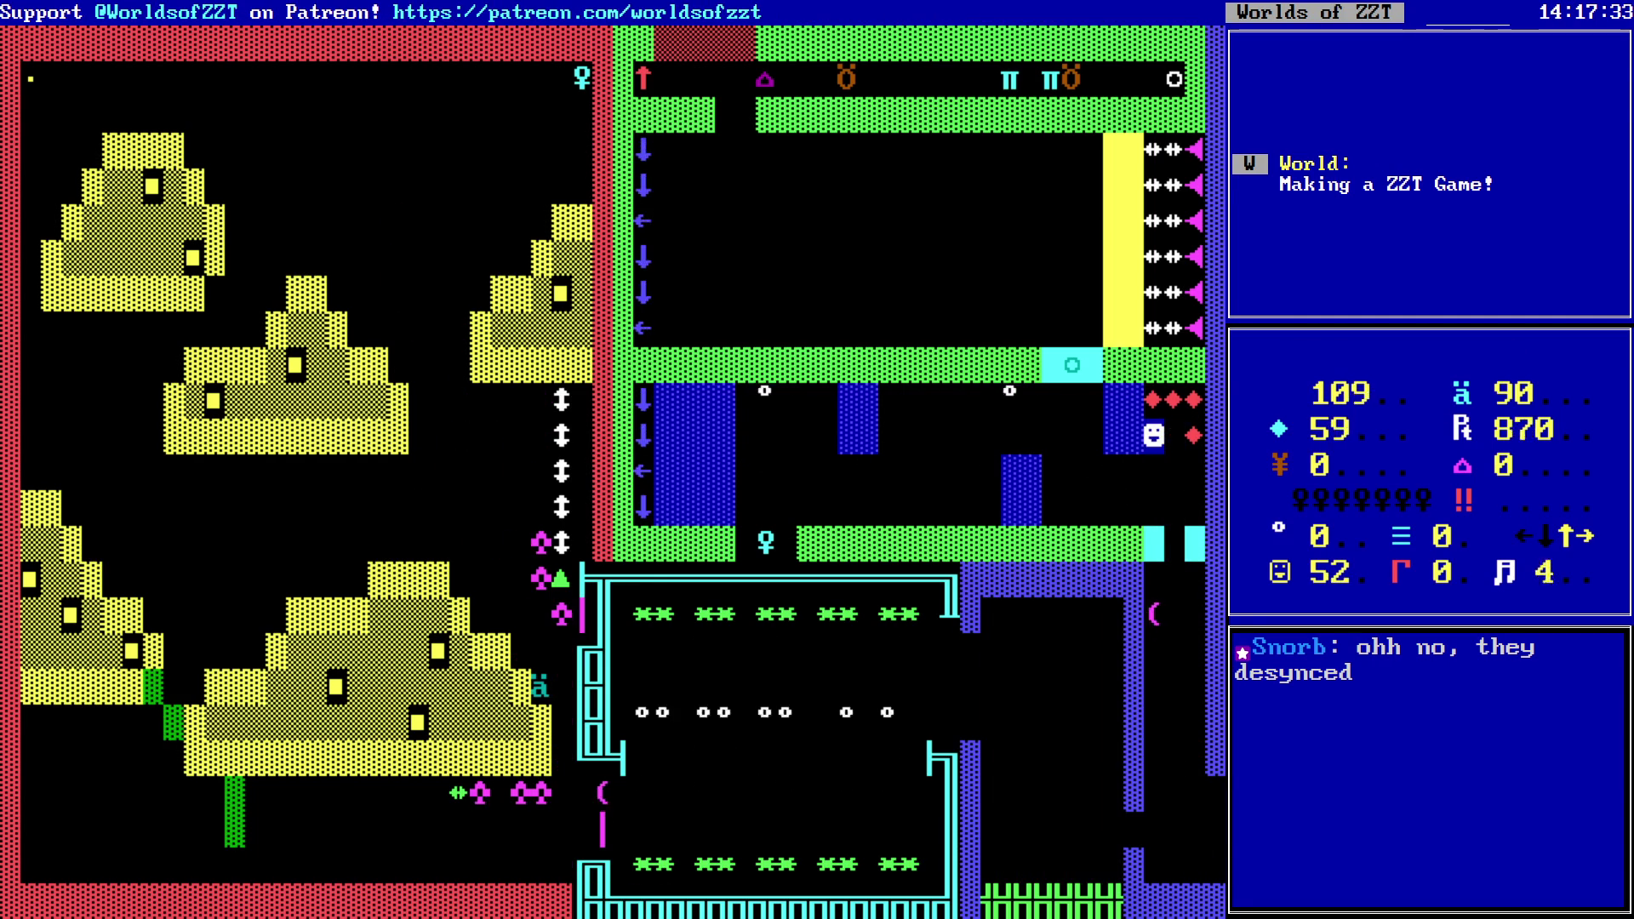
key(Up)
key(Right)
key(Right)
key(Down)
key(Down)
key(Left)
key(Left)
key(Left)
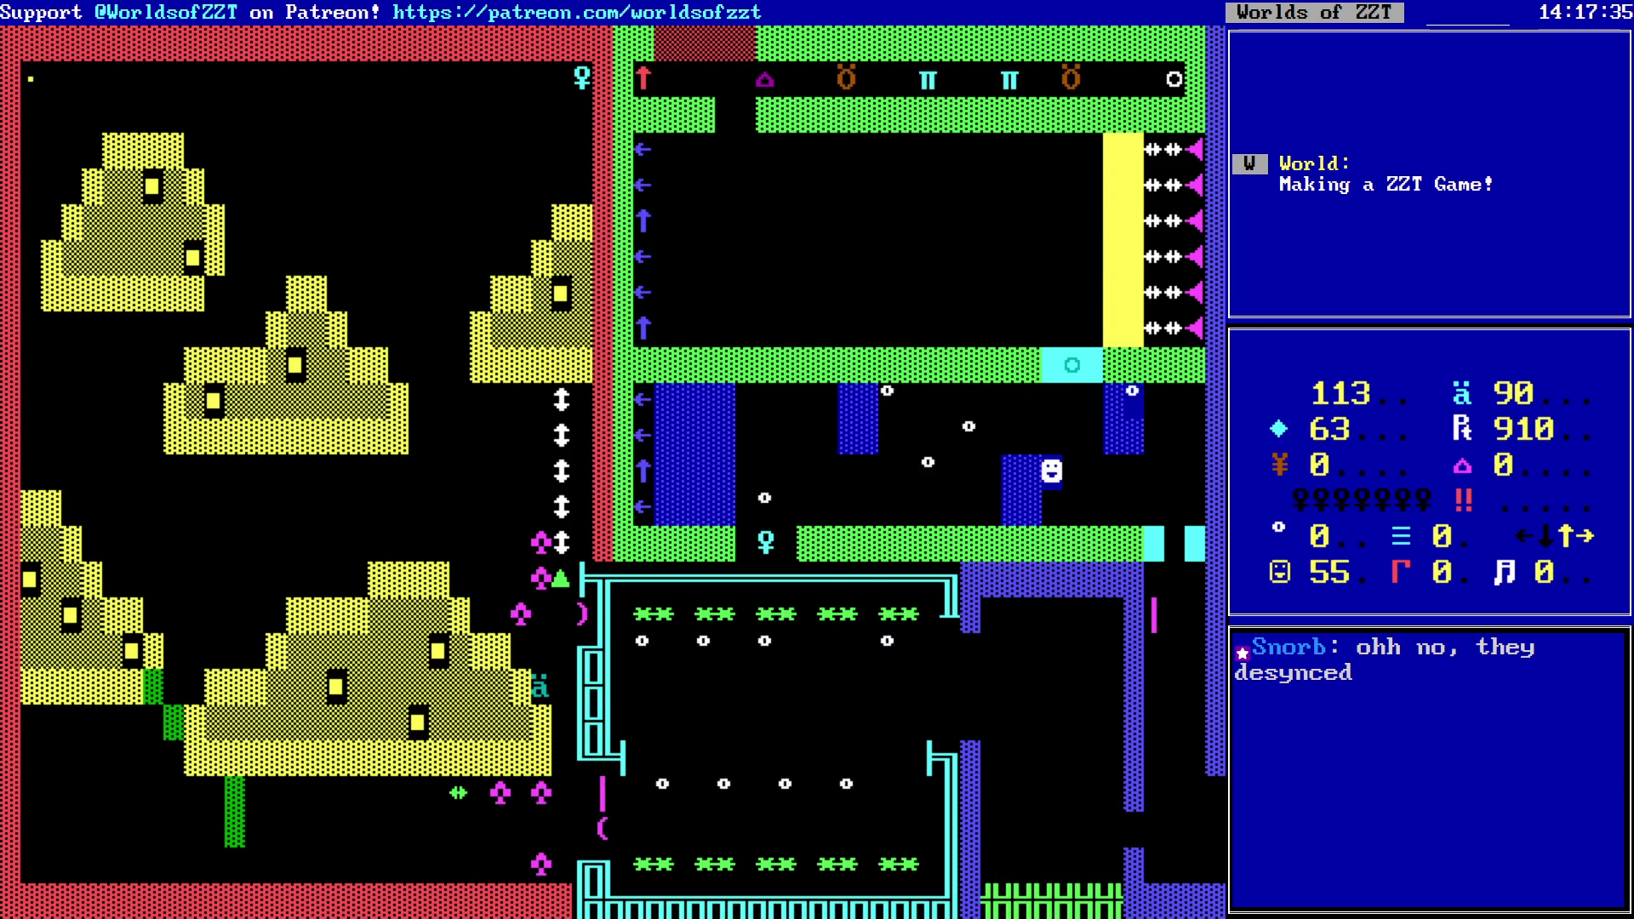
Get past the water, take the Cyan key and carry it back toward the cyan door.
key(Left)
key(Up)
key(Down)
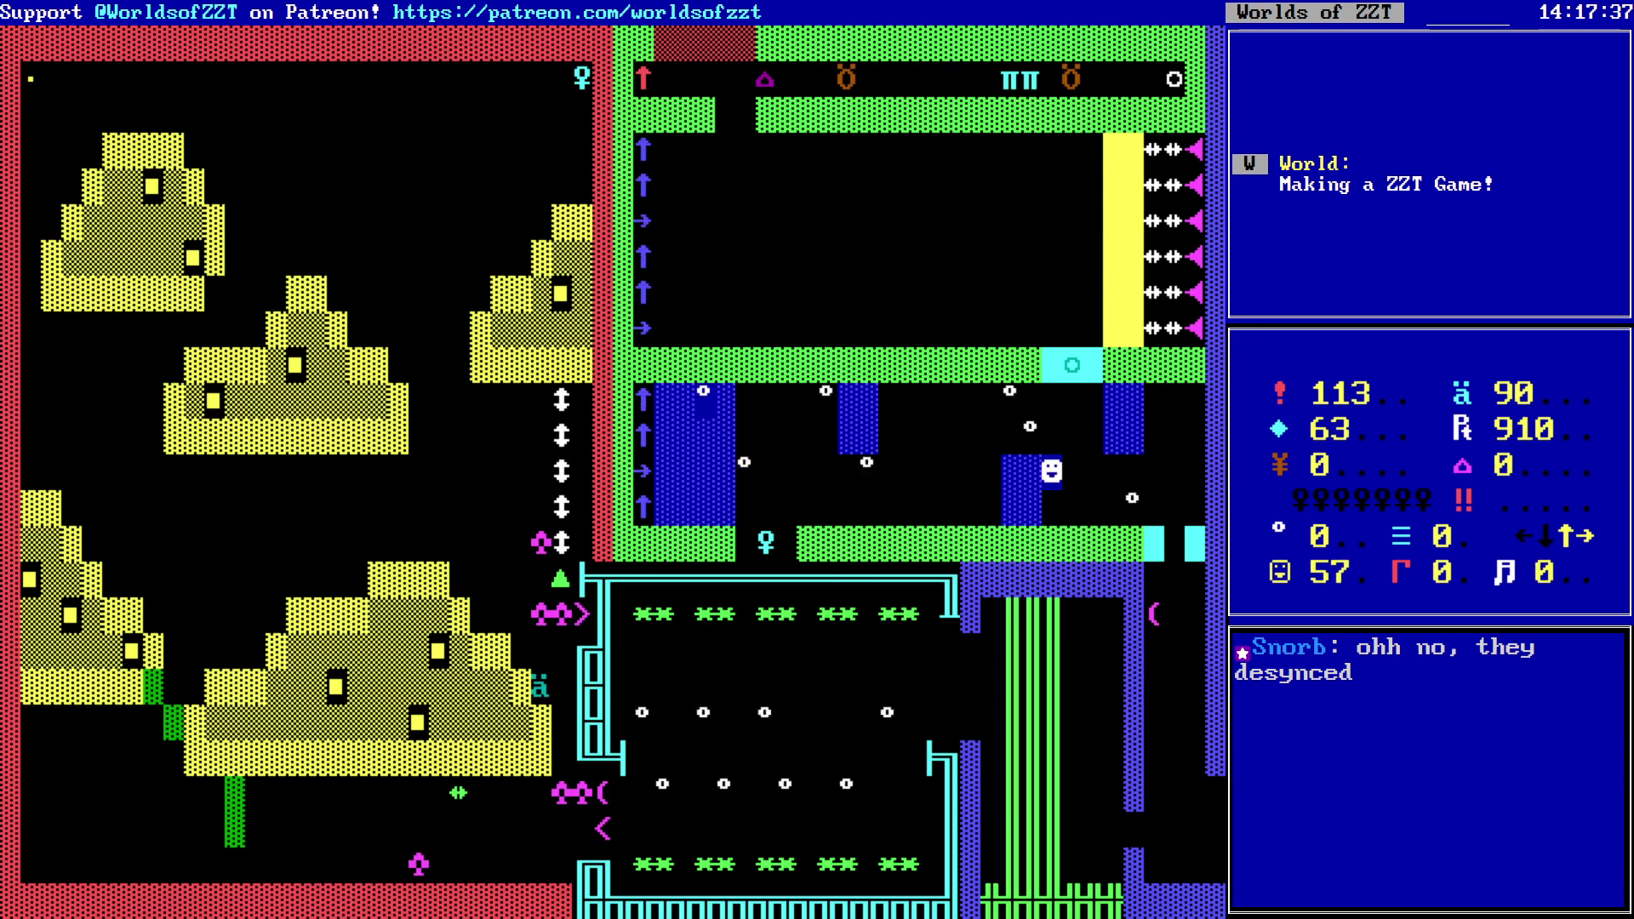
key(Up)
key(Left)
key(Left)
key(Left)
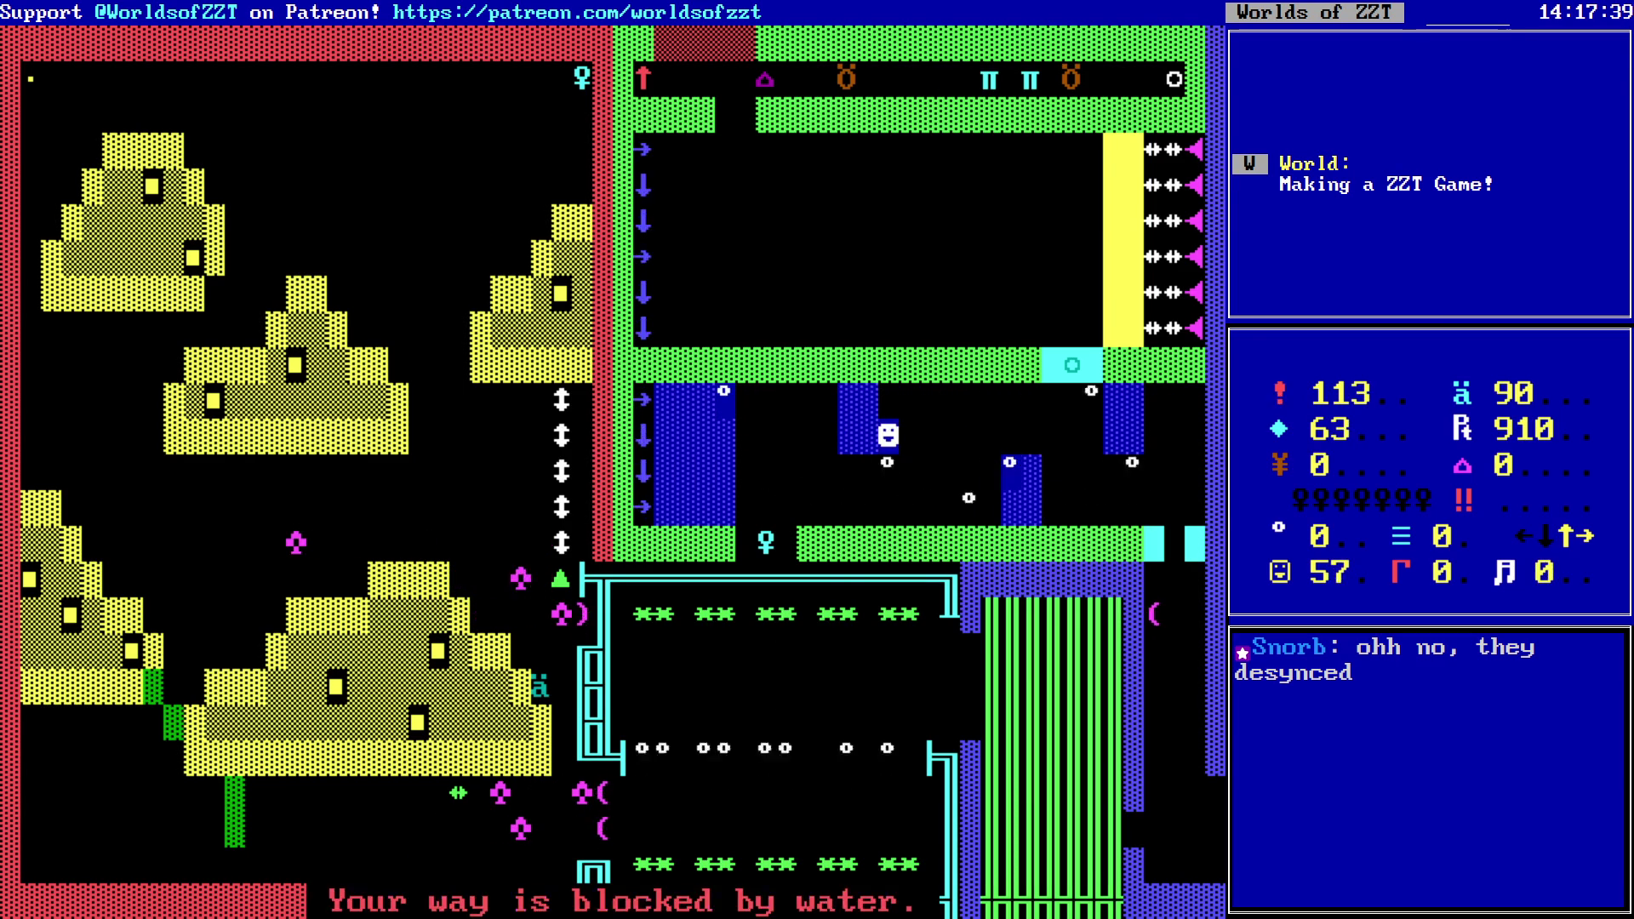
key(Down)
key(Down)
key(Left)
key(Left)
key(Left)
key(Down)
key(Up)
key(Up)
key(Right)
key(Right)
key(Right)
key(Up)
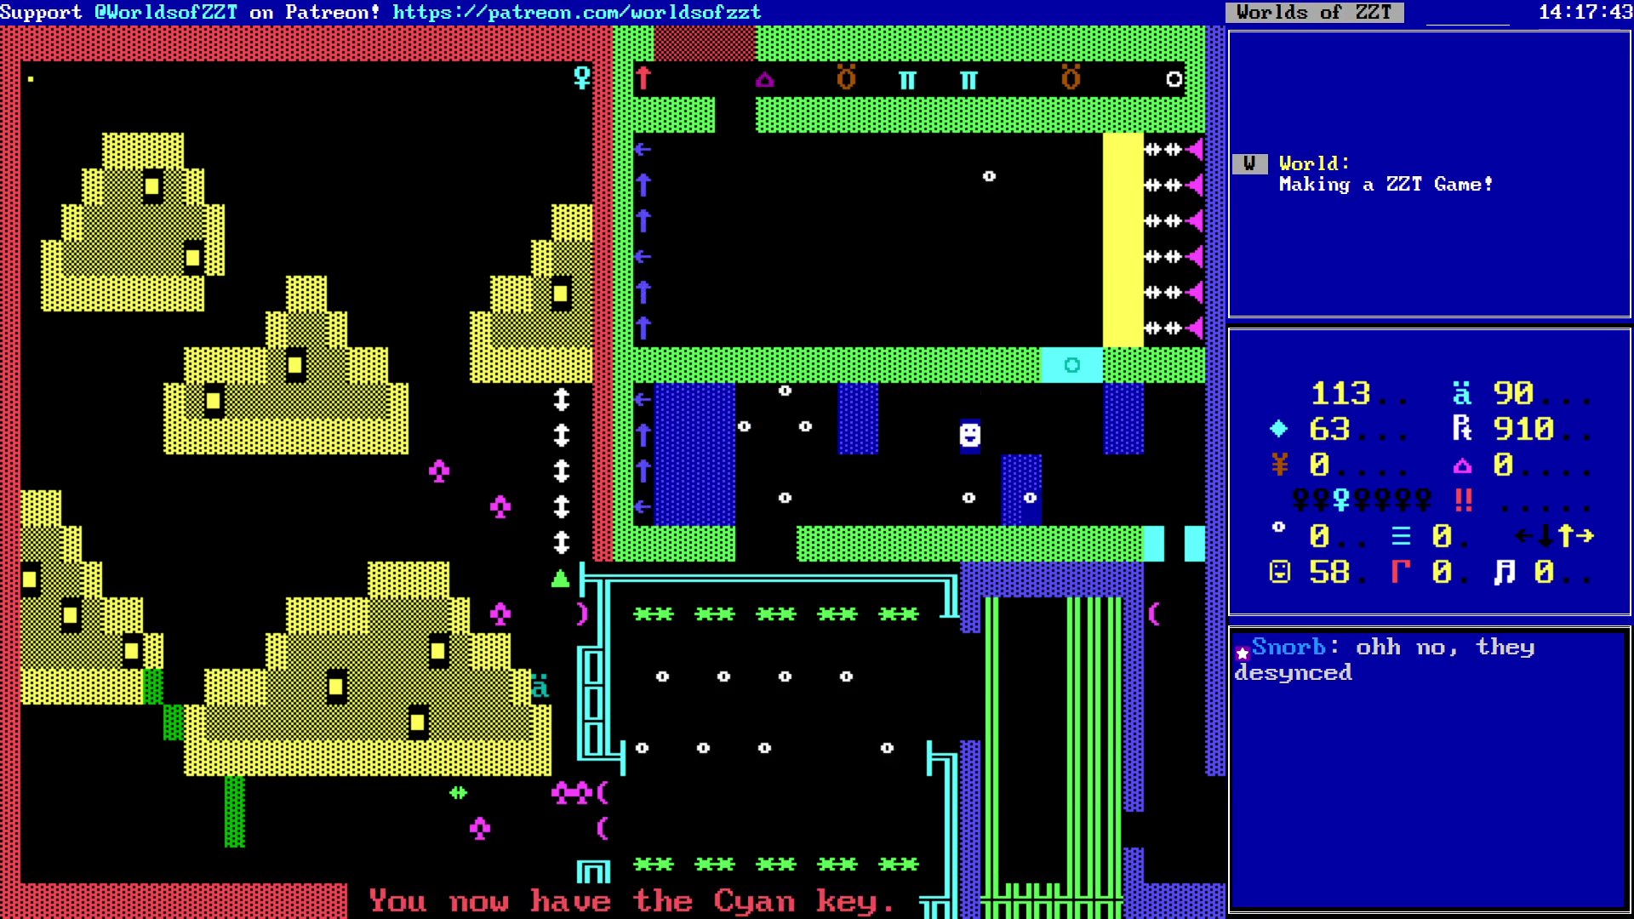
Open the Cyan door with the key and enter the arrow room.
key(Right)
key(Right)
key(Right)
key(Up)
key(Up)
key(Up)
key(Left)
key(Left)
key(Left)
key(Up)
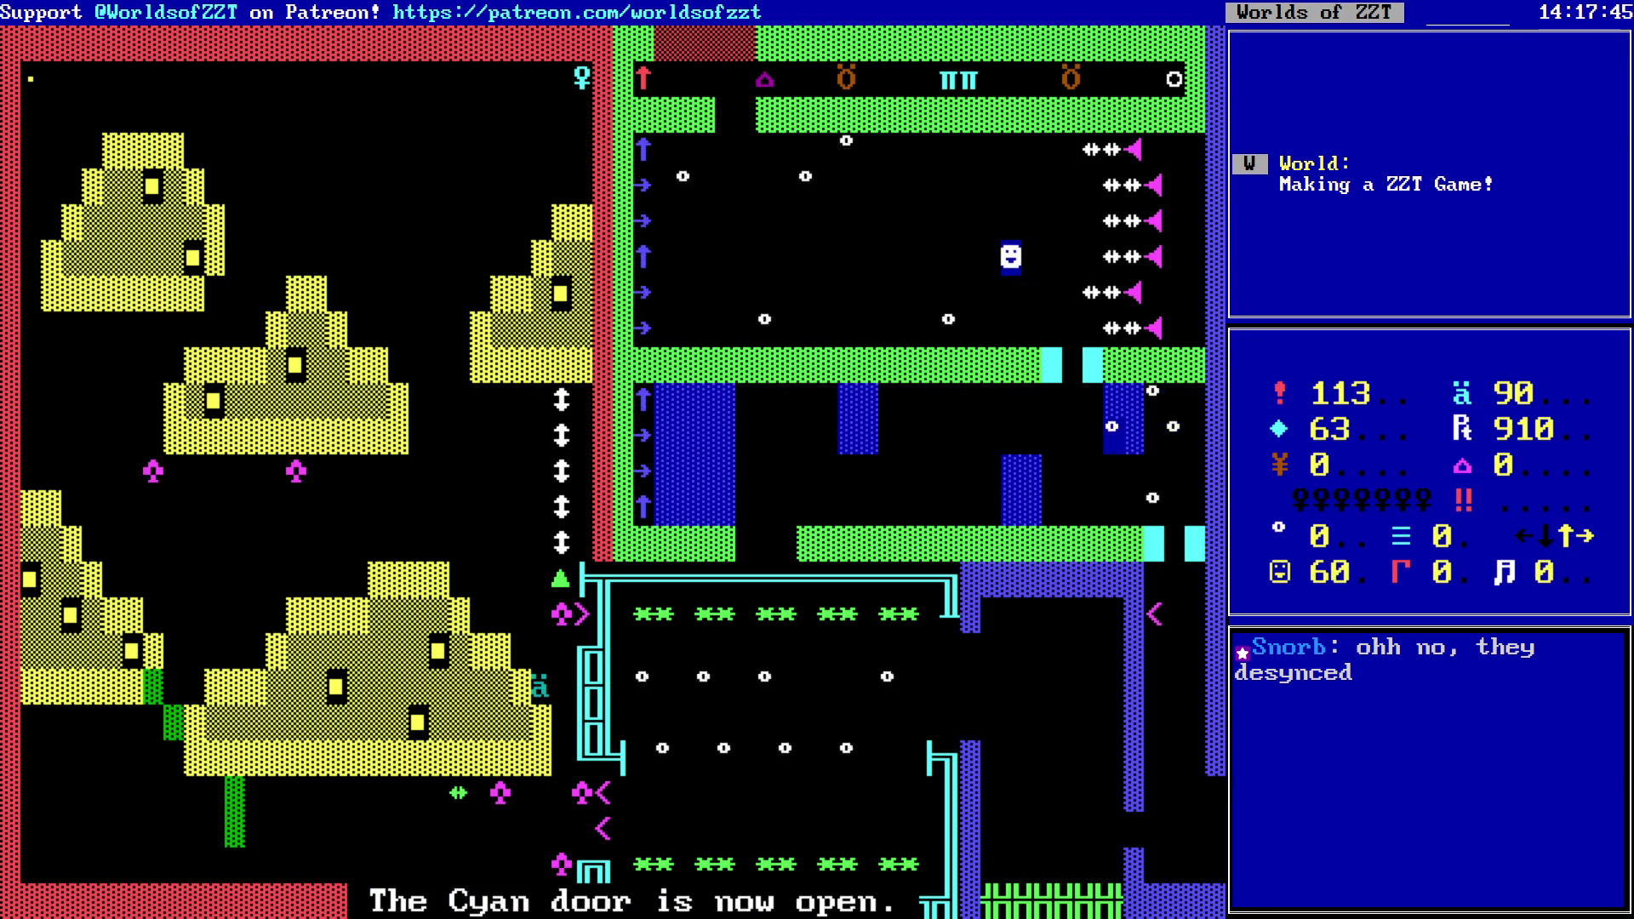
key(Left)
key(Left)
key(Left)
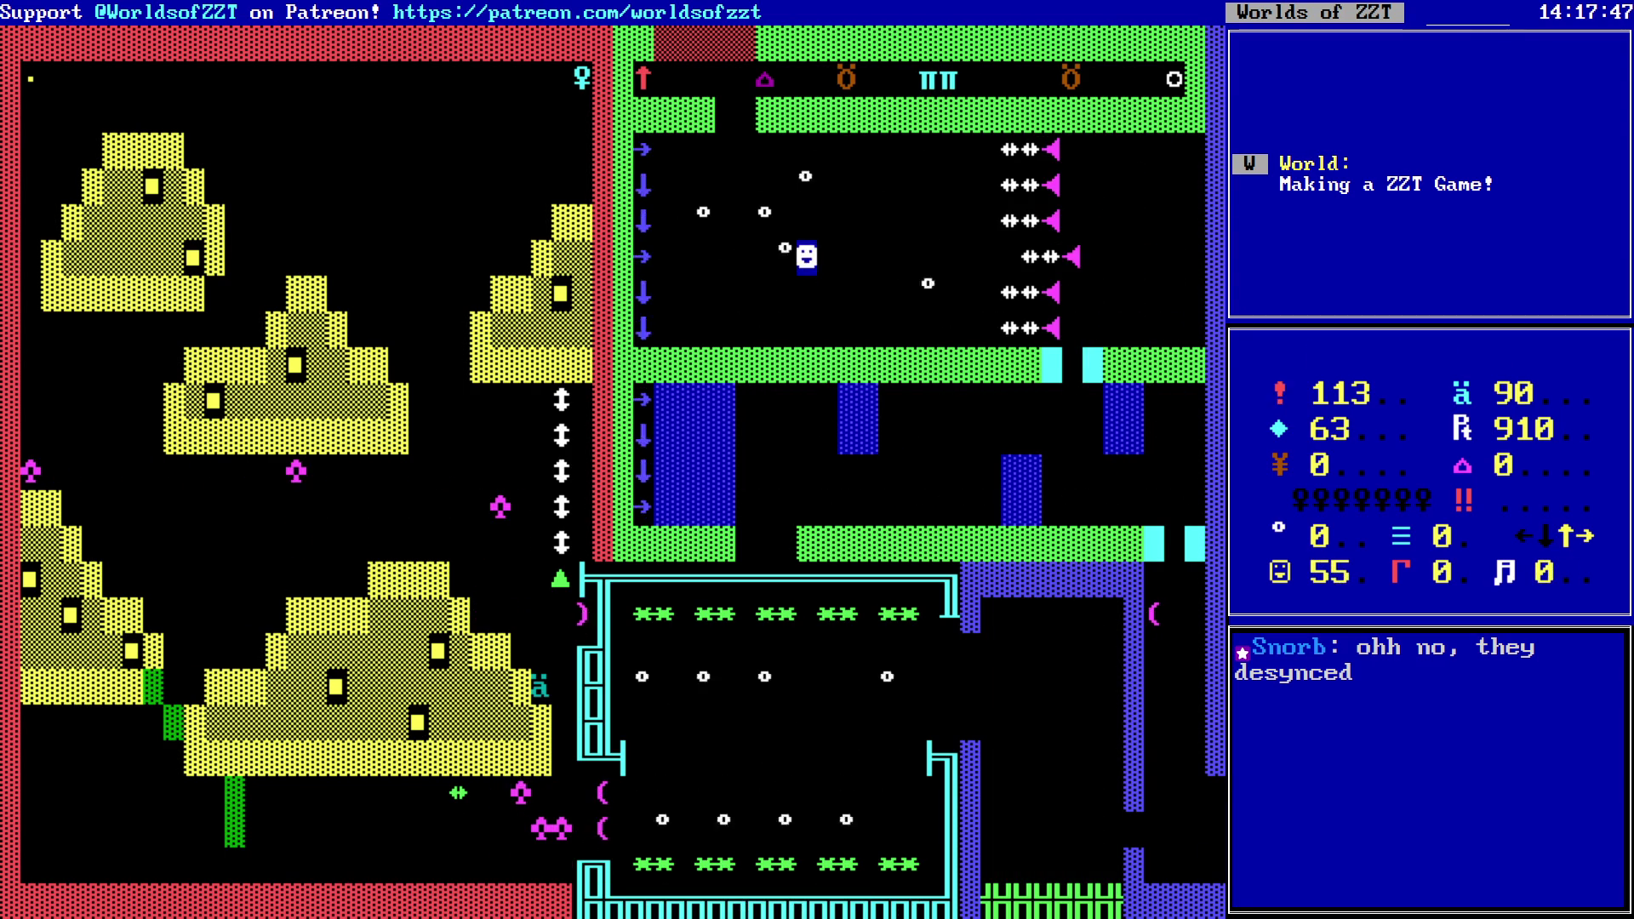
key(Up)
key(Up)
key(Up)
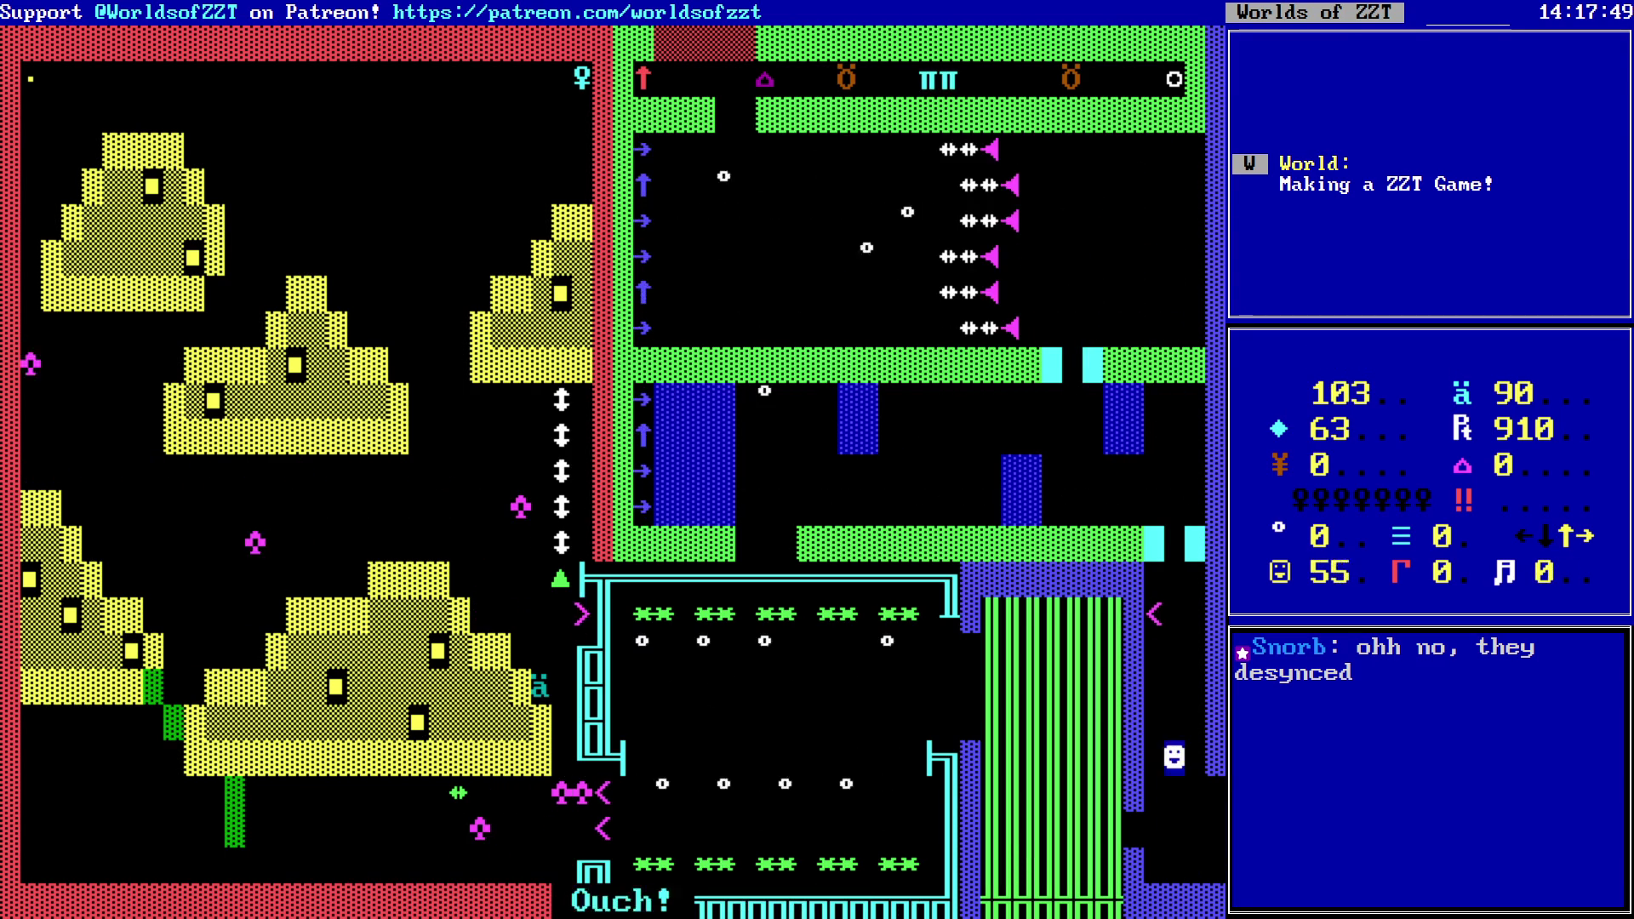
Cross the arrow room away from the shooters and follow the top corridor to the opening.
key(Left)
key(Left)
key(Left)
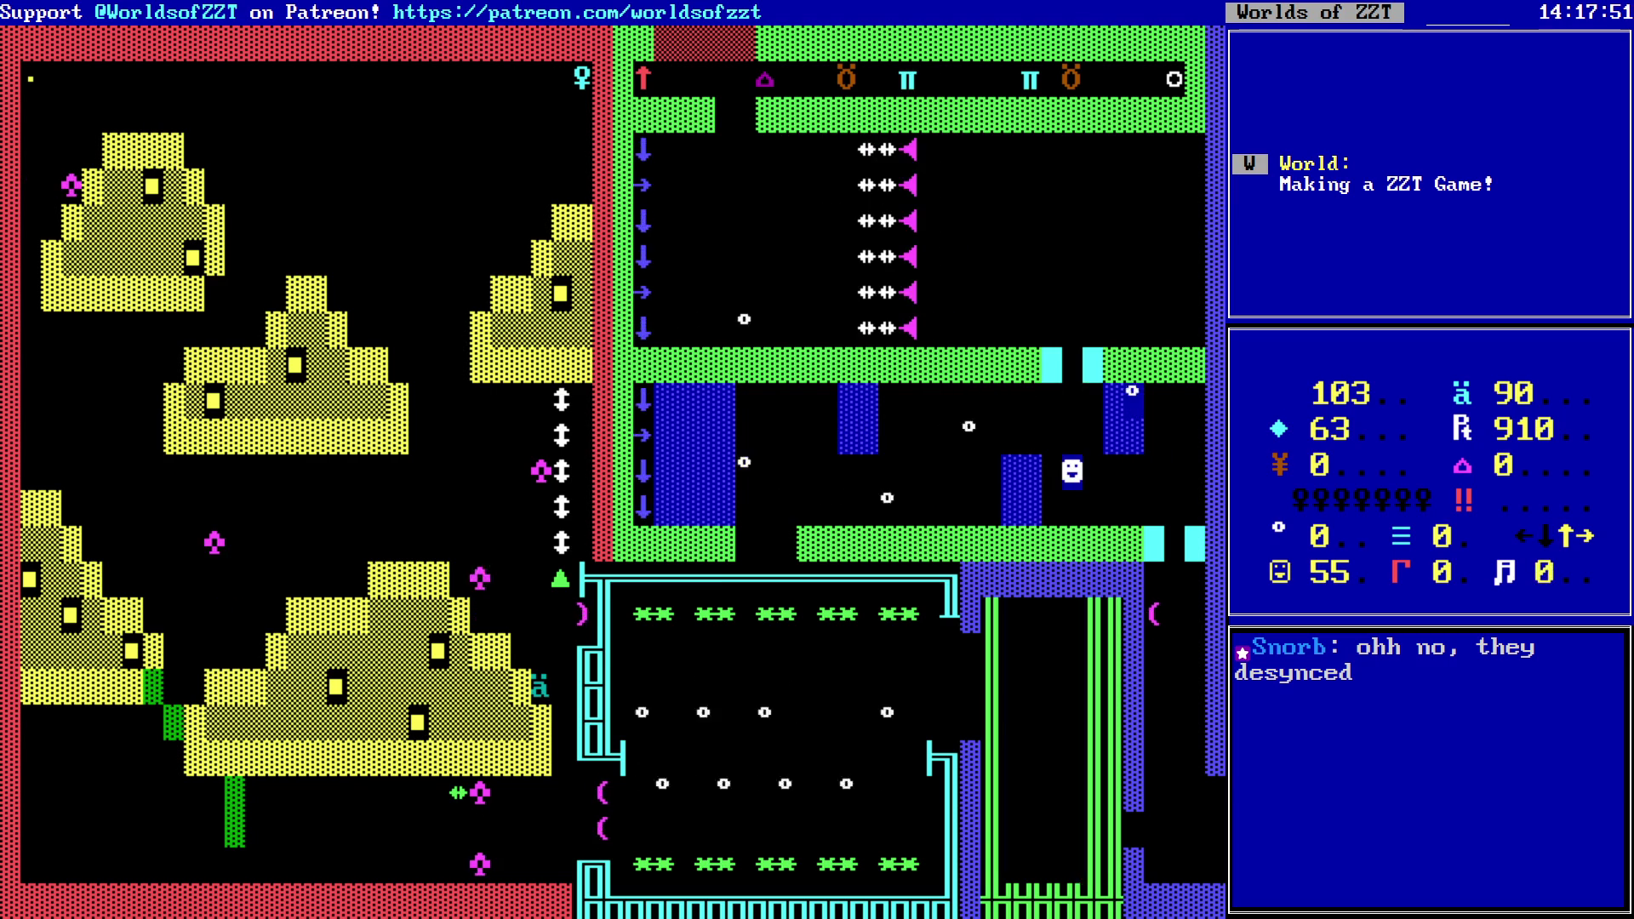
key(Up)
key(Up)
key(Up)
key(Up)
key(Up)
key(Left)
key(Left)
key(Left)
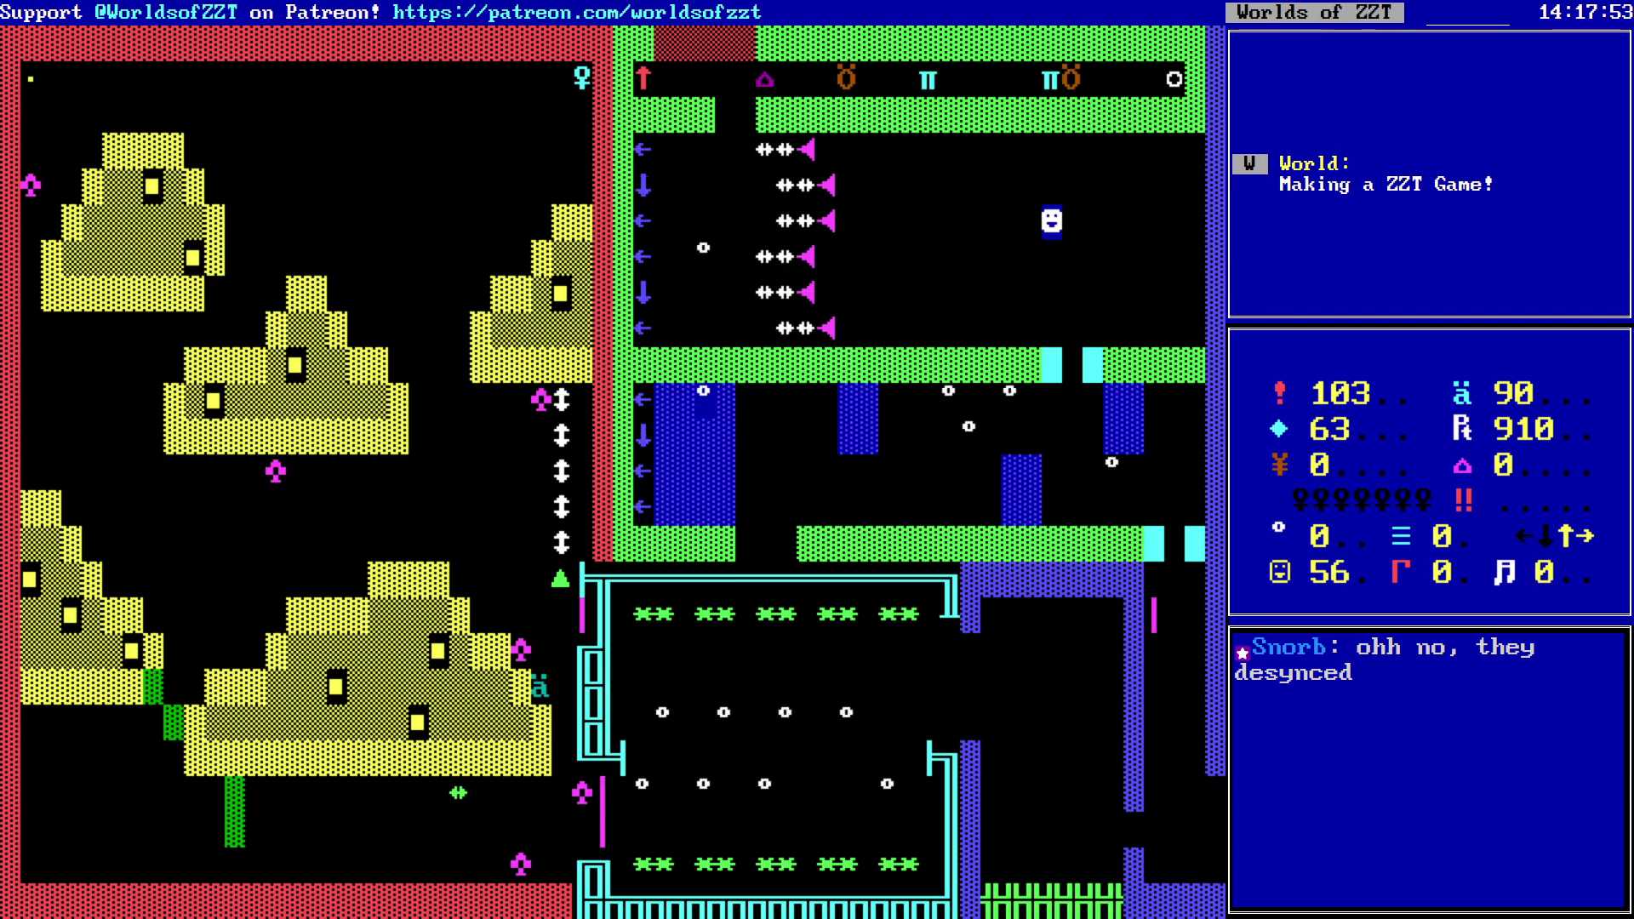
key(Left)
key(Left)
key(Left)
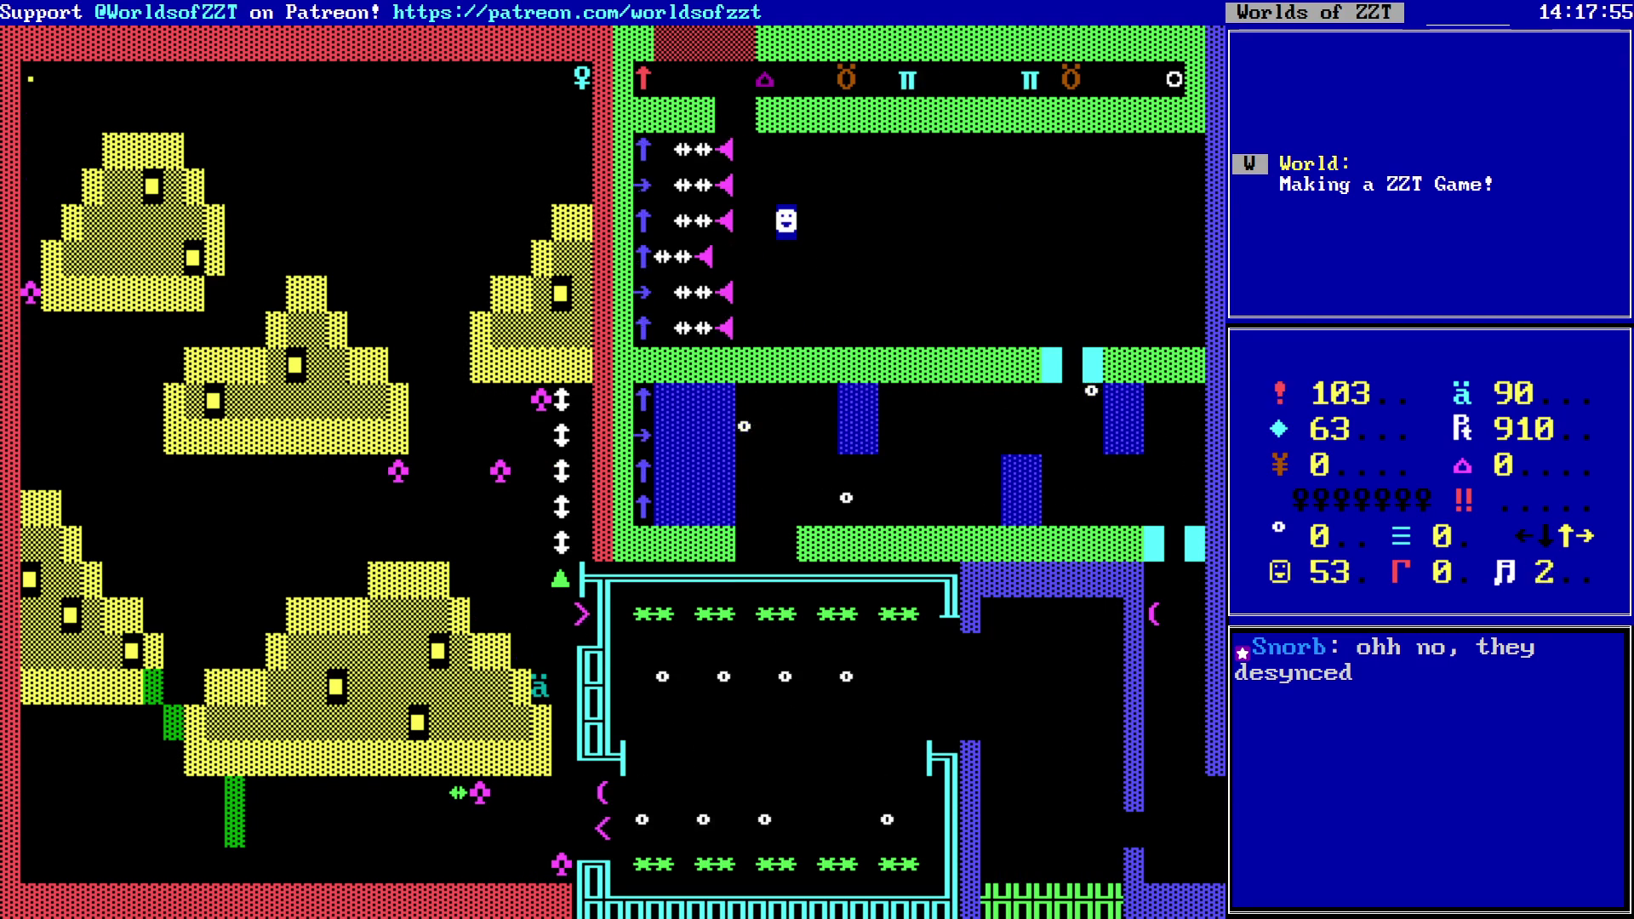
key(Up)
key(Up)
key(Up)
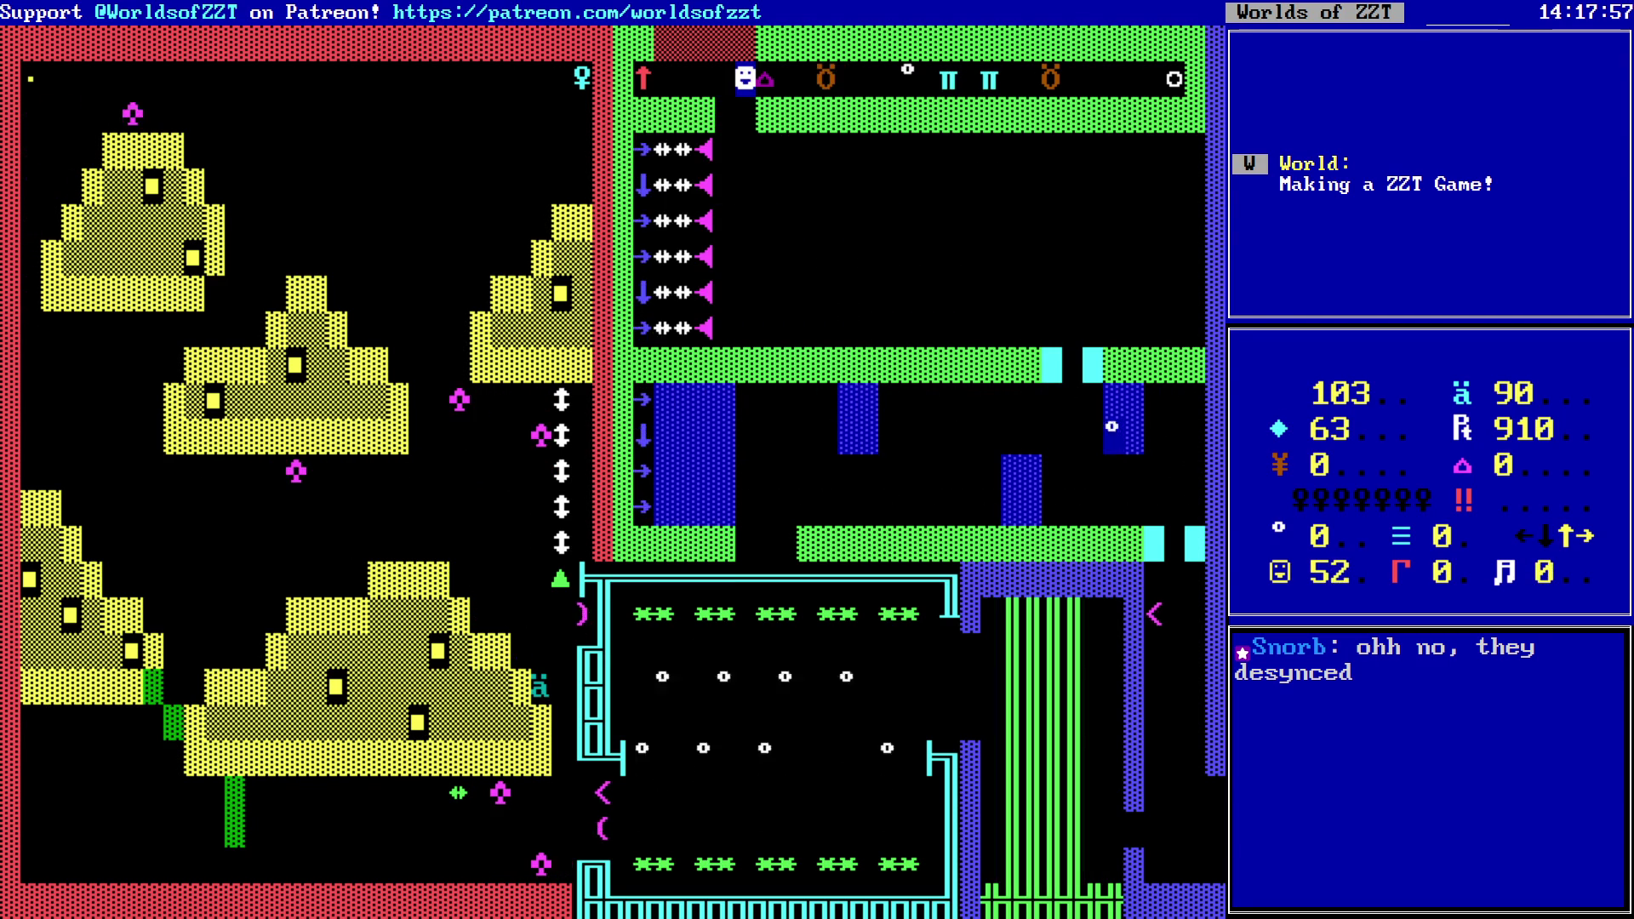
key(Right)
key(Right)
key(Right)
key(Right)
key(Right)
key(Right)
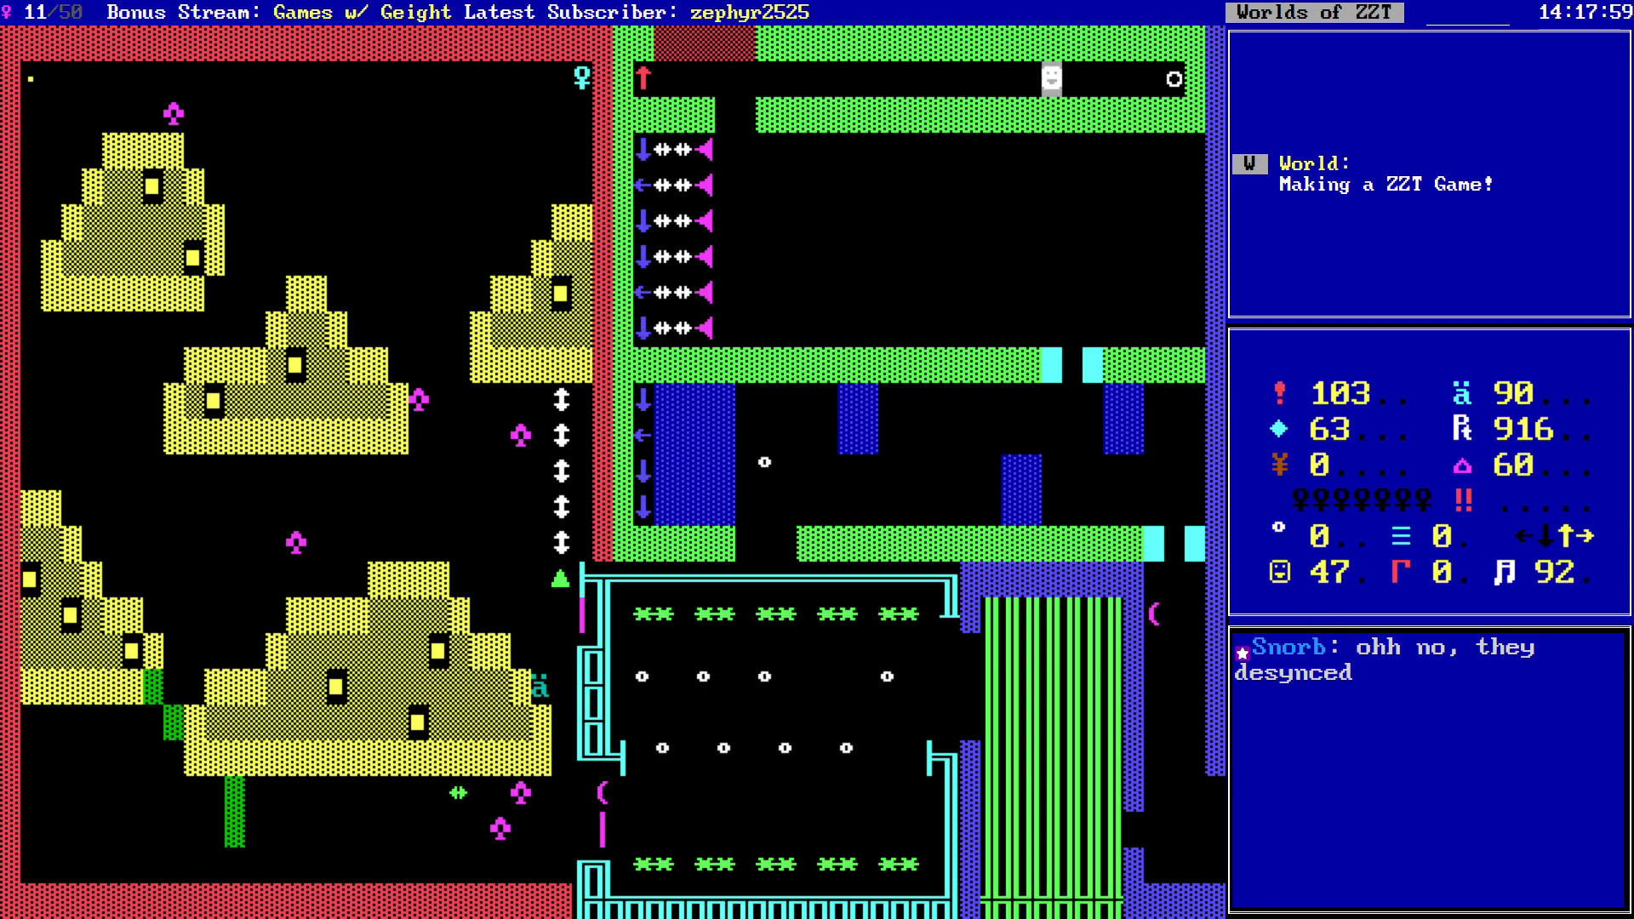
key(Left)
key(Left)
key(Left)
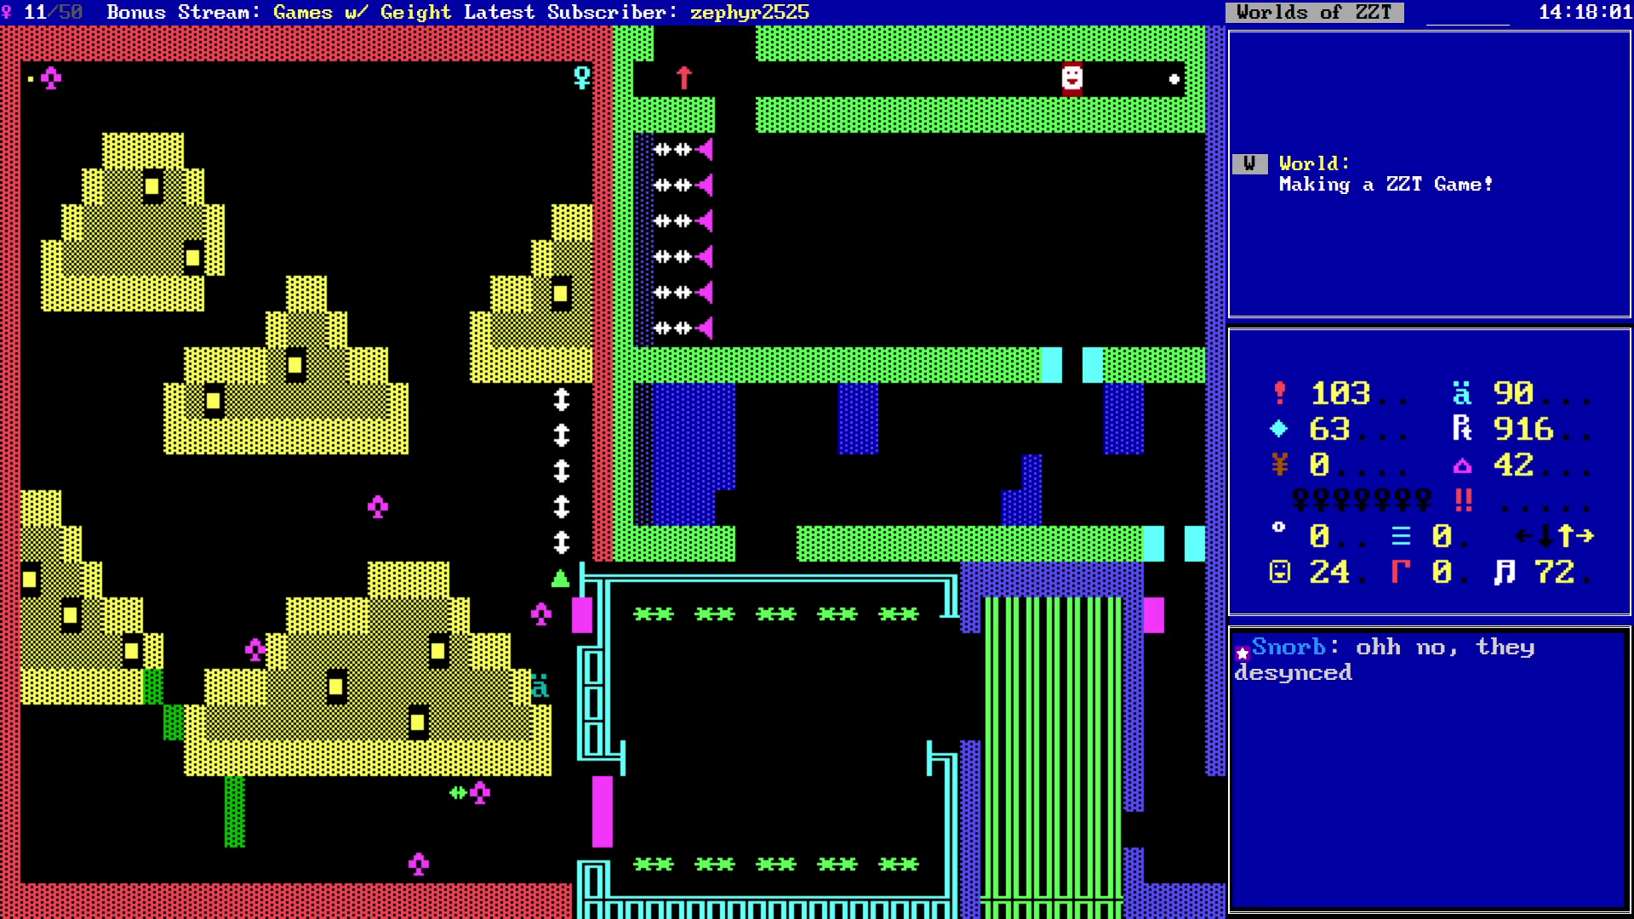
key(Left)
key(Left)
key(Left)
key(Up)
key(Up)
key(Up)
Enter the new board and climb the left corridor to the top-left passage.
key(Left)
key(Left)
key(Left)
key(Left)
key(Left)
key(Left)
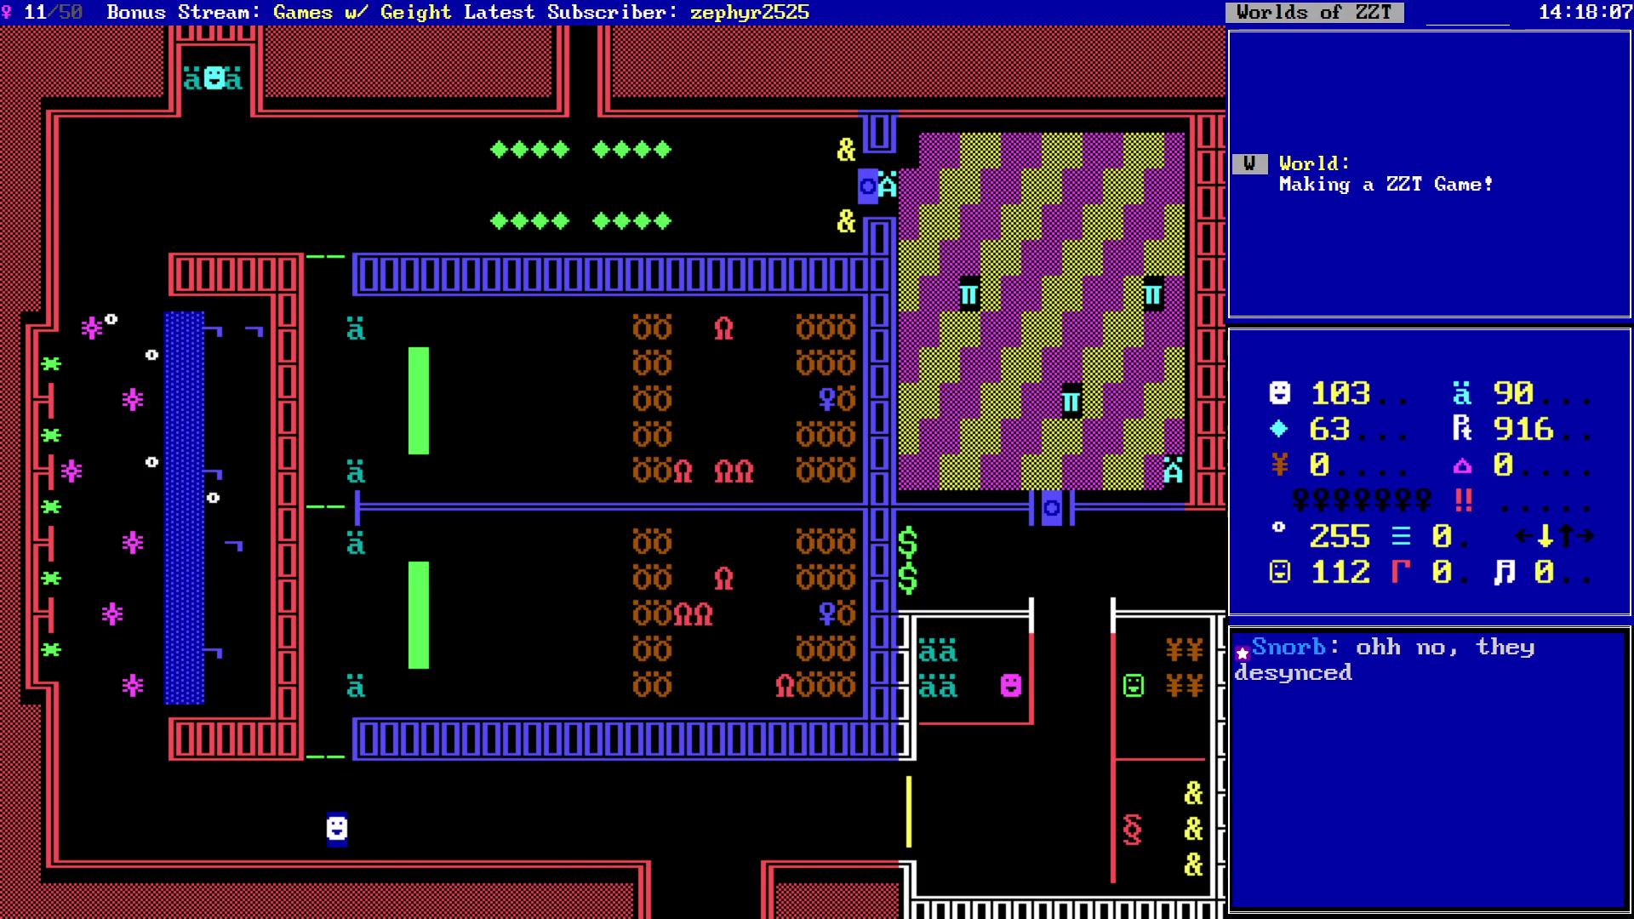
key(Left)
key(Left)
key(Left)
key(Up)
key(Up)
key(Up)
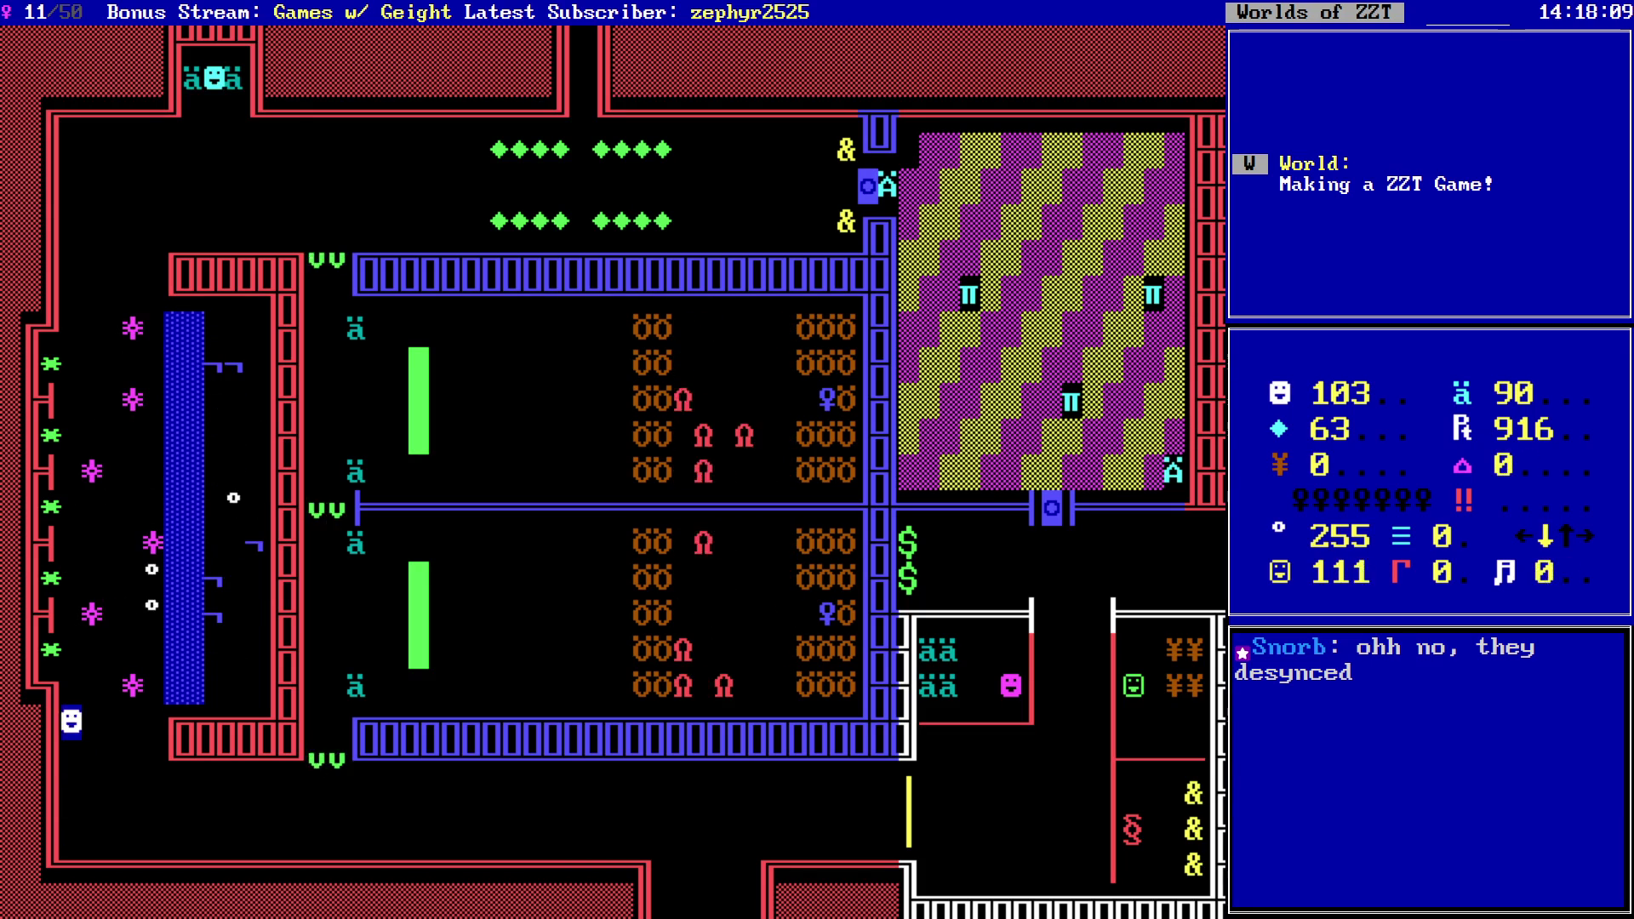
key(Up)
key(Up)
key(Up)
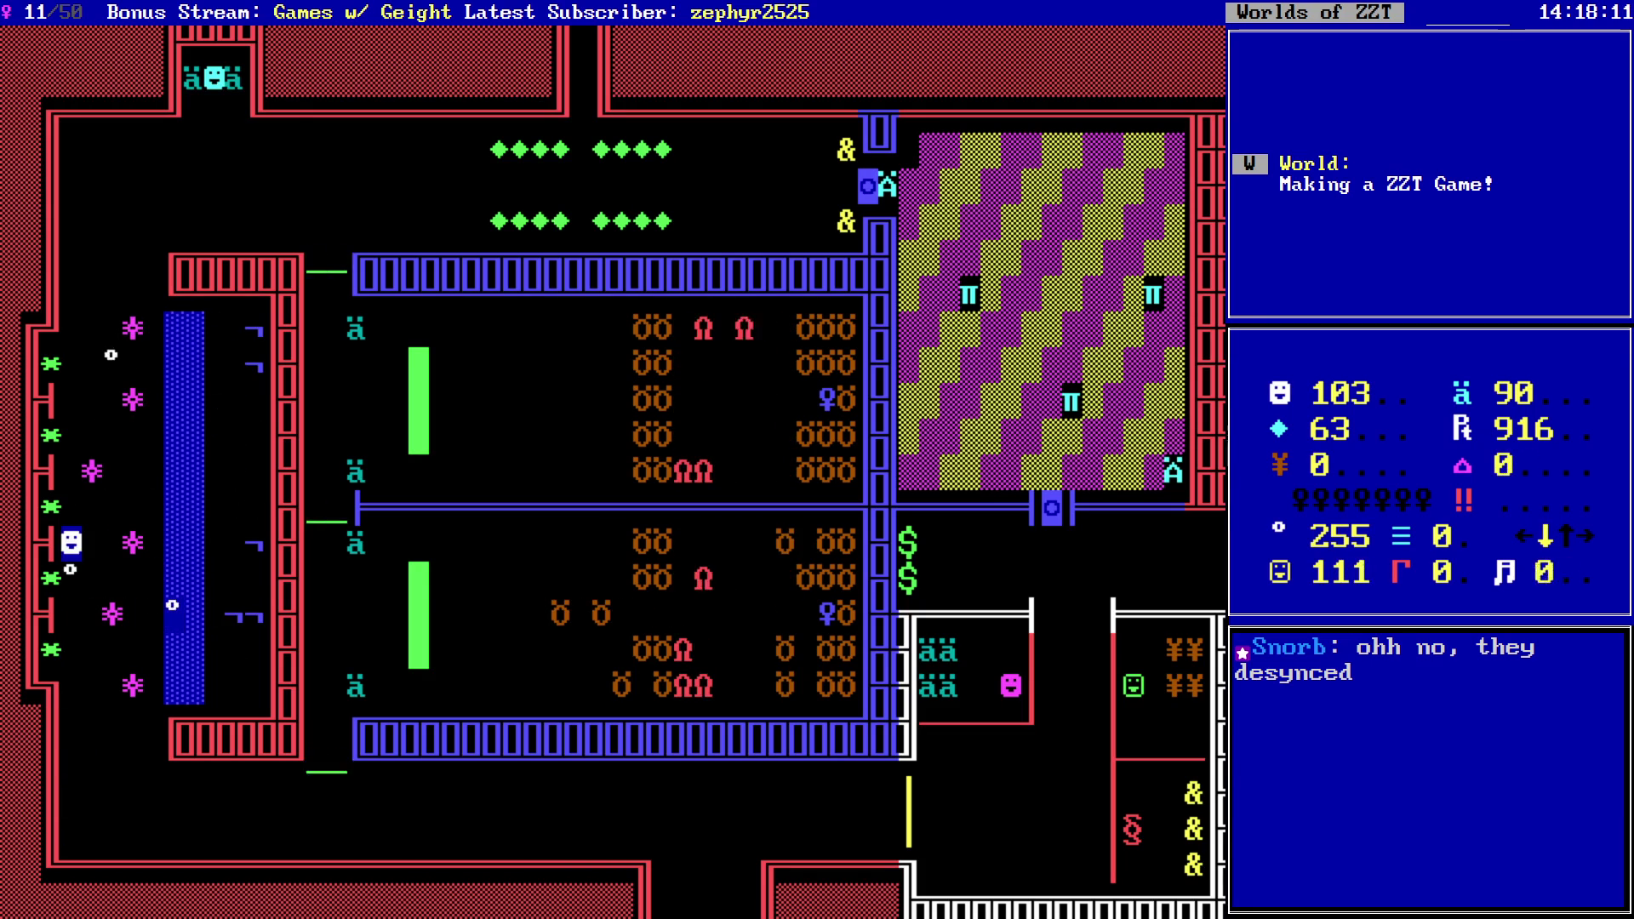
key(Up)
key(Up)
key(Up)
key(Right)
key(Right)
key(Right)
key(Right)
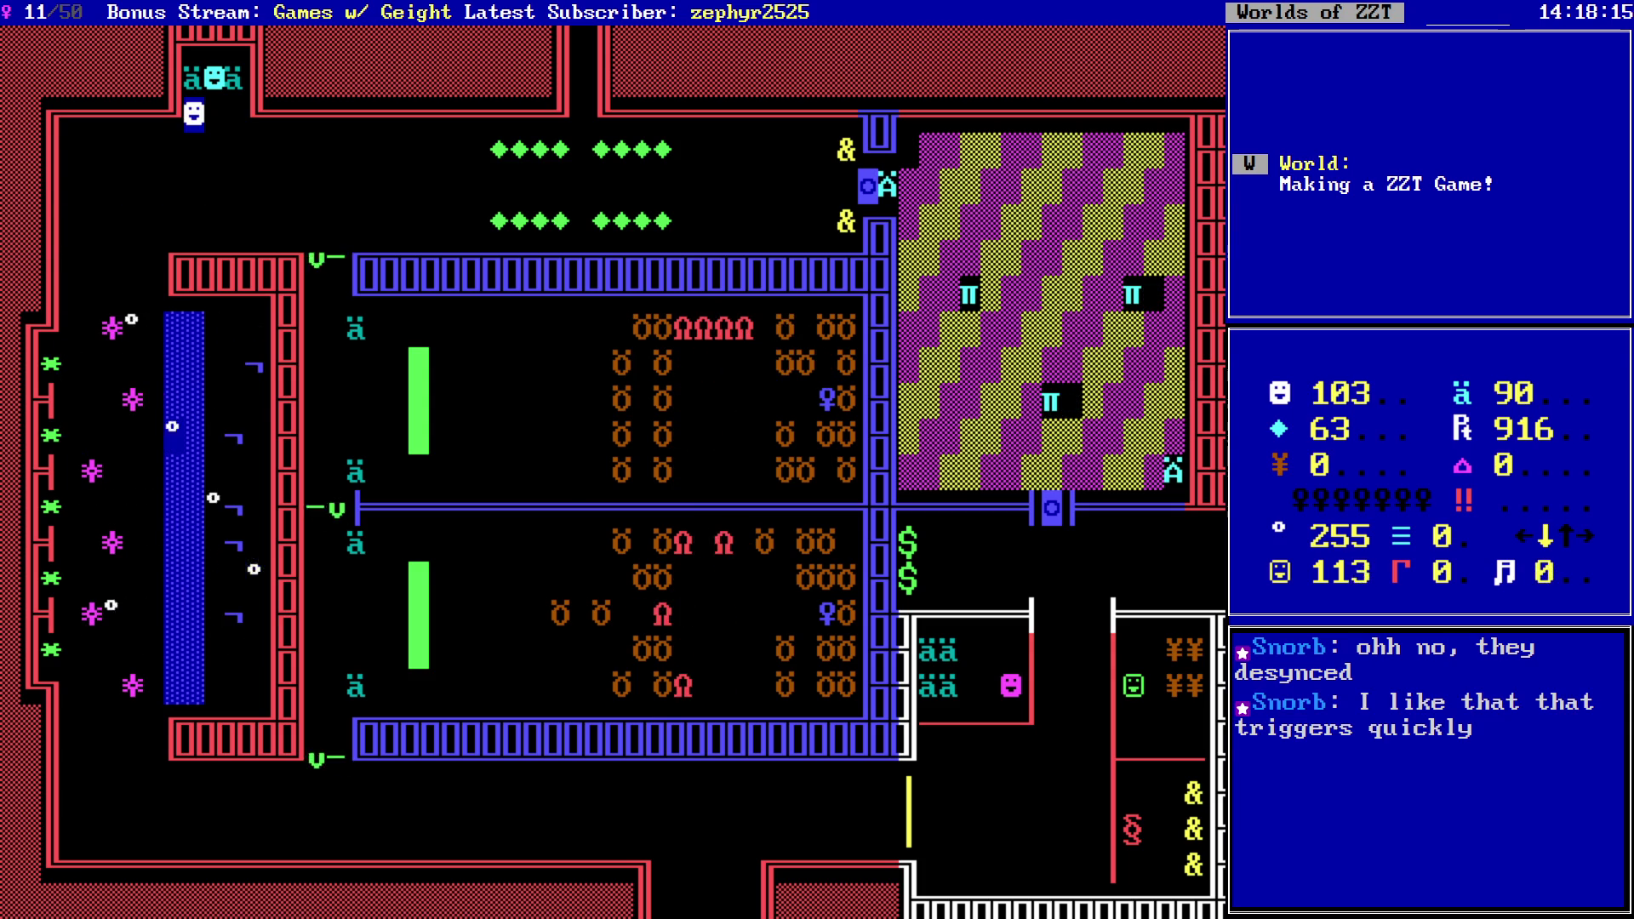
key(Right)
key(Right)
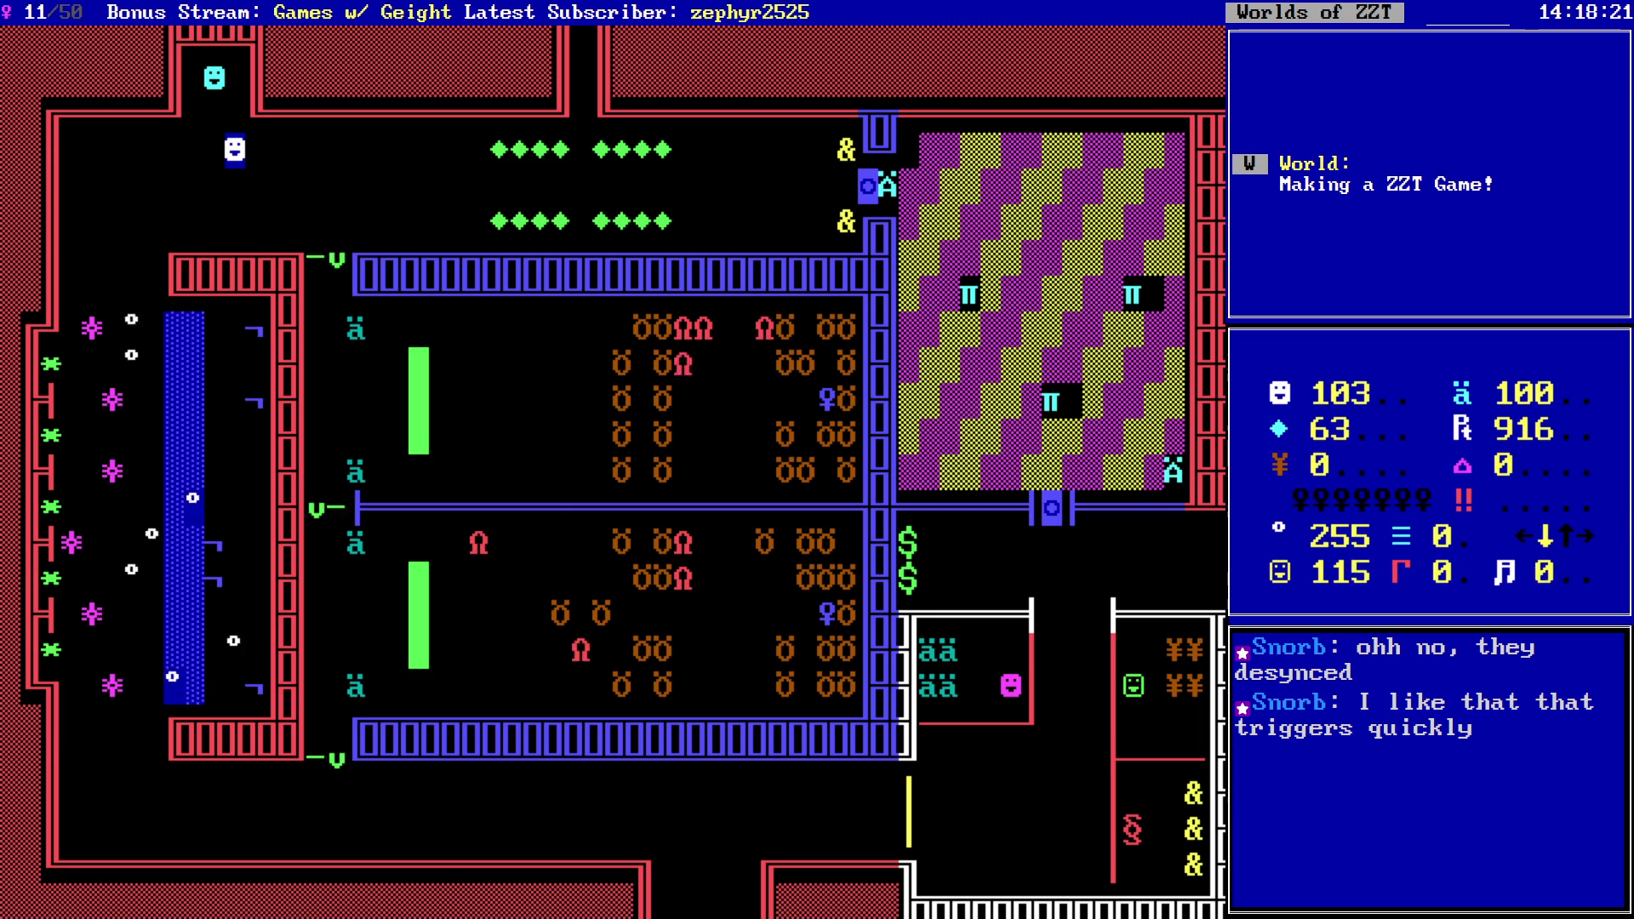
Collect the row of green gems and eat the pretzels to restore health.
key(Right)
key(Right)
key(Right)
key(Right)
key(Down)
key(Down)
key(Right)
key(Left)
key(Left)
key(Left)
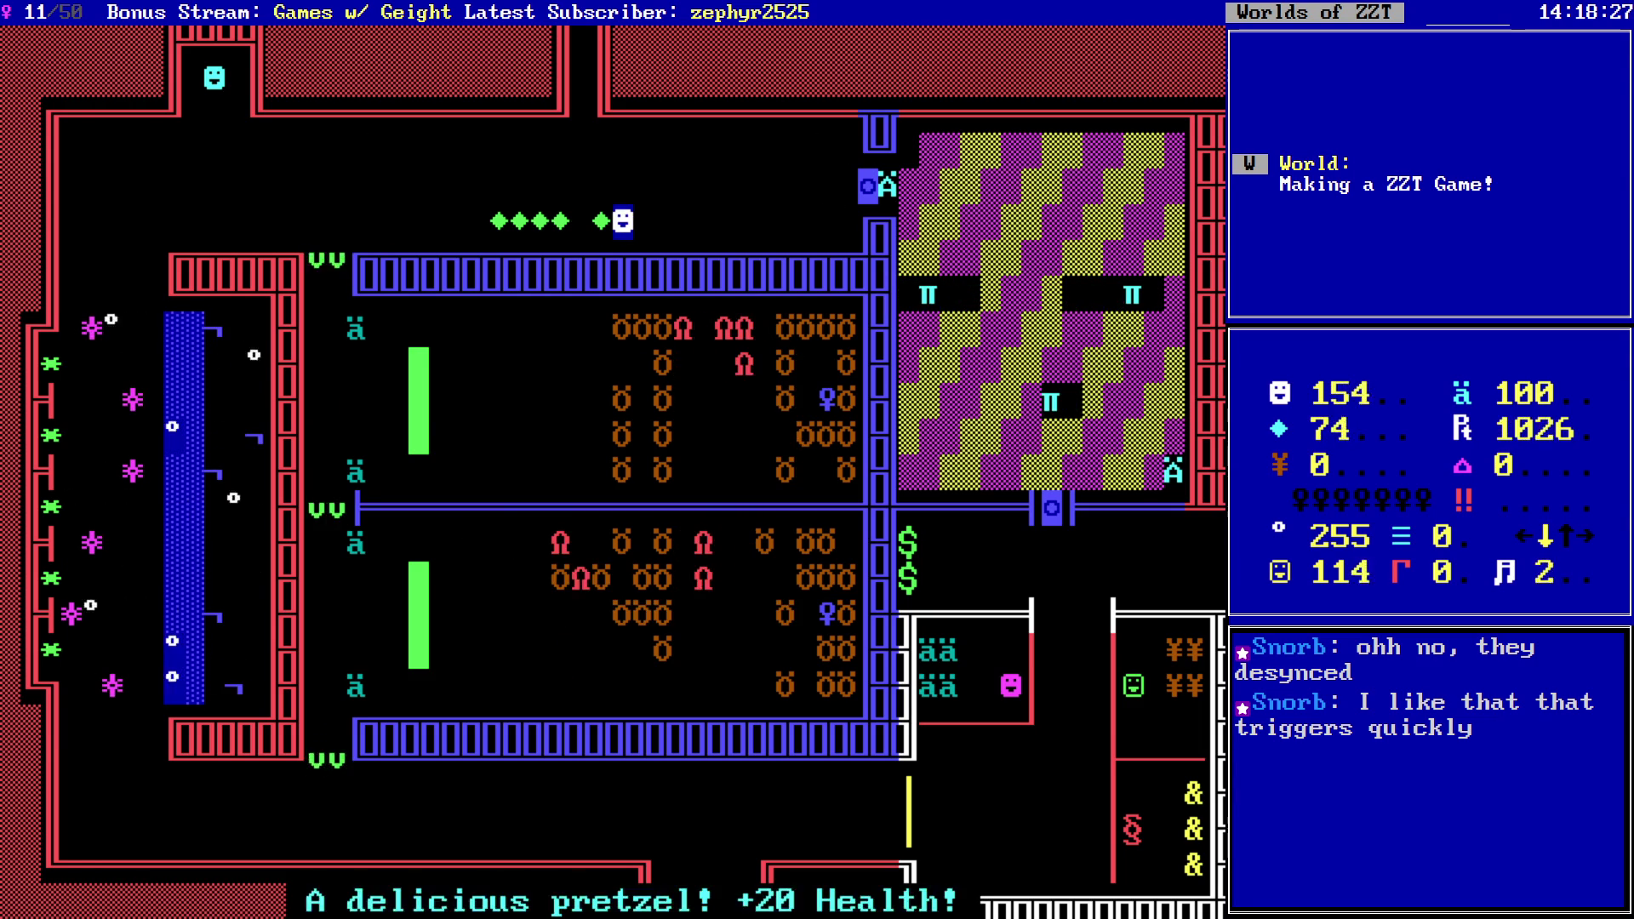
key(Left)
key(Left)
key(Left)
key(Left)
Pass through the gate into the inner room and down into the lower room.
key(Down)
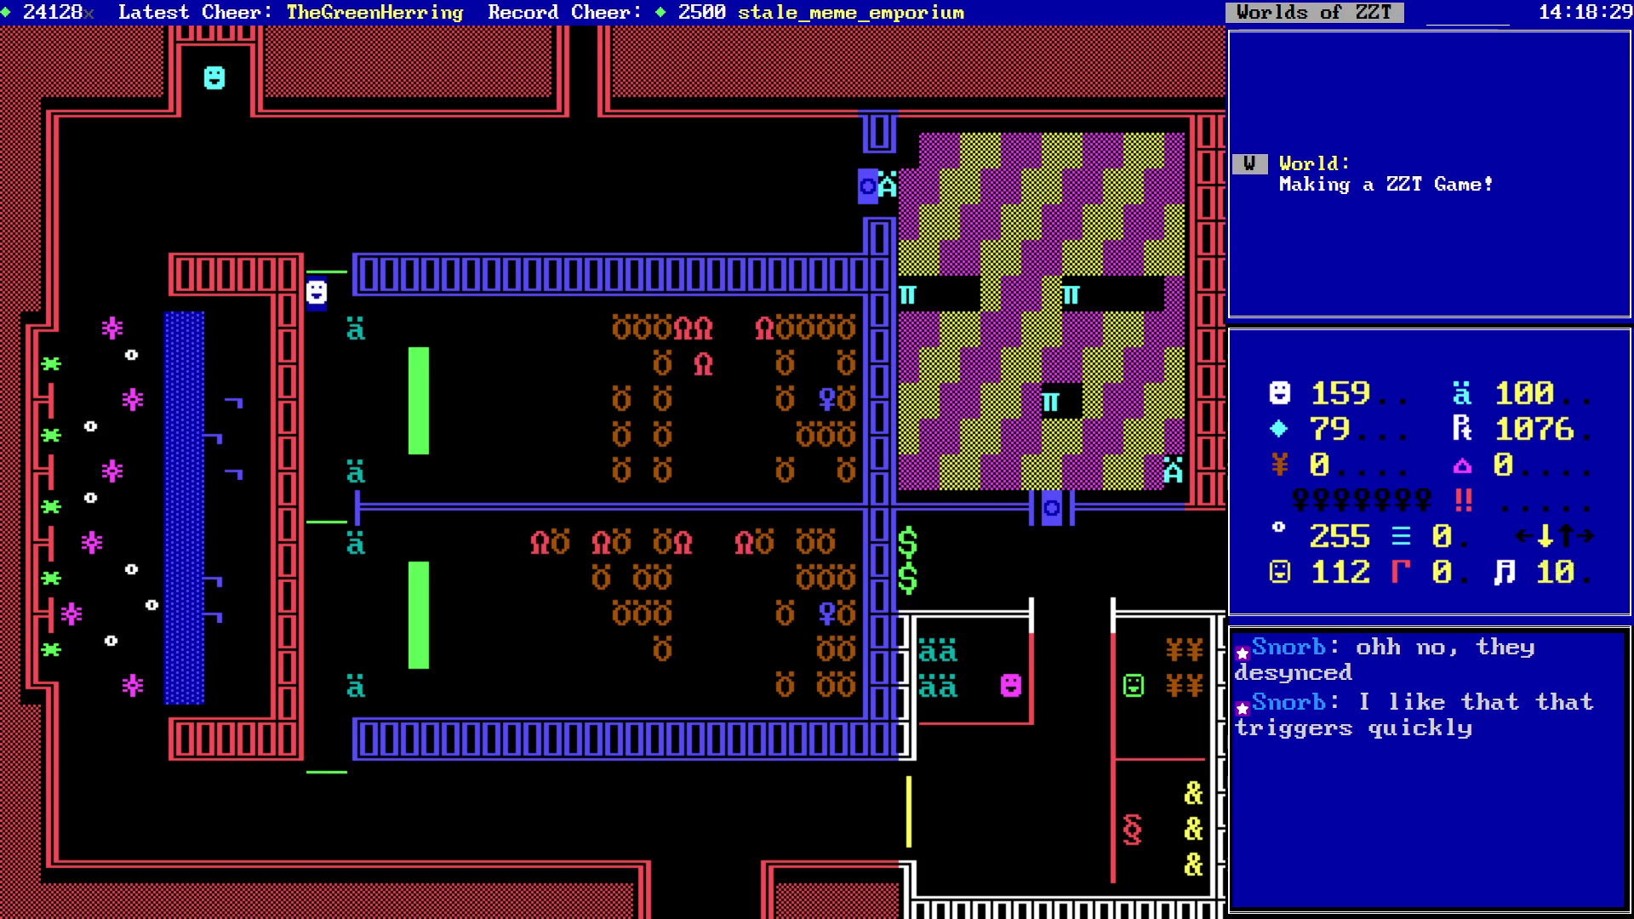
key(Down)
key(Down)
key(Right)
key(Right)
key(Right)
key(Right)
key(Right)
key(Right)
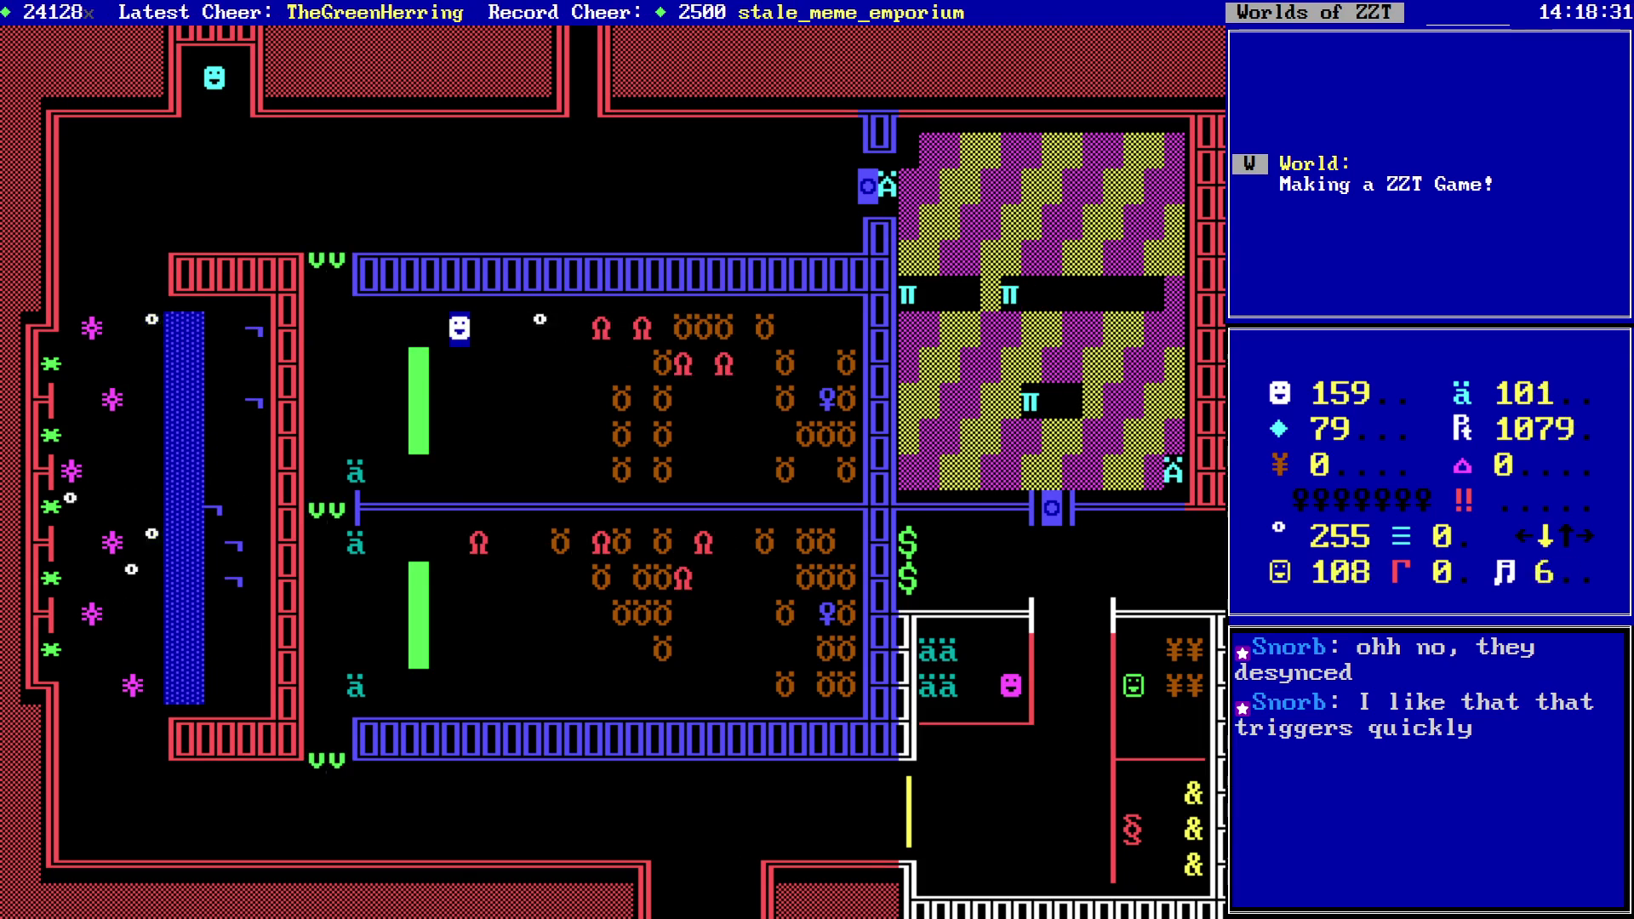
key(Down)
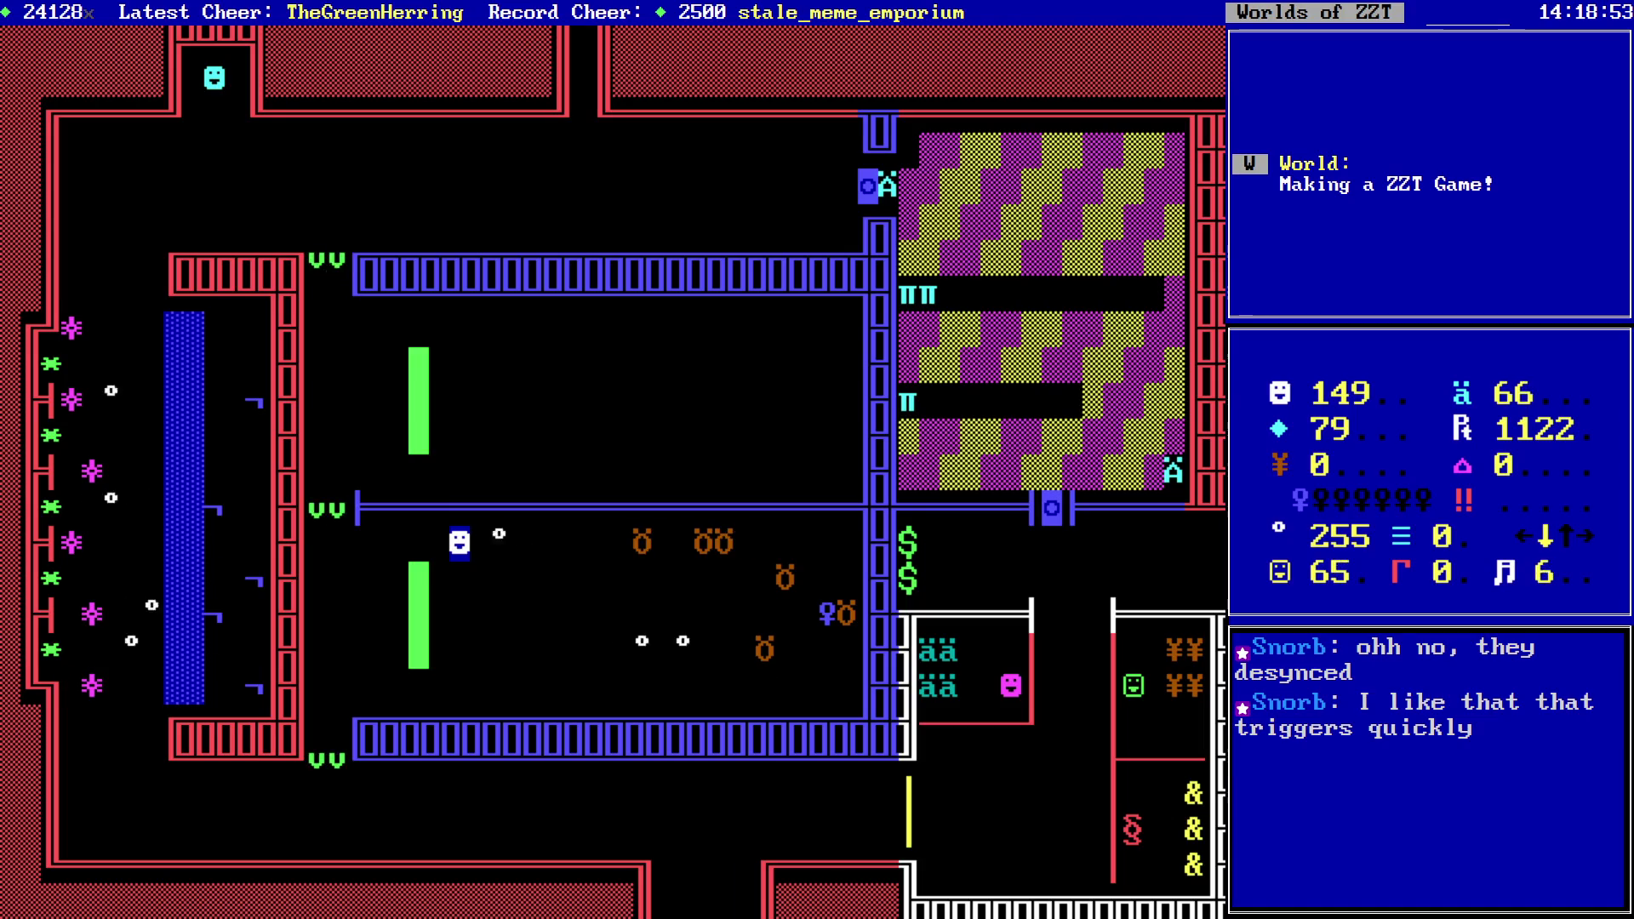
key(Right)
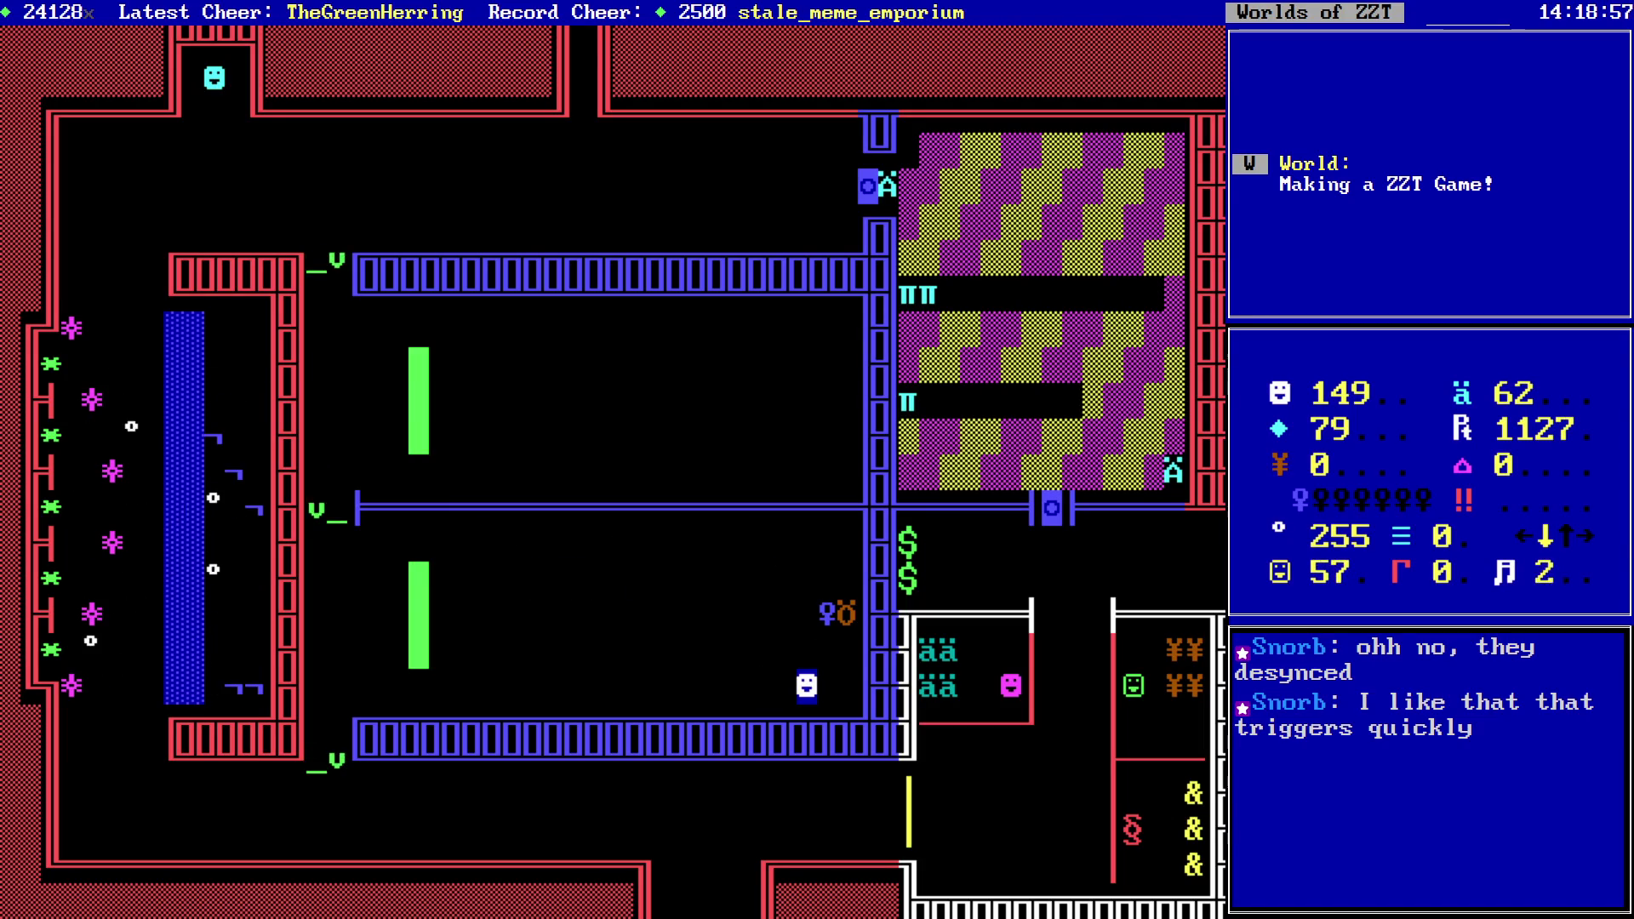
key(Left)
key(Down)
key(Down)
key(Left)
key(Left)
key(Left)
key(Left)
key(Left)
key(Left)
key(Left)
key(Left)
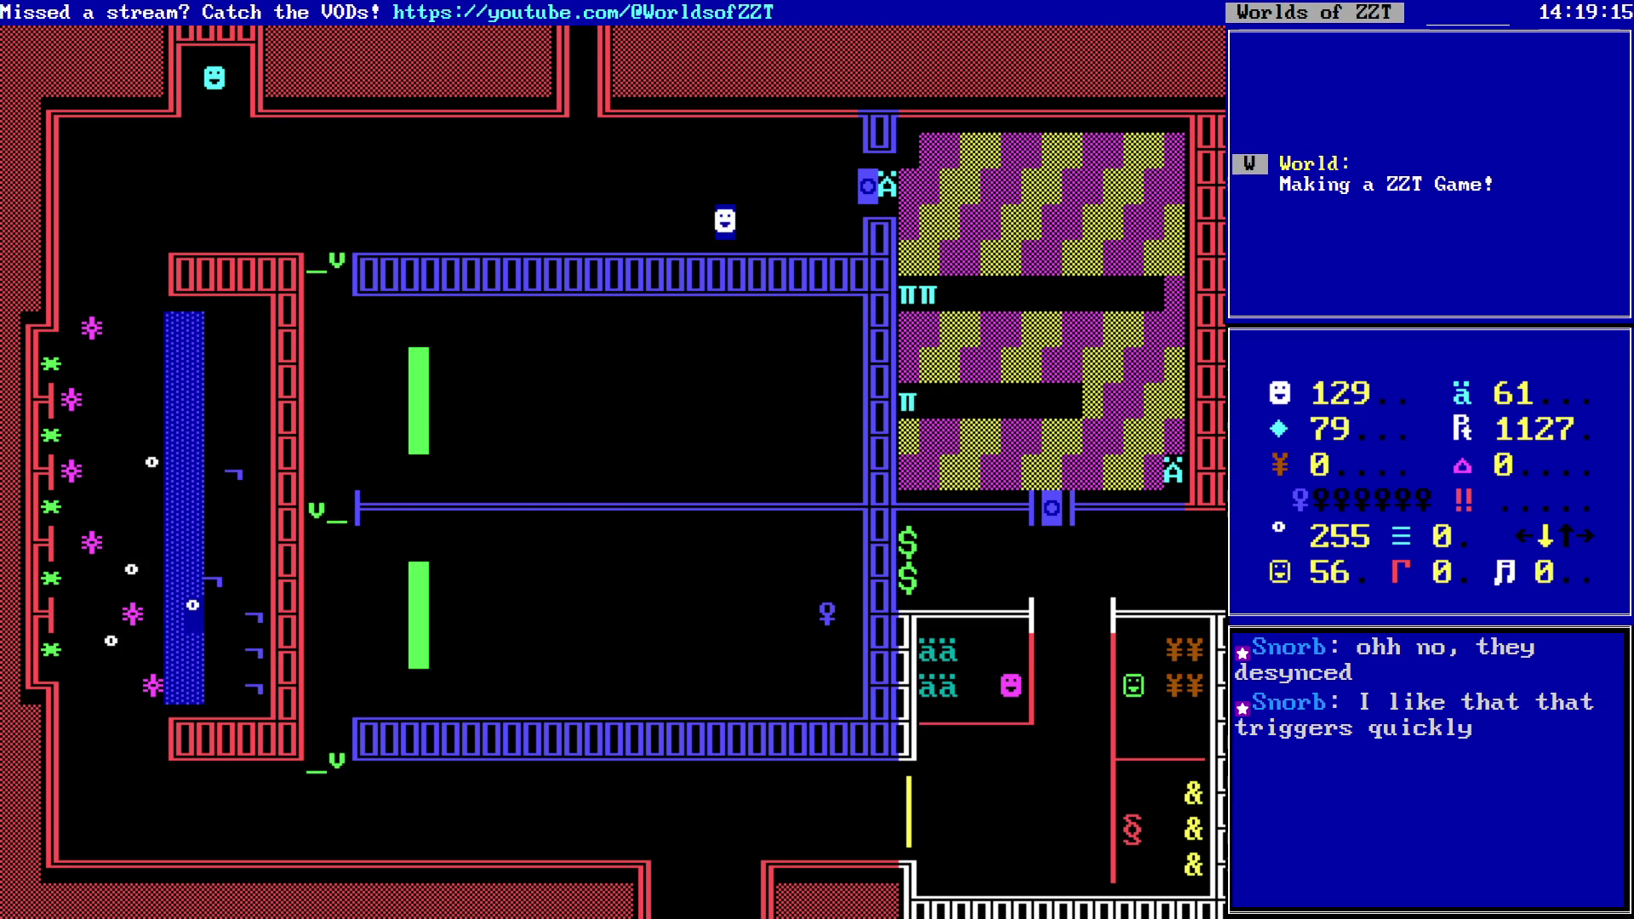
Open the Blue door to collect the ammo and pick up the Blue key.
key(Up)
key(Right)
key(Right)
key(Left)
key(Left)
key(Left)
key(Left)
key(Left)
key(Left)
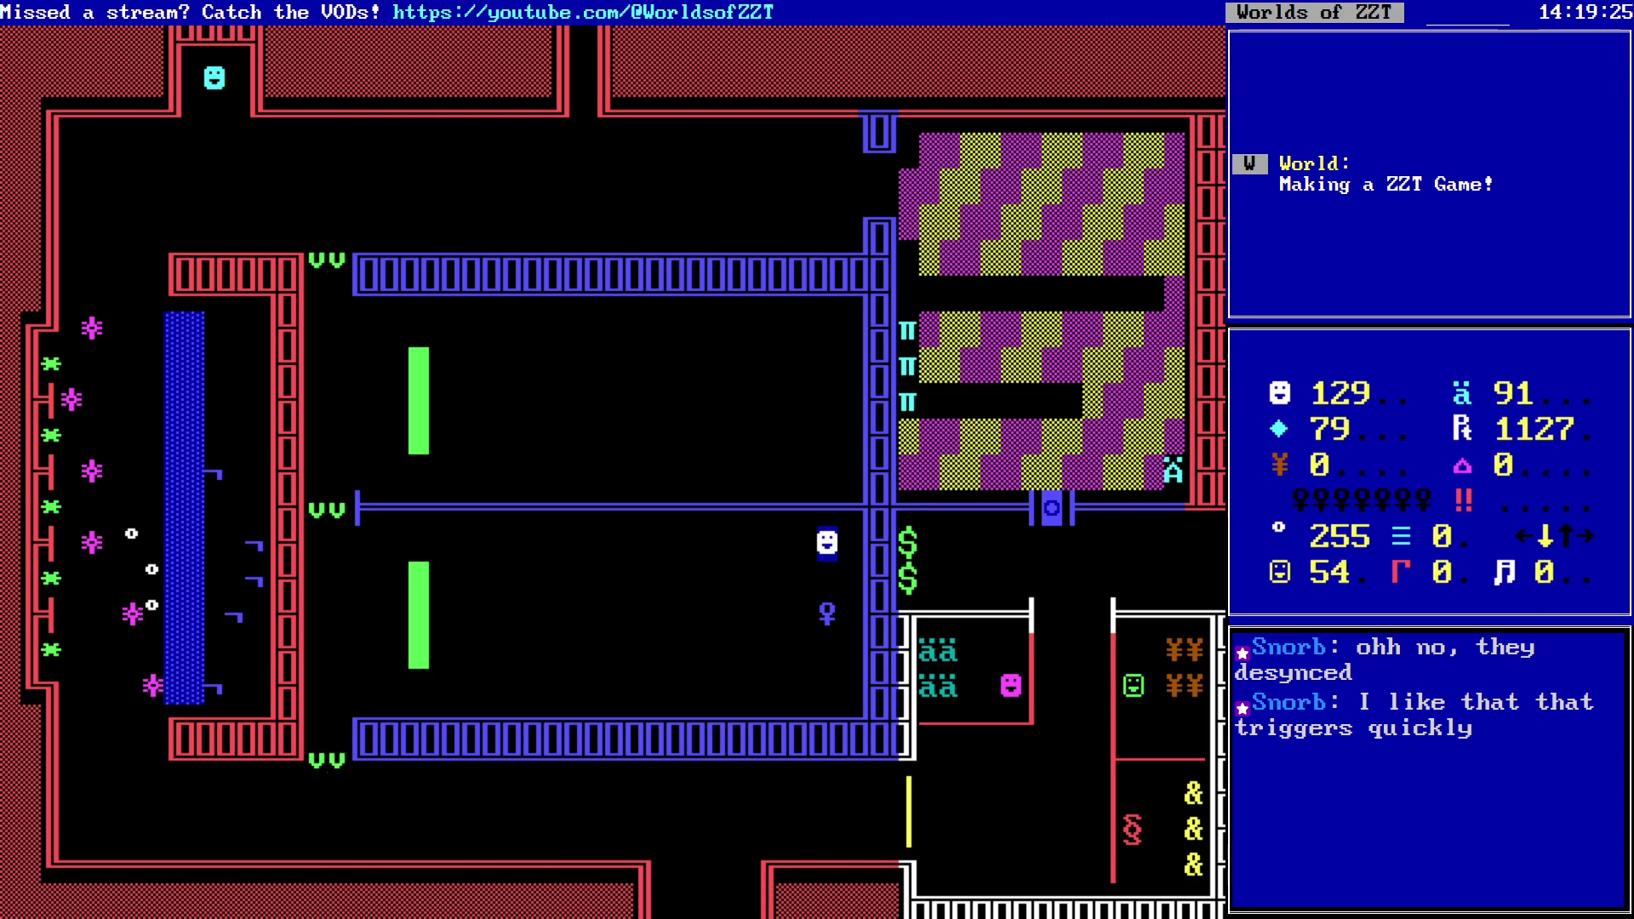
key(Down)
key(Down)
key(Down)
key(Left)
key(Left)
key(Left)
key(Left)
key(Left)
key(Left)
key(Left)
key(Left)
key(Left)
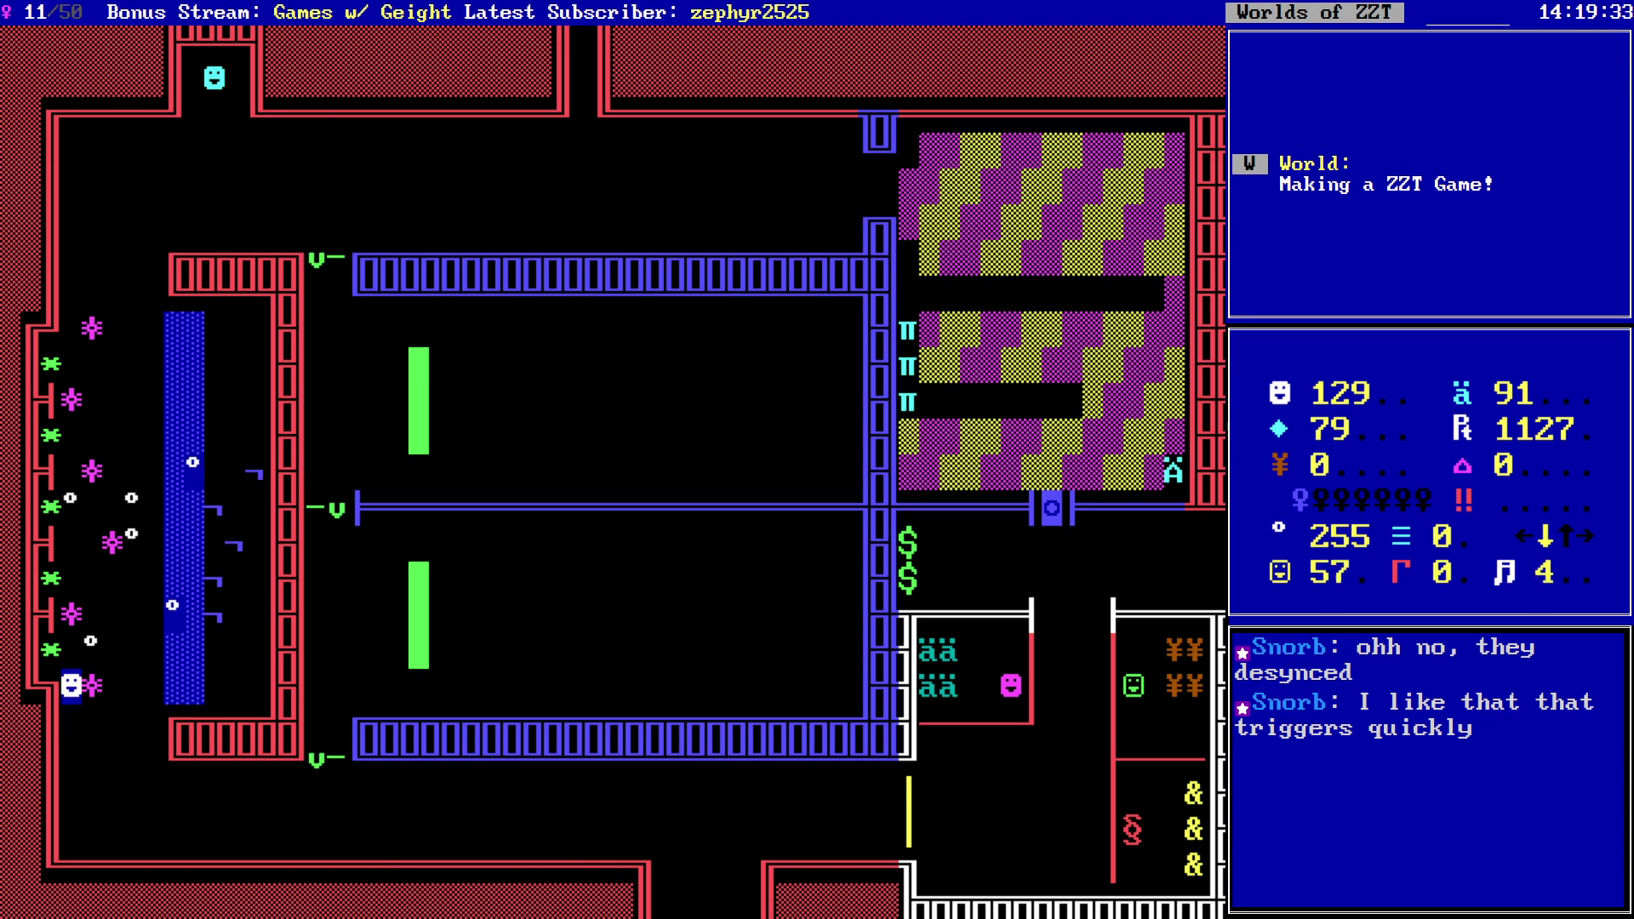
Walk up the left corridor to the Man, who advises torches for the maze.
key(Up)
key(Up)
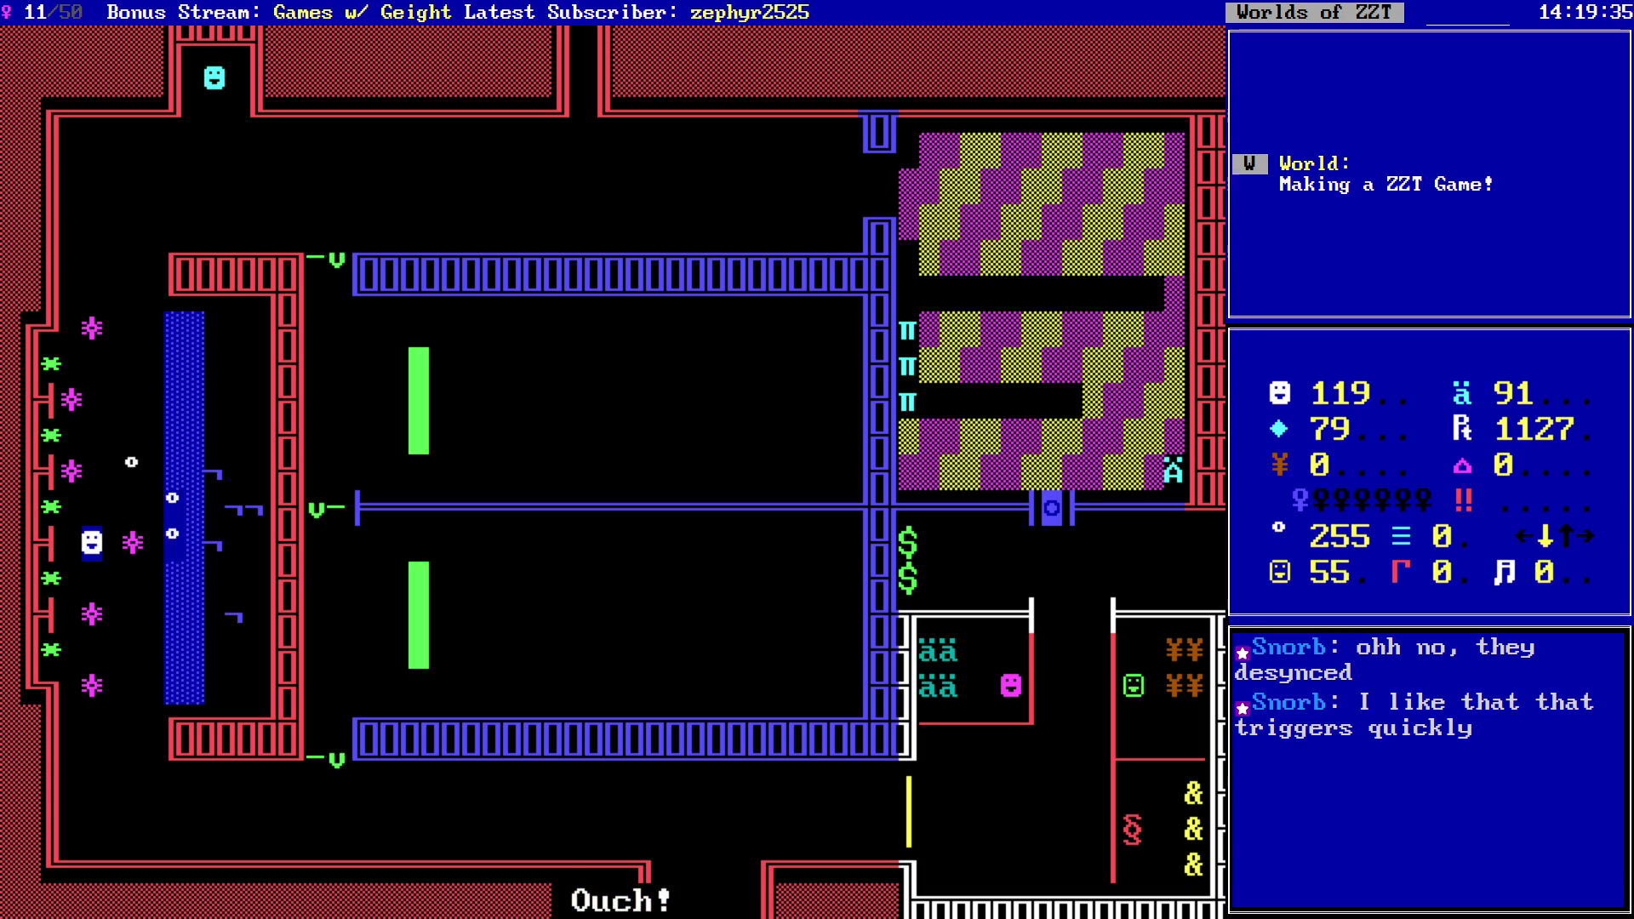
key(Up)
key(Up)
key(Right)
key(Up)
key(Up)
key(Up)
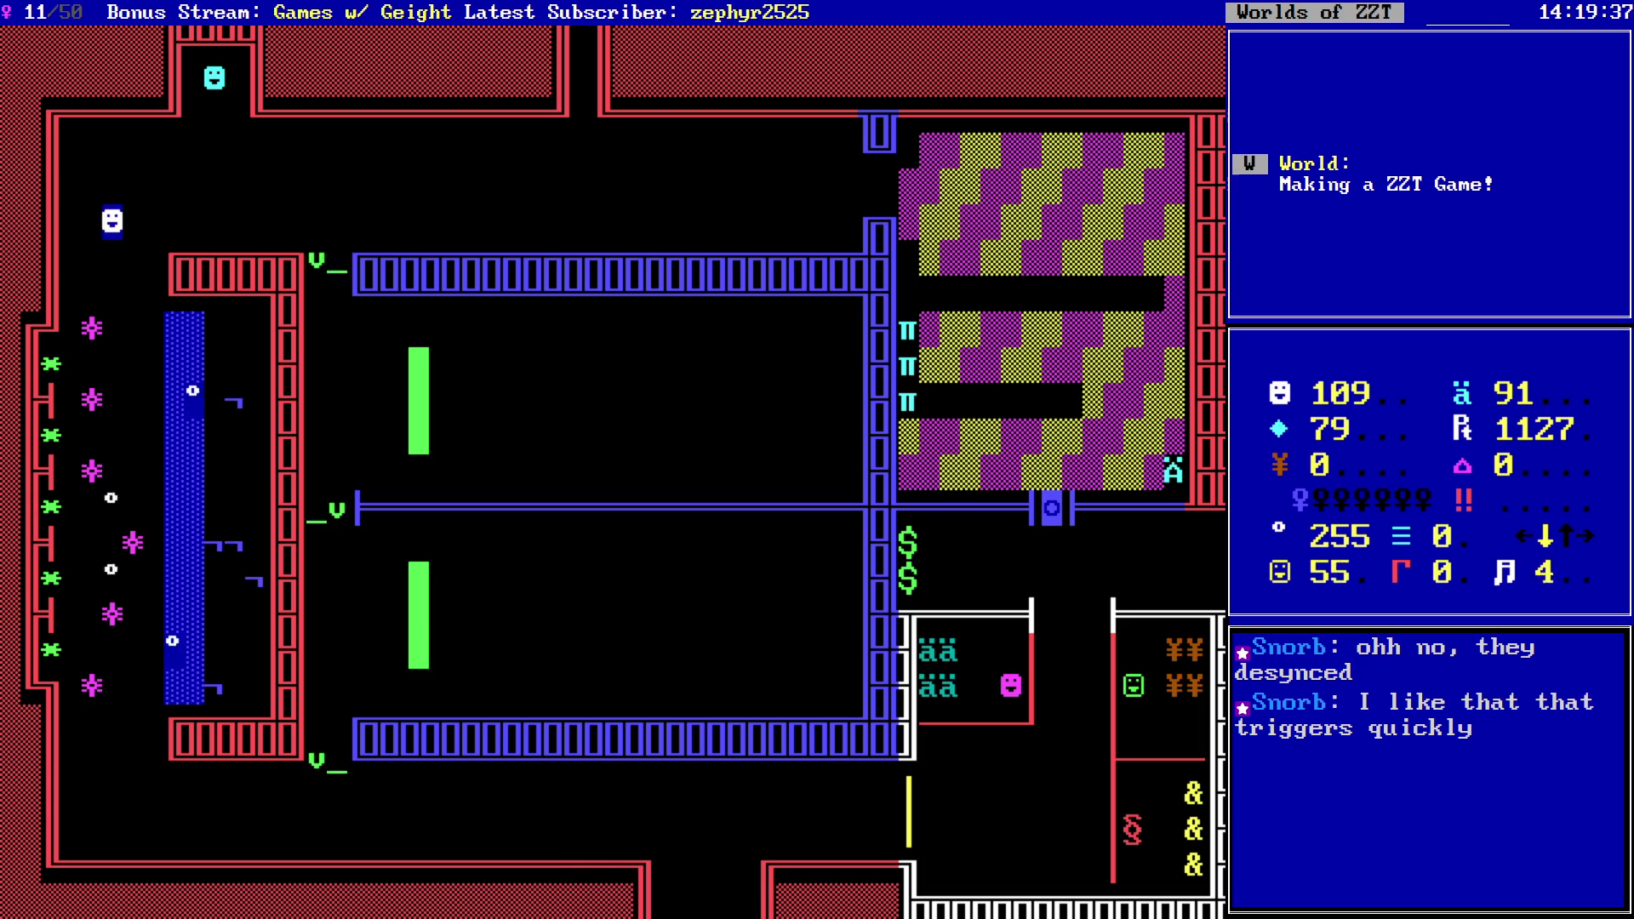
key(Up)
key(Left)
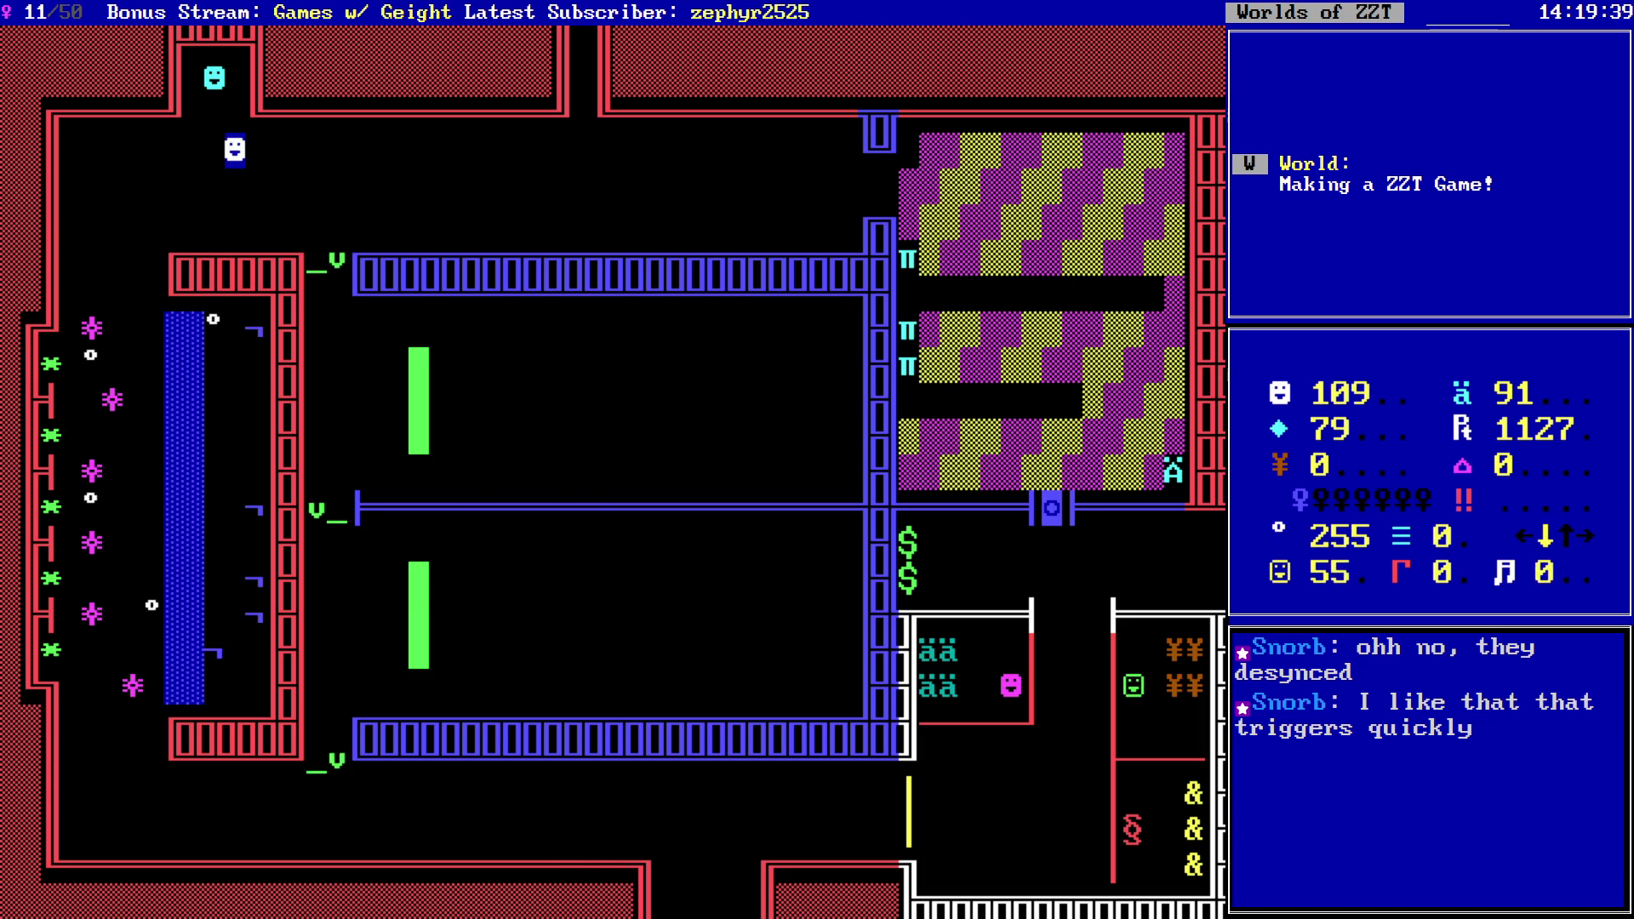
key(Up)
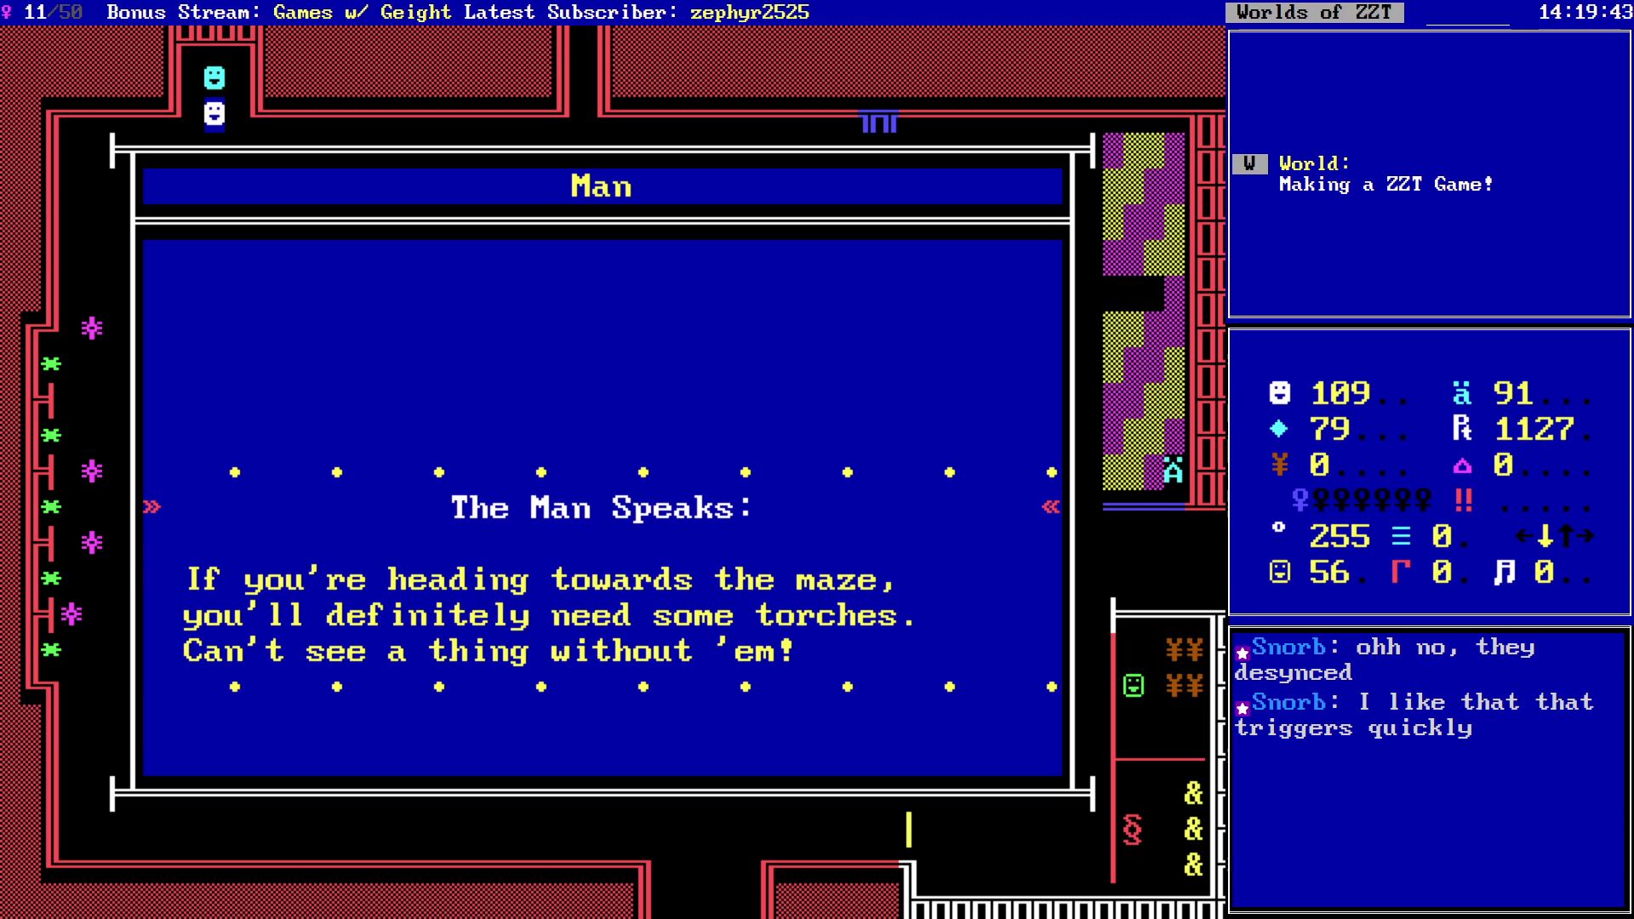
Dismiss the Man's torch advice, then collect the ammo and both gems past the blue door.
key(Return)
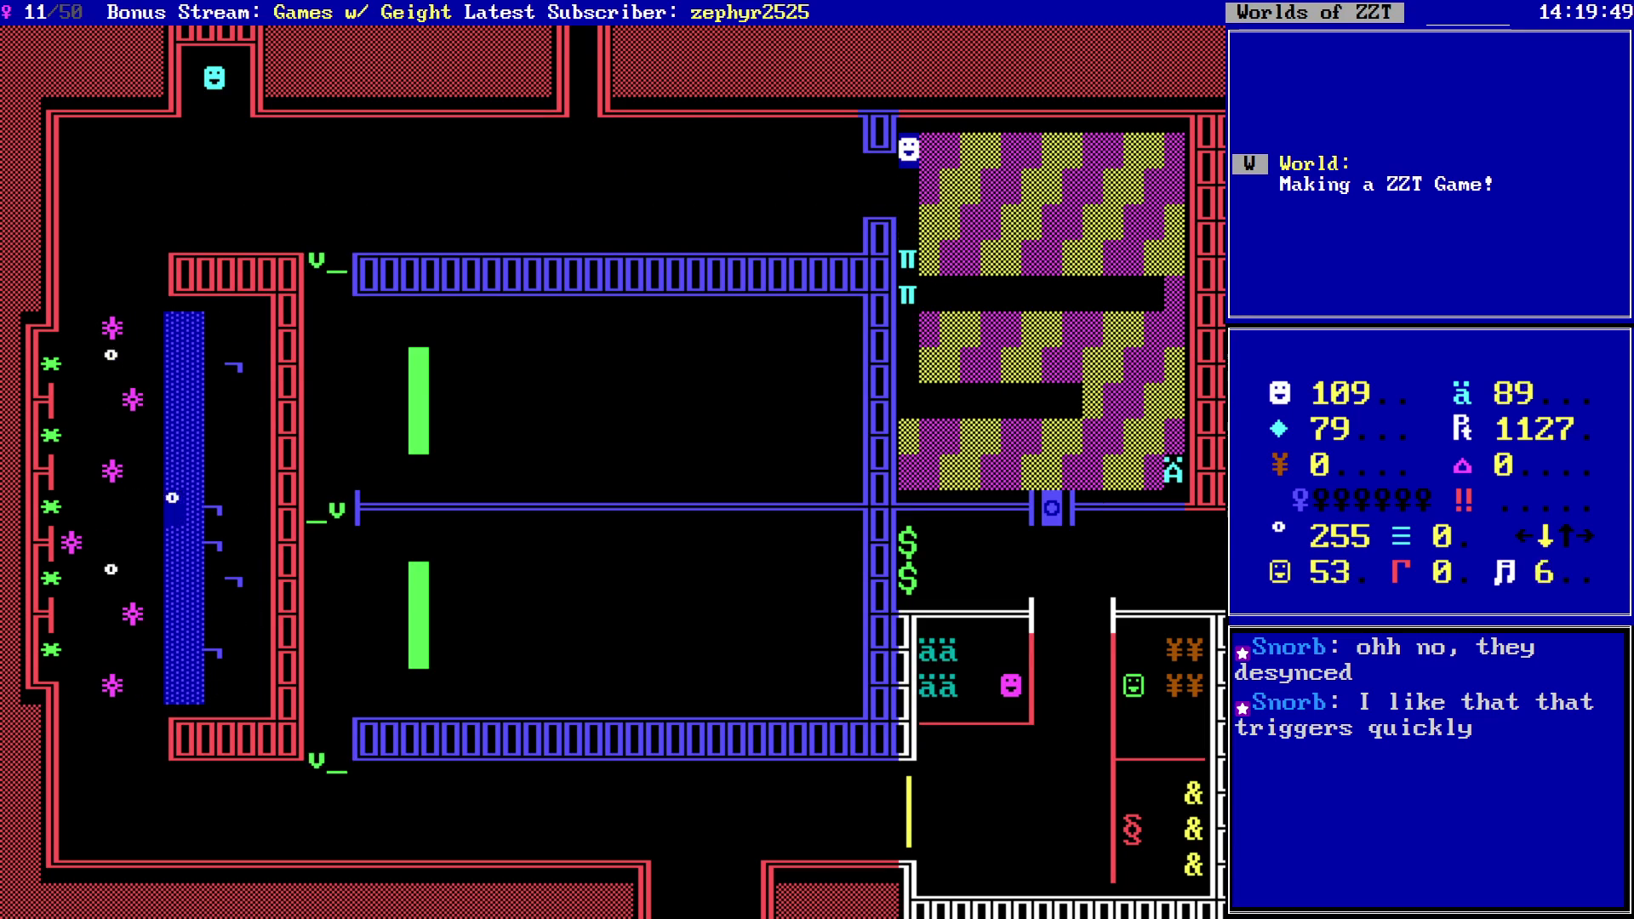
key(Down)
key(Down)
key(Down)
key(Down)
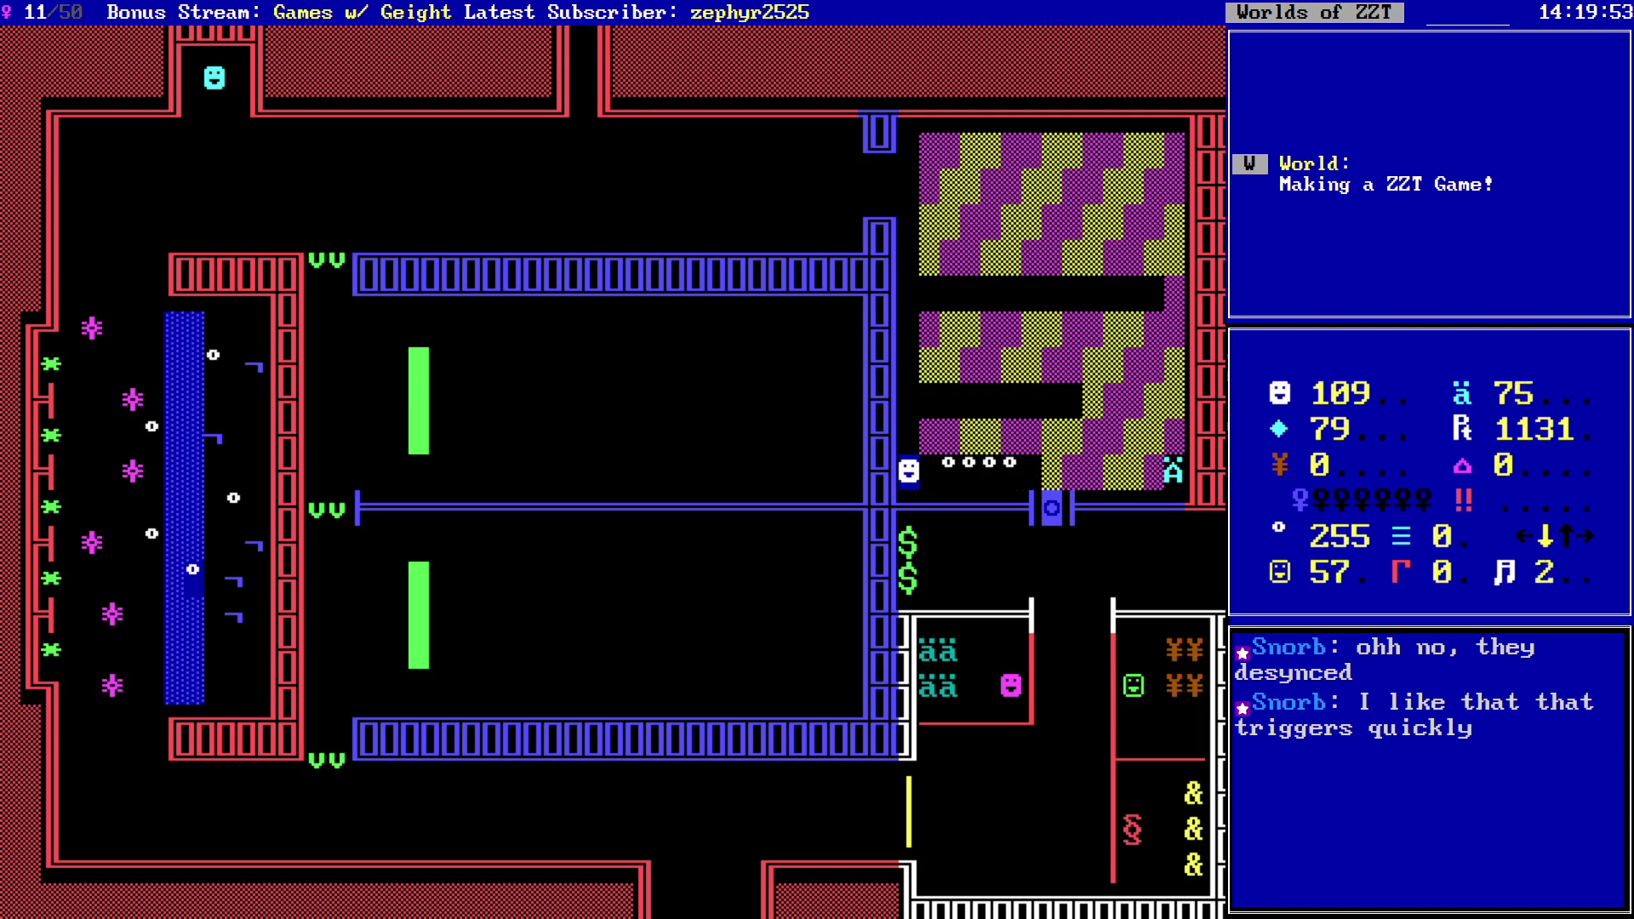
key(Right)
key(Right)
key(Right)
key(Left)
key(Left)
key(Left)
key(Down)
key(Down)
key(Down)
key(Left)
key(Left)
key(Left)
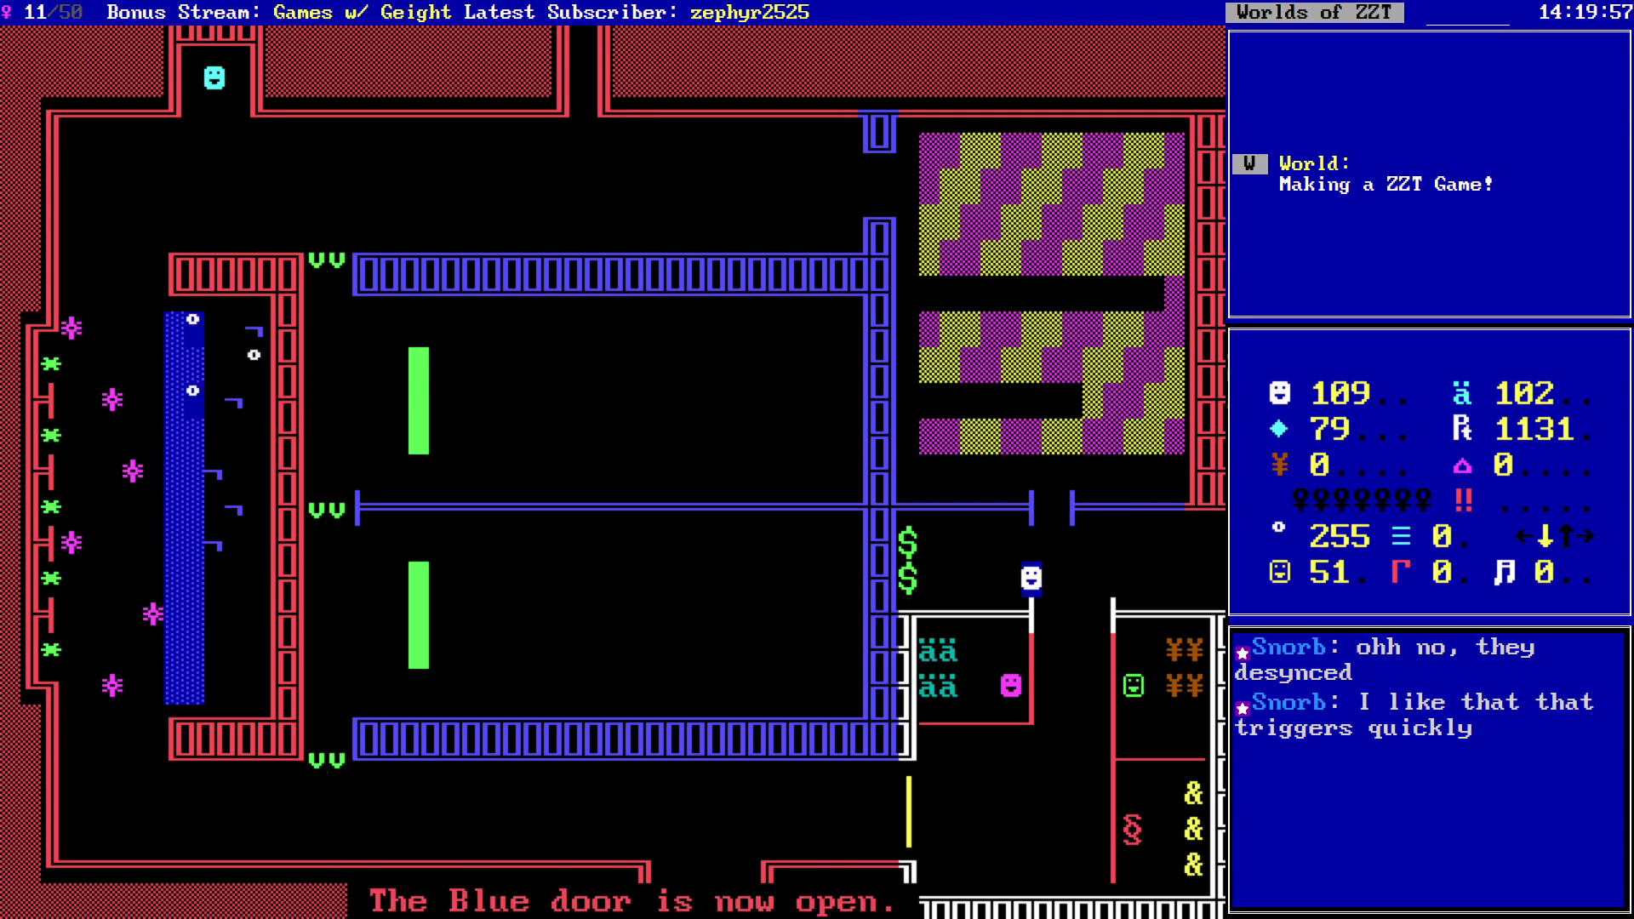
key(Left)
key(Up)
key(Down)
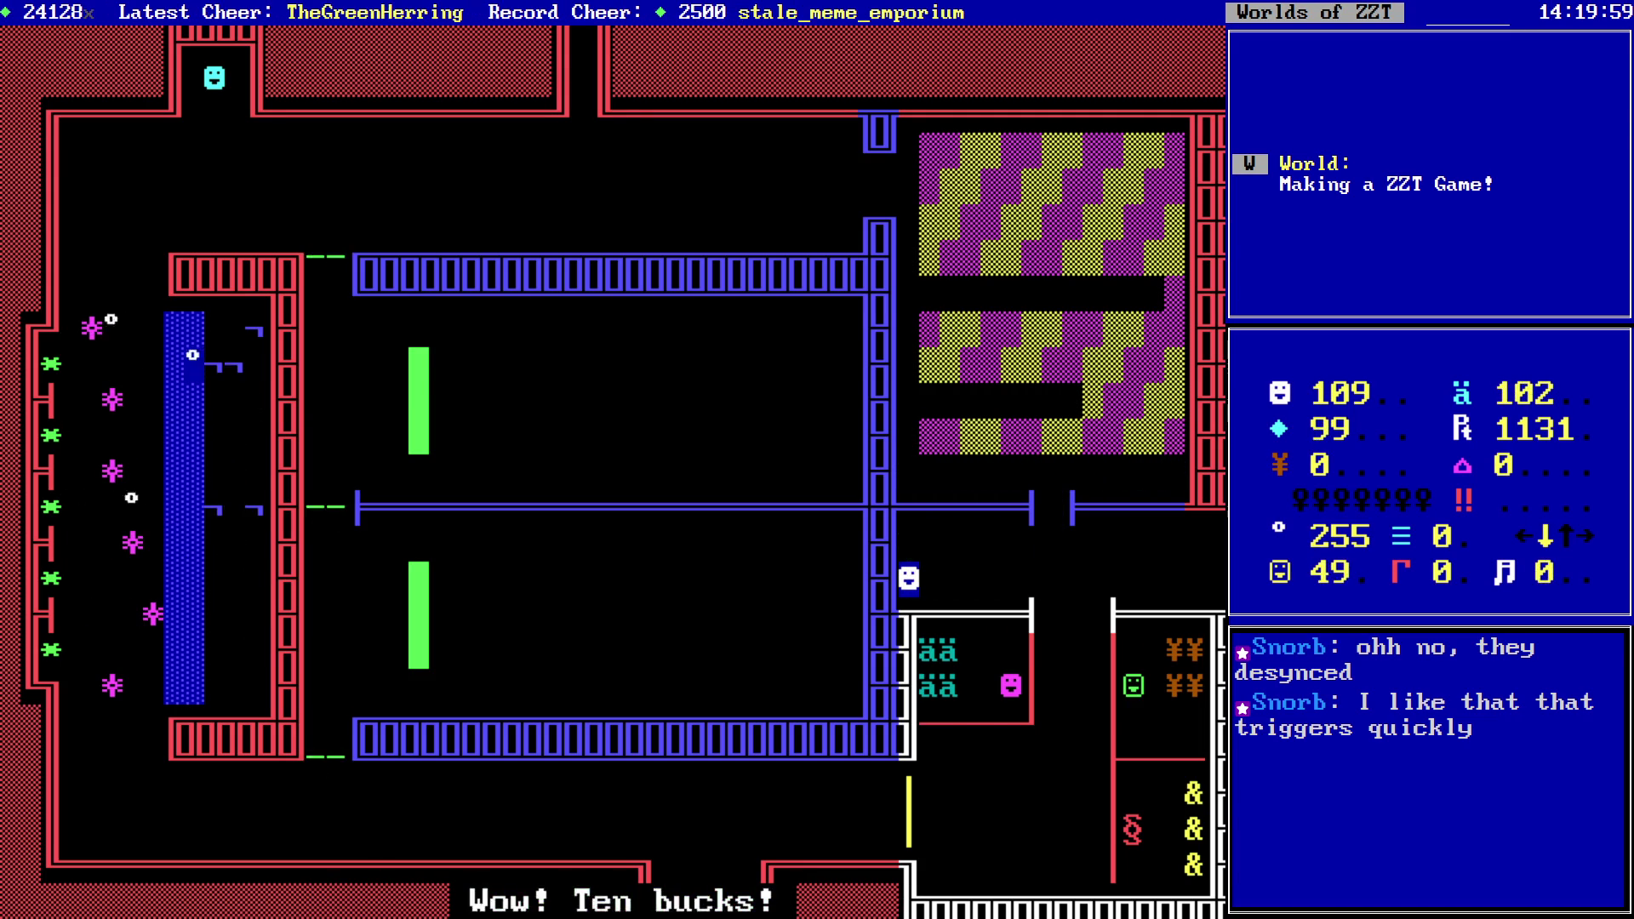
key(Right)
key(Right)
key(Right)
At the ammo shop, buy 25 ammo for 10 gems and 15 torches (10 plus 5).
key(Down)
key(Down)
key(Down)
key(Down)
key(Return)
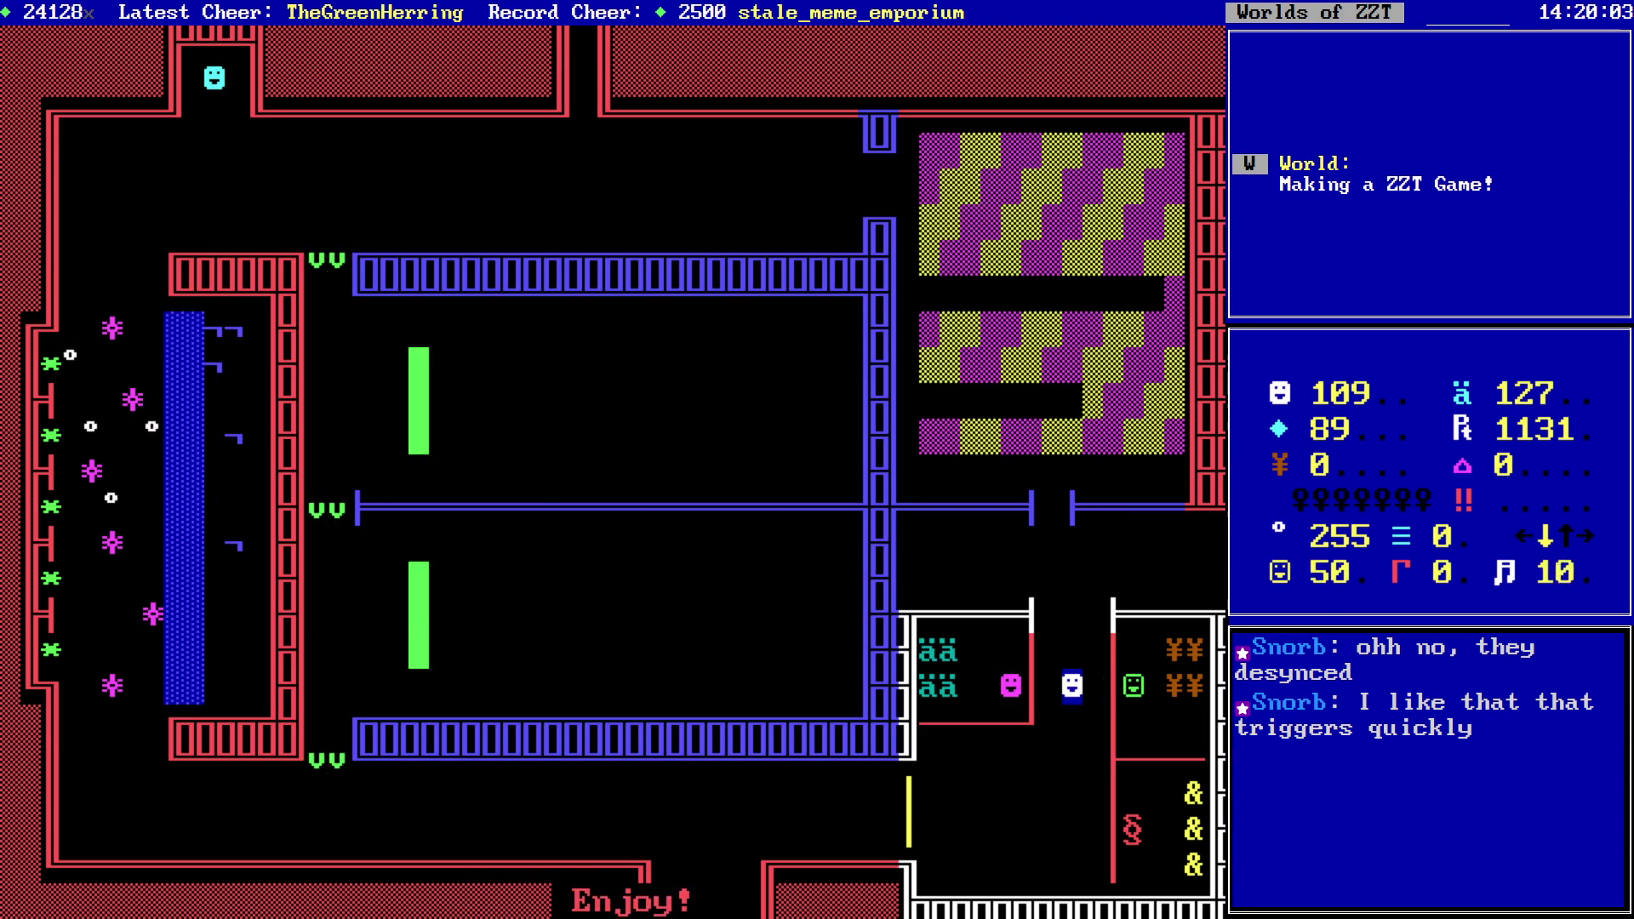
key(Left)
key(Down)
key(Down)
key(Down)
key(Return)
key(Left)
key(Down)
key(Down)
key(Return)
Buy two jalapeno pretzels at the pretzel shop and step back into the corridor.
key(Down)
key(Down)
key(Down)
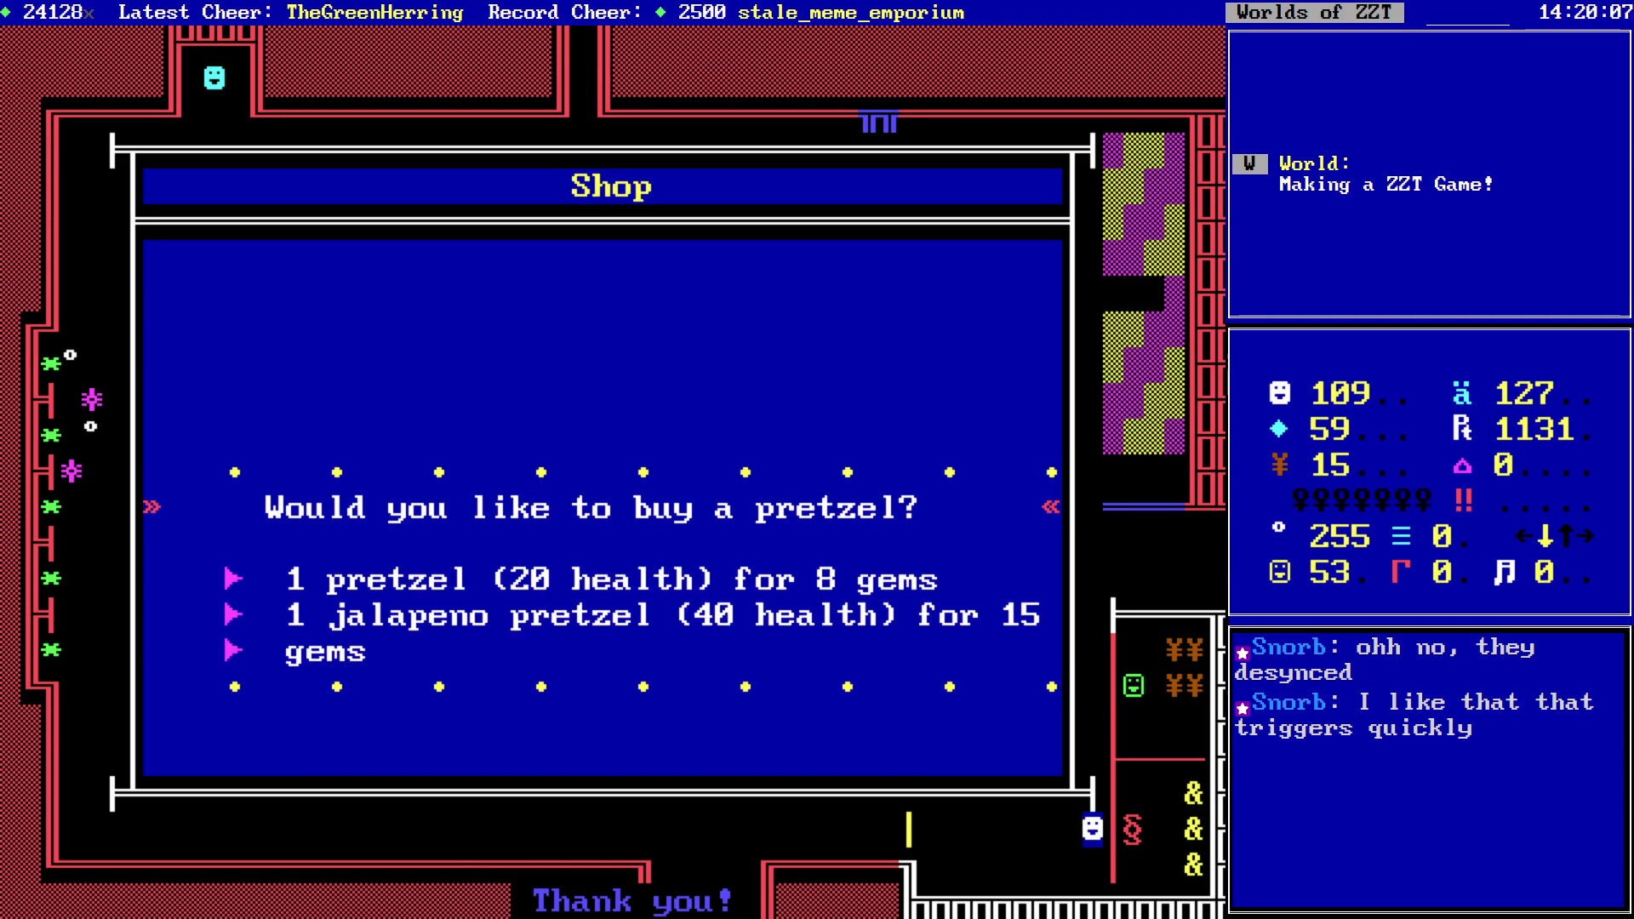
key(Down)
key(Down)
key(Down)
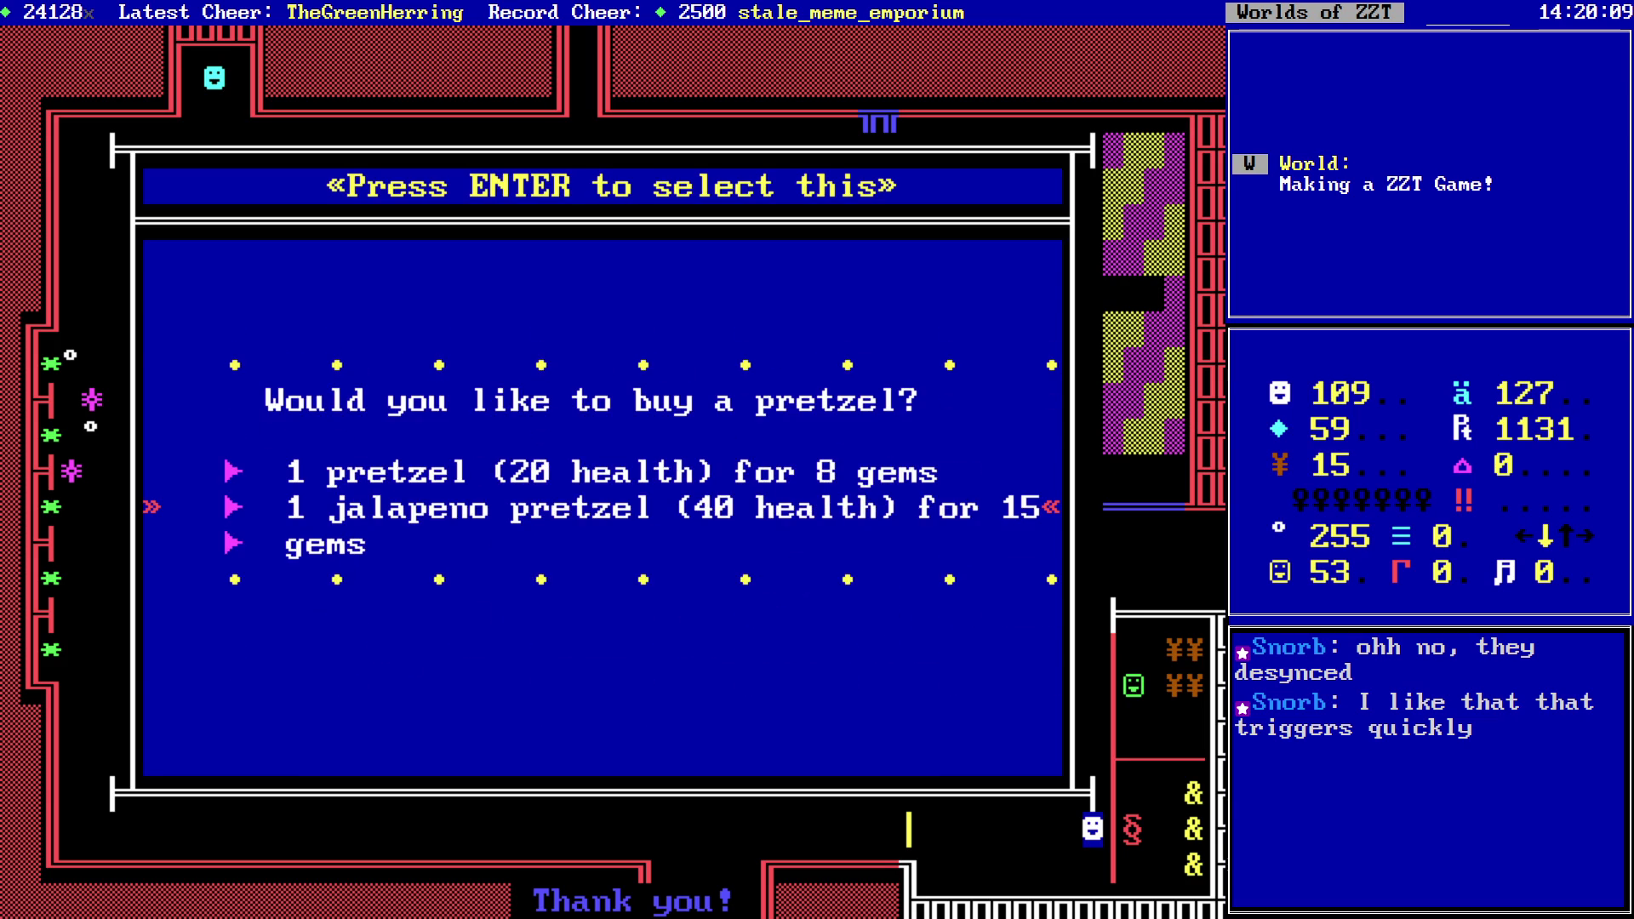
key(Return)
key(Down)
key(Down)
key(Down)
key(Down)
key(Return)
key(Up)
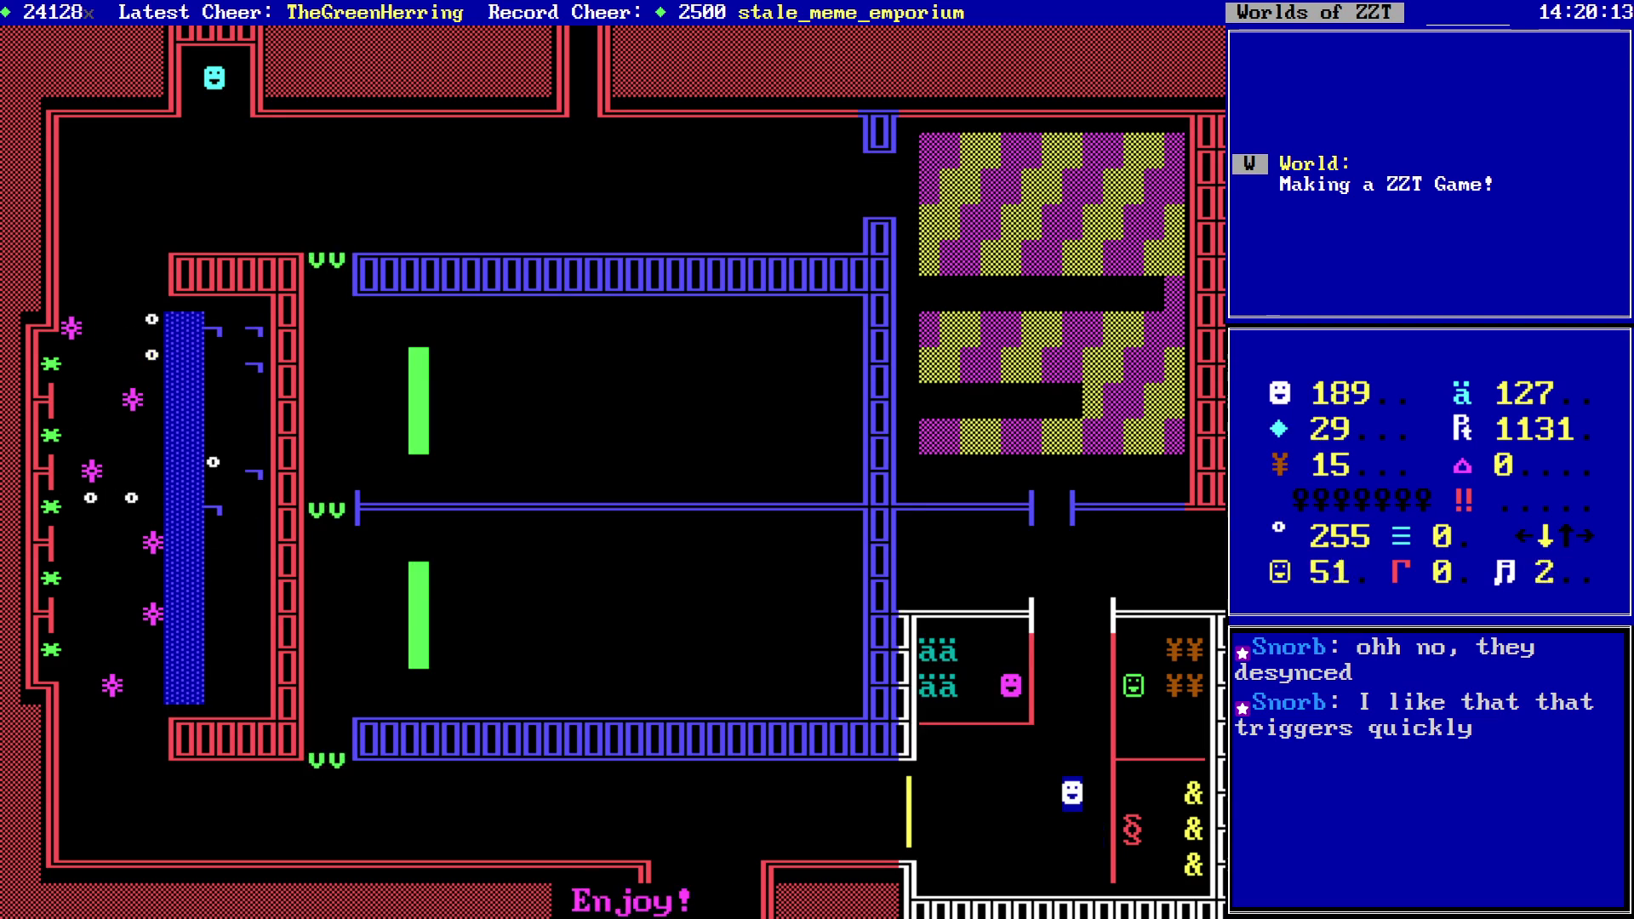
key(Left)
key(Left)
key(Left)
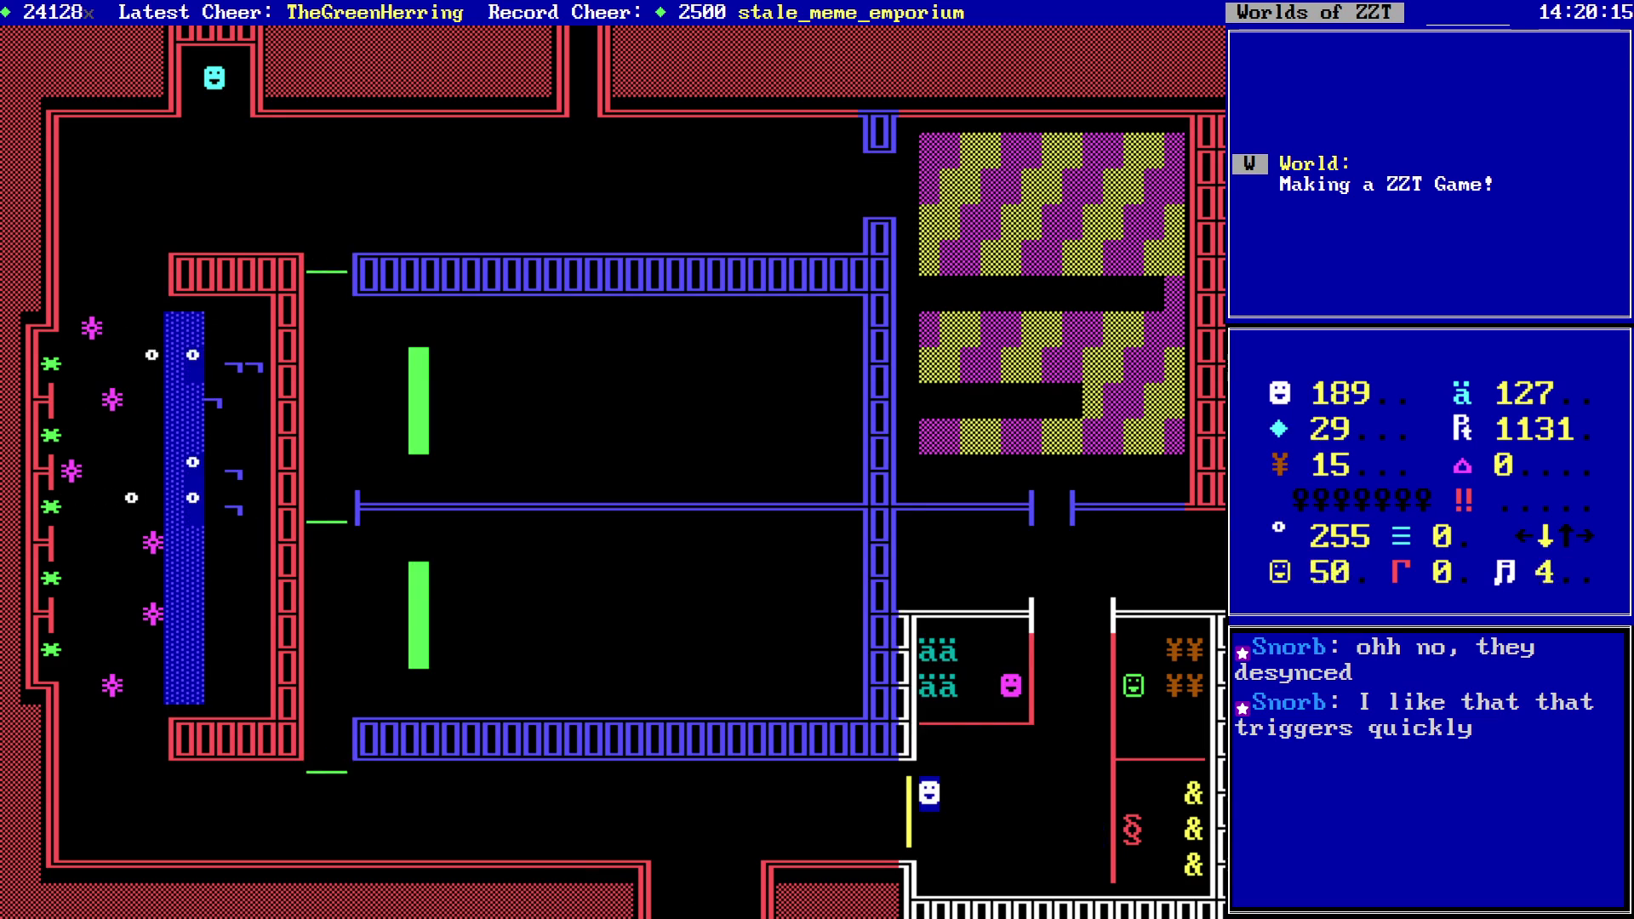
key(Right)
key(Right)
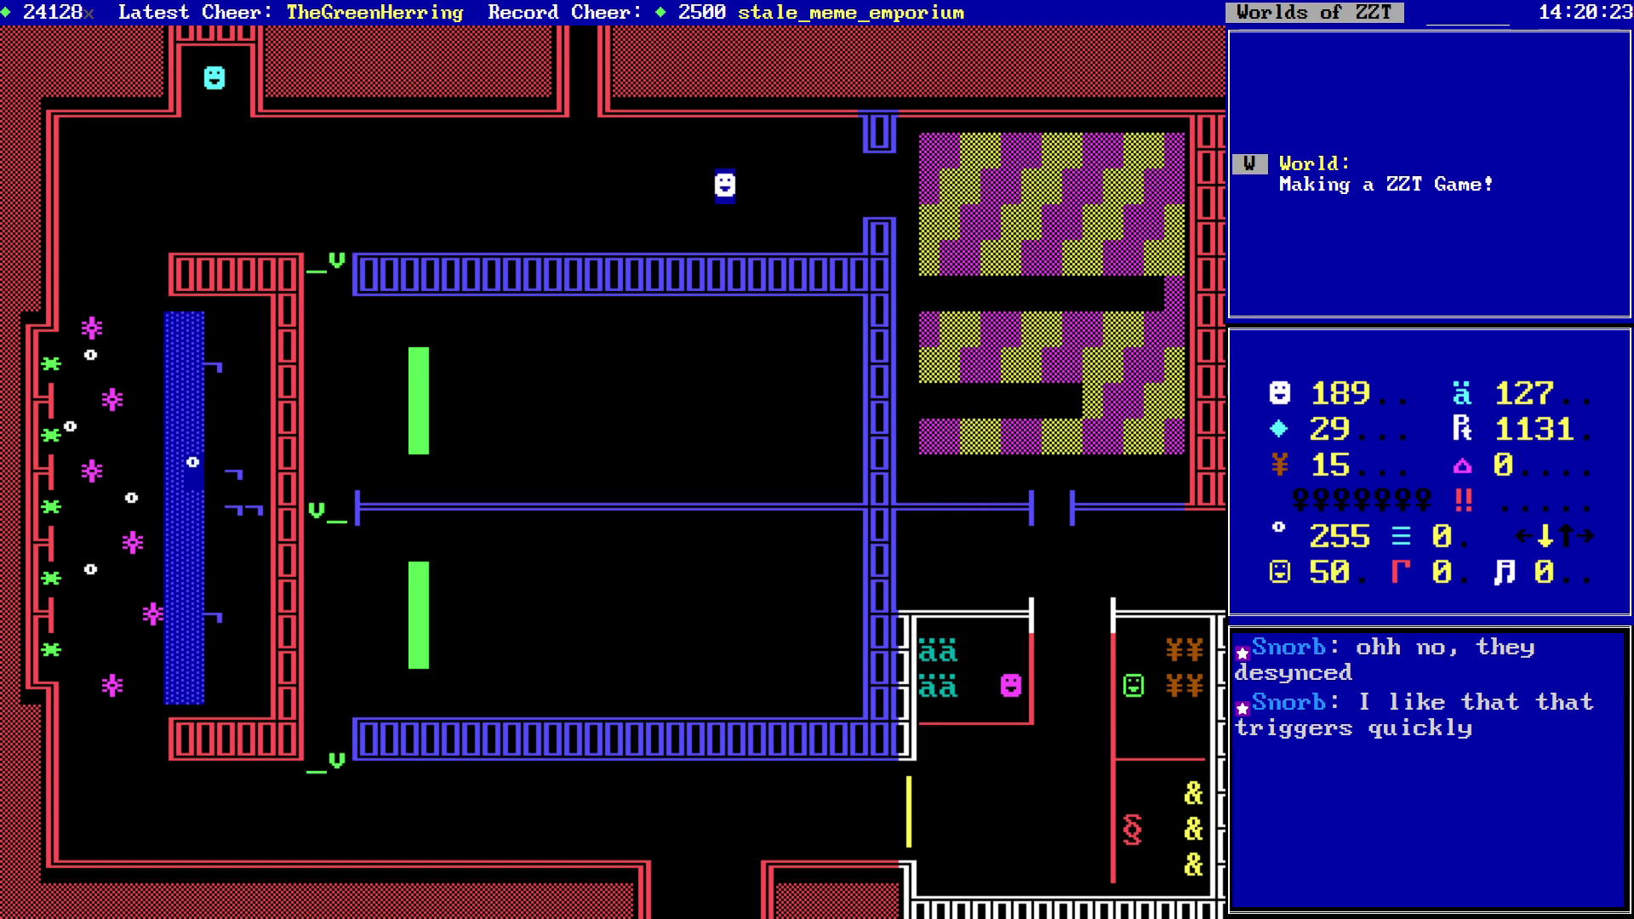
Enter the 'page' cheat to list boards and teleport to the Dark Maze.
key(Left)
key(Left)
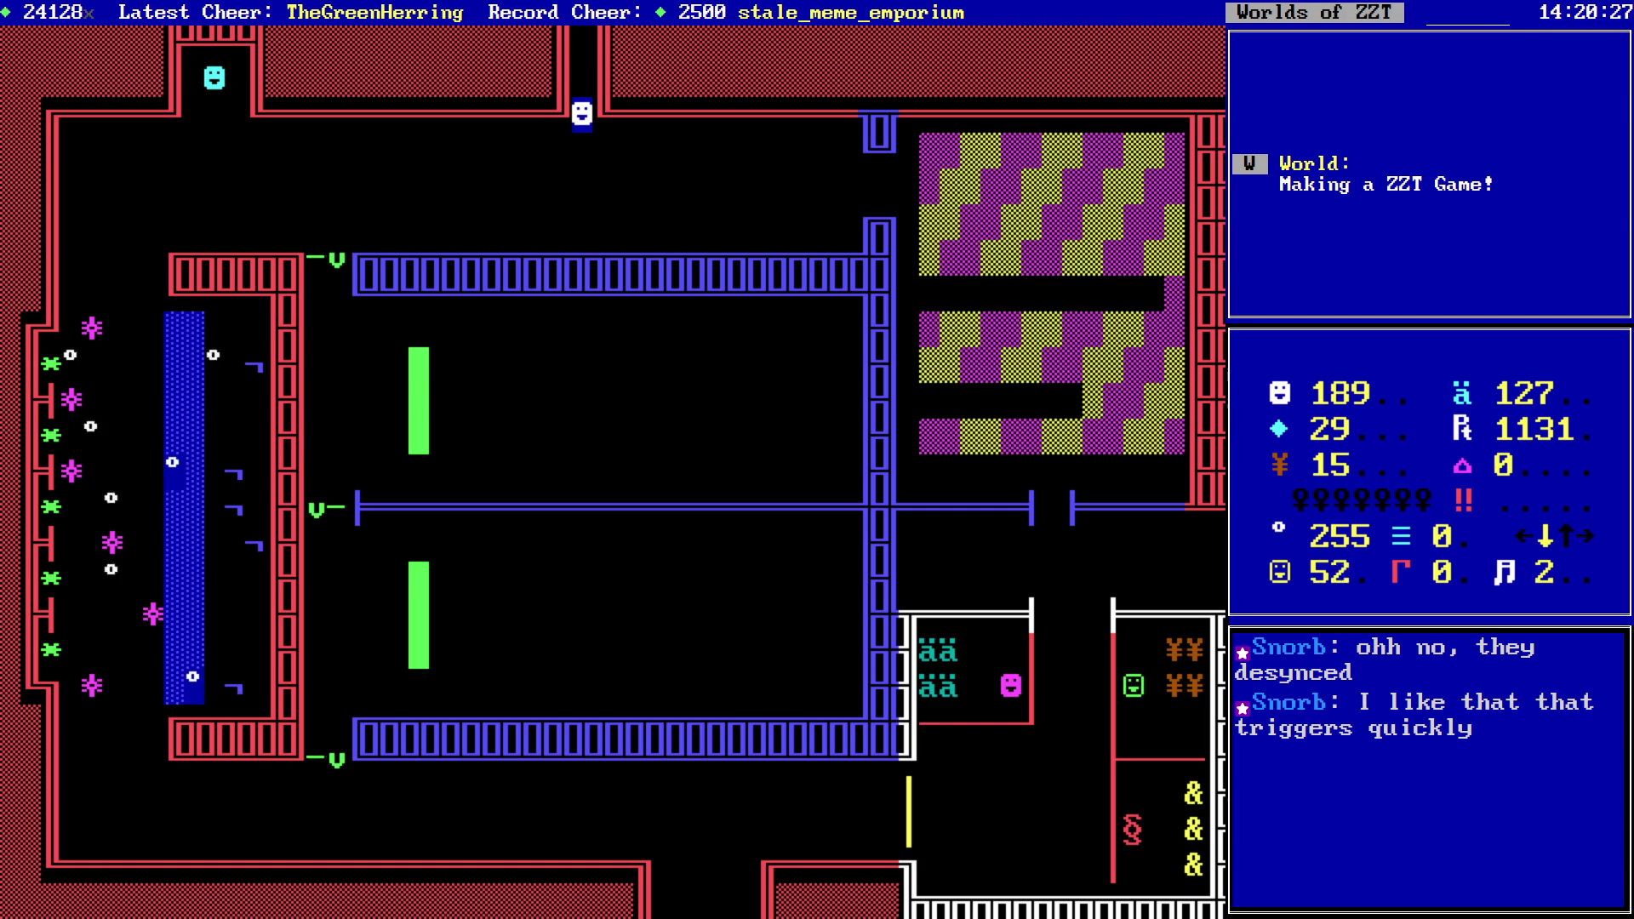
key(shift+slash)
text(p)
text(age)
key(Return)
key(Down)
key(Return)
Read and close the darkness warning scroll, then grab the gem above.
key(Up)
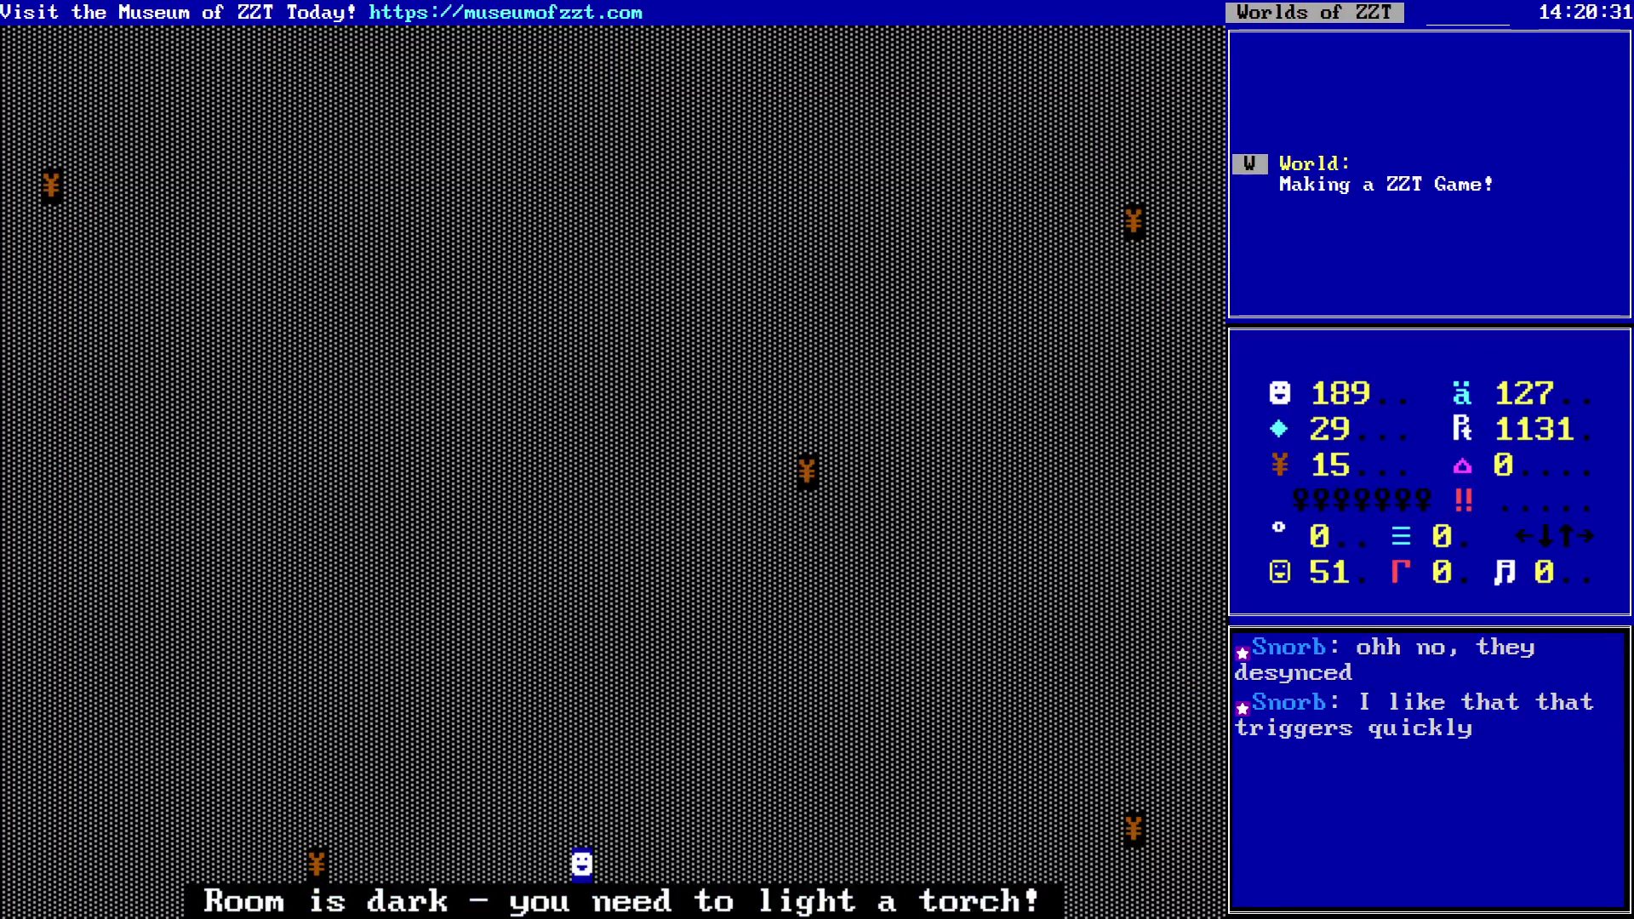
key(t)
key(Up)
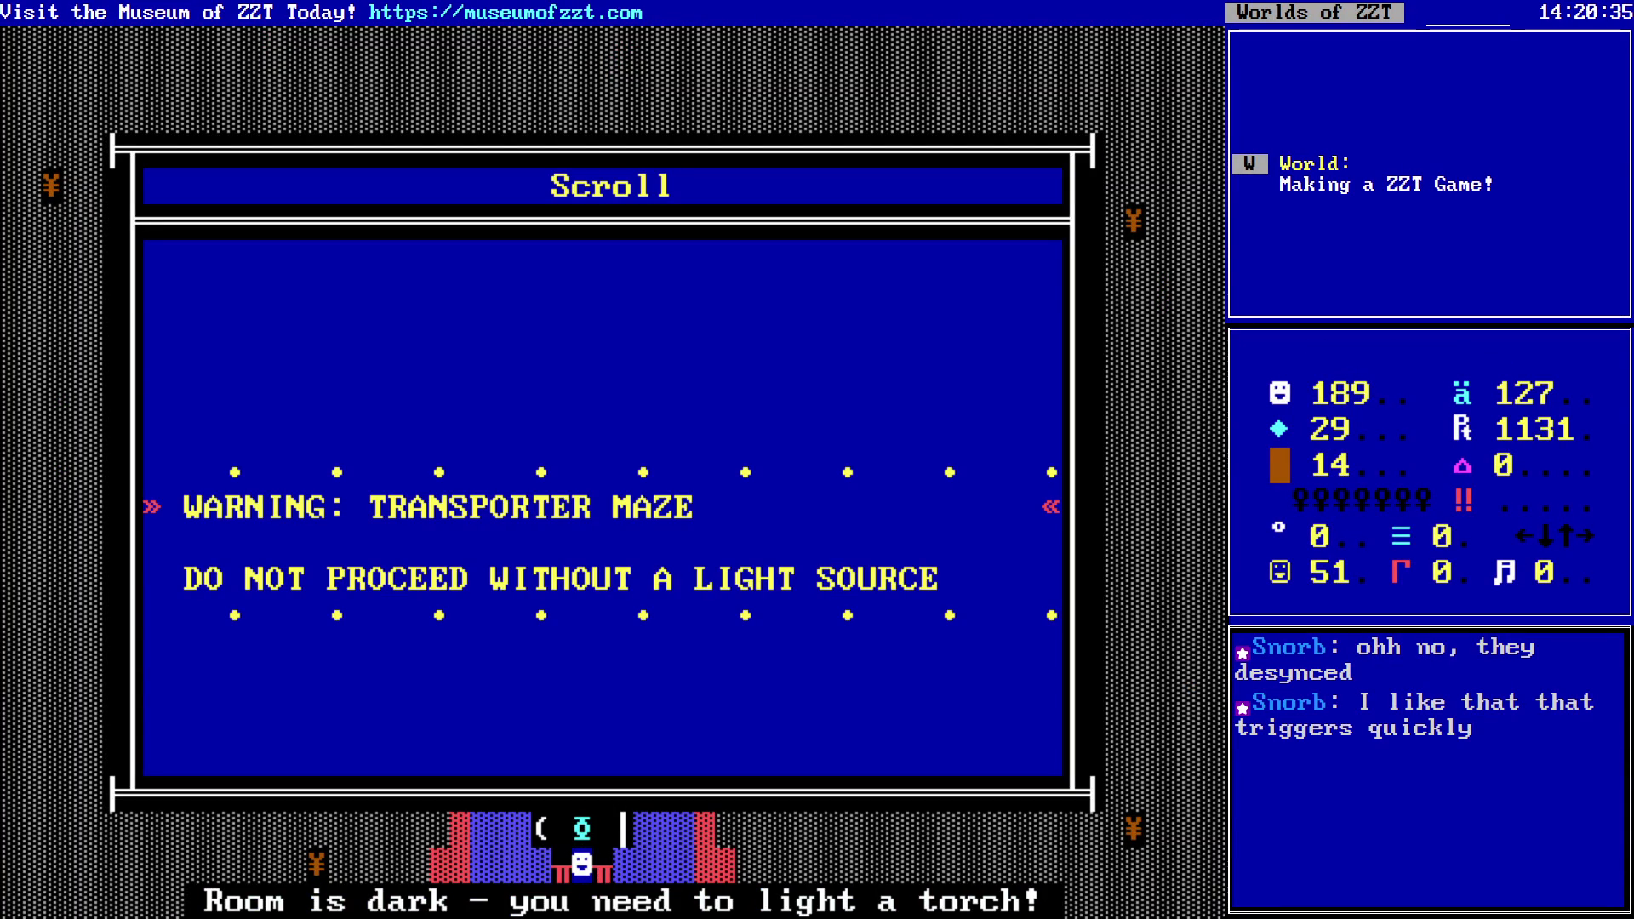
key(Return)
key(Up)
key(Up)
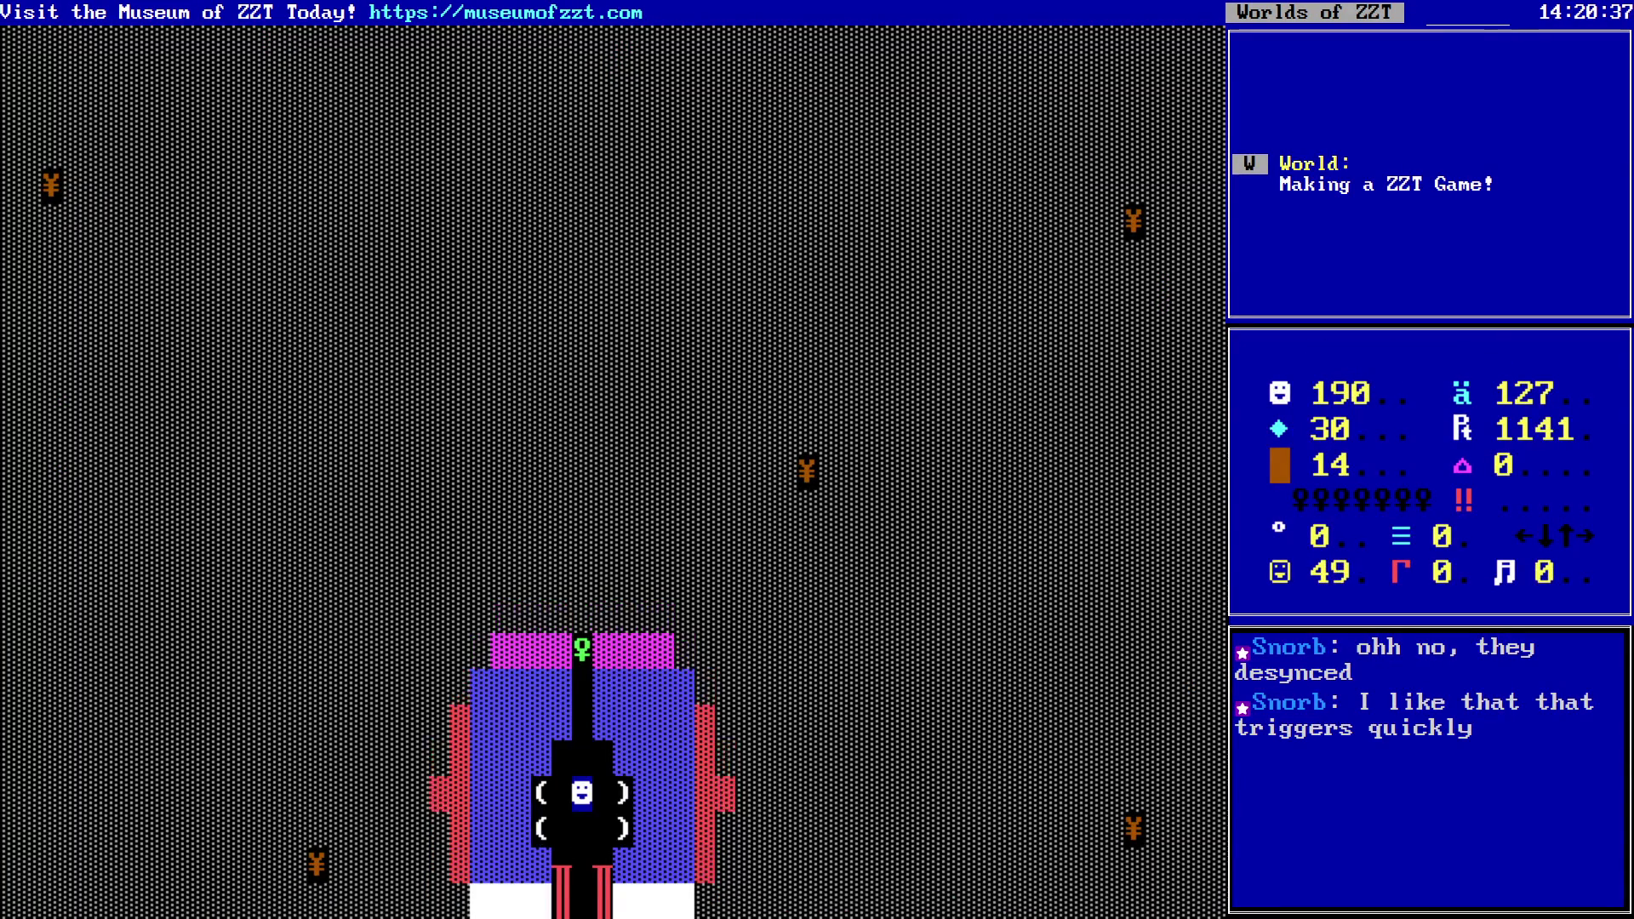
key(Up)
key(Up)
key(Up)
key(Down)
Ride the east transporter, collecting gems and a torch up to the green room.
key(Down)
key(Right)
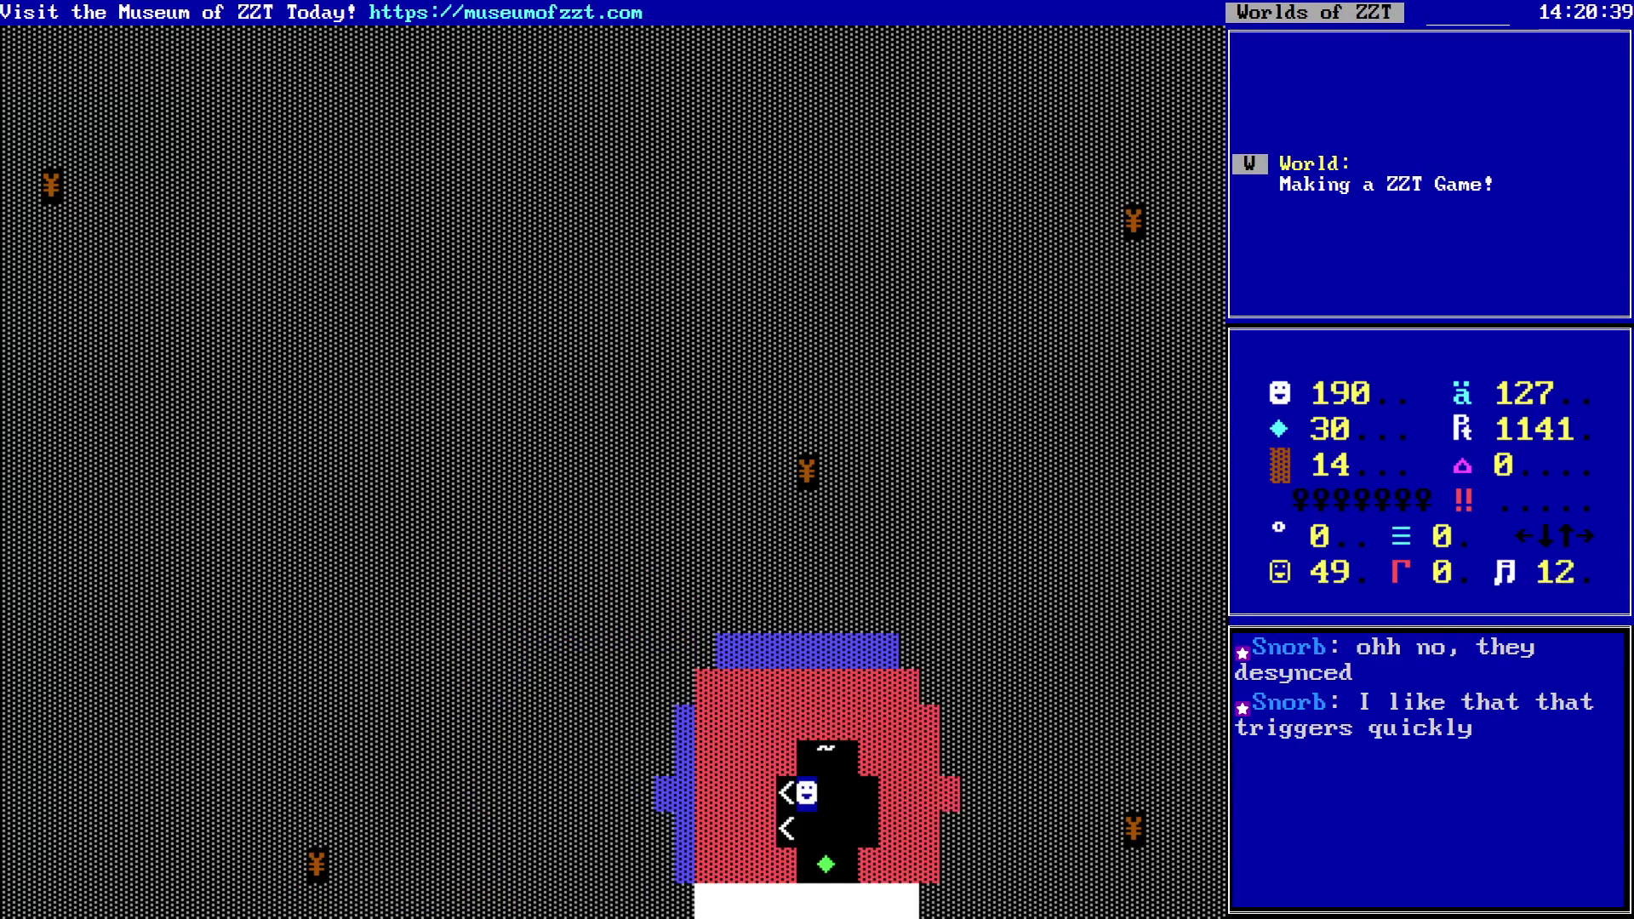
key(Right)
key(Down)
key(Up)
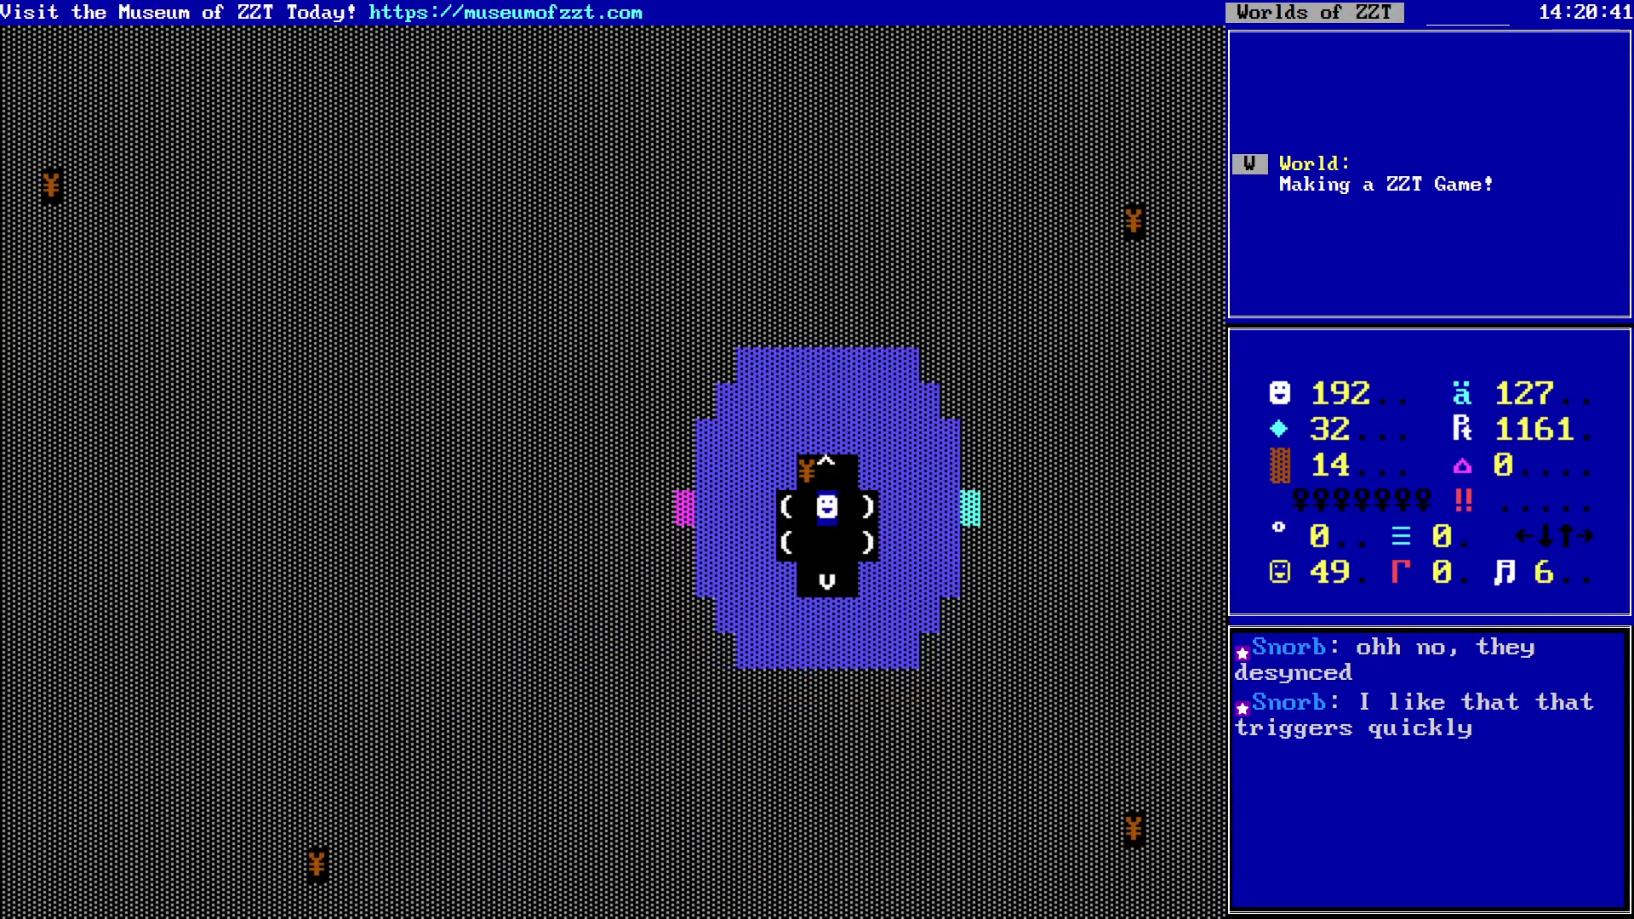
key(Up)
key(Up)
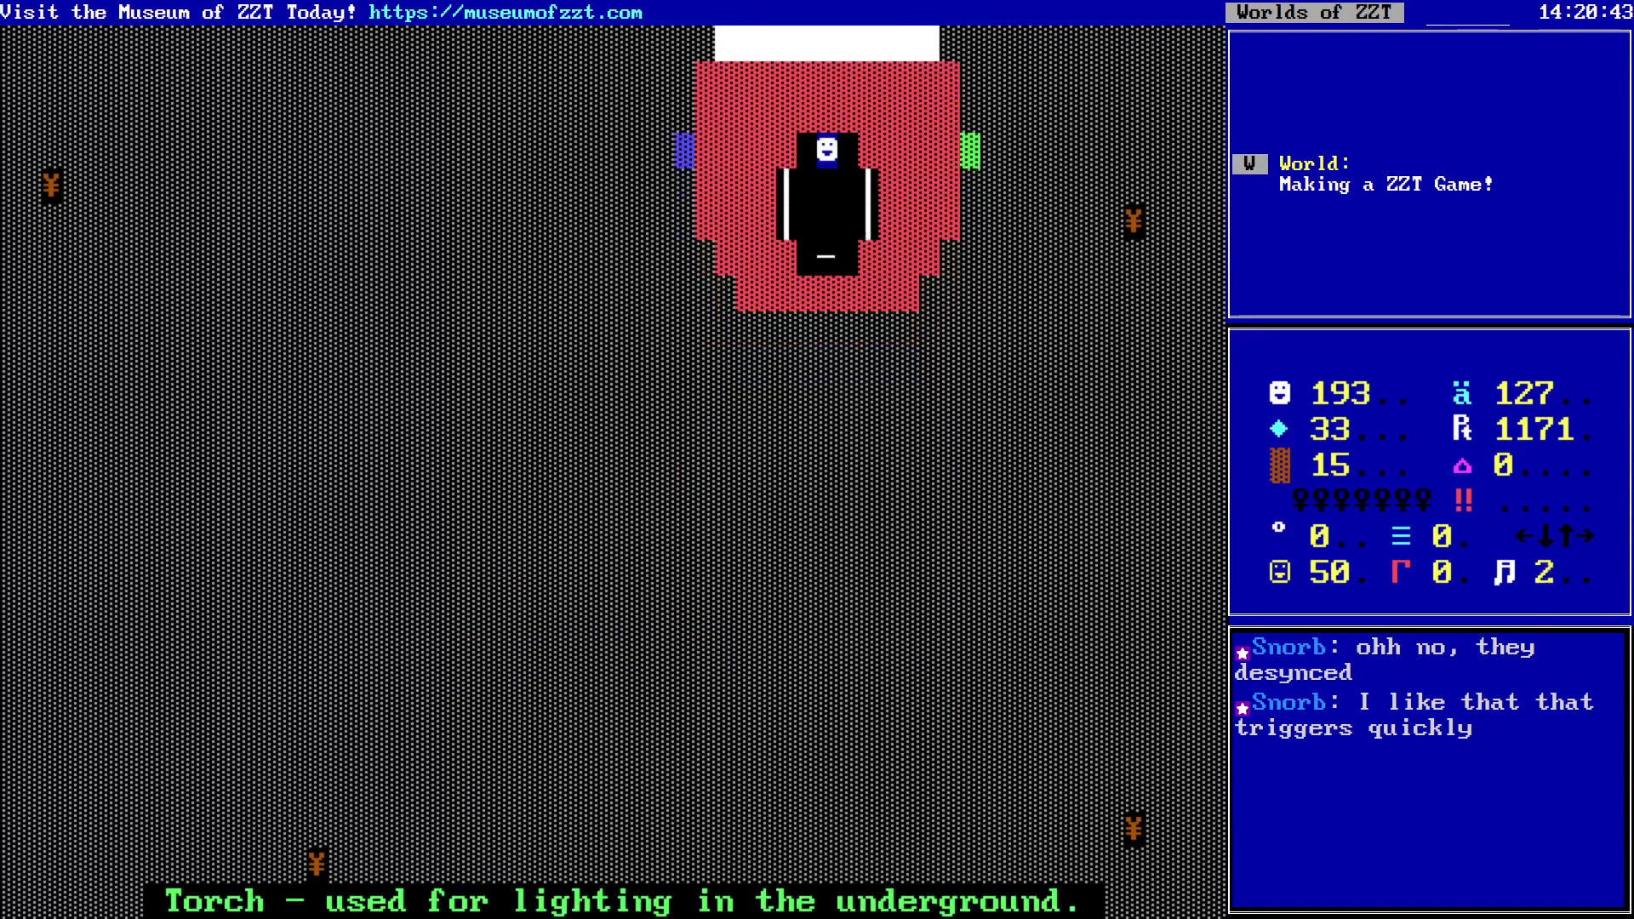
key(Up)
key(Right)
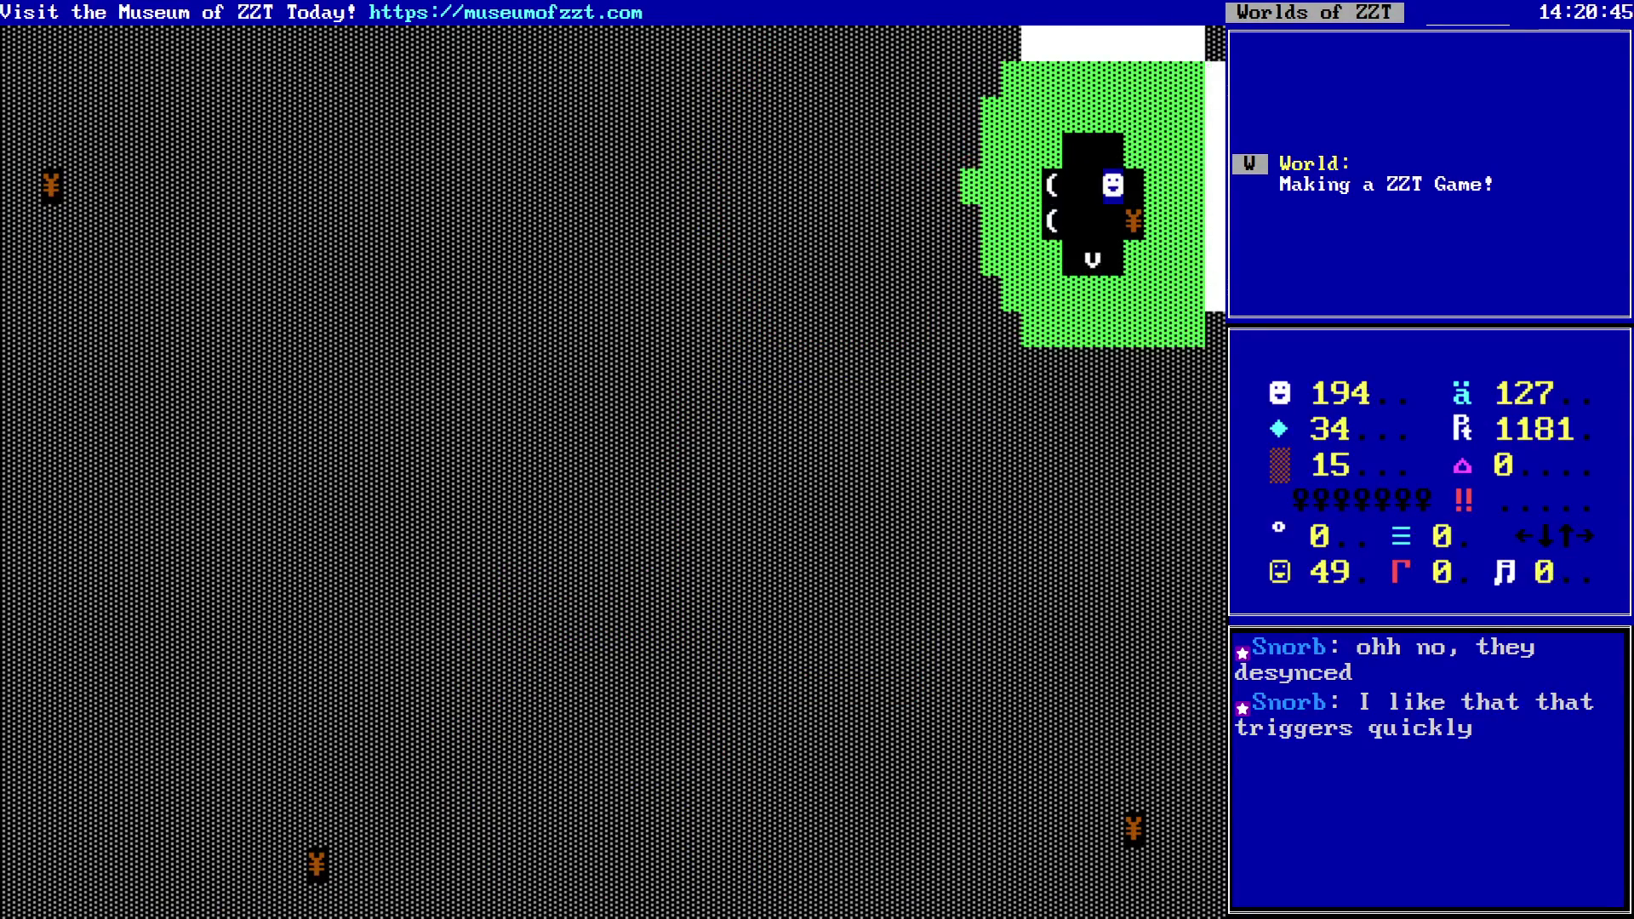
Collect the torches in the moving room and the nearby gems, then ride out of the maze.
key(Down)
key(Right)
key(Left)
key(Down)
key(Down)
key(Right)
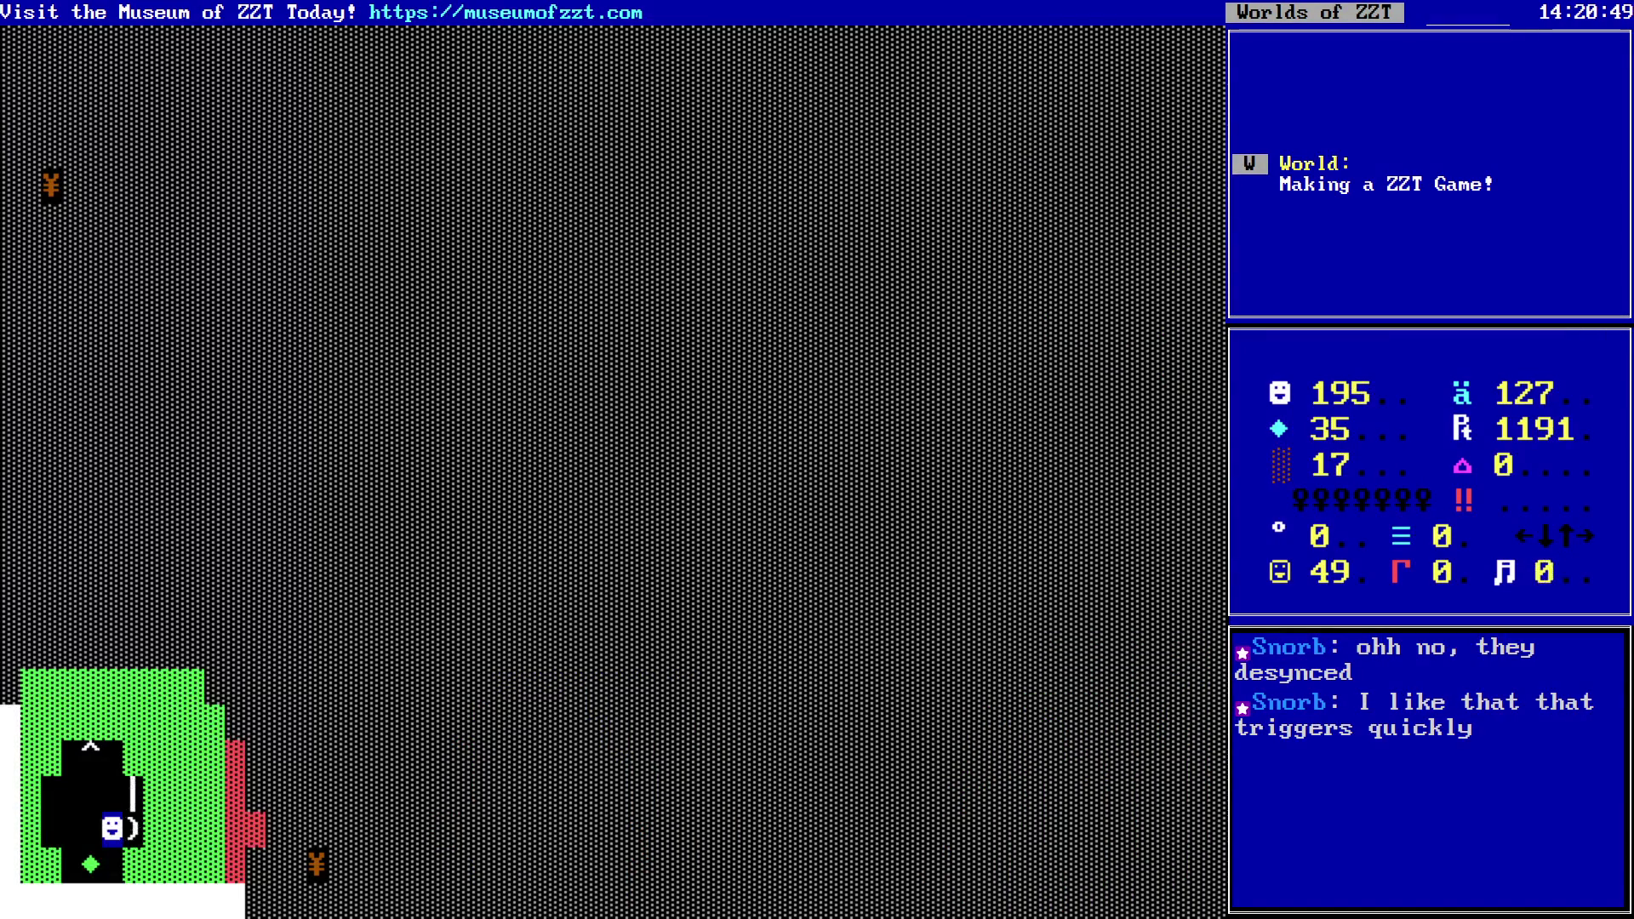
key(Left)
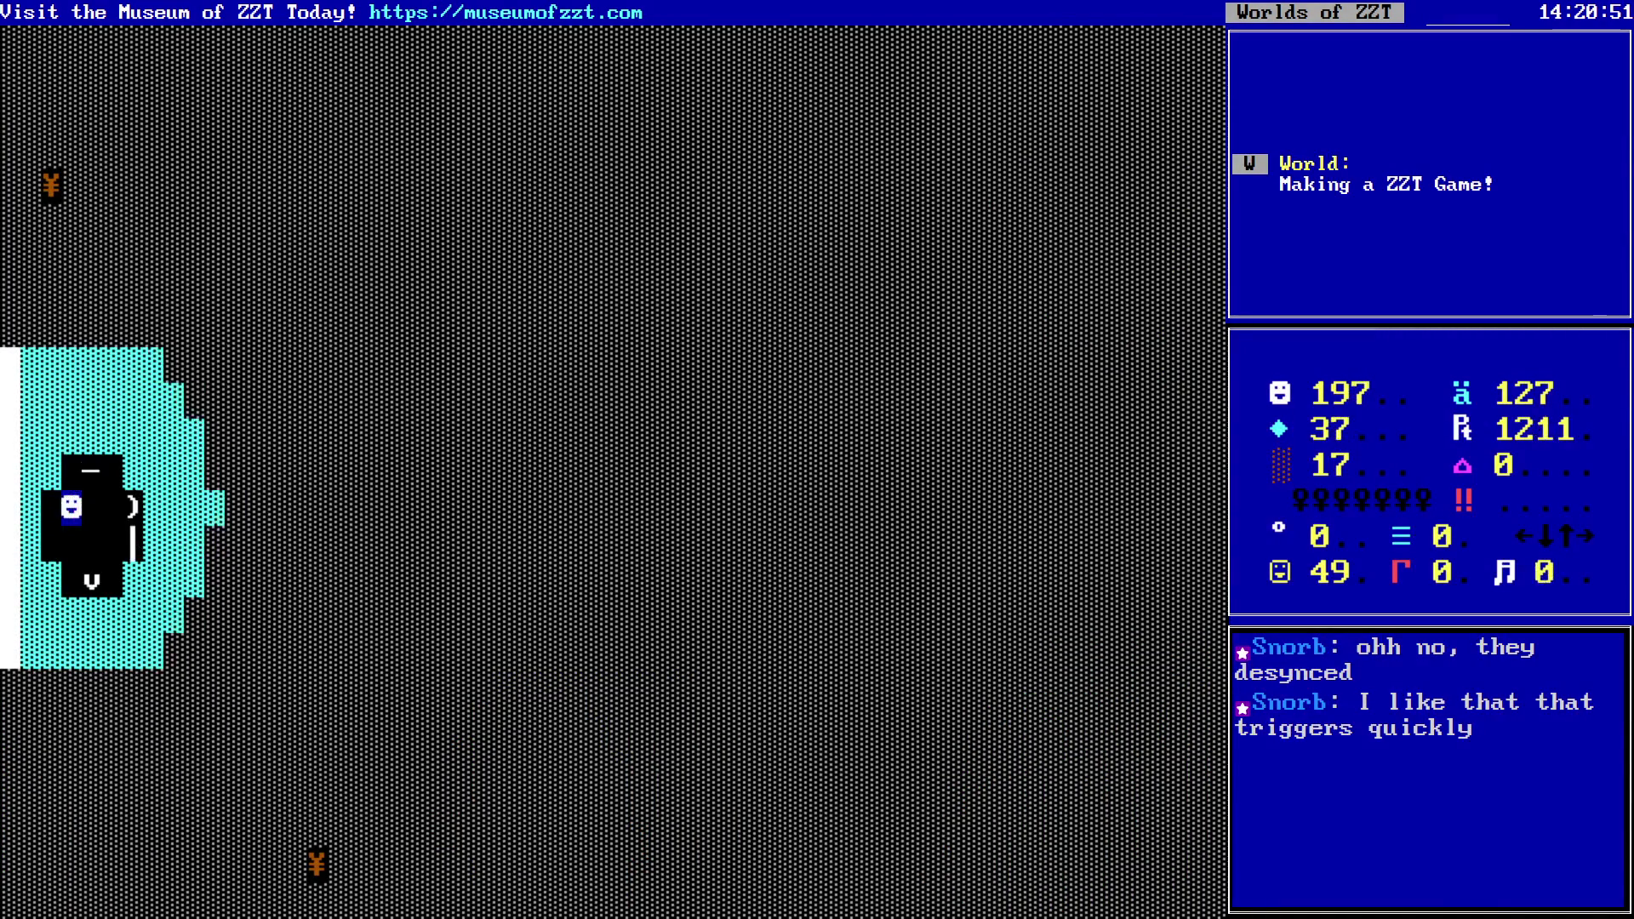
key(Left)
key(Right)
key(Right)
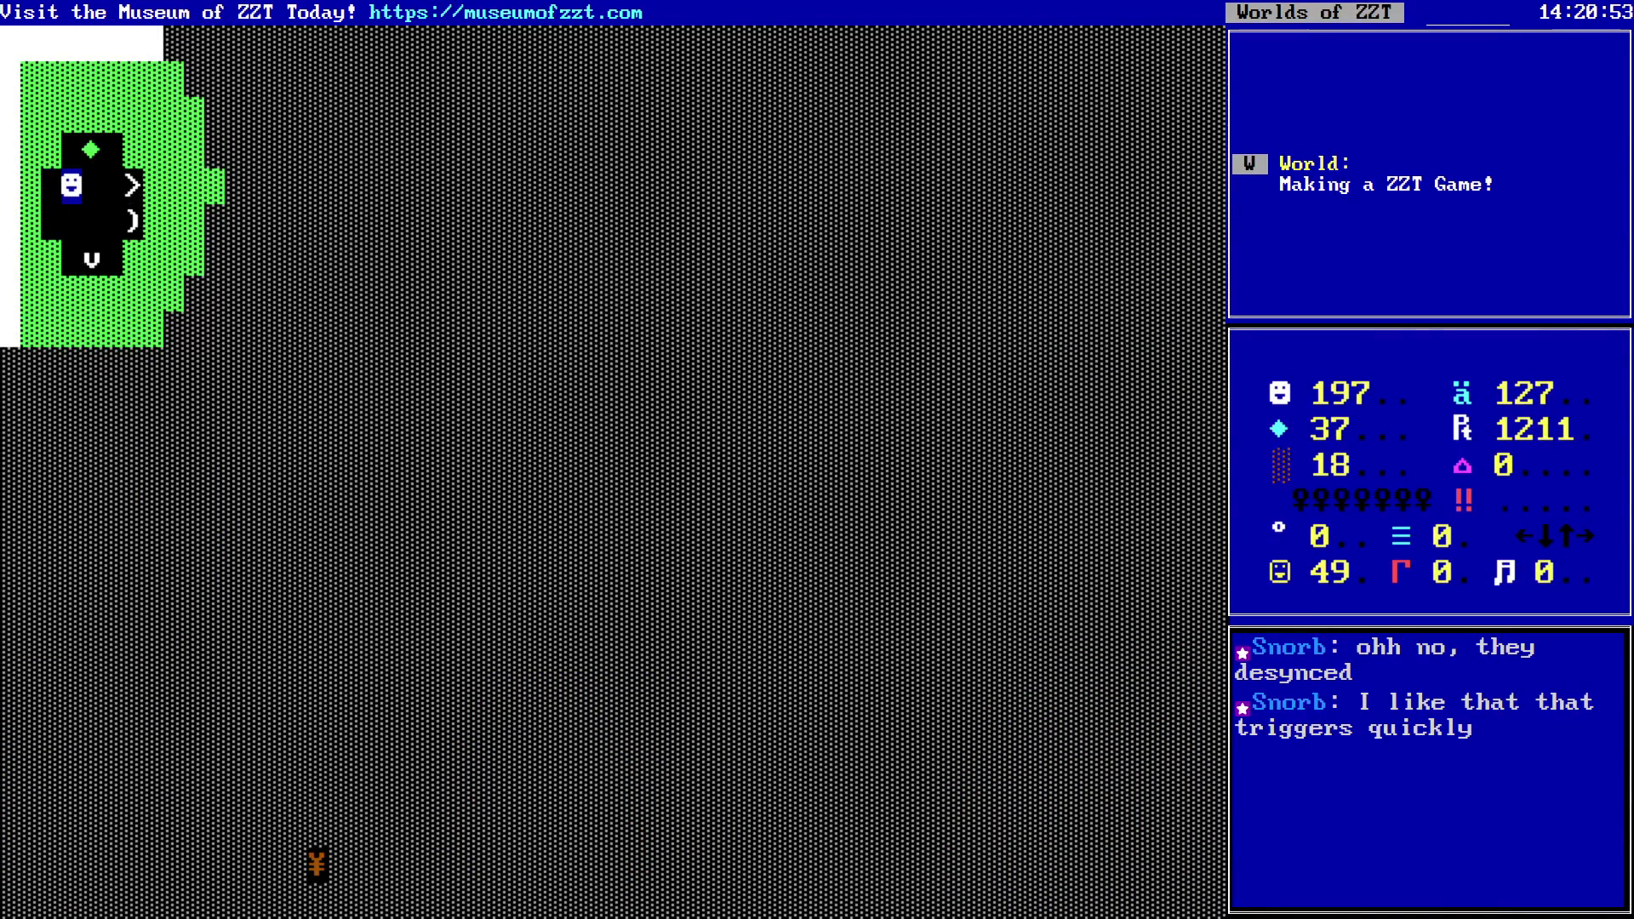
key(Right)
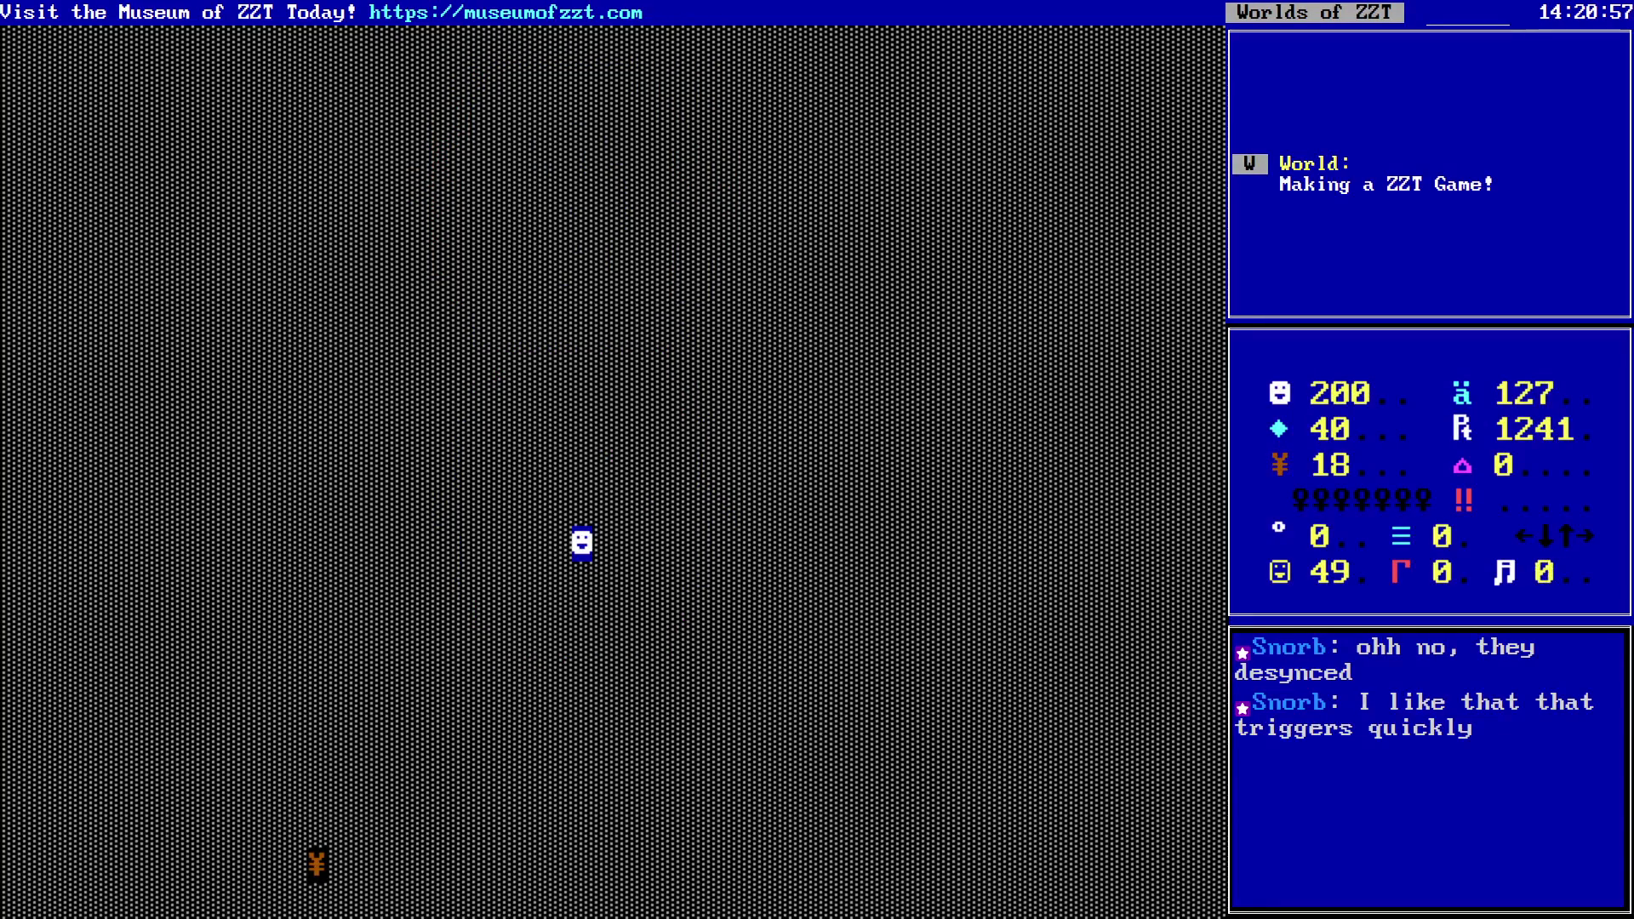
Light a torch and offer Gemma all fifteen gems as the reply.
key(t)
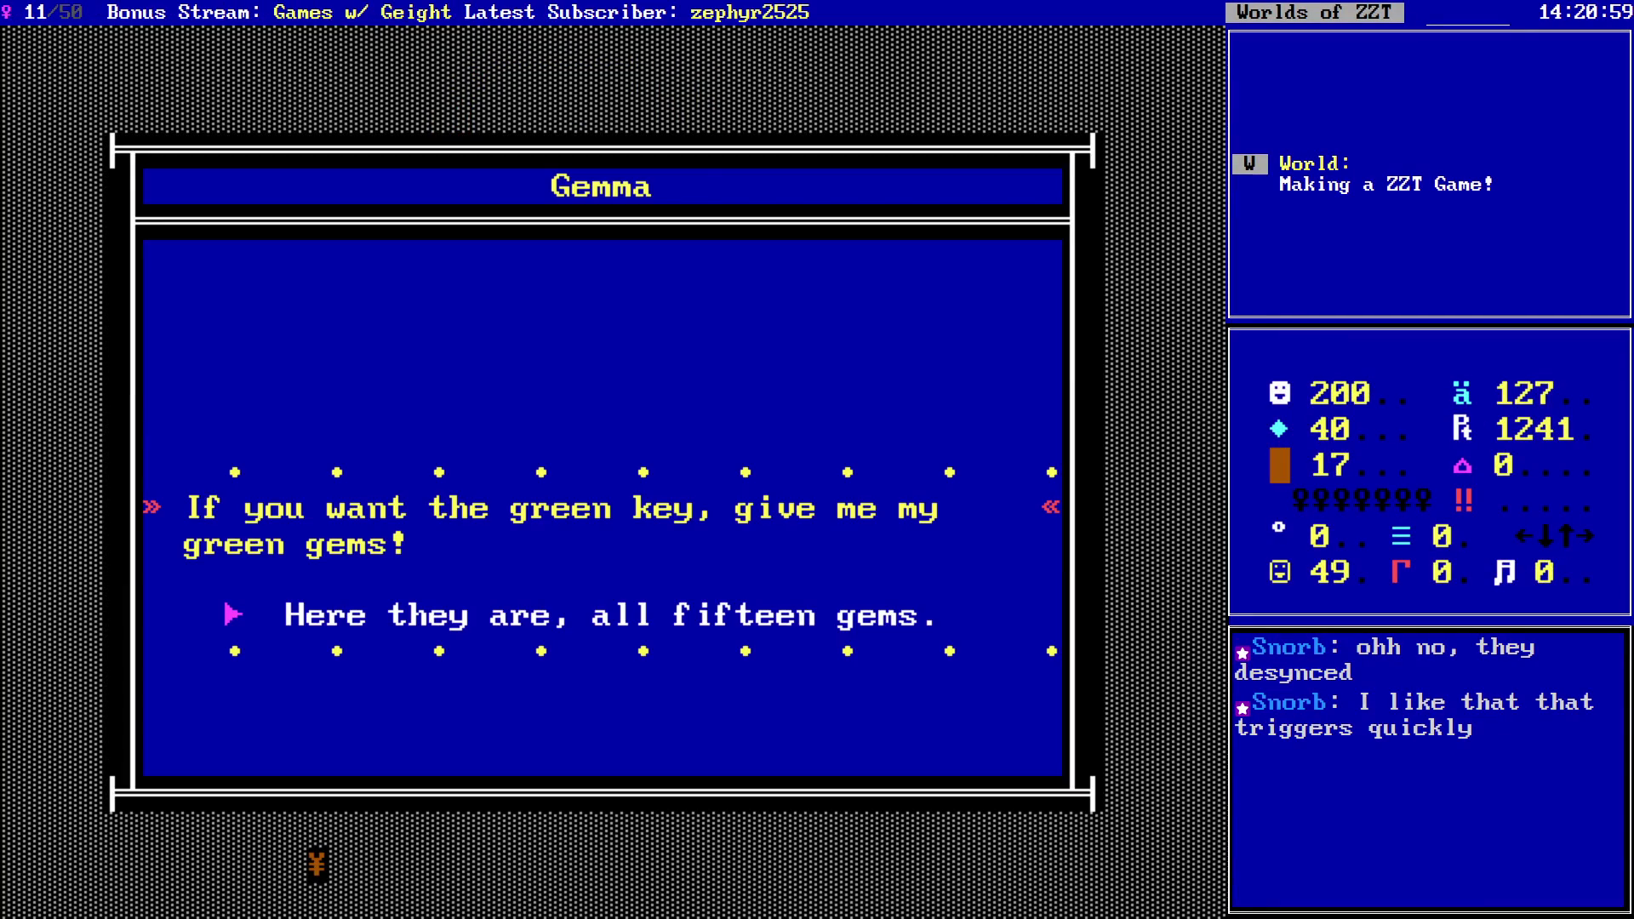
key(Down)
key(Return)
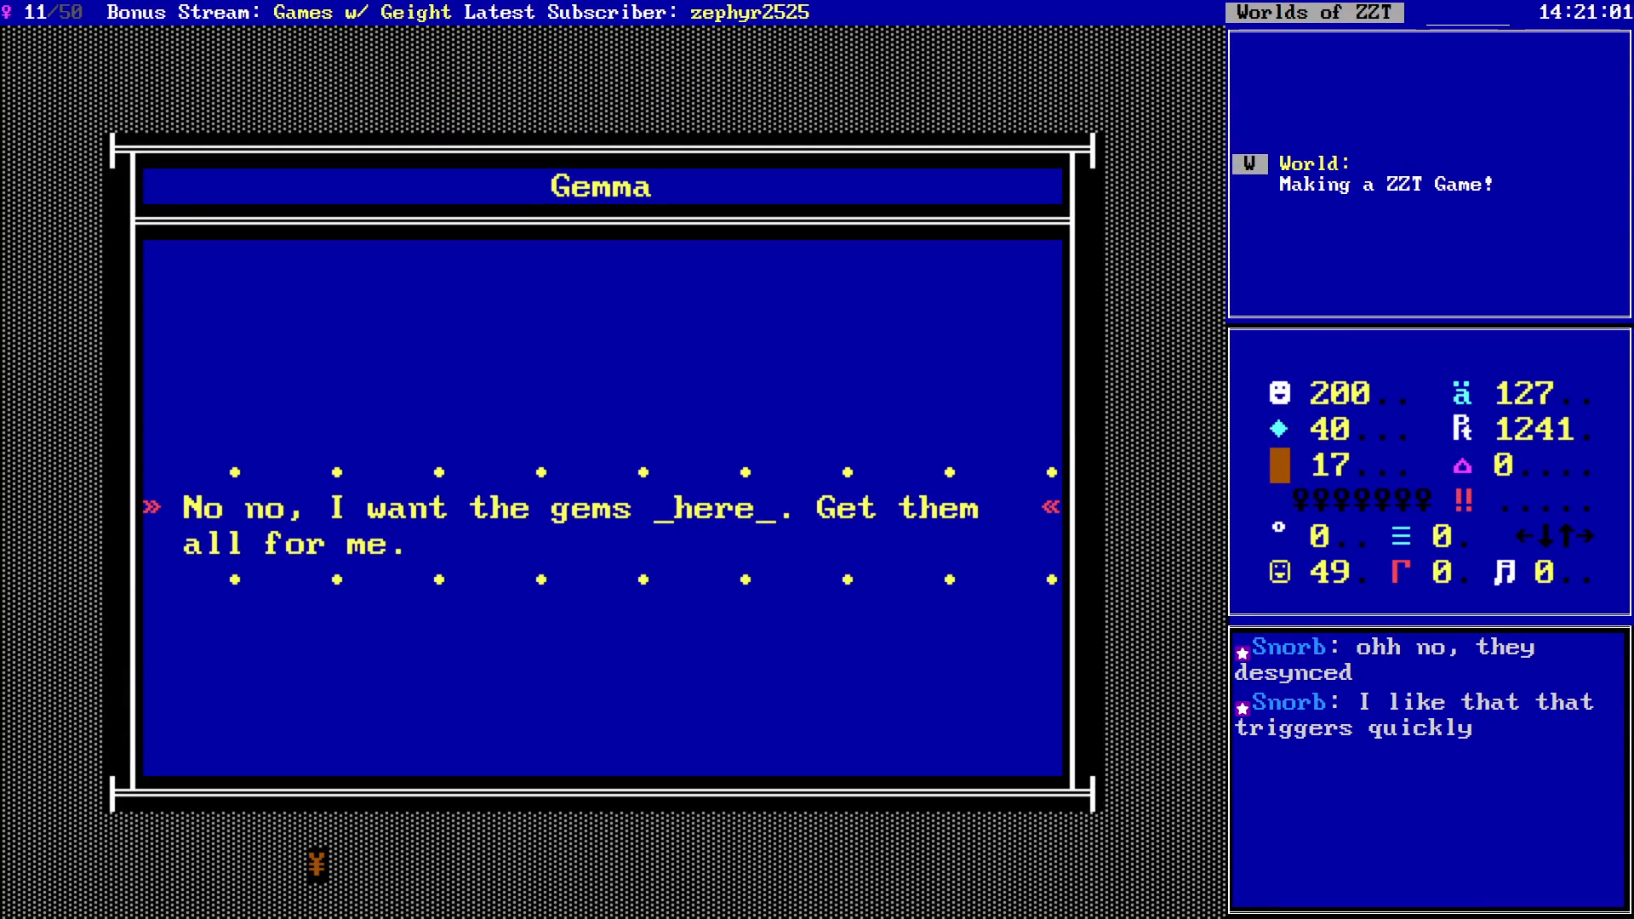
key(Return)
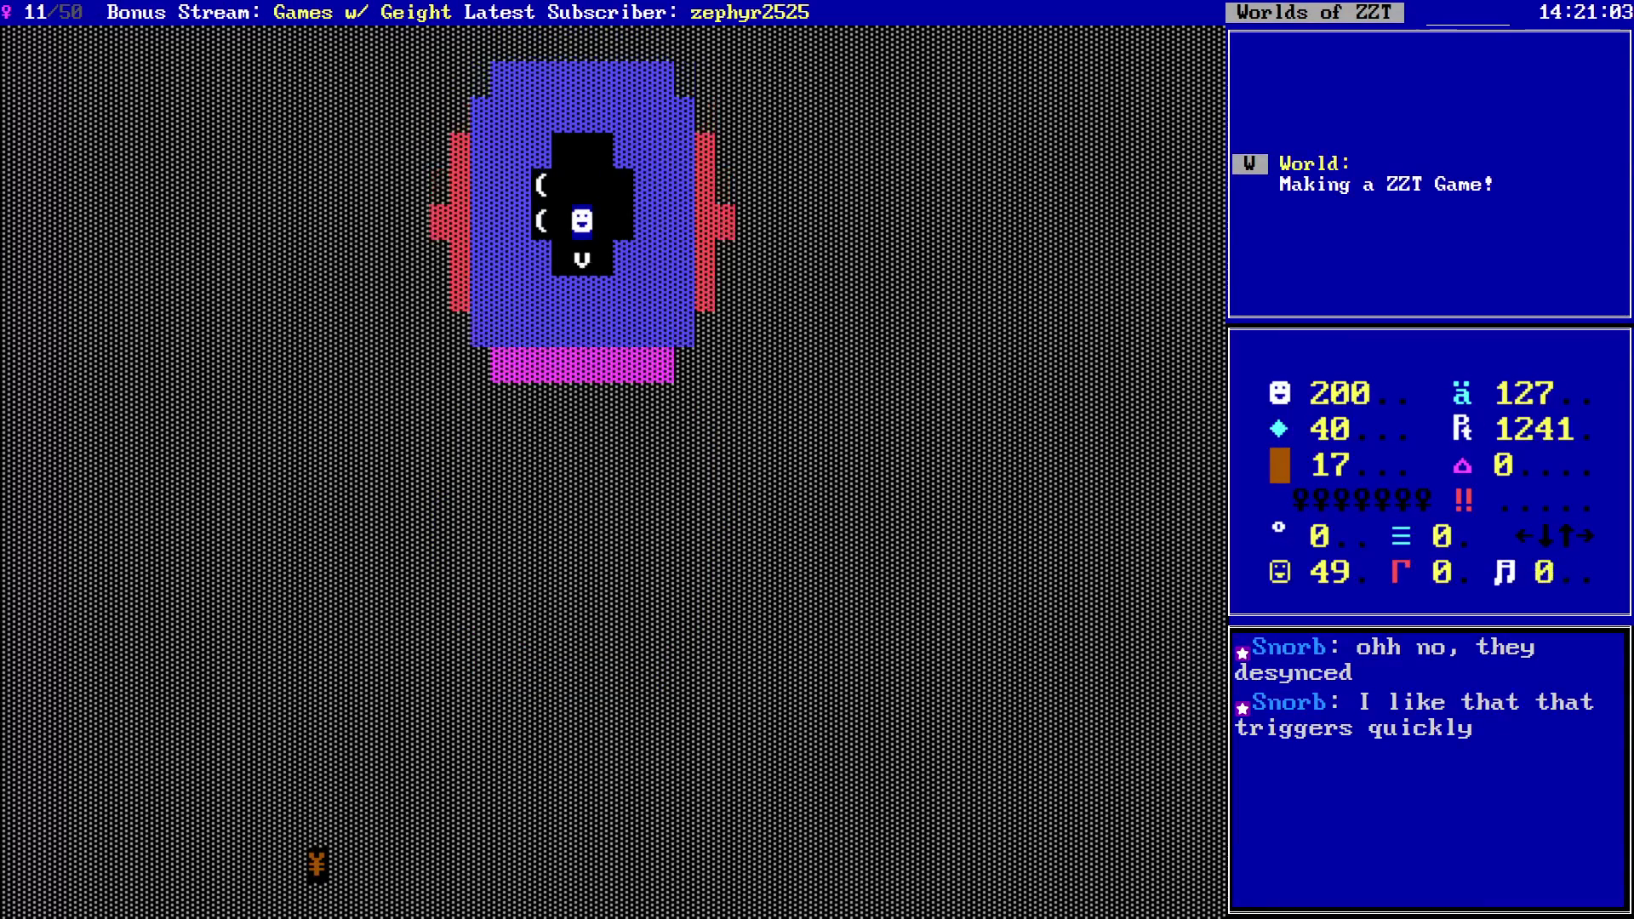
Gather more gems through the maze rooms and answer Gemma again, who demands all the gems.
key(Right)
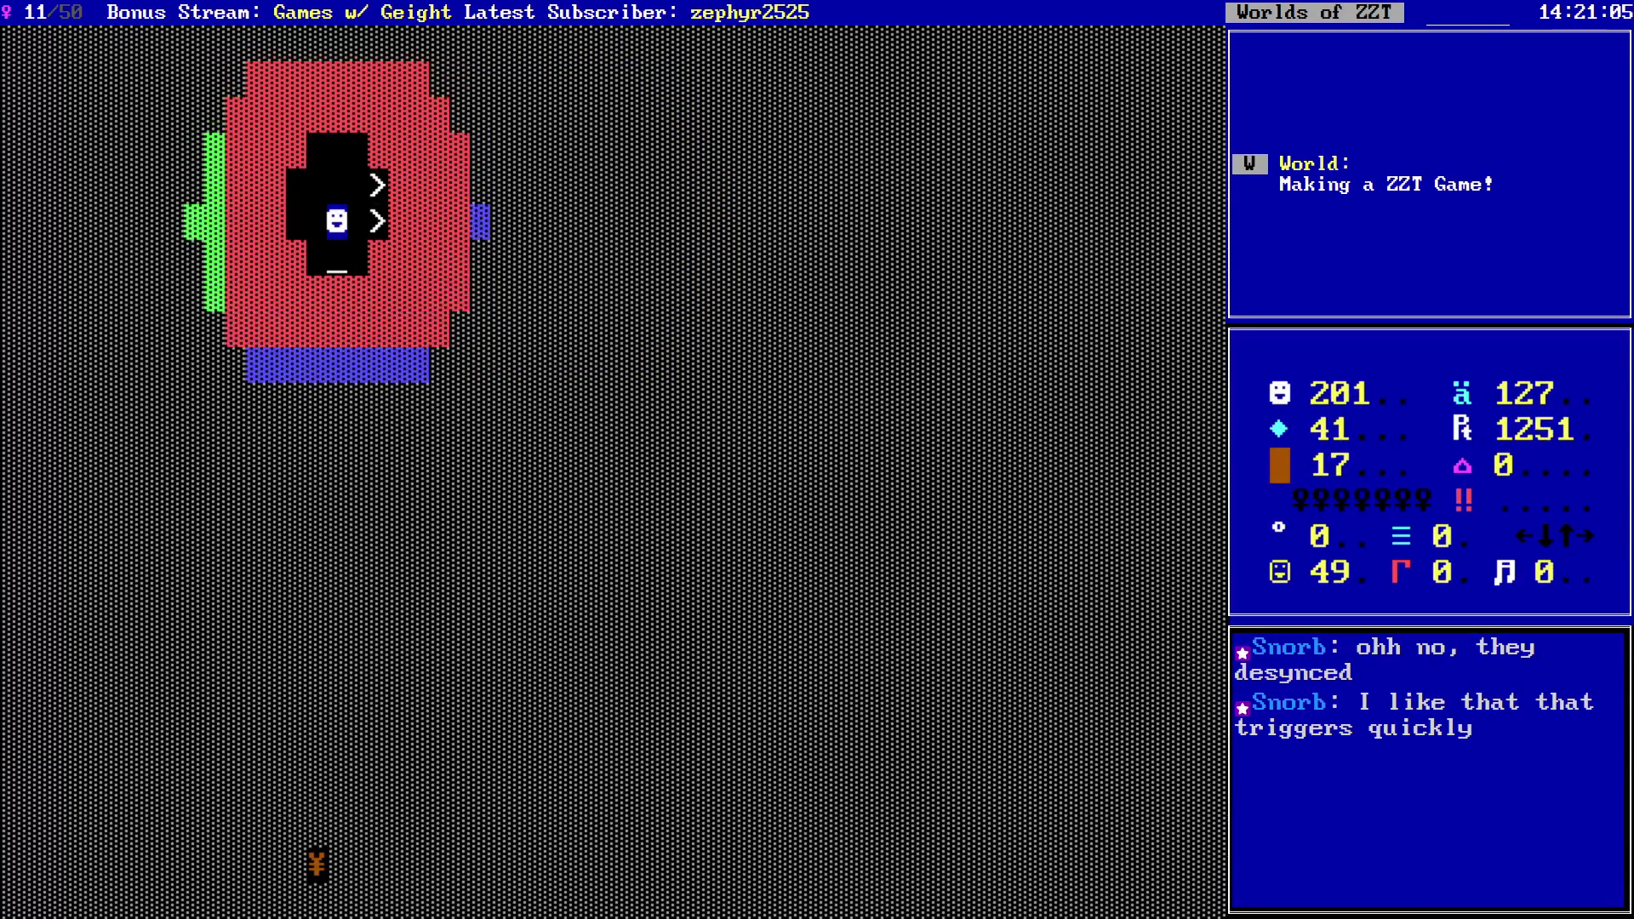
key(Left)
key(Down)
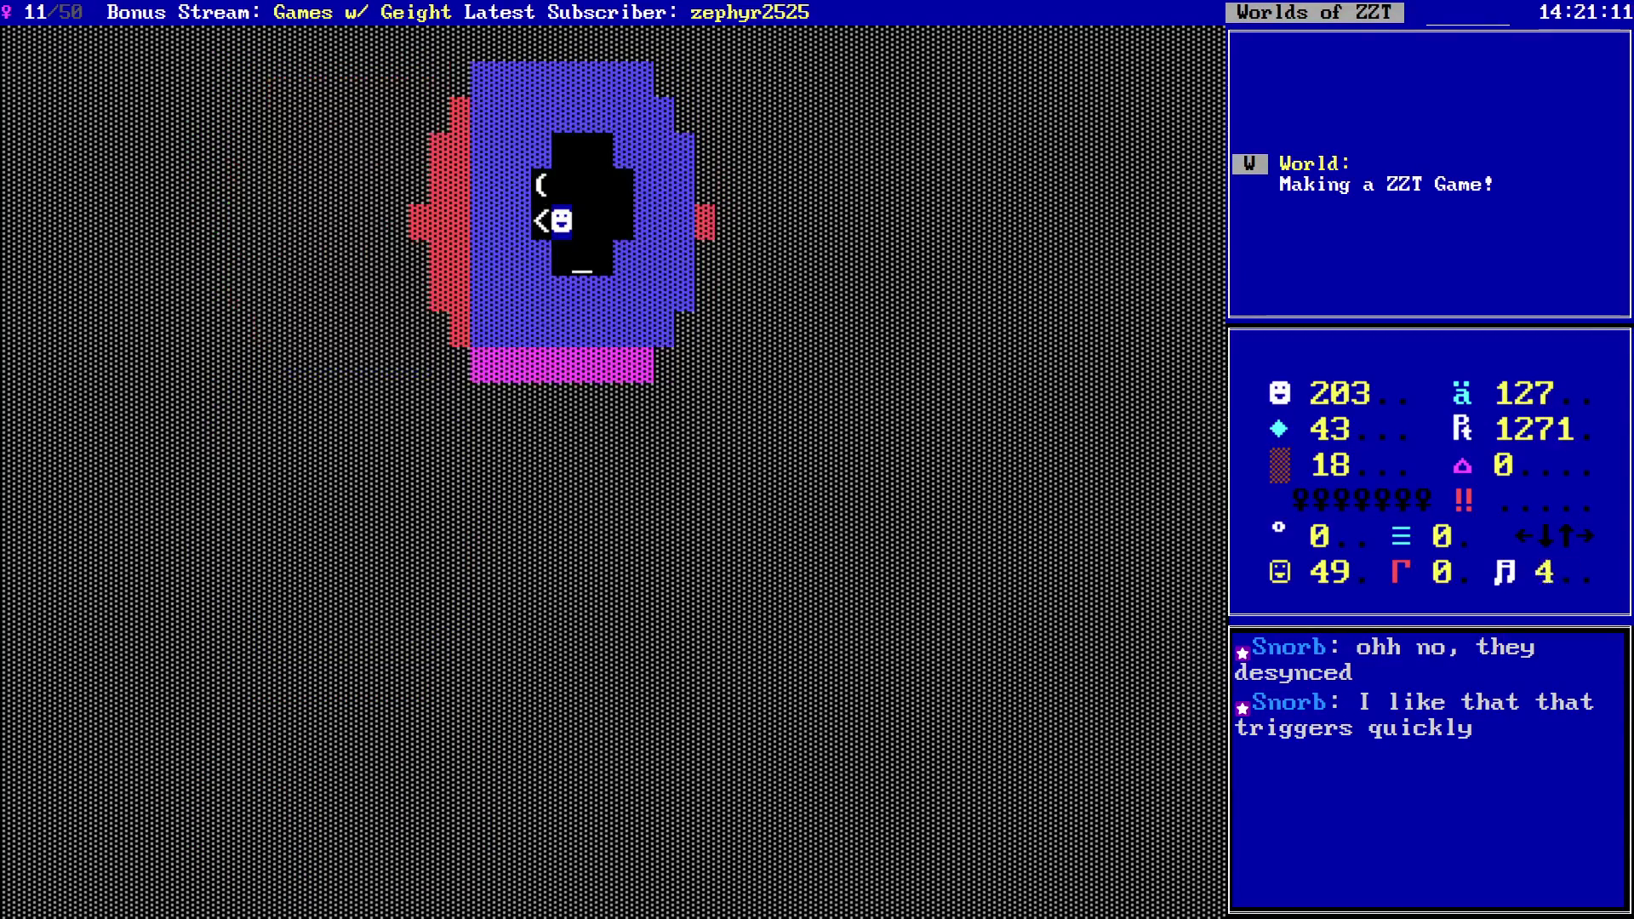
key(Down)
key(Return)
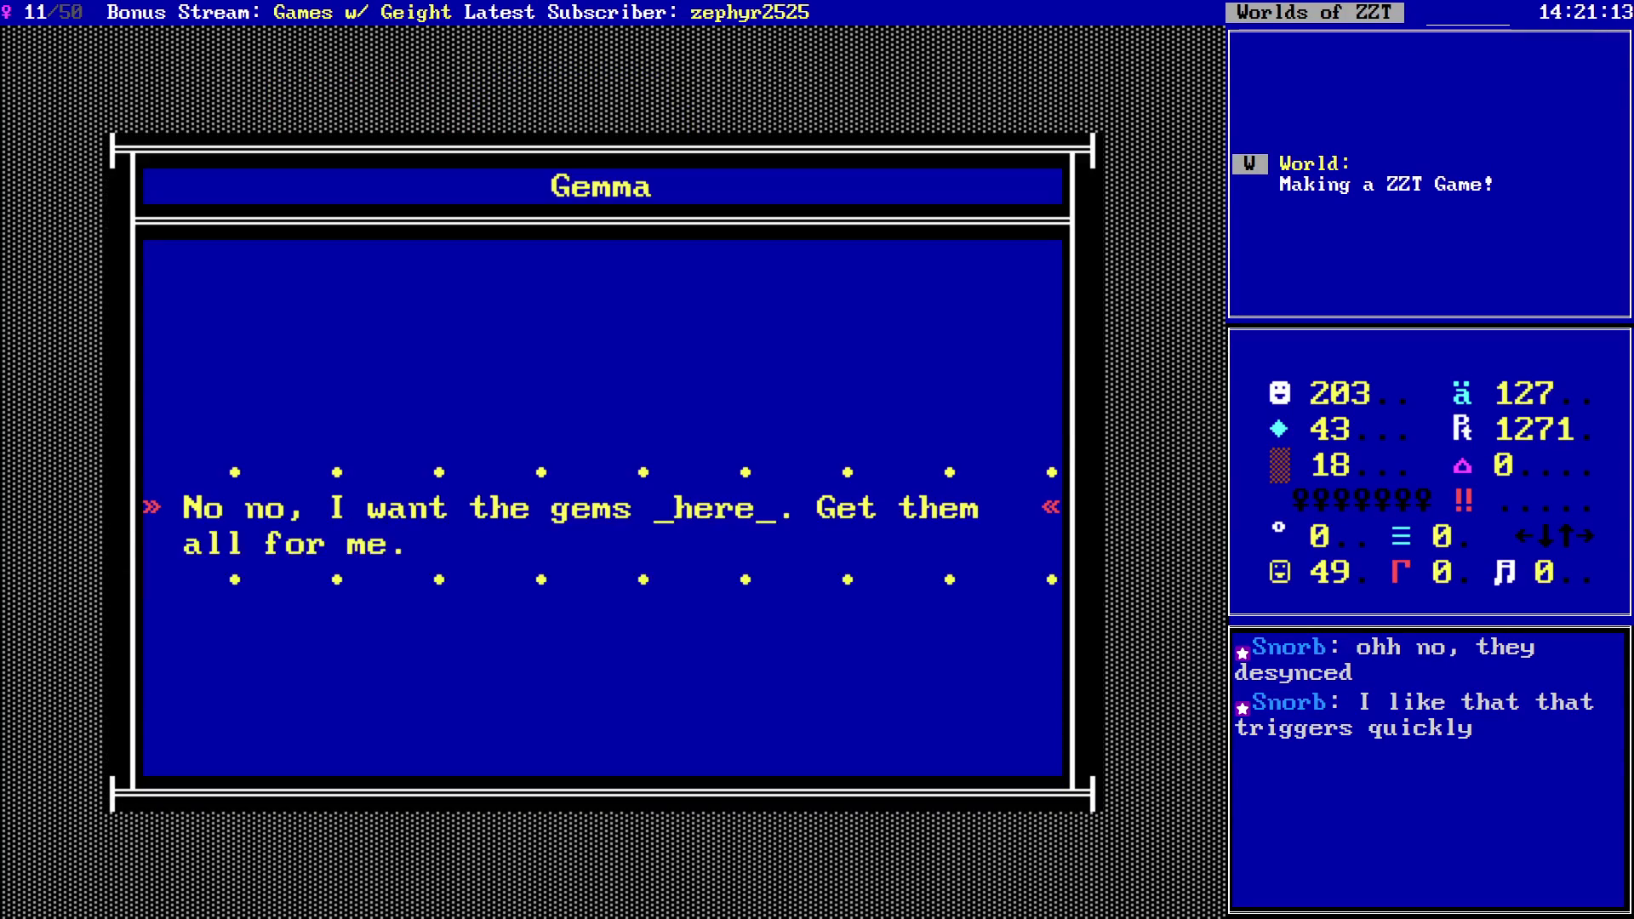
key(Return)
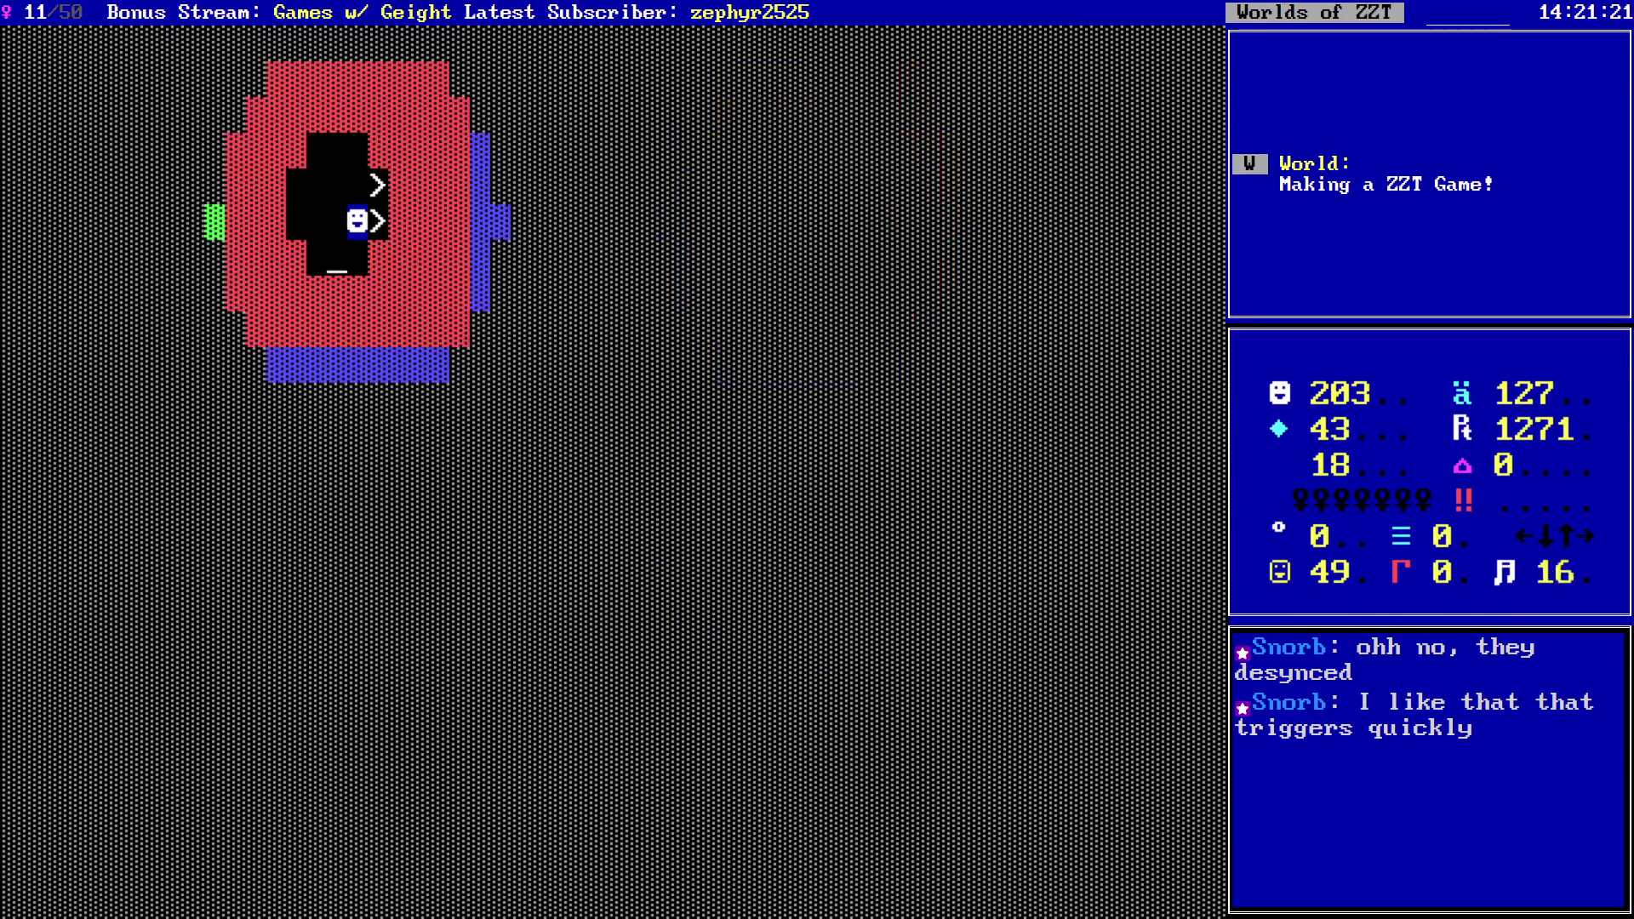
key(Left)
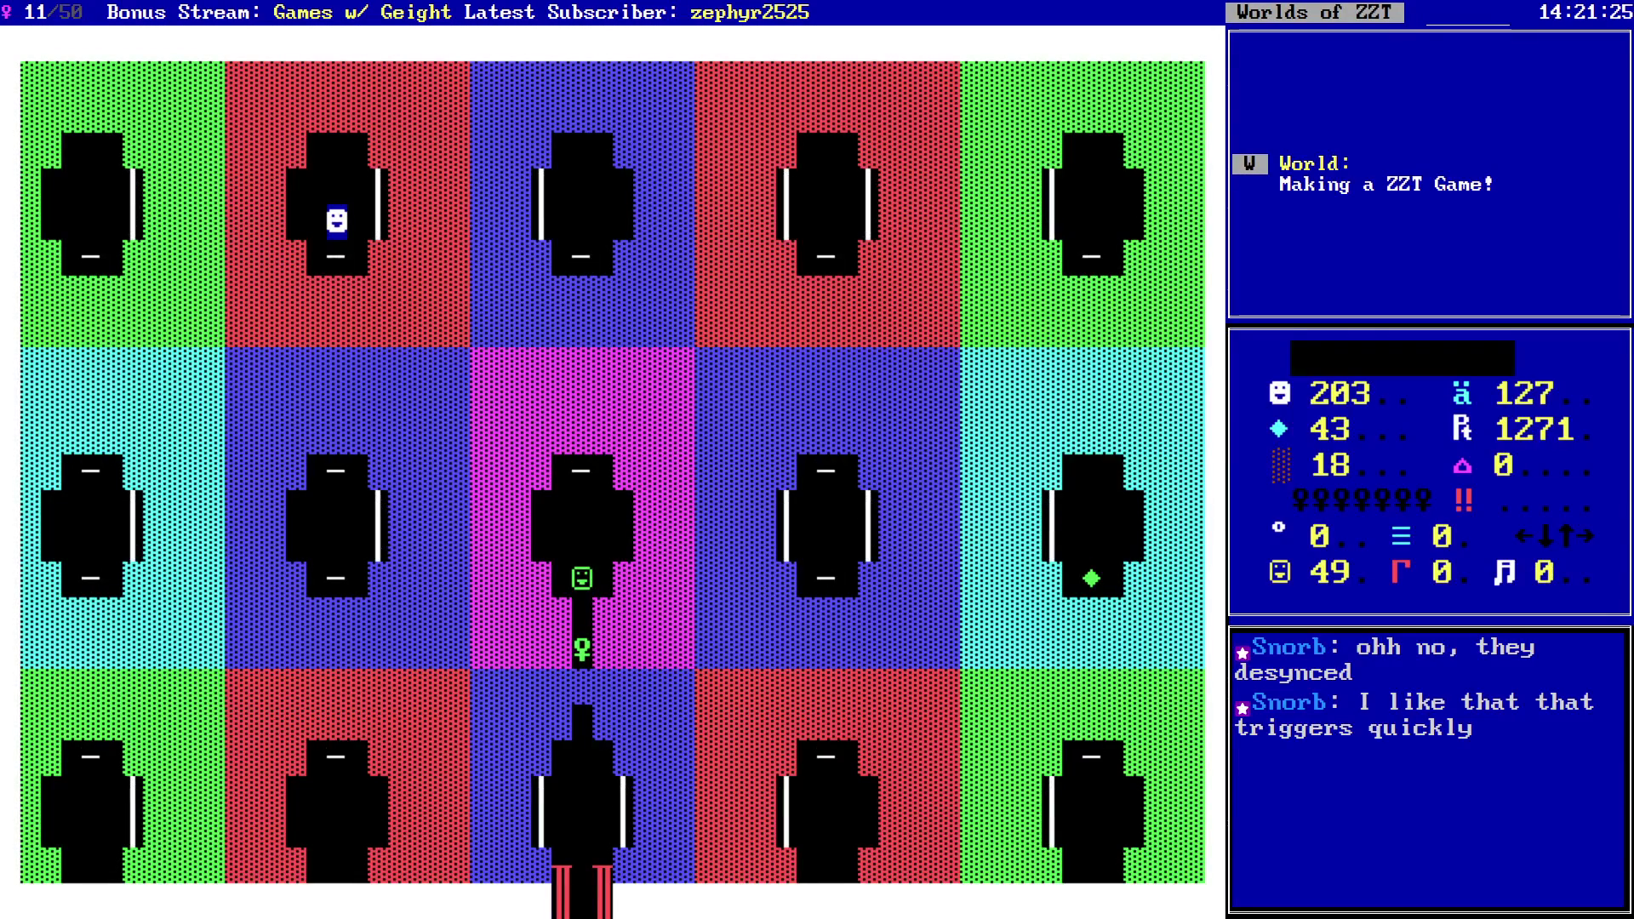
Apply the 'dark' cheat, light a torch and try the first transporter.
text(dark)
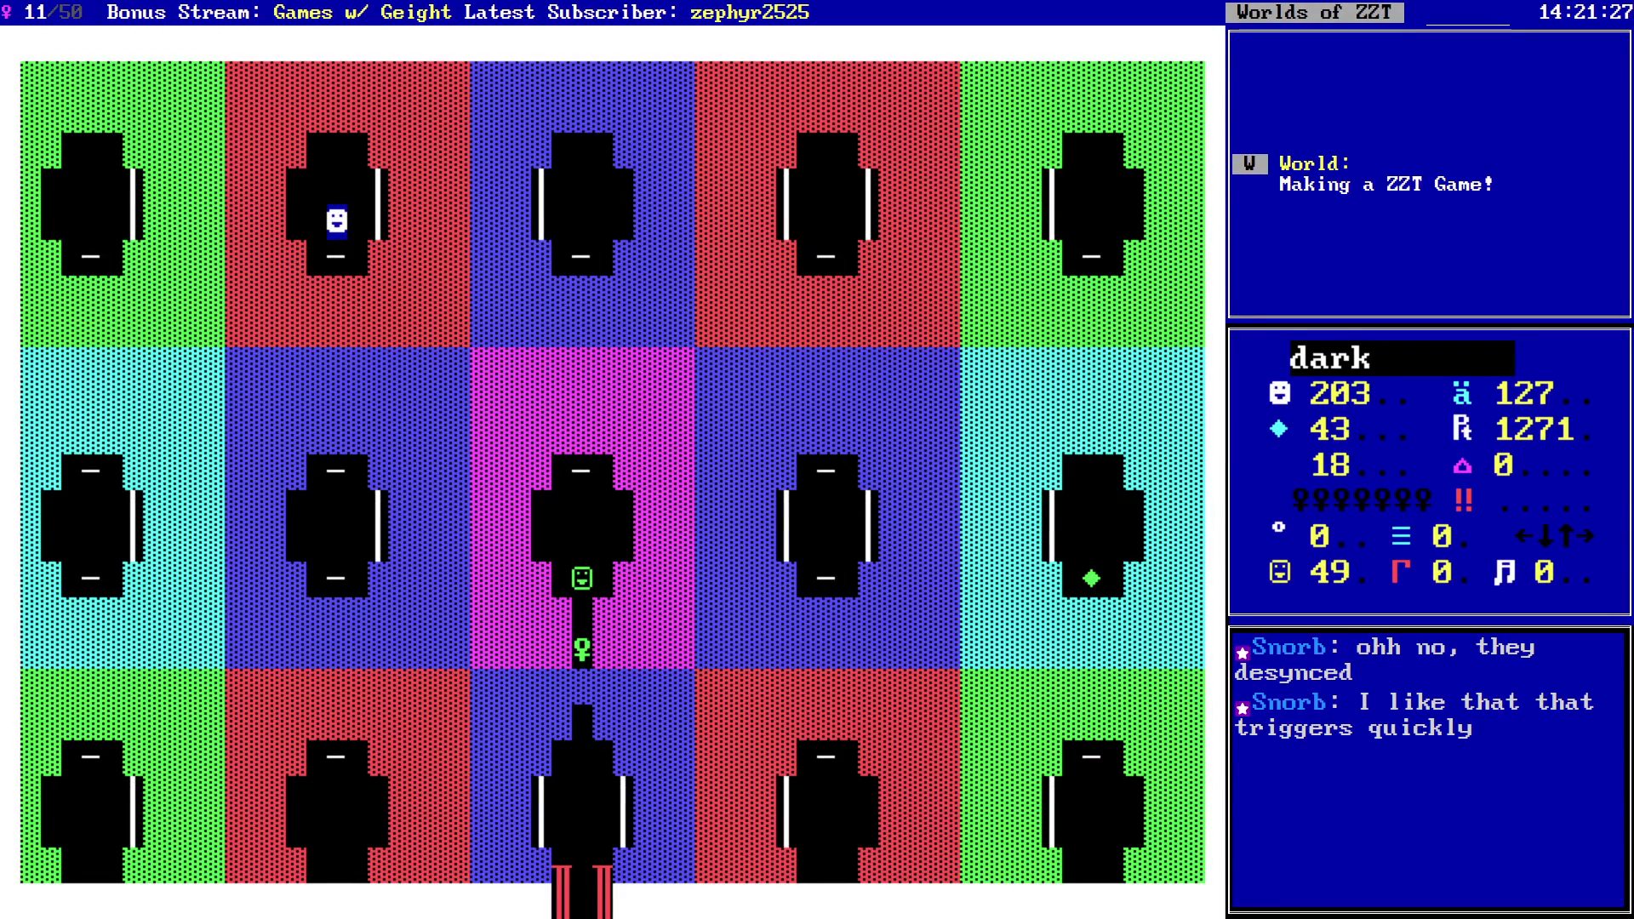
key(Return)
key(Right)
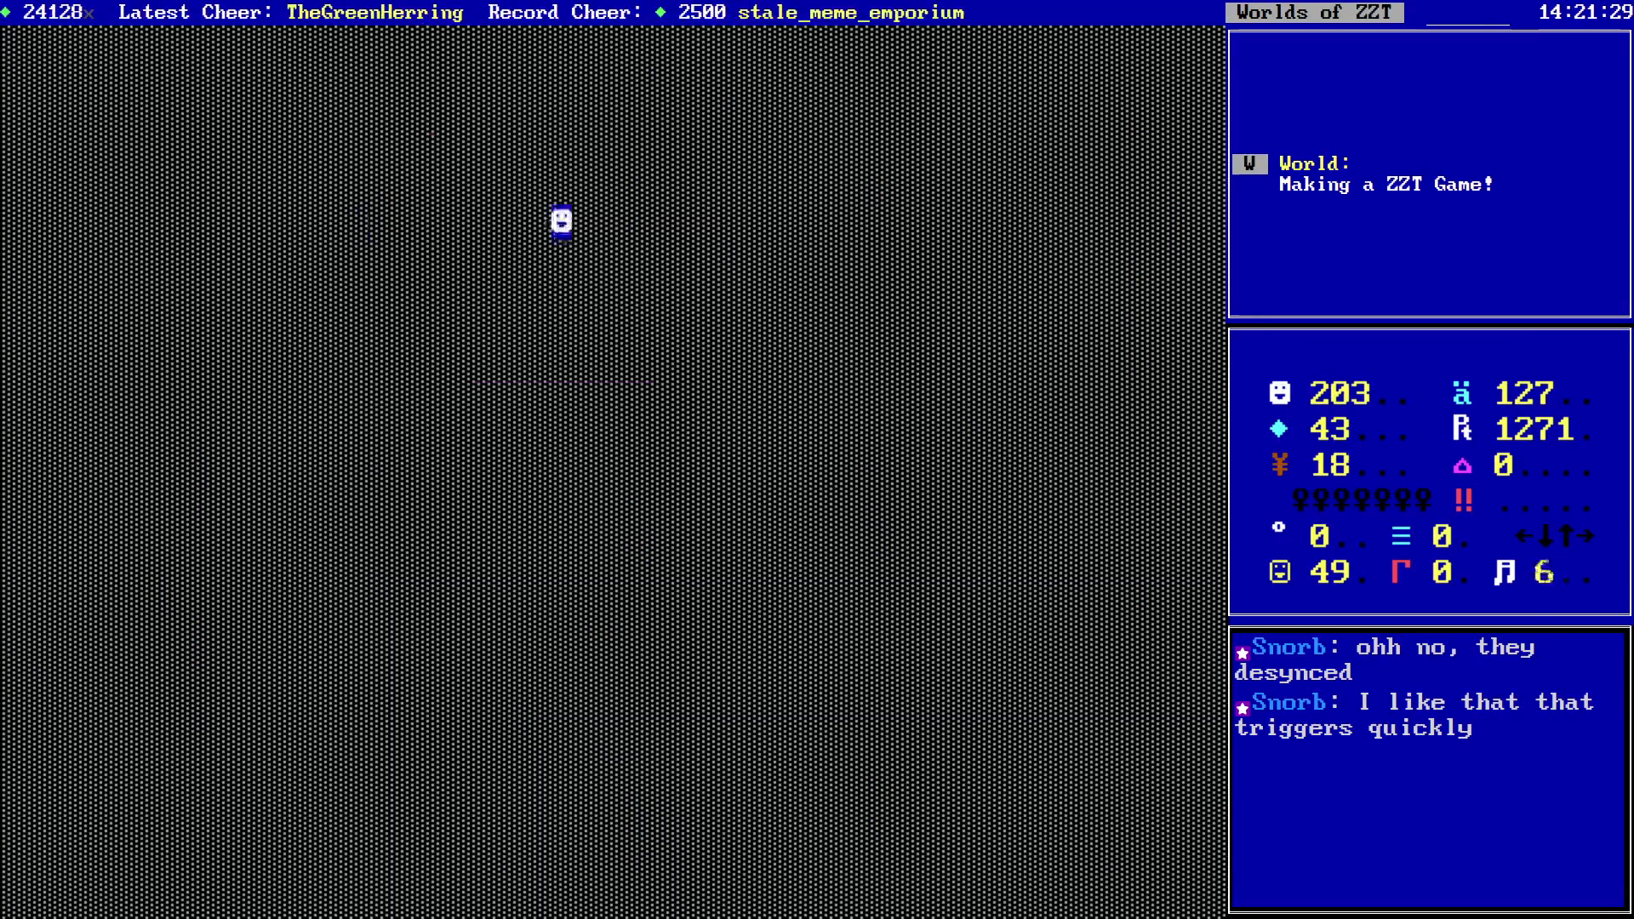
key(t)
key(Right)
key(Down)
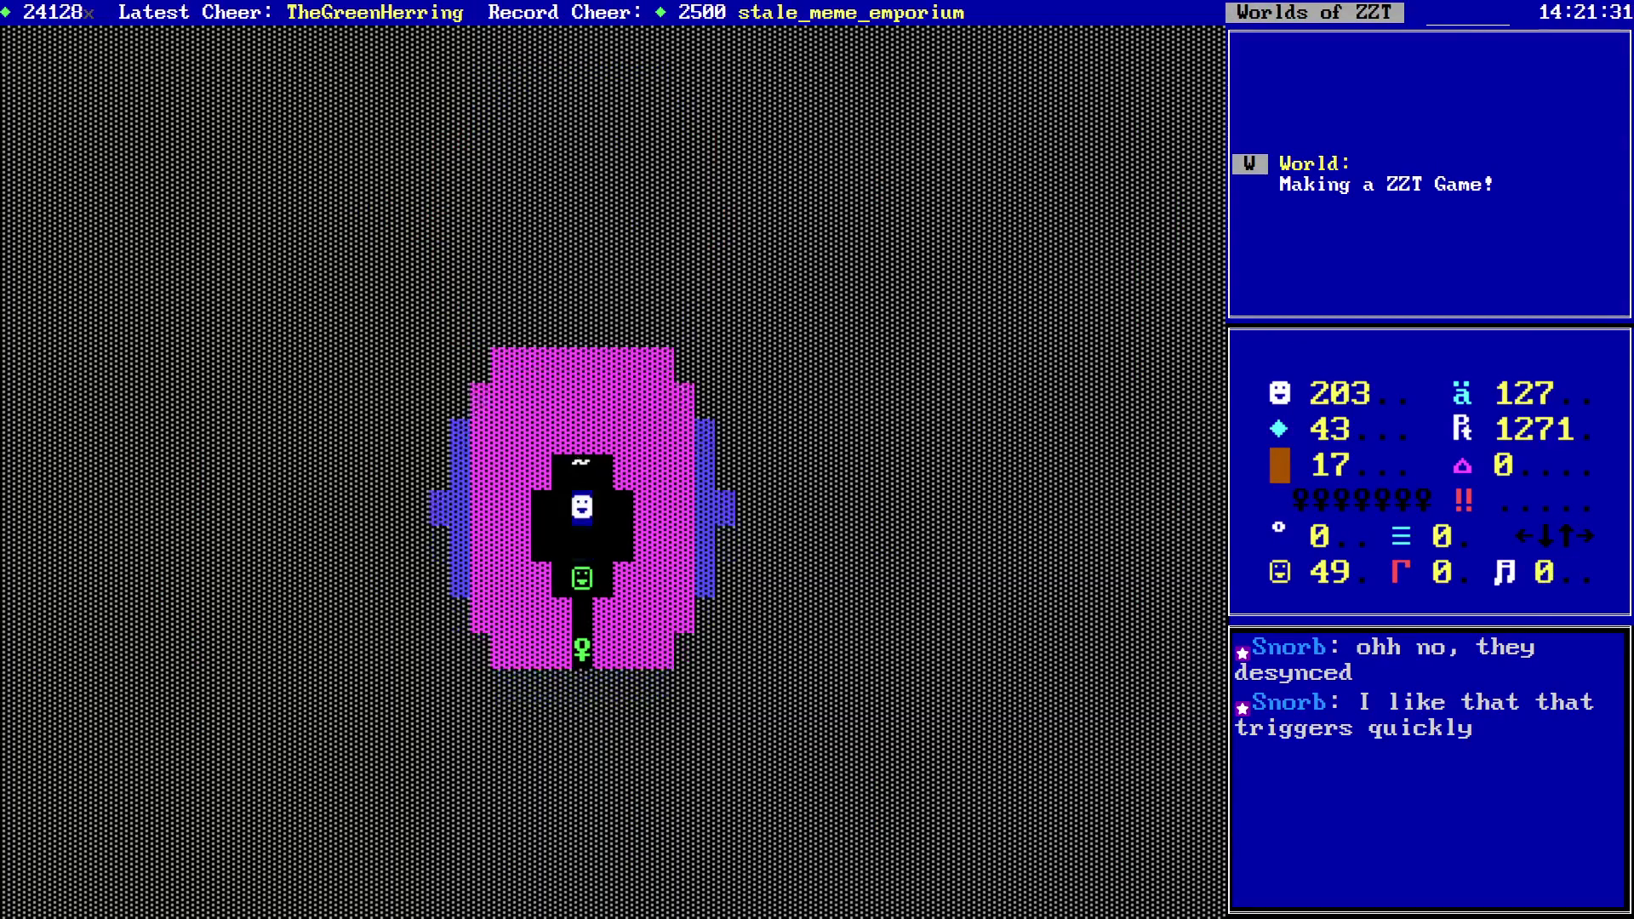
key(Up)
Travel through the transporters to the centre room and pick up its gem.
key(Left)
key(Down)
key(Right)
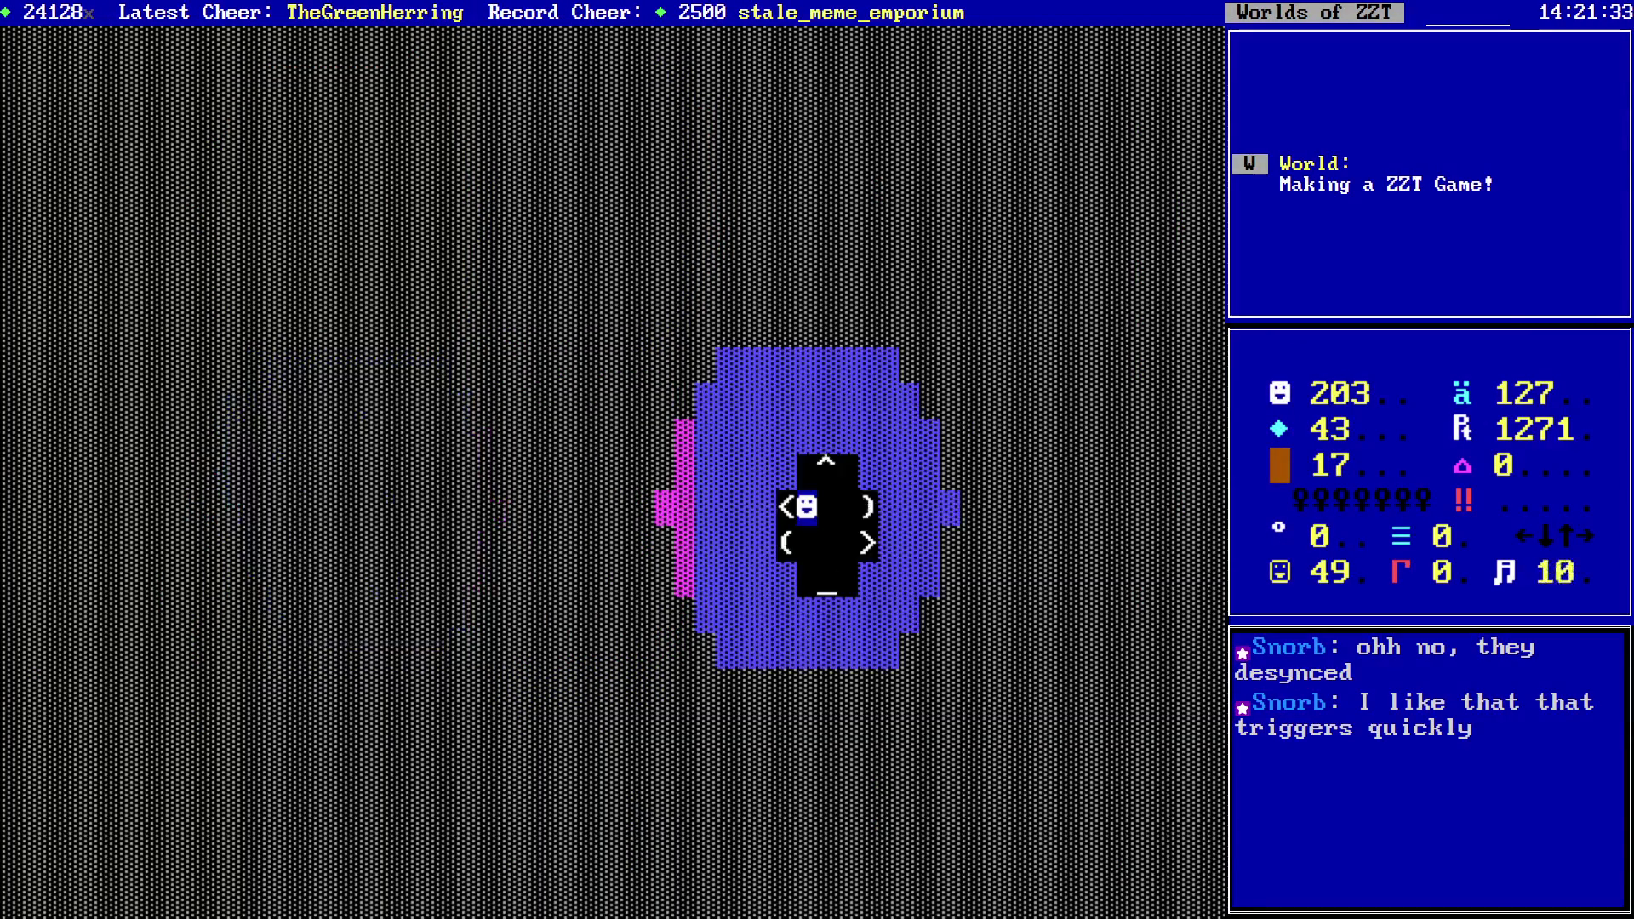
key(Right)
Navigate the west, top, south and right transporters down to Gemma's room.
key(Right)
key(Down)
key(Up)
key(Left)
key(Left)
key(Up)
key(Left)
key(Left)
key(Down)
key(Right)
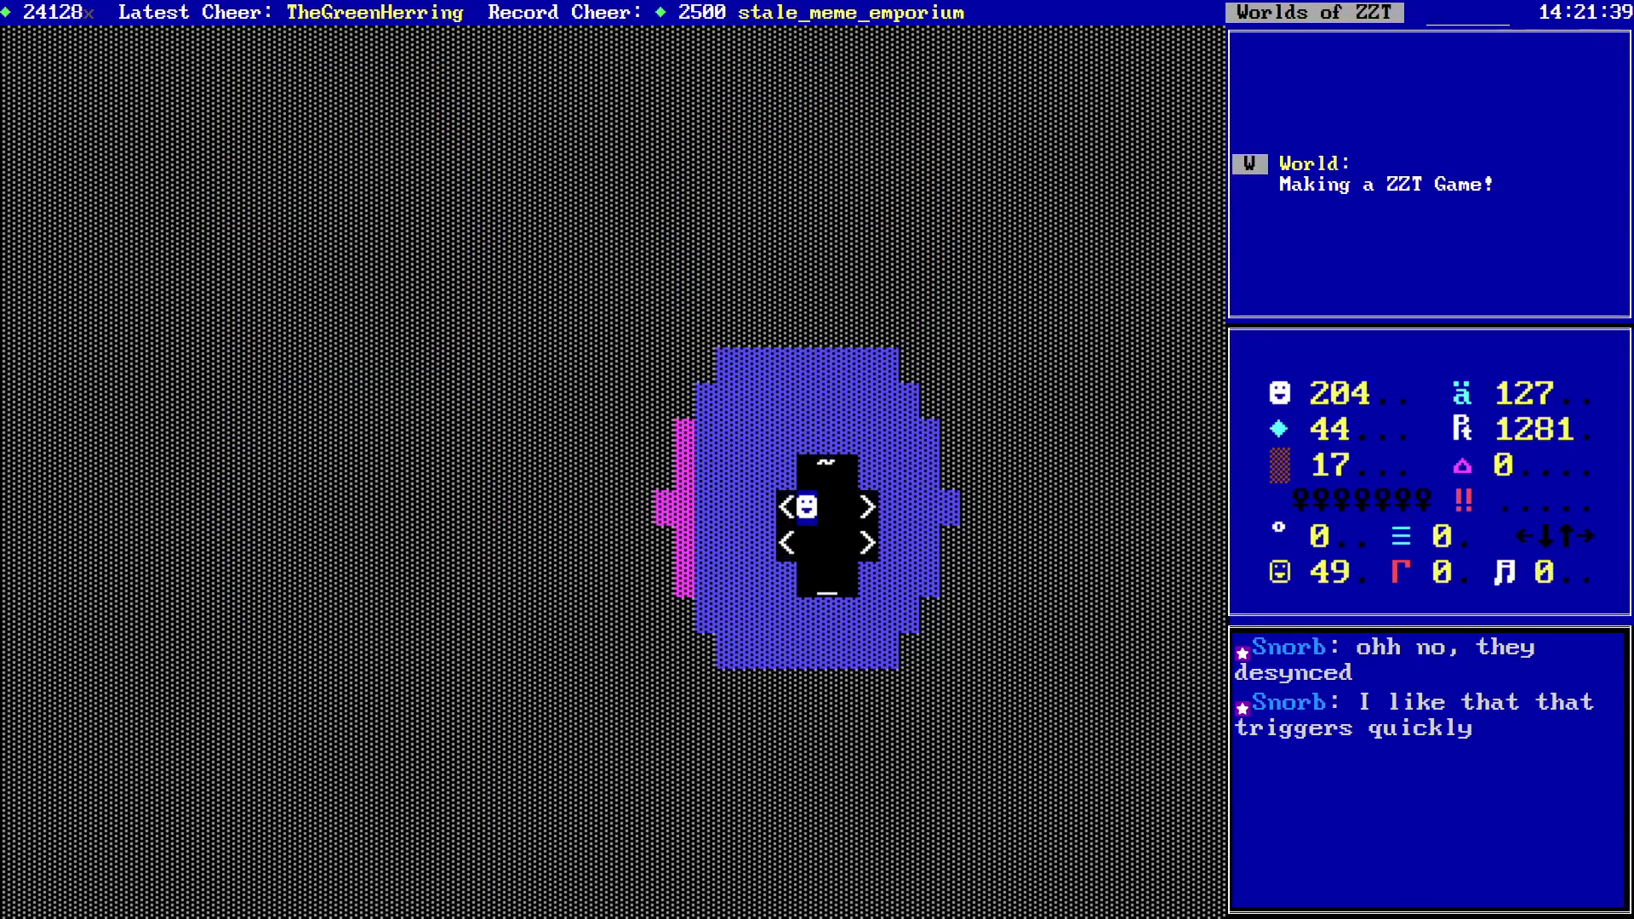
key(Up)
key(Left)
key(Right)
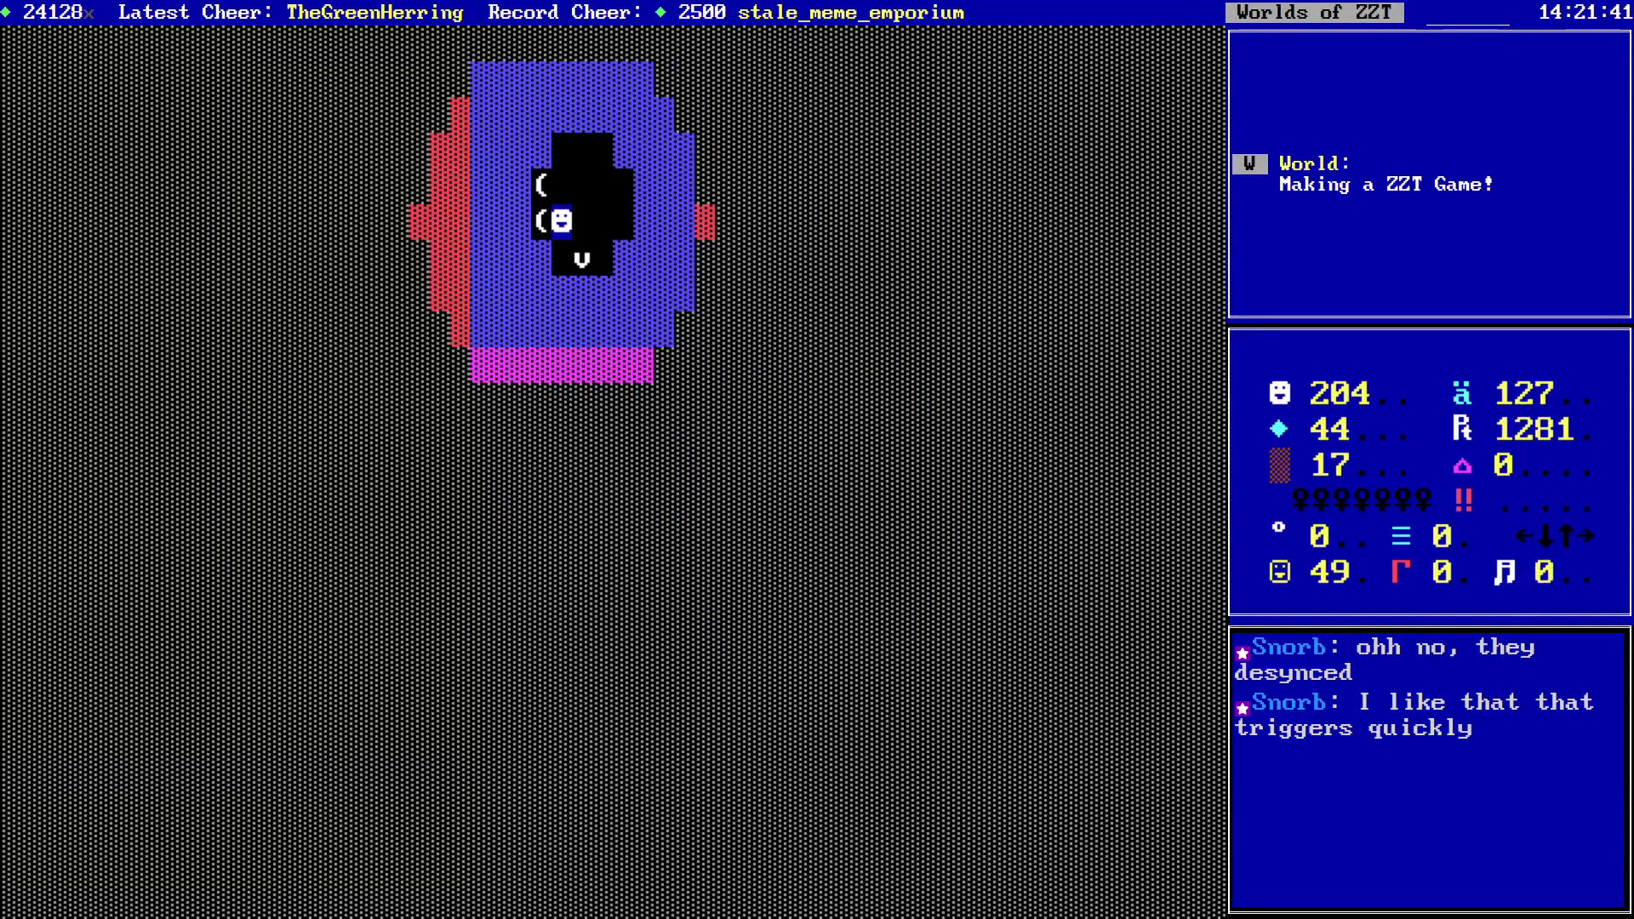
key(Down)
key(Down)
key(Down)
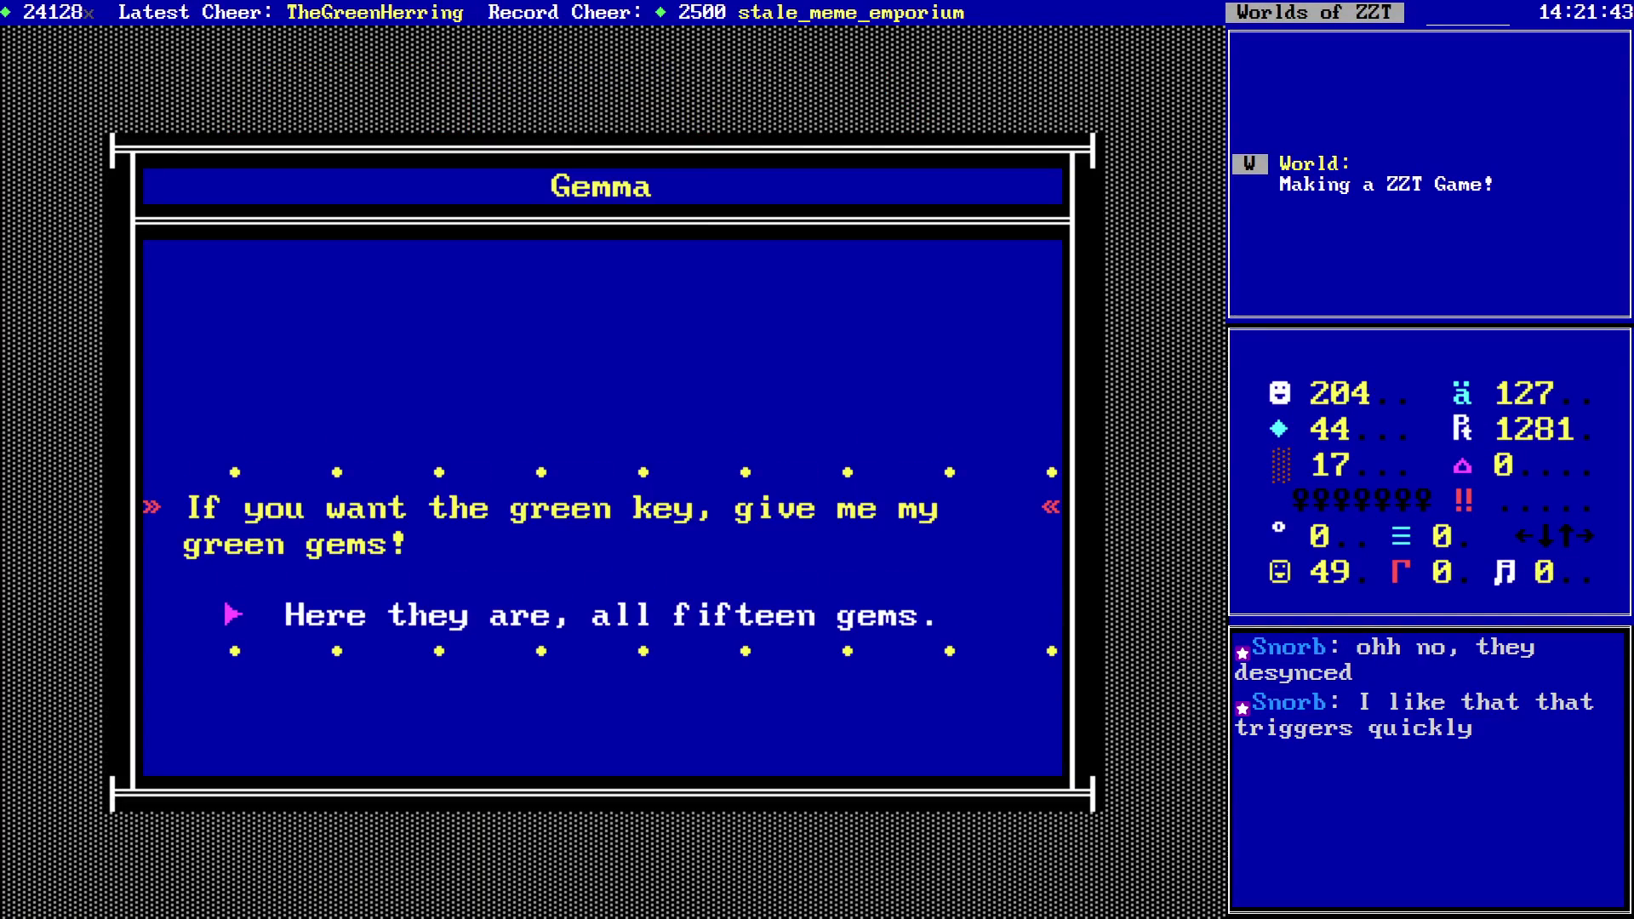
Give Gemma fifteen green gems, then talk again and give fifteen more.
key(Return)
key(Left)
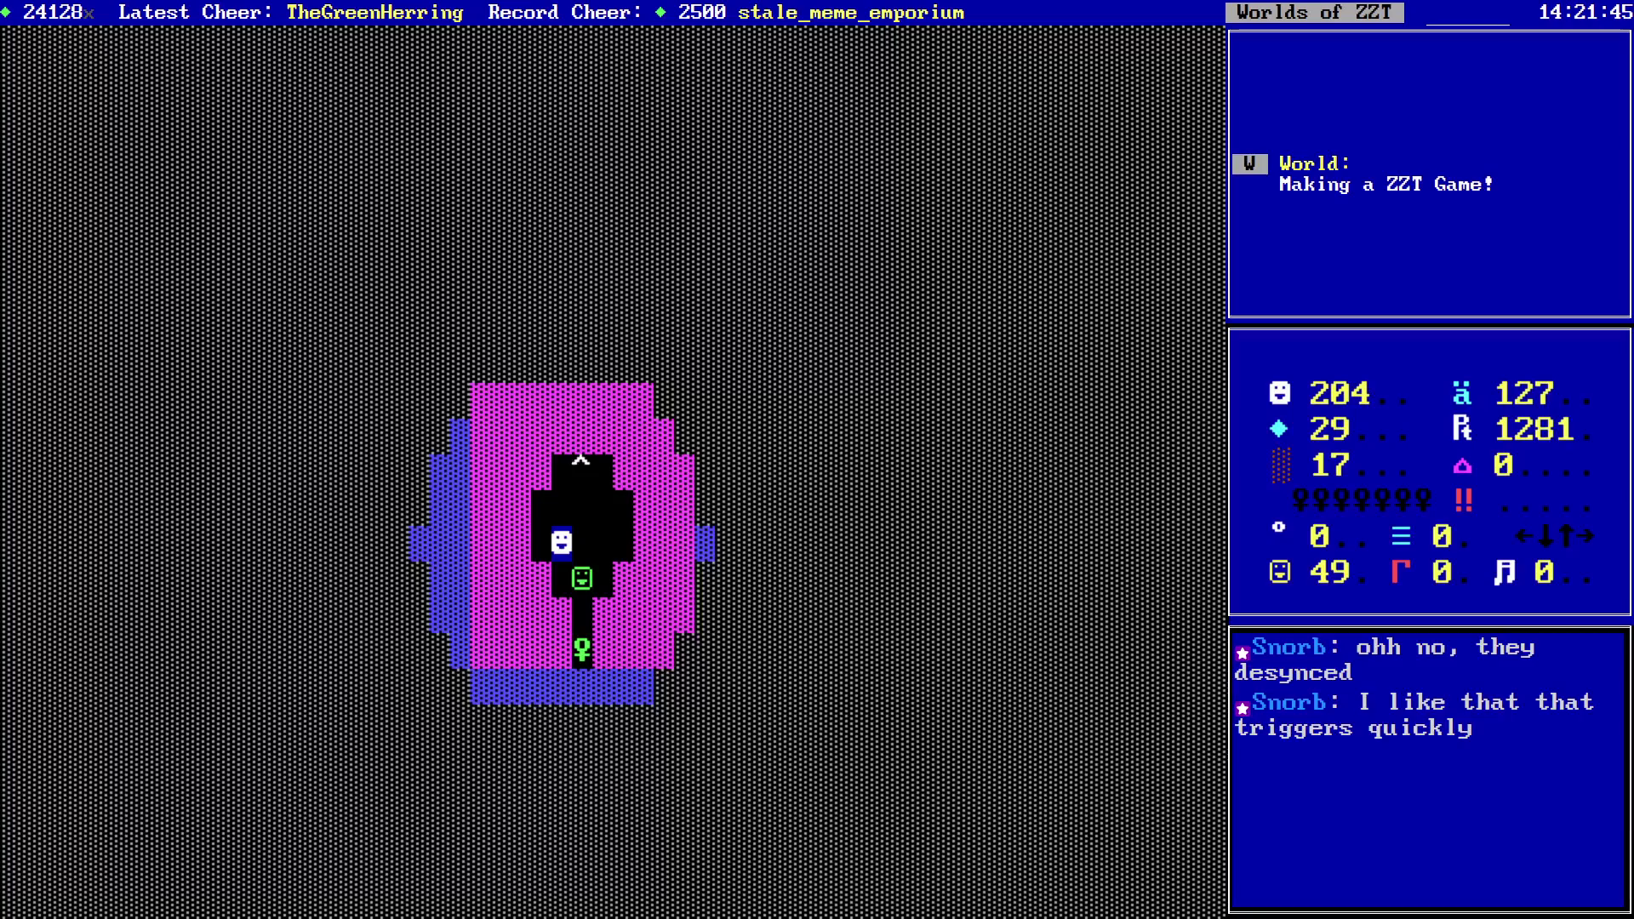
key(Right)
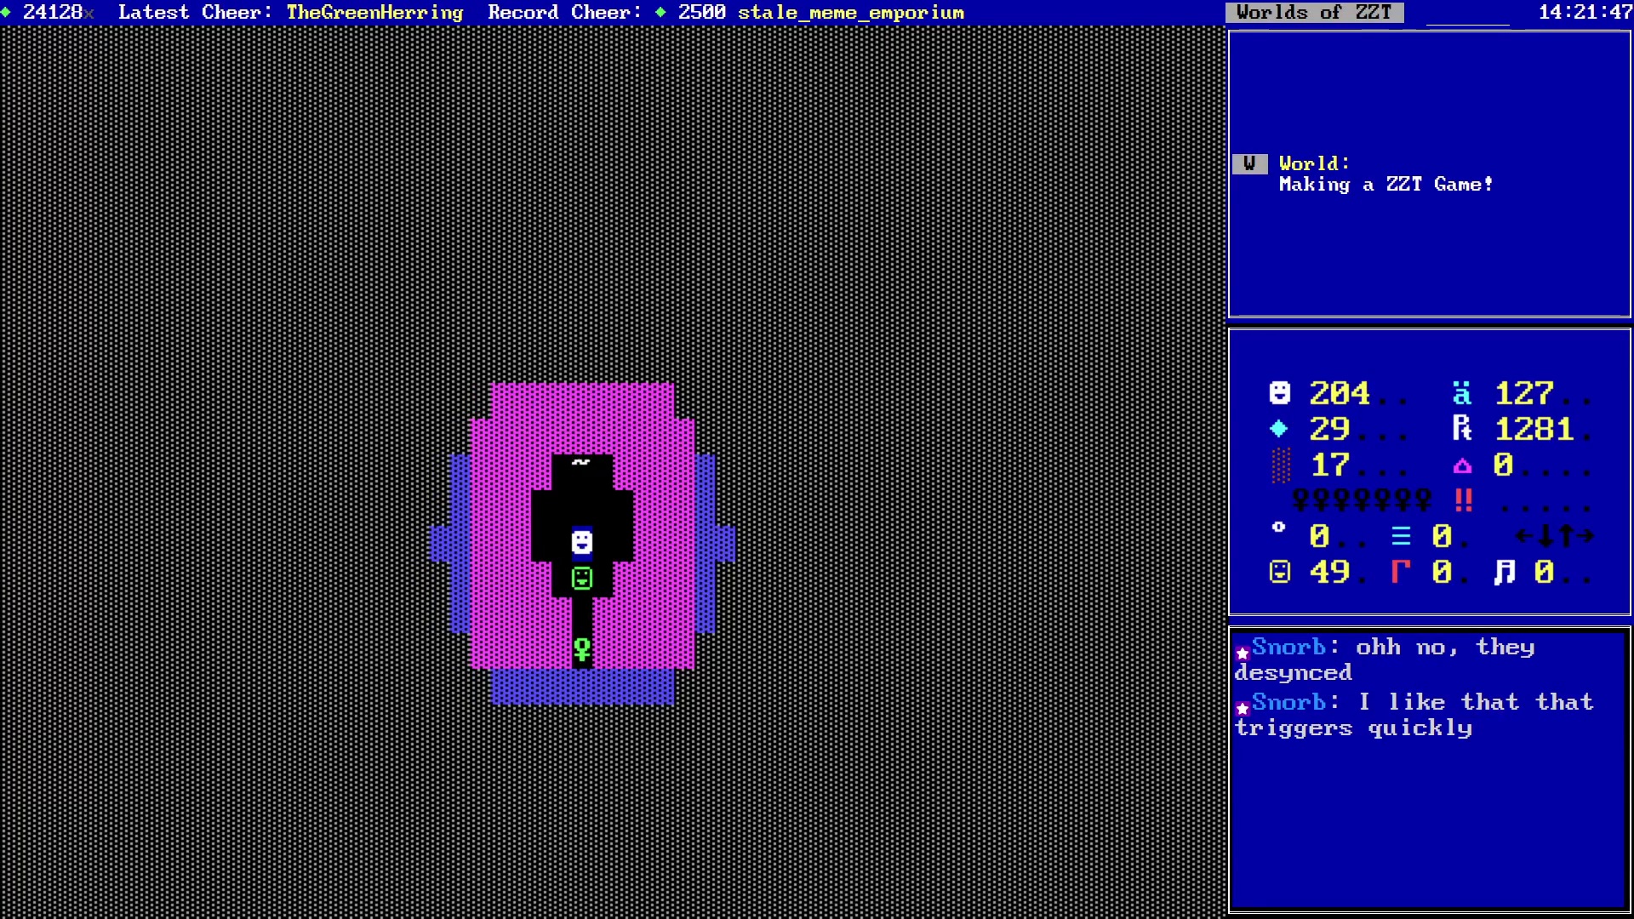
key(Down)
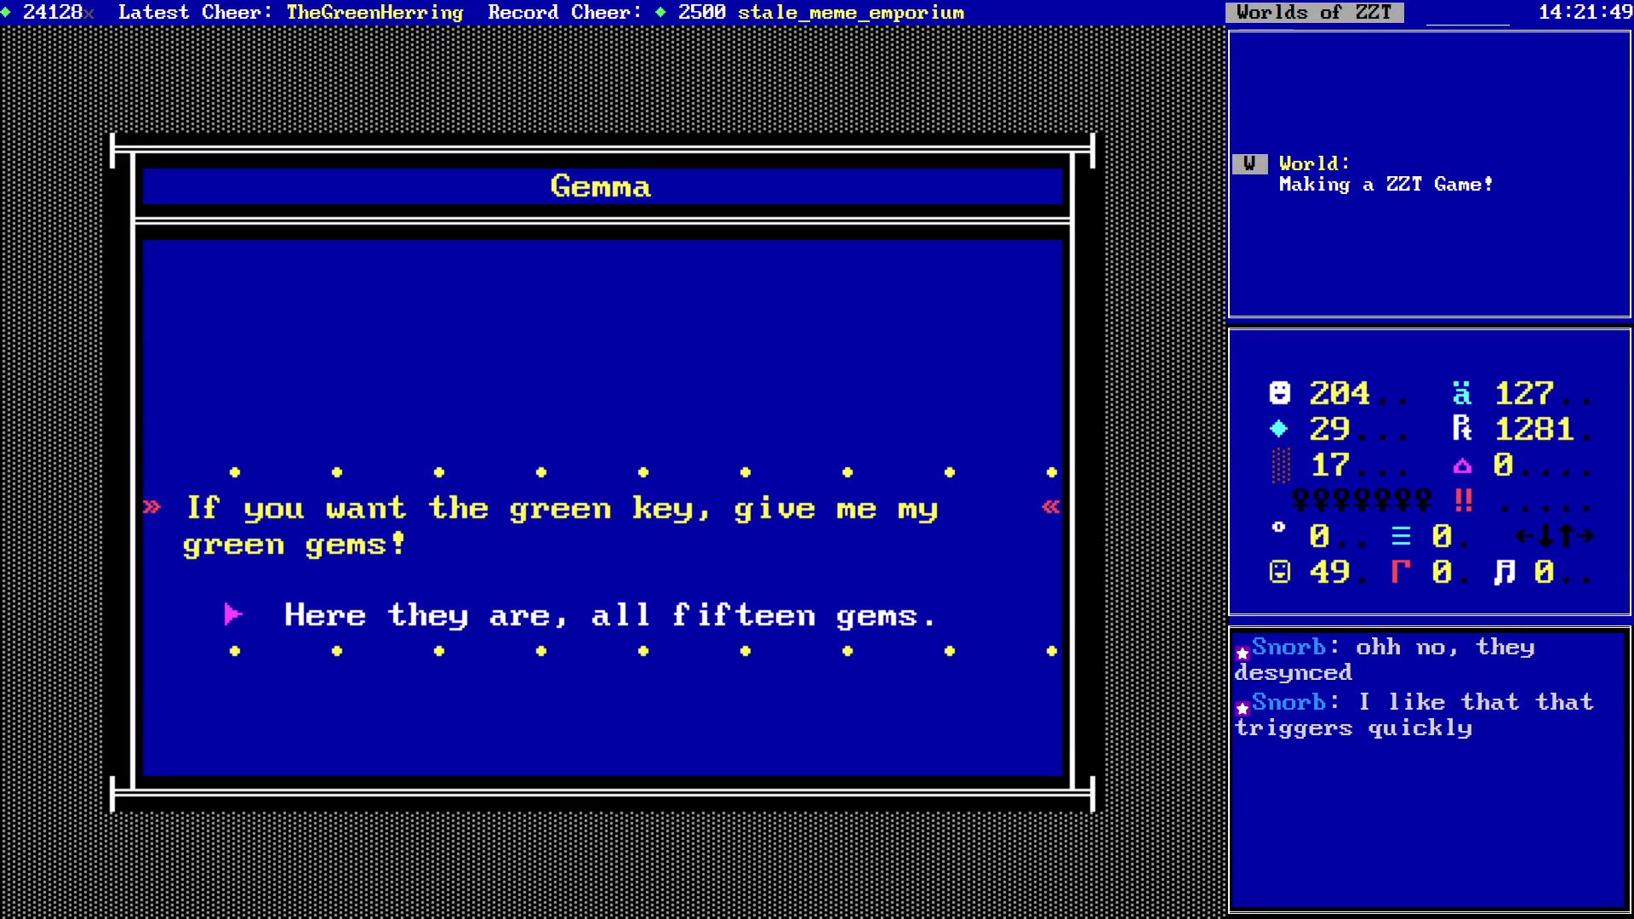
key(Down)
key(Return)
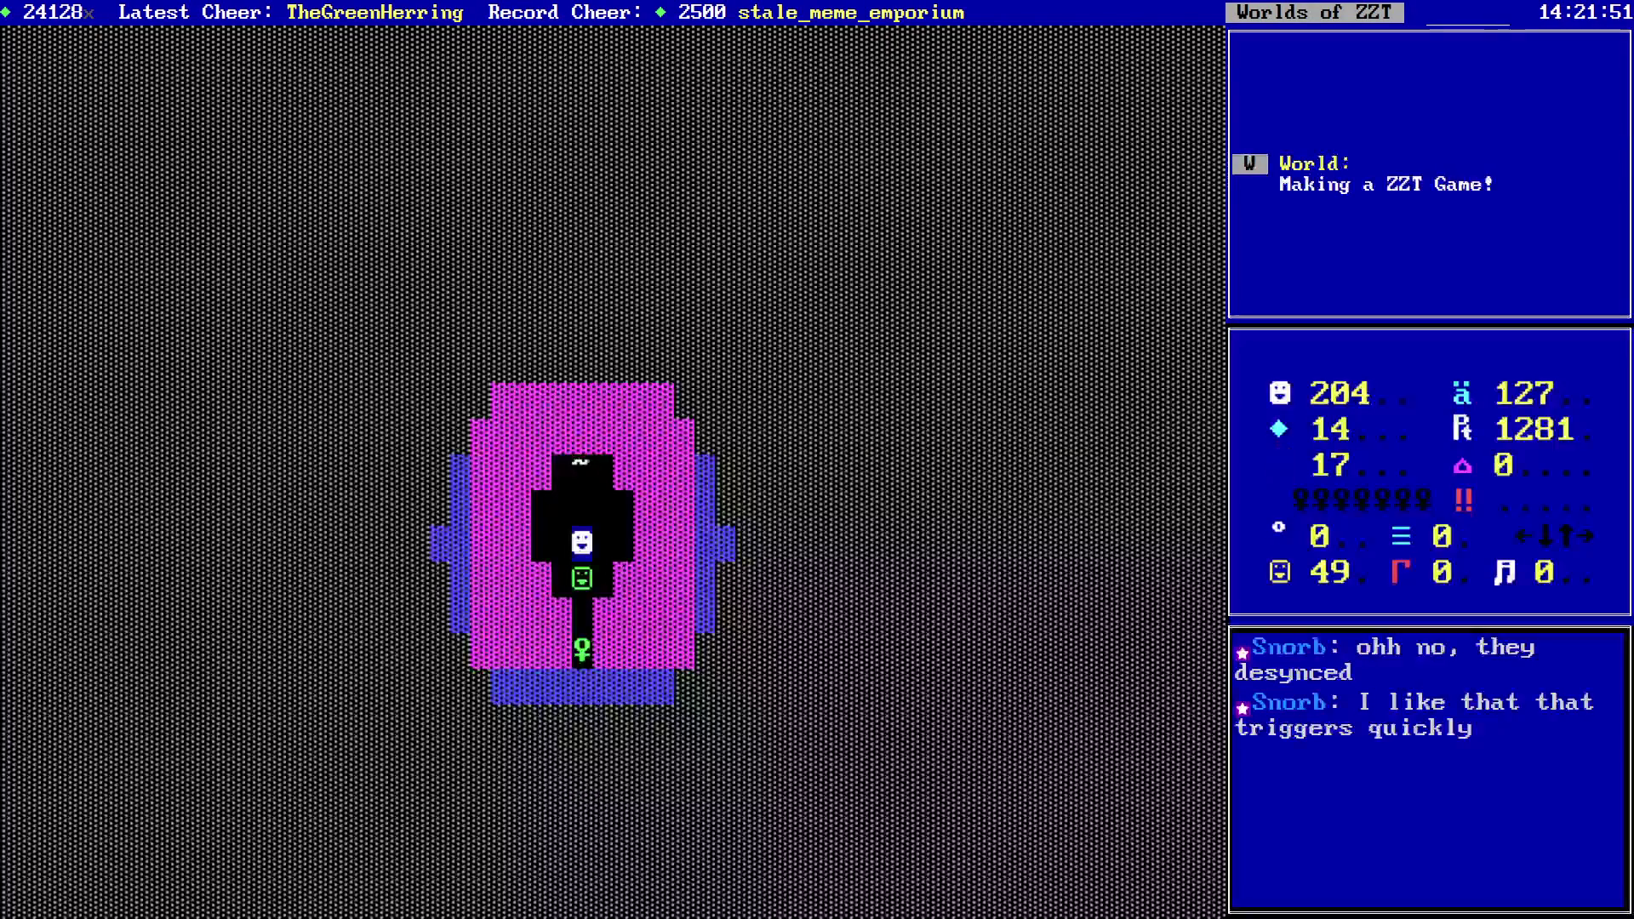
Remove Gemma from the path with the 'zap' cheat and step onto the Green key.
key(question)
text(zap)
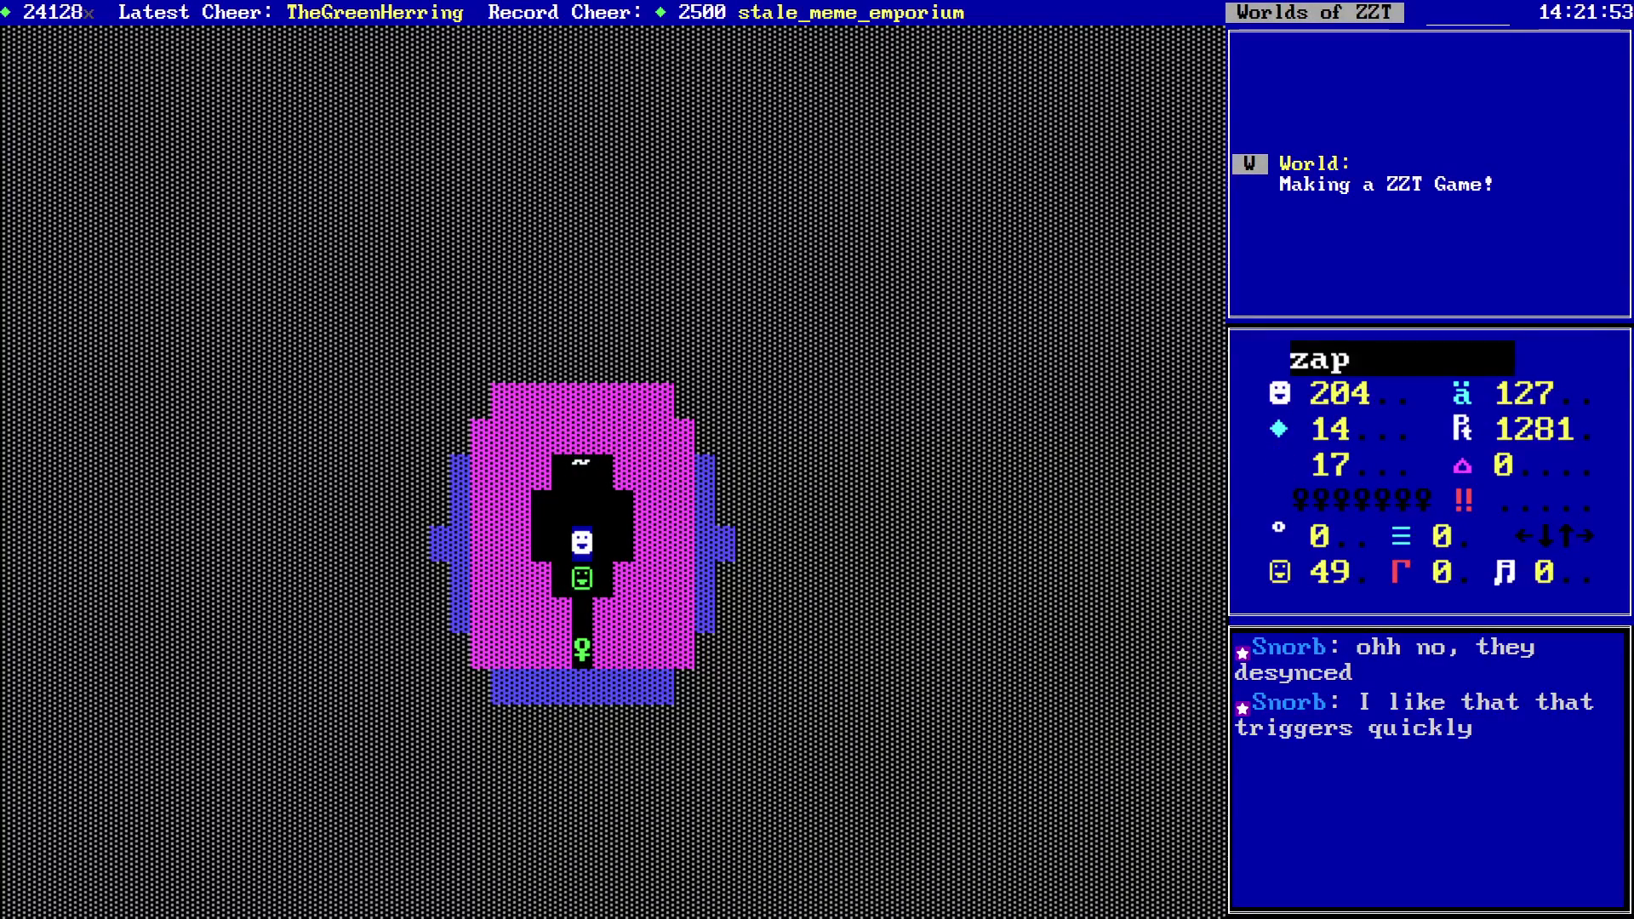
key(Return)
key(Down)
key(Down)
key(Down)
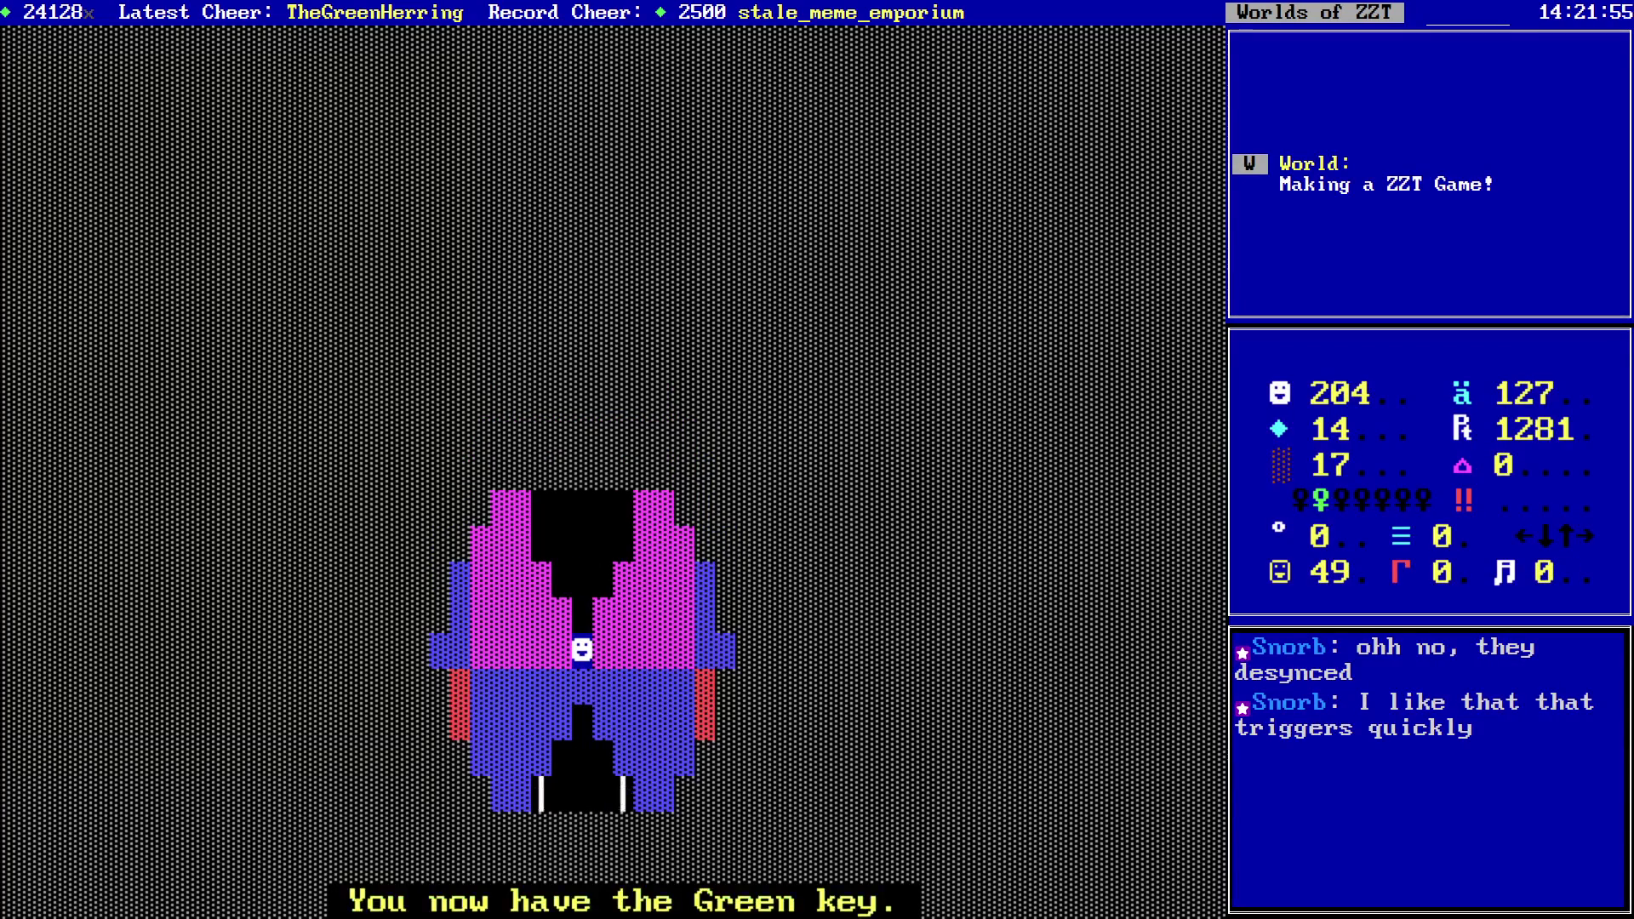
Enter 'z' at the cheat prompt, light a torch and walk down the dark passage.
key(question)
text(z)
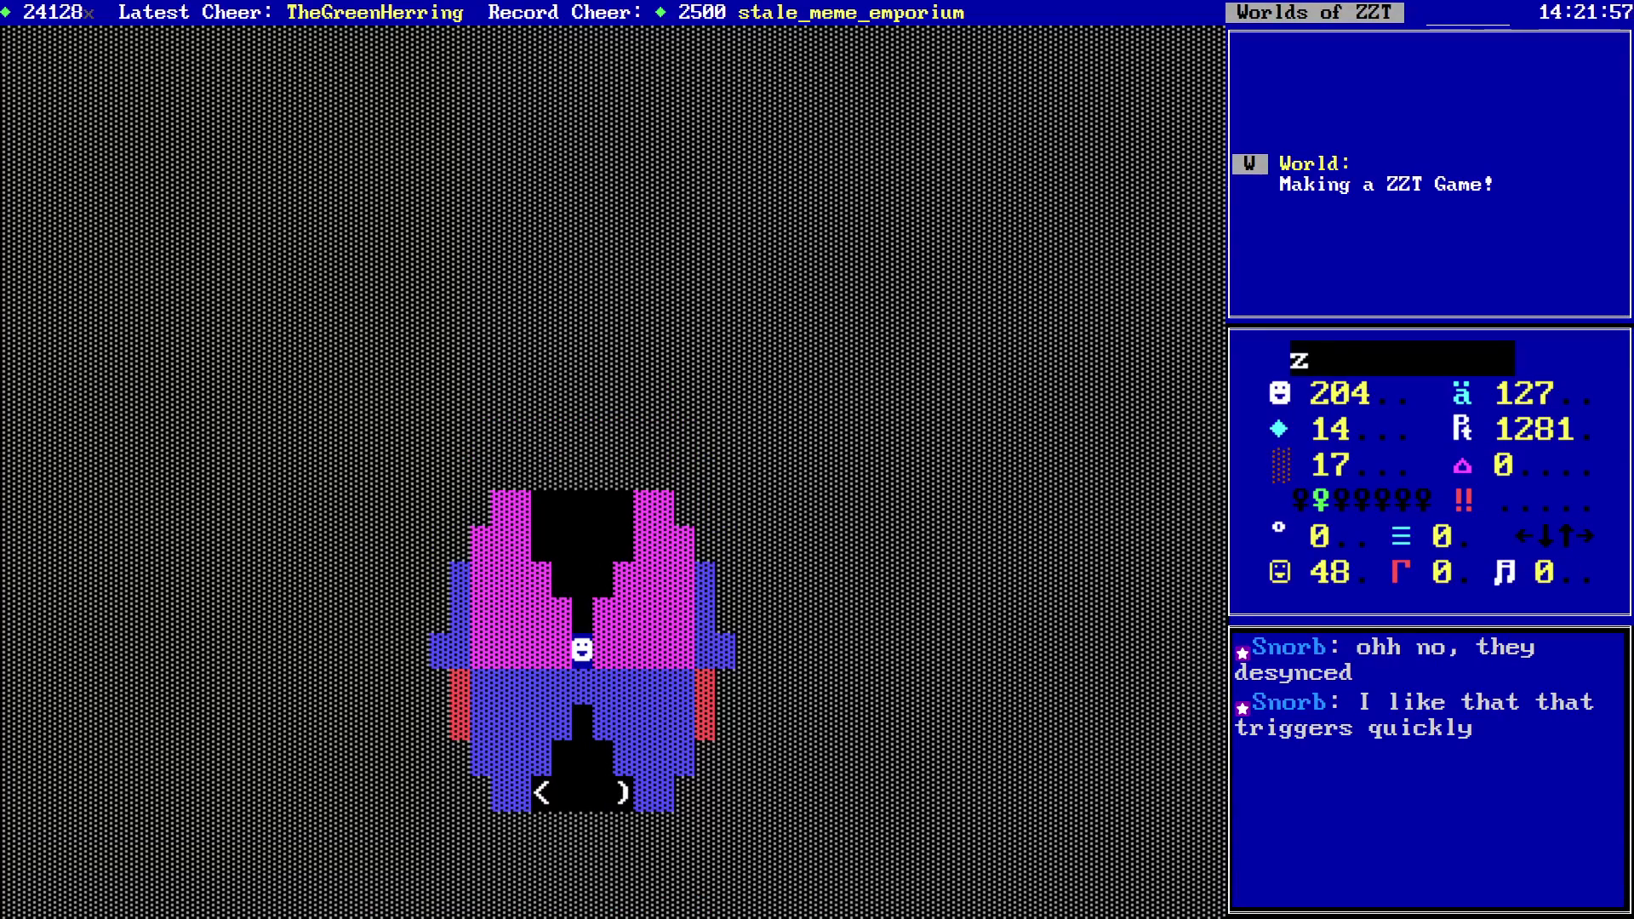
key(Return)
key(t)
key(Down)
key(Down)
key(Down)
key(Down)
key(Down)
key(Down)
Use the 'passage' cheat to teleport to the Construction Zone board.
key(question)
text(passage)
key(Return)
key(Up)
key(Up)
key(Up)
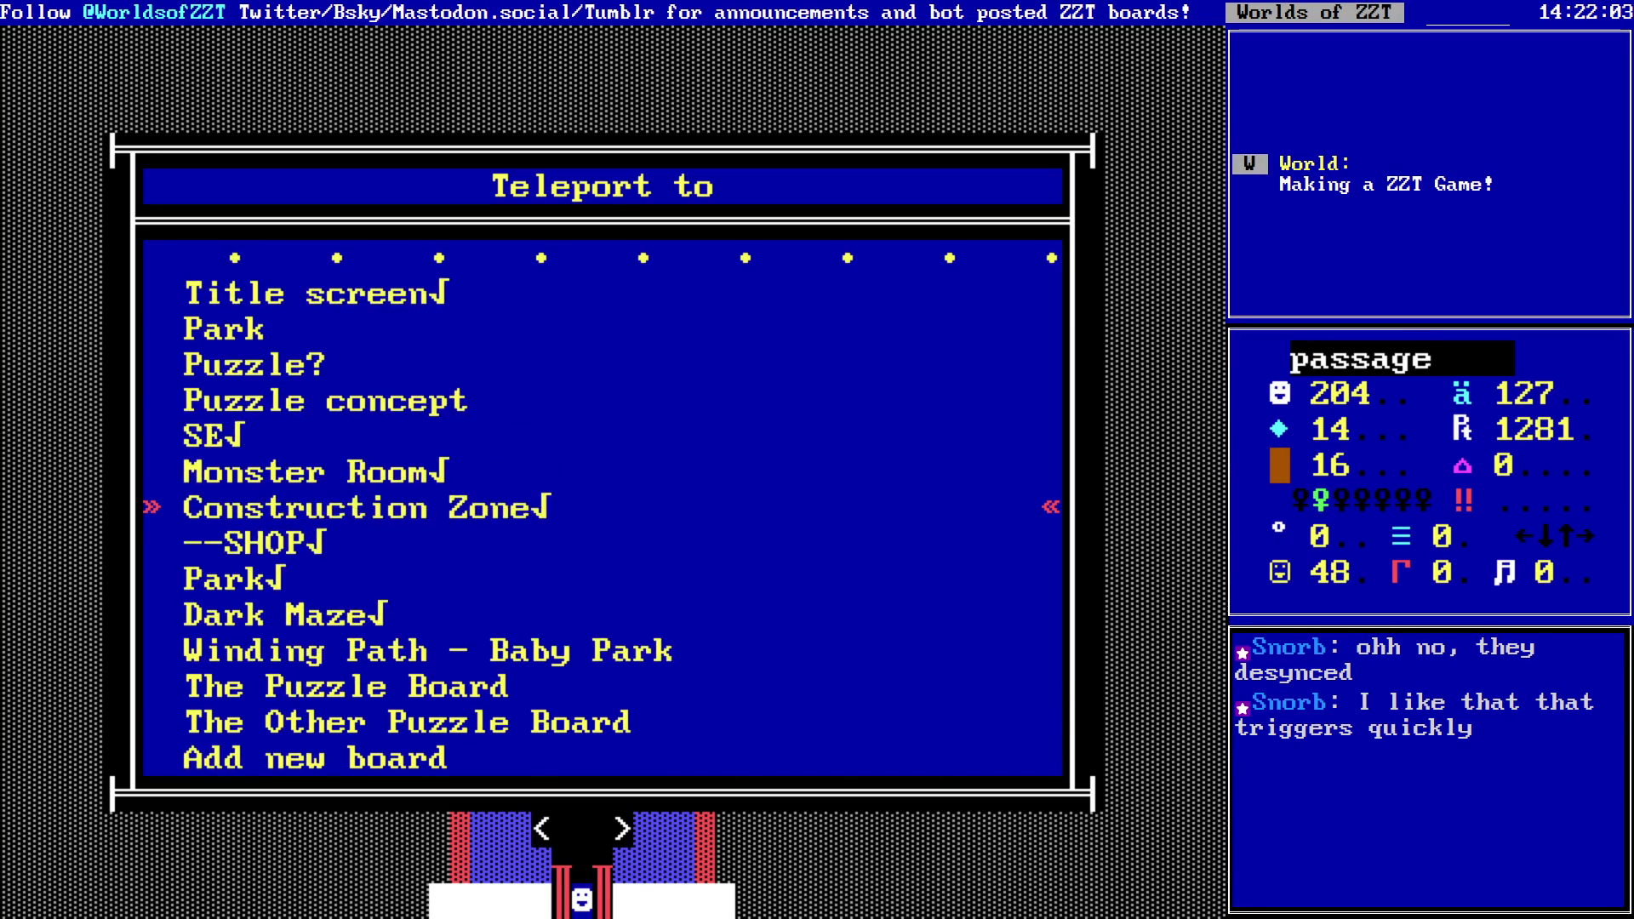
key(Return)
Walk up to the yellow wall and remove it with the 'zap' cheat.
key(Up)
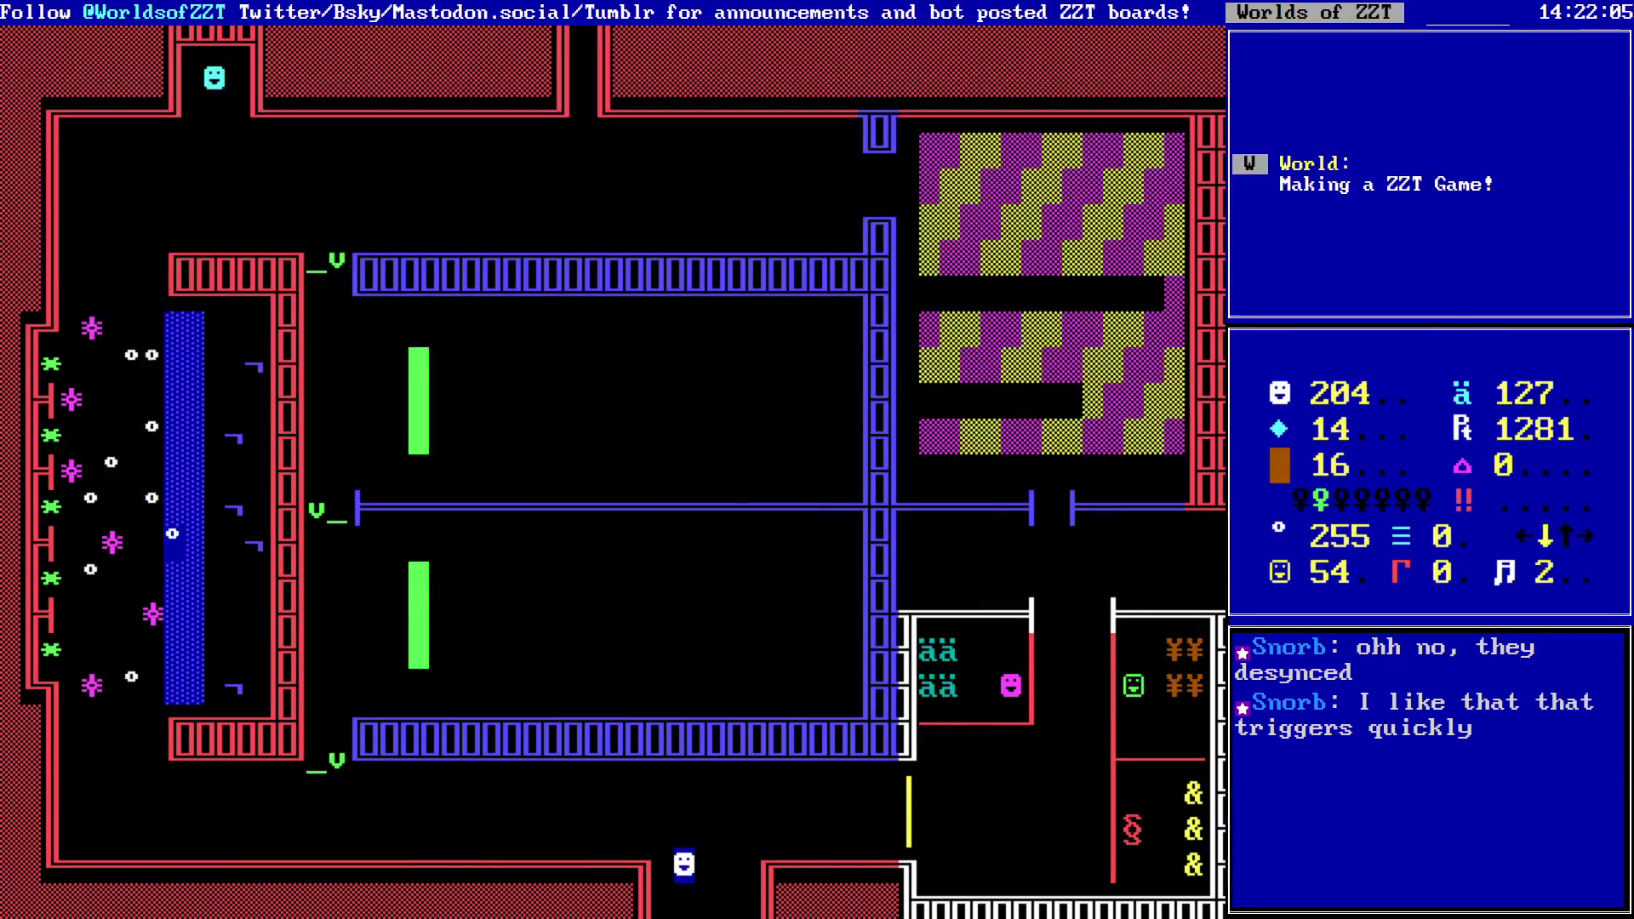
key(Up)
key(Up)
key(Right)
key(Right)
key(Right)
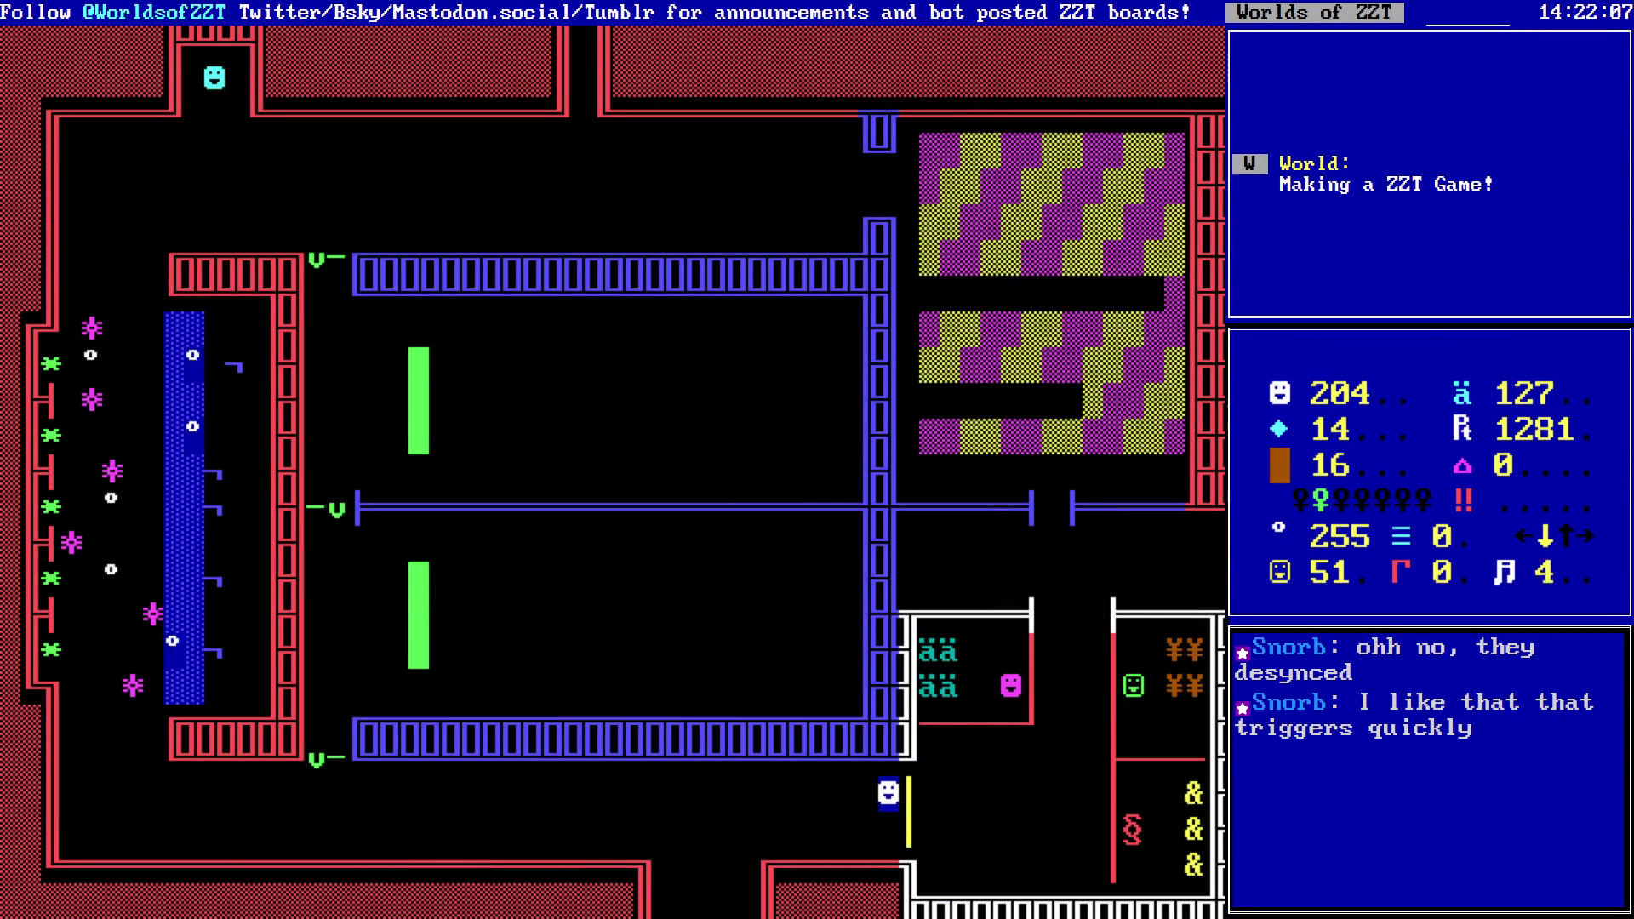
key(question)
text(zap)
key(Return)
Walk through the gap toward the exit and bring up the 'End this game?' prompt.
key(Right)
key(Right)
key(Right)
key(Right)
key(Up)
key(Up)
key(Up)
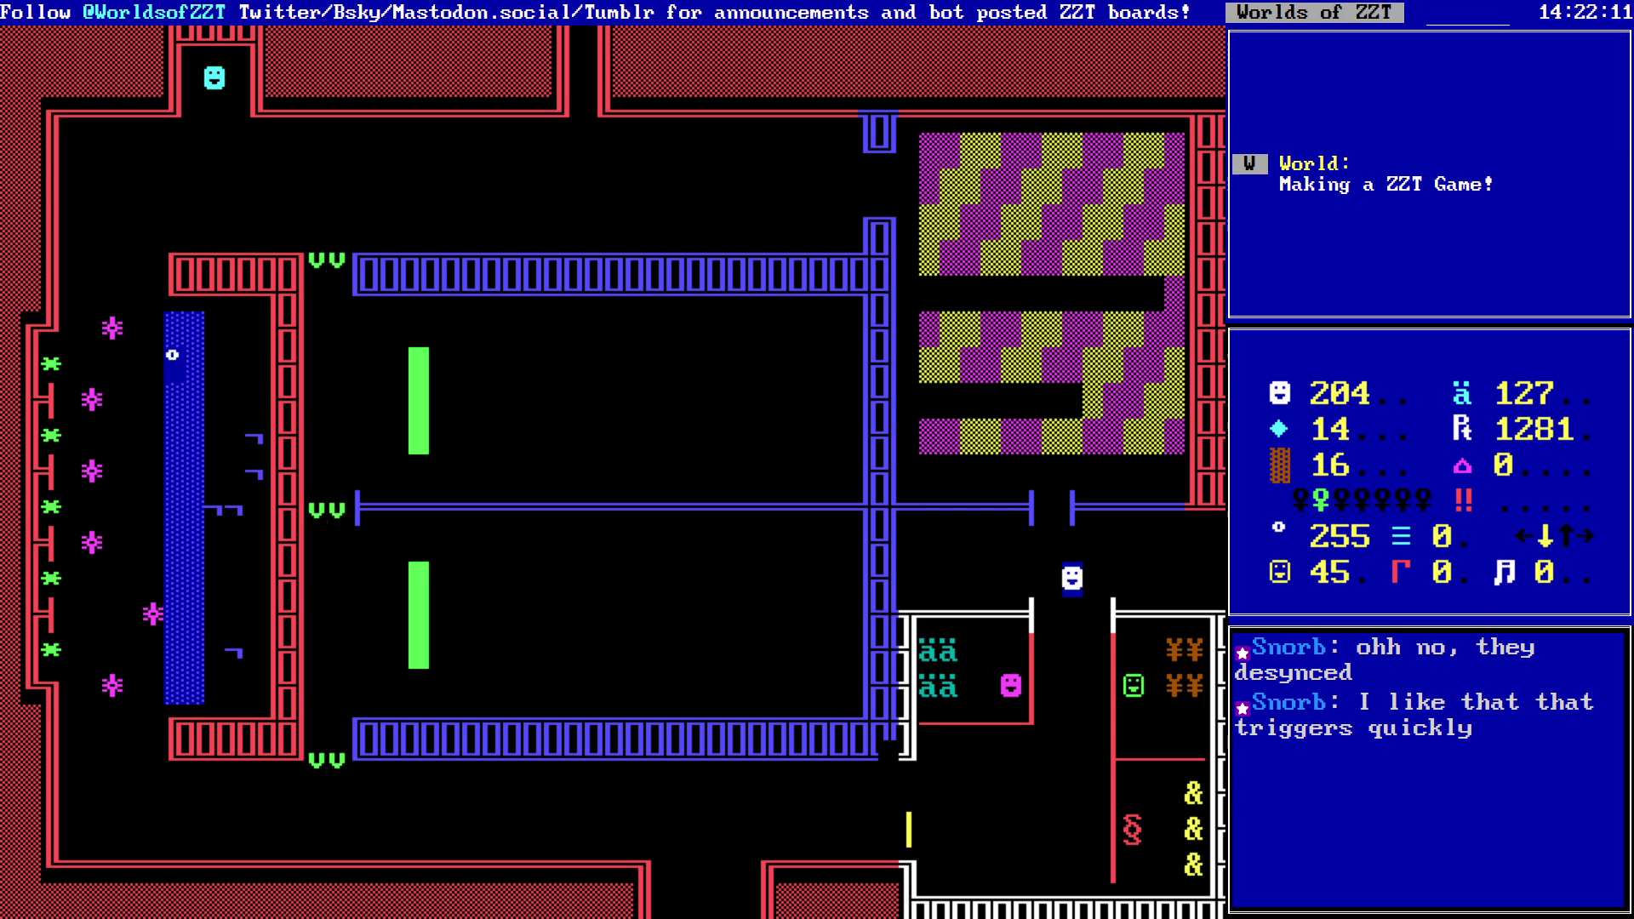
key(Right)
key(Right)
key(Escape)
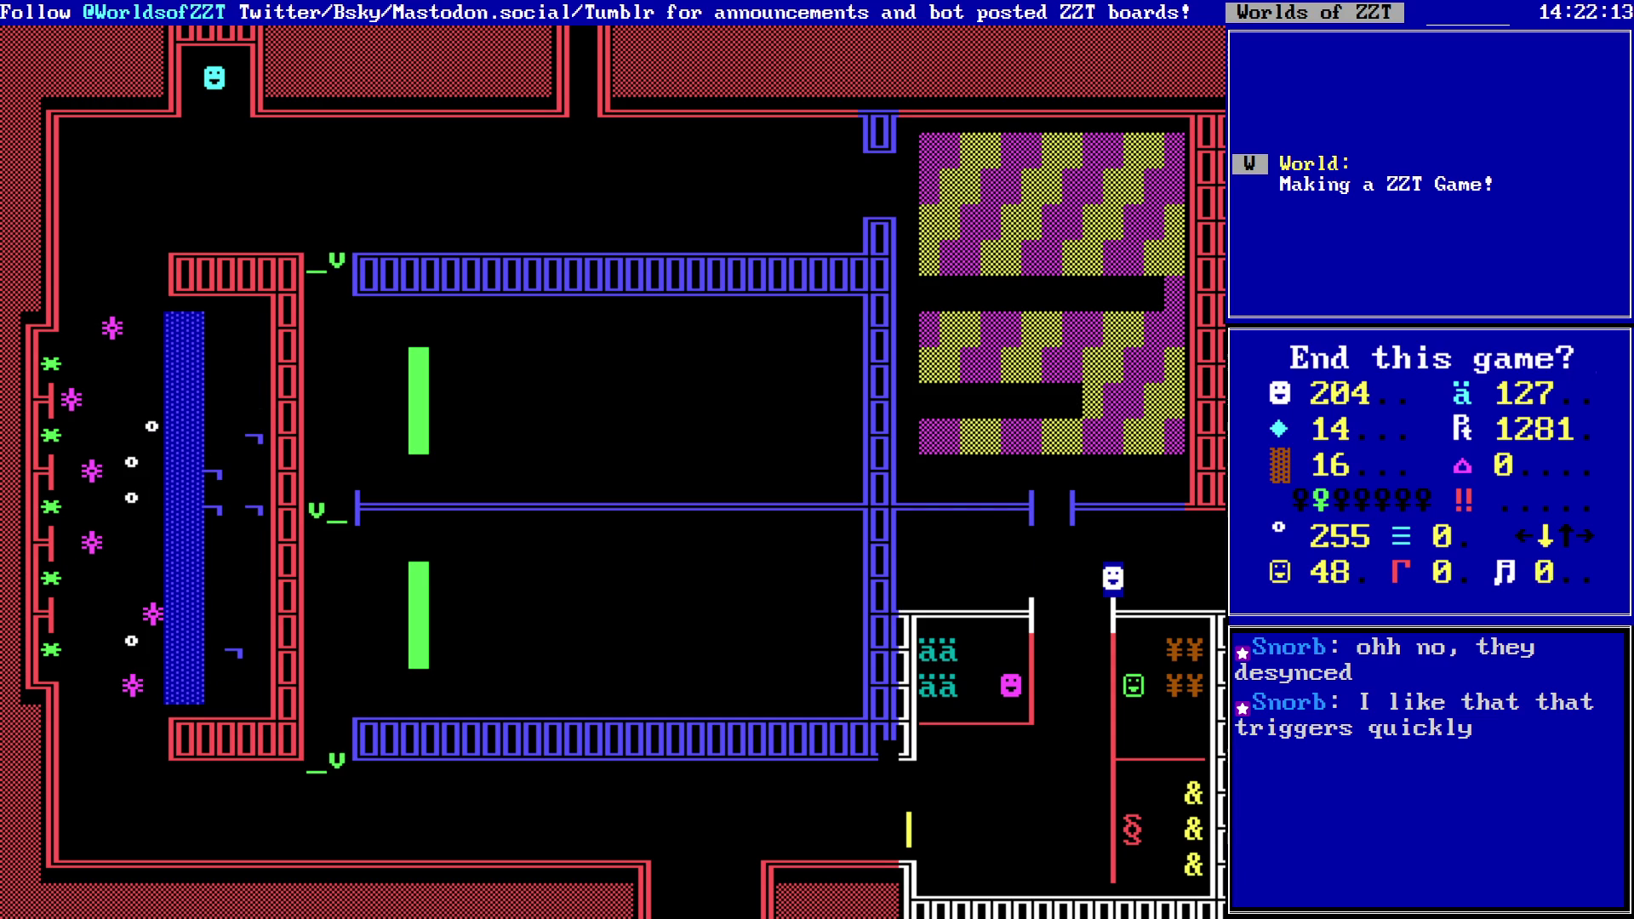
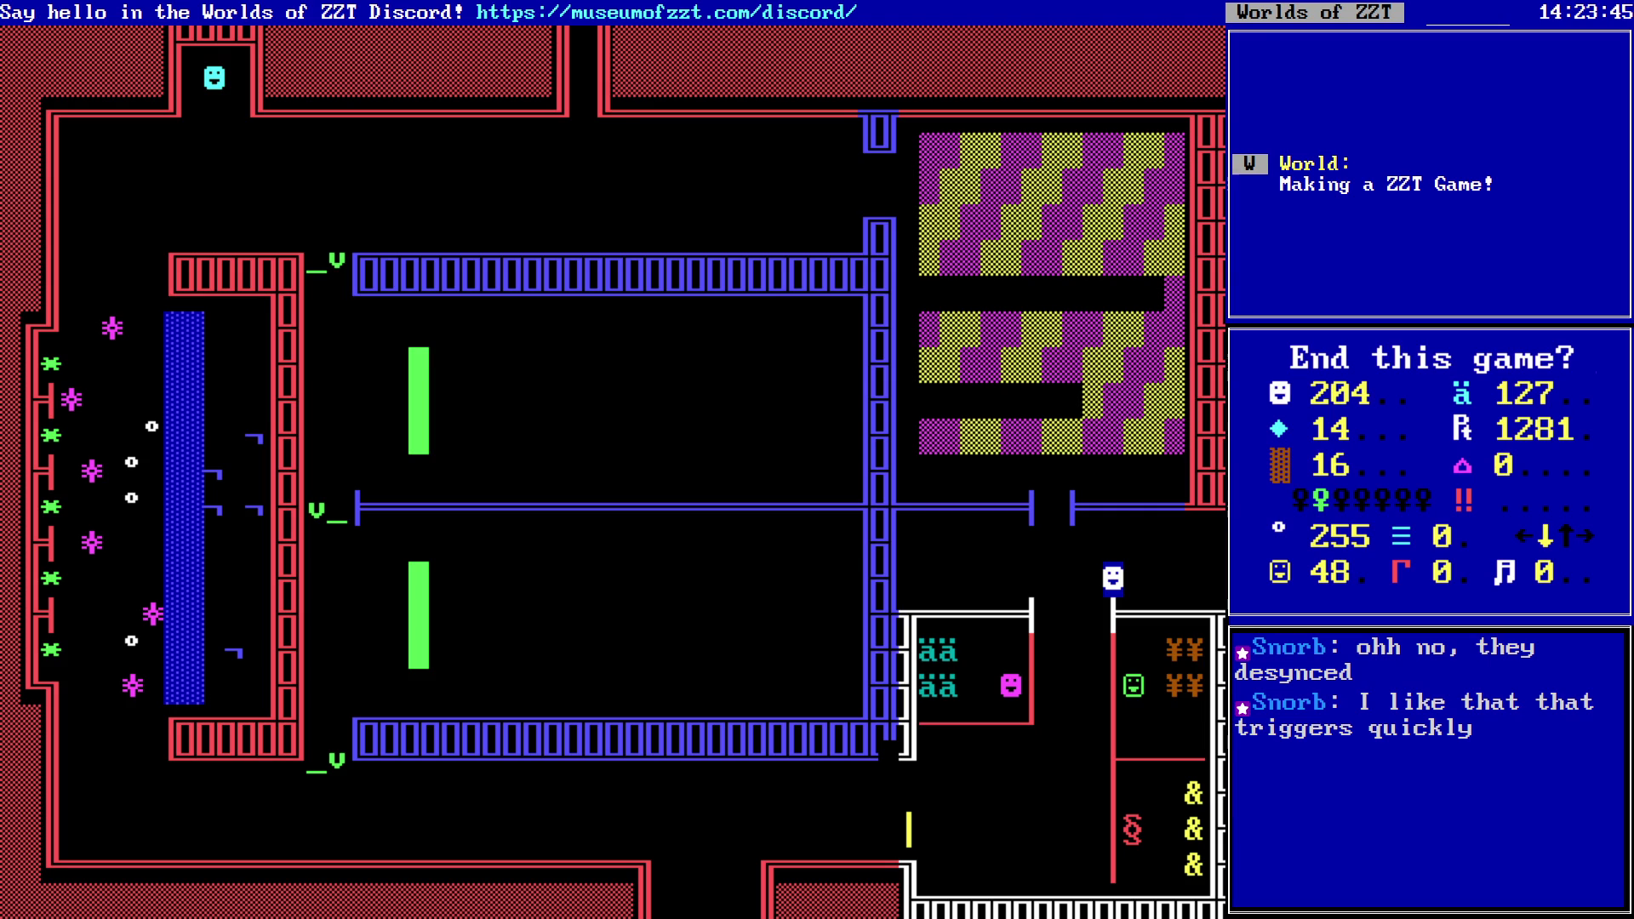
Decline ending the game, then teleport to the Park board with the ?passage cheat.
key(n)
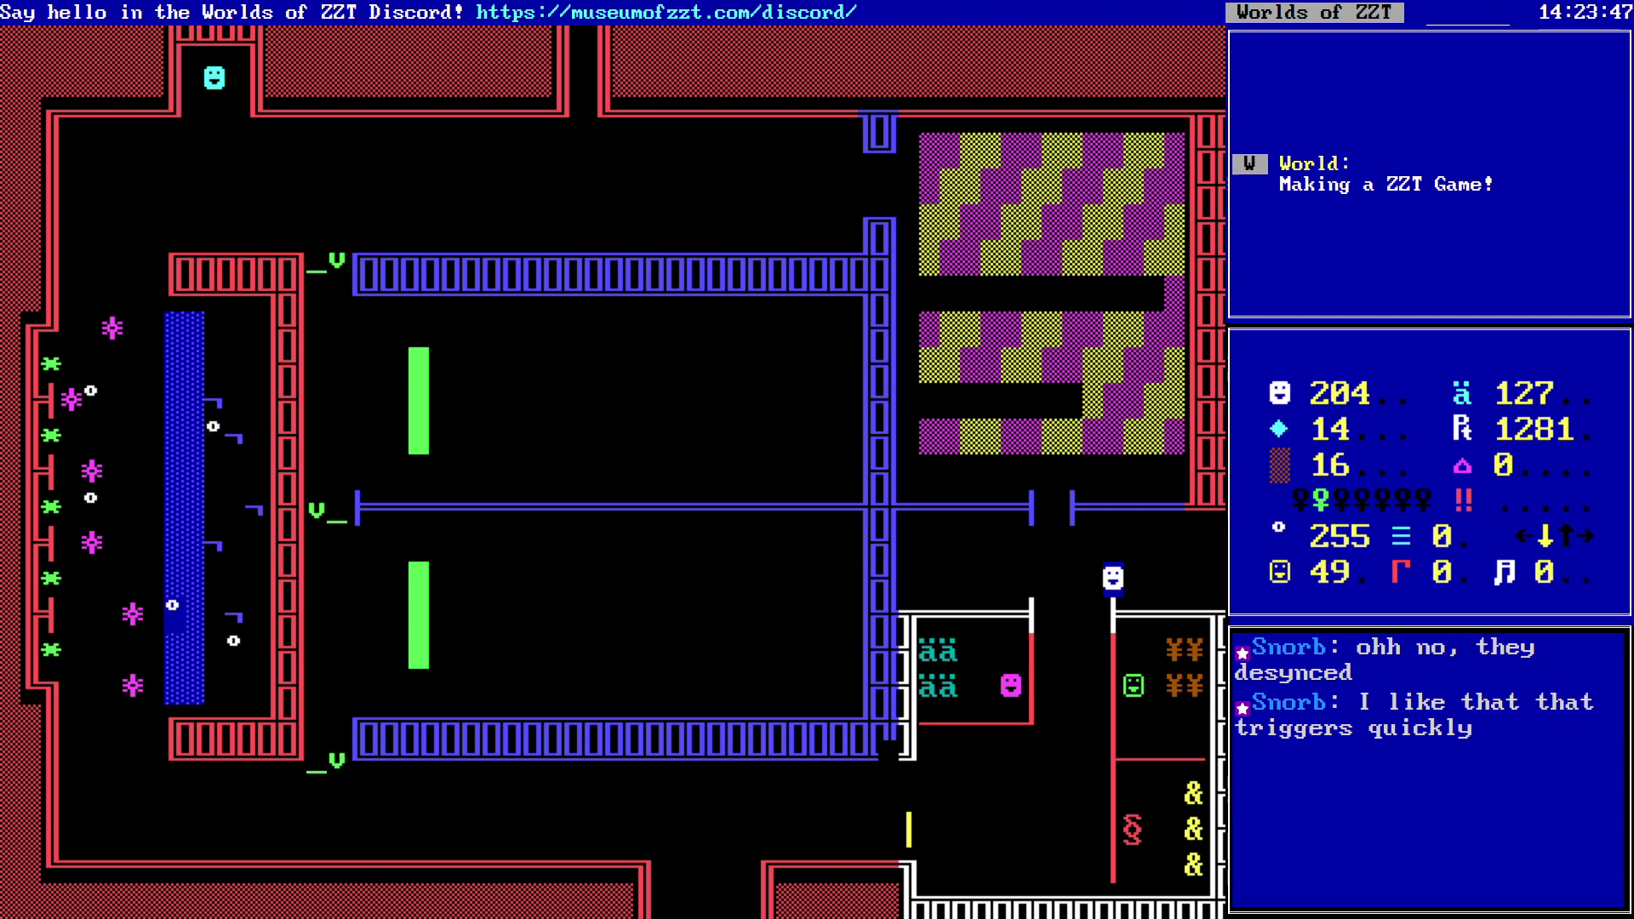
key(Right)
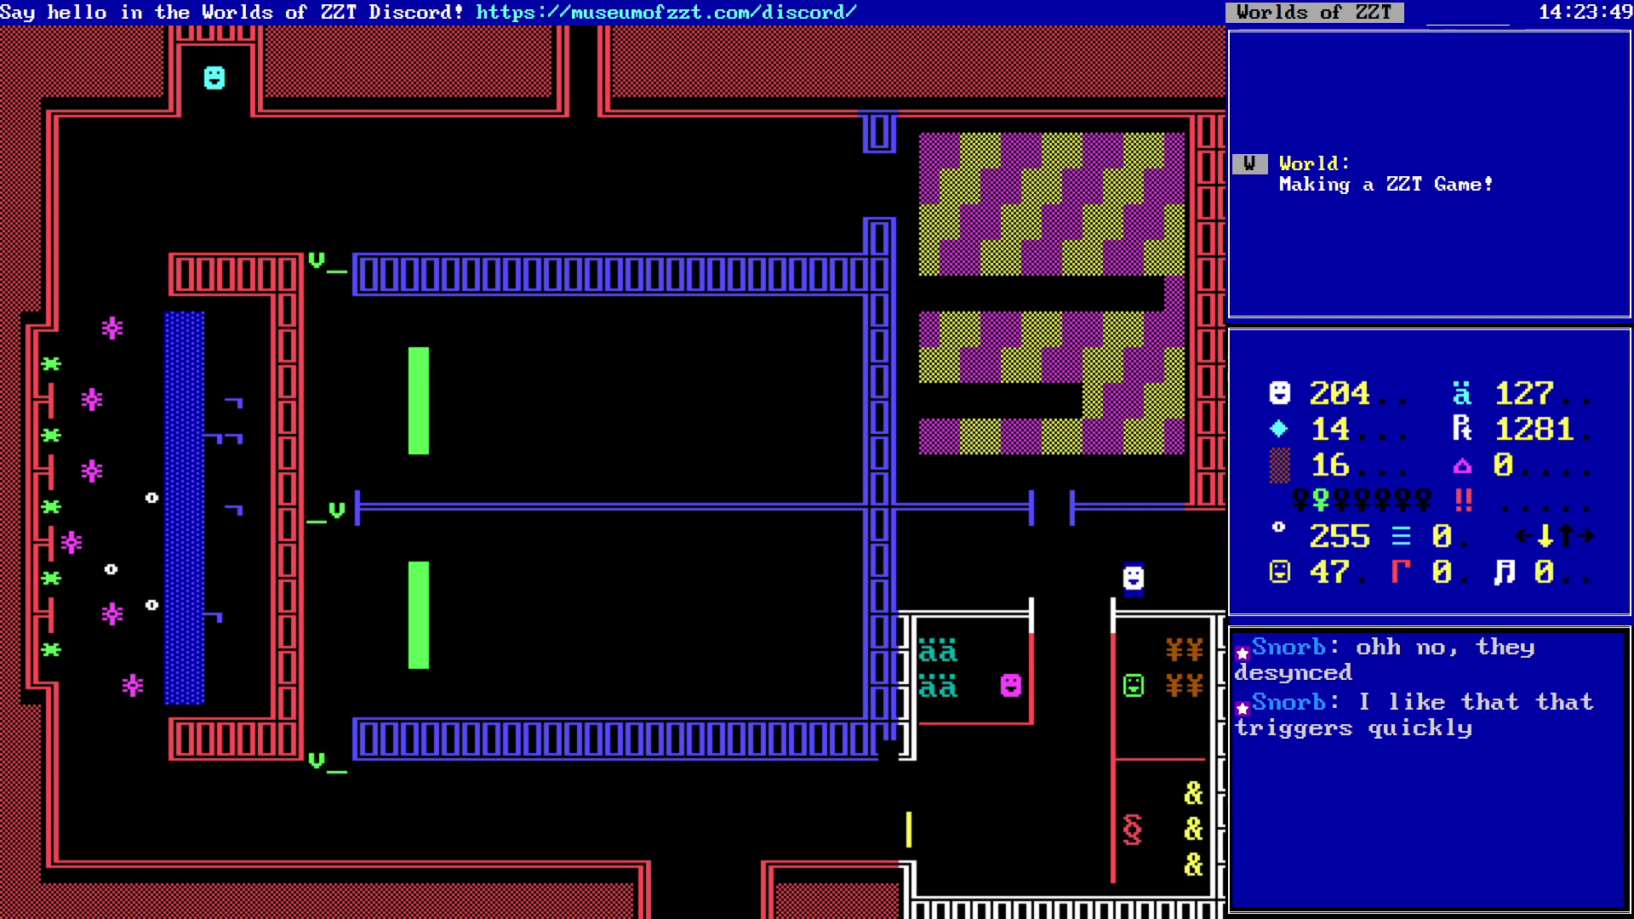
key(Right)
key(Right)
key(Right)
key(Up)
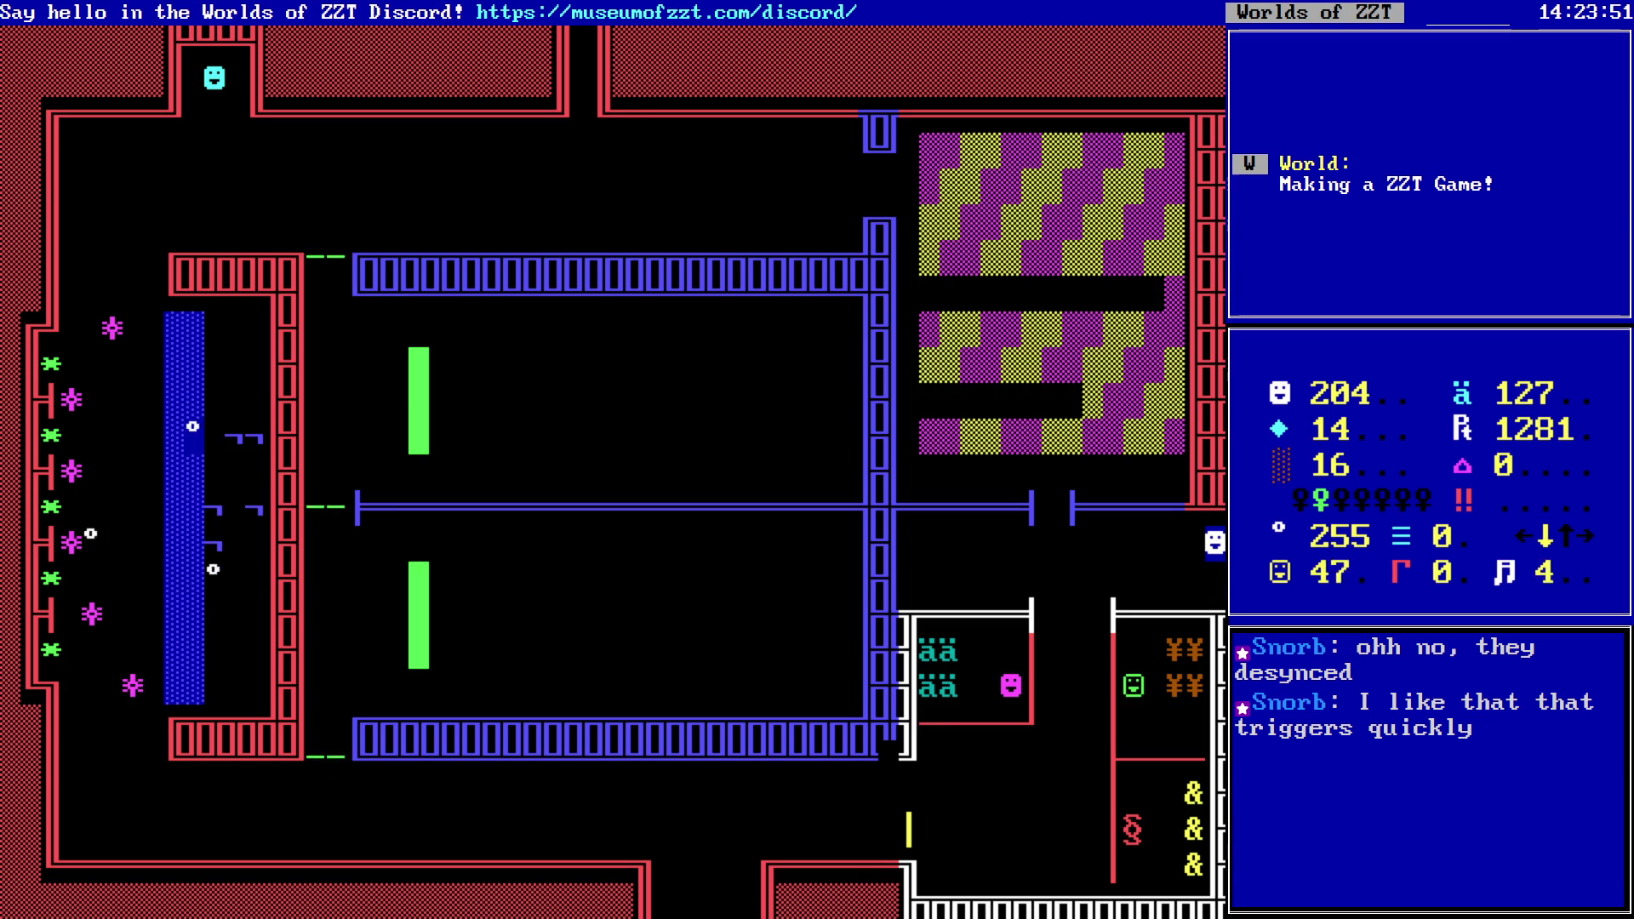
key(question)
text(passa)
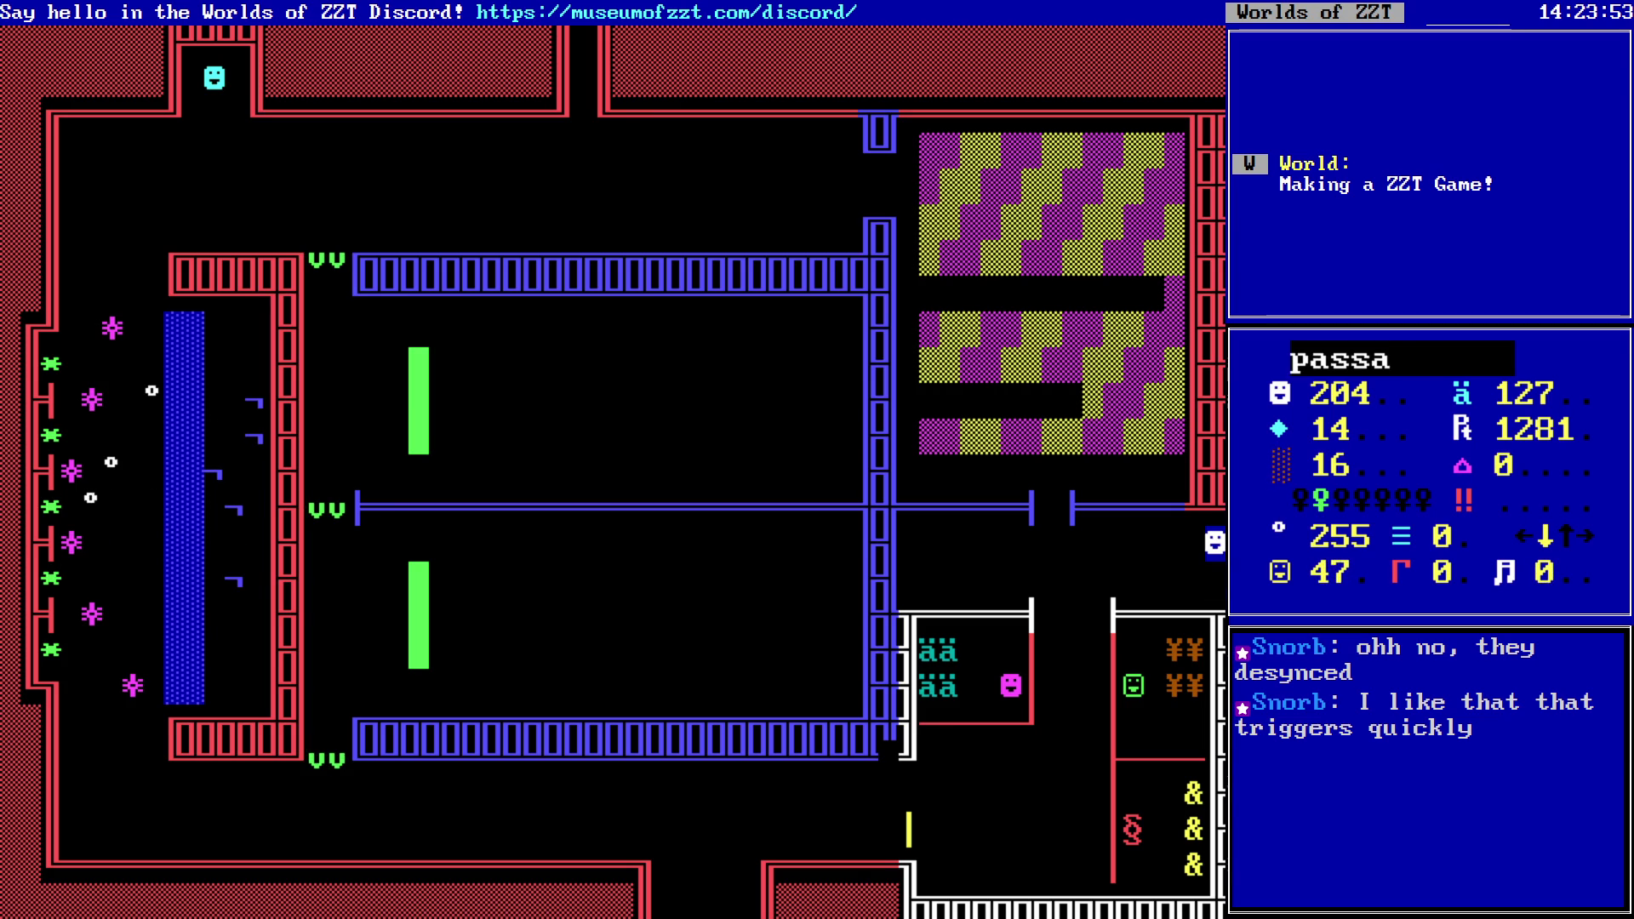
text(ge)
key(Return)
key(Down)
key(Return)
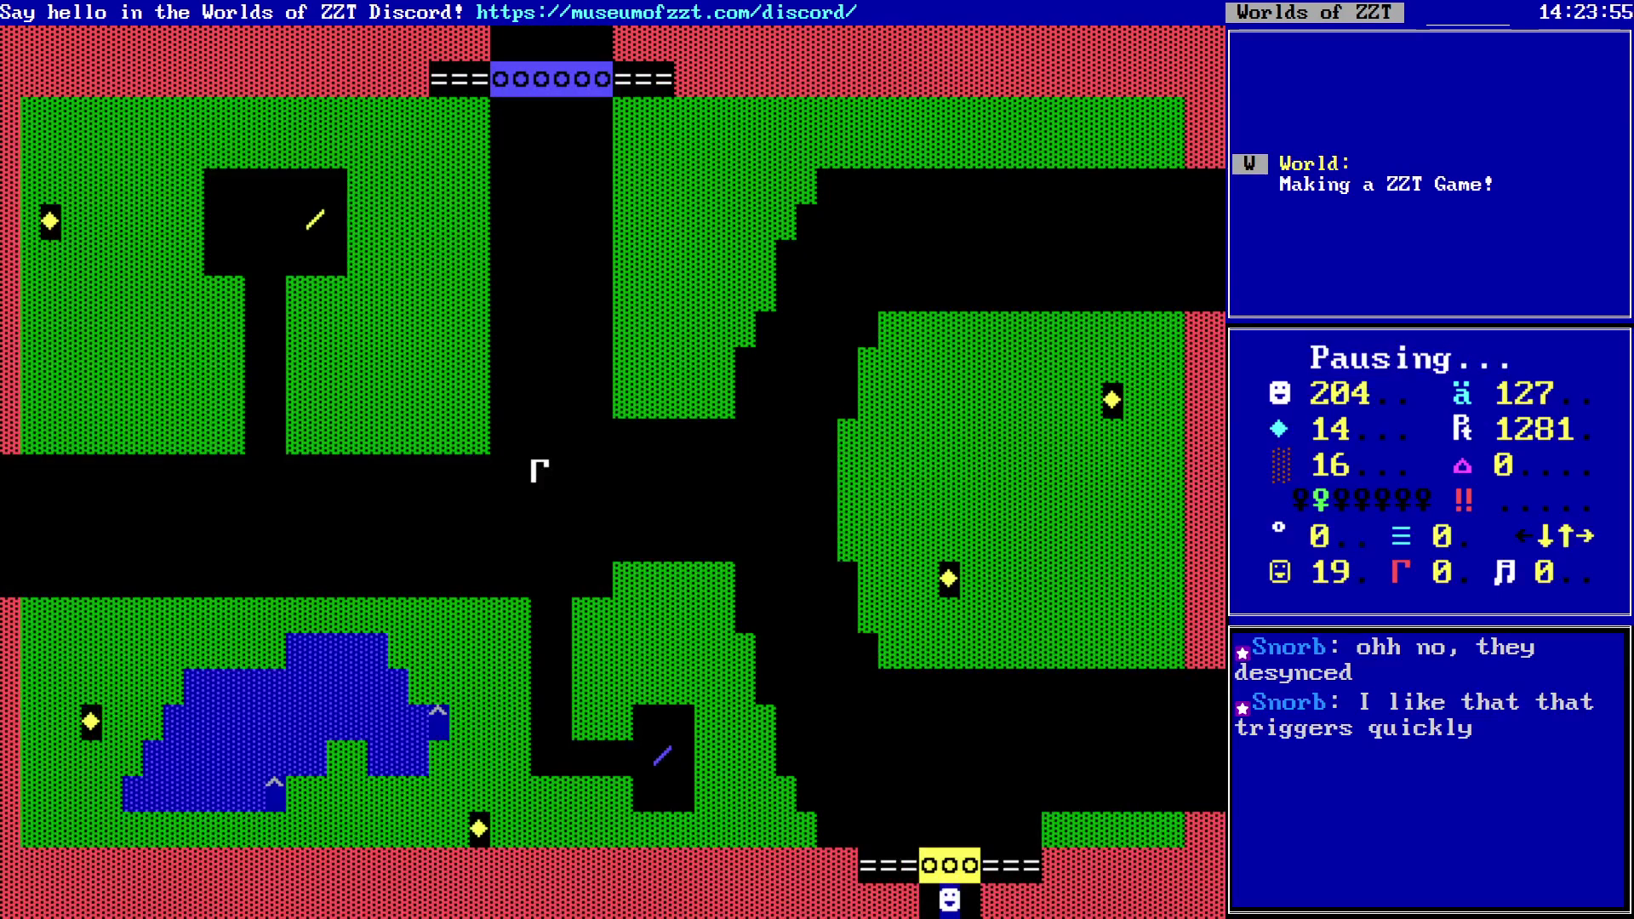
Remove the door with the ?zap cheat and walk through the doorway and left along the path.
key(question)
text(zap)
key(Return)
key(Up)
key(Up)
key(Up)
key(Left)
key(Left)
key(Up)
key(Up)
key(Left)
key(Left)
Walk over to the nearby gem, collect it, and head toward the upper gem.
key(Right)
key(Right)
key(Right)
key(Up)
key(Up)
key(Right)
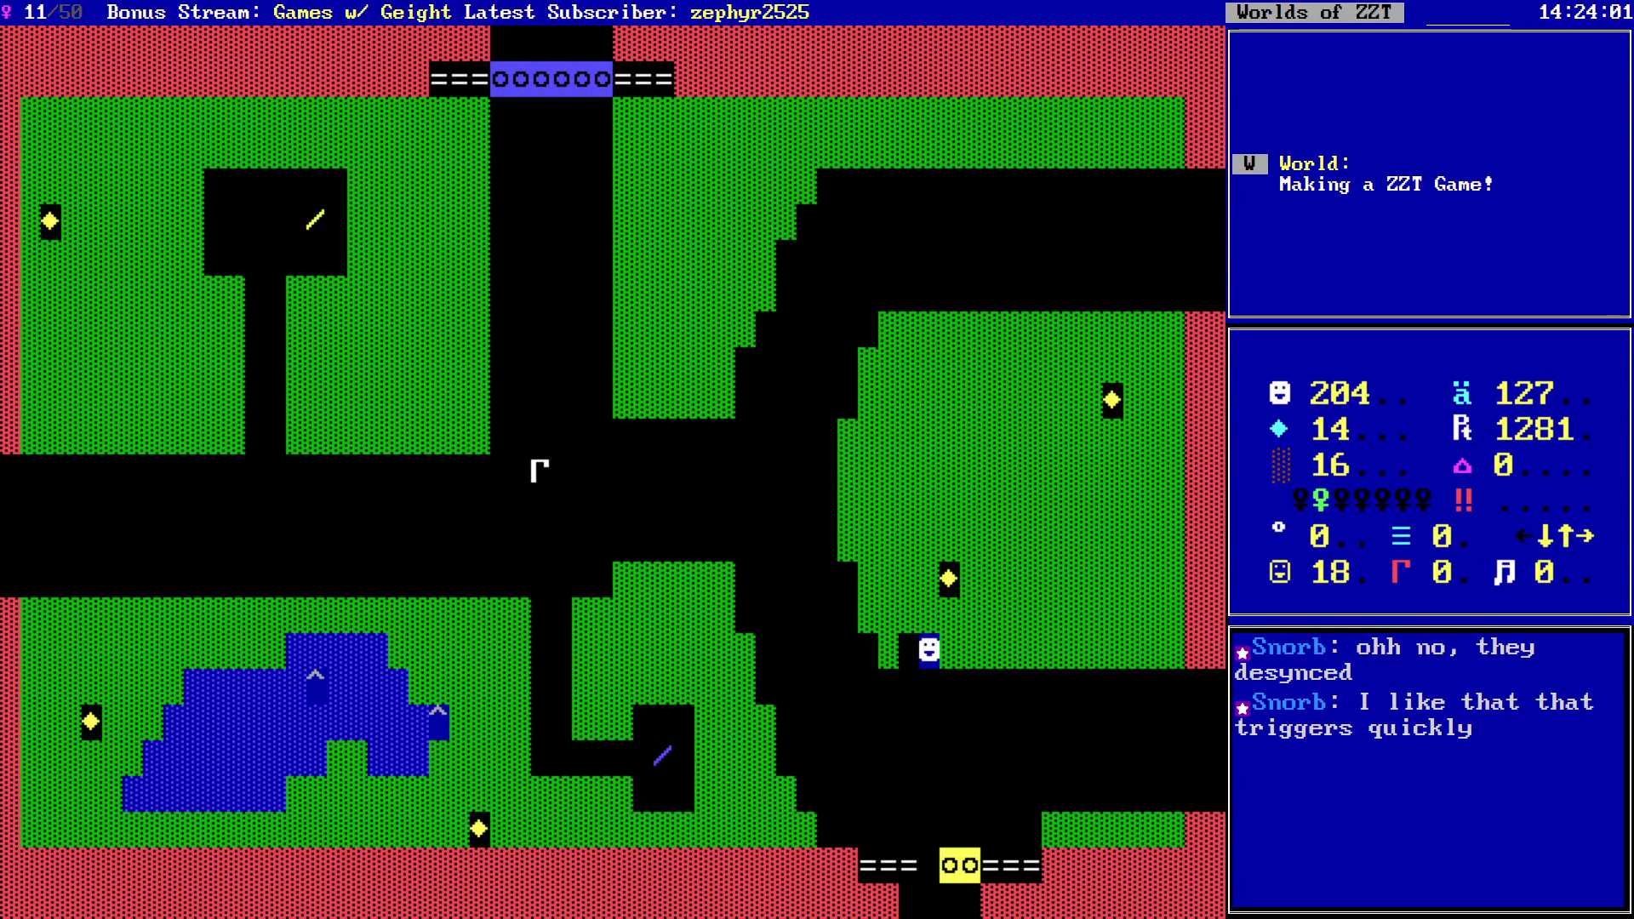
key(Up)
key(Up)
key(Right)
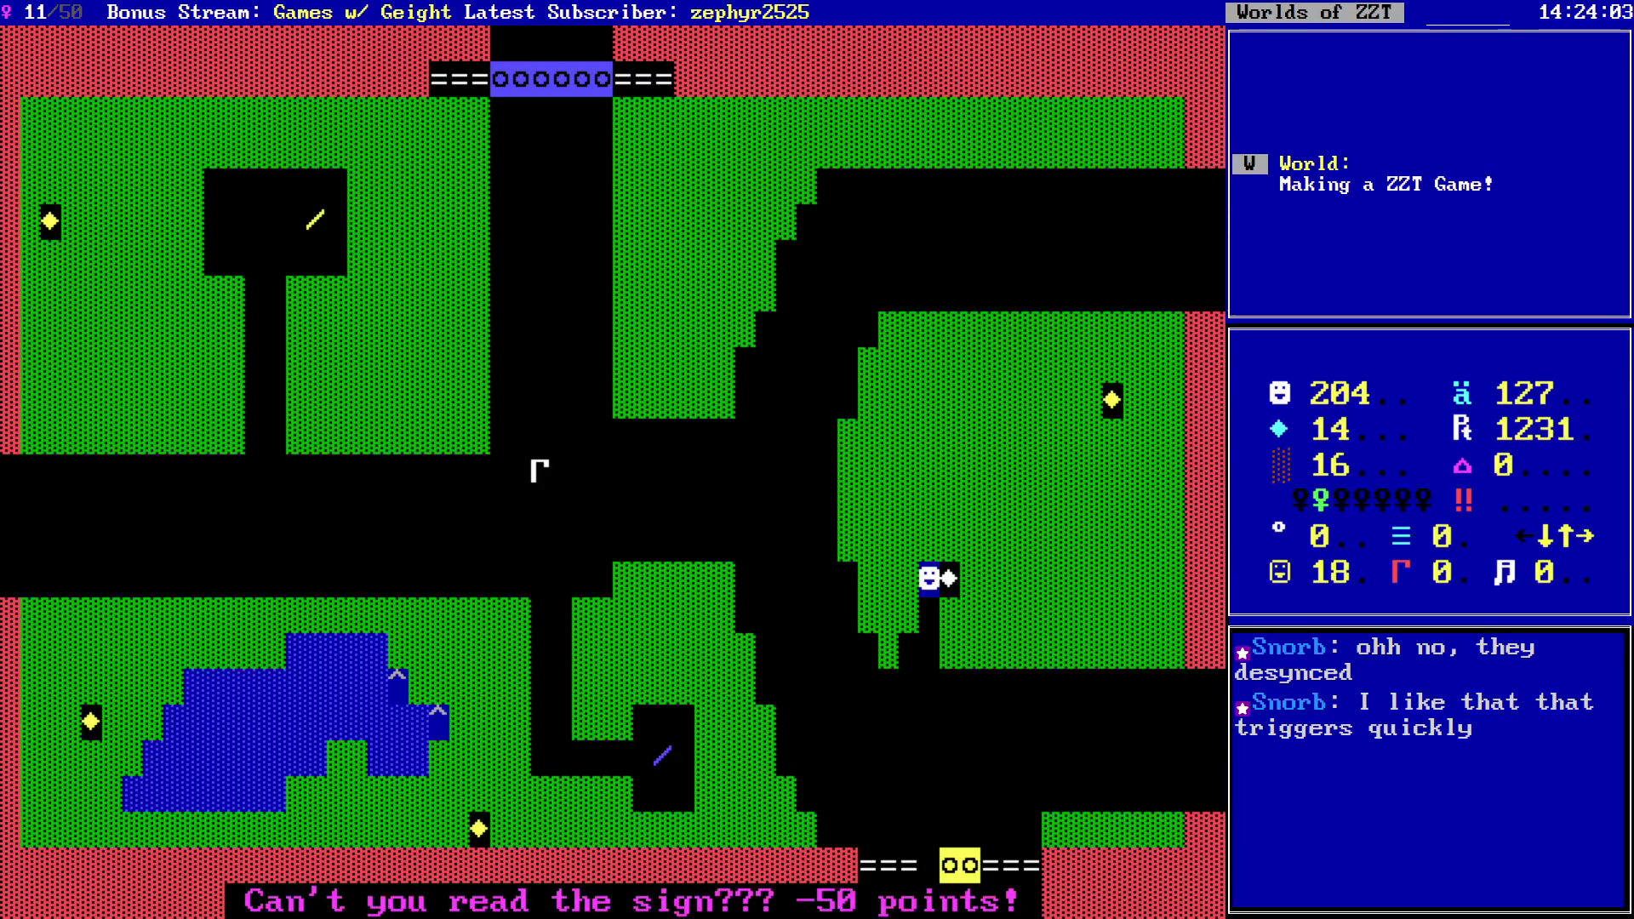
key(Right)
key(Right)
key(Right)
key(Right)
key(Right)
key(Right)
key(Up)
key(Up)
key(Up)
key(Up)
key(Up)
key(Right)
Pick up the upper gem and clear a forest path west and up into the small room.
key(Left)
key(Left)
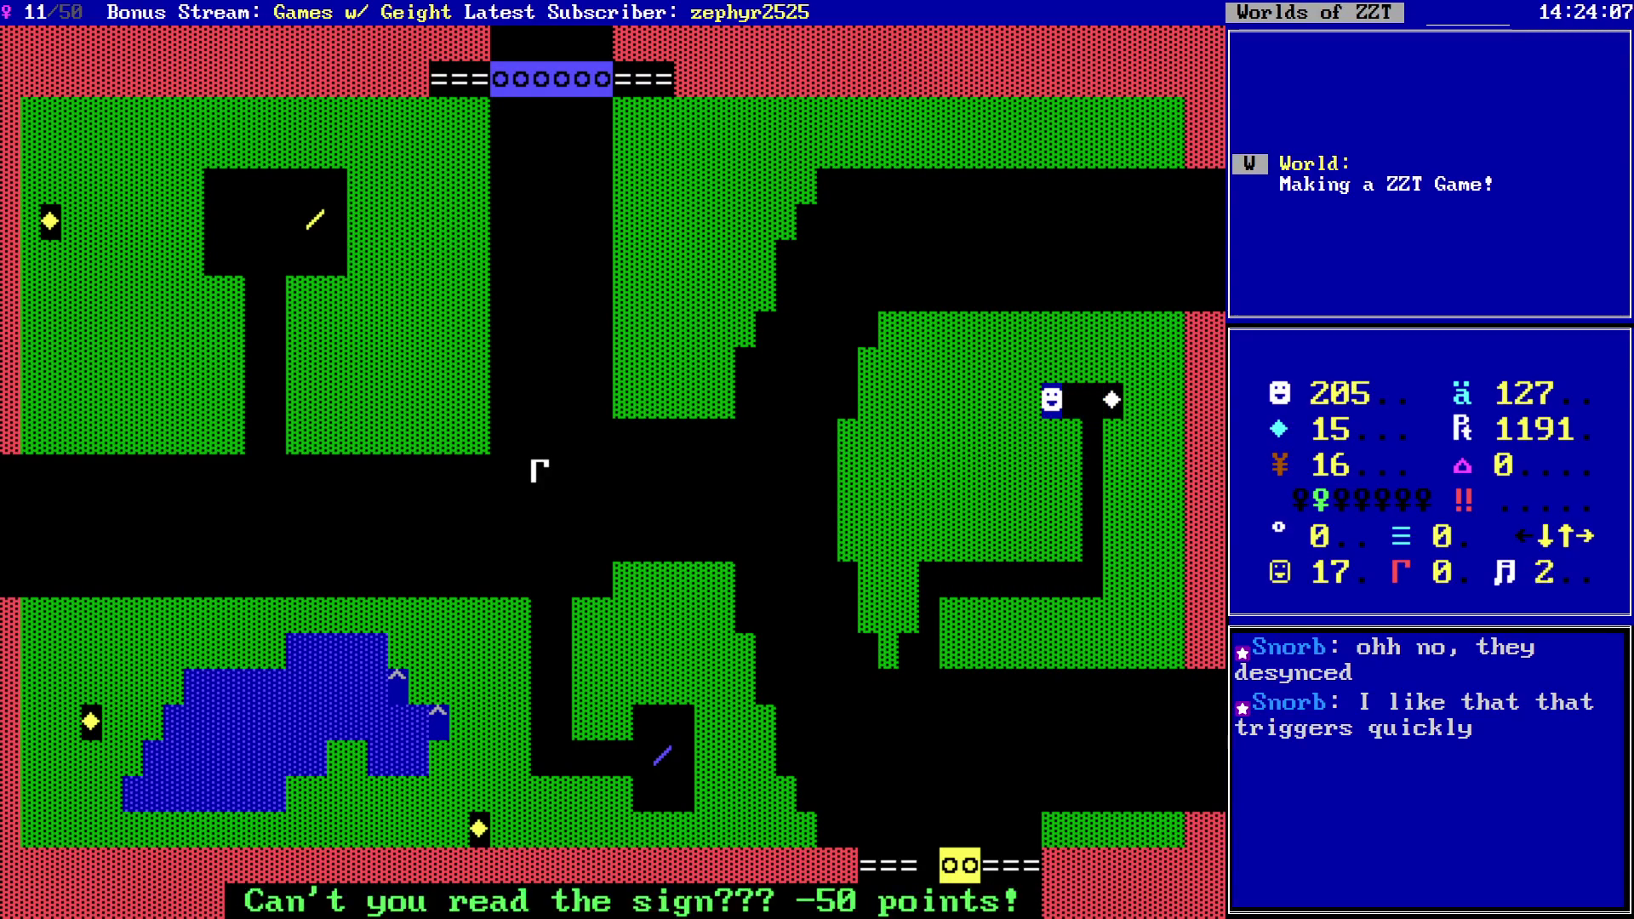
key(Left)
key(Left)
key(Left)
key(Right)
key(Right)
key(Right)
key(Left)
key(Left)
key(Left)
key(Left)
key(Left)
key(Left)
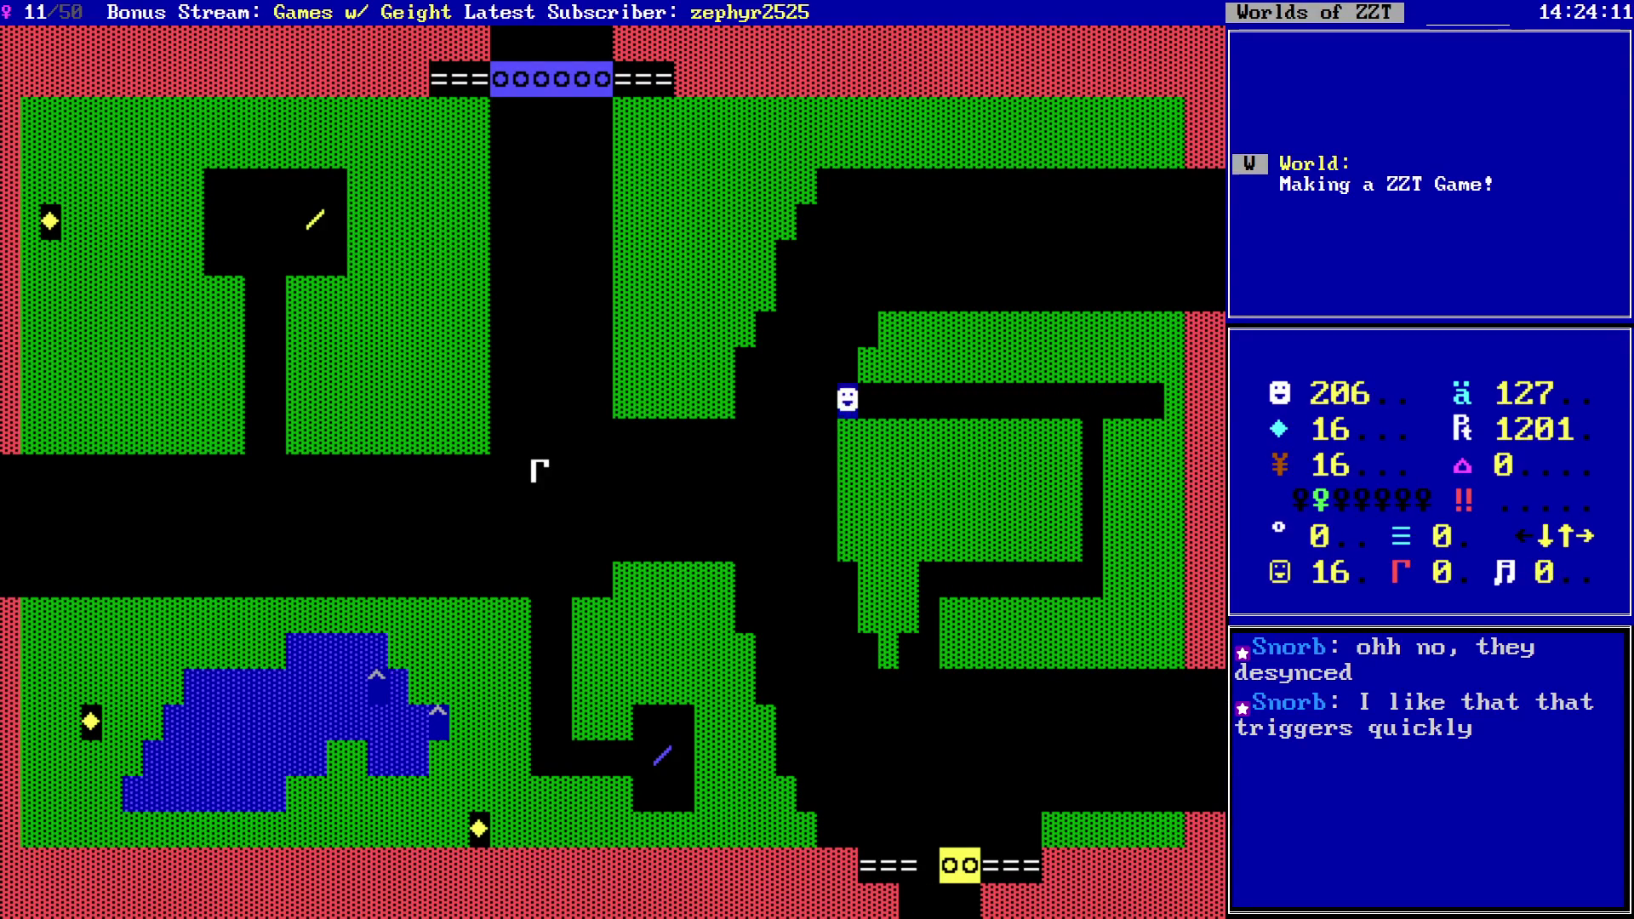
key(Down)
key(Down)
key(Down)
key(Down)
key(Down)
key(Down)
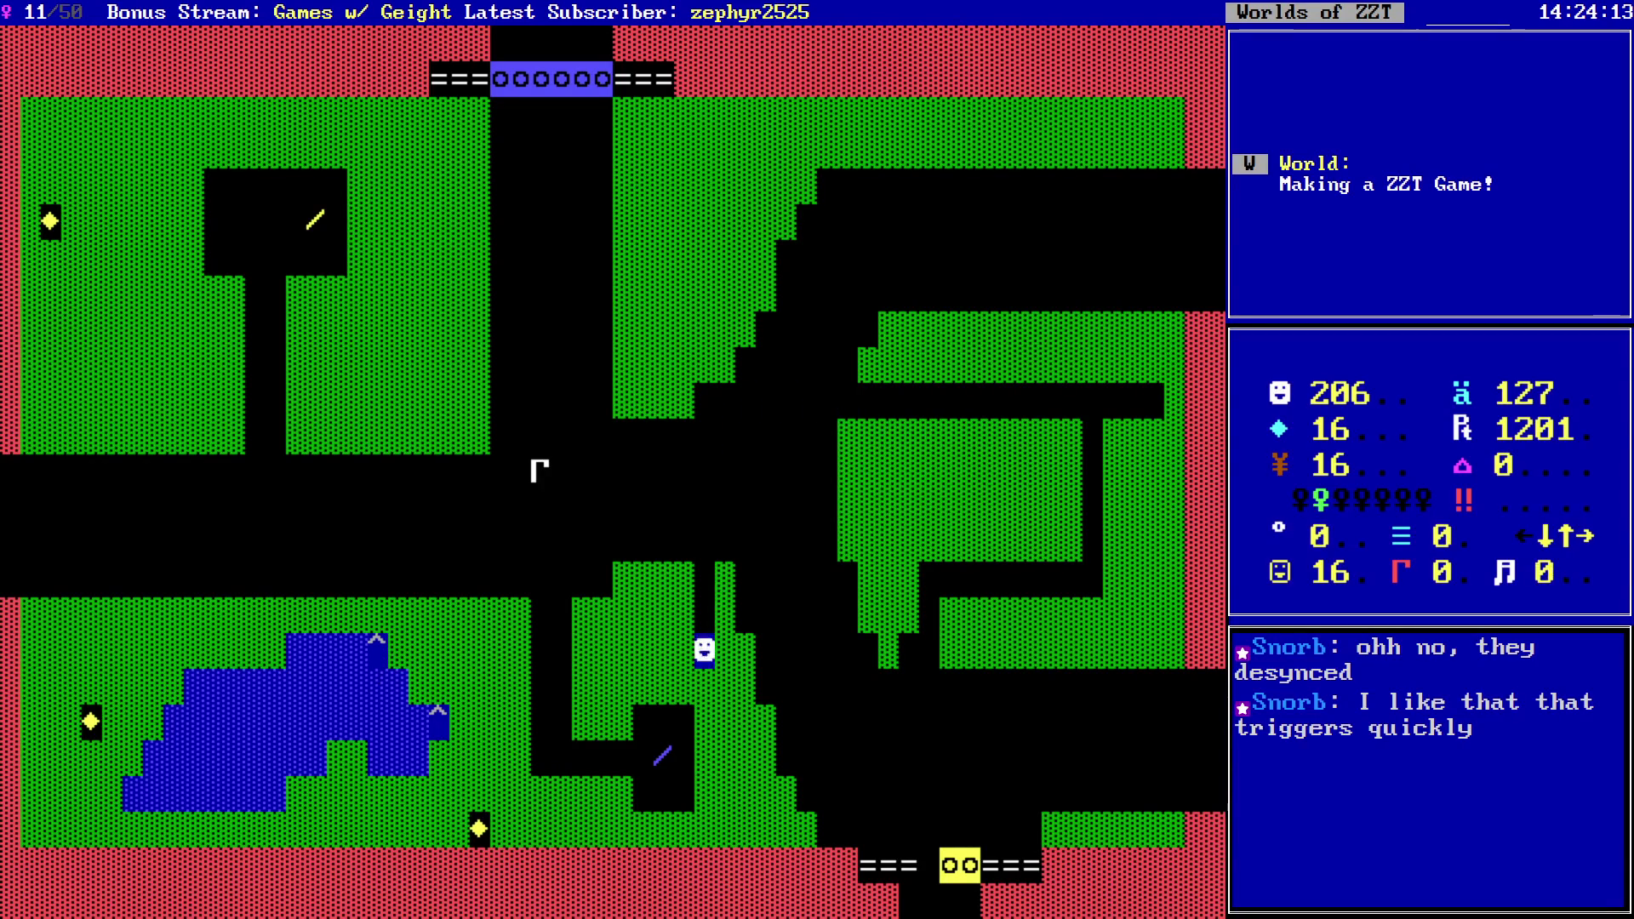
key(Up)
key(Left)
key(Left)
key(Left)
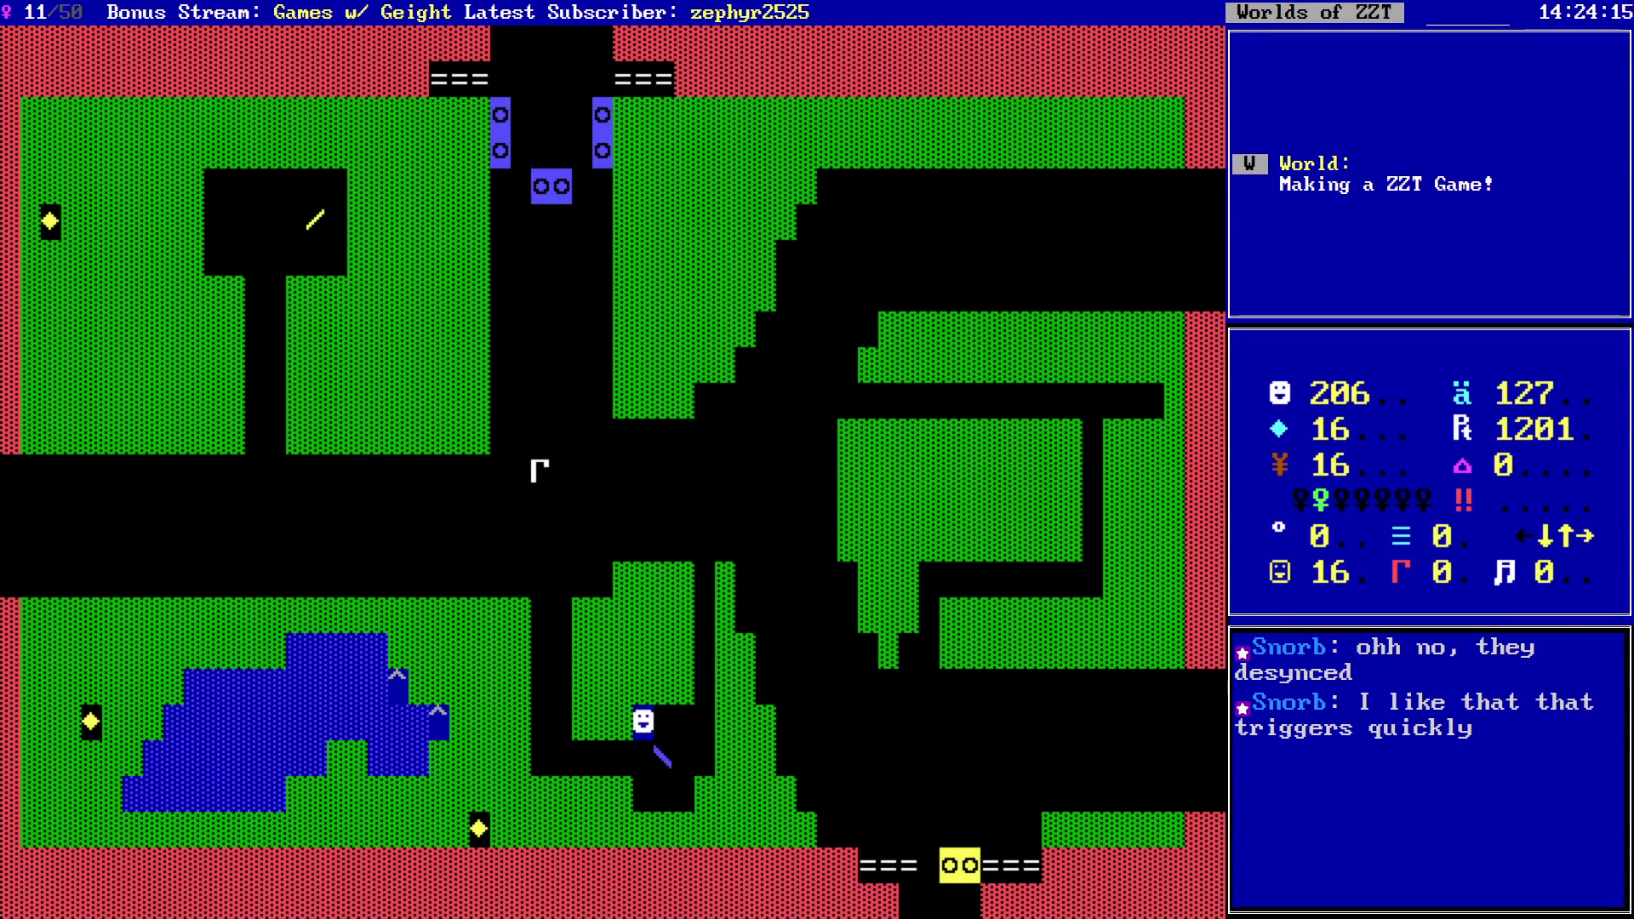
key(Up)
key(Up)
key(Up)
key(Left)
key(Left)
key(Left)
key(Left)
key(Up)
key(Up)
key(Up)
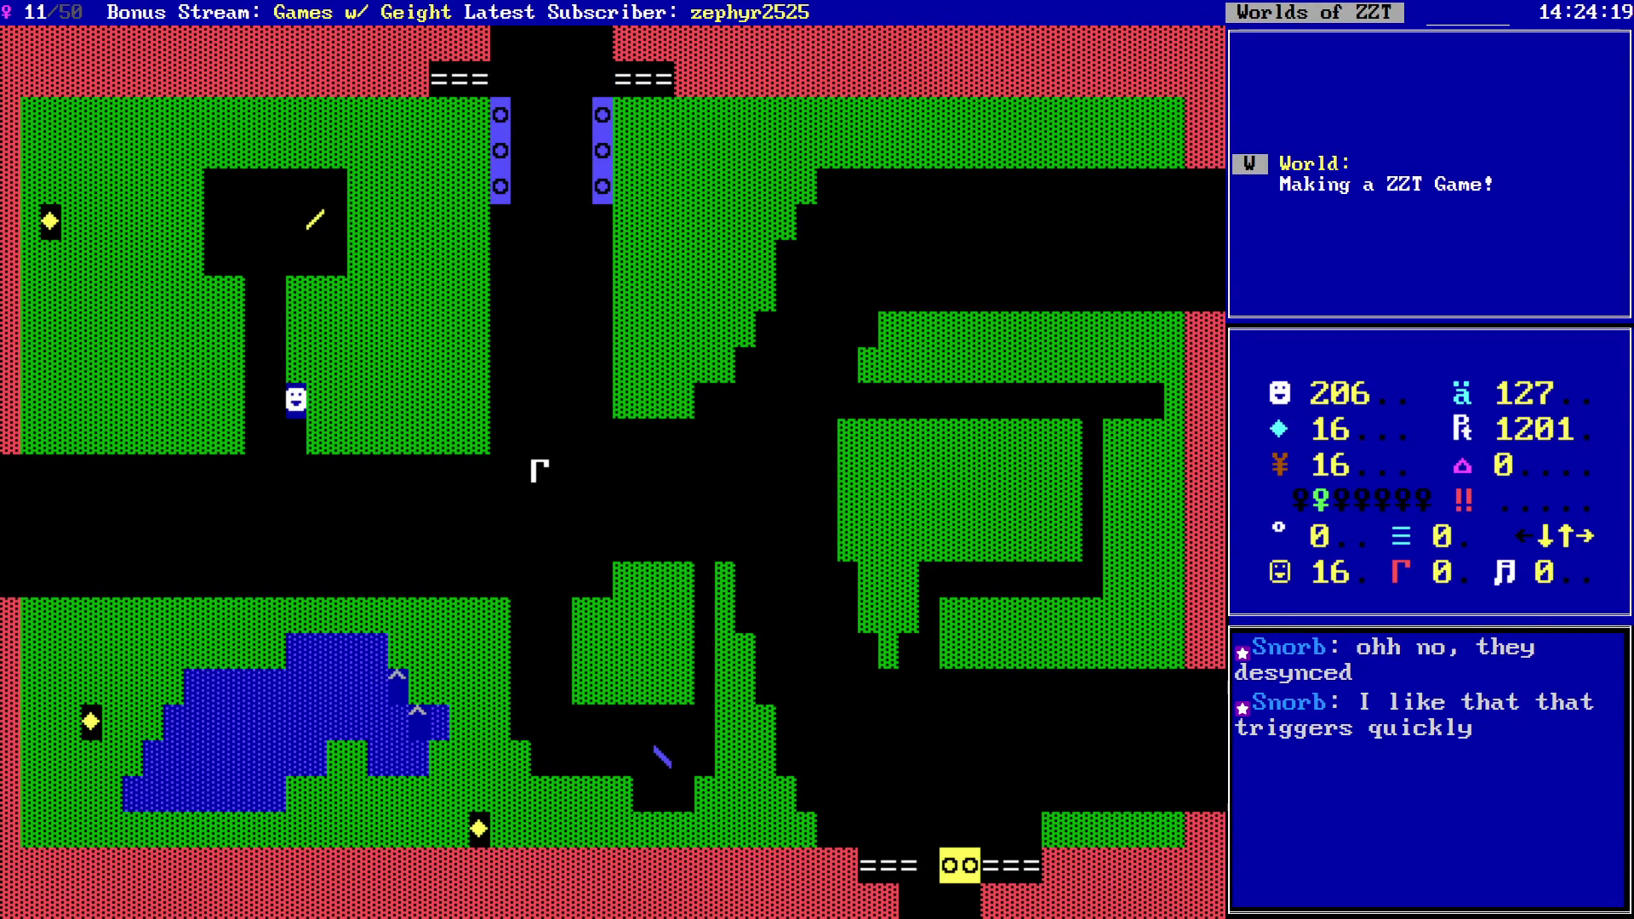
key(Right)
key(Right)
key(Right)
key(Right)
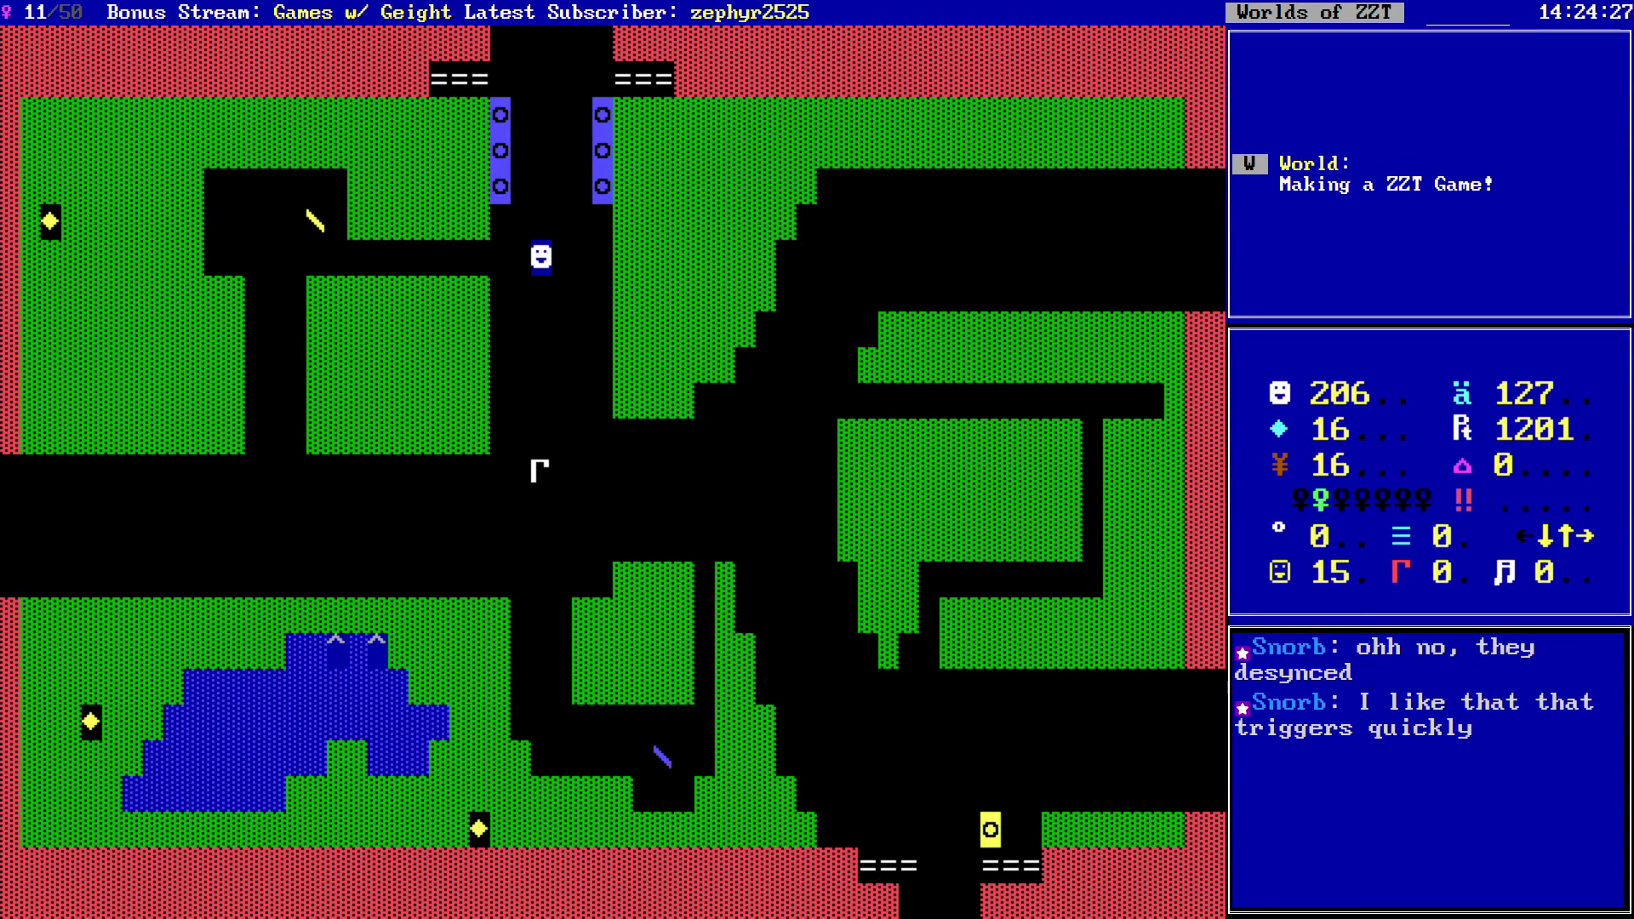
Visit the opened top gate, return down the corridor, and exit the park east onto the next board.
key(Up)
key(Up)
key(Up)
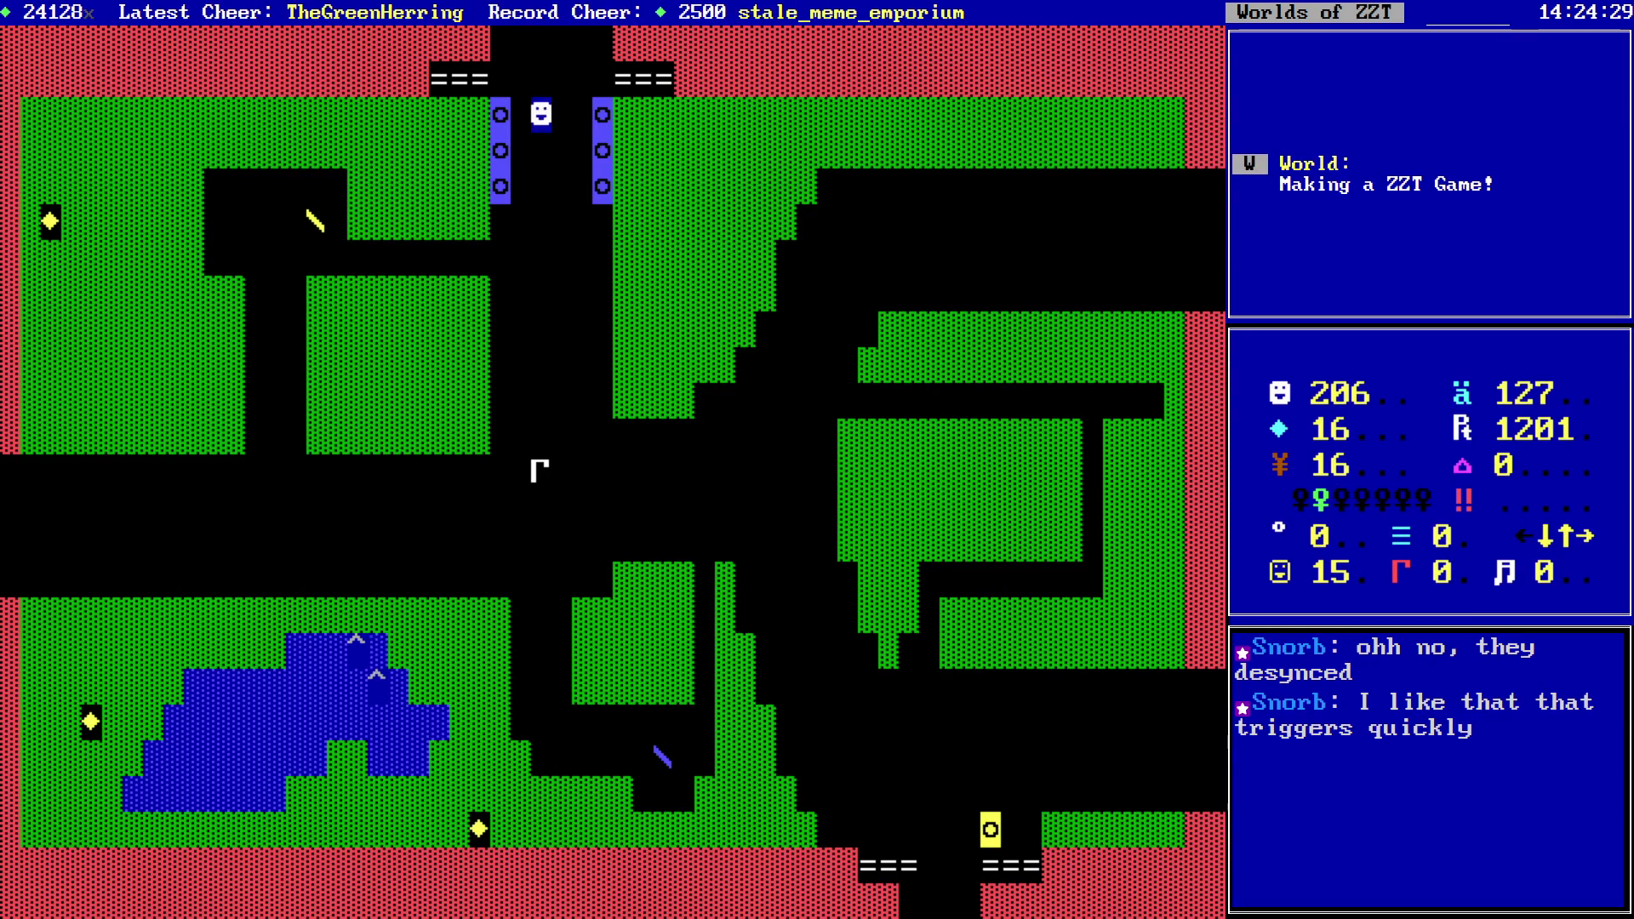
key(Down)
key(Down)
key(Down)
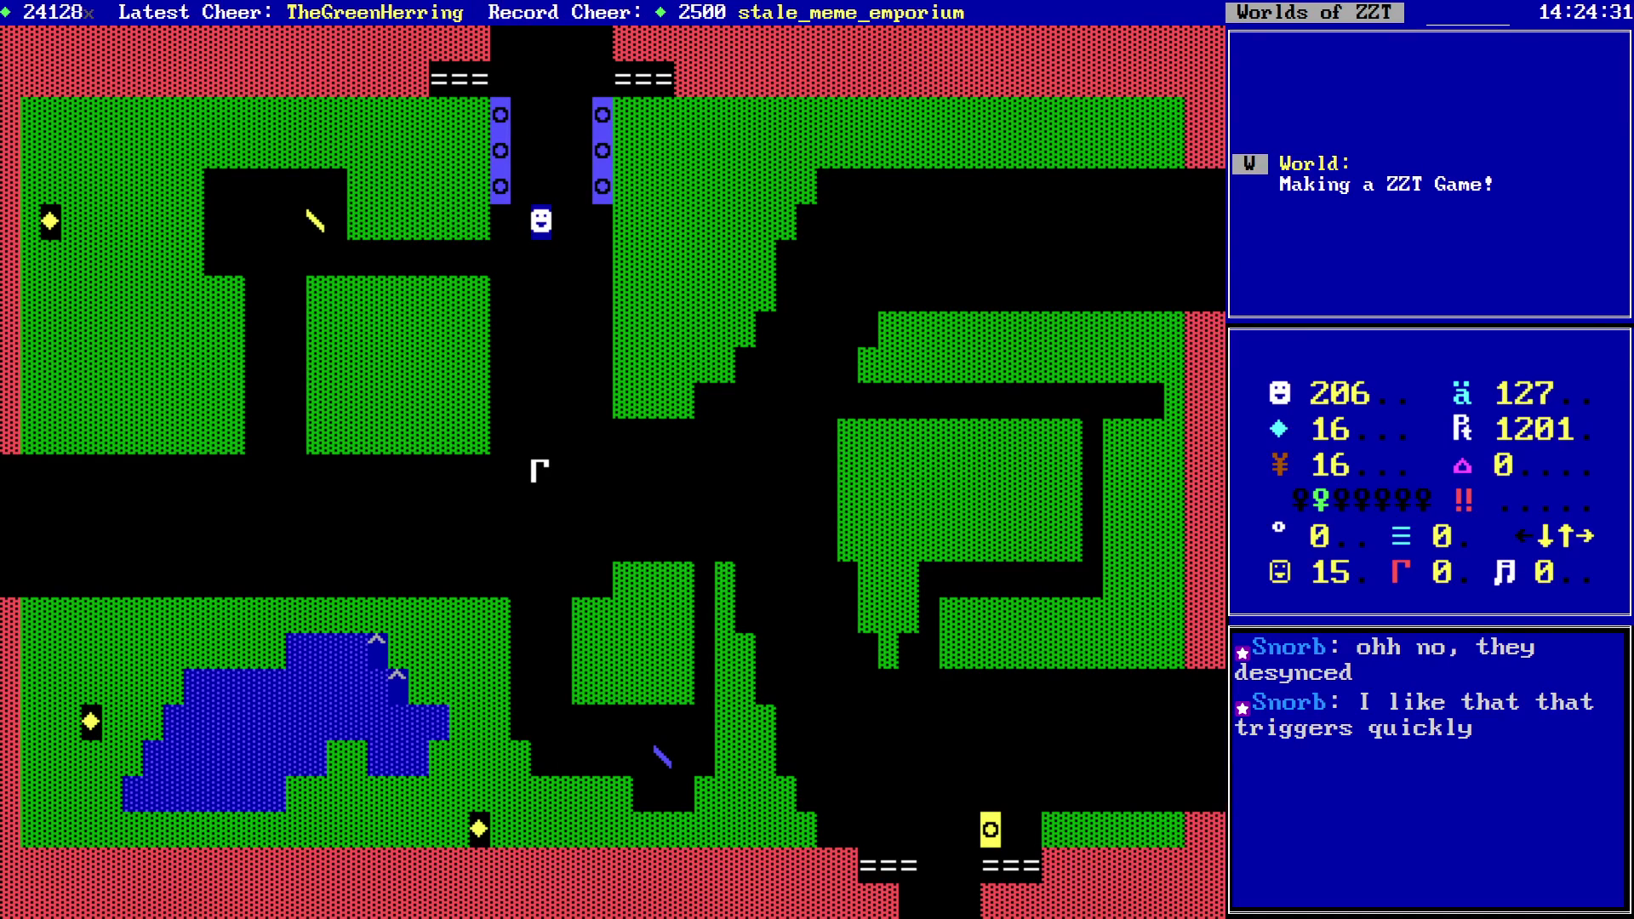
key(Right)
key(Right)
key(Right)
key(Down)
key(Right)
key(Right)
key(Right)
key(Right)
key(Right)
key(Right)
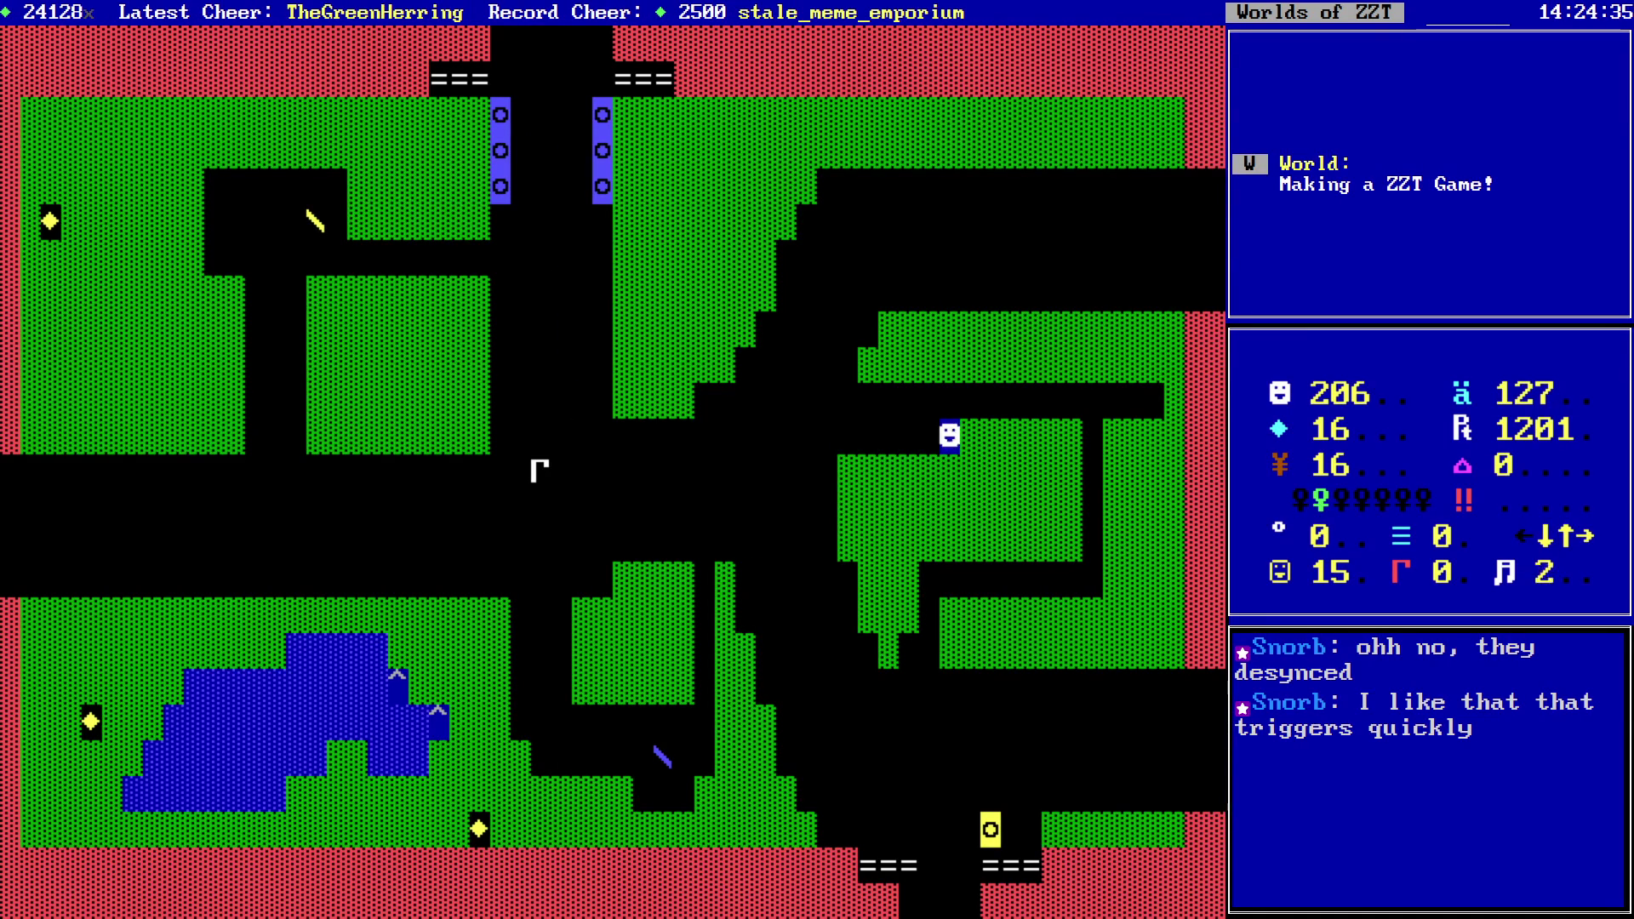
key(Right)
key(Up)
key(Up)
key(Up)
key(Up)
key(Right)
key(Right)
Light the bomb, push it down and right, and retreat before it explodes.
key(Right)
key(Right)
key(Right)
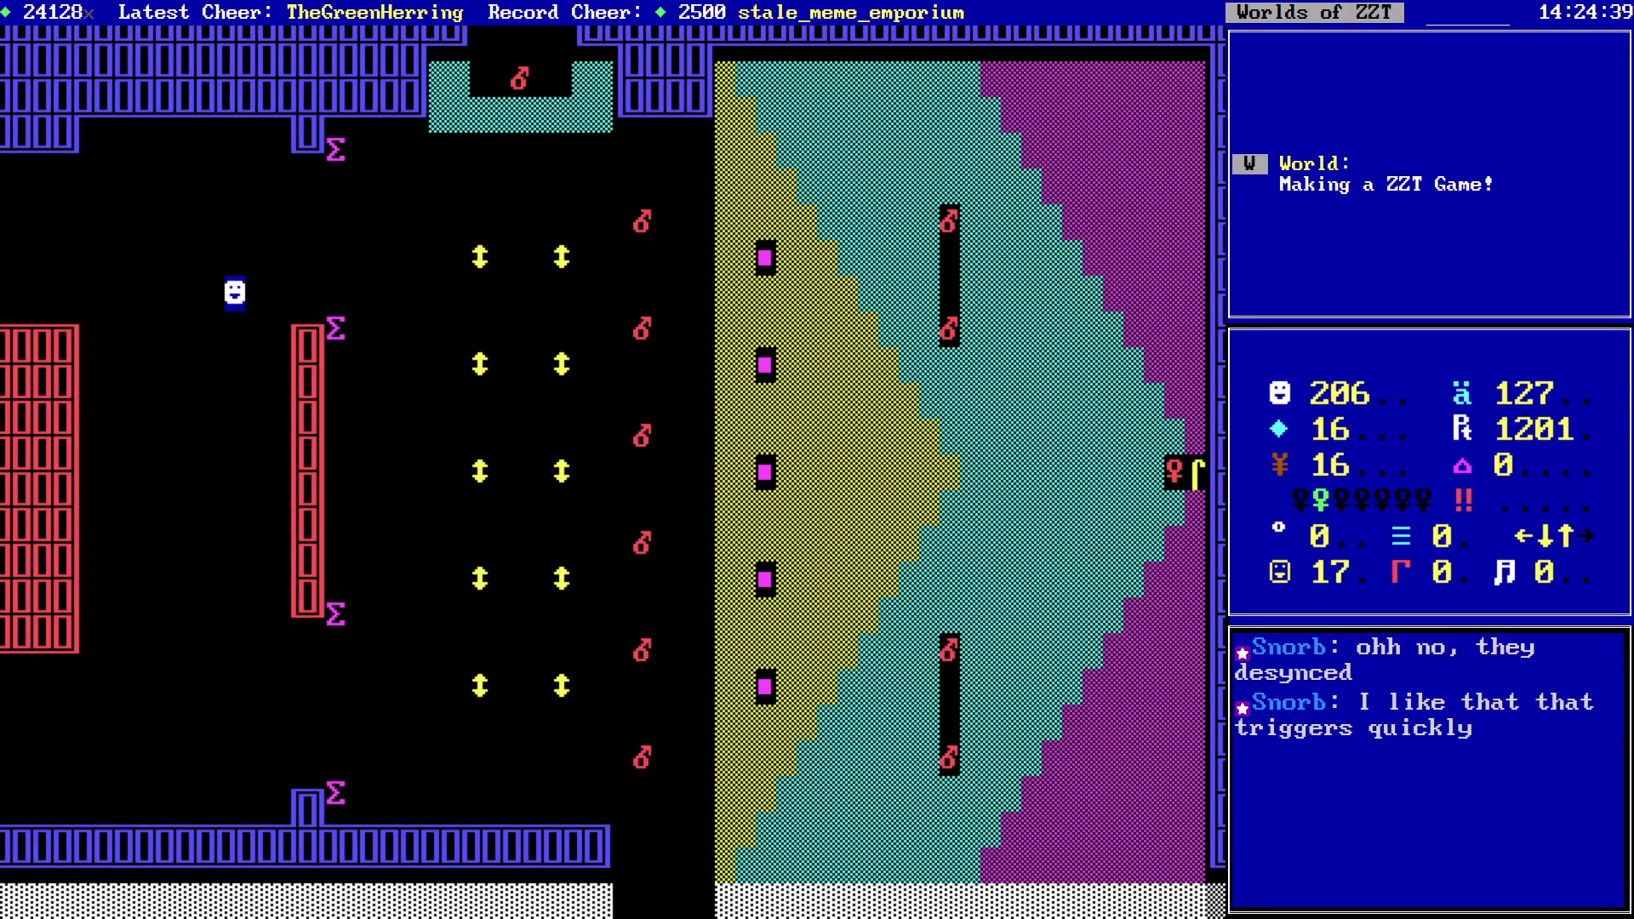
key(Right)
key(Right)
key(Right)
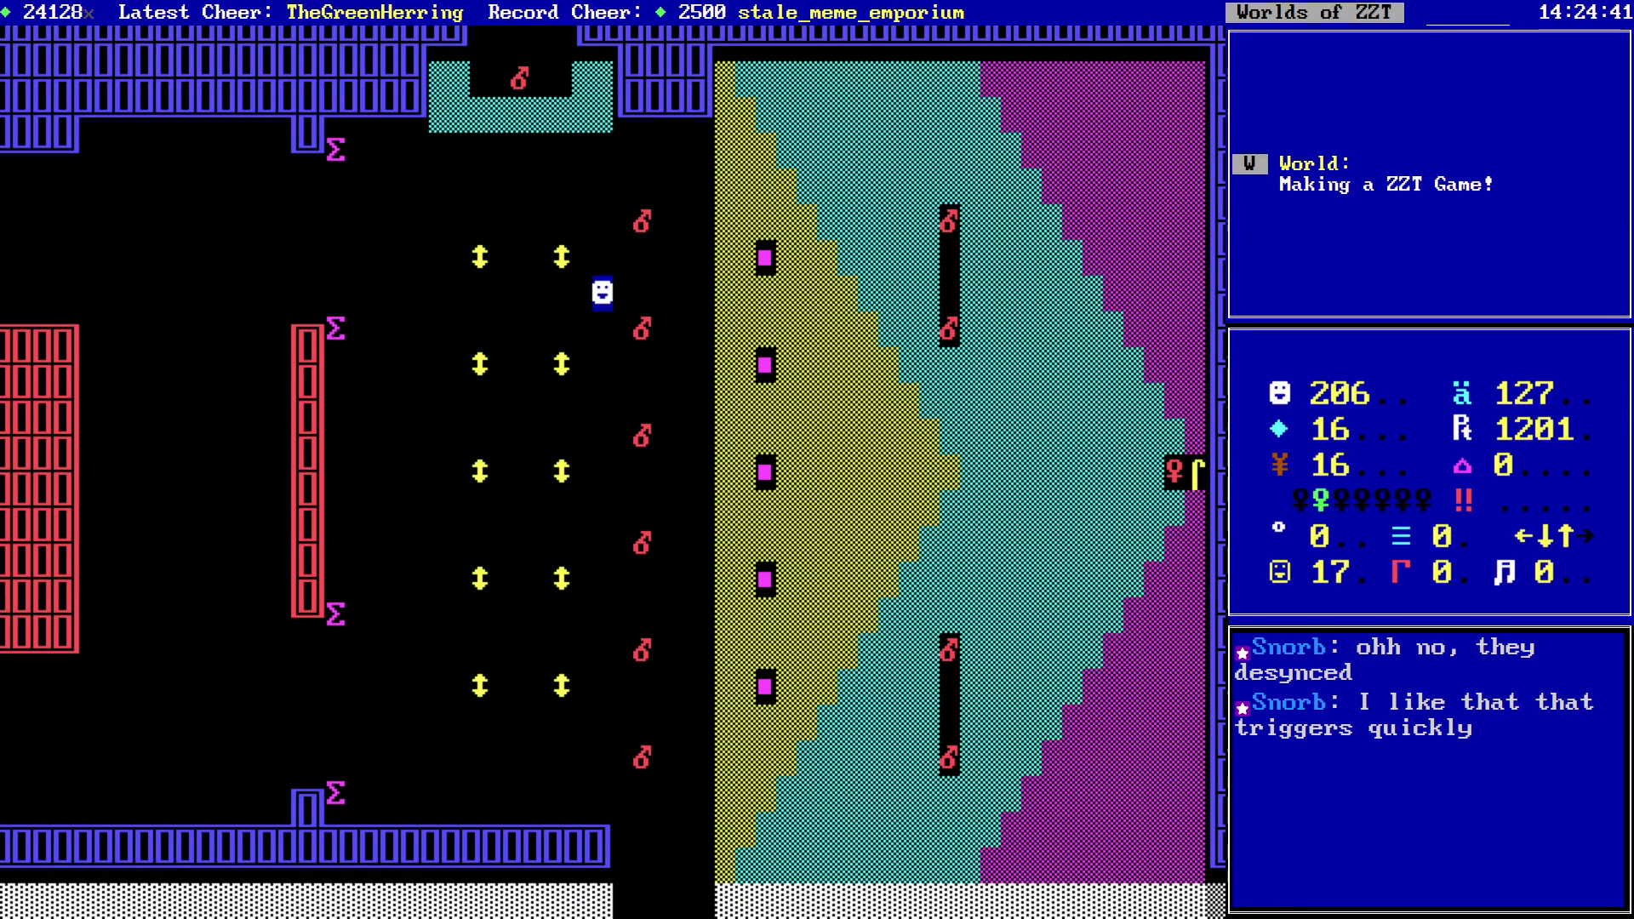
key(Down)
key(Down)
key(Down)
key(Left)
key(Down)
key(Right)
key(Right)
key(Right)
key(Up)
key(Right)
key(Down)
key(Left)
key(Left)
key(Left)
key(Left)
key(Left)
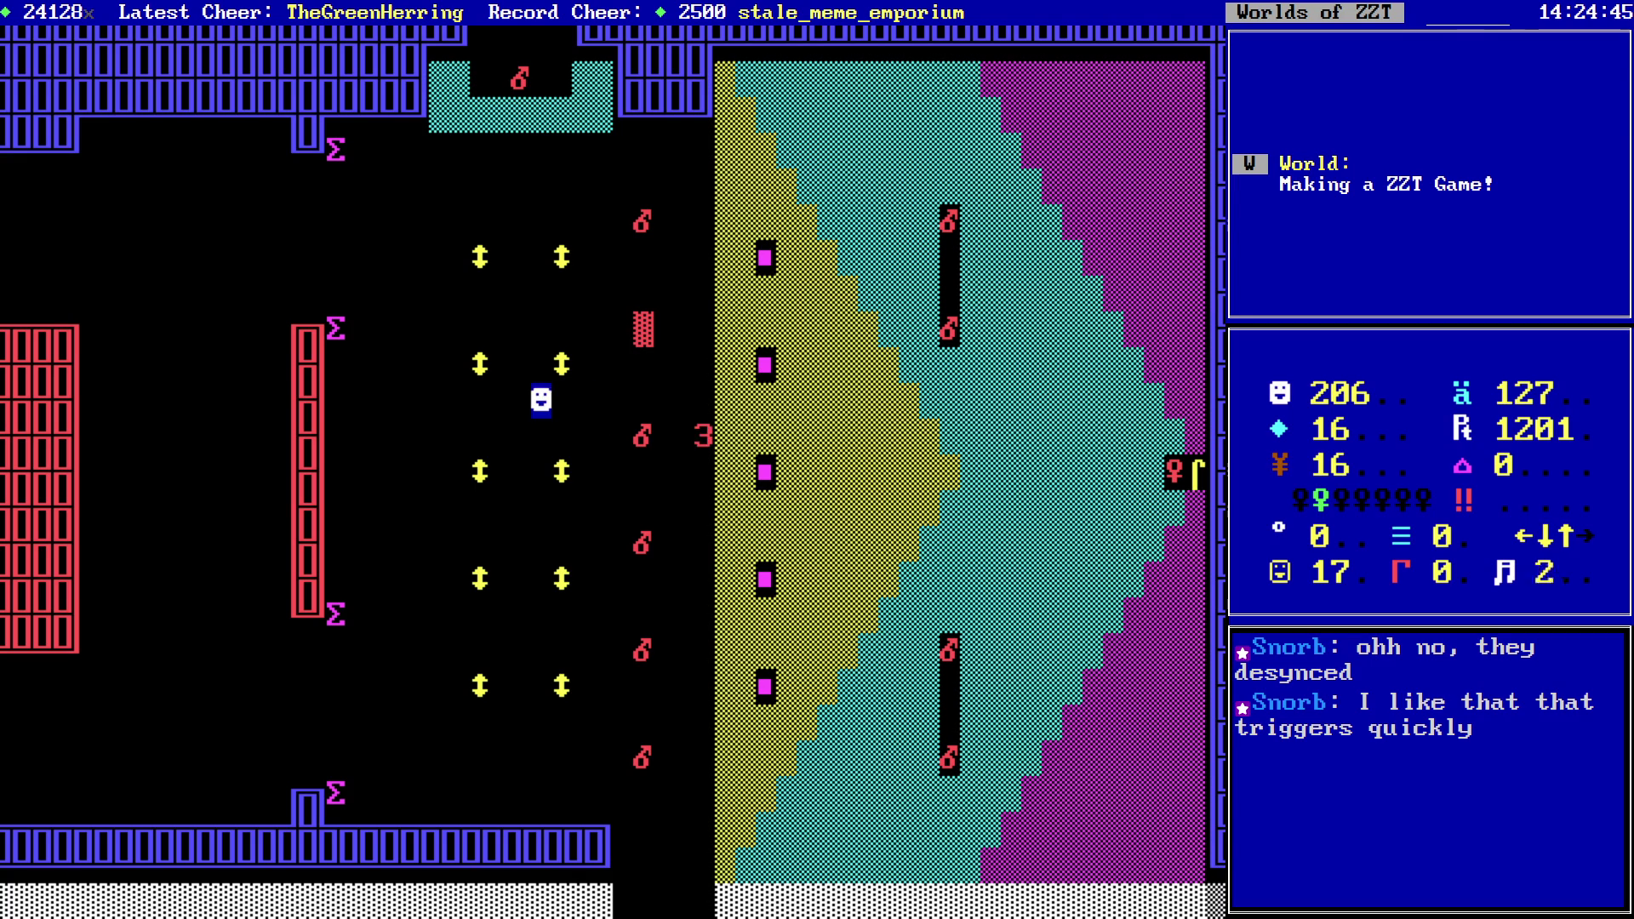
key(Down)
key(Left)
Move through the blasted area toward the line objects until game over, then quit ZZT.
key(Right)
key(Right)
key(Up)
key(Up)
key(Up)
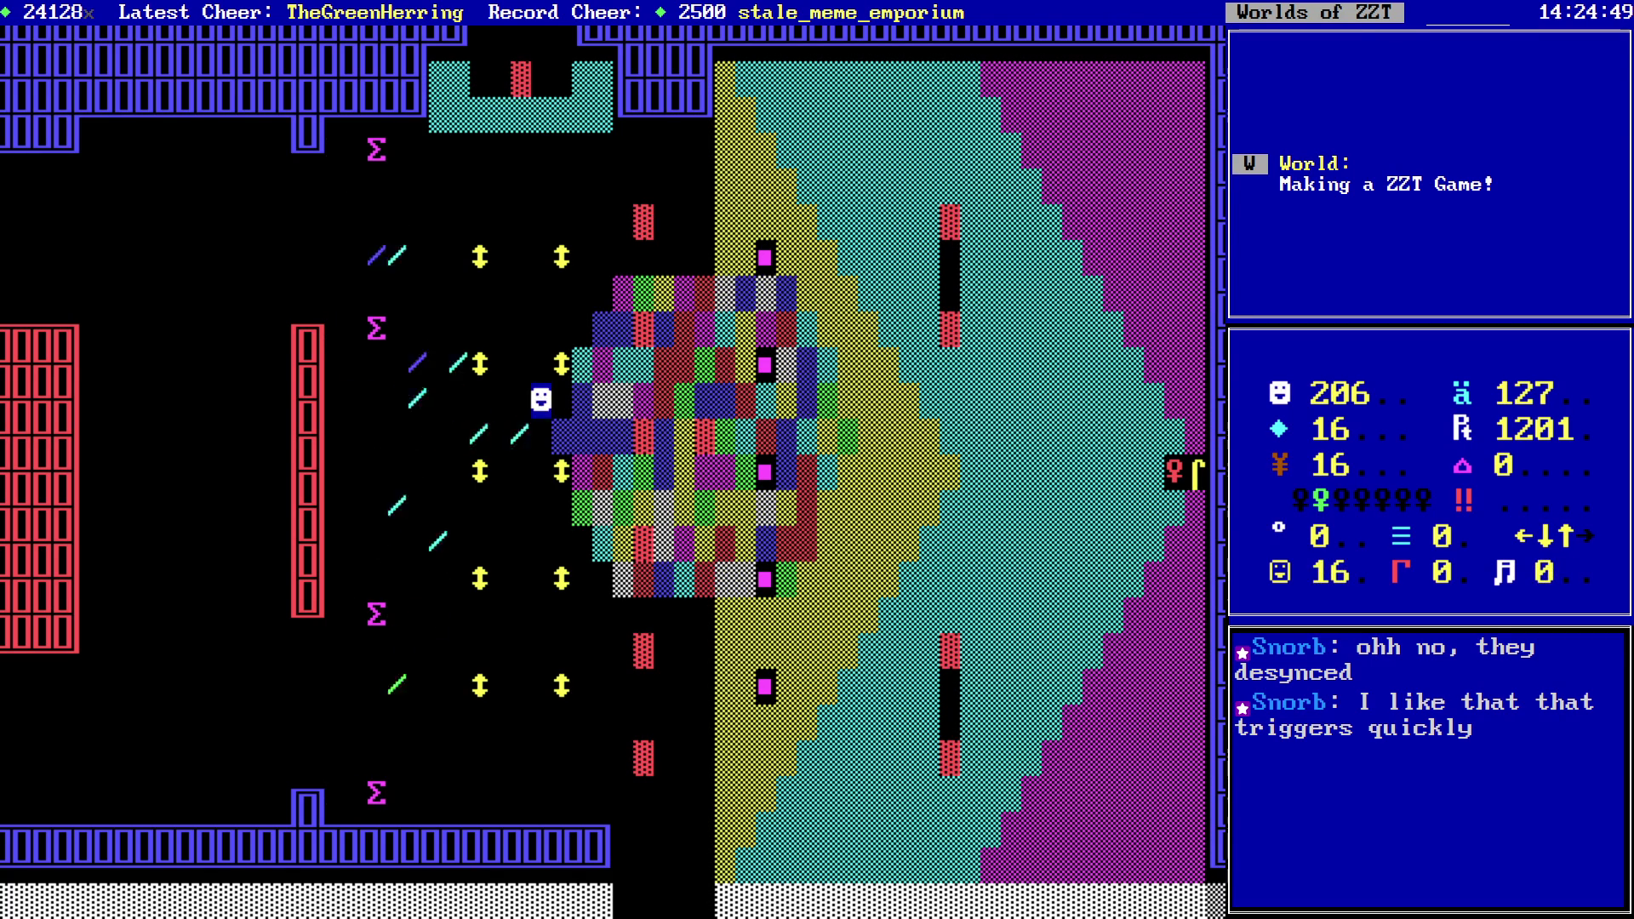
key(Right)
key(Right)
key(Down)
key(Right)
key(Right)
key(Right)
key(Right)
key(Right)
key(Right)
key(Up)
key(Up)
key(Up)
key(Down)
key(Down)
key(Down)
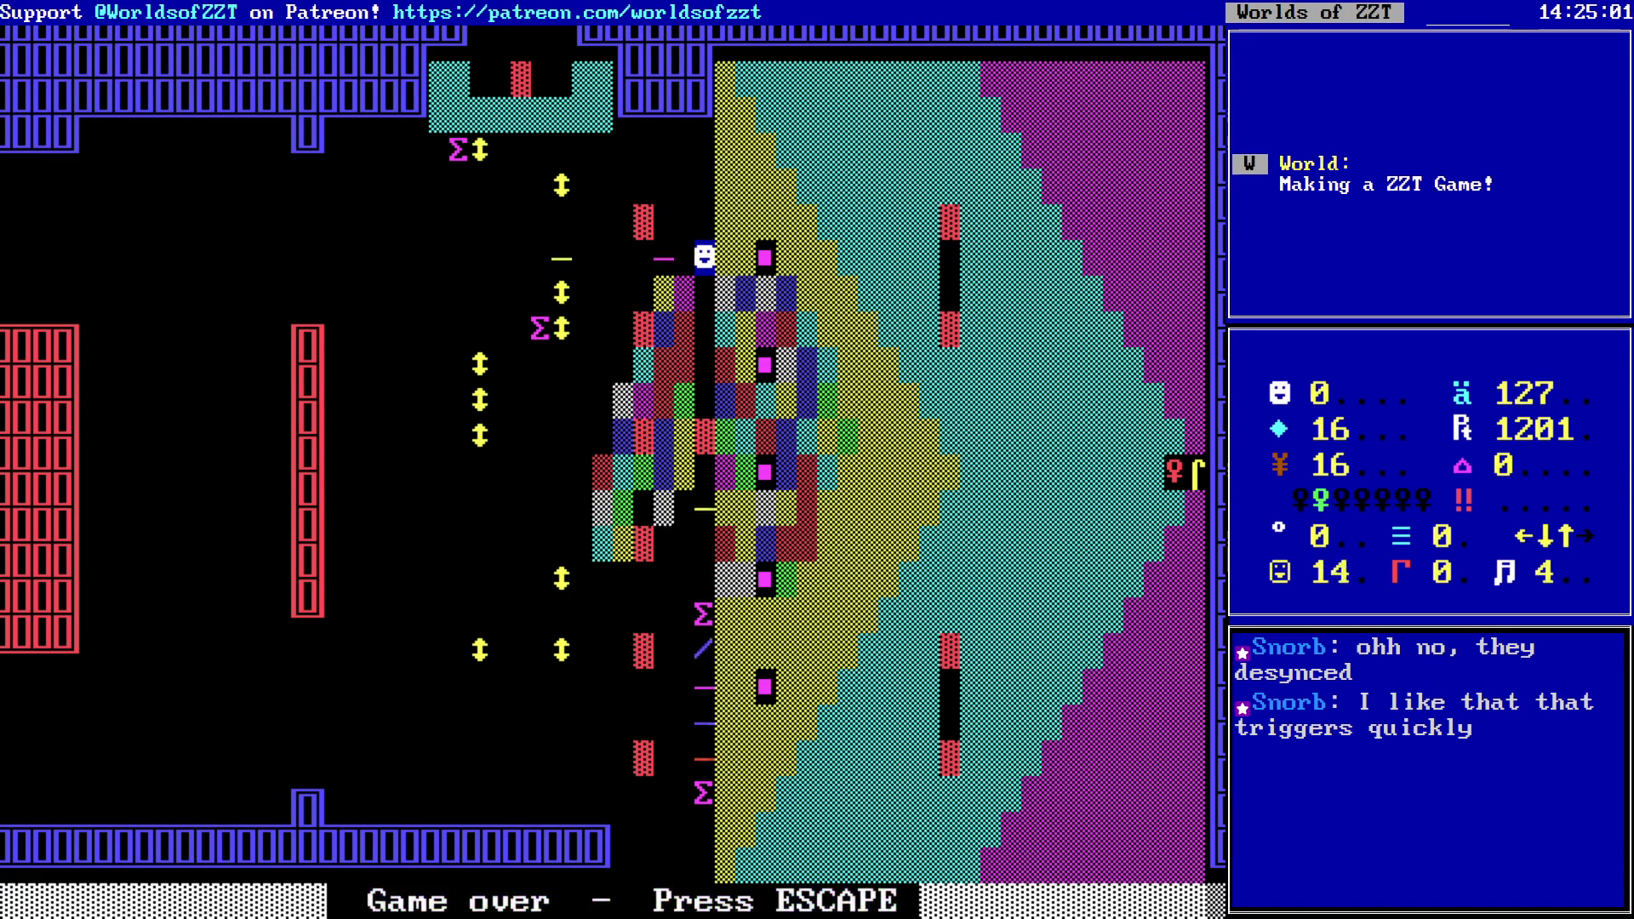
key(Escape)
key(Escape)
key(Escape)
key(y)
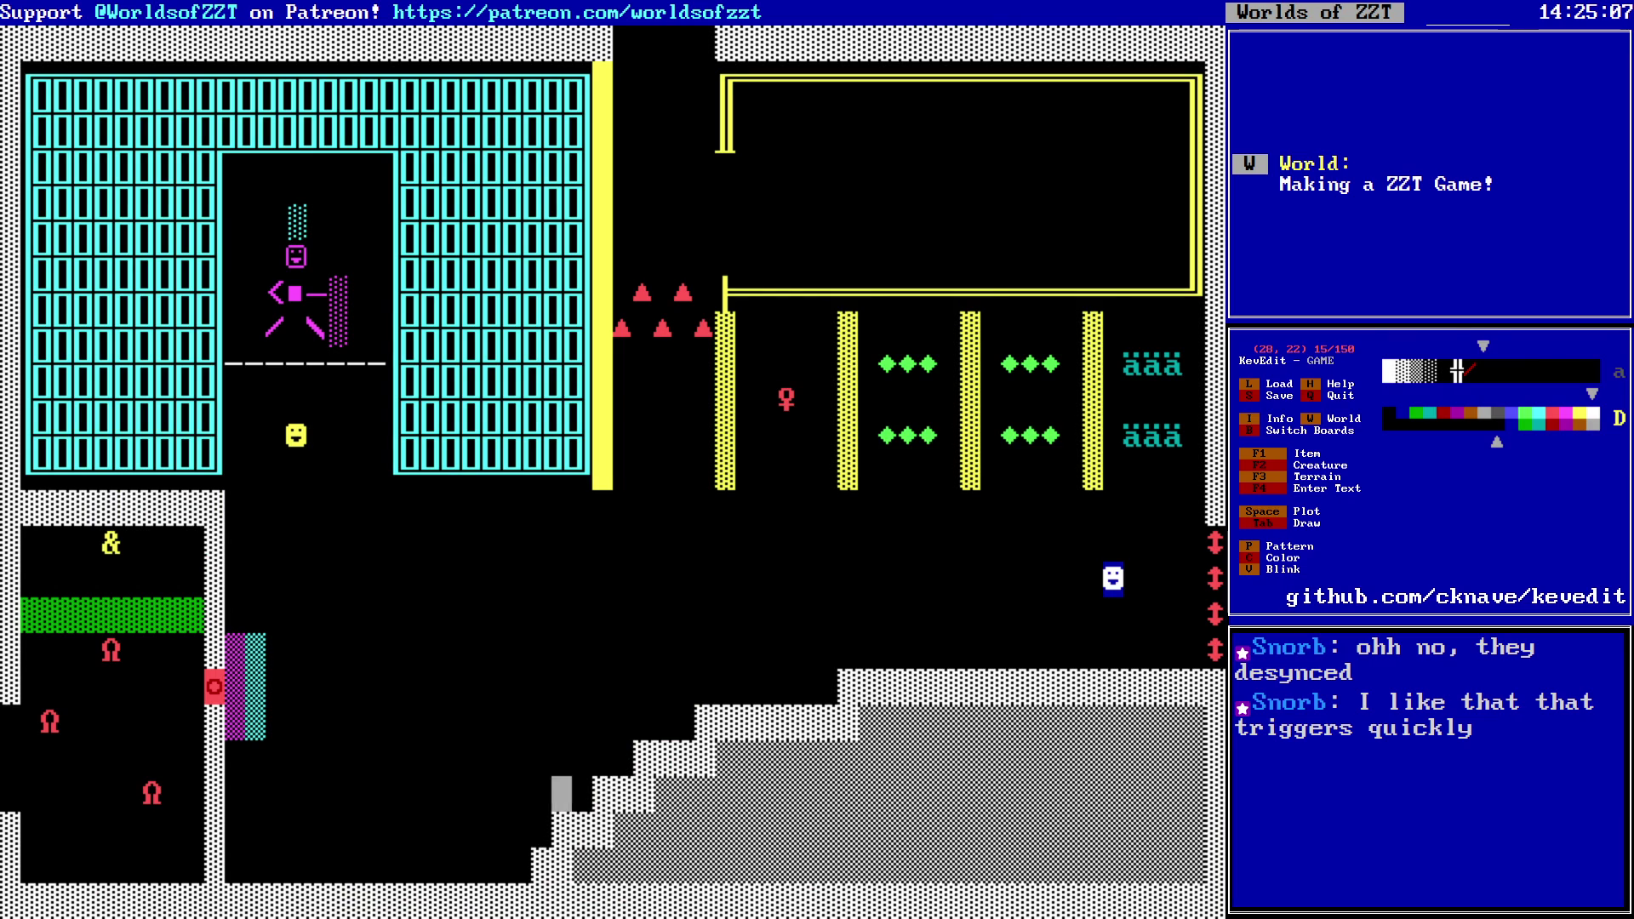
View the board info of the current board, the Monster Room, and the Construction Zone.
key(i)
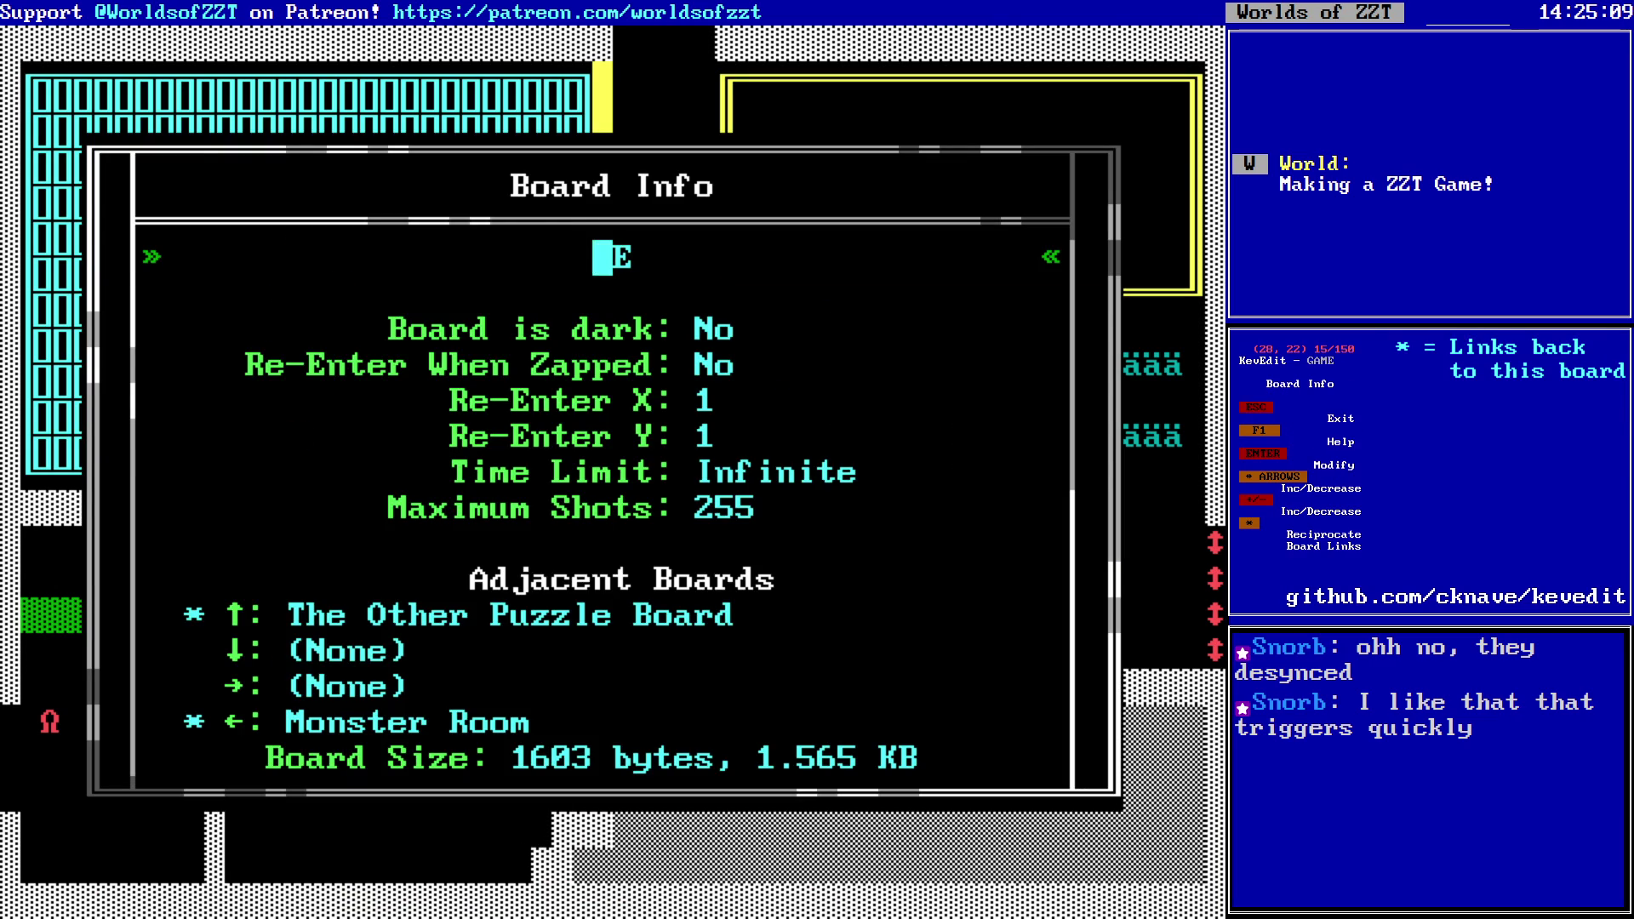
key(Escape)
key(ctrl+Left)
key(i)
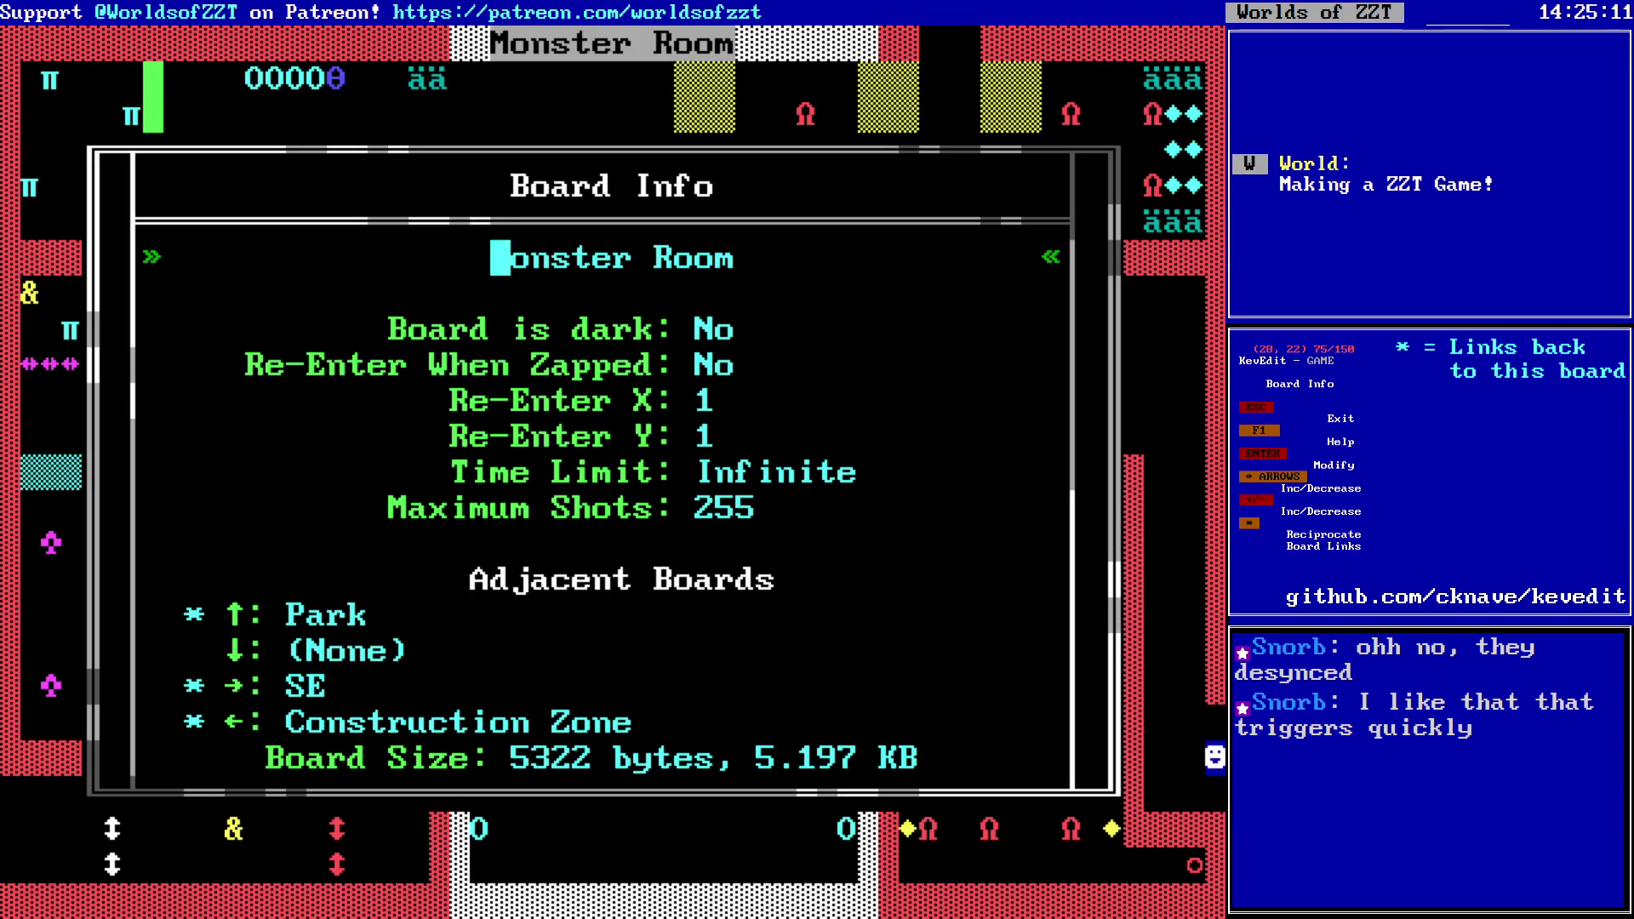
key(Escape)
key(ctrl+Left)
key(i)
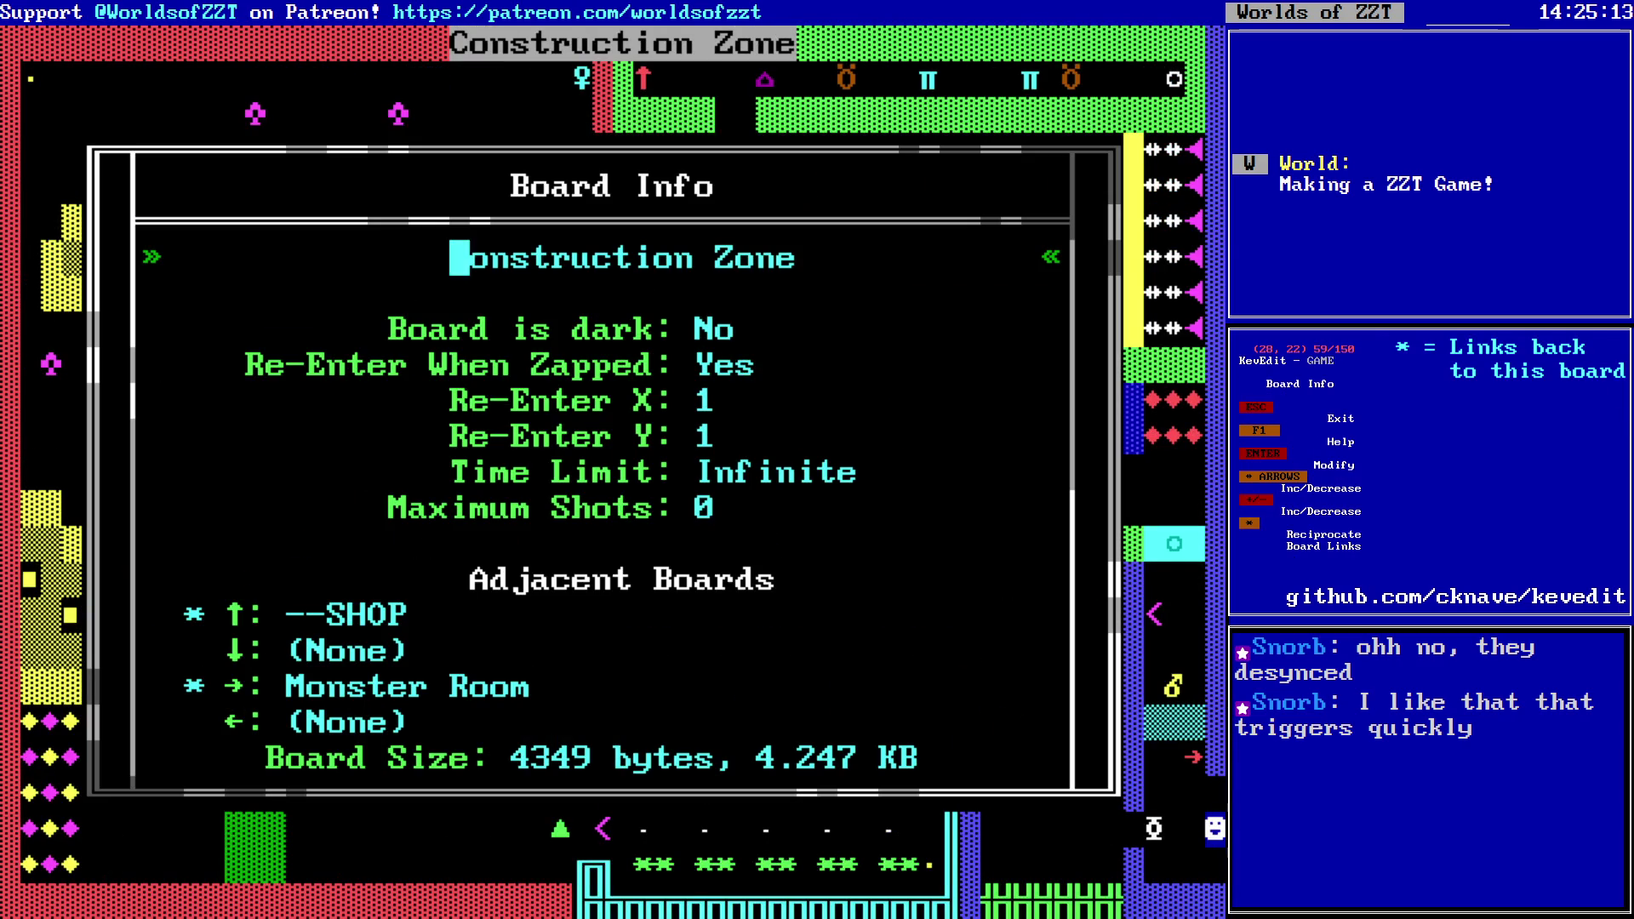
On the --SHOP board, link Dark Maze as the north board and Park as the east board.
key(Escape)
key(ctrl+Up)
key(i)
key(Down)
key(Down)
key(Down)
key(Down)
key(Return)
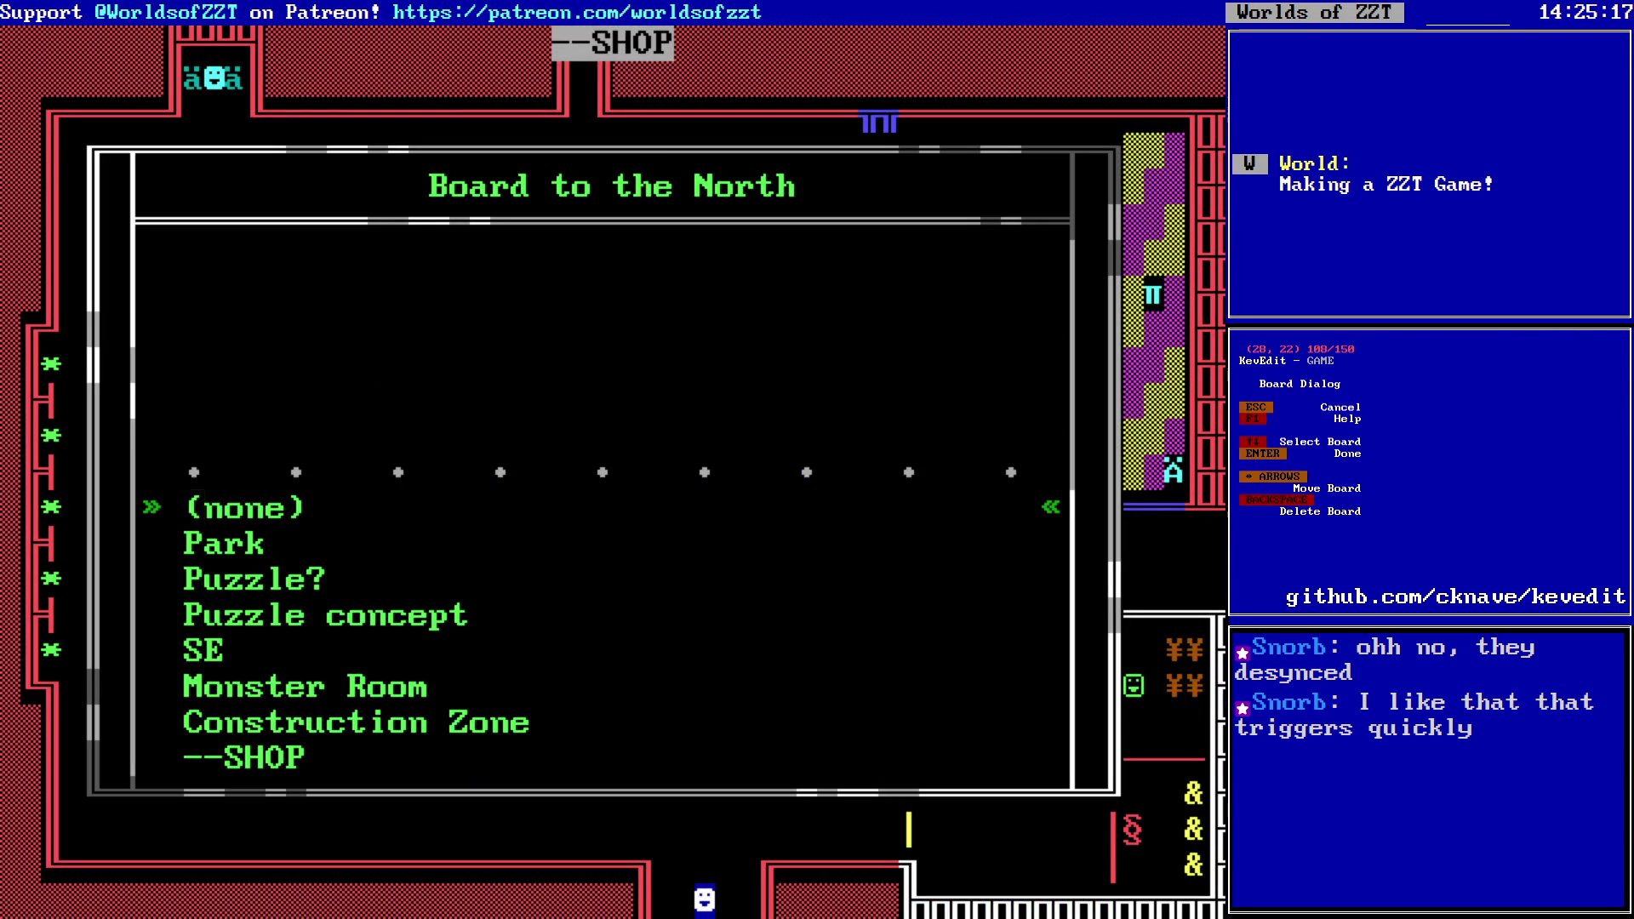
key(Down)
key(Down)
key(Down)
key(Down)
key(Down)
key(Return)
key(Down)
key(Down)
key(Return)
key(Down)
key(Down)
key(Down)
key(Return)
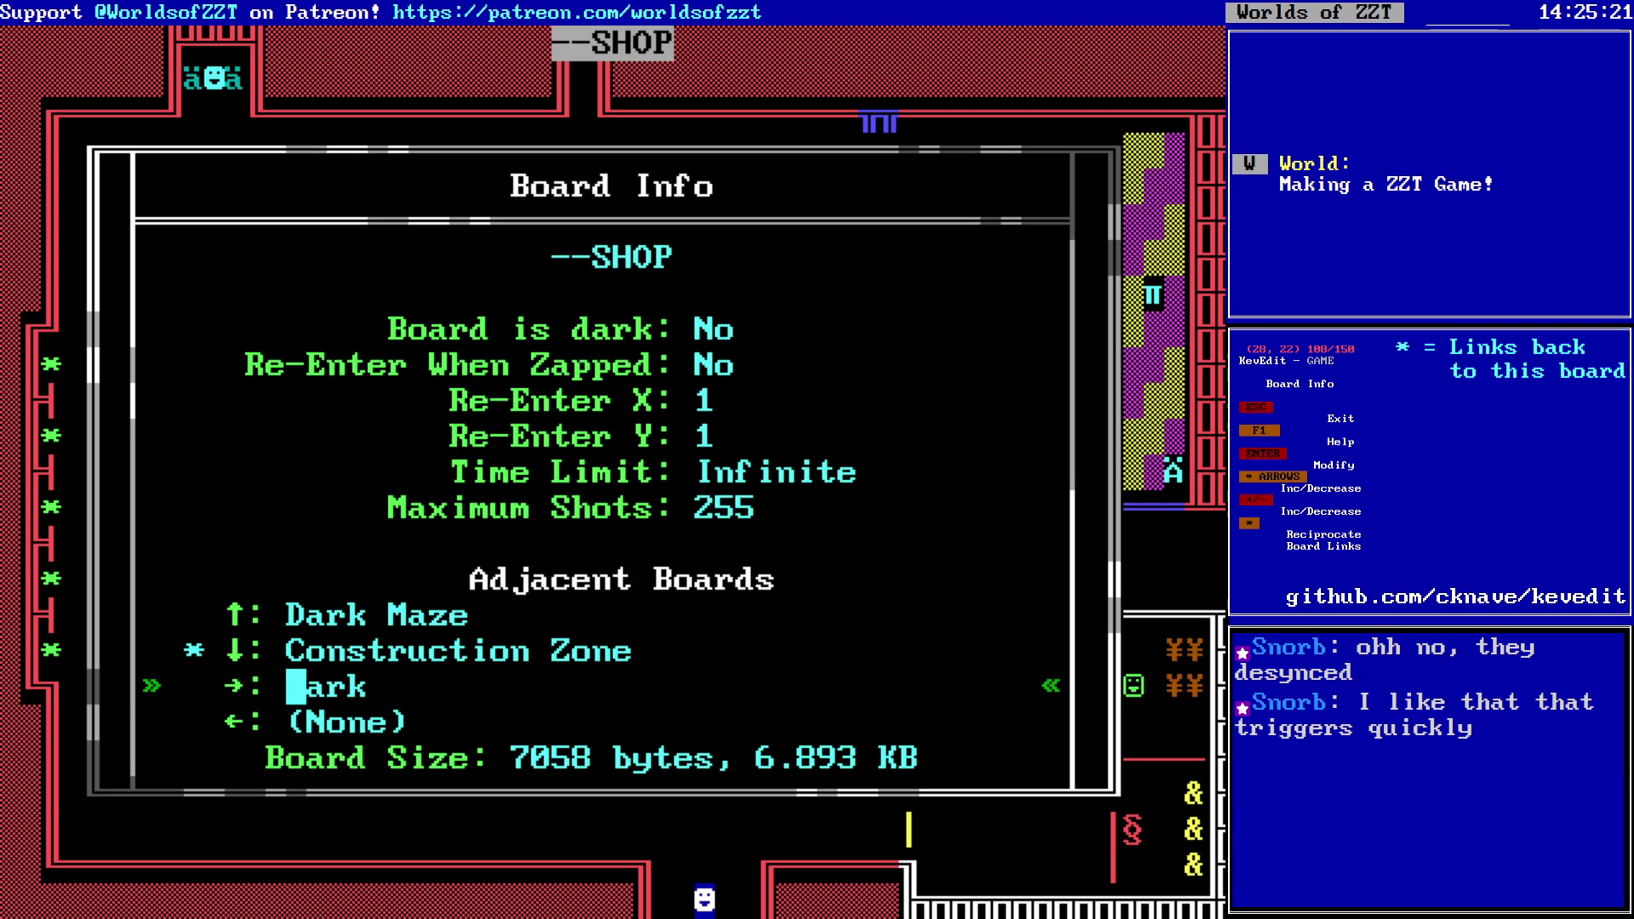
key(Up)
key(Up)
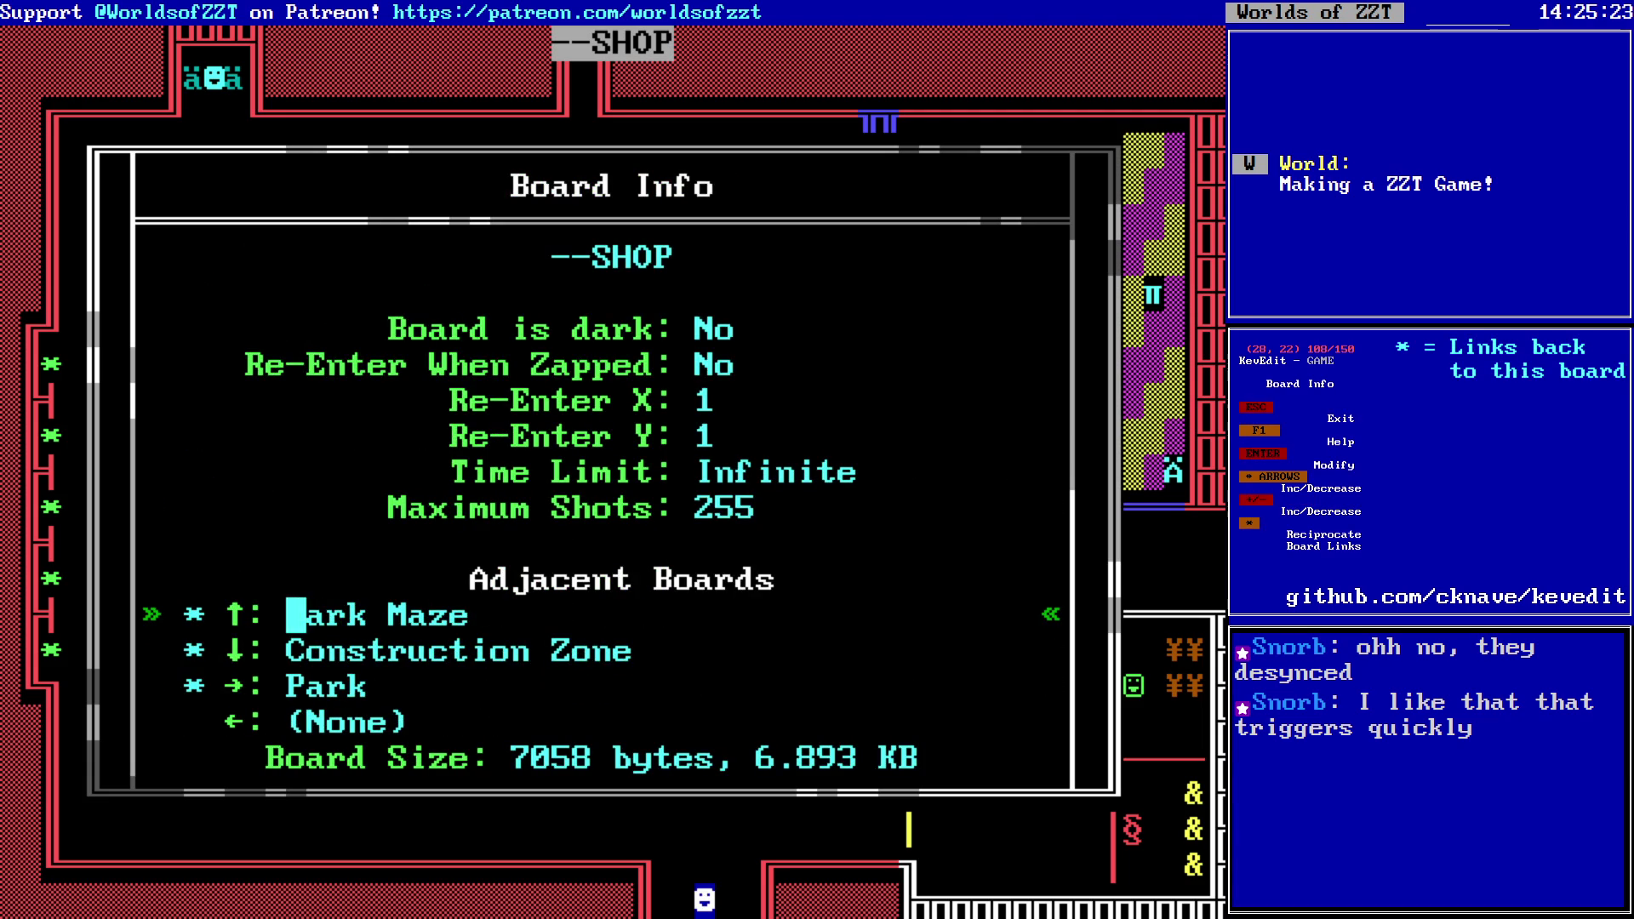
View the board info of the Park board and then the Dark Maze board.
key(Escape)
key(alt+Right)
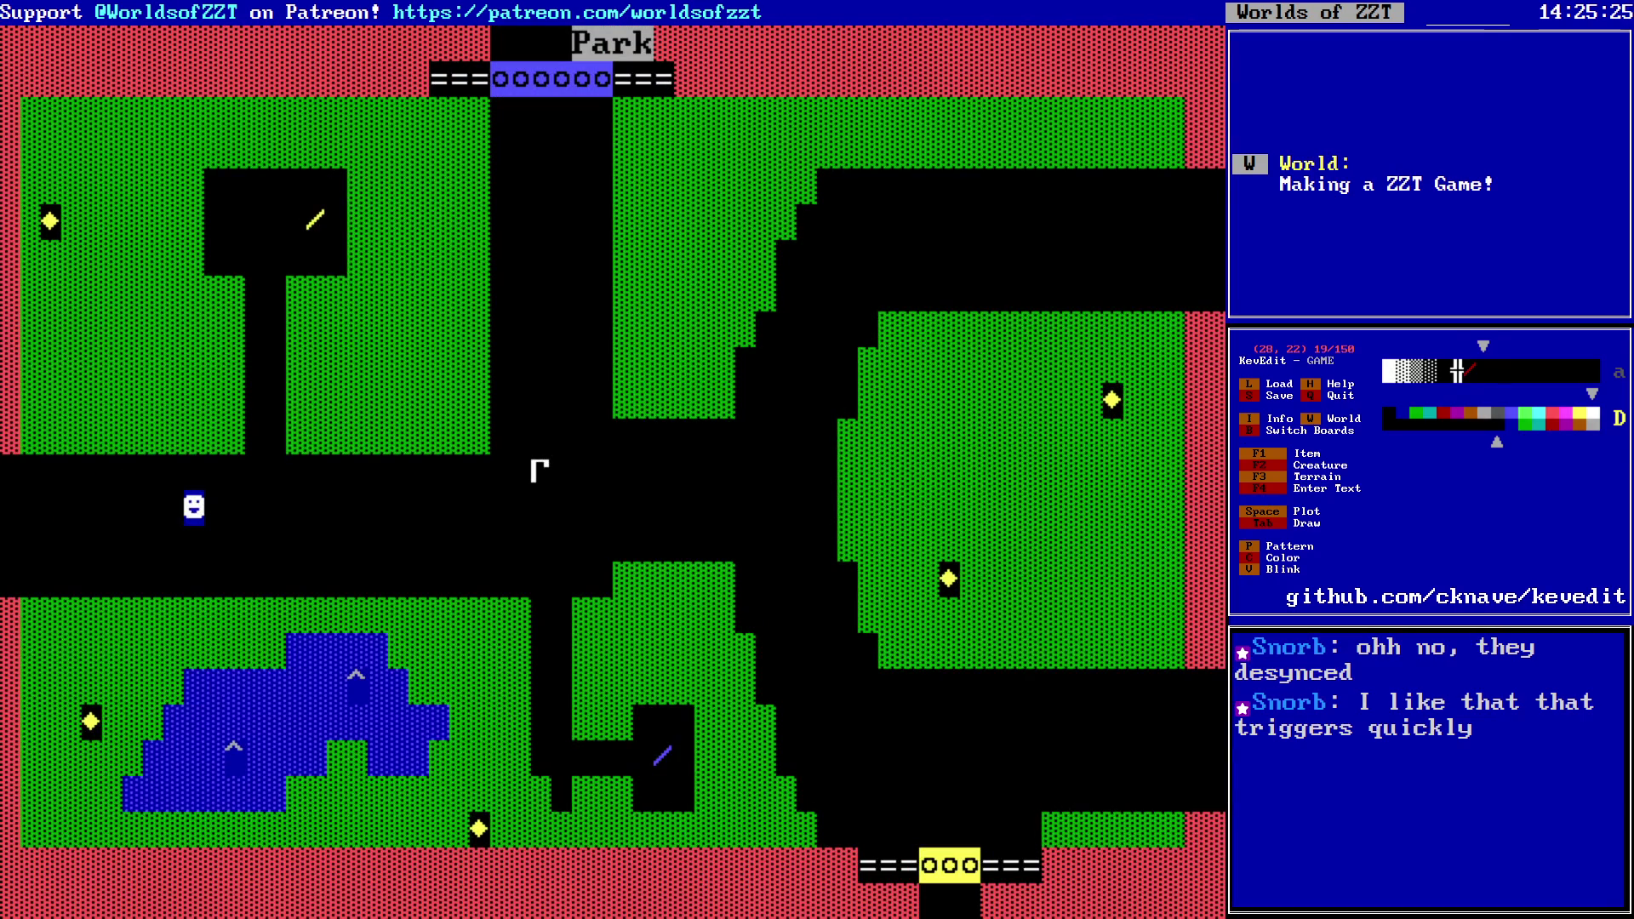
key(i)
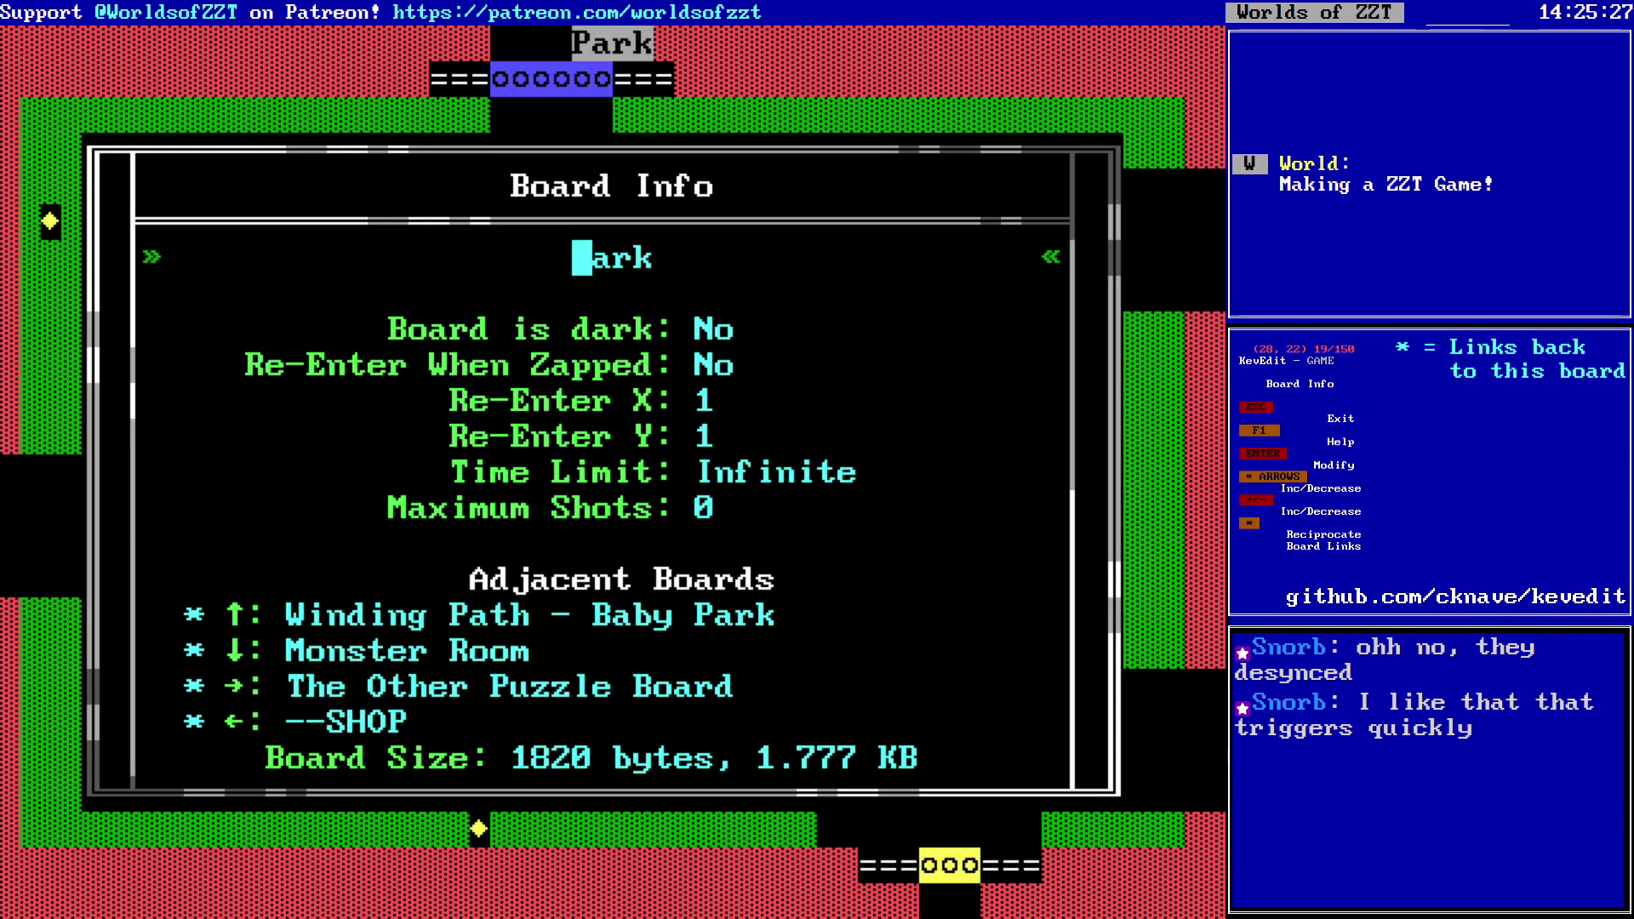
key(Escape)
key(alt+Left)
key(alt+Up)
key(i)
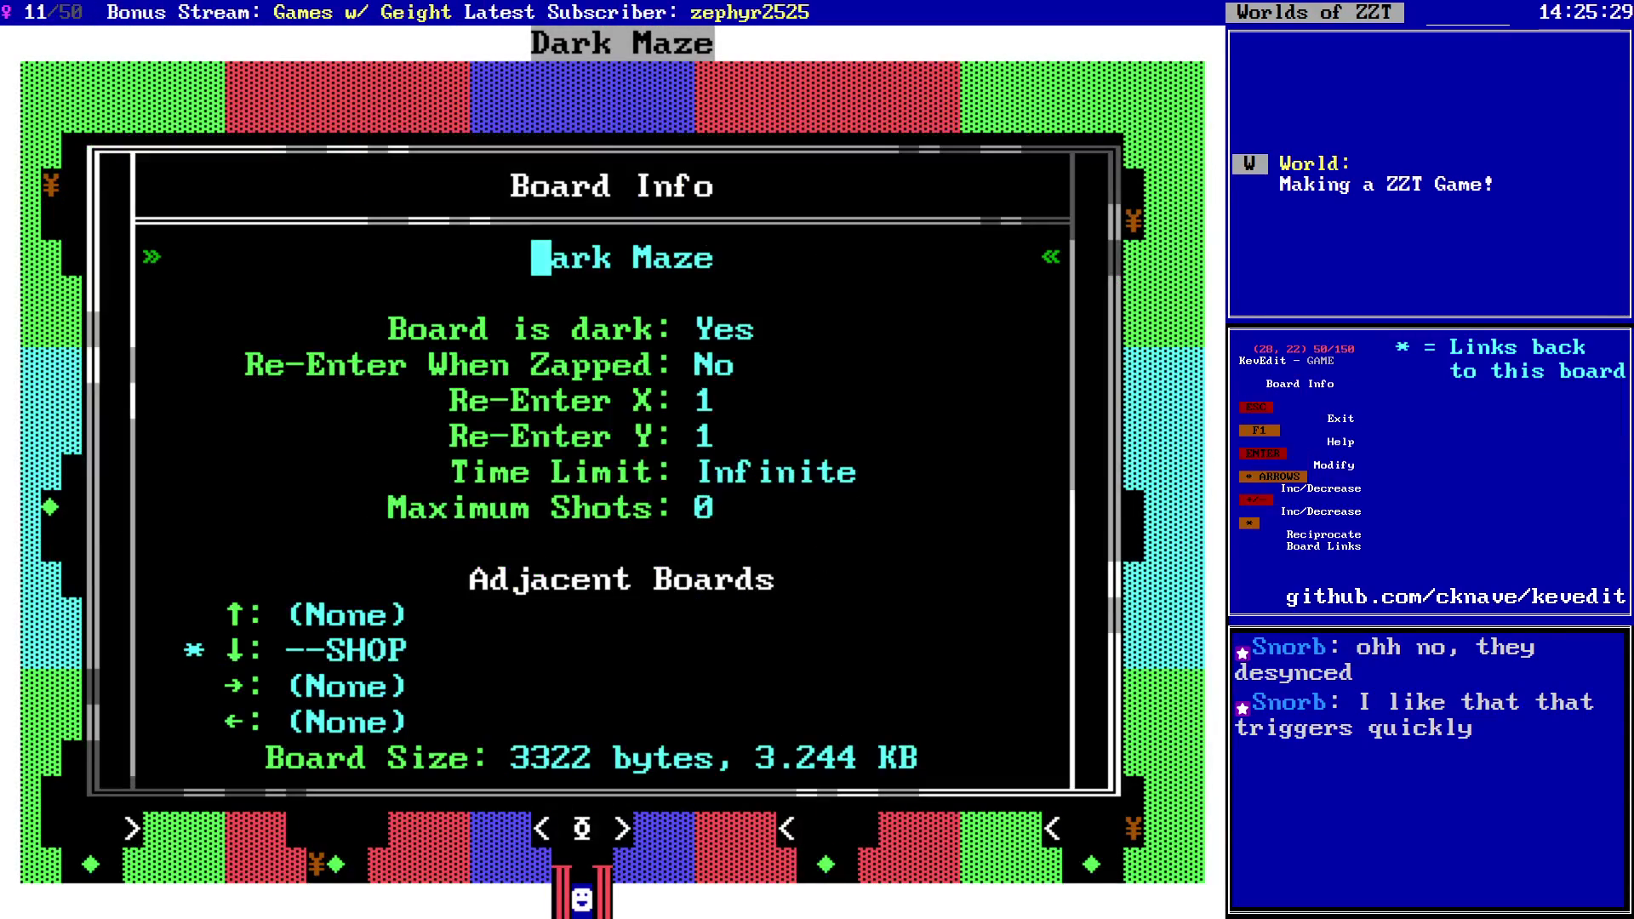
Check the settings and links of Winding Path - Baby Park, The Puzzle Board, and The Other Puzzle Board.
key(Escape)
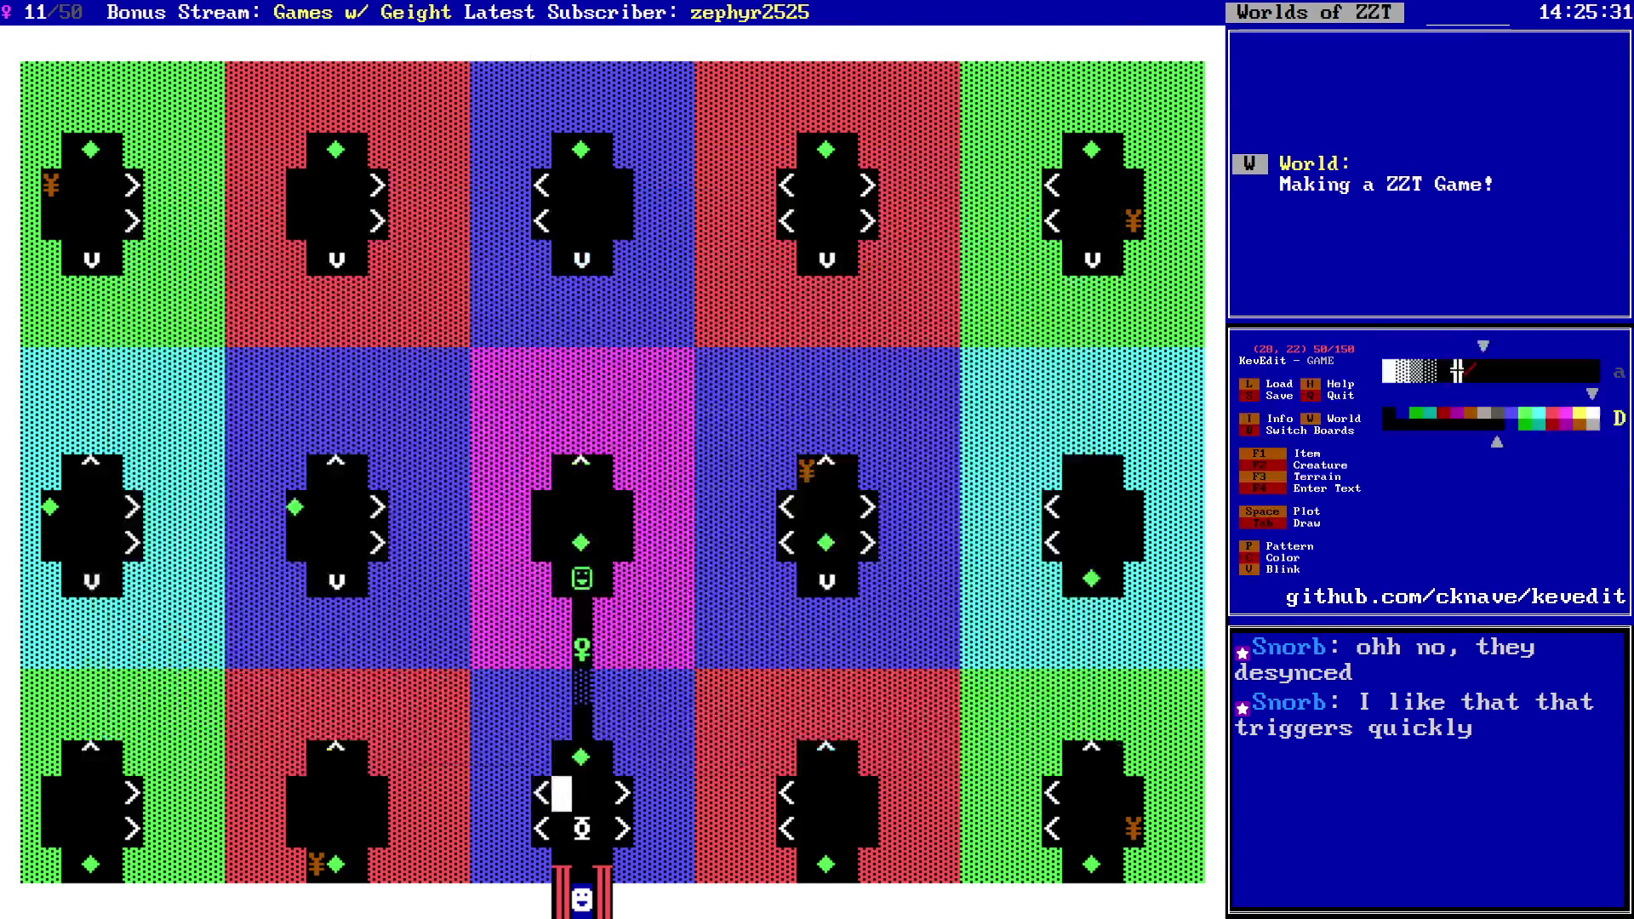
key(Page_Down)
key(i)
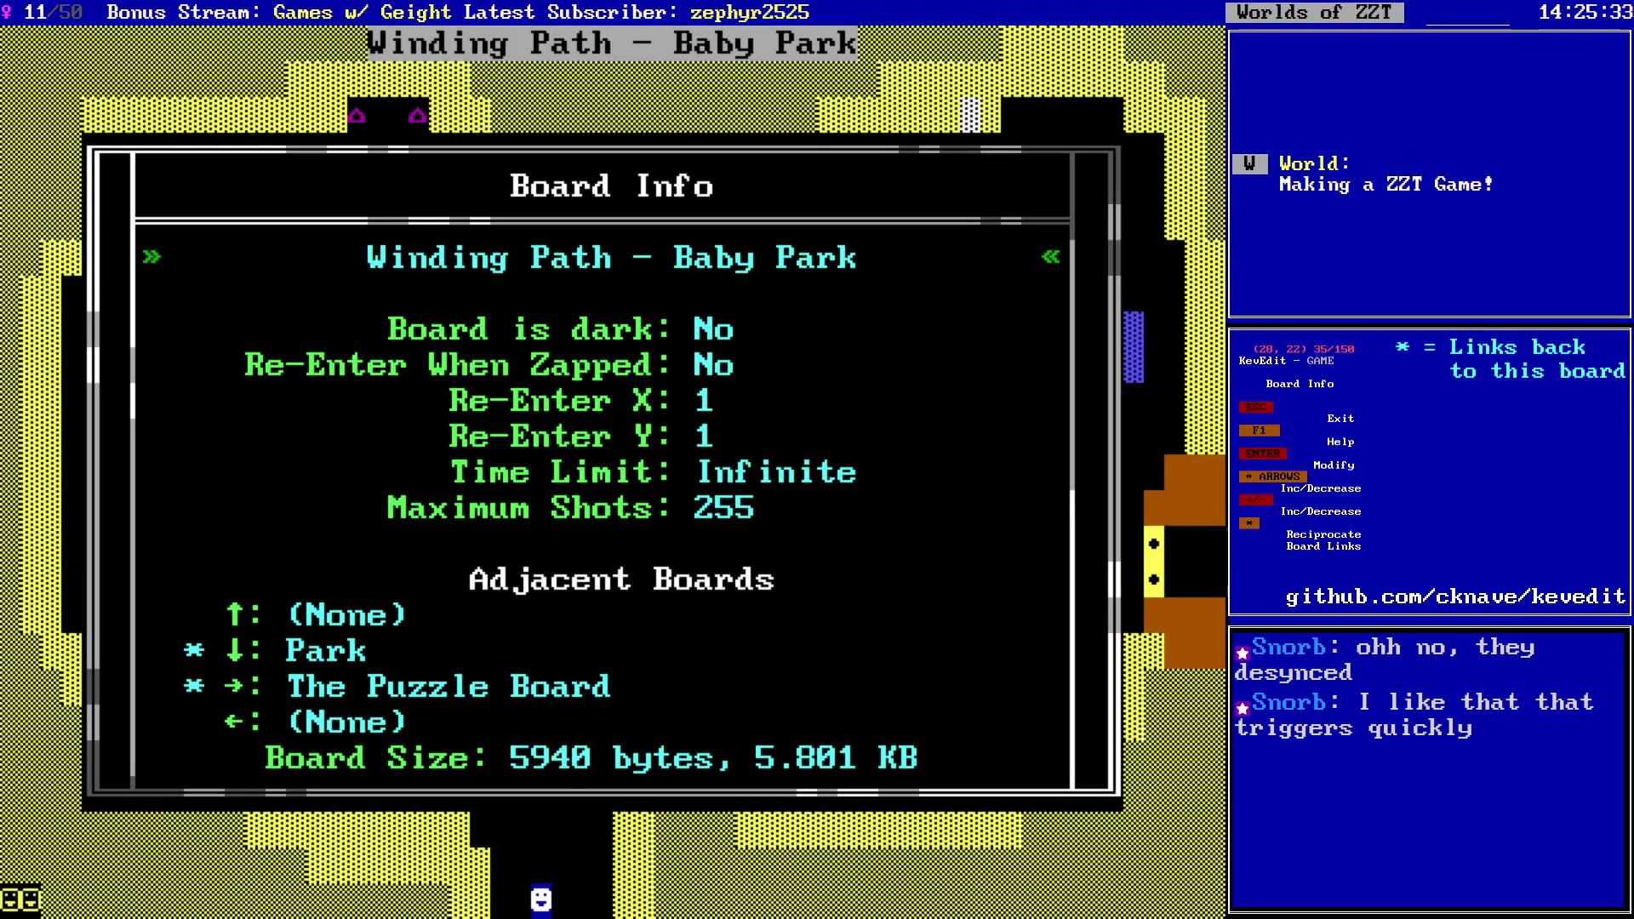
key(Escape)
key(Page_Down)
key(i)
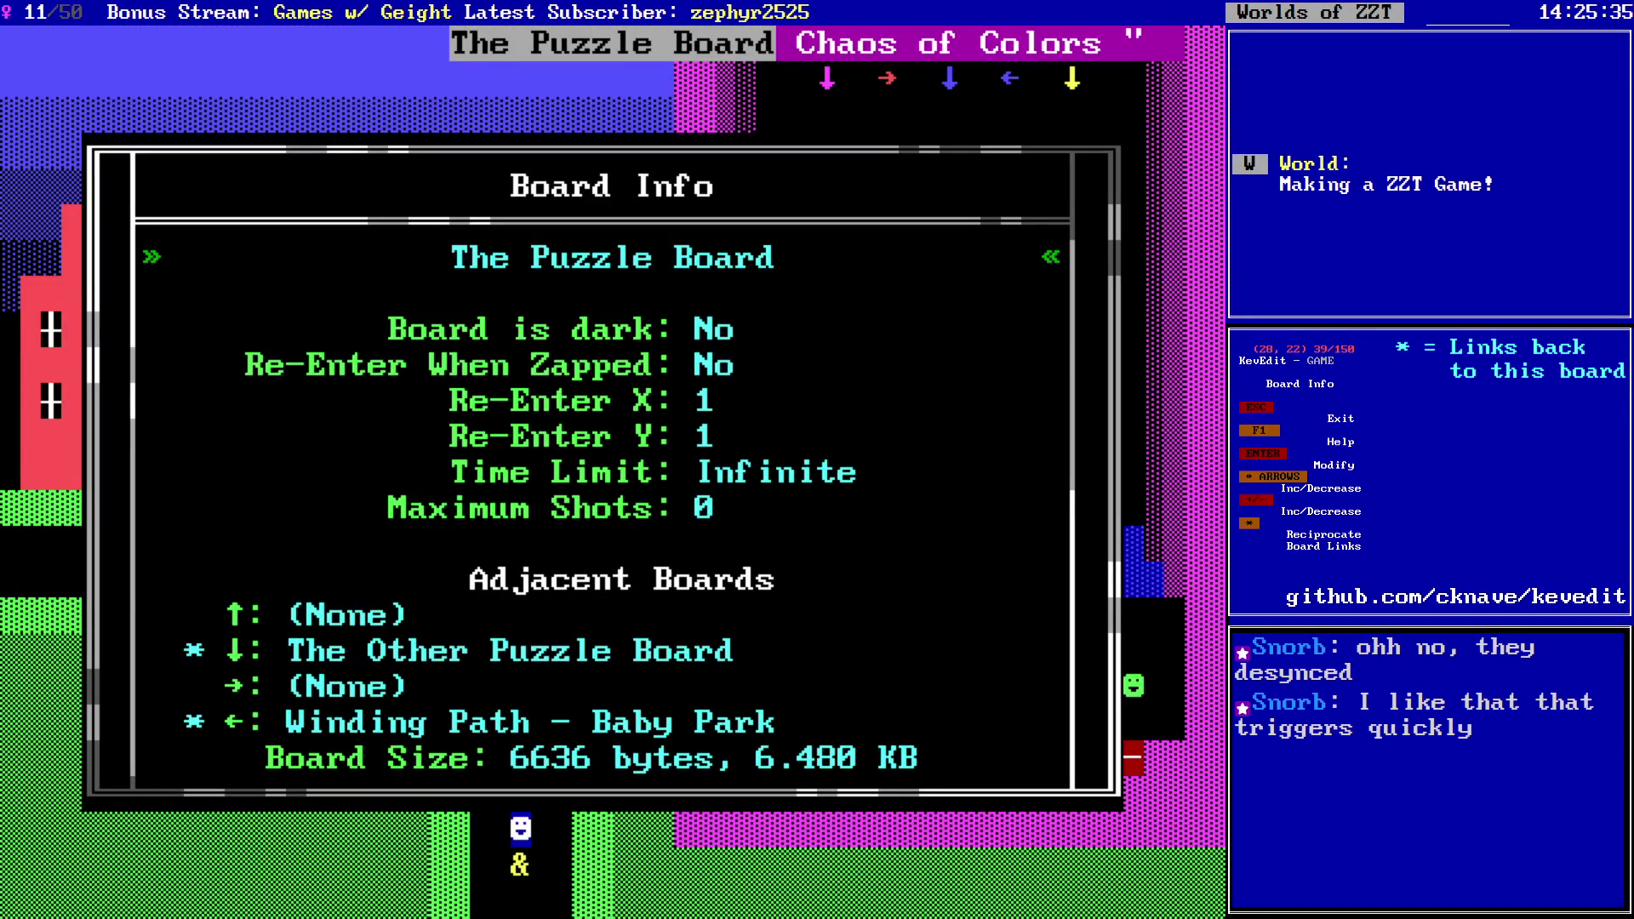
key(Escape)
key(Page_Down)
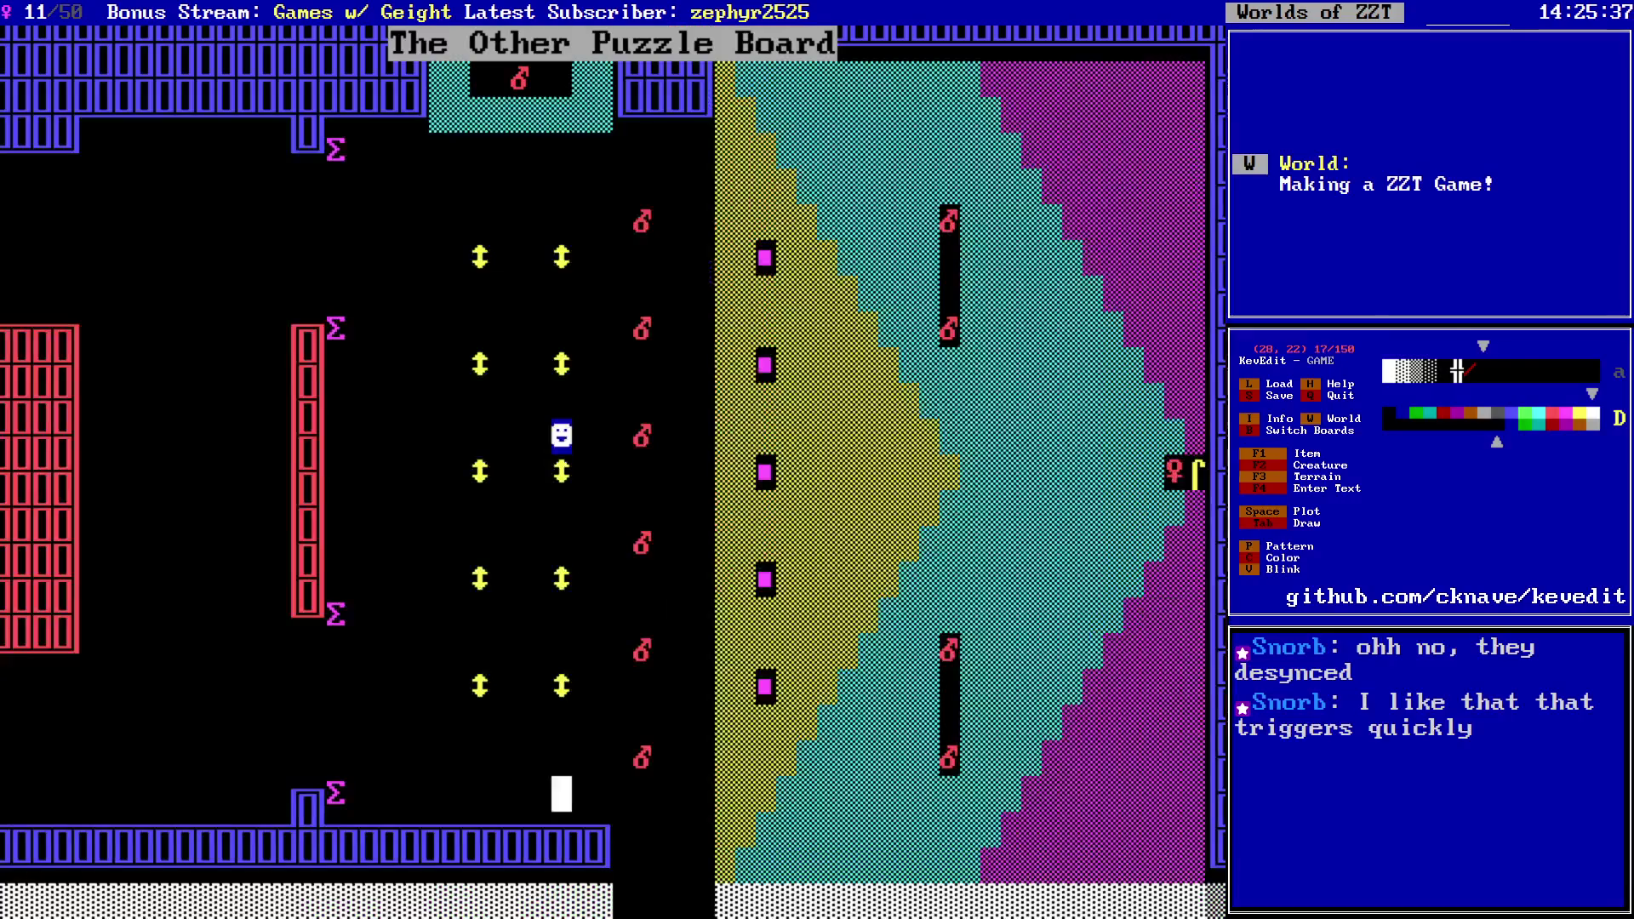
key(i)
key(Escape)
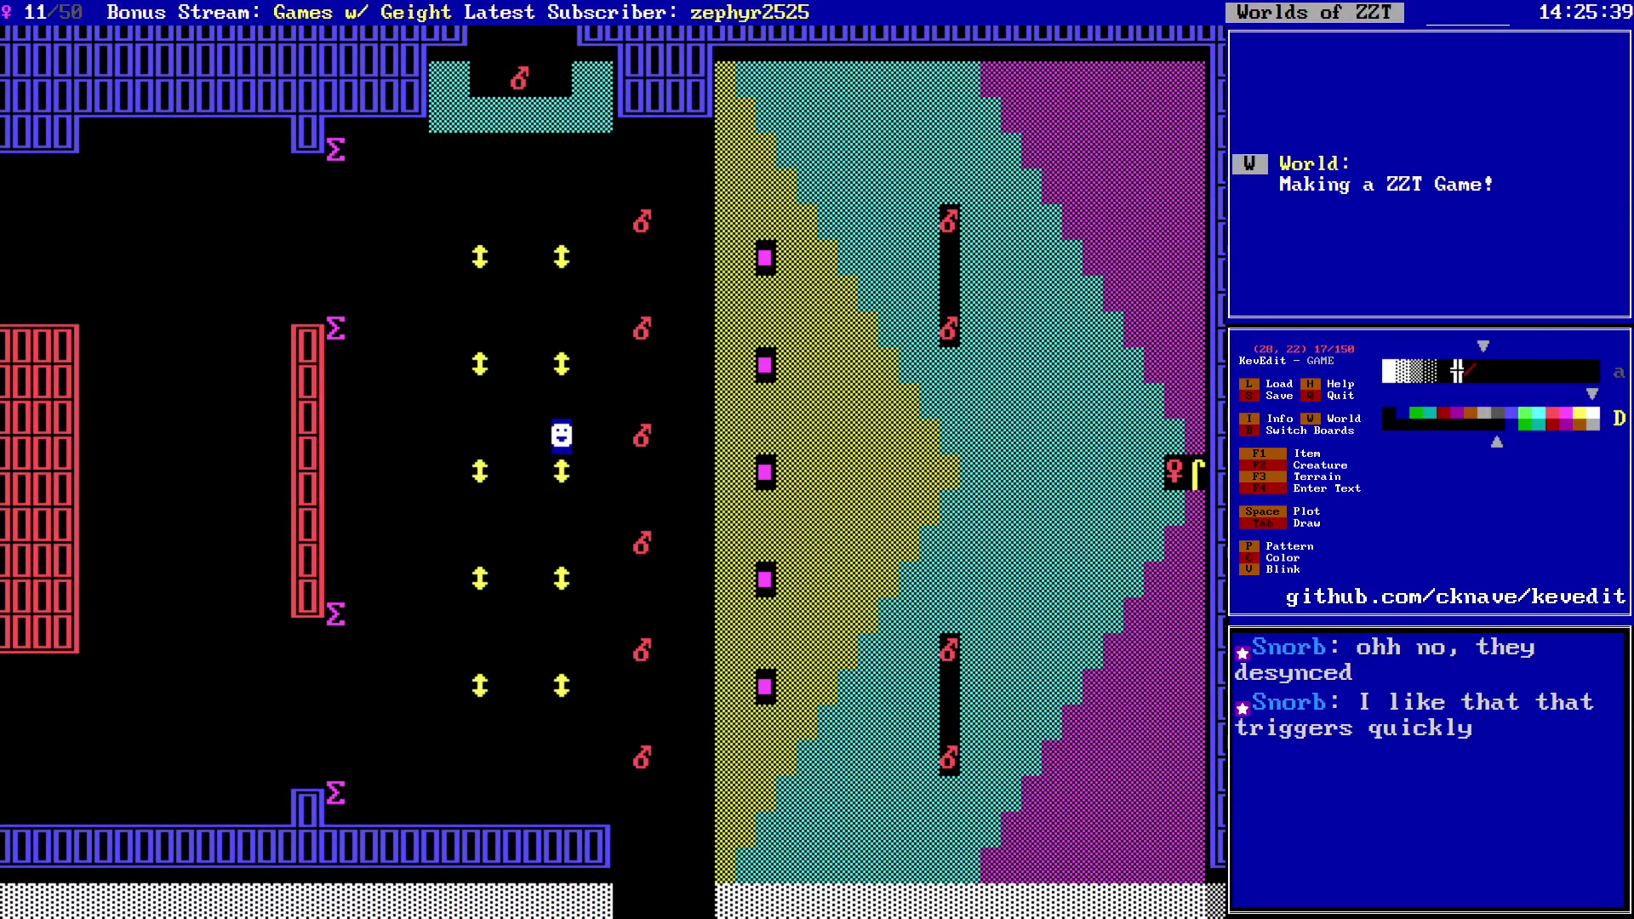
key(Page_Up)
Go back to Dark Maze and open Gemma's script at its #take gems 15 line.
key(Page_Down)
key(Page_Up)
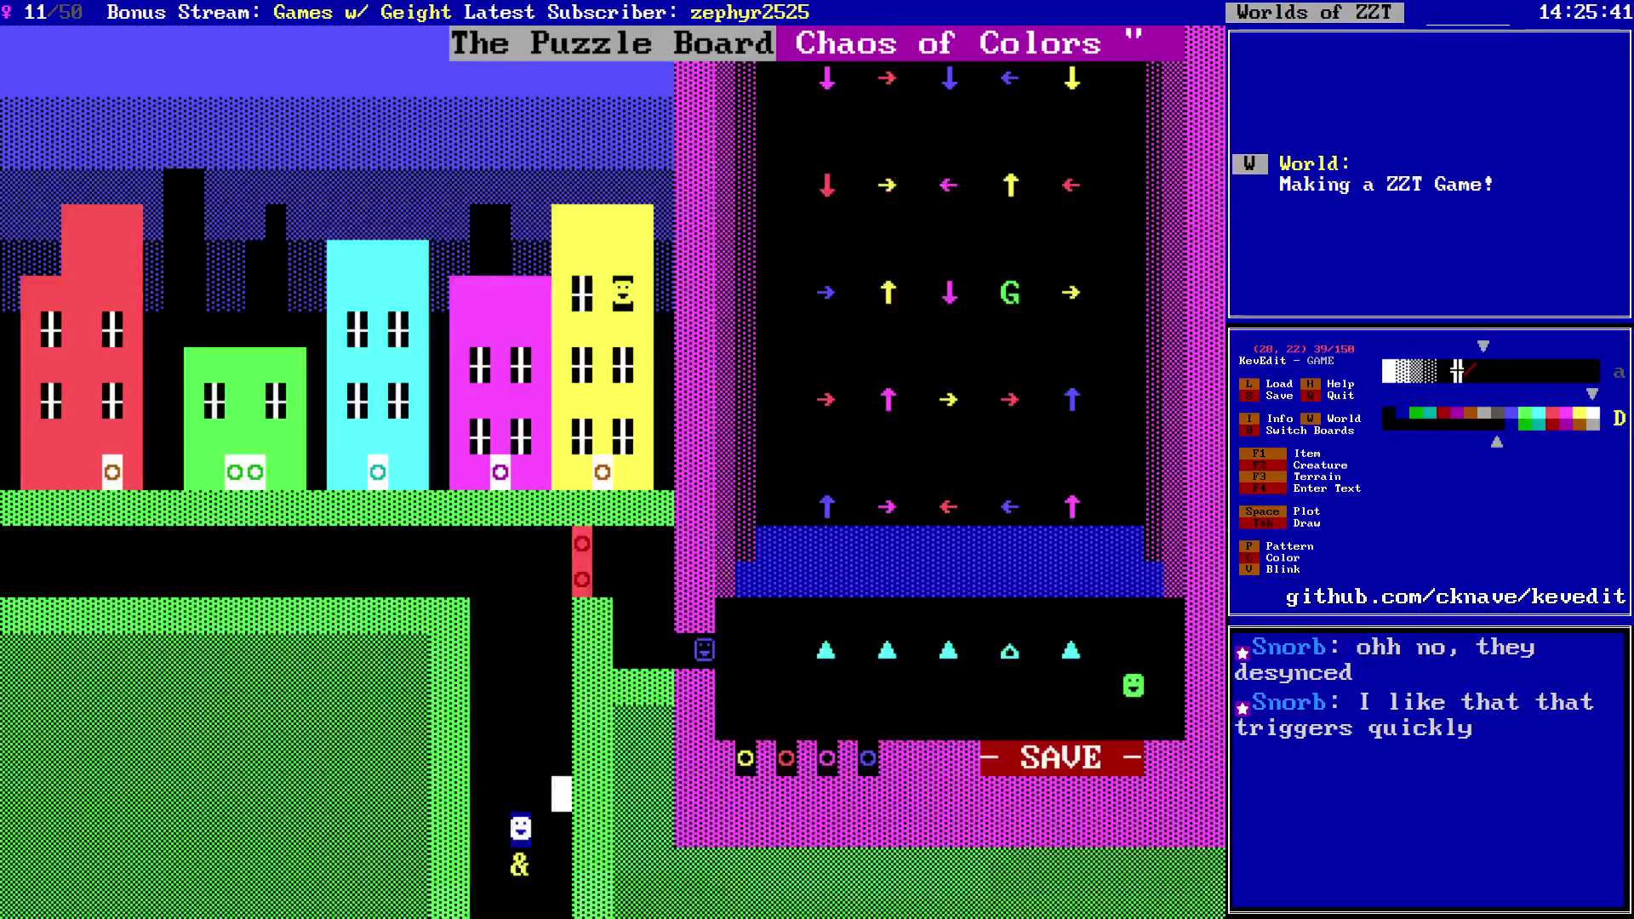
key(Page_Up)
key(Page_Up)
key(Page_Up)
key(Page_Down)
key(Up)
key(Up)
key(Up)
key(Right)
key(Return)
Add a 'Thanks bud.' line after the #take gems line in Gemma's script.
key(Down)
key(Down)
key(Down)
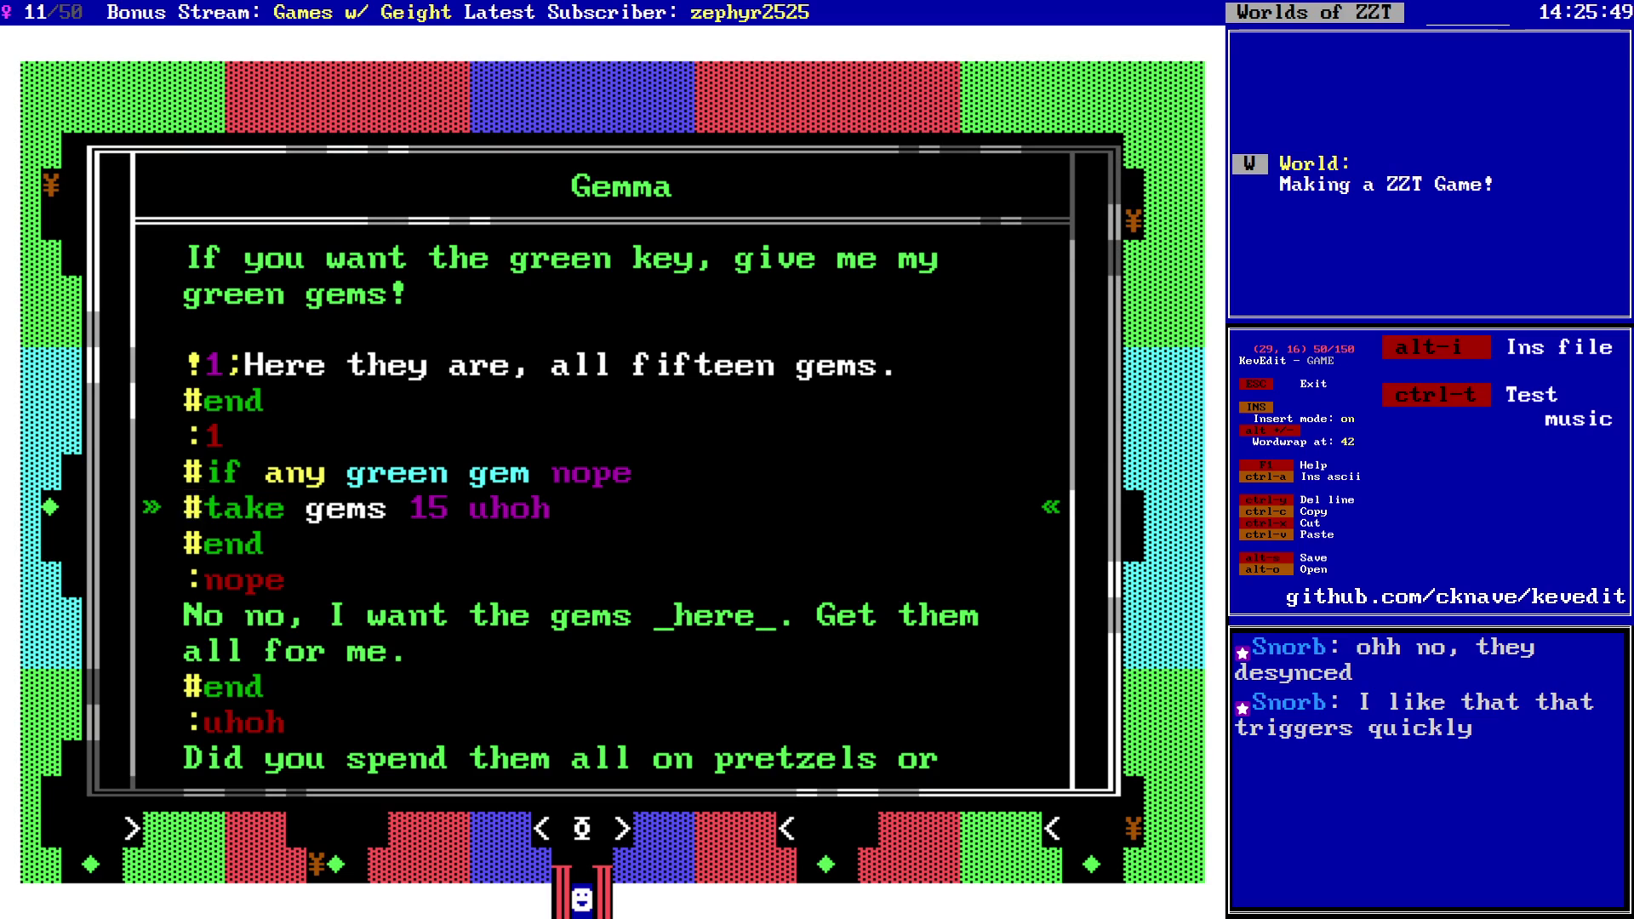
key(Up)
key(Down)
key(Return)
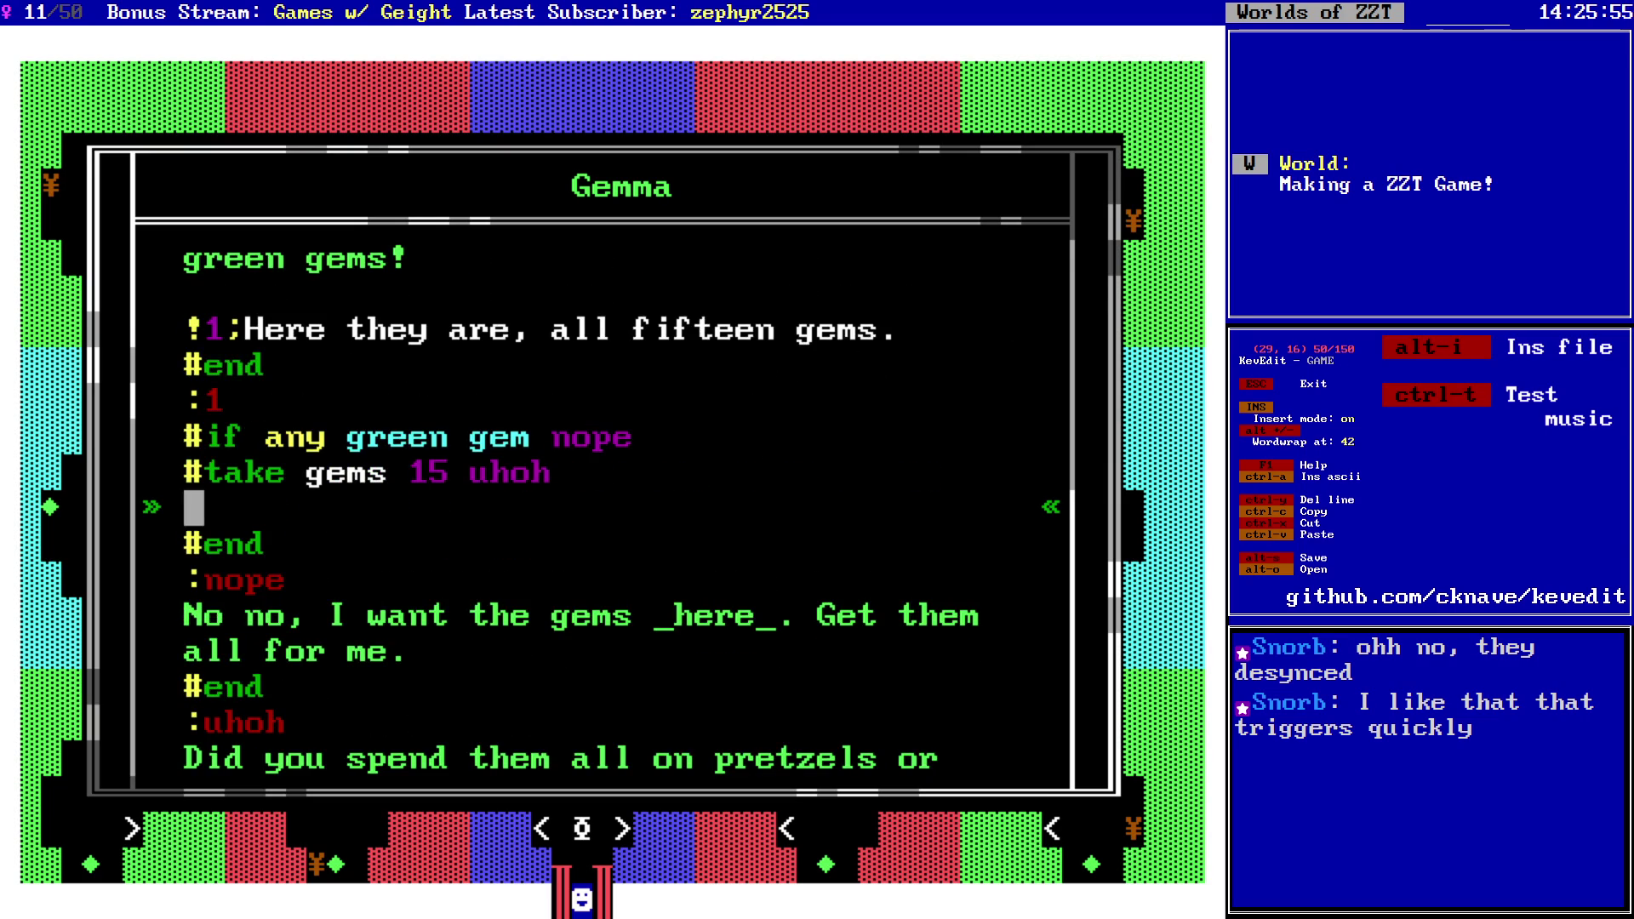
text(Thanks )
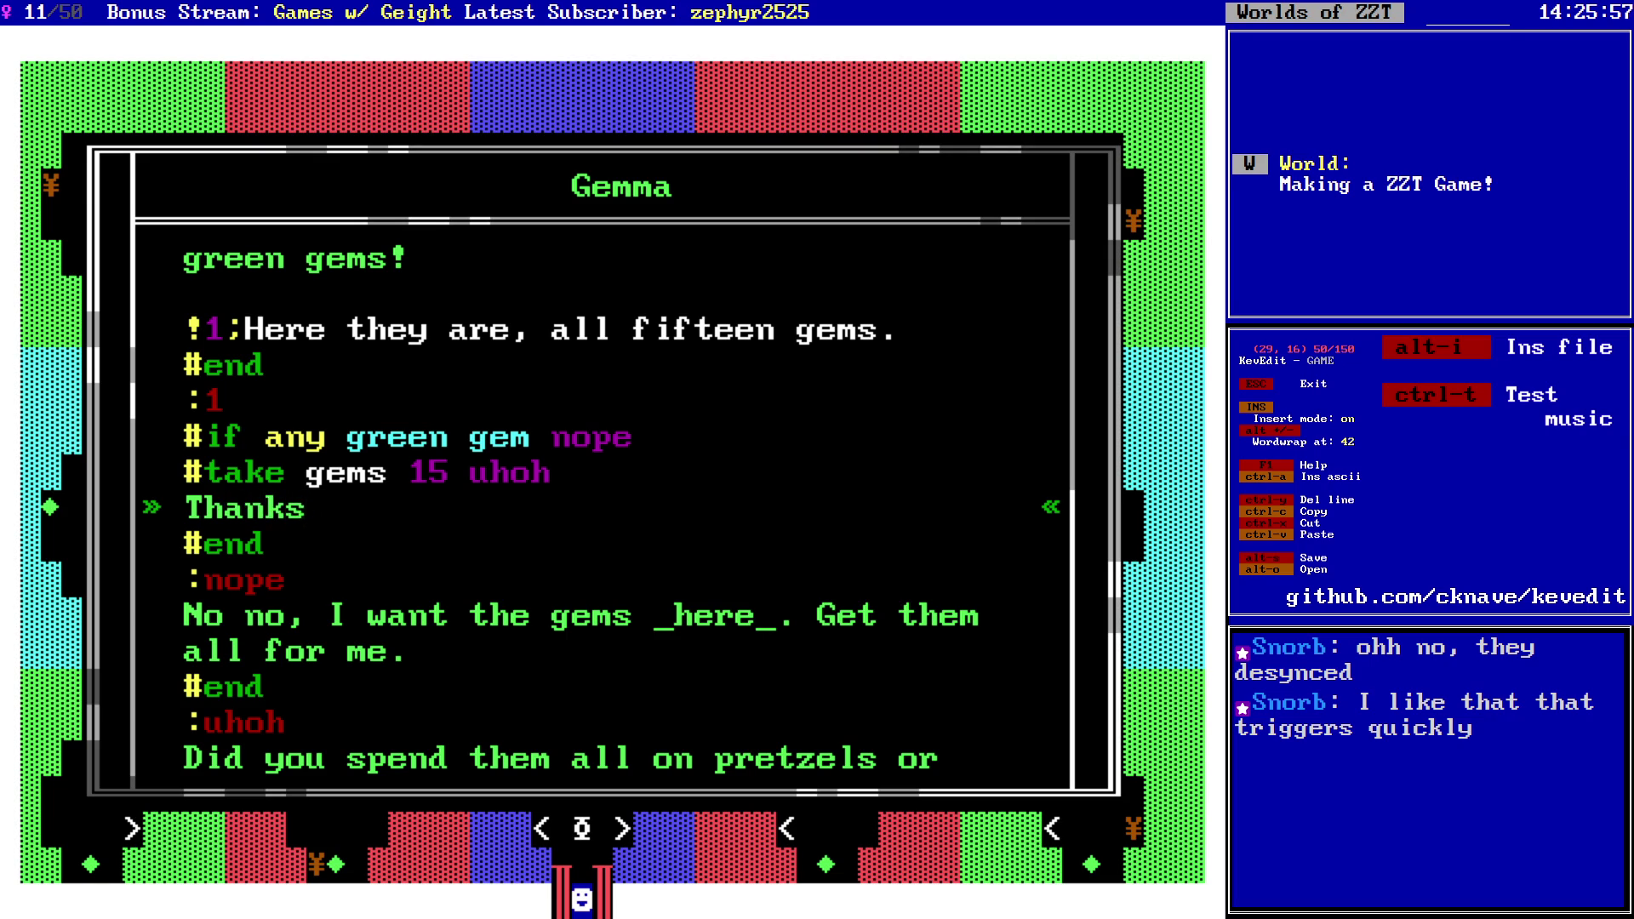
text(bud.)
Insert #lock above the message and extend it with 'Let's get out of here.'.
key(Home)
key(Return)
key(Up)
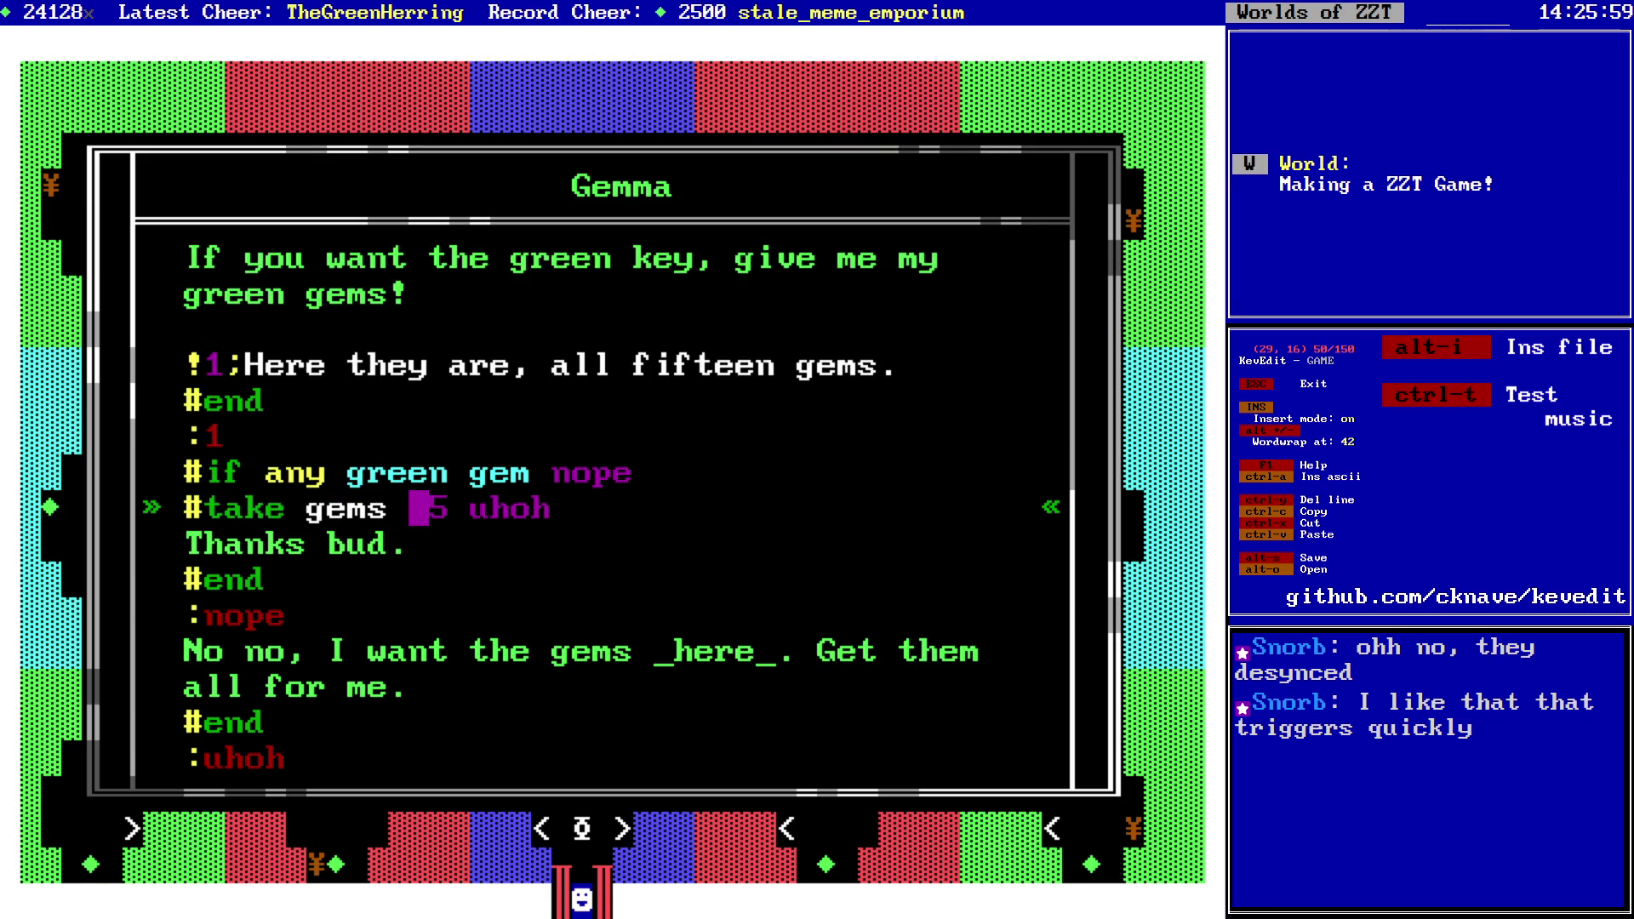
text(#lock)
key(Down)
key(End)
text(Let's get out of here.)
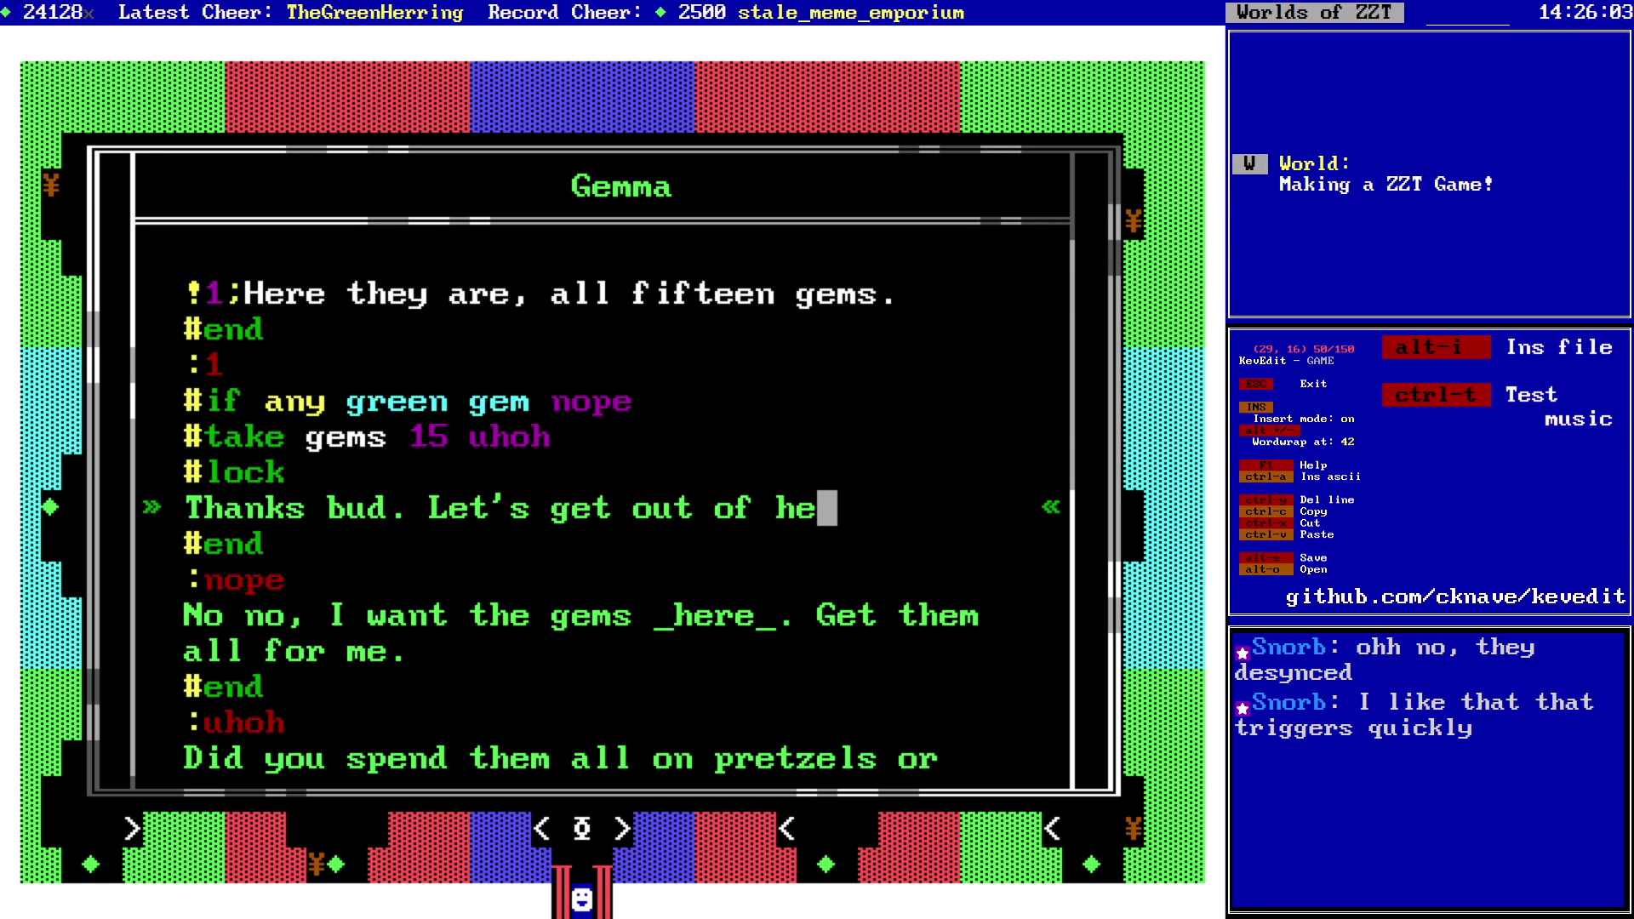
key(Escape)
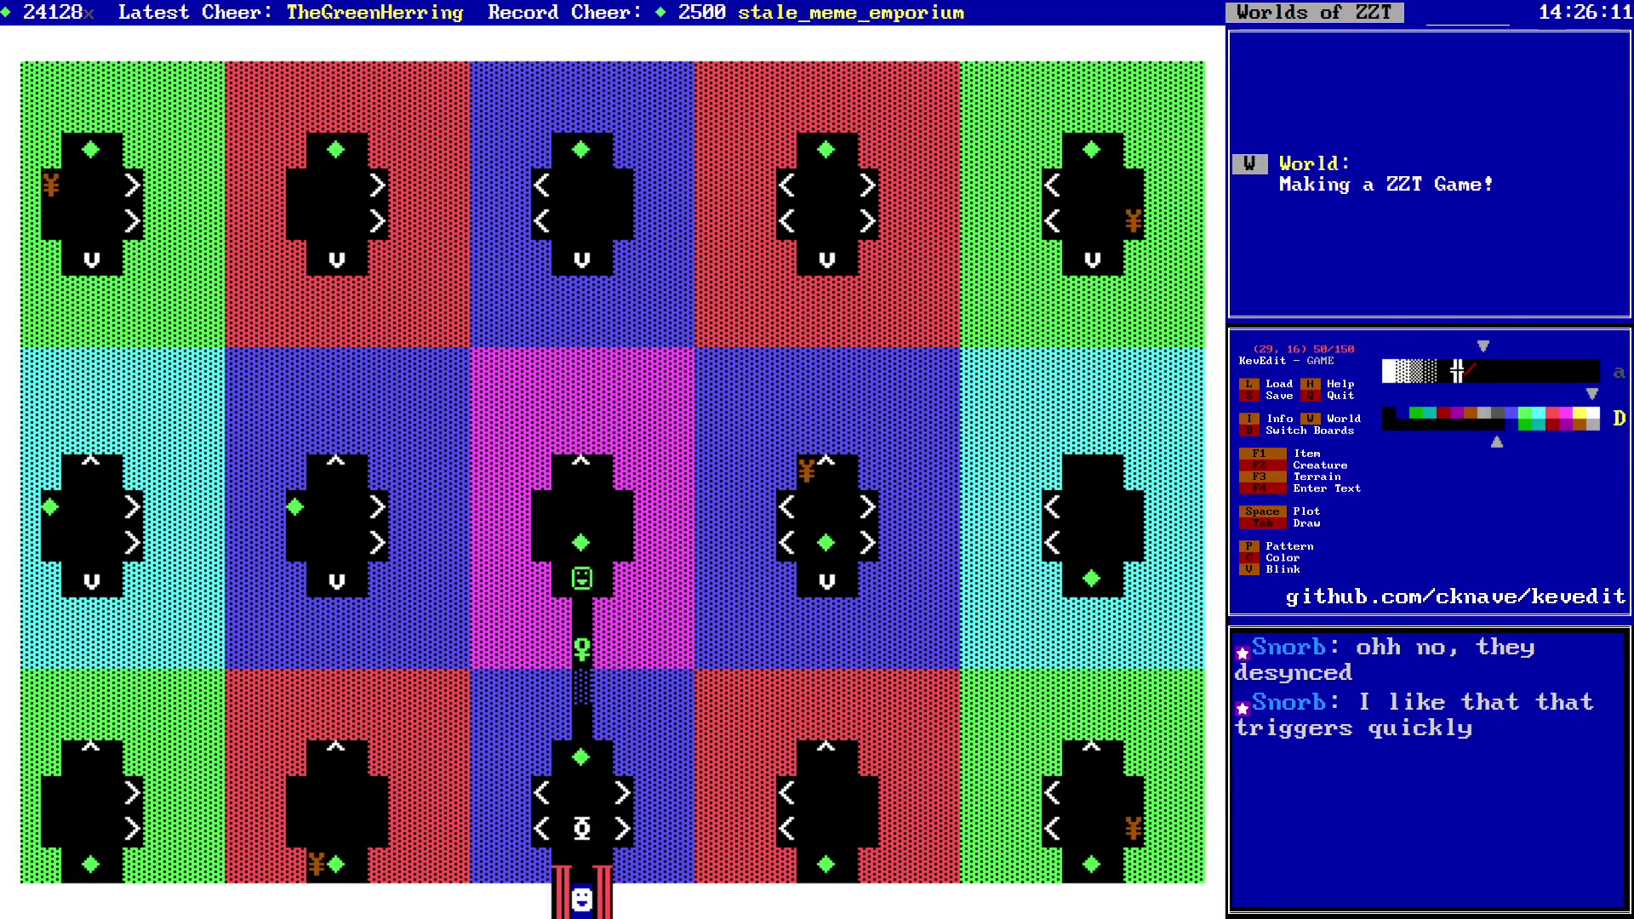
Trim Gemma's message back to 'Thanks bud.' and add a /e move after it.
key(Return)
key(Return)
key(Down)
key(Down)
key(Down)
key(Up)
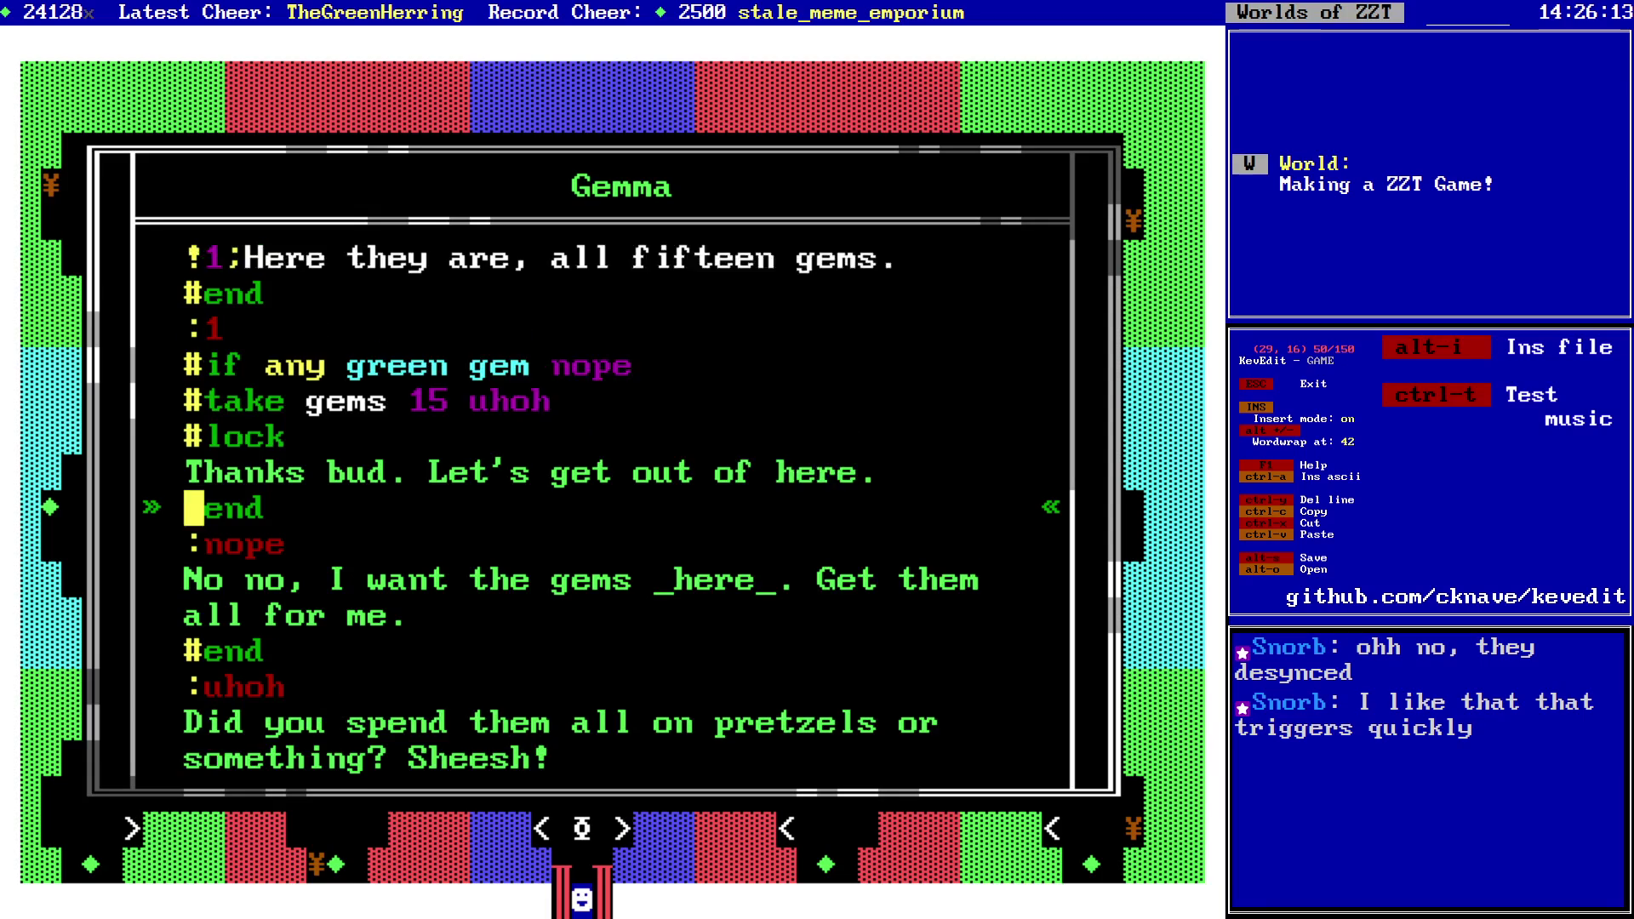
key(Up)
key(End)
key(BackSpace)
key(BackSpace)
key(BackSpace)
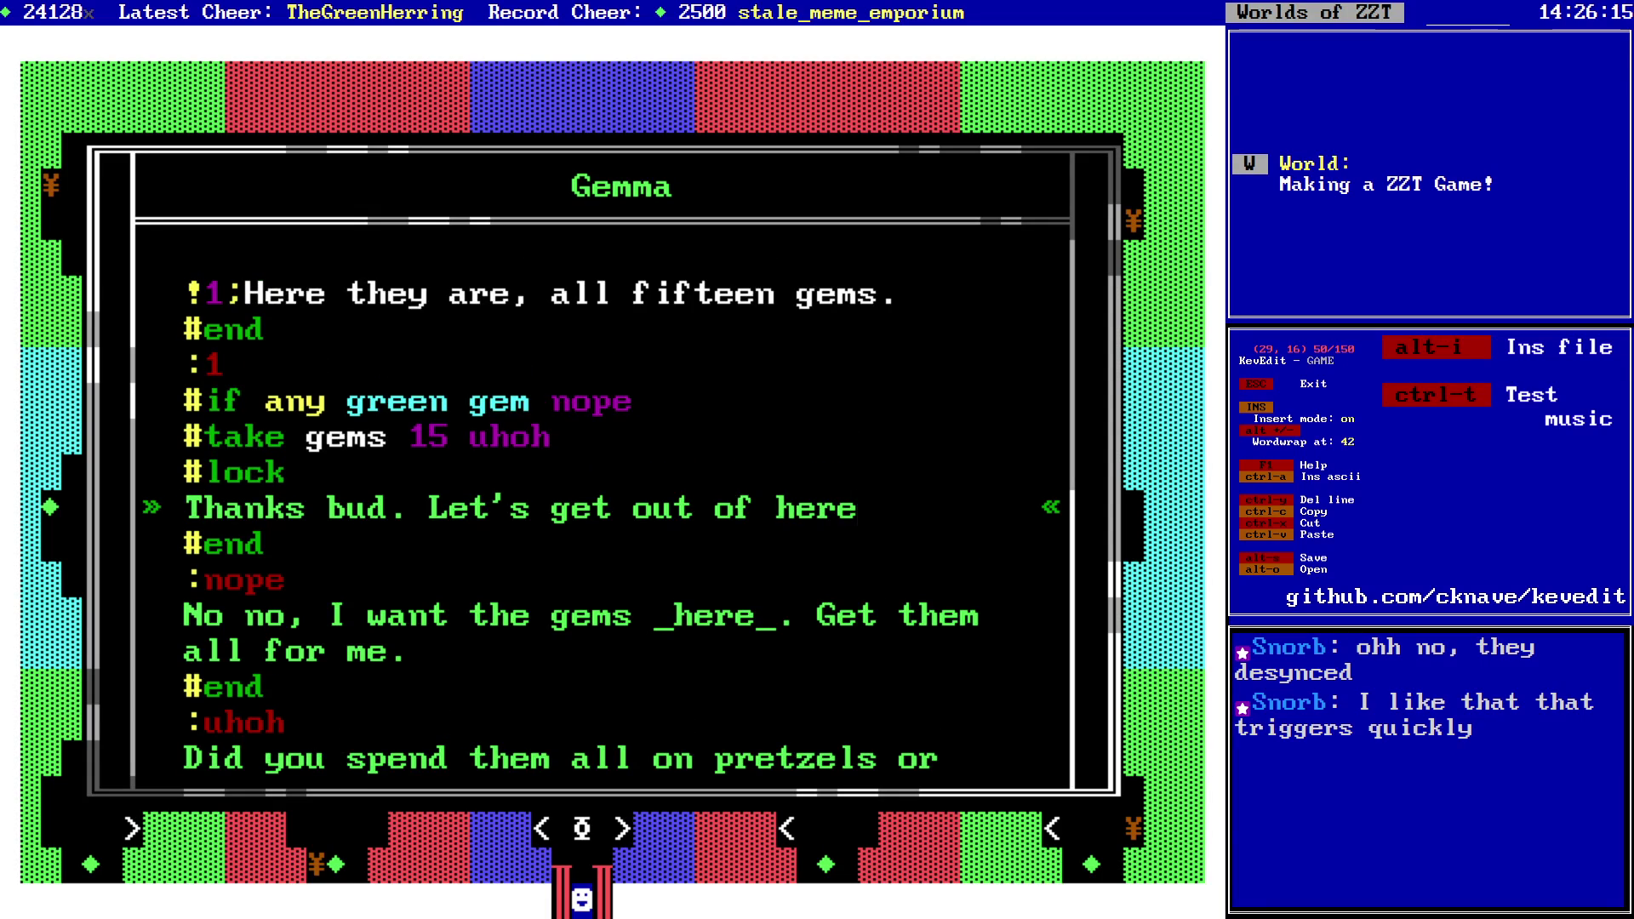
key(BackSpace)
key(BackSpace)
key(BackSpace)
key(Return)
text(/e)
key(Escape)
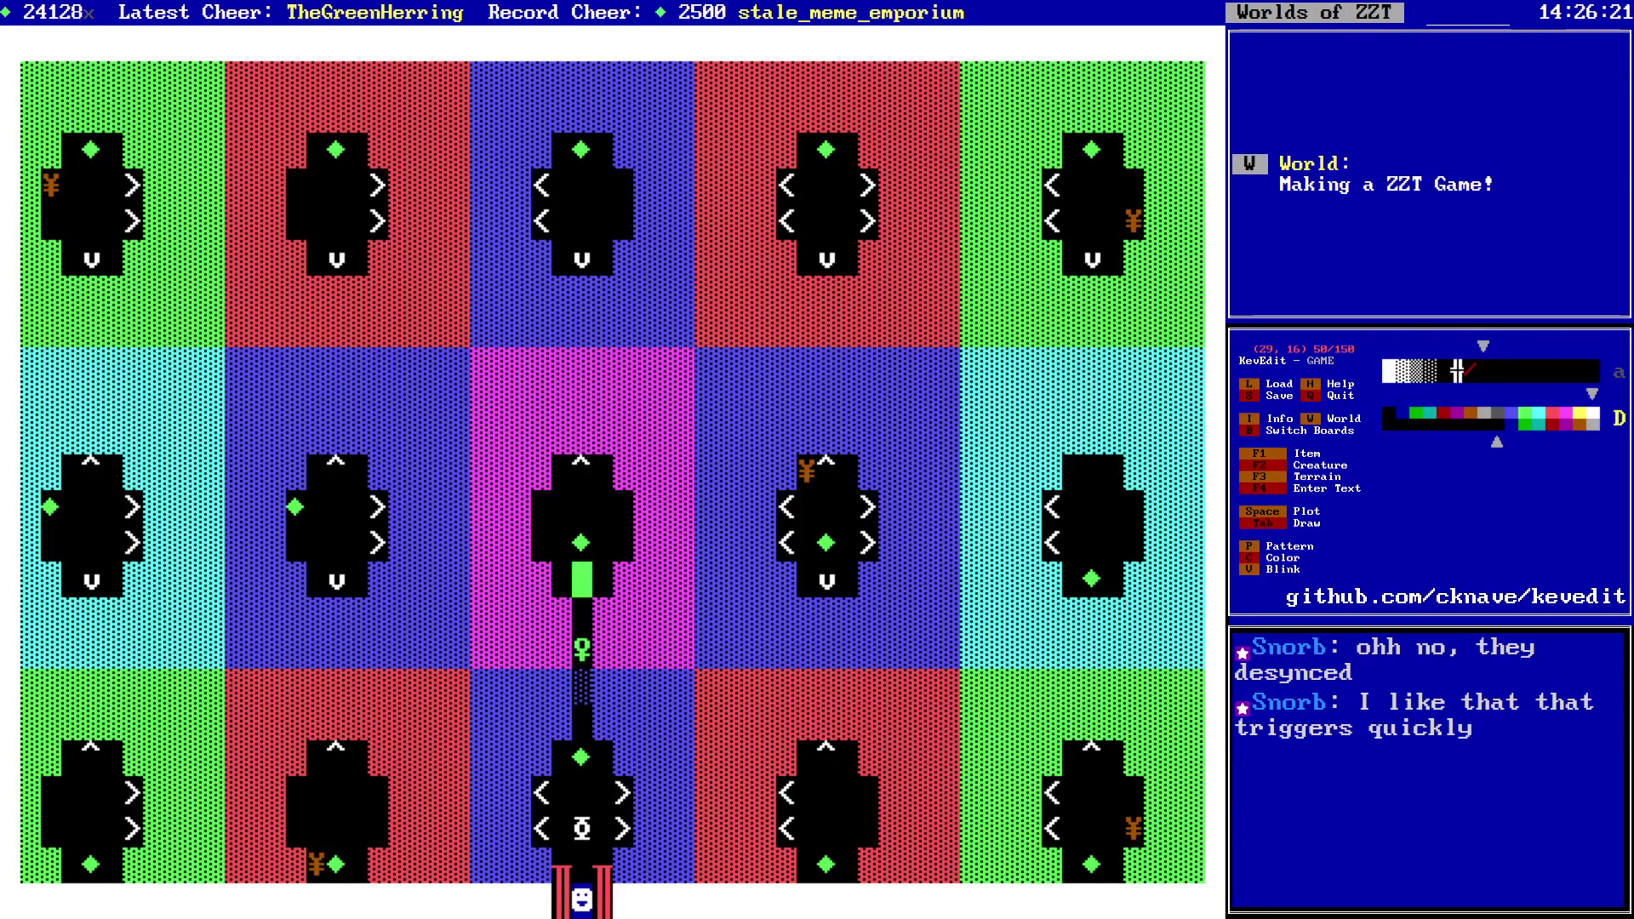
Add a 'give gems' line after the /e move in Gemma's script.
key(Down)
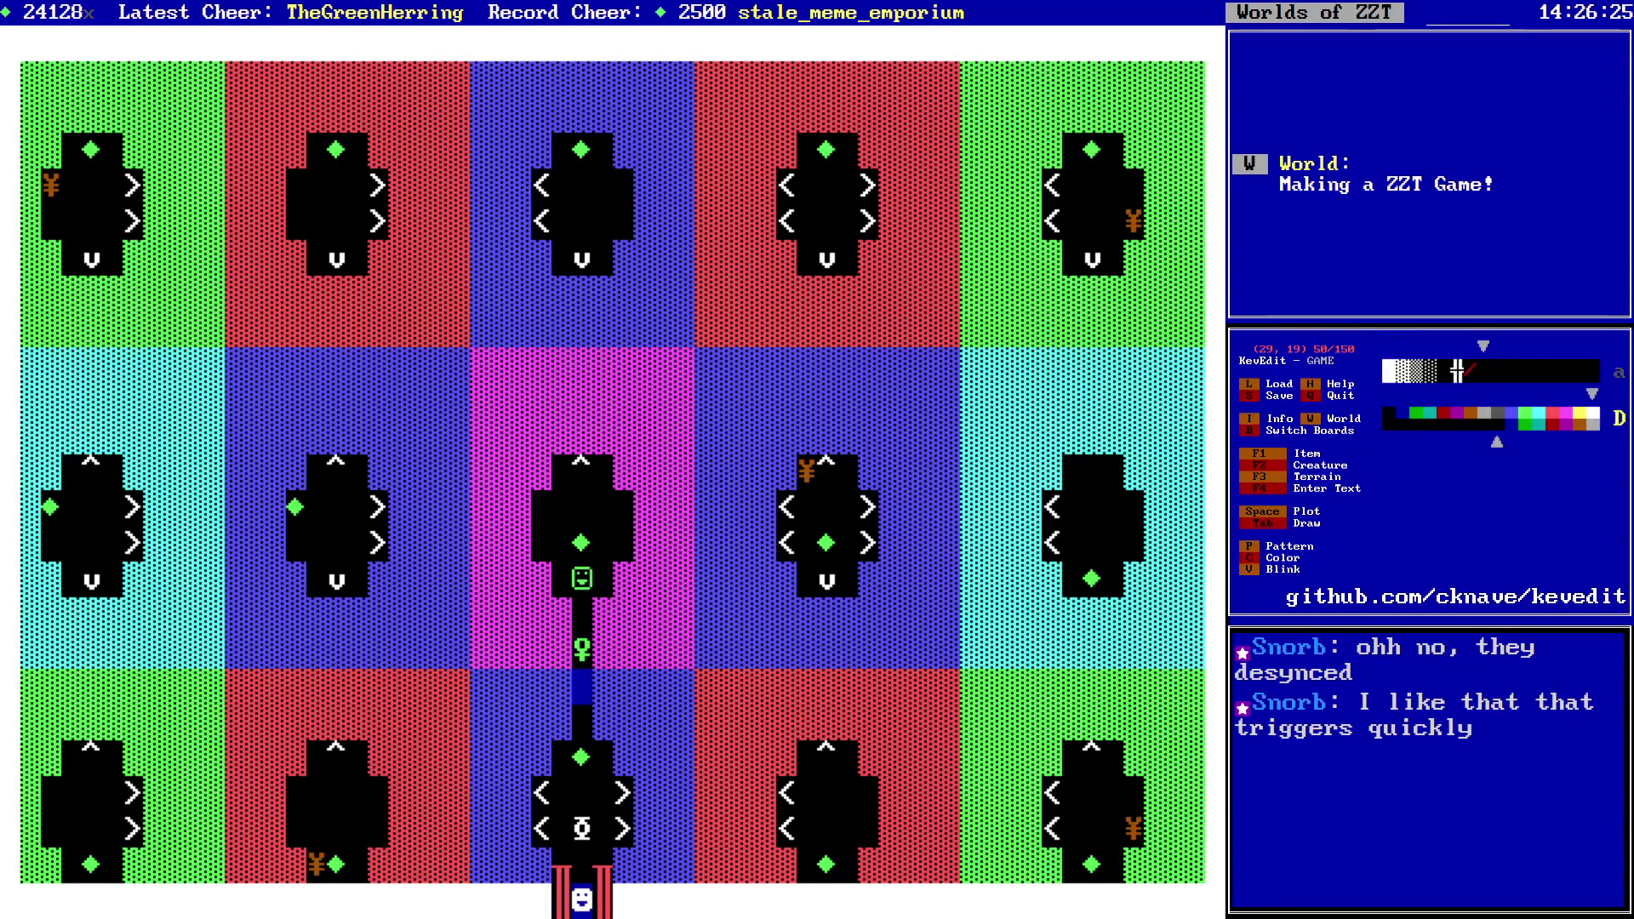
key(Up)
key(Up)
key(Up)
key(Return)
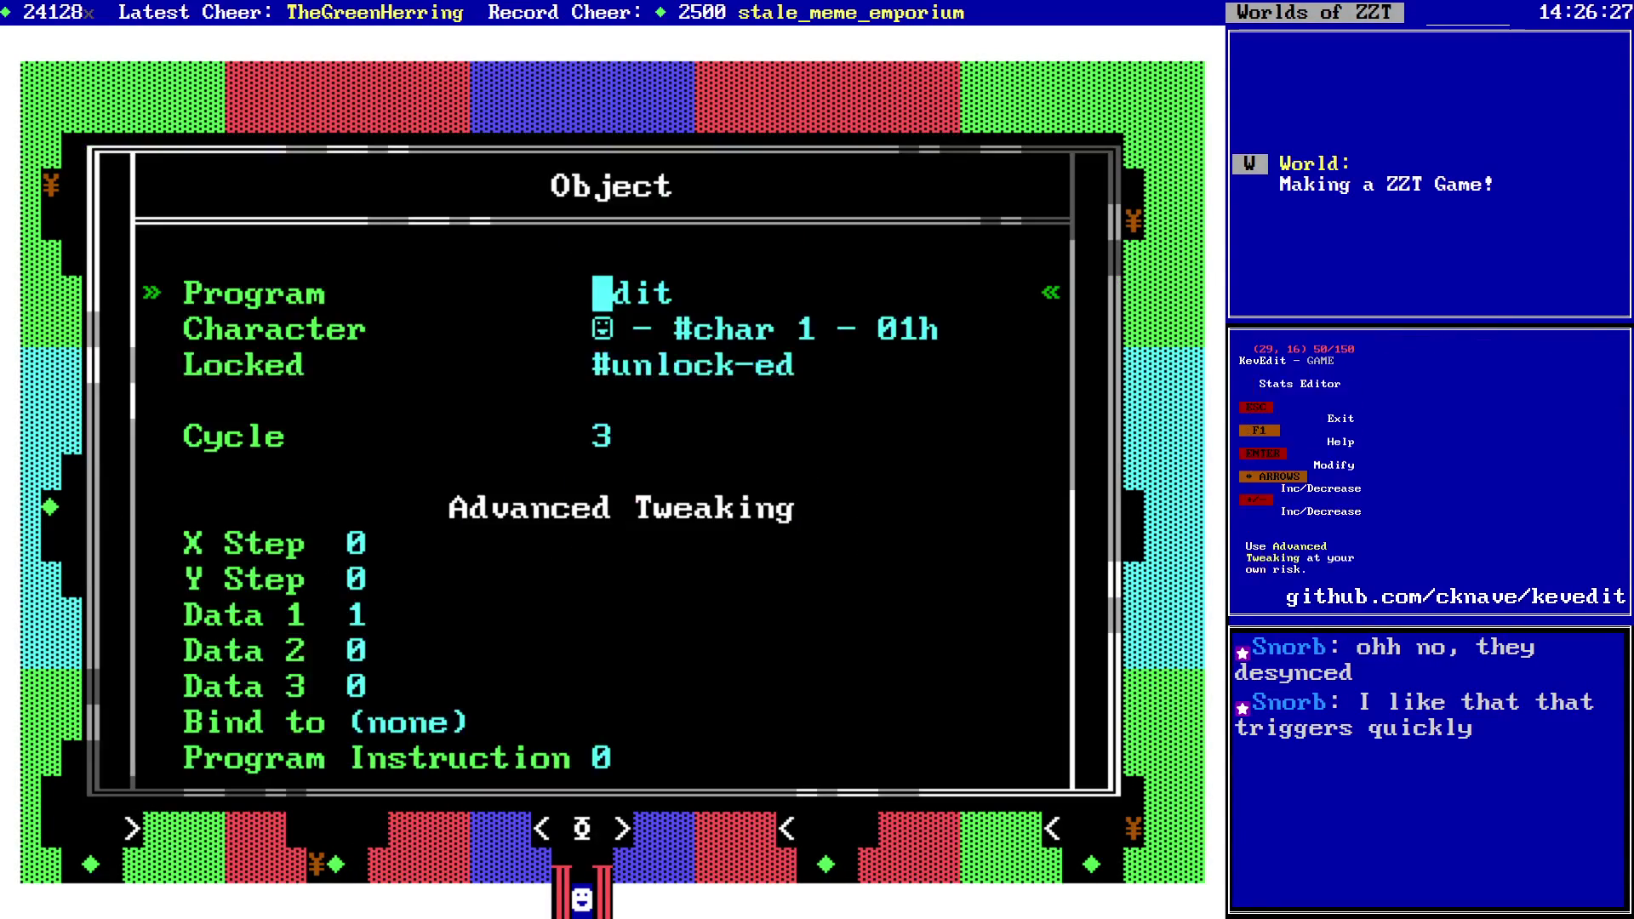
key(Return)
key(Down)
key(Down)
key(Down)
key(Down)
key(Down)
key(Down)
key(Up)
key(Up)
key(Up)
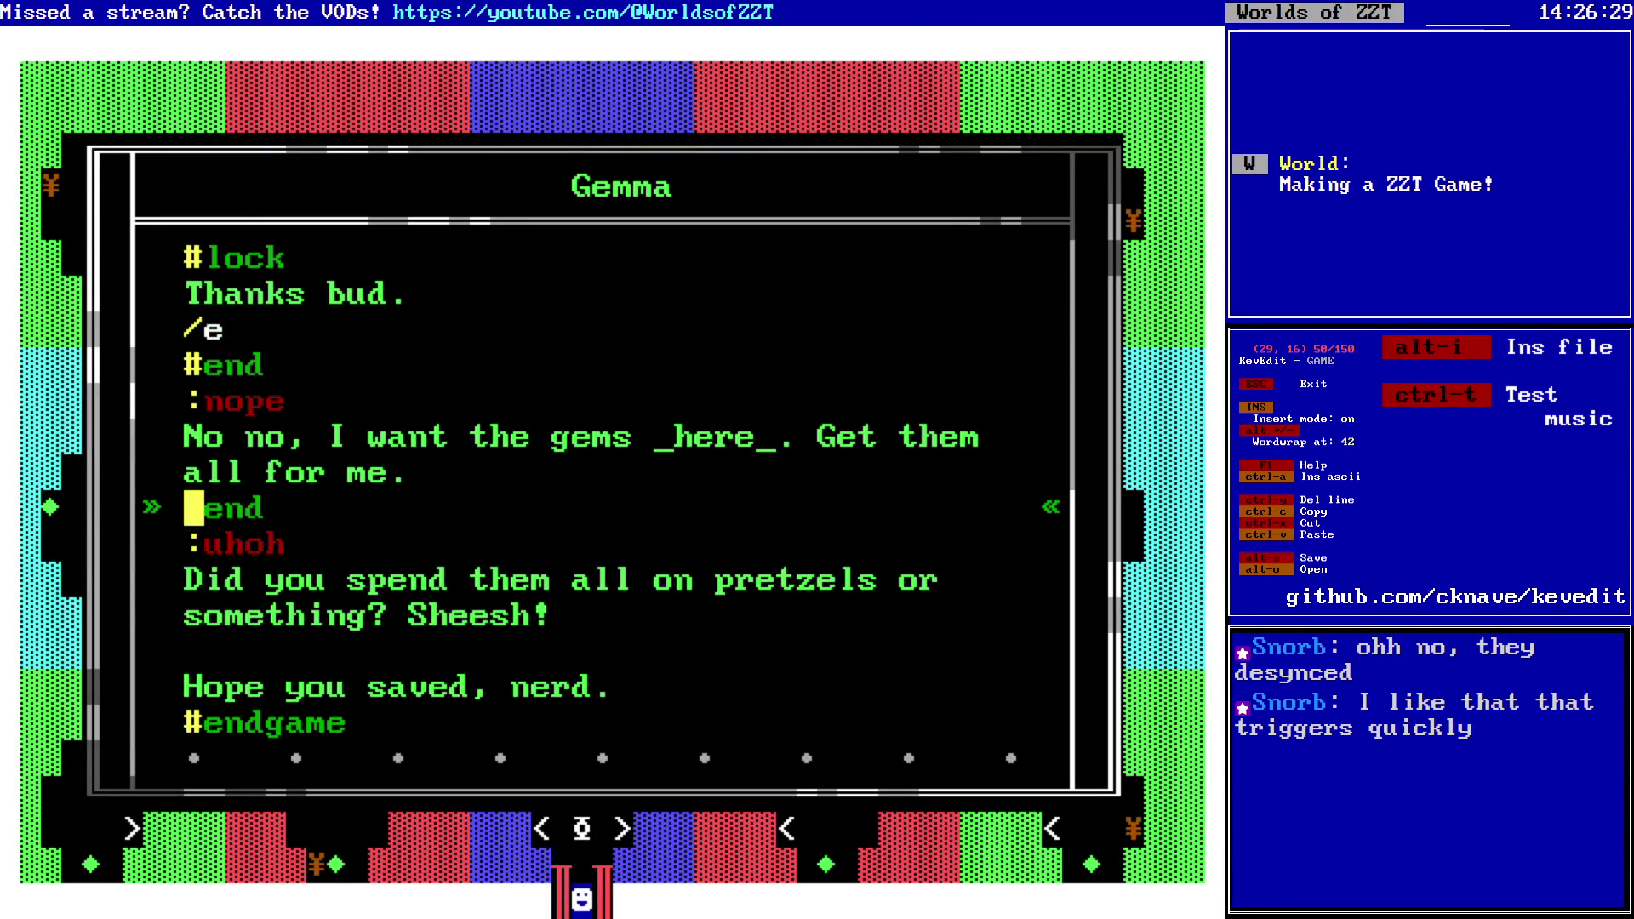
key(Up)
key(Up)
key(Up)
key(Down)
key(Down)
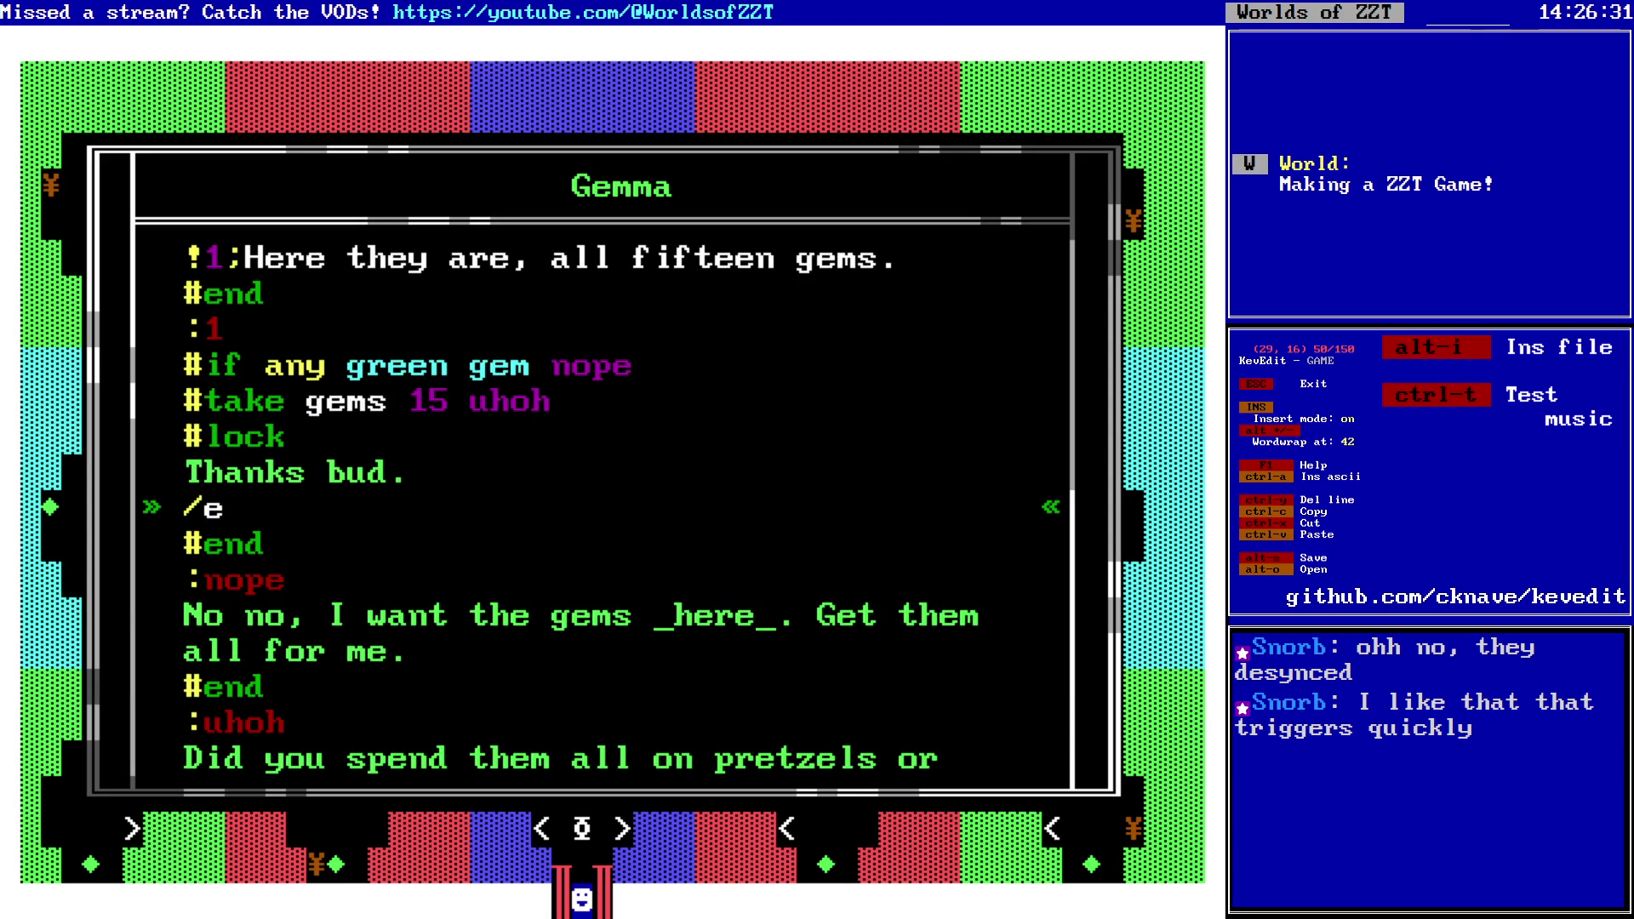
key(Return)
text(give gems)
key(Escape)
key(Escape)
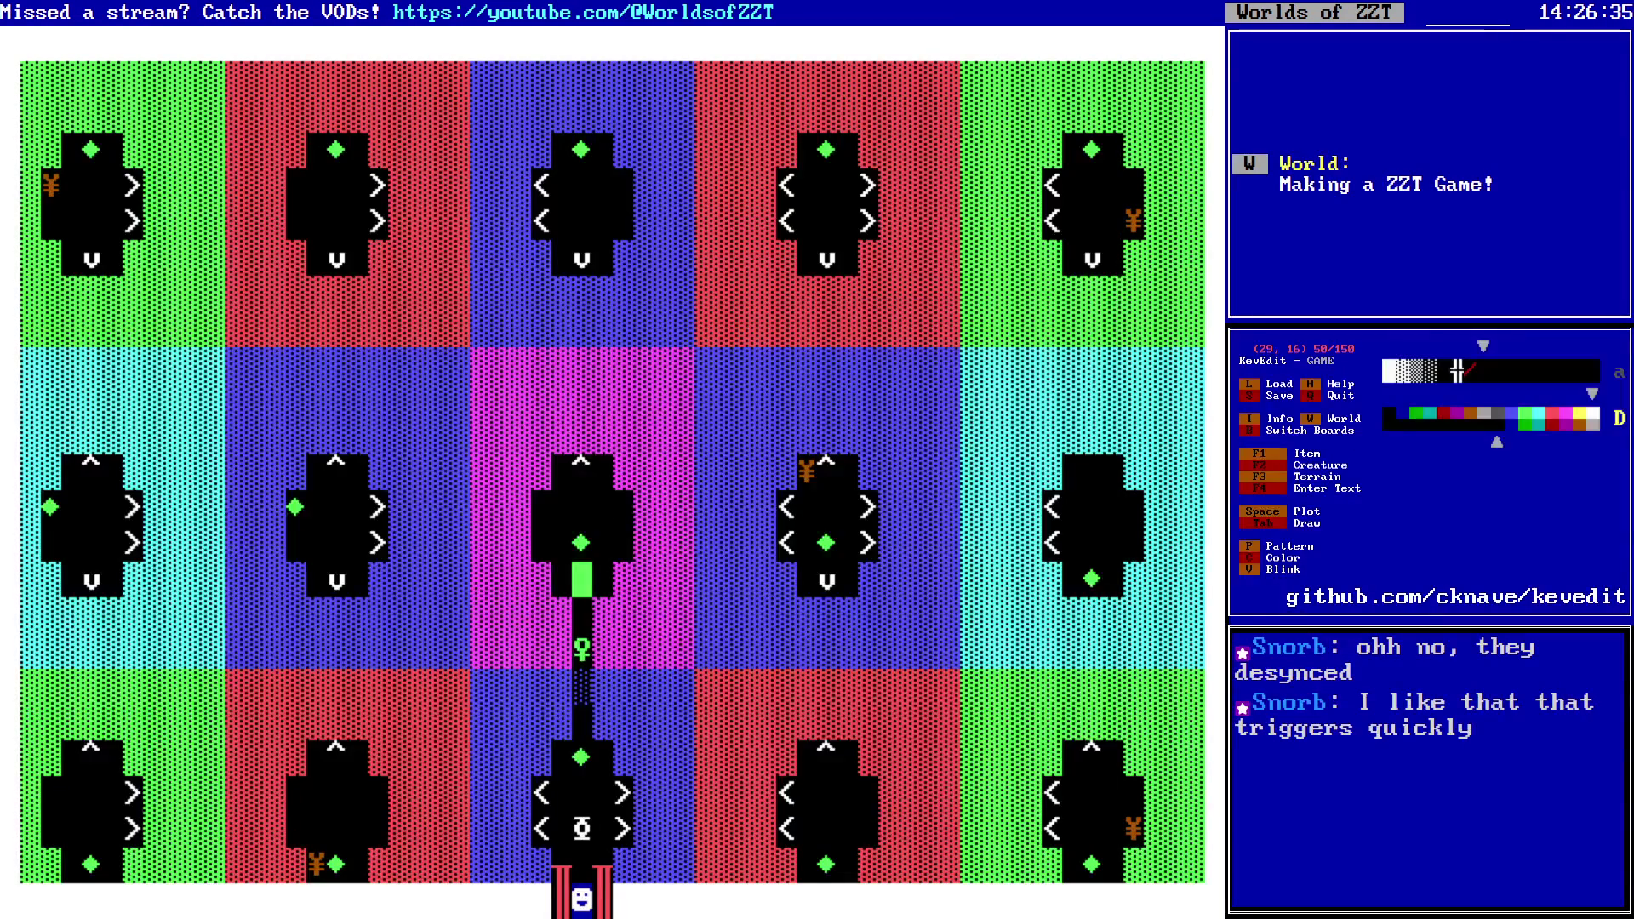
key(Down)
key(Down)
key(Down)
key(Right)
Recolour the object below the key, set its cycle to 1 and give it shaded block character 178.
key(c)
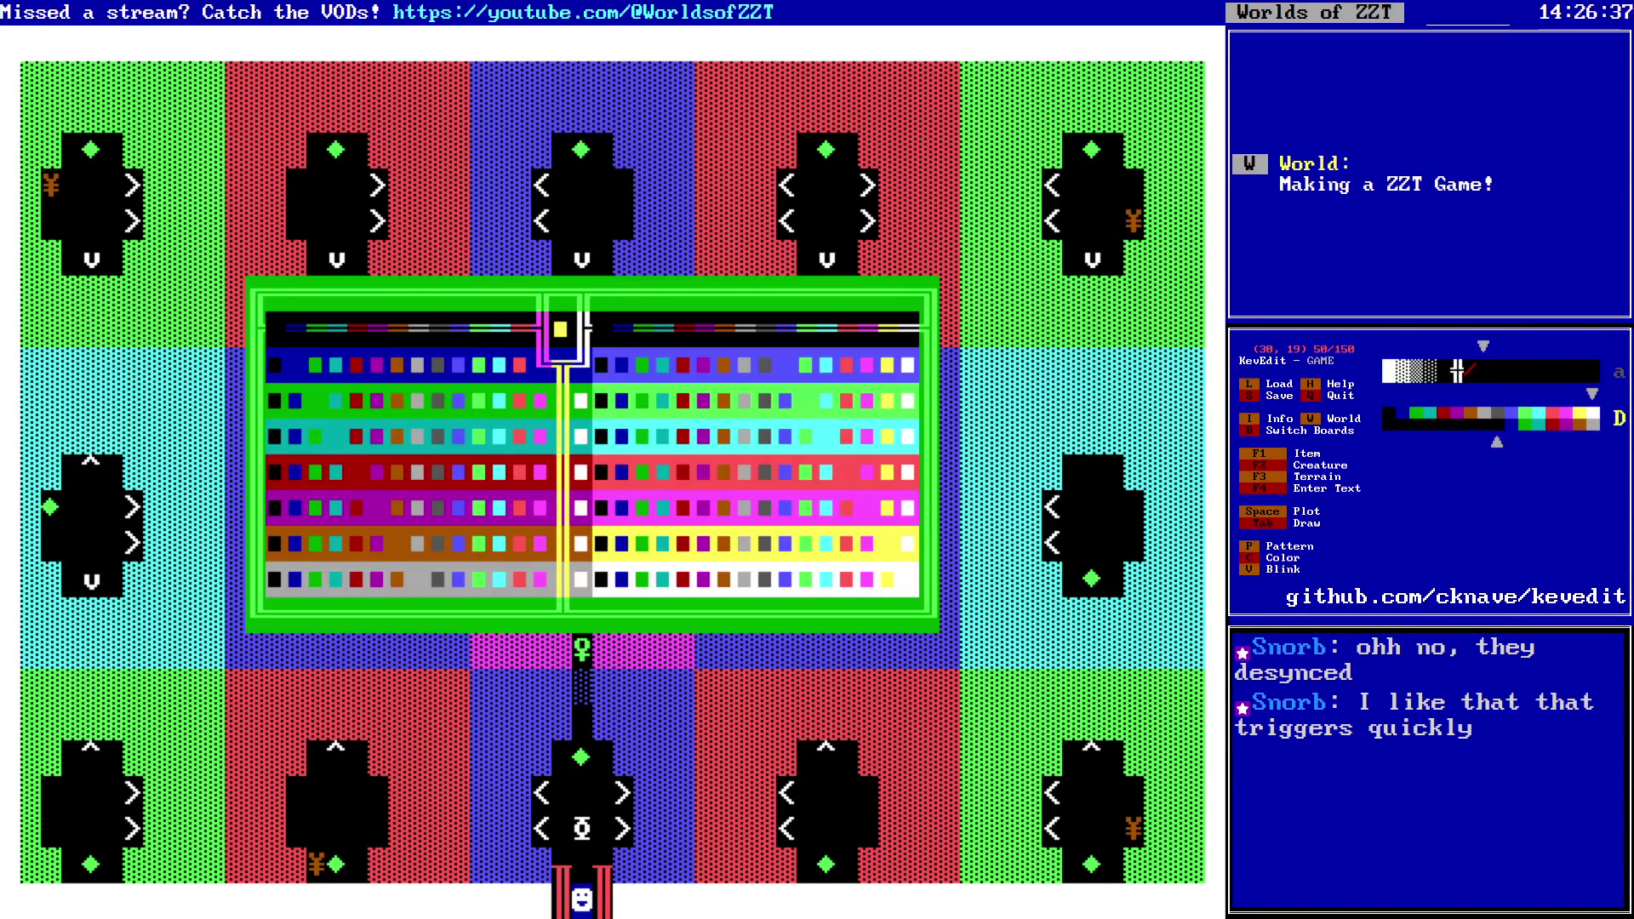
key(Left)
key(Left)
key(Left)
key(Return)
key(Return)
key(Return)
key(Escape)
key(Down)
key(Left)
key(Left)
key(Up)
key(Up)
key(Return)
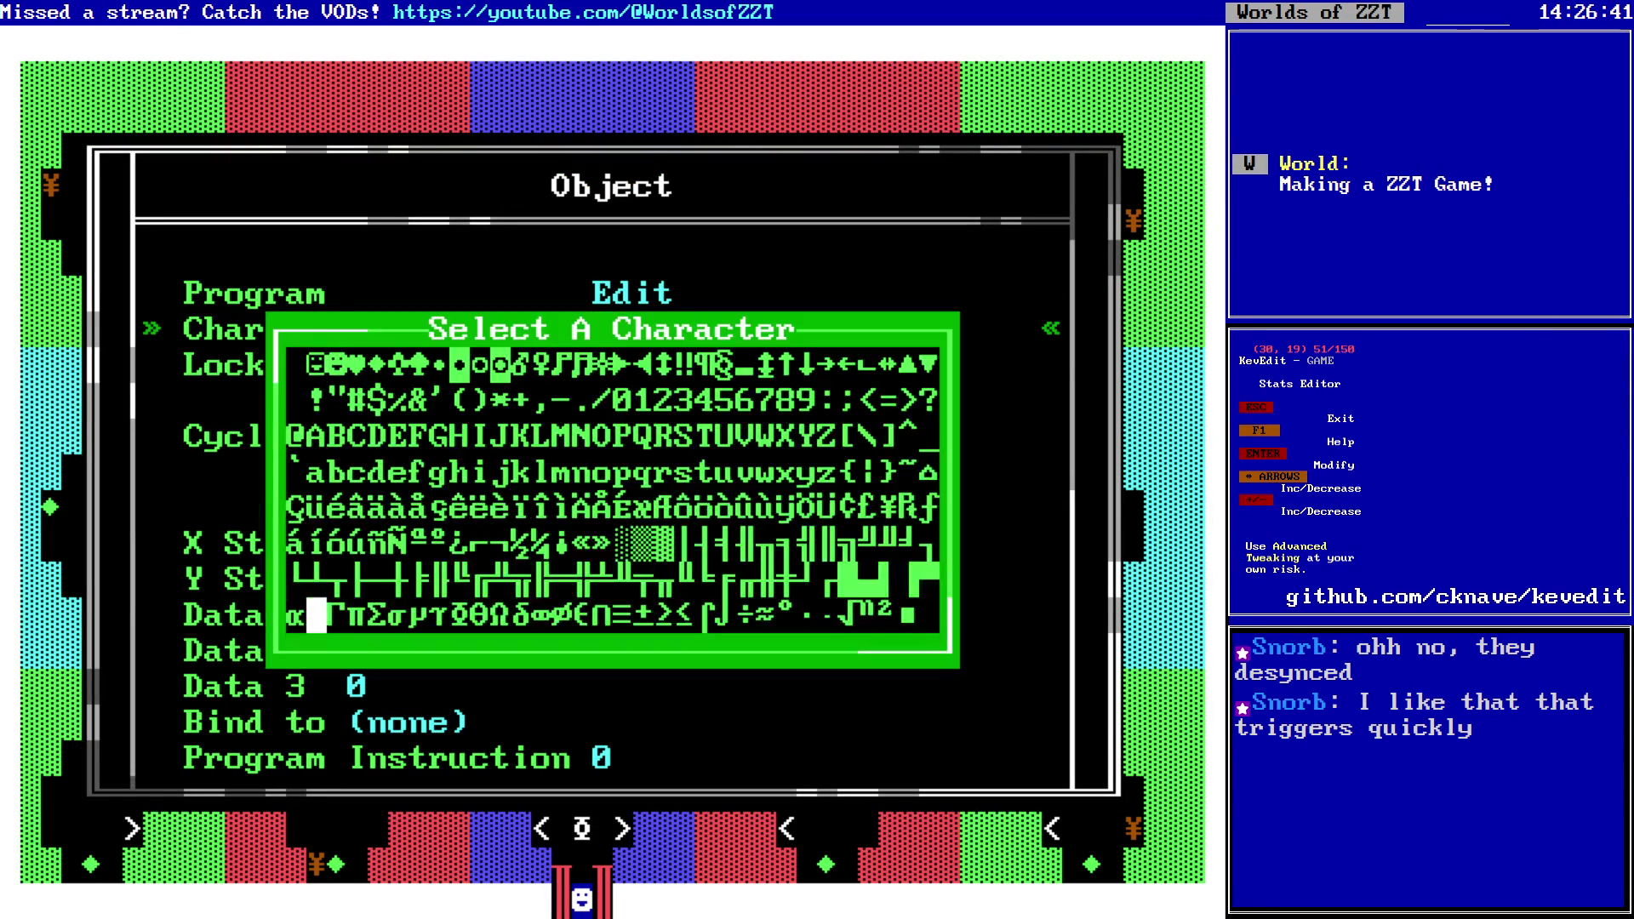
key(Left)
key(Left)
key(Left)
key(Up)
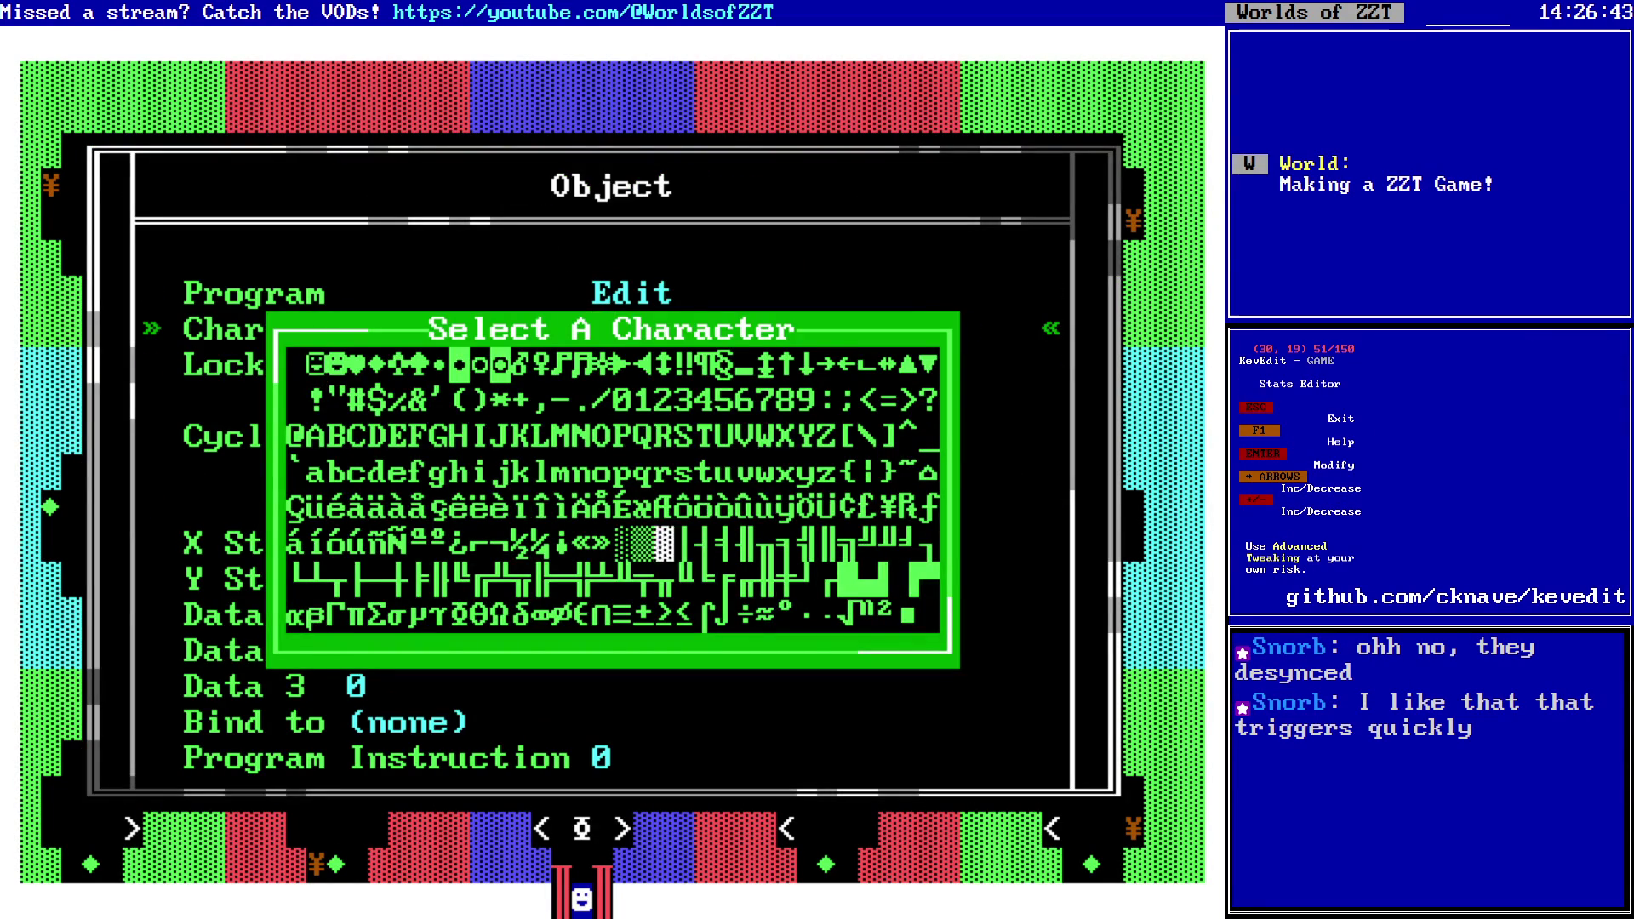
key(Return)
key(Up)
key(Return)
text(it)
key(Return)
text(#end)
key(Return)
text(:open)
key(Return)
text(#put w empty)
key(Escape)
key(Escape)
key(Left)
key(Up)
key(Up)
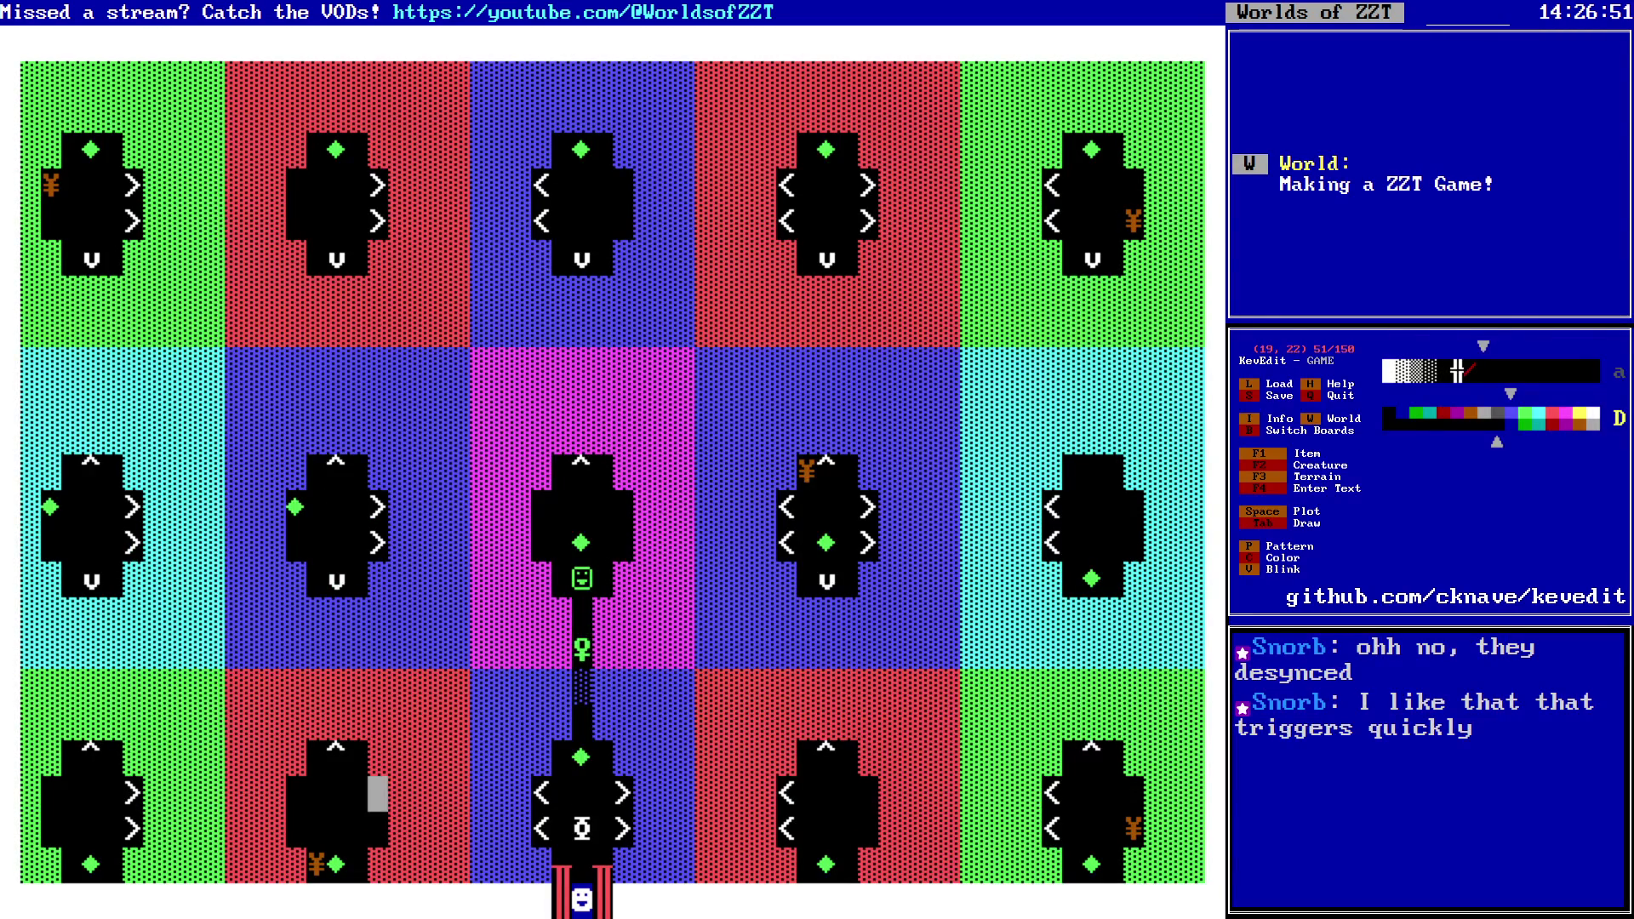
key(space)
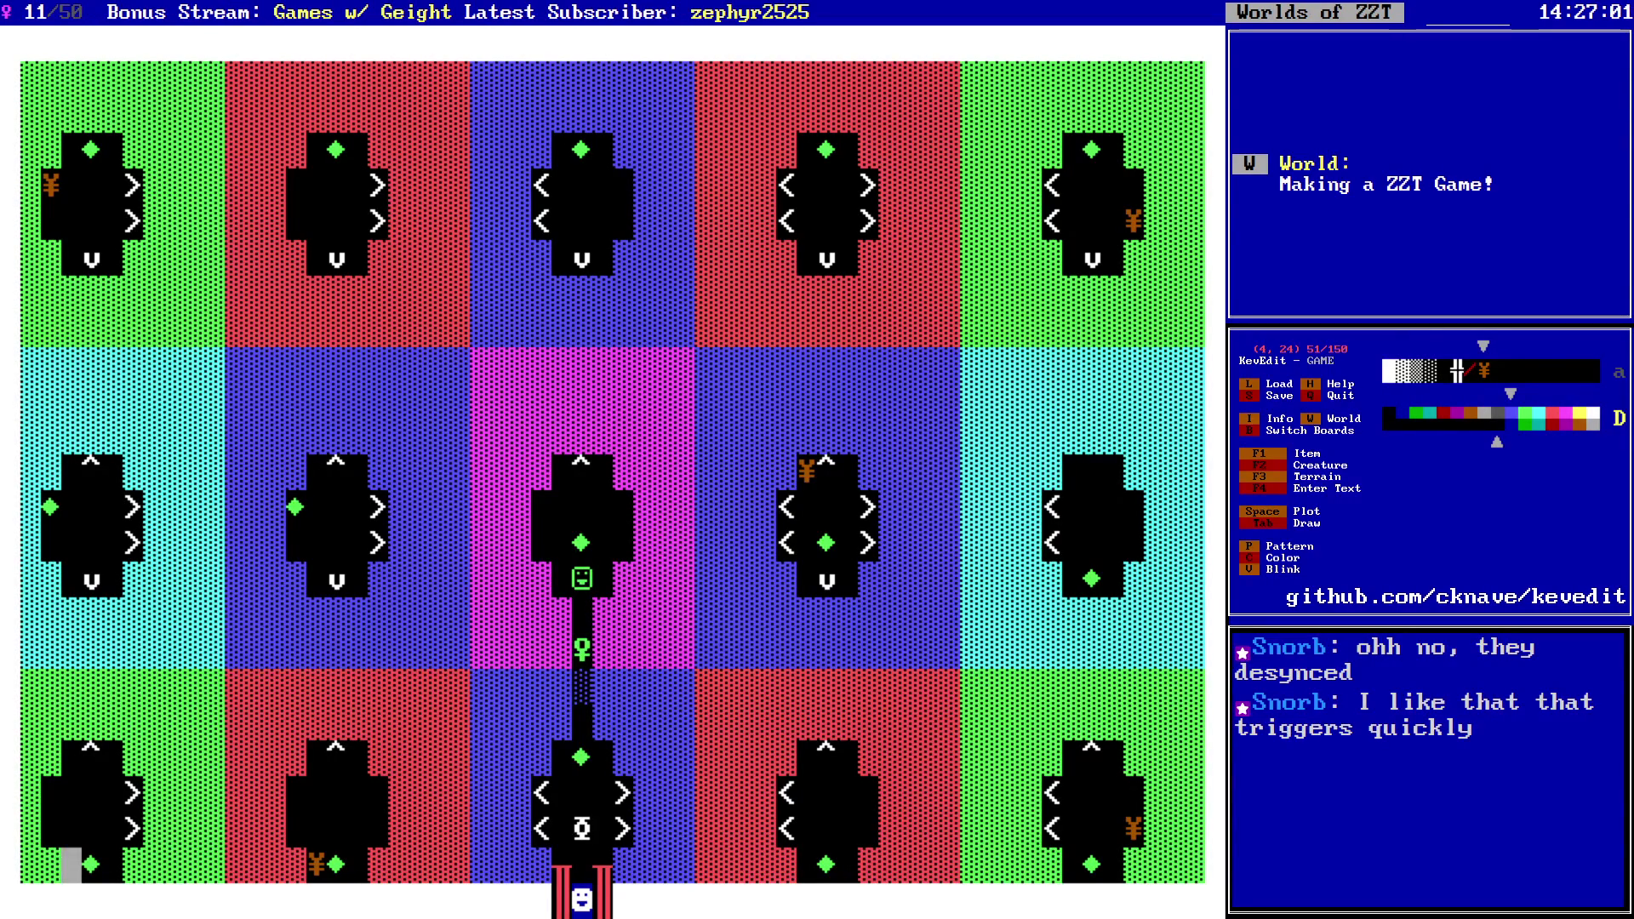
Plot another ¥ torch in the bottom red room and one in the middle-left room.
key(Left)
key(space)
key(Right)
key(Right)
key(Right)
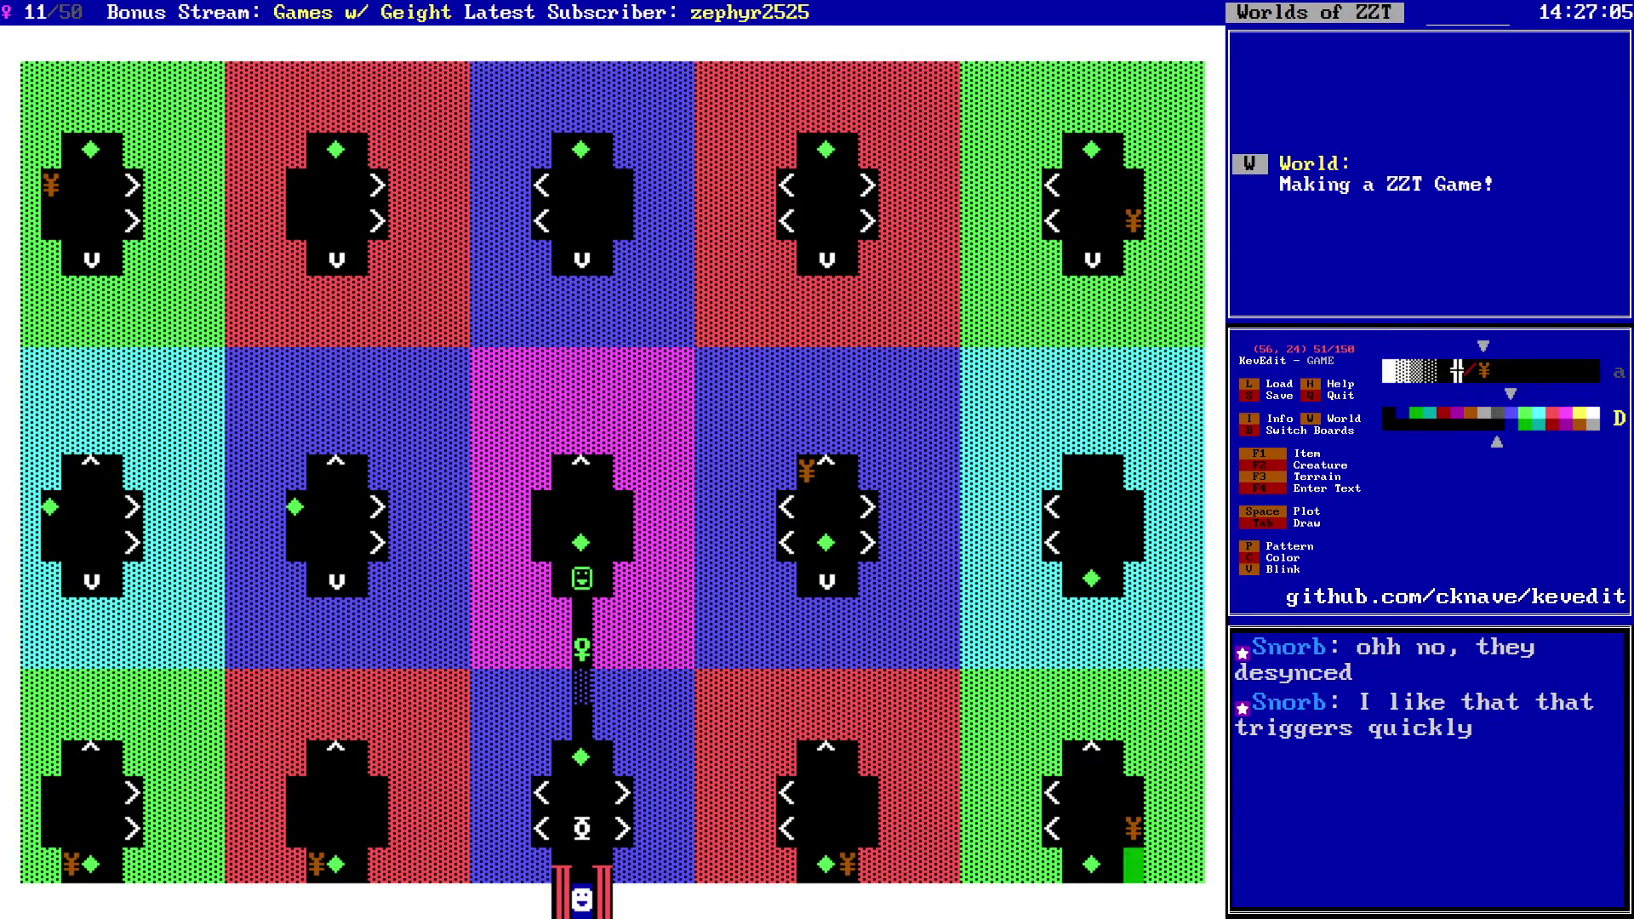
key(Up)
key(Up)
key(Up)
key(Right)
key(Up)
key(Left)
key(Left)
key(Left)
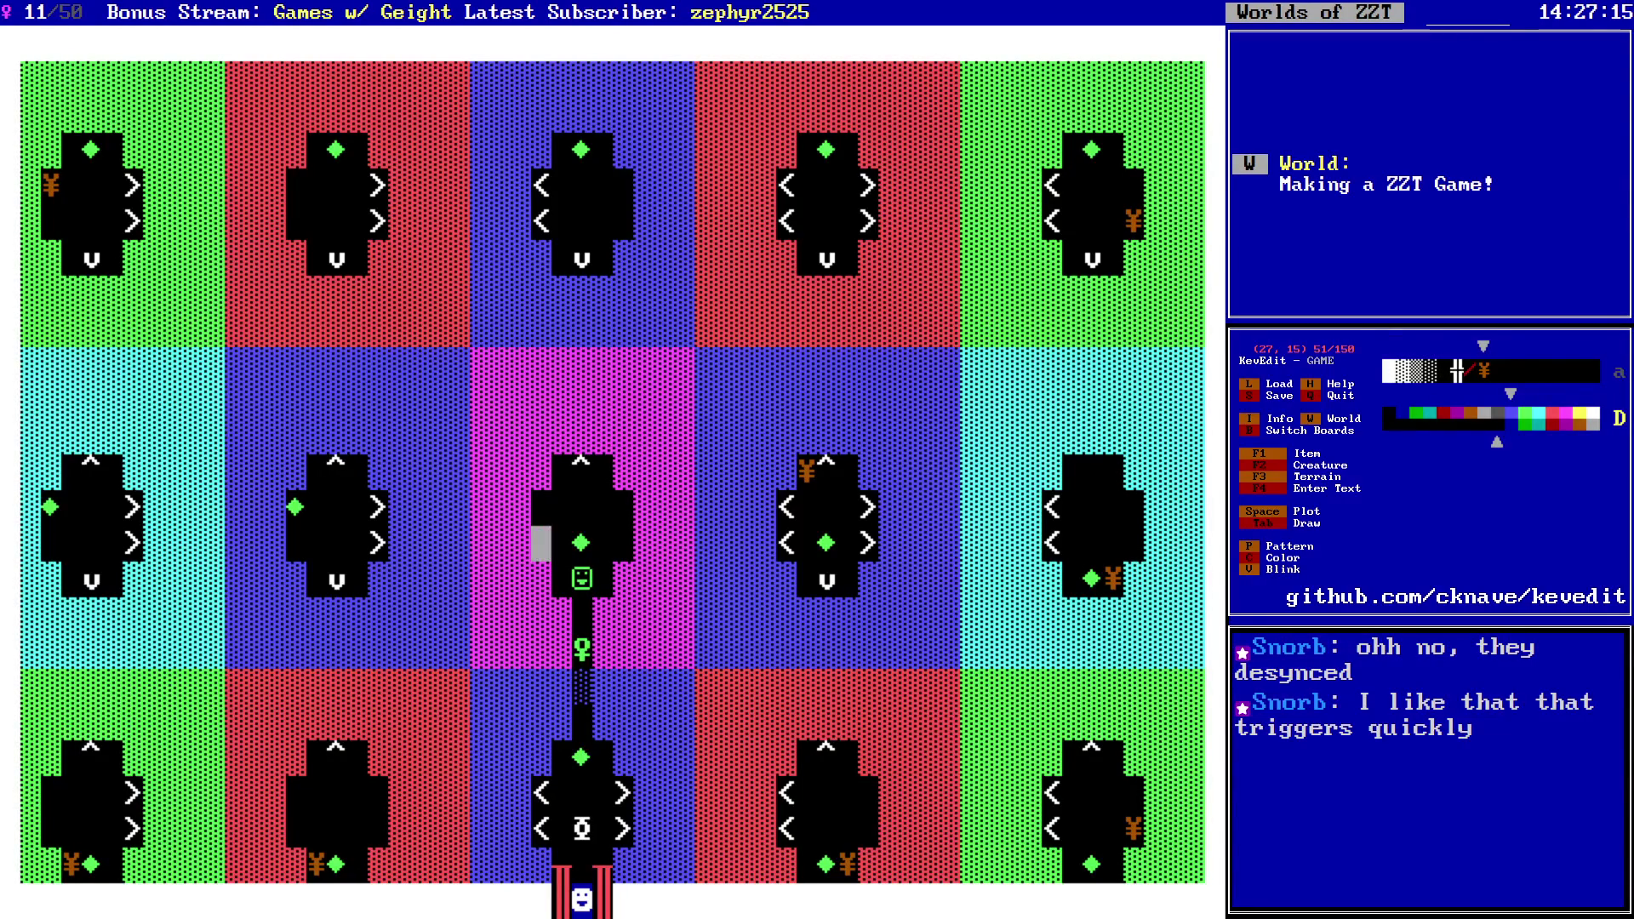
key(alt+Left)
key(alt+Left)
key(alt+Right)
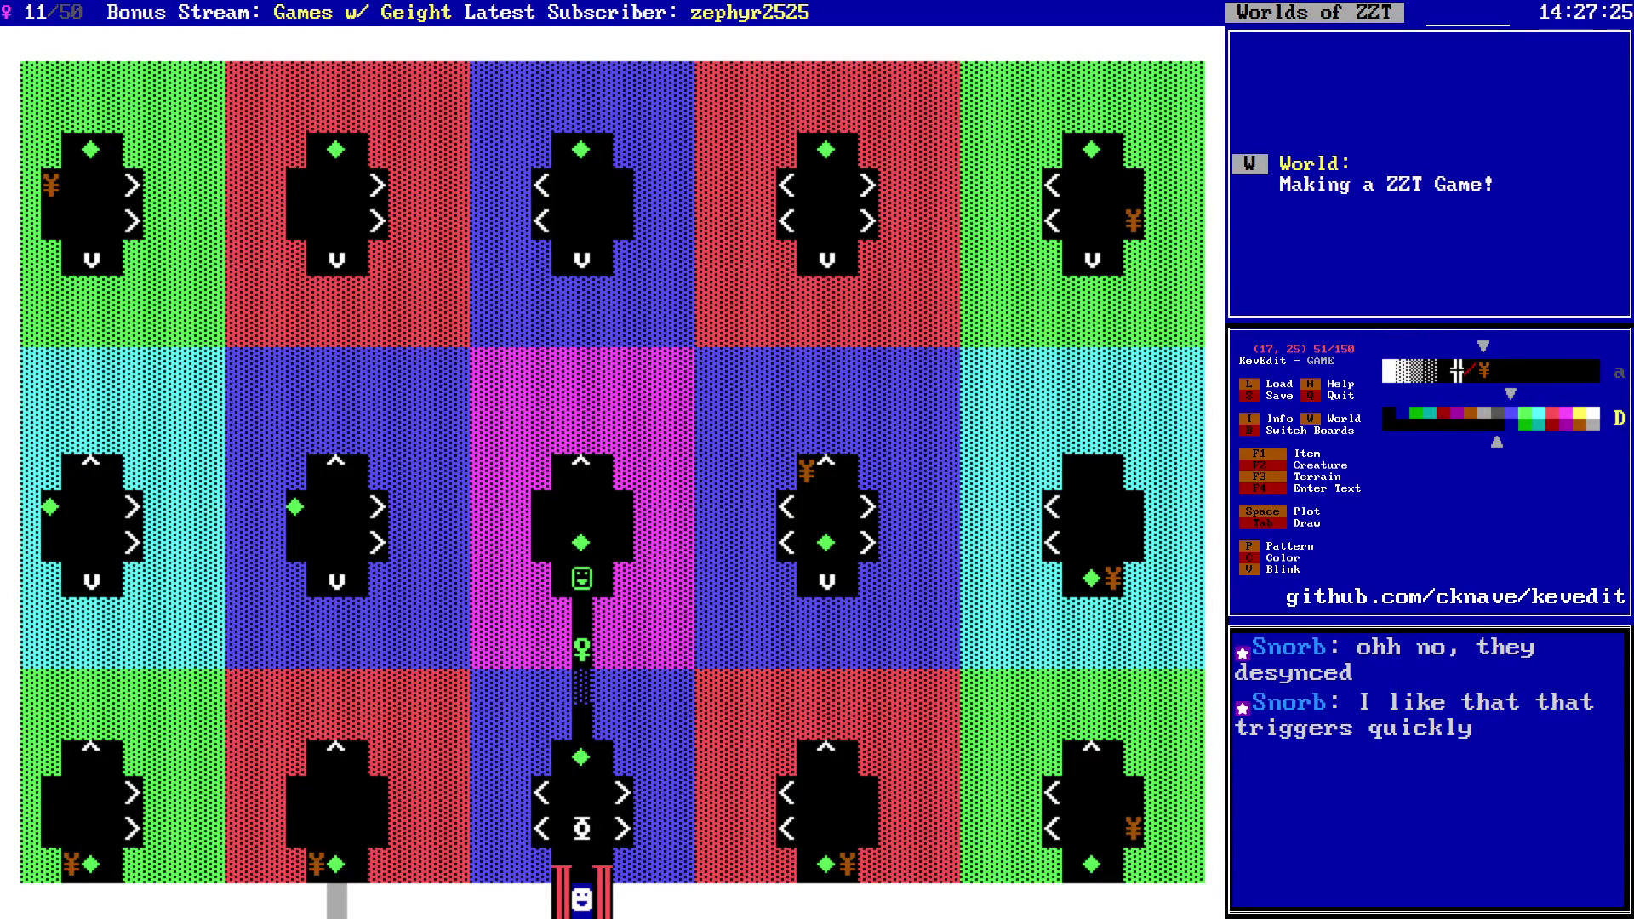
key(Up)
key(Up)
key(Left)
key(space)
key(Left)
key(Left)
key(Left)
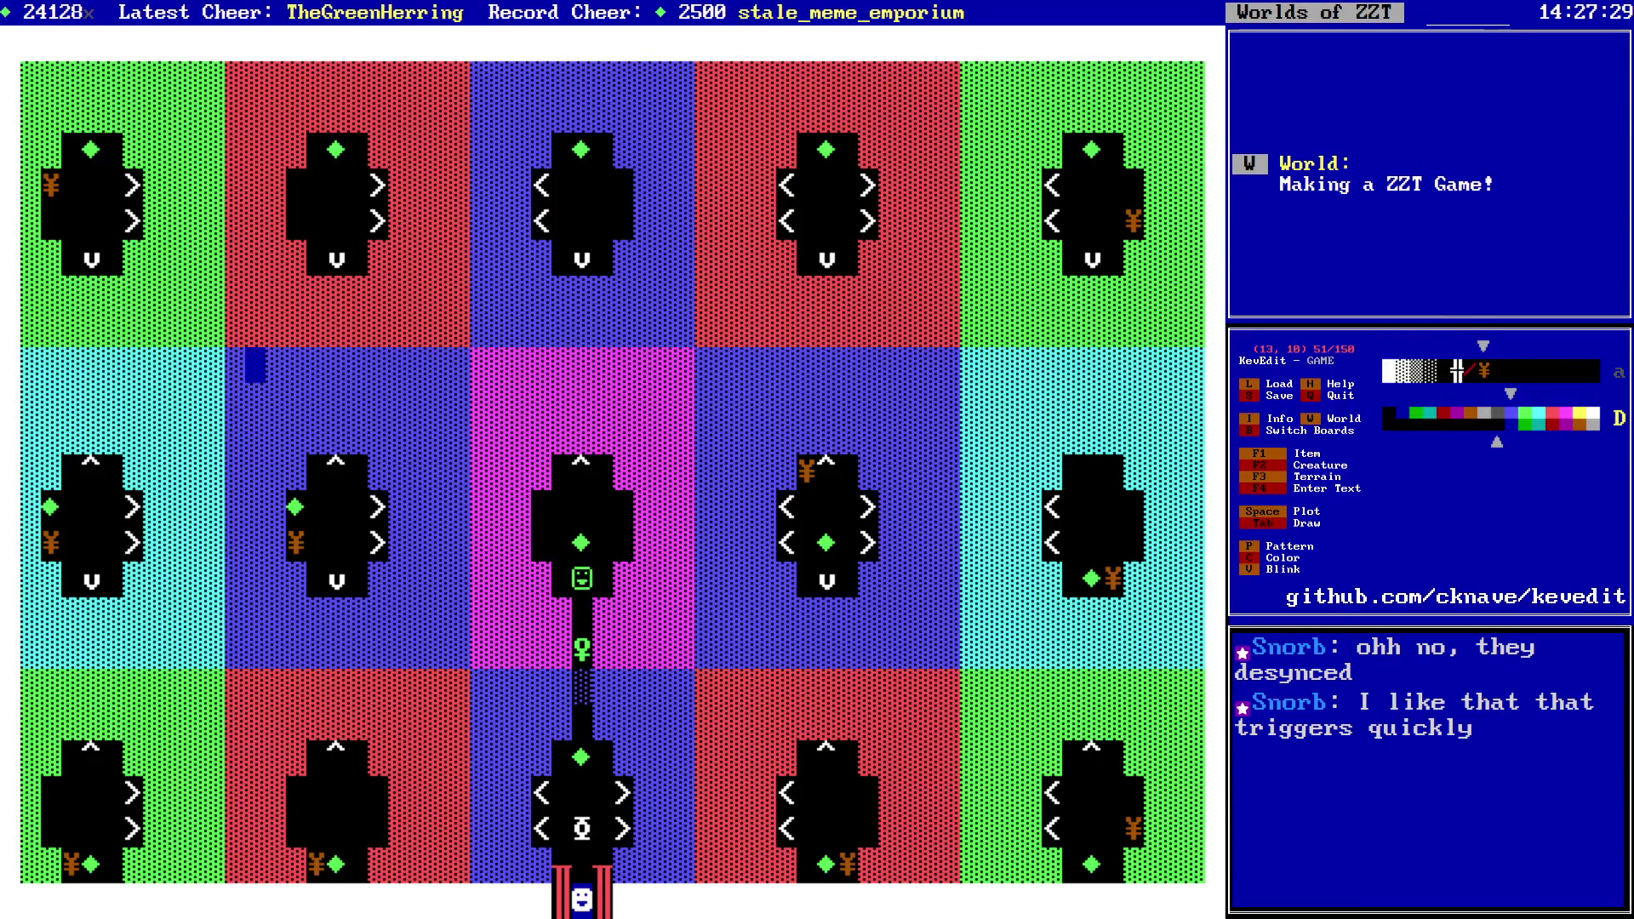
Place ¥ torches in the second, third and fourth top rooms and the centre room.
click(357, 150)
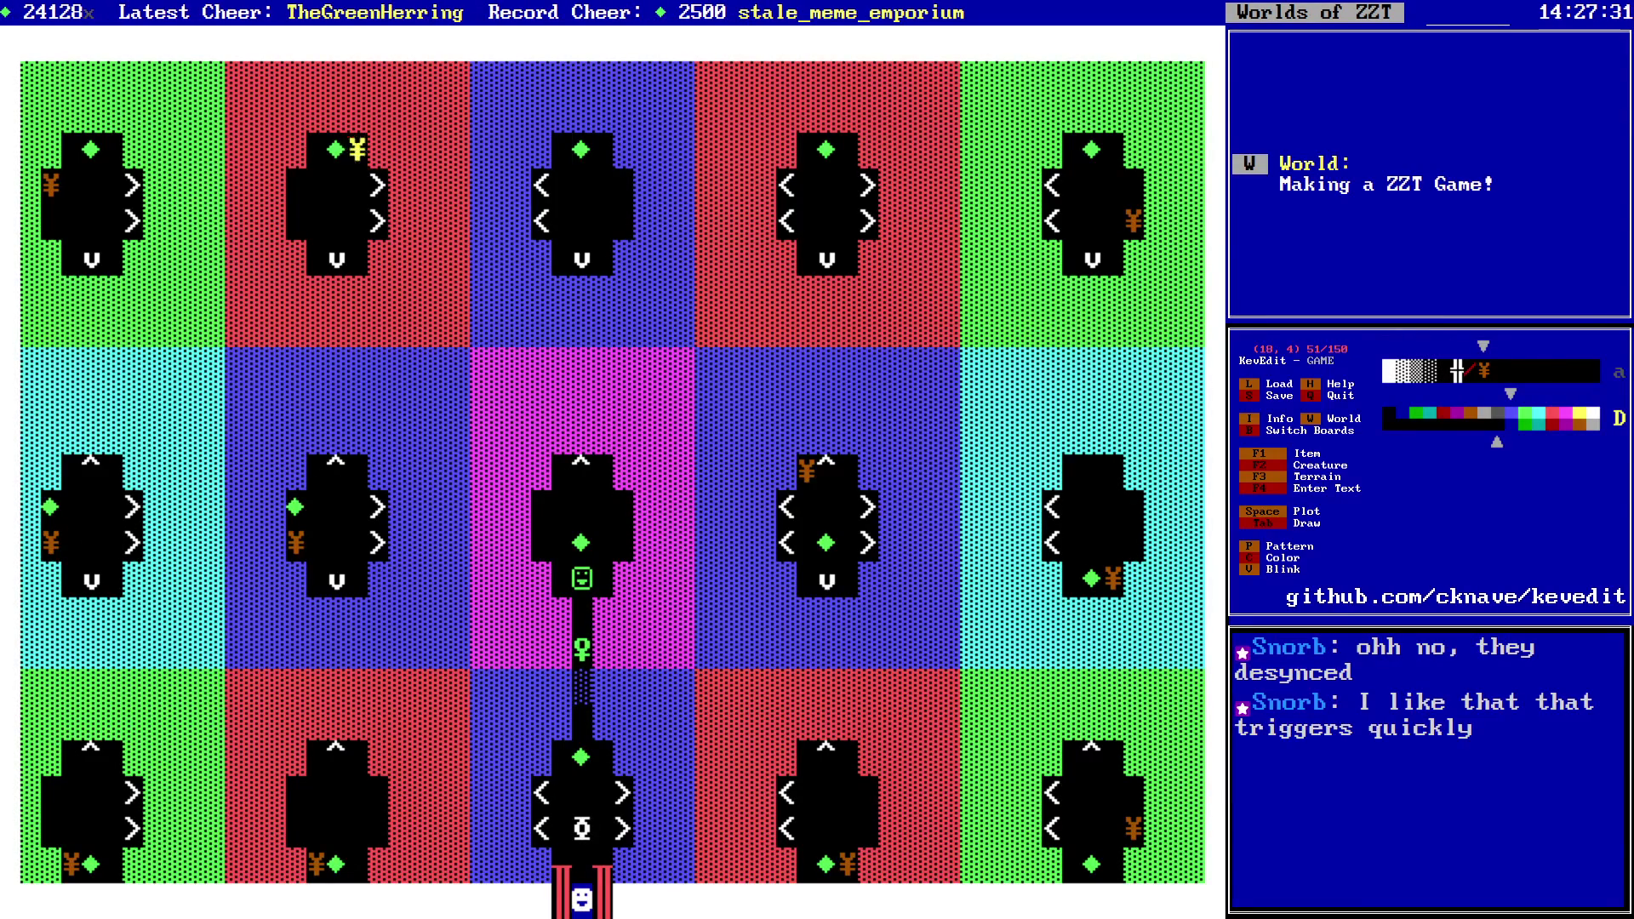
click(562, 150)
click(807, 149)
key(Right)
key(Right)
key(Right)
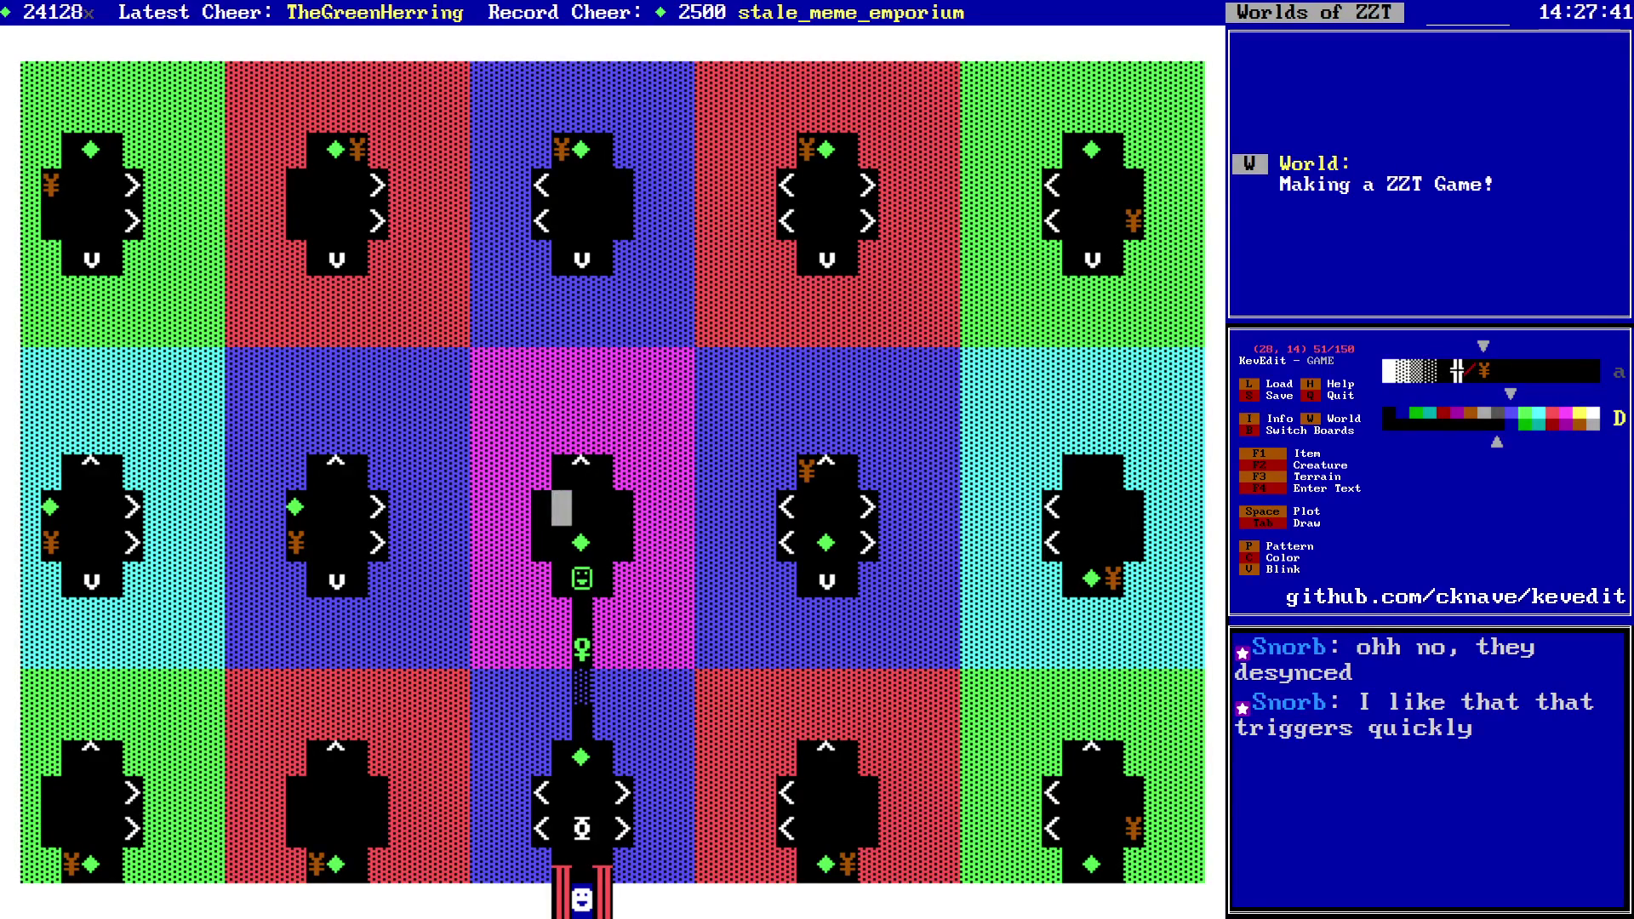
key(Down)
key(space)
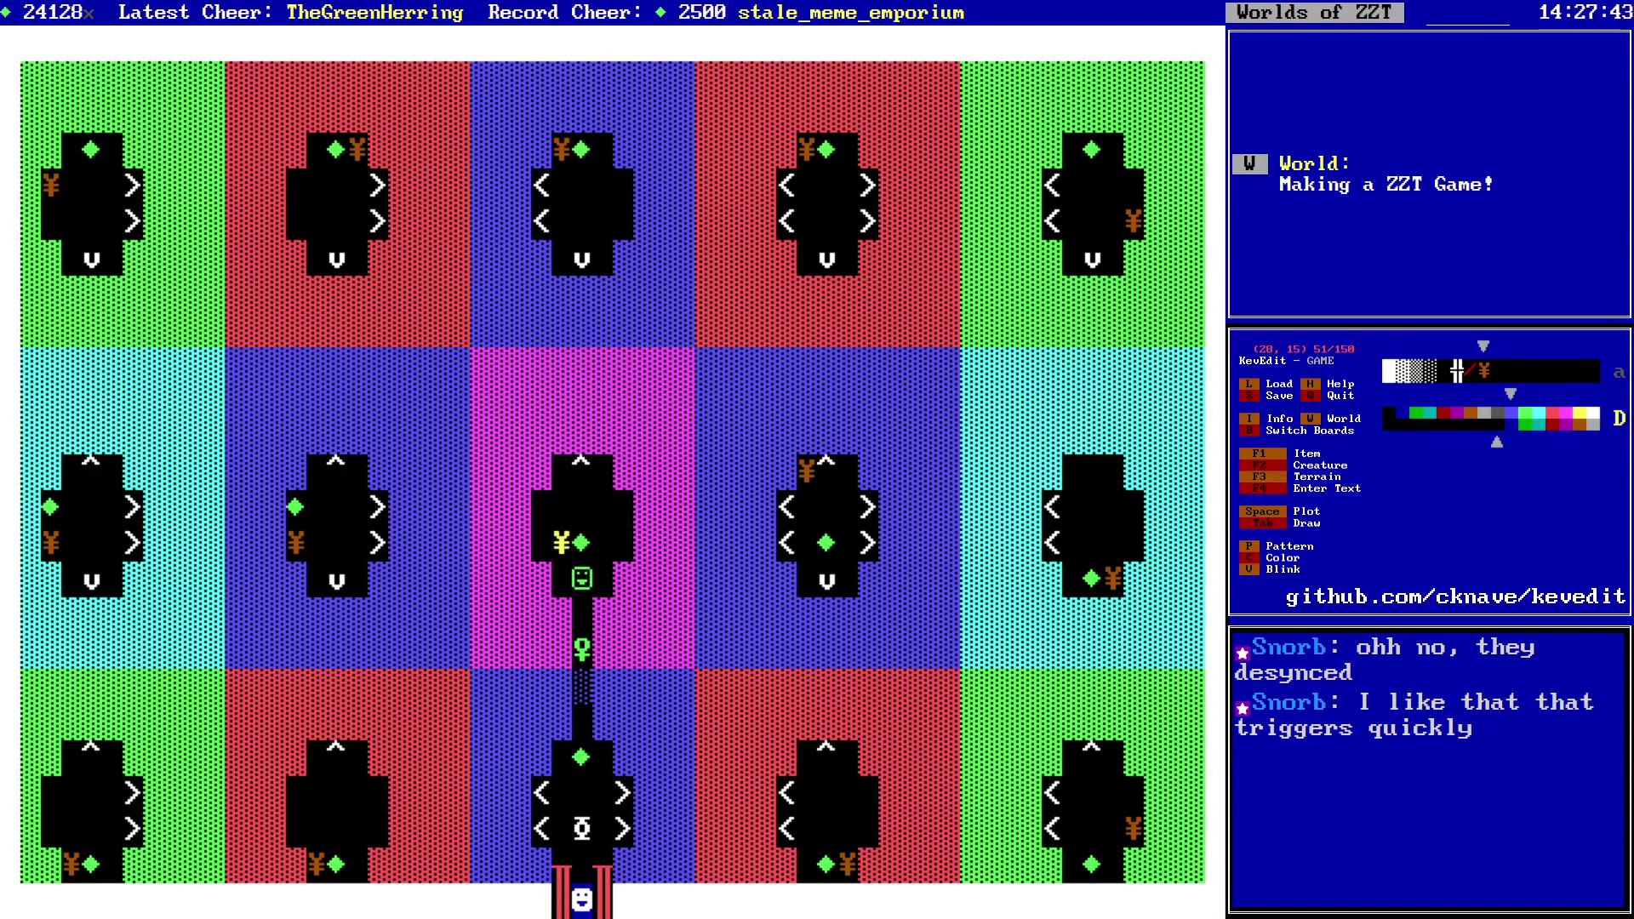
key(Down)
key(Down)
key(Down)
key(Right)
key(Right)
Save the world as GAME.zzt, confirming the overwrite.
key(Down)
key(Down)
key(Down)
key(Left)
key(Left)
key(Left)
key(Left)
key(Up)
key(Up)
key(Left)
key(Left)
key(Left)
key(s)
key(y)
Switch to the Winding Path - Baby Park board, then page through to the Park board.
key(b)
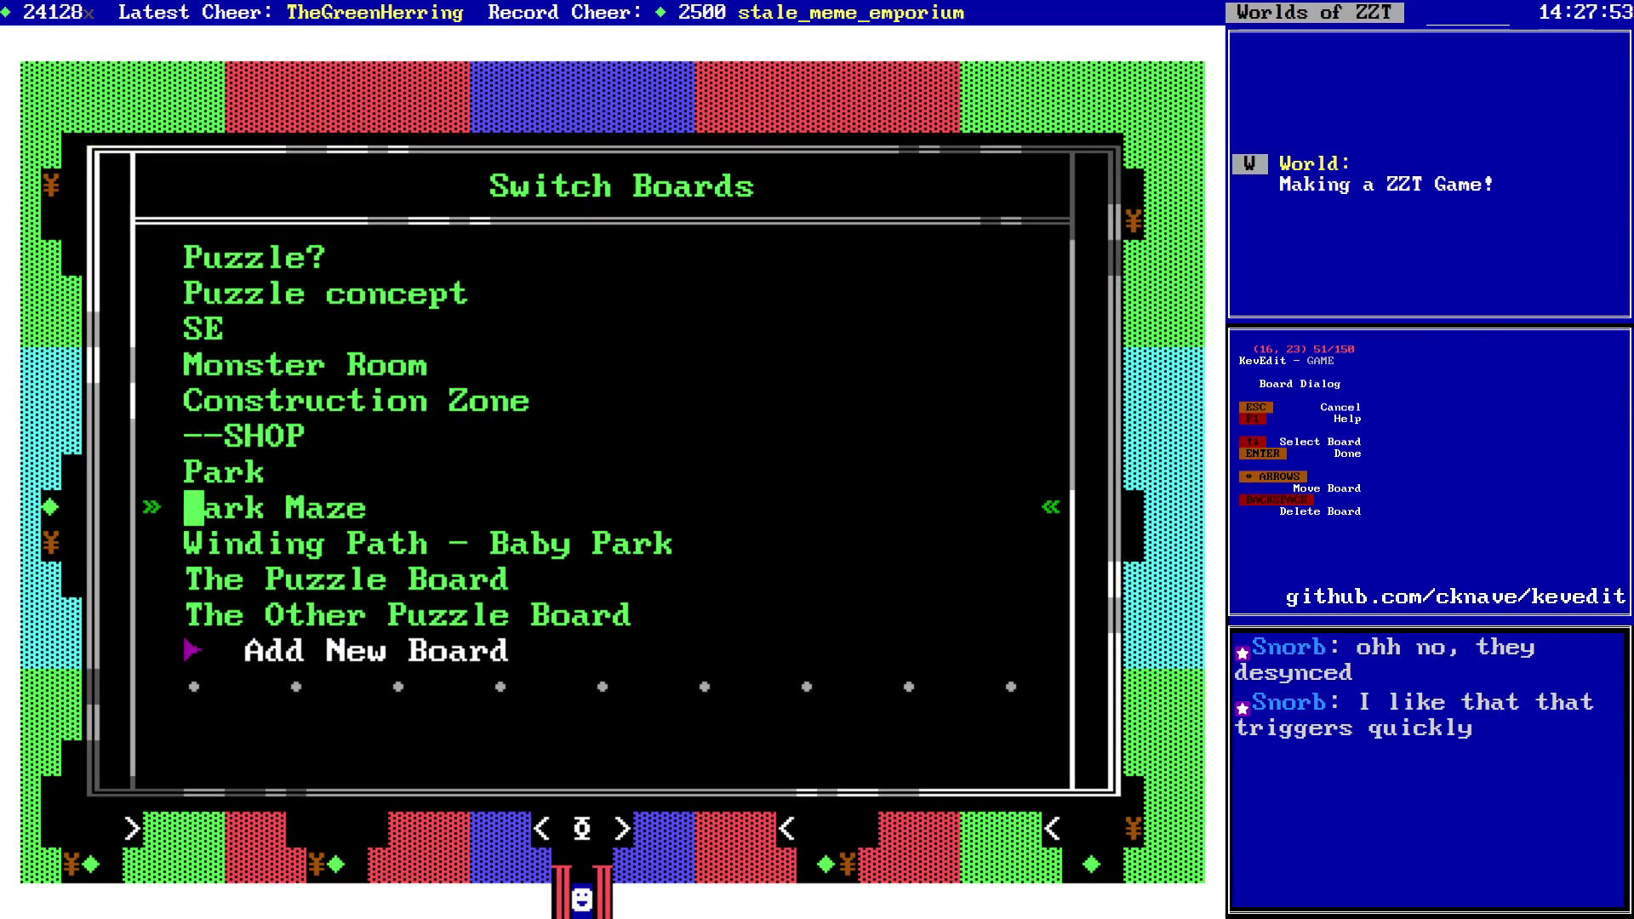
key(Down)
key(Return)
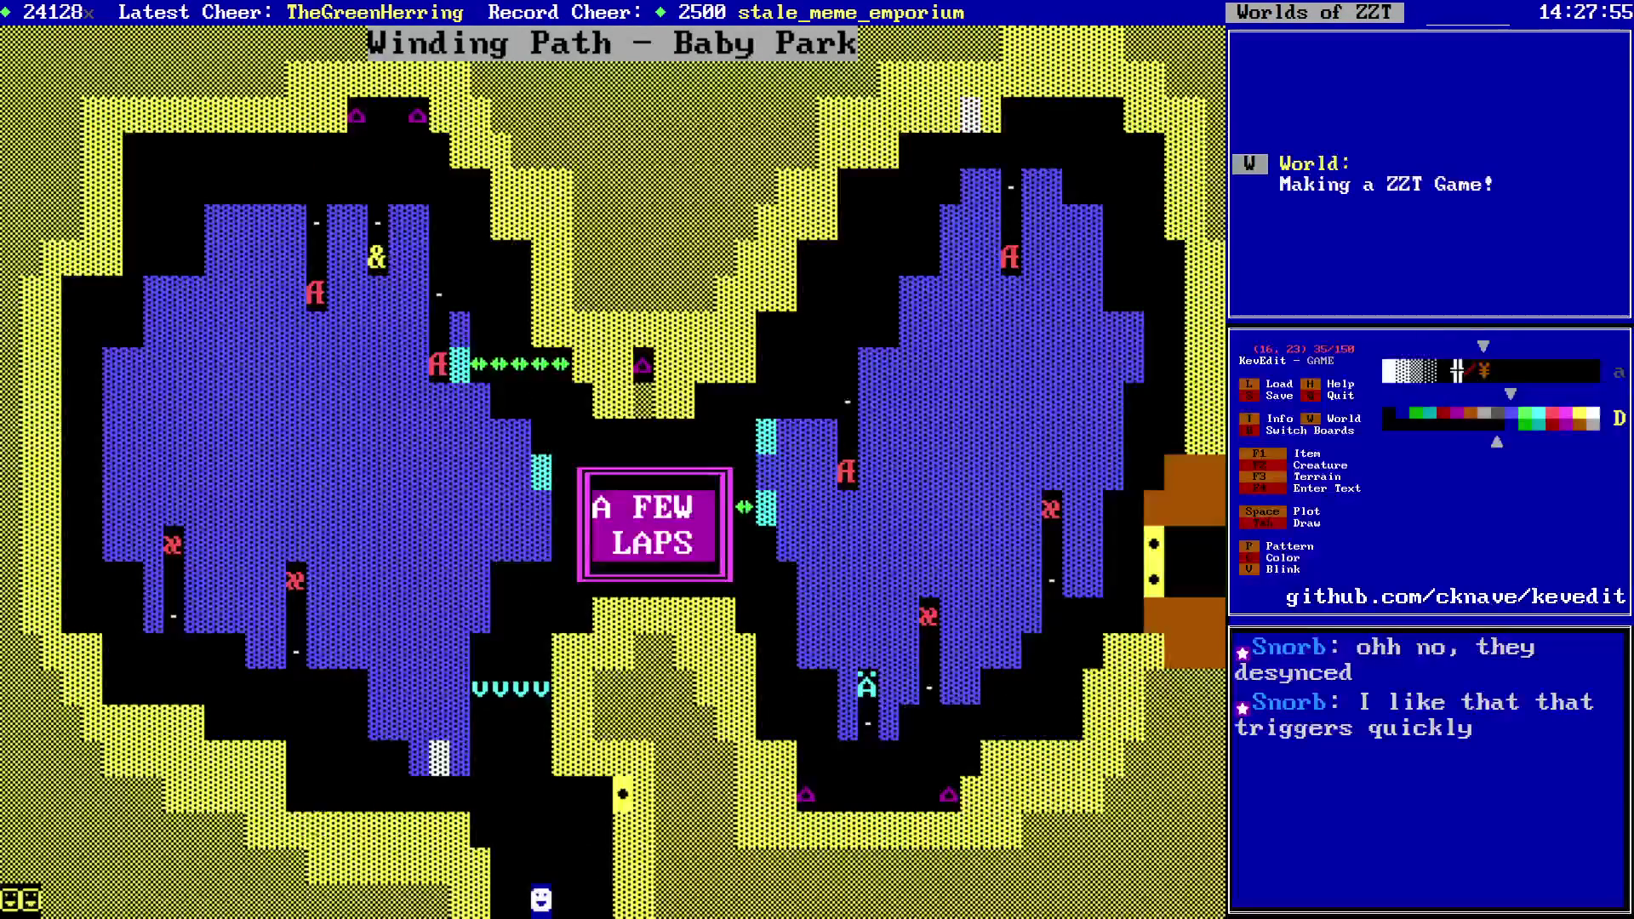
key(Page_Down)
key(Page_Down)
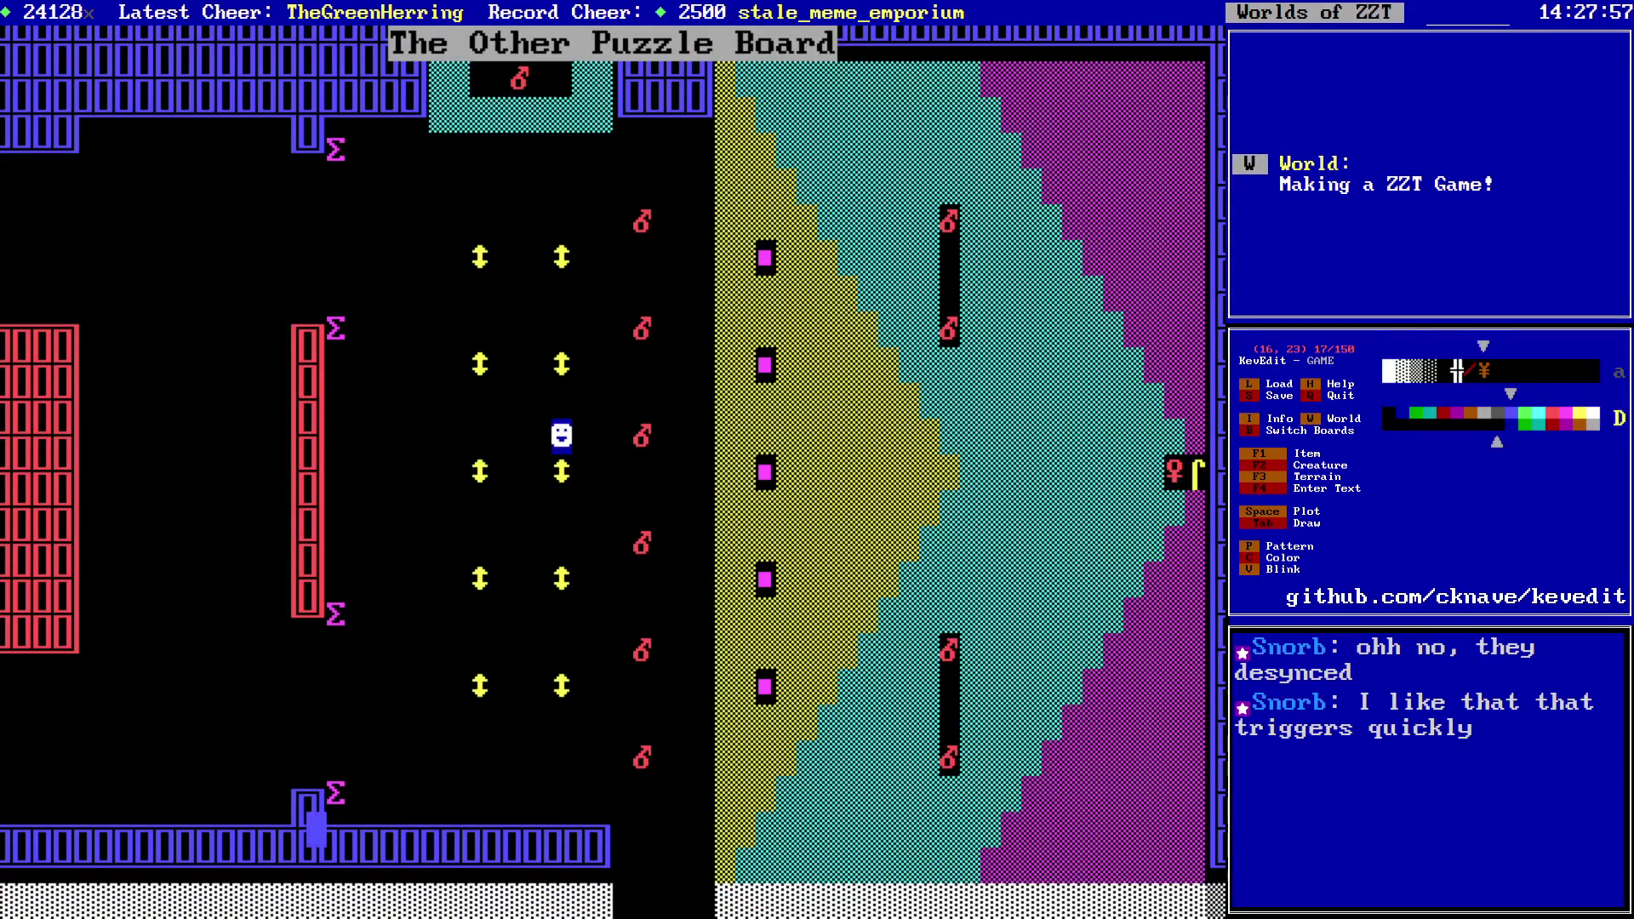
key(Page_Up)
key(Page_Up)
key(Page_Up)
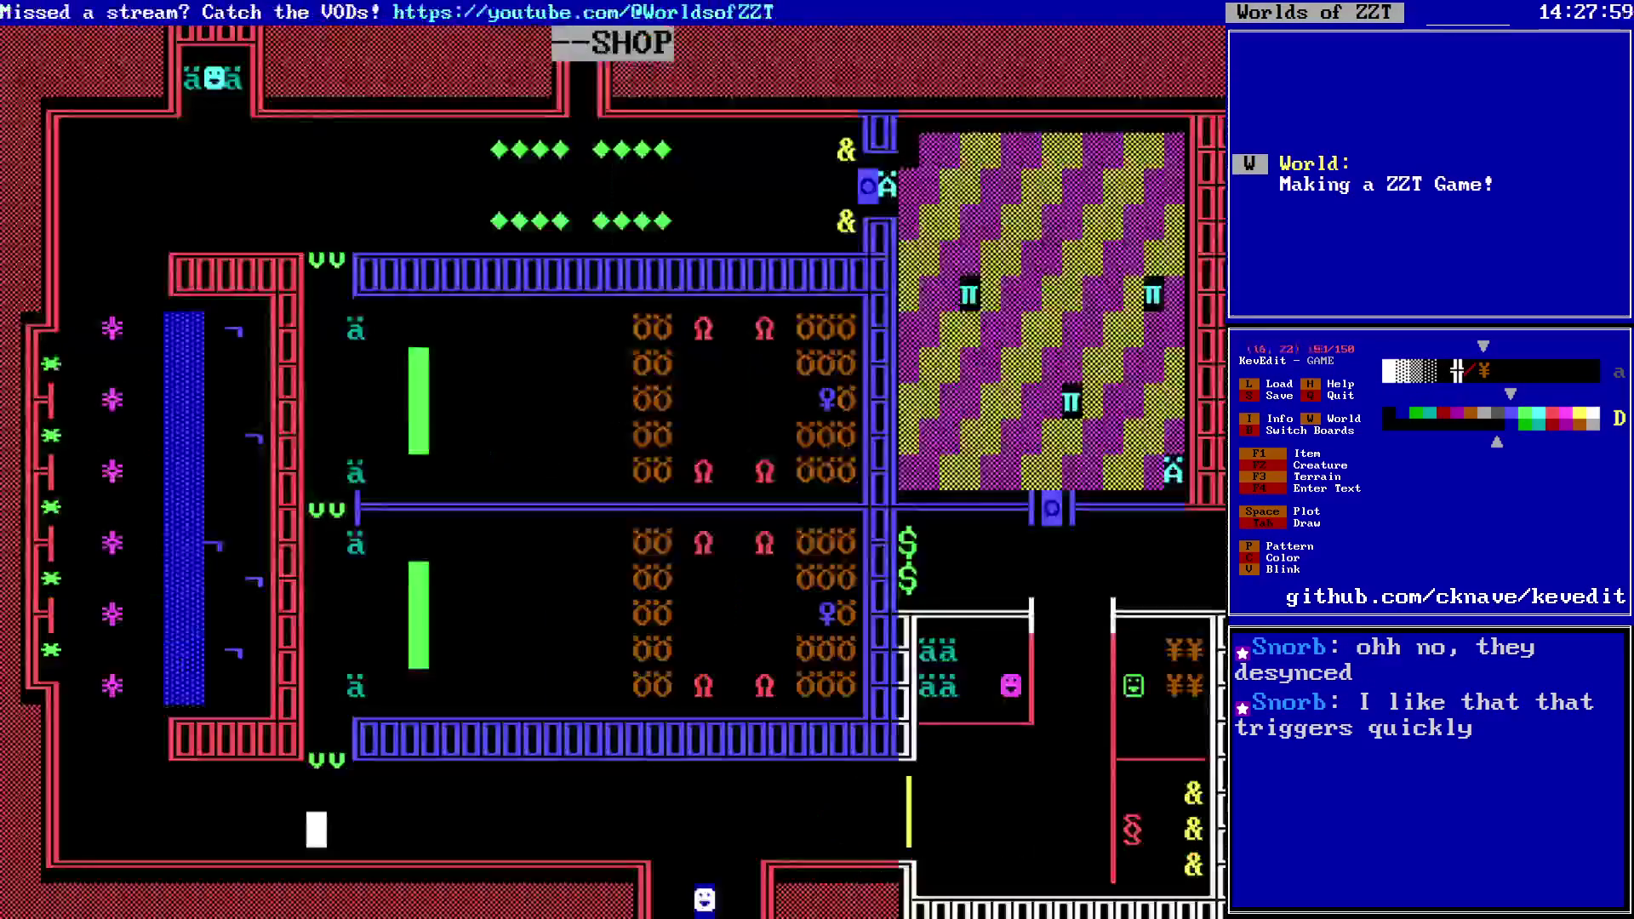
key(Page_Up)
key(Down)
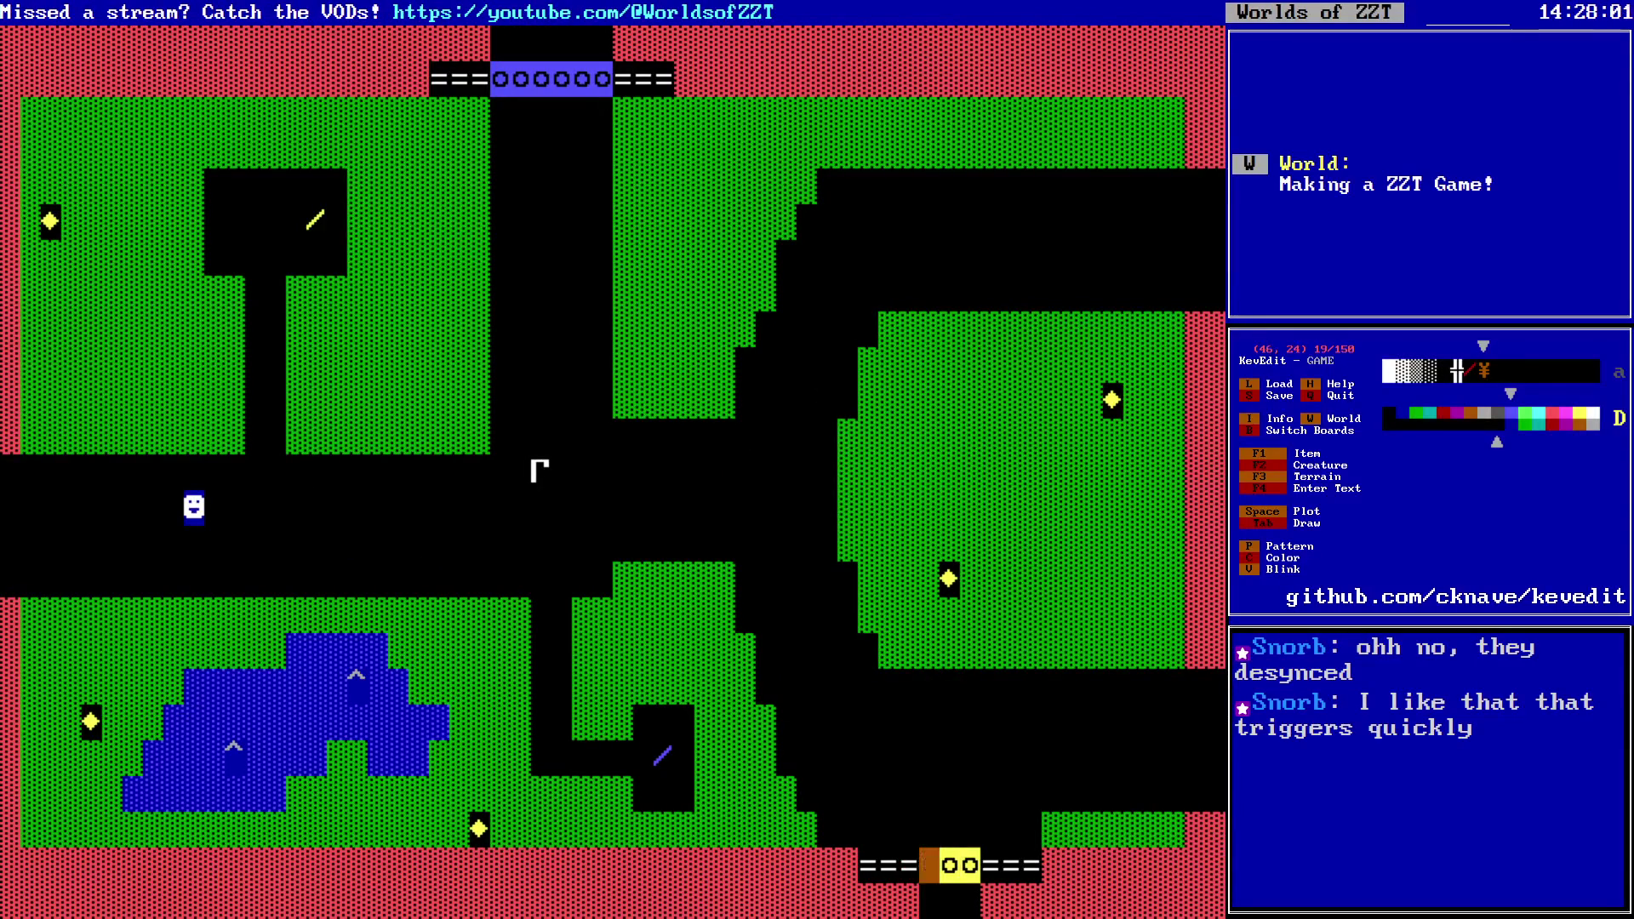
Add #die after the movement line in the first yellow door object's program.
key(Return)
key(Escape)
key(Return)
key(Down)
key(Down)
key(Down)
key(Return)
text(#die)
key(Escape)
key(Return)
key(Down)
key(Down)
key(Down)
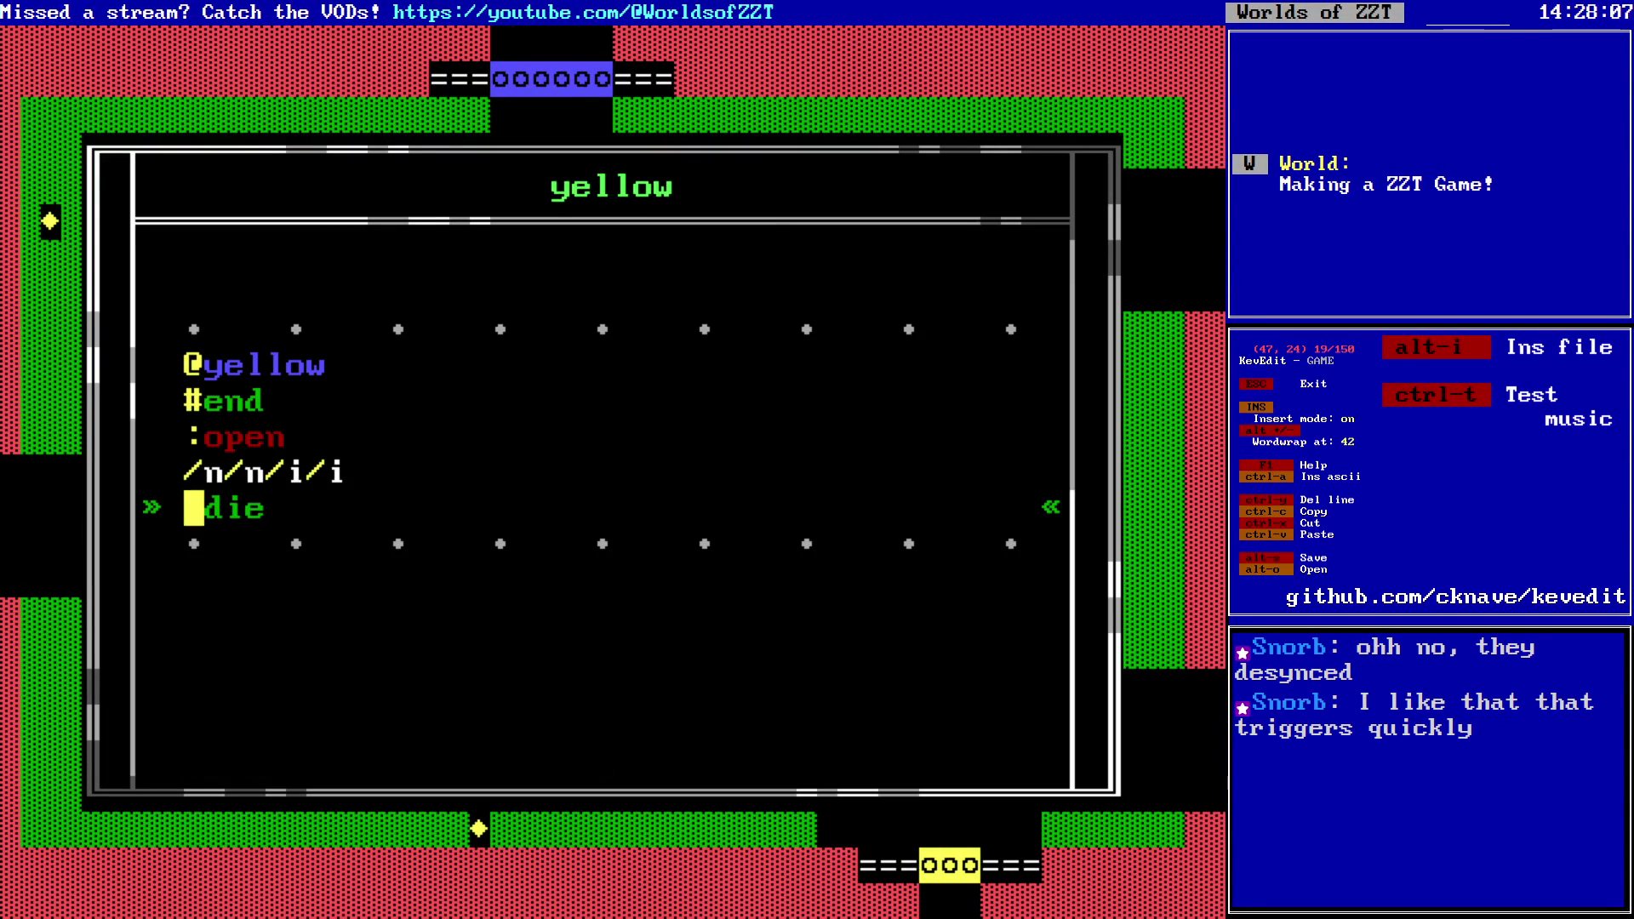
key(Escape)
key(Return)
key(Escape)
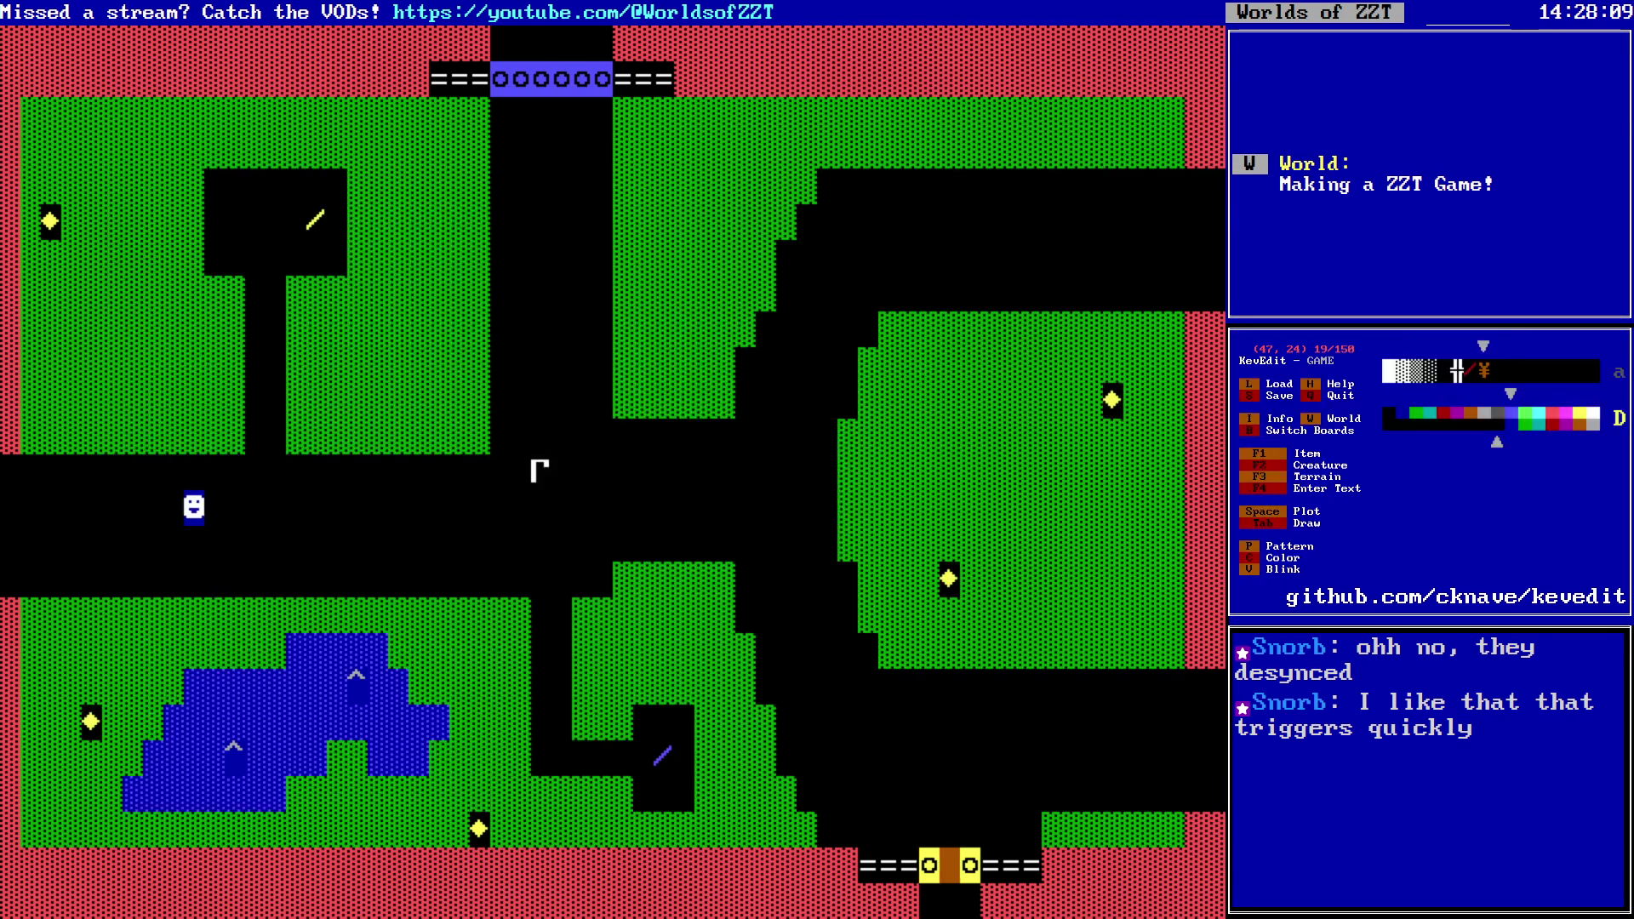
Add #die after /n/e in the other yellow door piece's program.
key(Right)
key(Right)
key(Return)
key(Return)
key(Down)
key(Down)
key(Down)
key(Return)
text(#die)
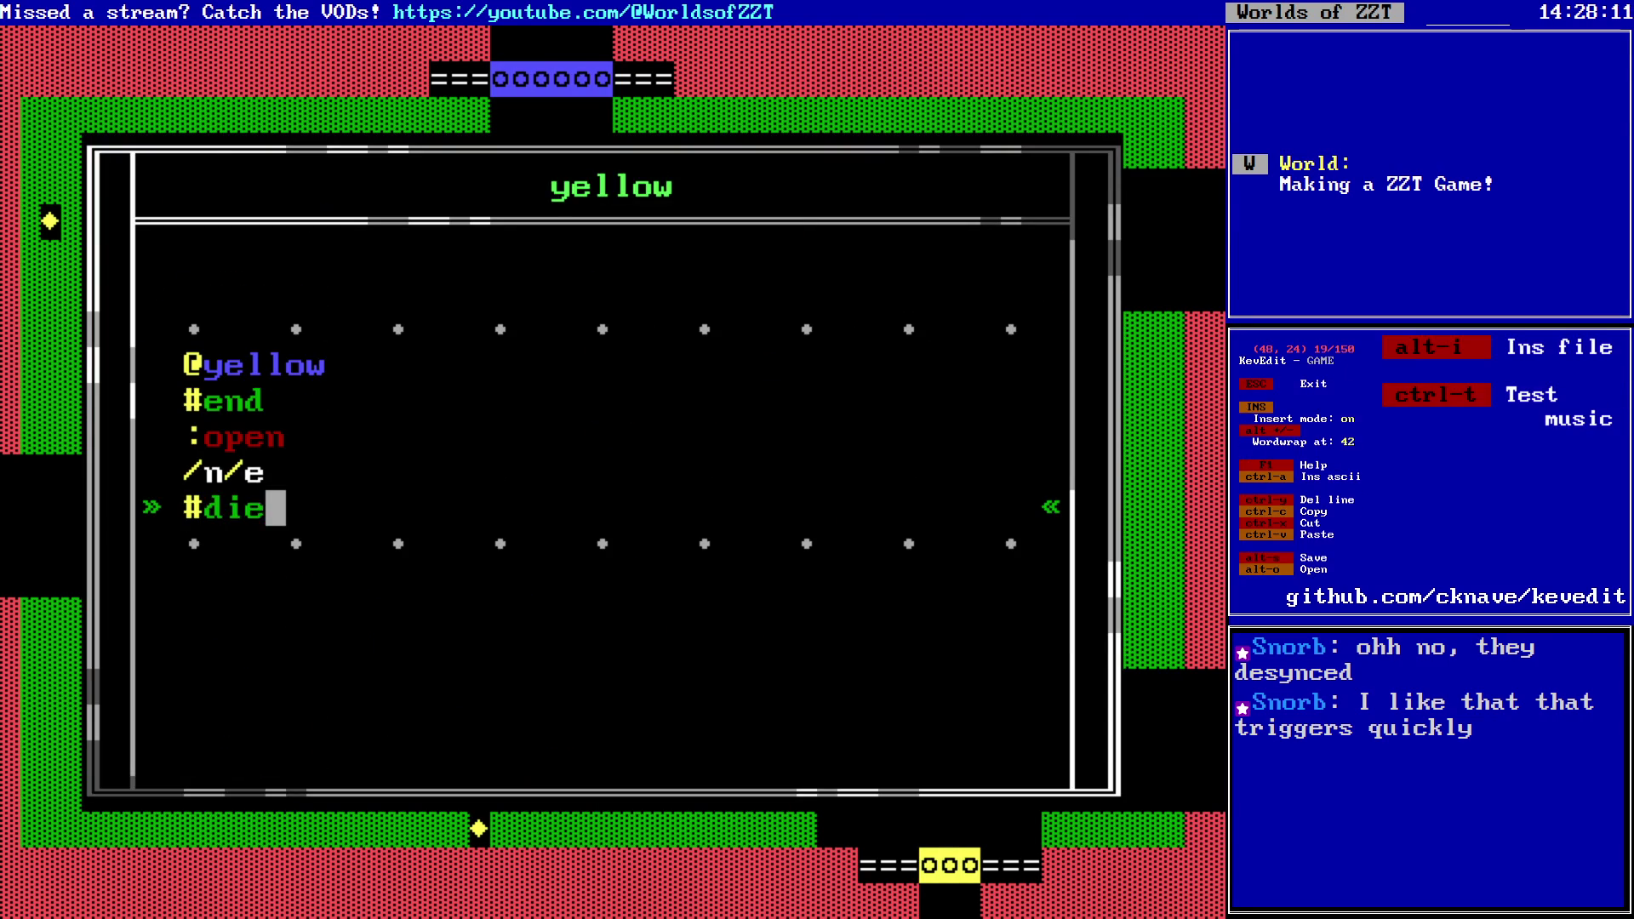
key(Escape)
Change the blue door object's /s movement line to /s/s/w.
key(Up)
key(Left)
key(Left)
key(Left)
key(Up)
key(Return)
key(Return)
key(Down)
key(Down)
key(Down)
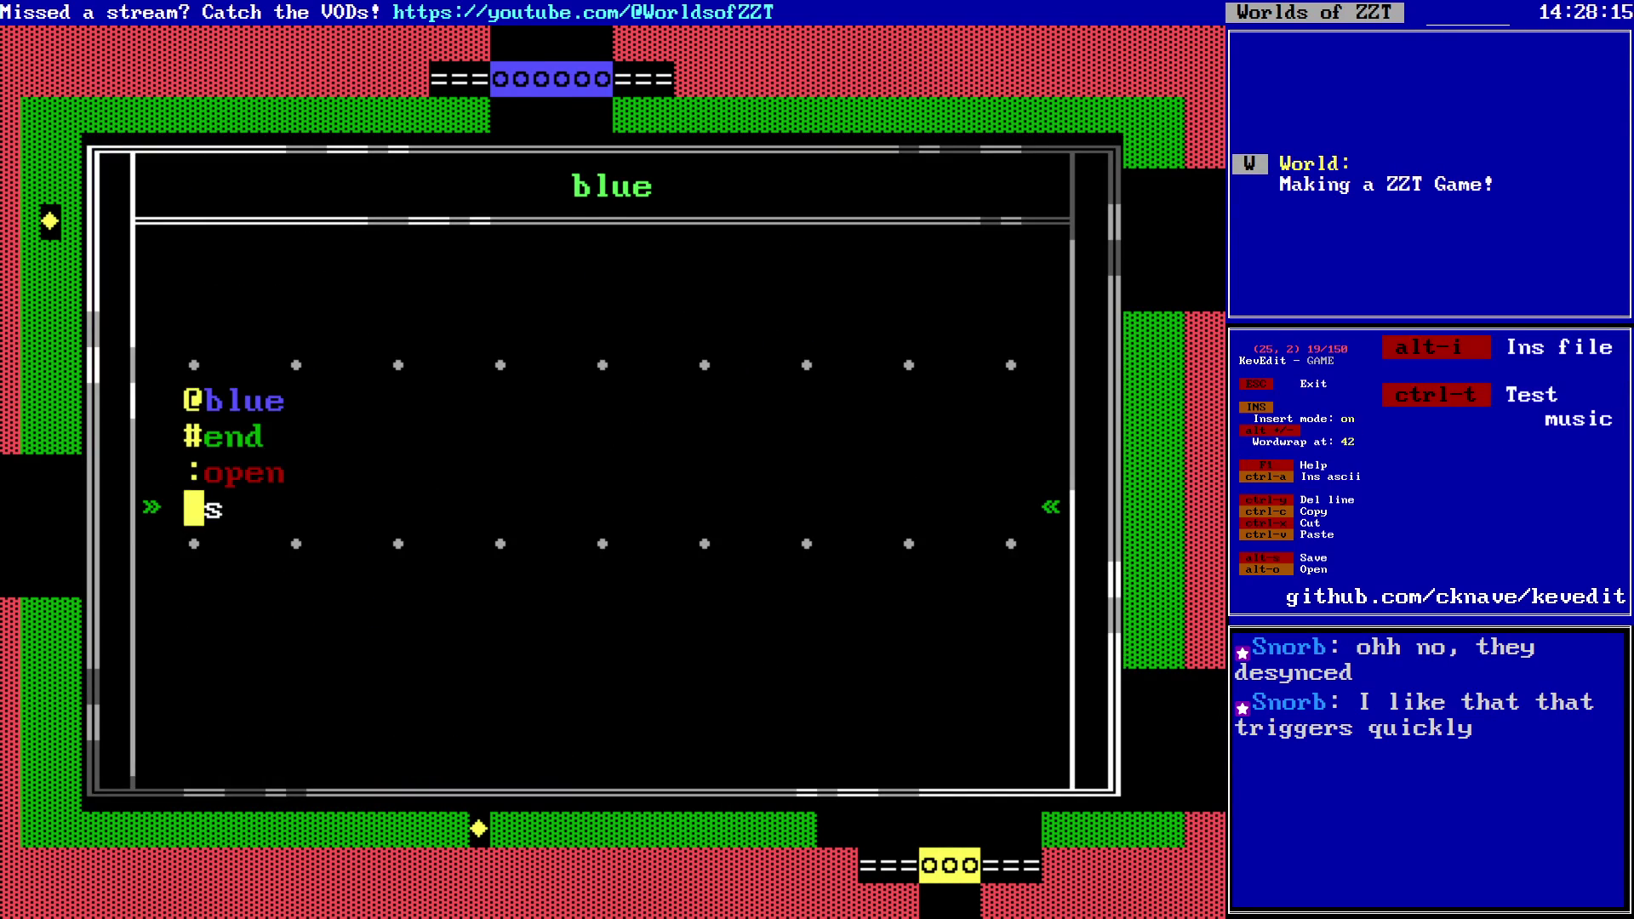
key(Escape)
key(Return)
text(/s/w)
key(Escape)
key(Escape)
key(Right)
key(Right)
key(Right)
key(Right)
key(Right)
Verify the bottom yellow object's program contains the #die line.
key(Down)
key(Down)
key(Down)
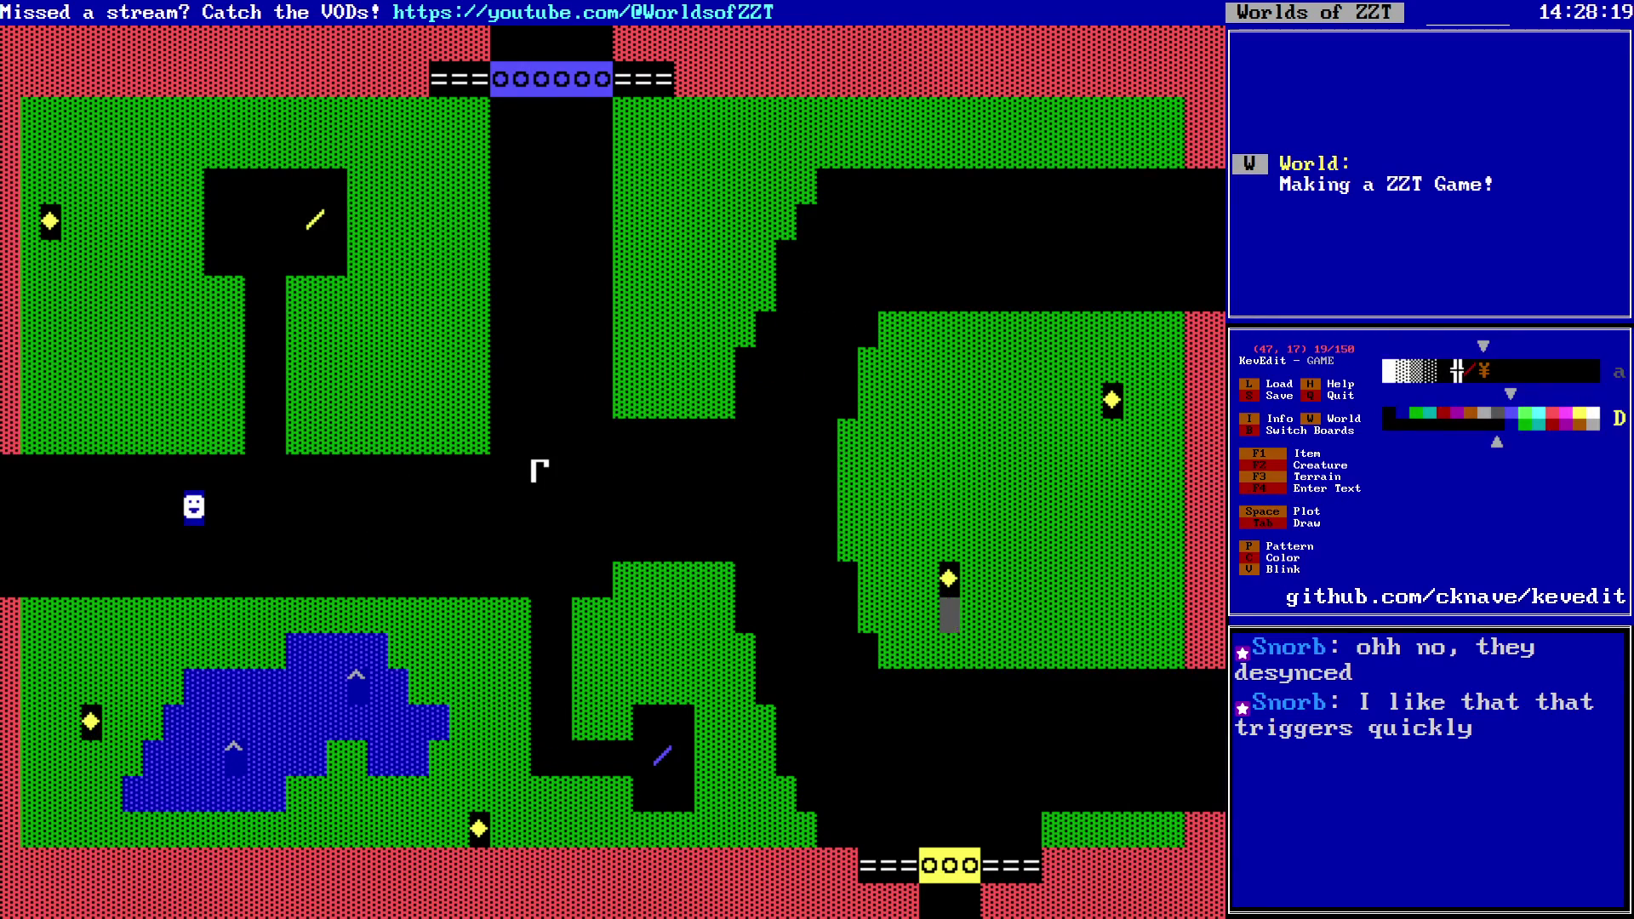
key(Return)
key(Return)
key(Down)
key(Down)
key(Down)
key(Up)
key(Escape)
Check the remaining yellow door piece's #die line, then move beside the top-left gem.
key(Up)
key(Up)
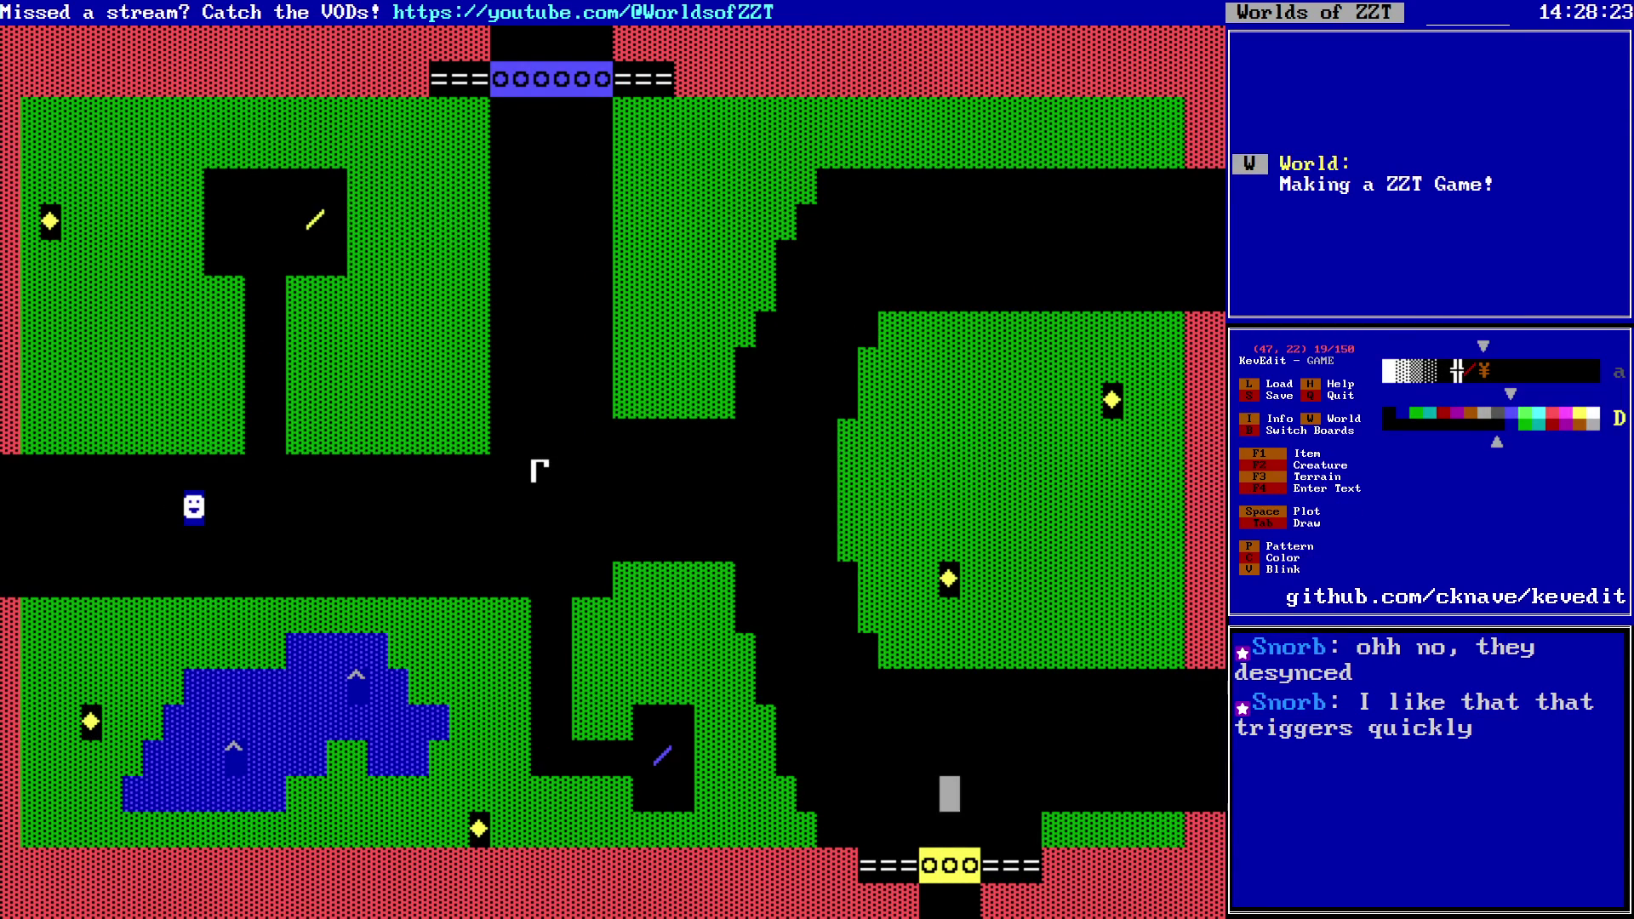
key(Down)
key(Down)
key(Right)
key(Right)
key(Left)
key(Return)
key(Return)
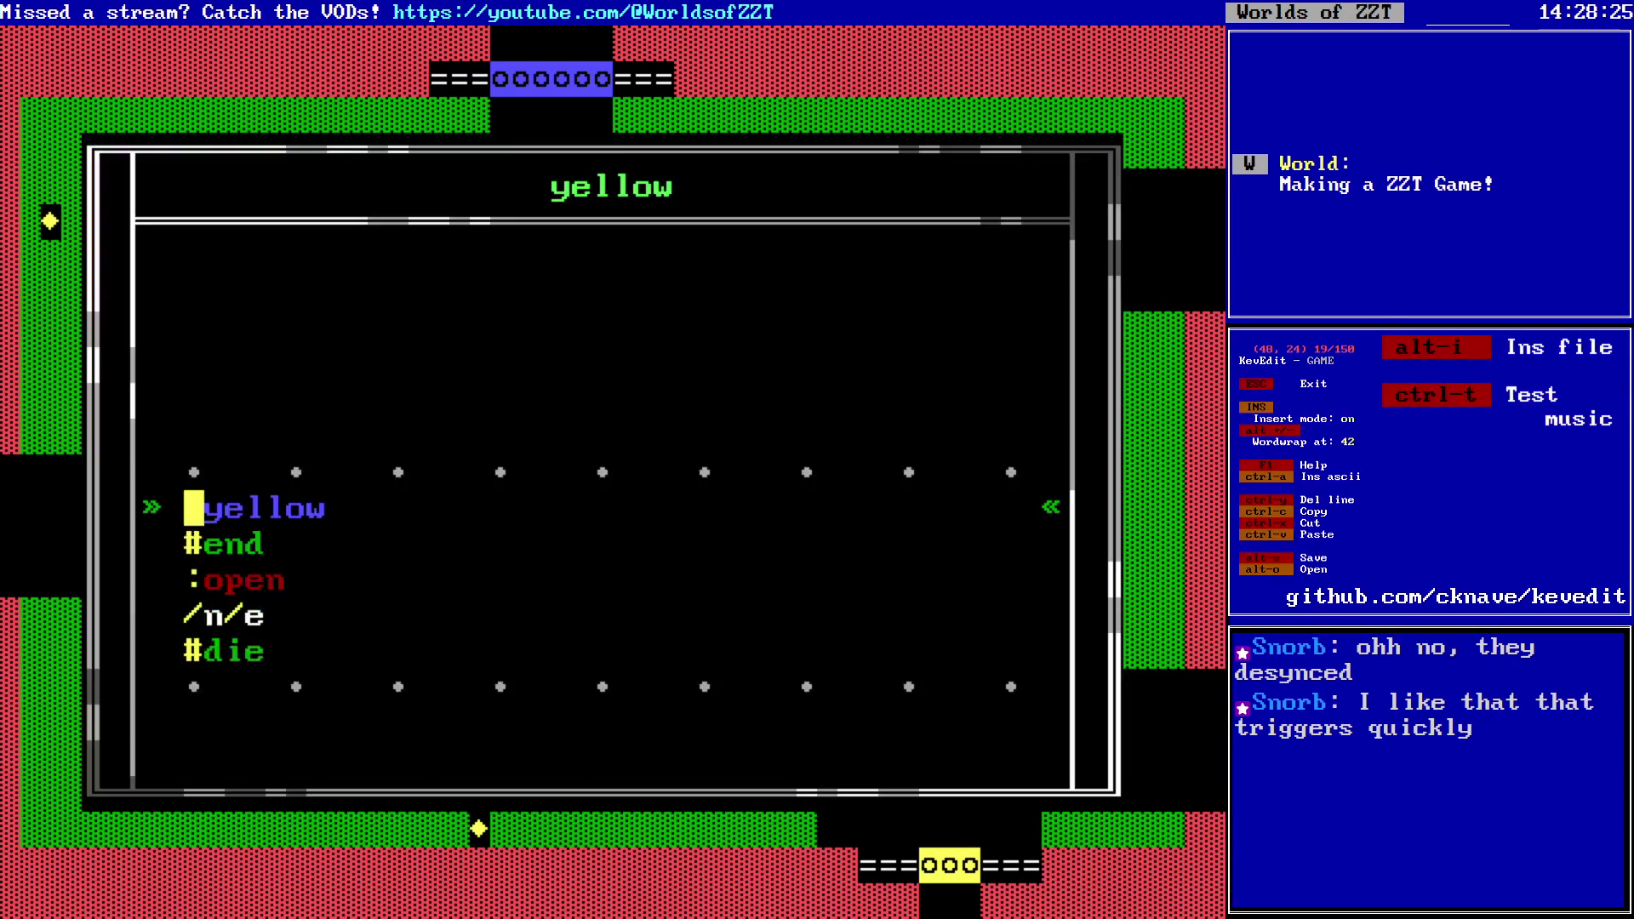
key(Down)
key(Down)
key(Down)
key(Up)
key(Escape)
key(Escape)
key(Left)
key(Left)
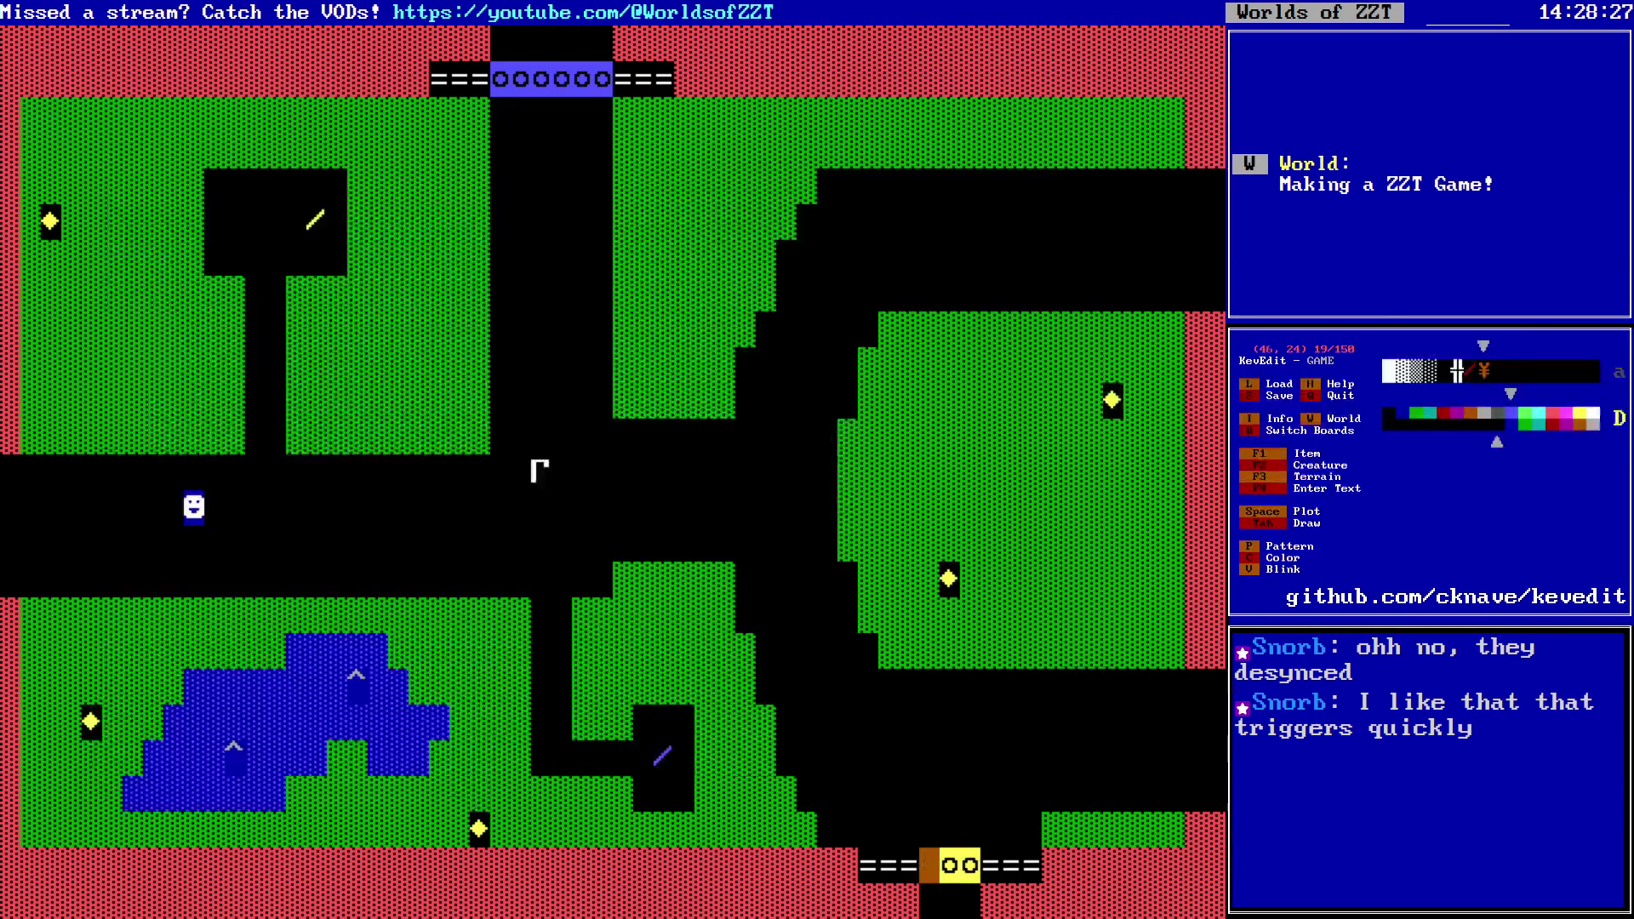
key(Right)
key(Up)
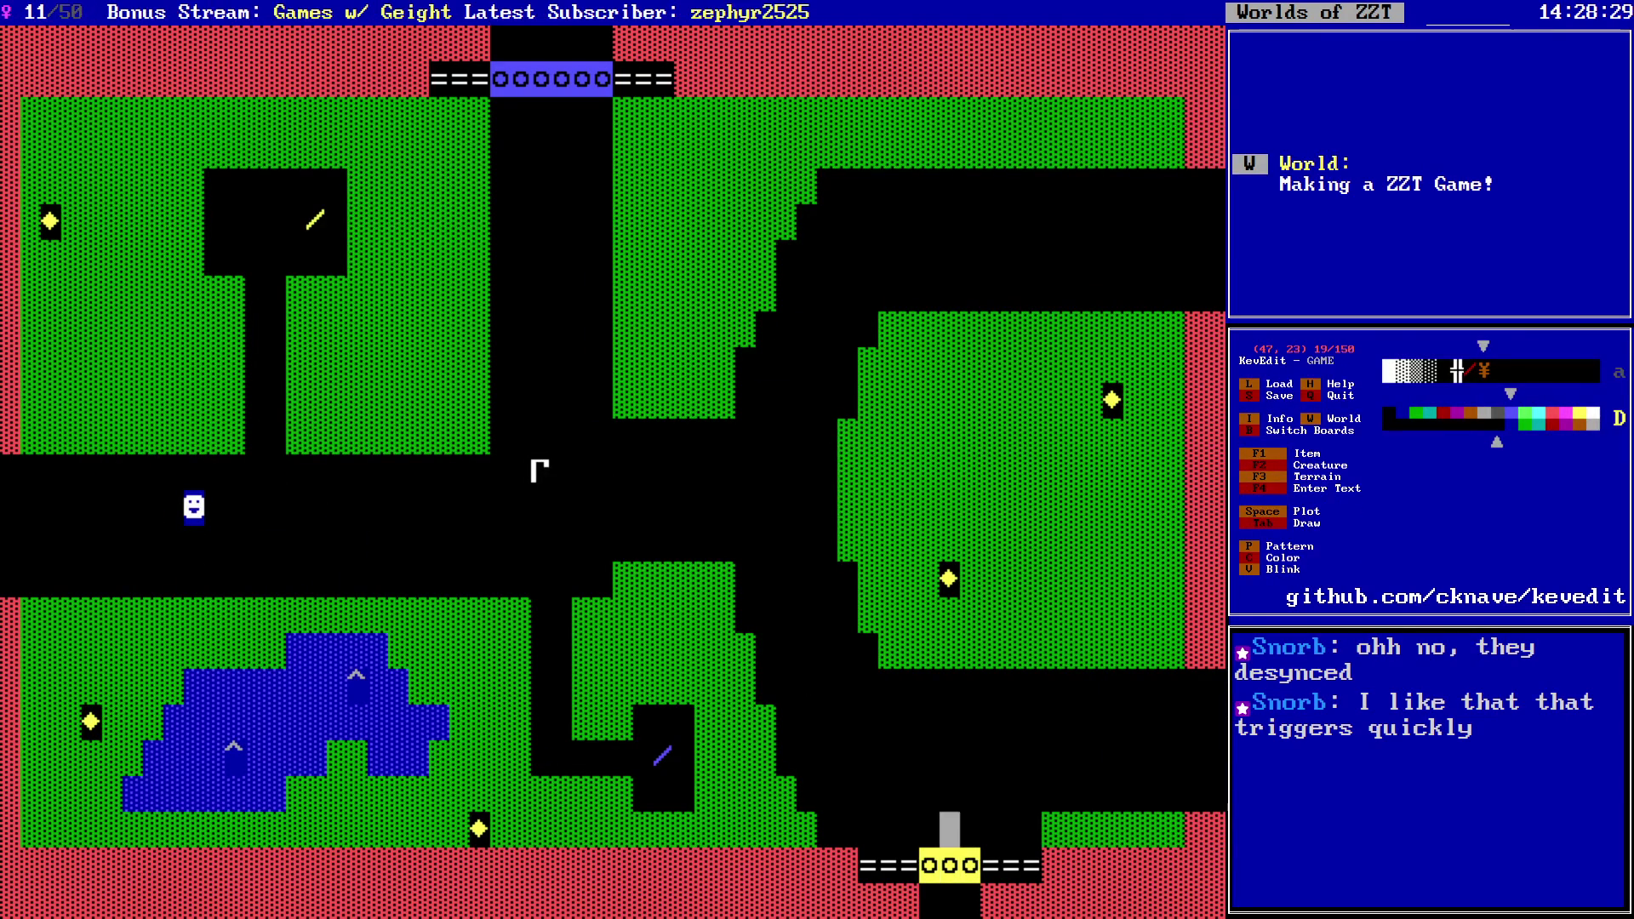
key(Right)
key(Up)
key(Up)
key(Up)
Inspect the programs of the park objects, including the one at the top left.
key(Left)
key(Return)
key(Return)
key(Escape)
key(Escape)
key(Left)
key(Left)
key(Left)
key(Up)
key(Up)
key(Up)
key(Left)
key(Left)
key(Left)
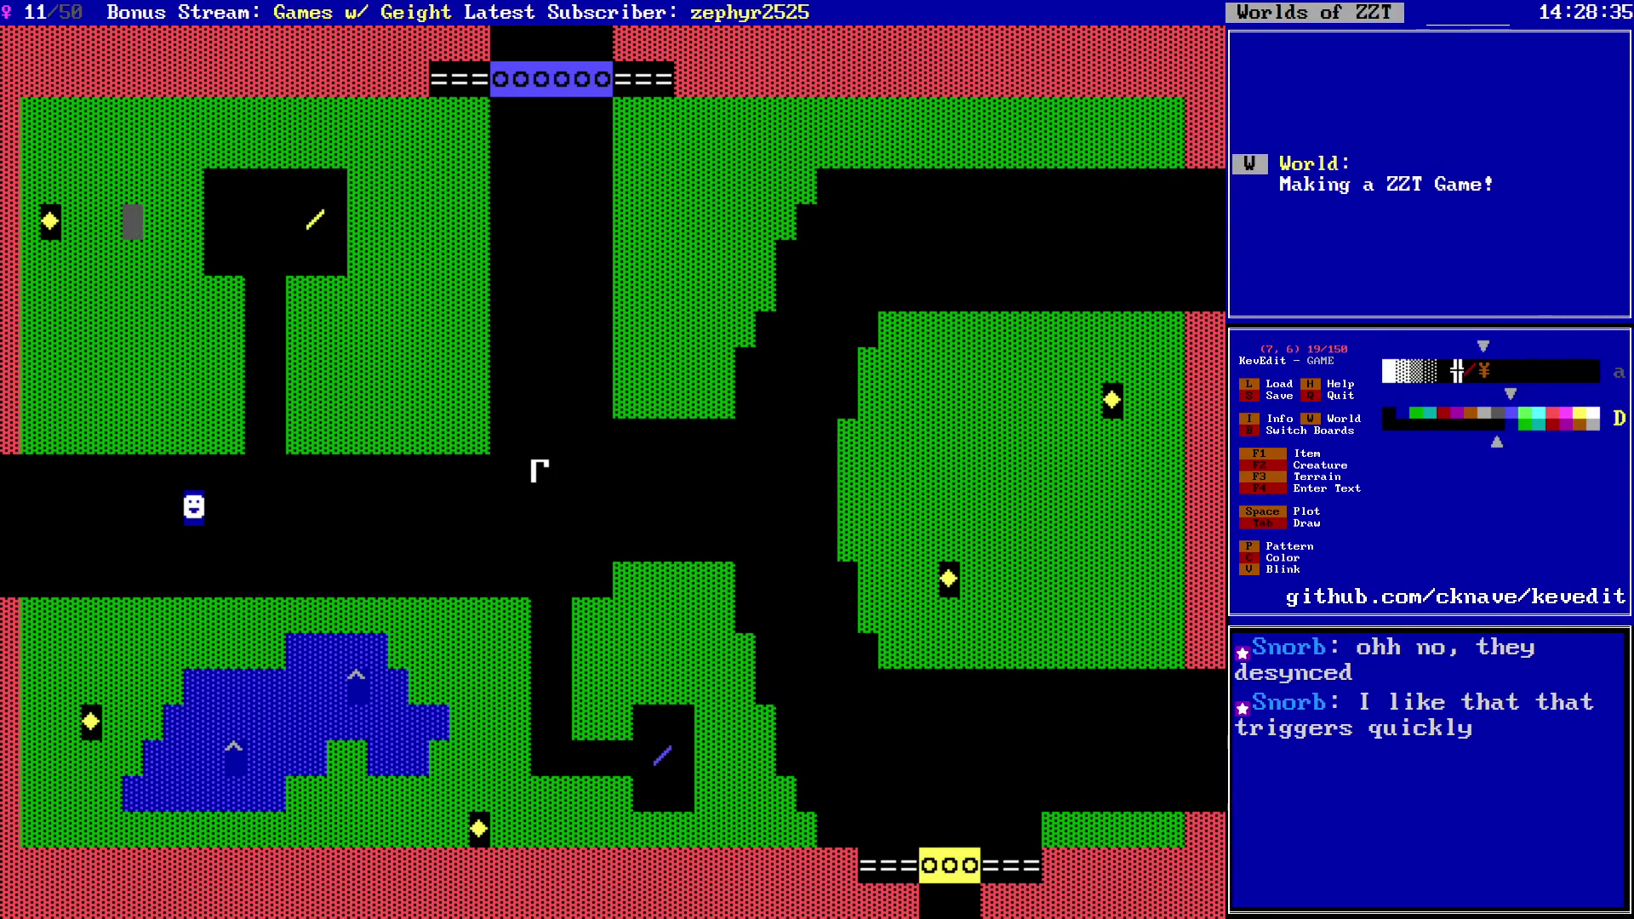
key(Return)
In the Gem object's program, change '#become gem' to '#become yellow gem'.
key(Return)
key(Escape)
key(Escape)
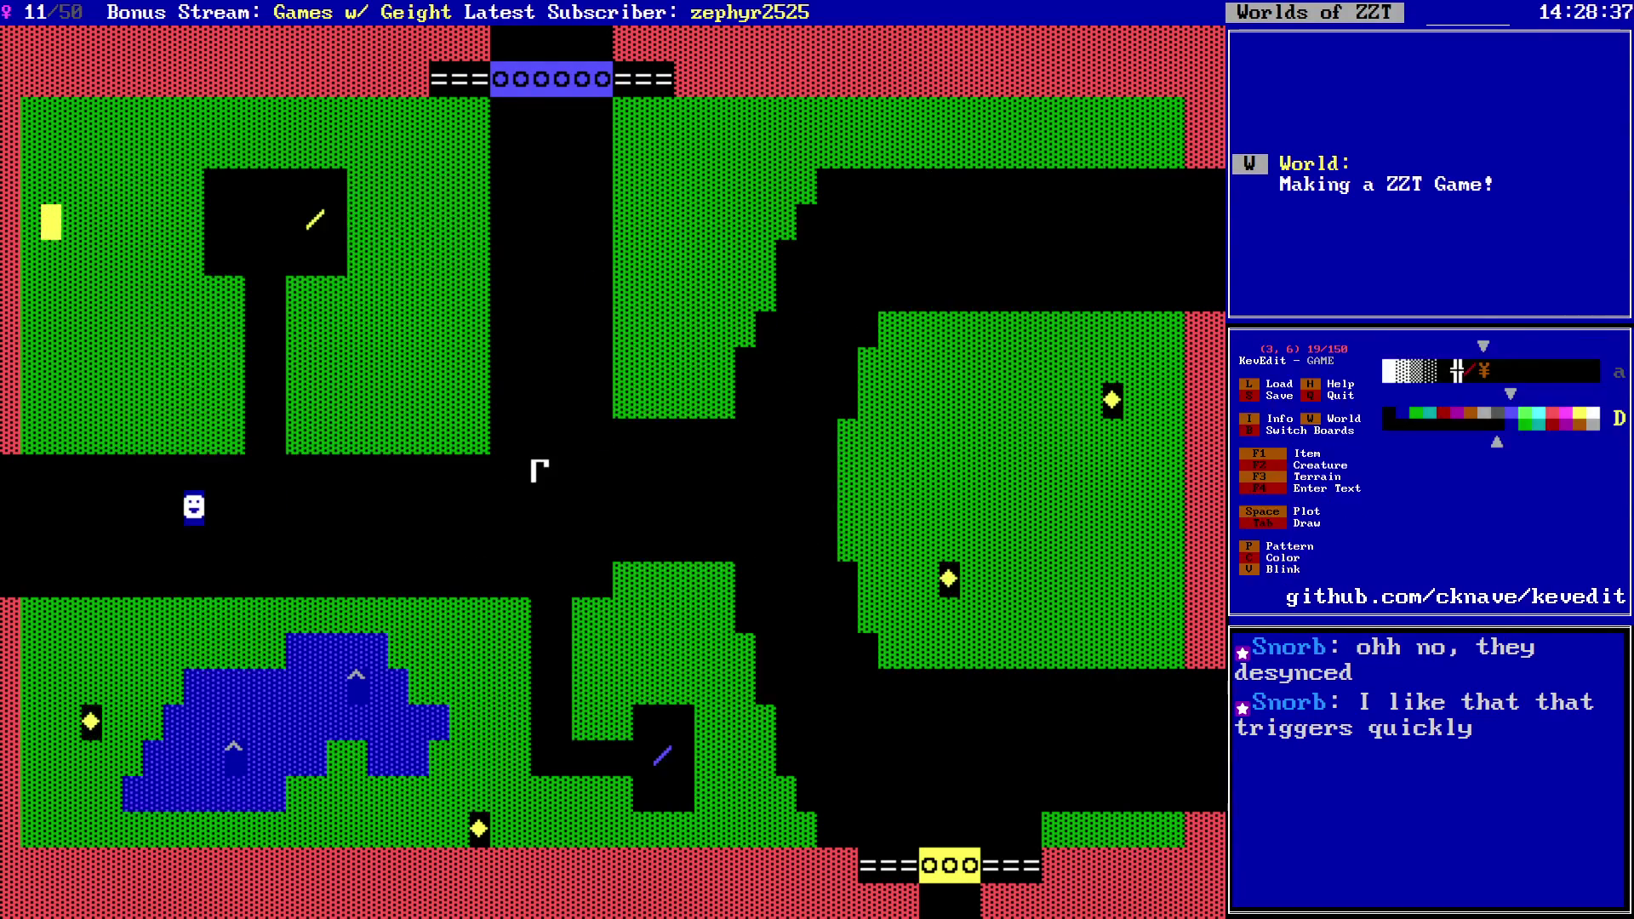
key(ctrl+s)
key(Down)
key(Down)
key(Down)
key(Down)
key(Down)
key(Down)
key(Return)
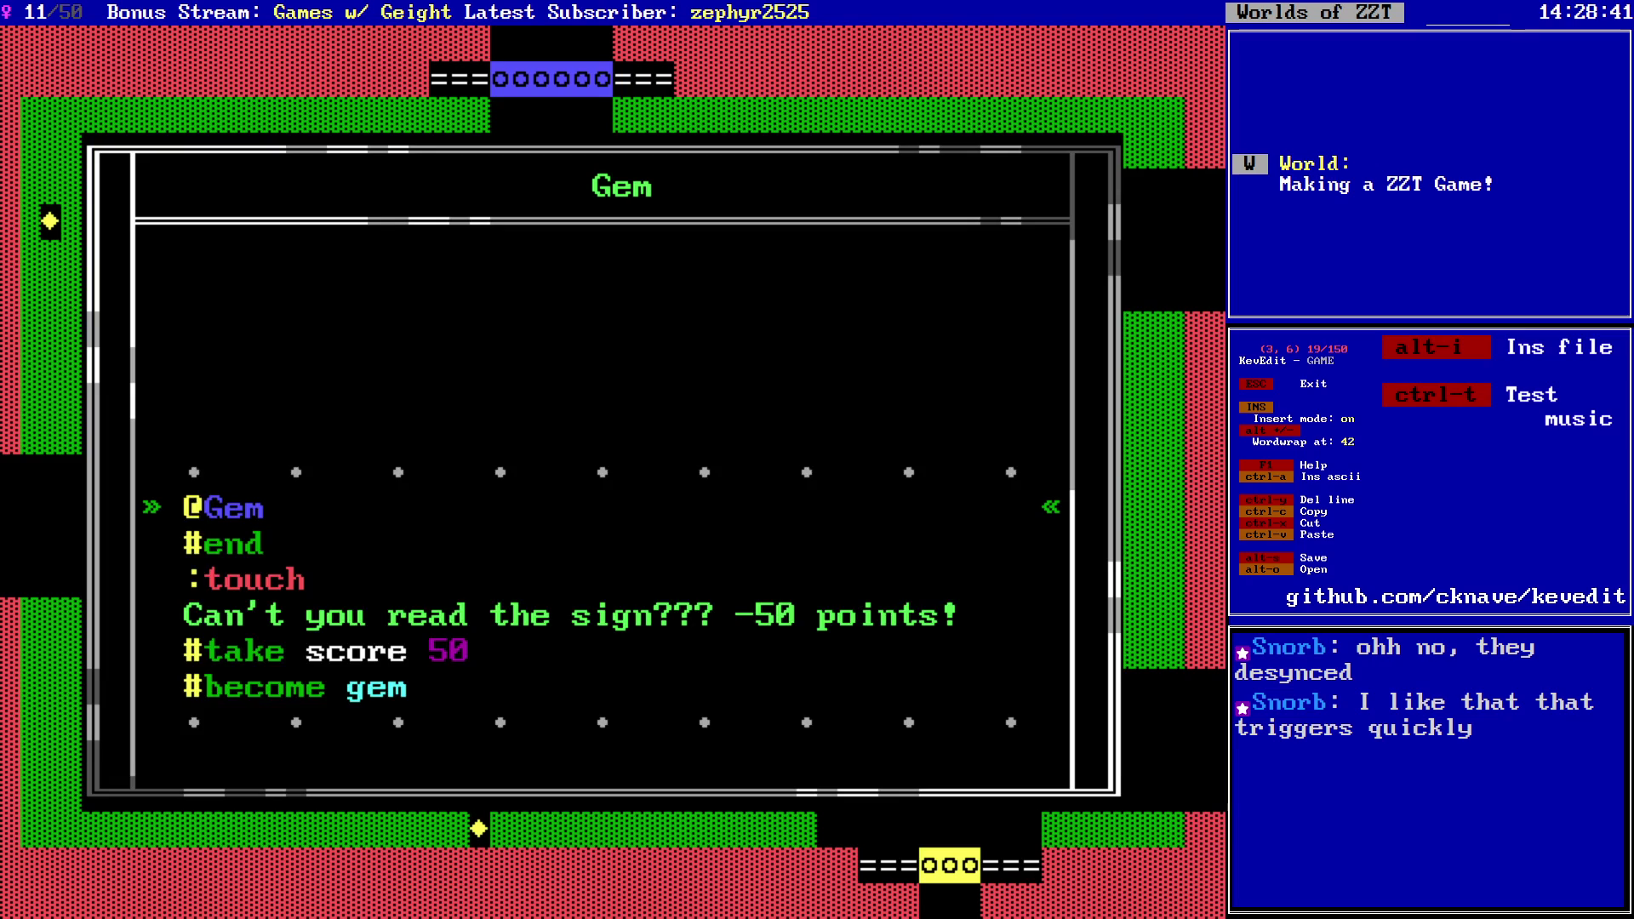
key(Down)
key(Down)
key(Down)
key(End)
key(BackSpace)
key(BackSpace)
key(BackSpace)
text(yellow gem)
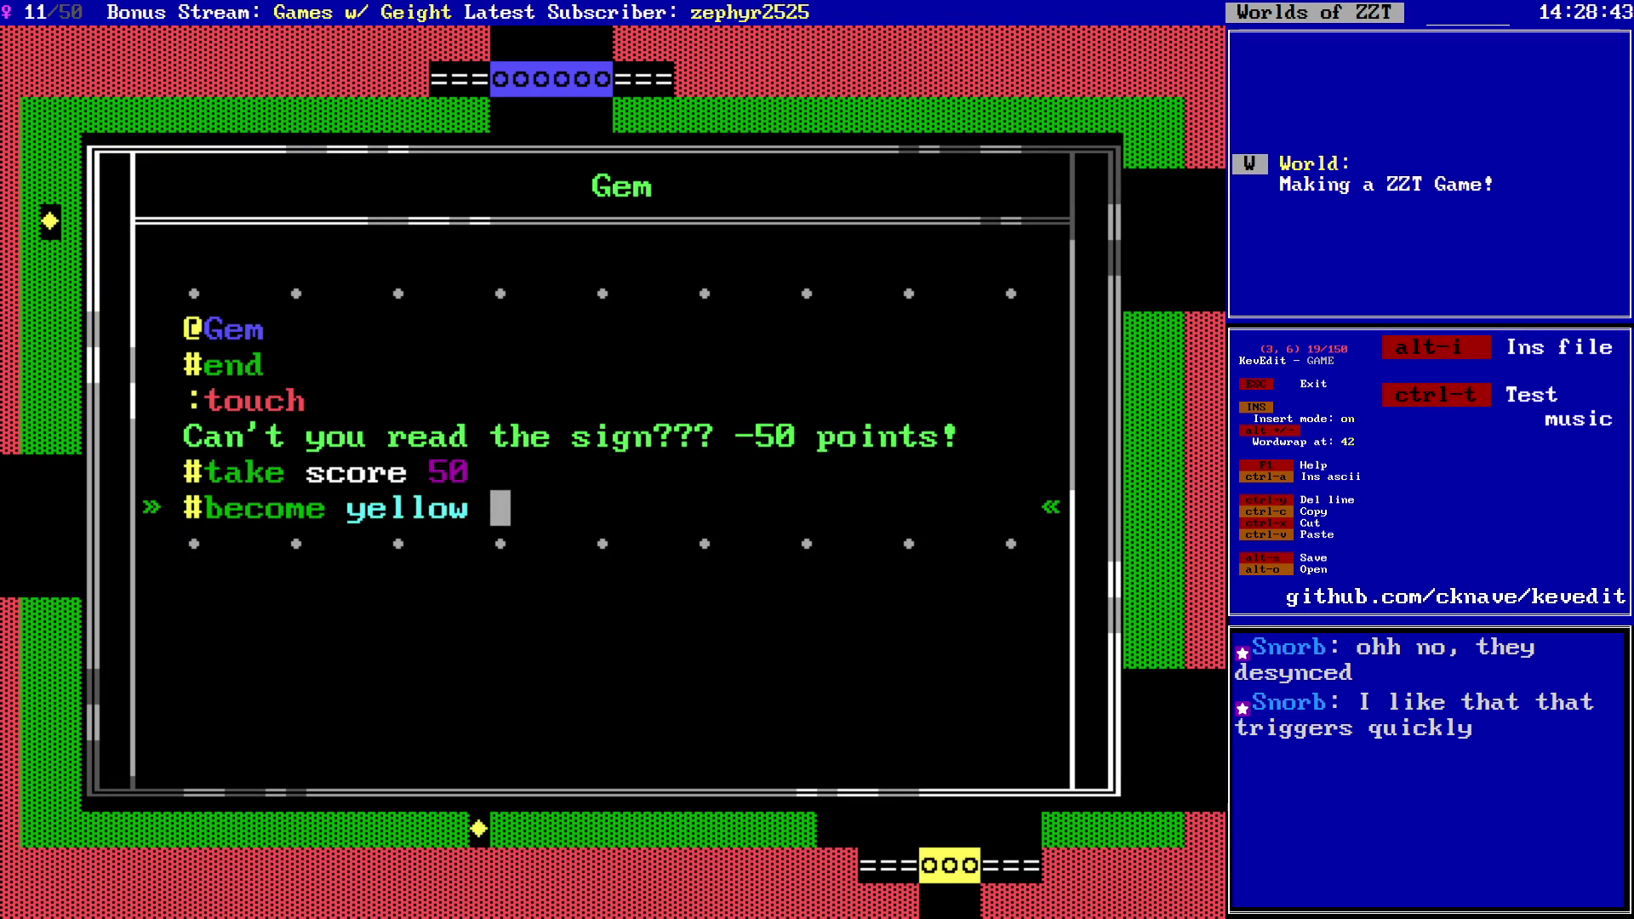
key(Escape)
Return to the board and move on through the Dark Maze to The Puzzle Board.
key(Down)
key(Escape)
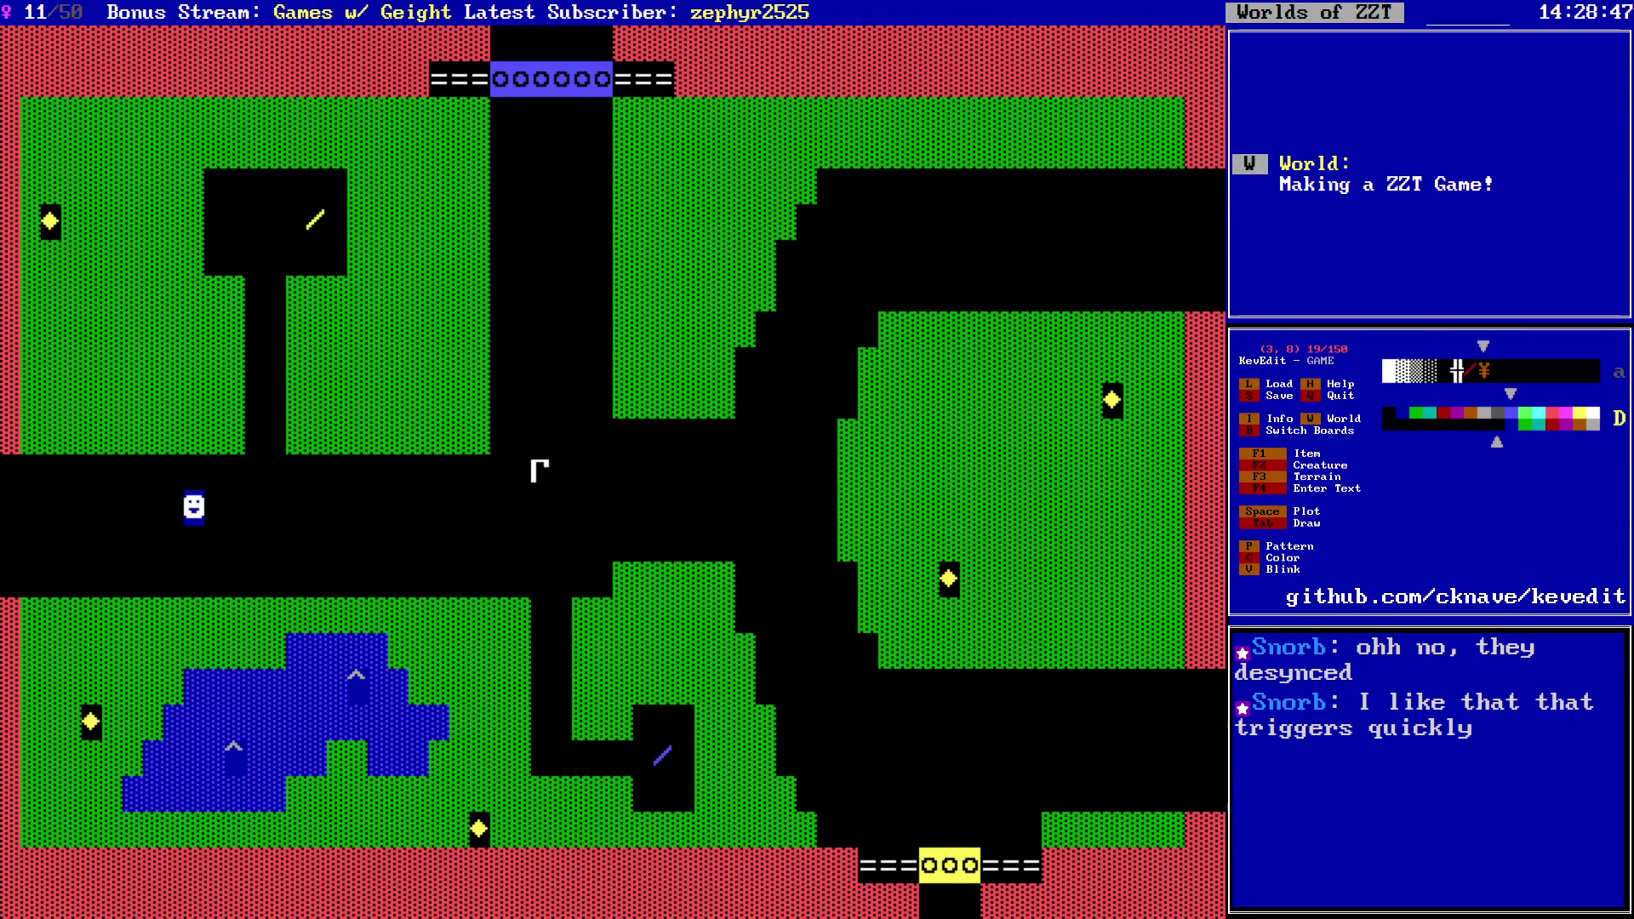
key(Return)
key(Page_Up)
key(Page_Up)
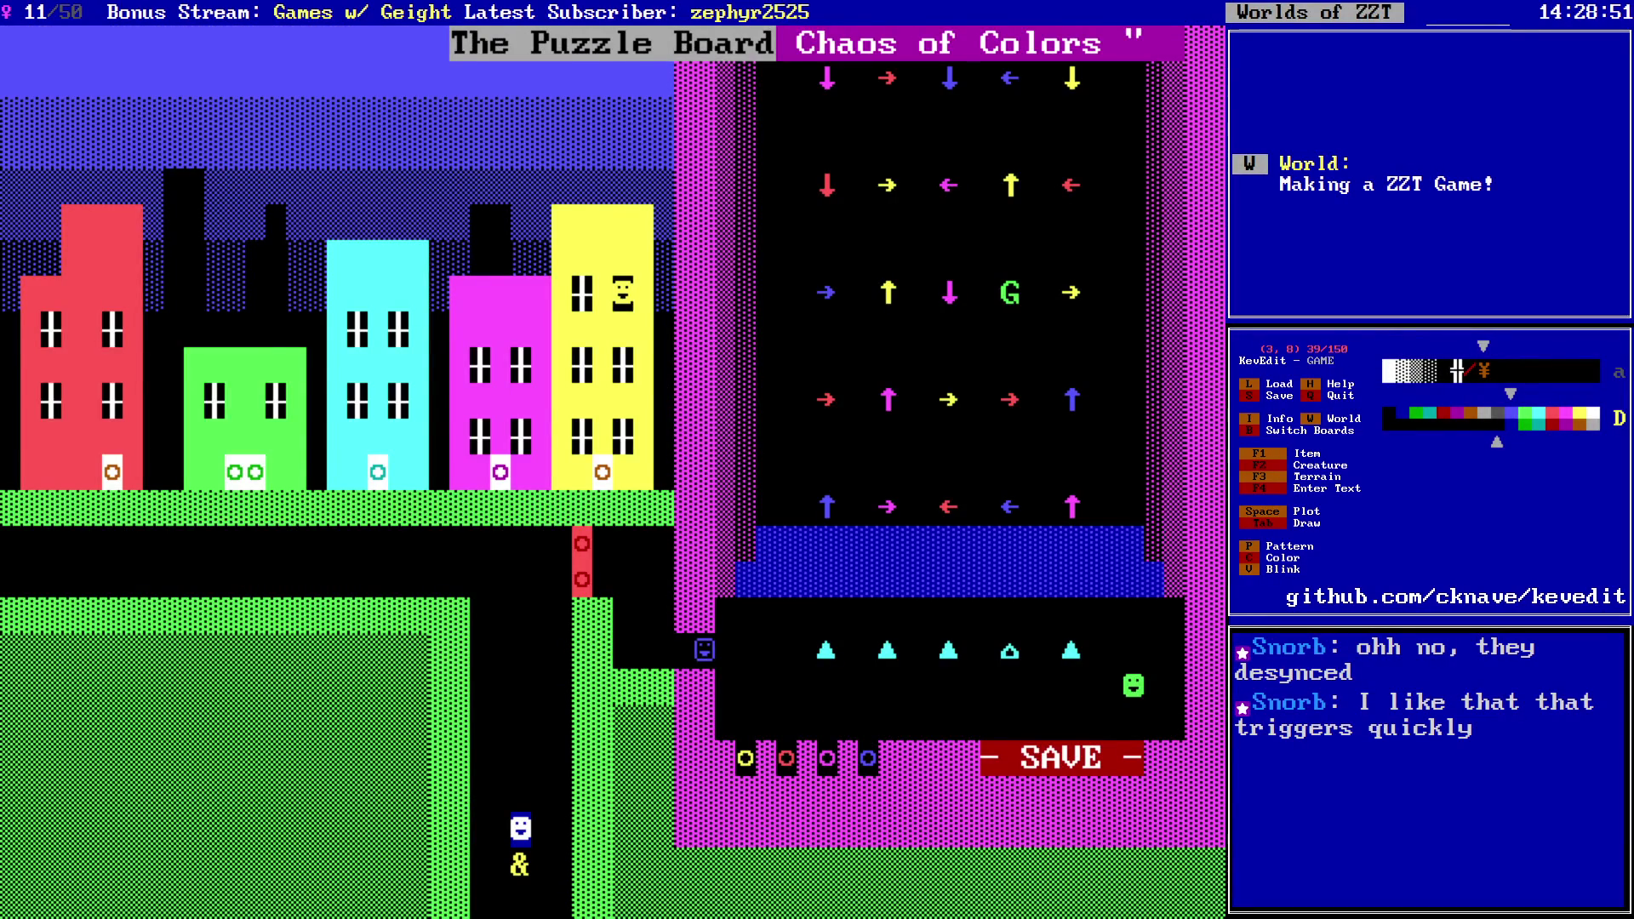
Flip to The Other Puzzle Board and back to The Puzzle Board.
key(Page_Up)
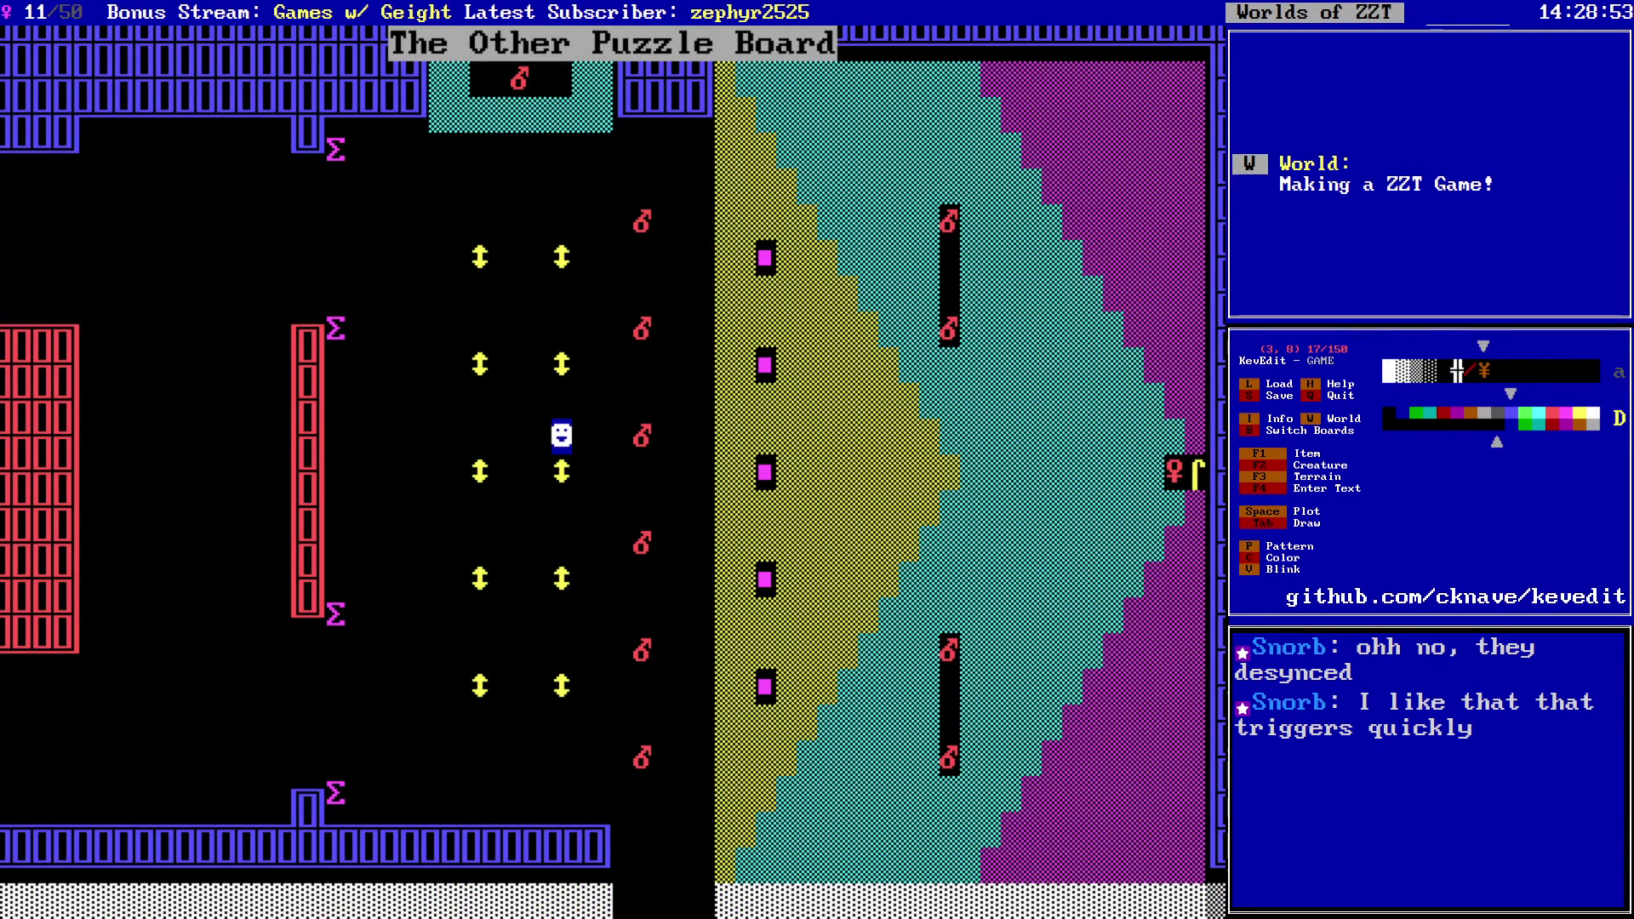
key(Page_Down)
key(Page_Down)
key(Page_Down)
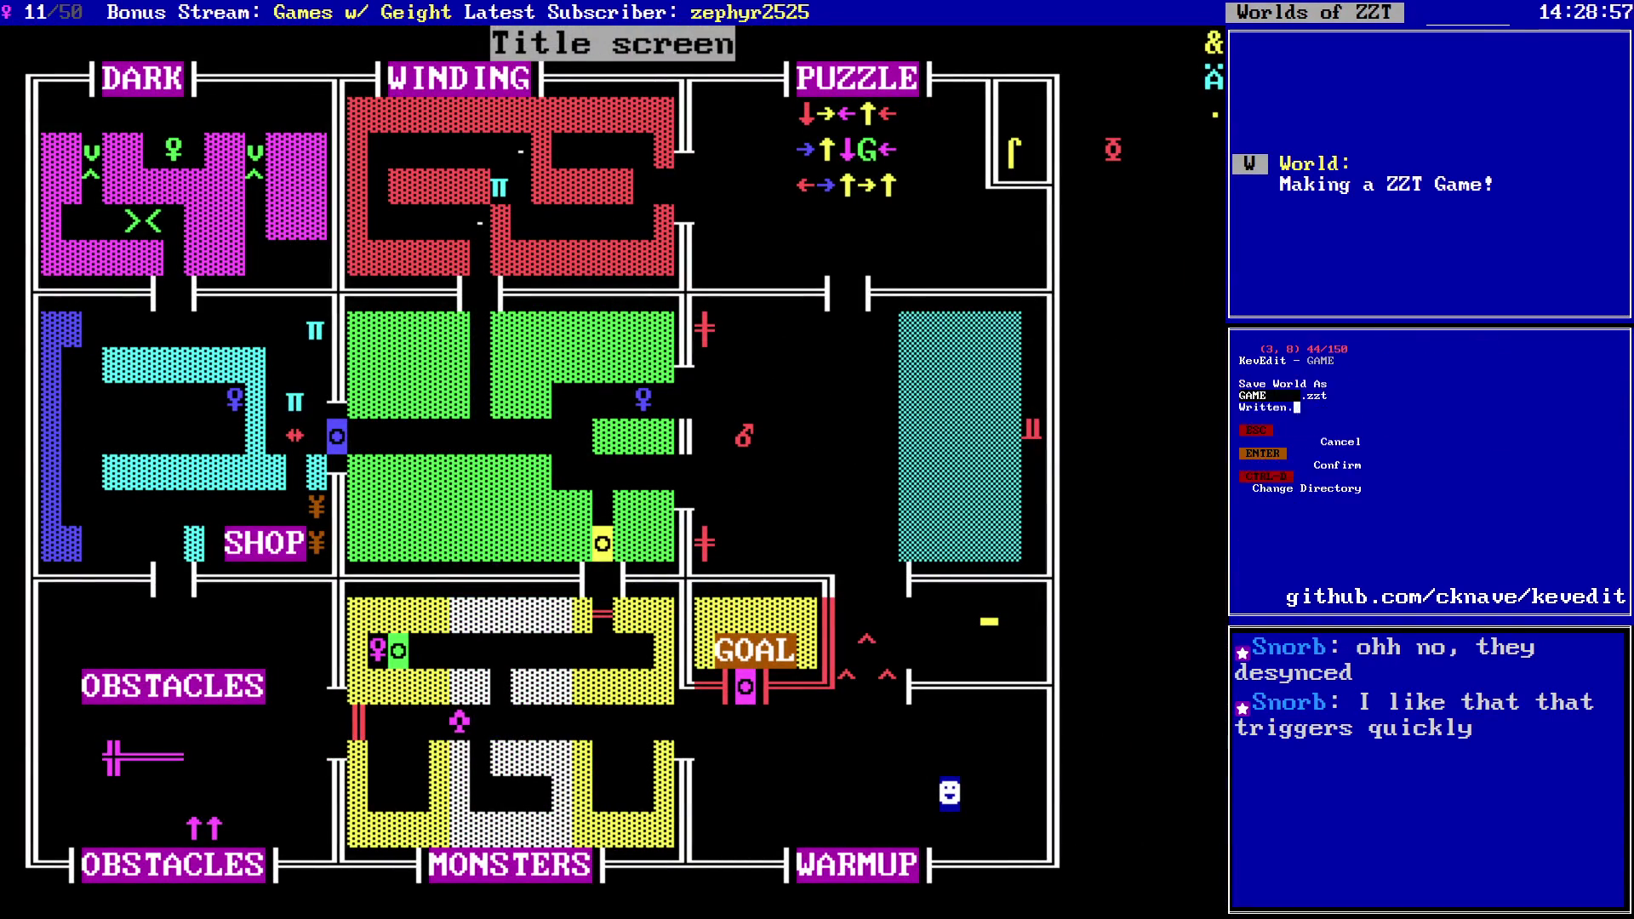